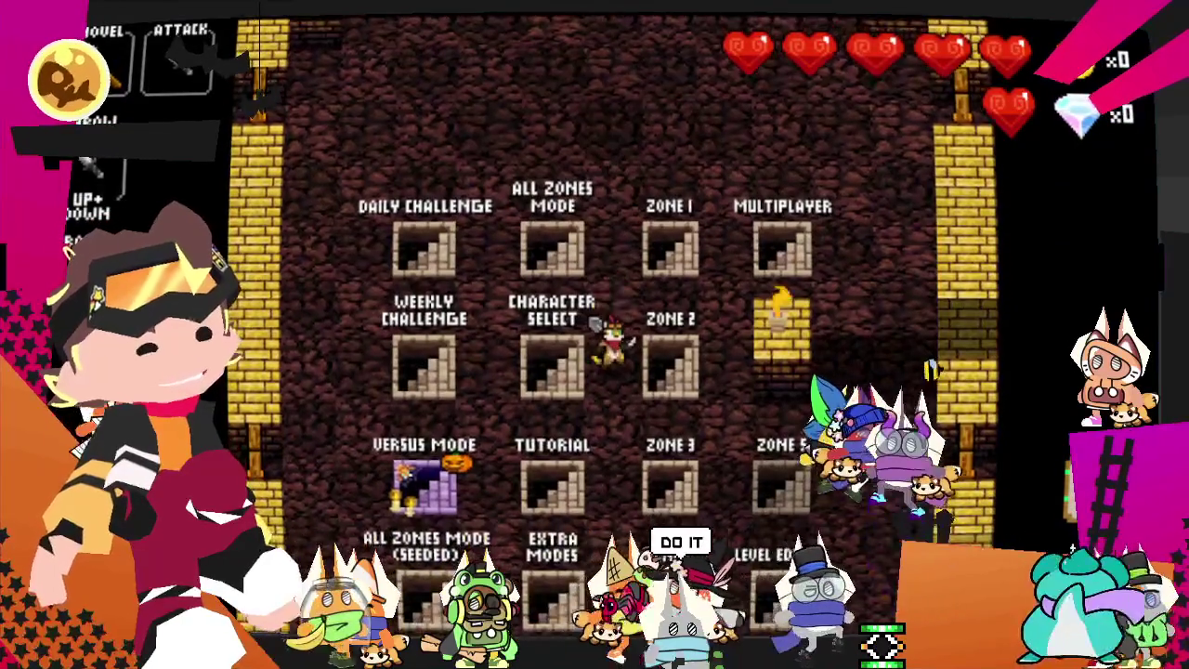
- Enter the Character Select room, pick Shovel Knight and confirm YES at Continue?
key("Left")
key("Down")
key("Down")
key("Down")
key("Down")
key("Down")
key("Down")
key("Left")
key("Left")
key("Left")
key("Down")
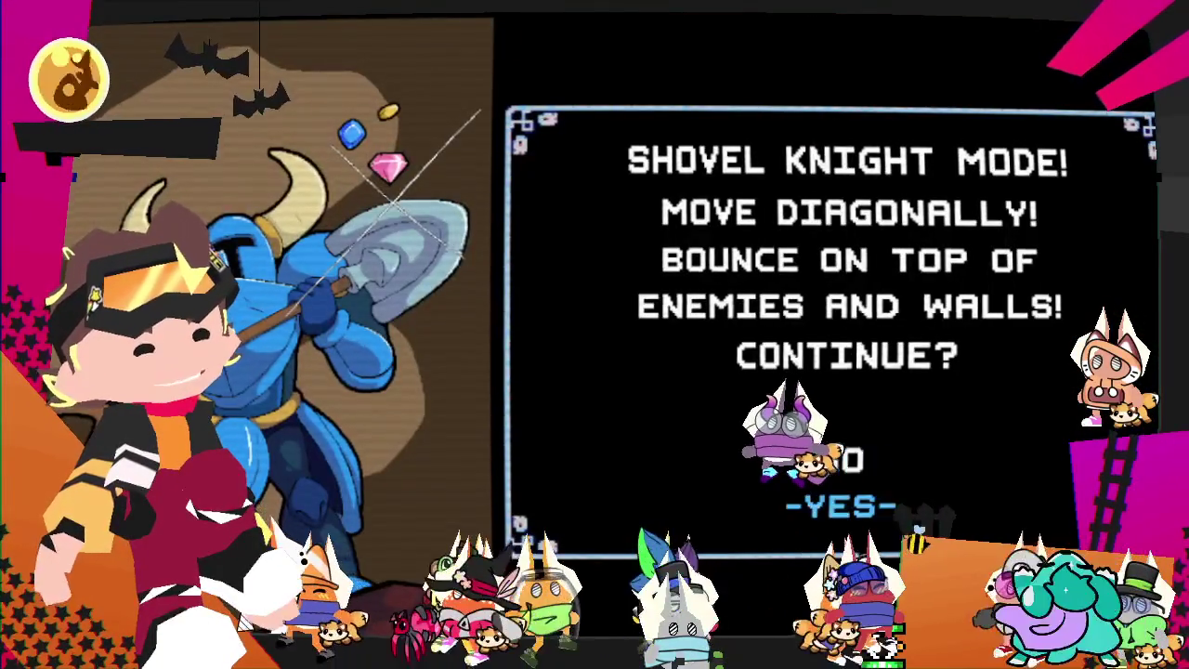
key("Return")
key("Down")
- Walk as Shovel Knight to the Back to Lobby stairs and return to the lobby
key("Down")
key("Down")
key("Left")
key("Down")
key("Down")
key("Down")
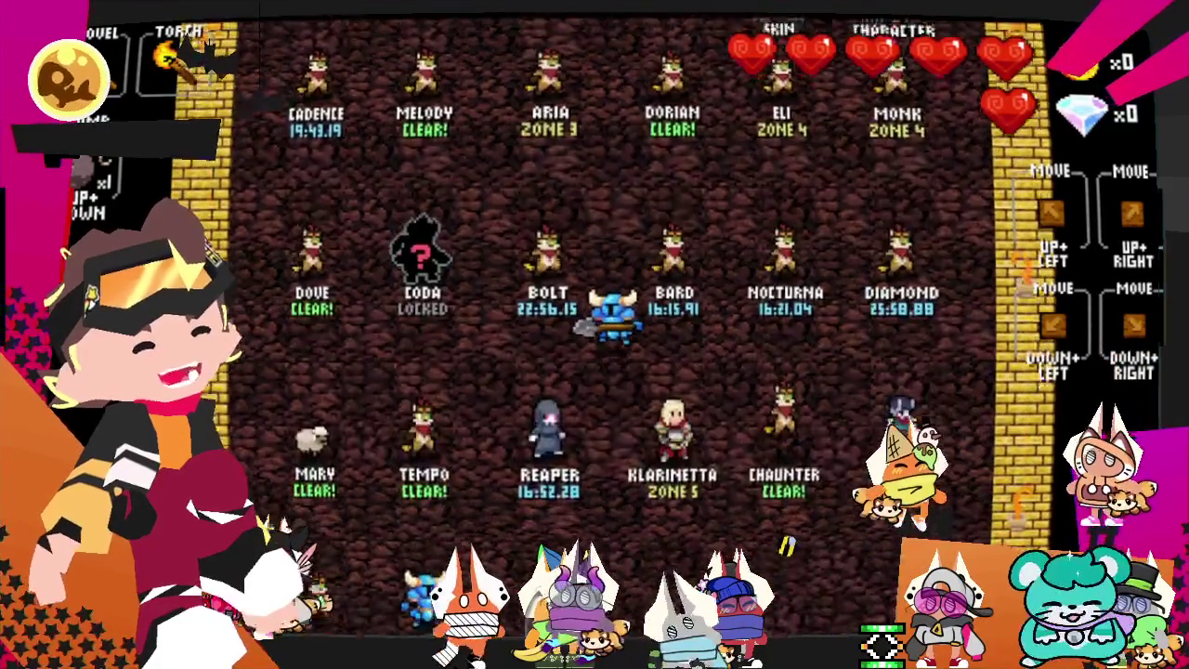
key("Down")
key("Up")
key("Up")
key("Up")
key("Up")
key("Up")
key("Up")
key("Up")
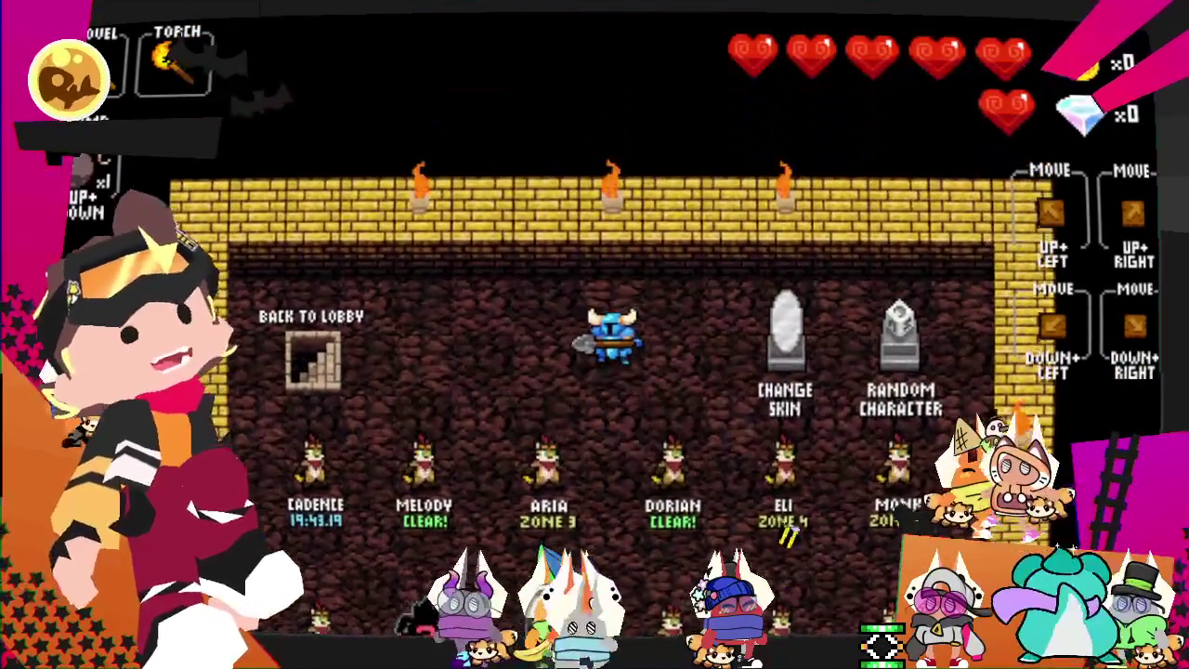
key("Left")
key("Left")
key("Left")
key("Left")
key("Left")
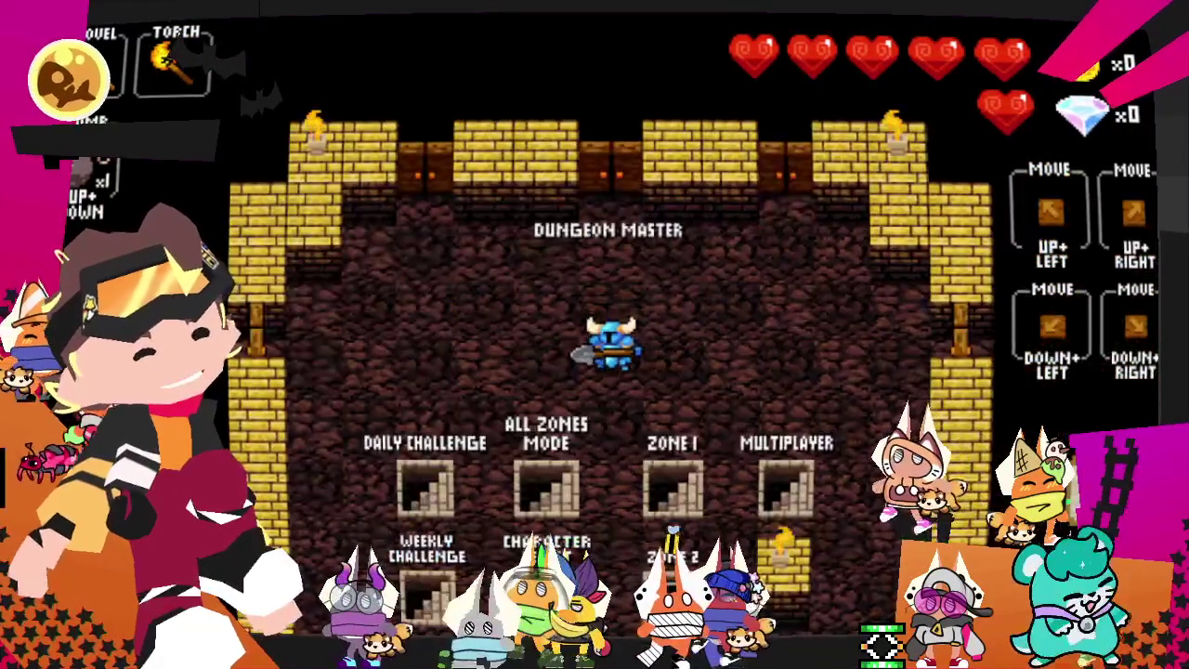
key("Down")
key("Down")
key("Left")
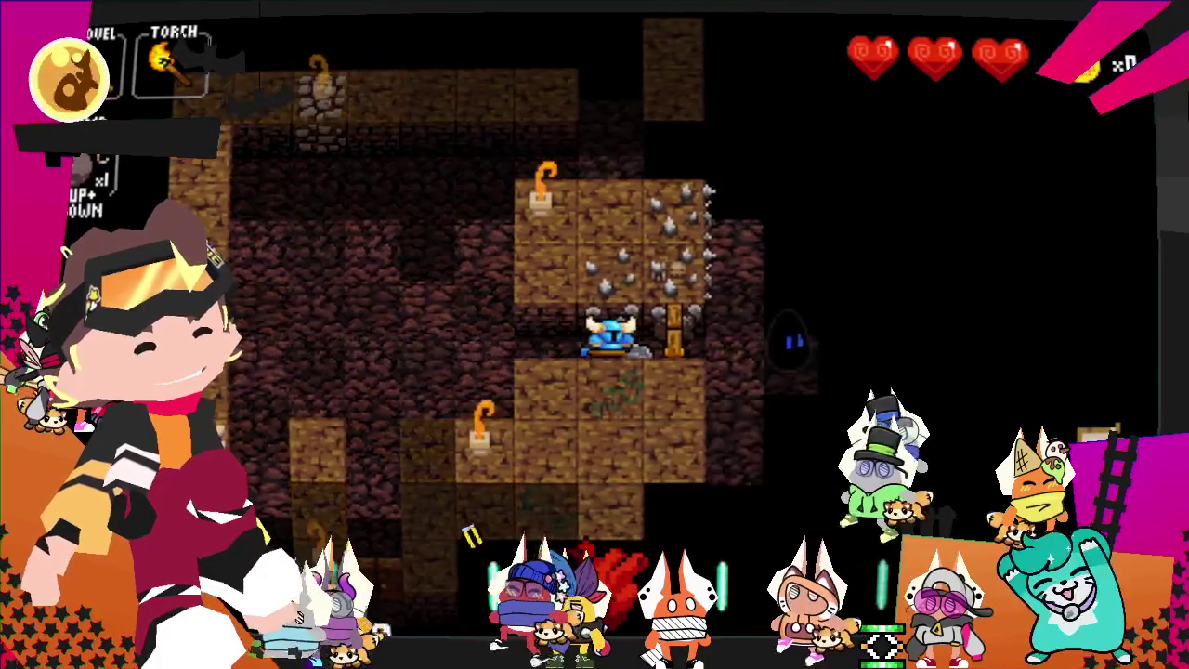
- Clear the skeleton room on the right, collecting the gold, bombs and dark item
key("Right")
key("Right")
key("Right")
key("Right")
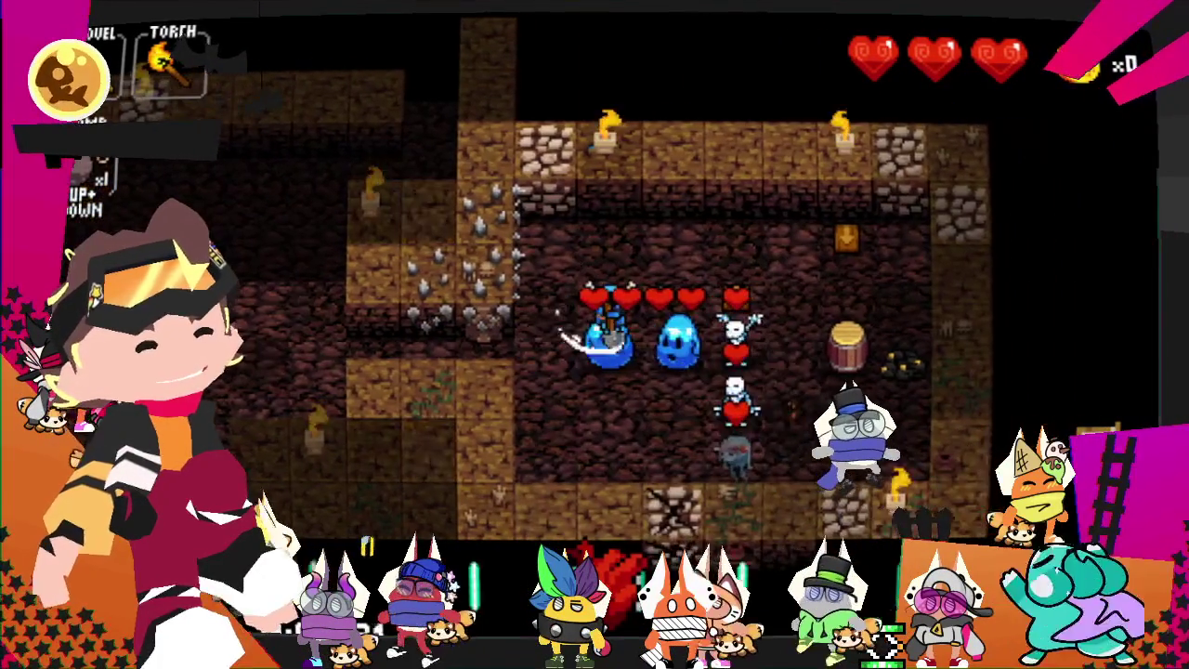
key("Right")
key("Down")
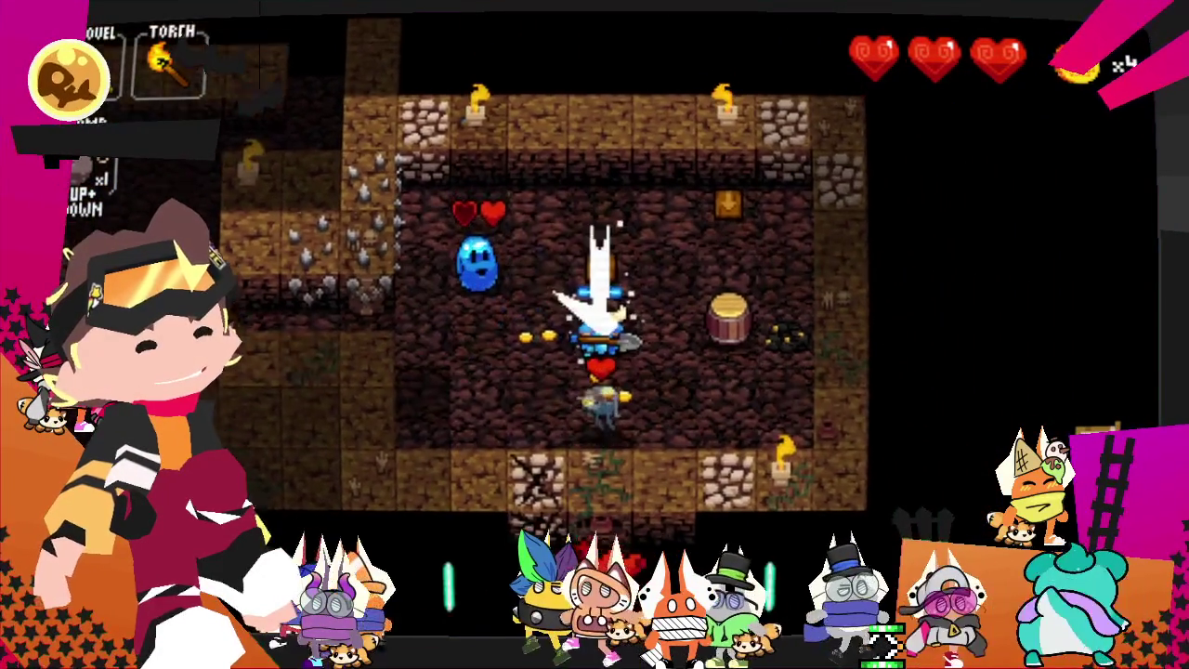
key("Up")
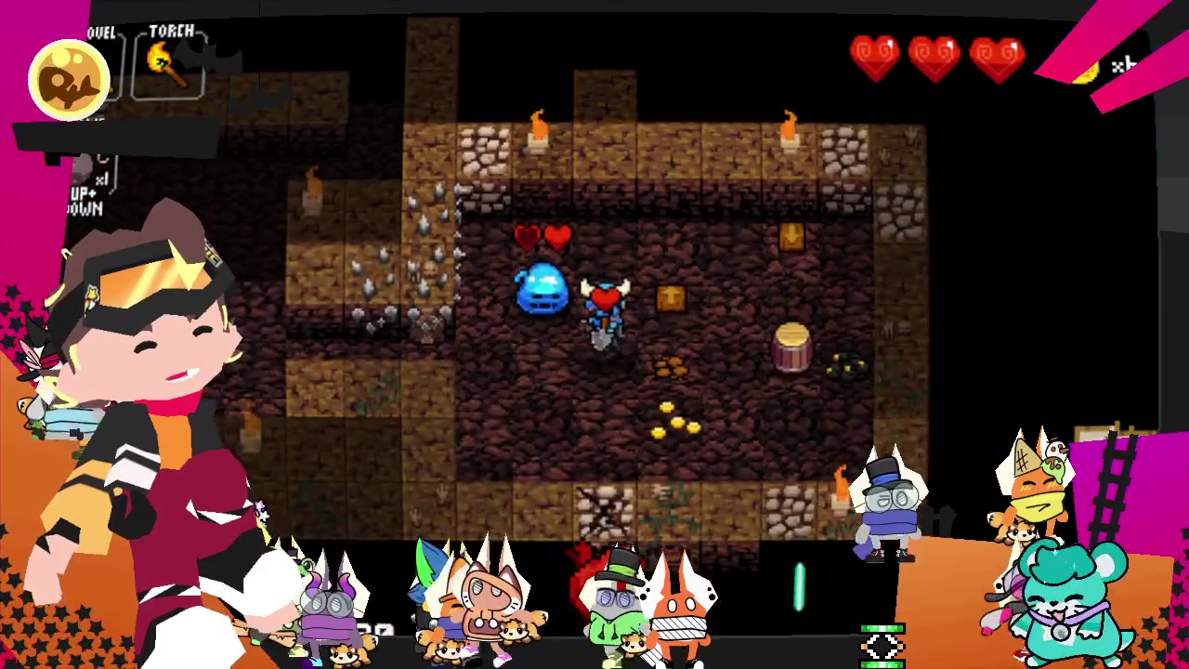
key("Down")
key("Down")
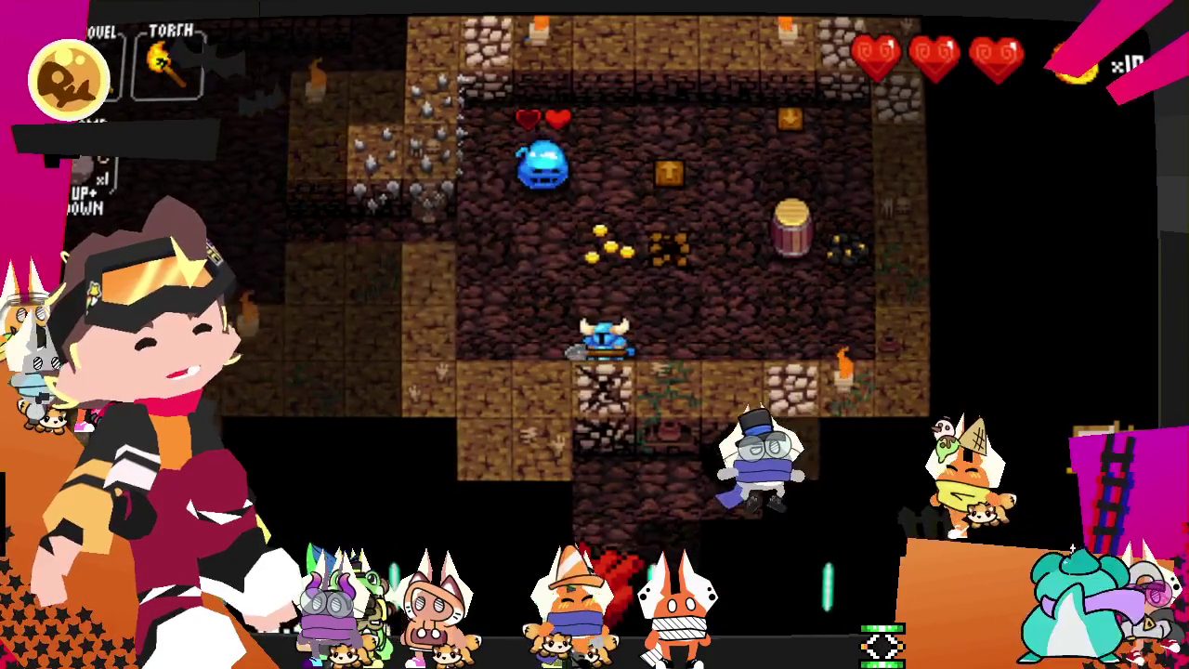
key("Down")
key("Down")
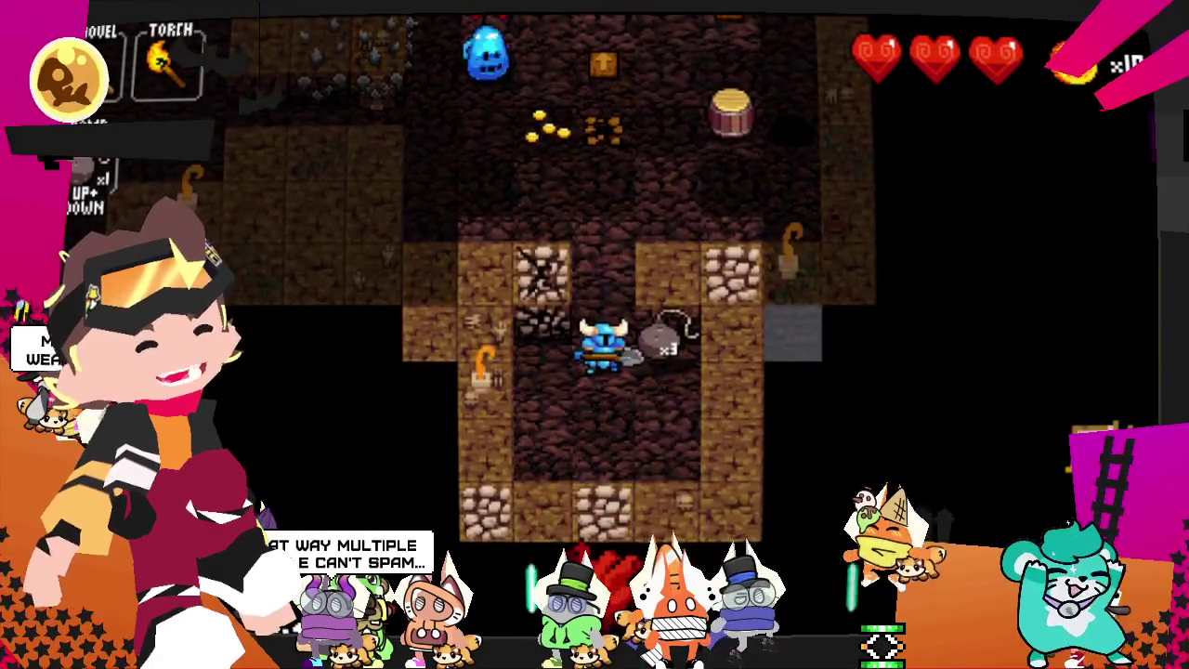
key("Right")
key("Up")
key("Up")
key("Up")
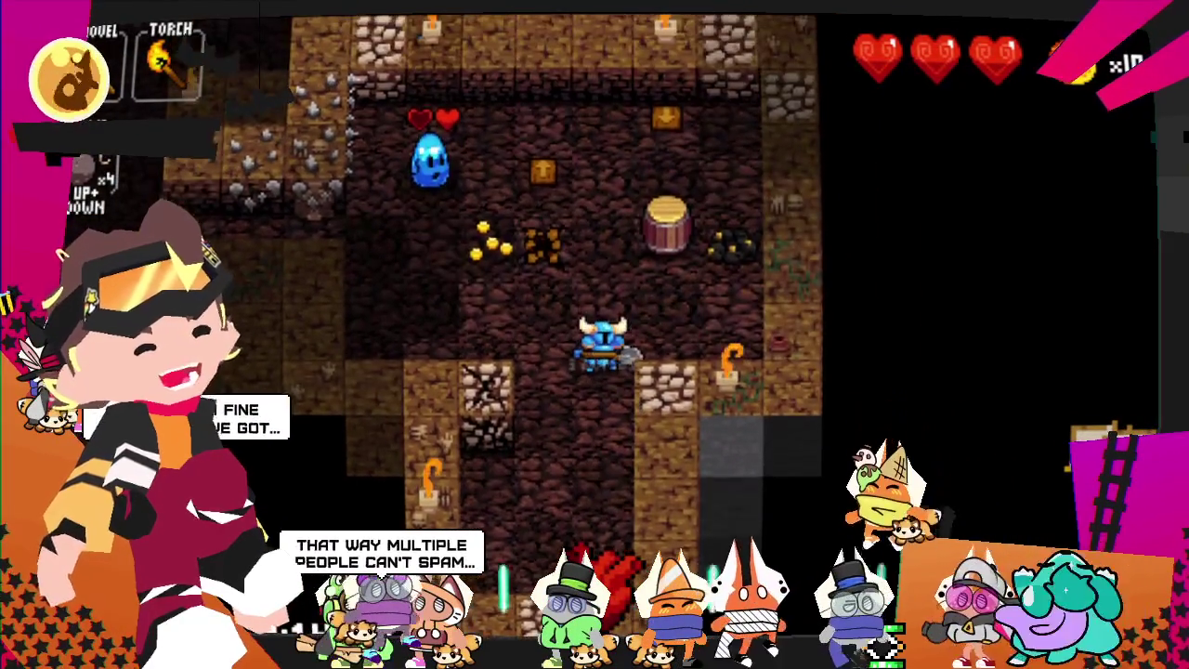
key("Right")
key("Right")
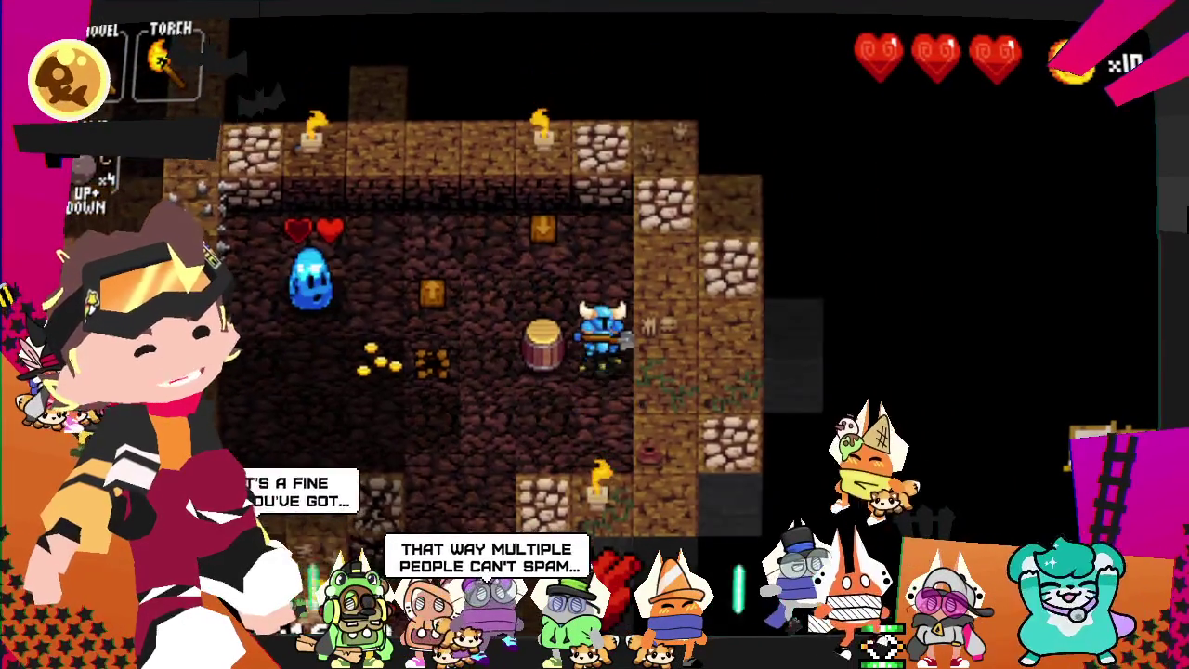
- Push the barrel left and kill the blue slime beside it
key("Left")
key("Left")
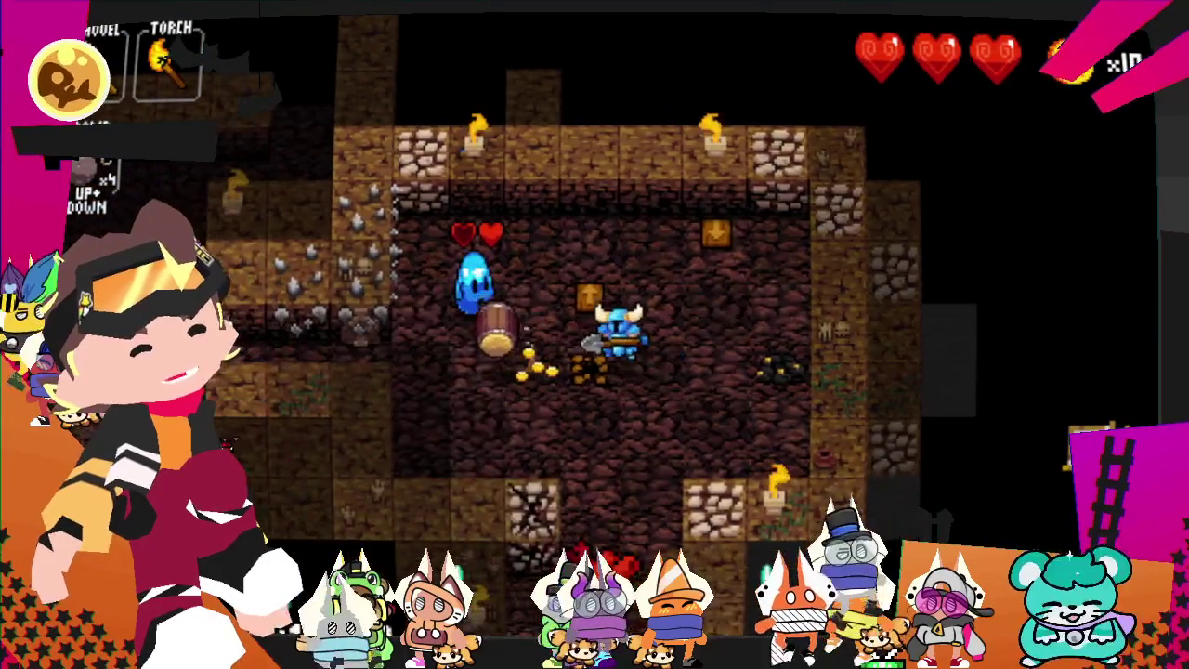
key("Left")
key("Left")
key("Left")
key("Left")
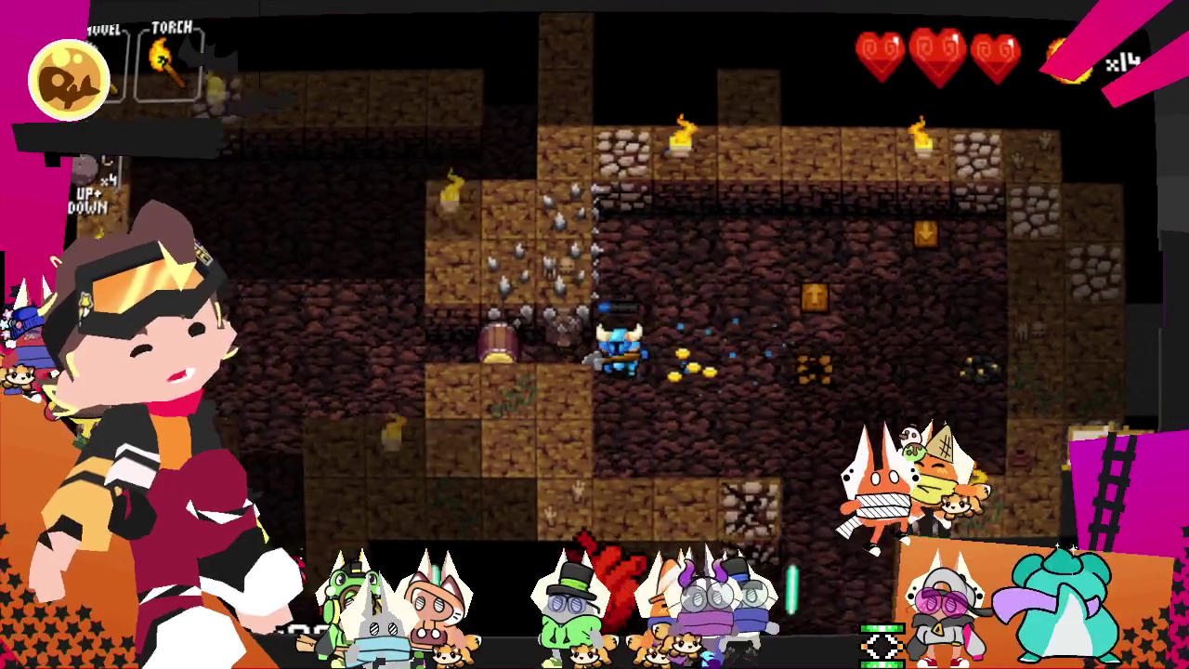
key("Left")
key("Left")
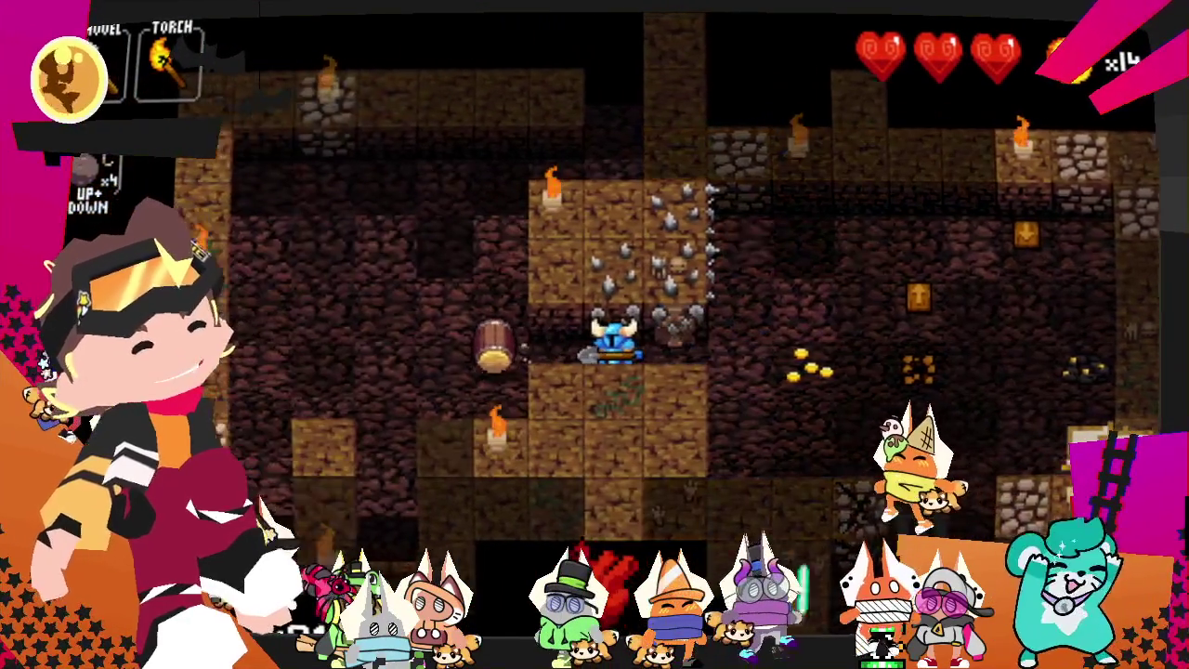
key("Left")
key("Left")
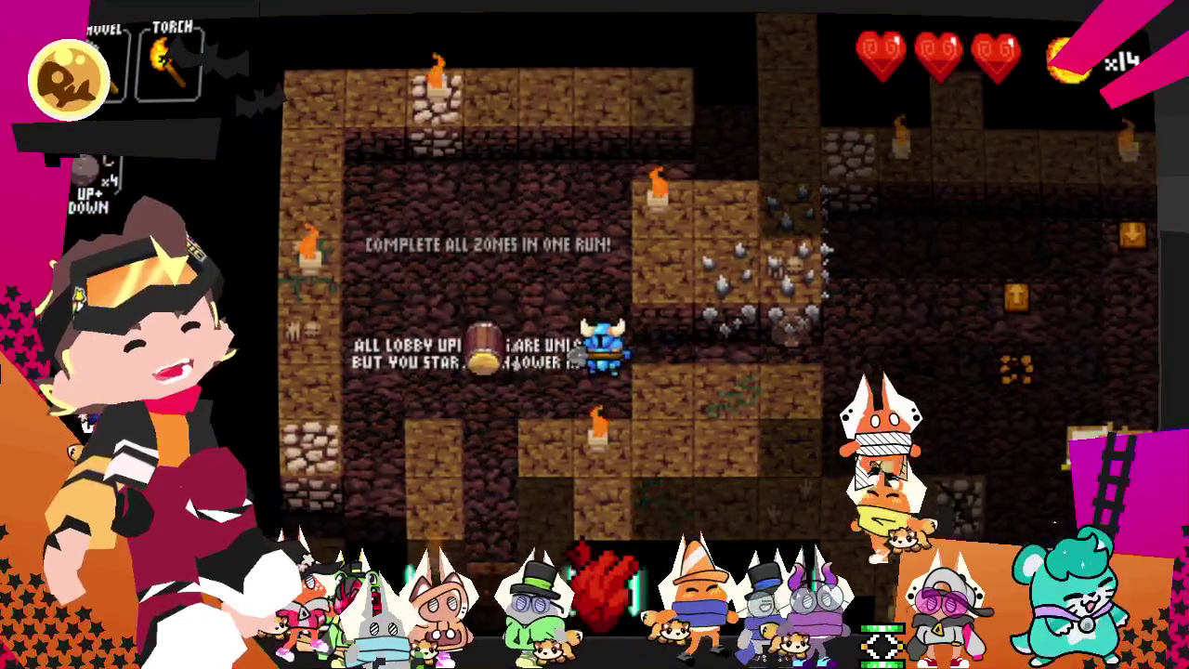
key("Left")
key("Left")
key("Left")
key("Down")
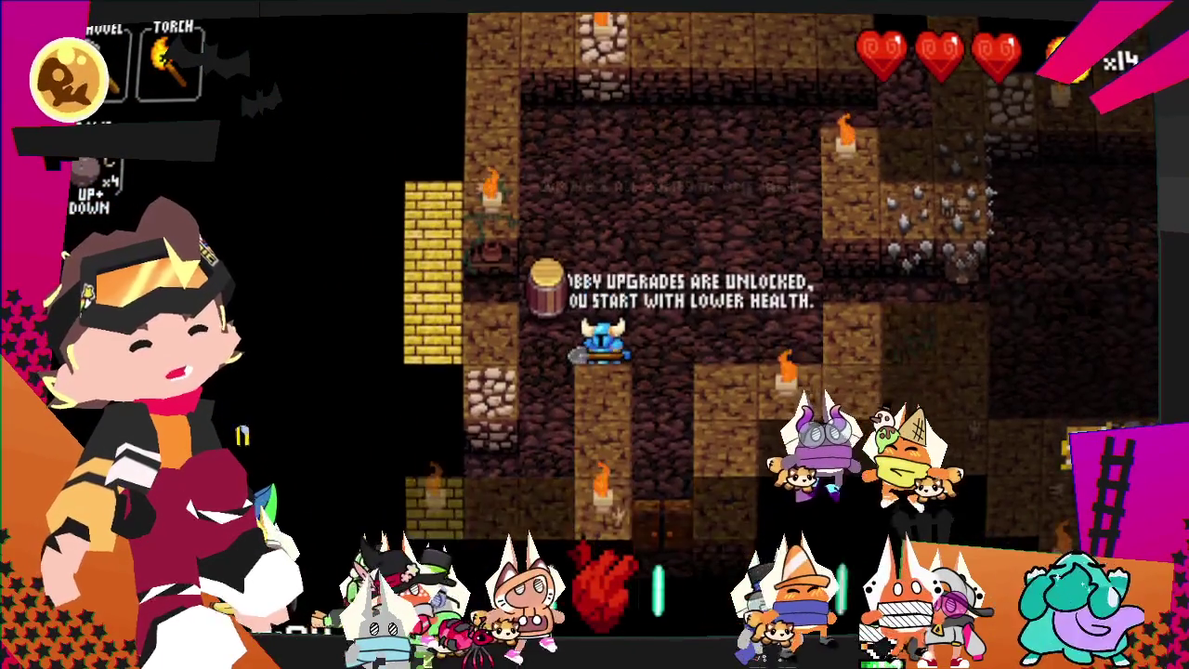
key("Left")
key("Left")
key("Up")
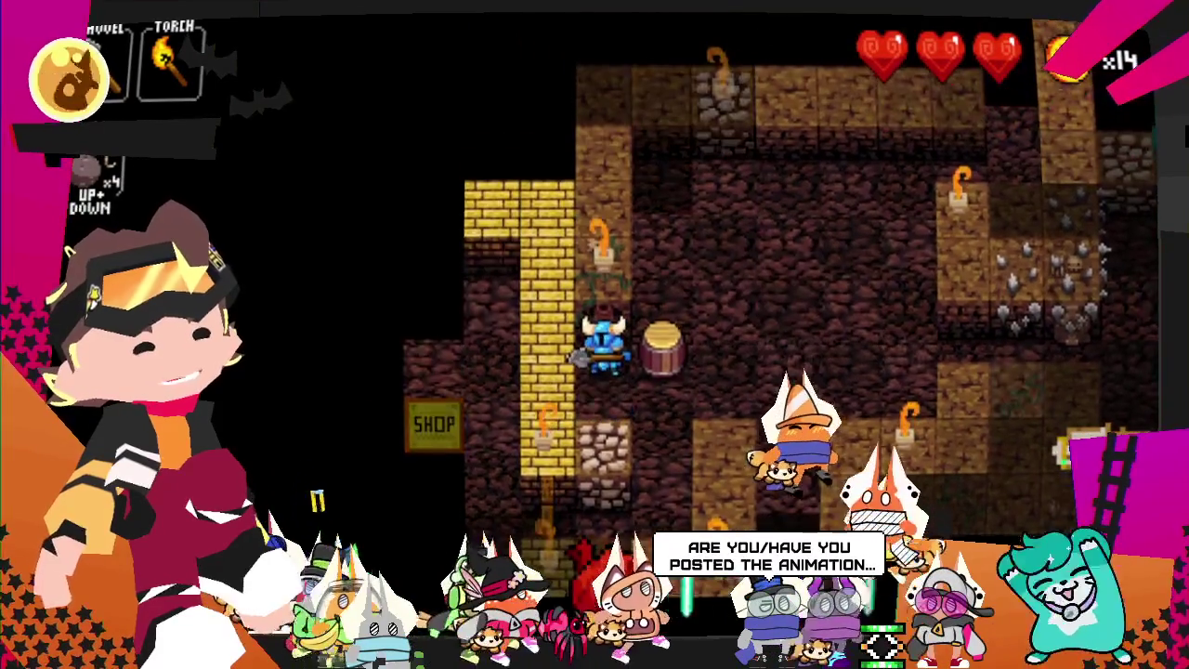
- Head right and down the corridor toward the slime room
key("Right")
key("Right")
key("Right")
key("Down")
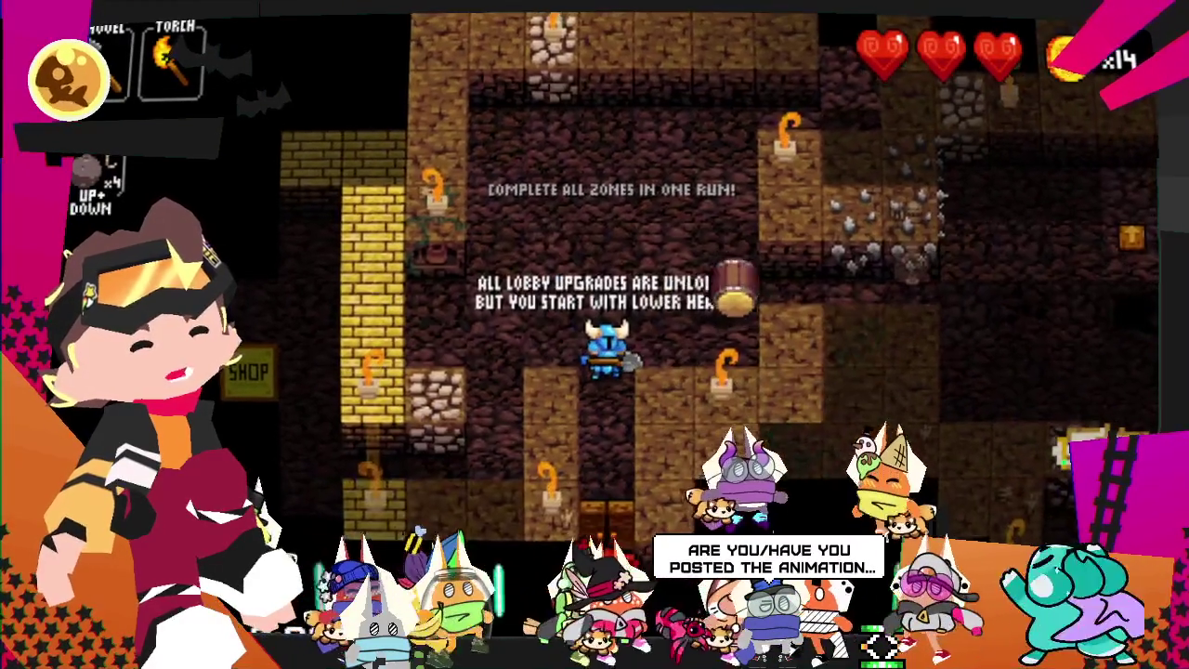
key("Down")
key("Down")
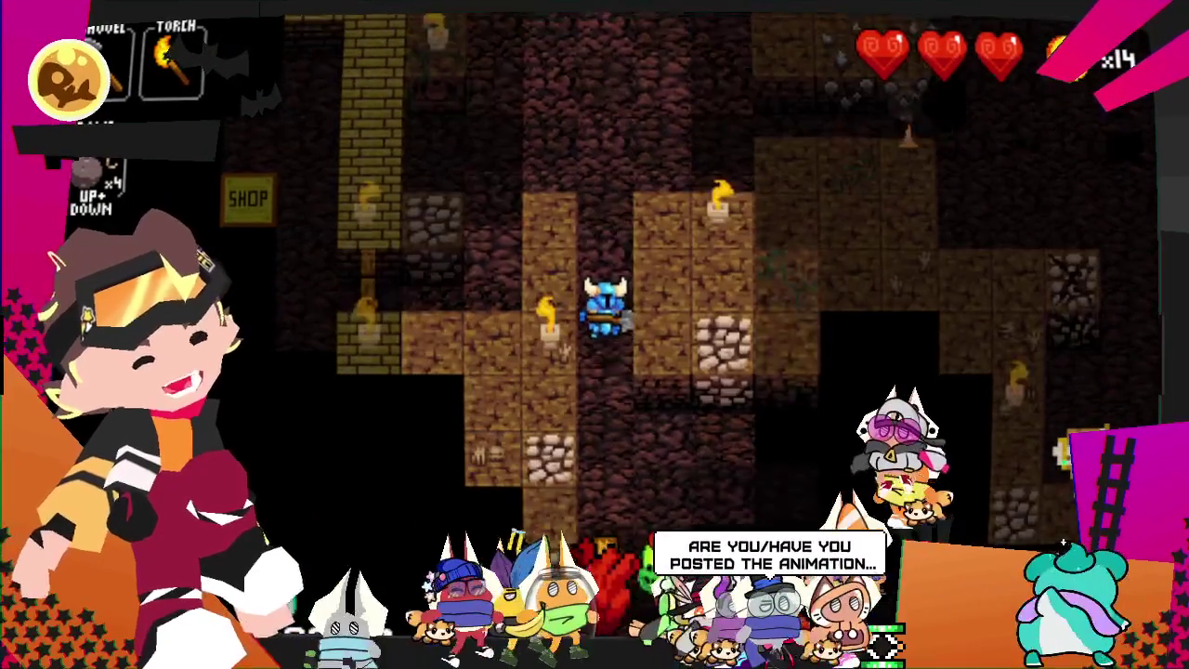
key("Down")
key("Right")
- Kill the green and blue slimes in the slime room and move past the fight
key("Down")
key("Down")
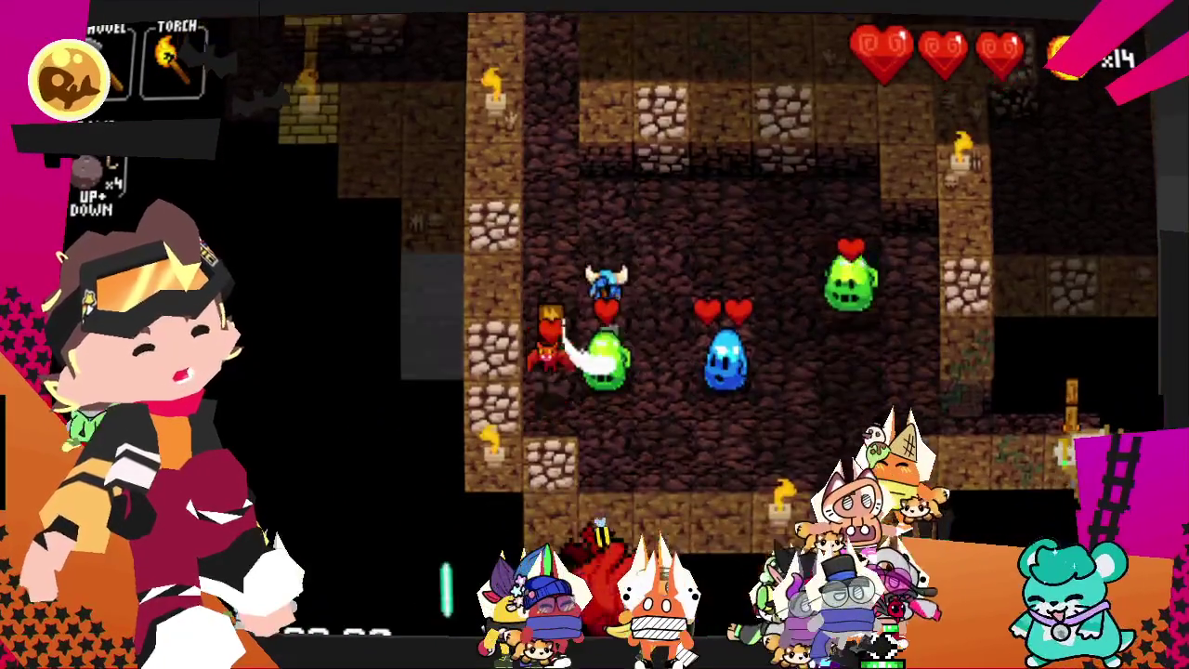
key("Down")
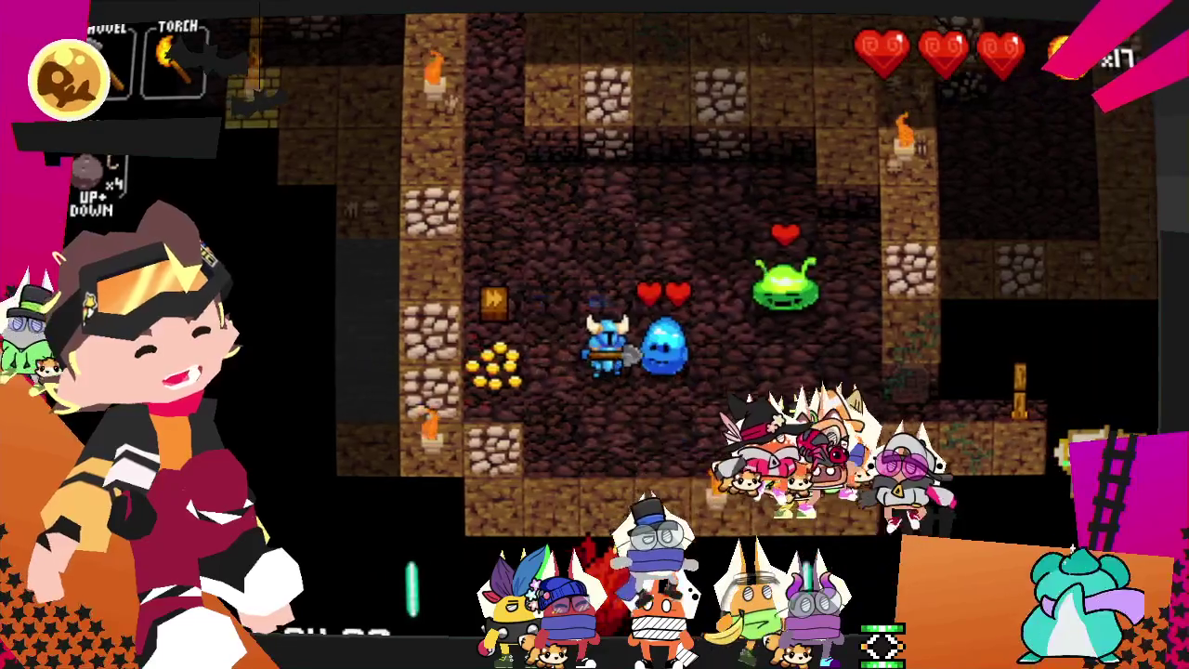
key("Right")
key("Right")
key("Left")
key("Right")
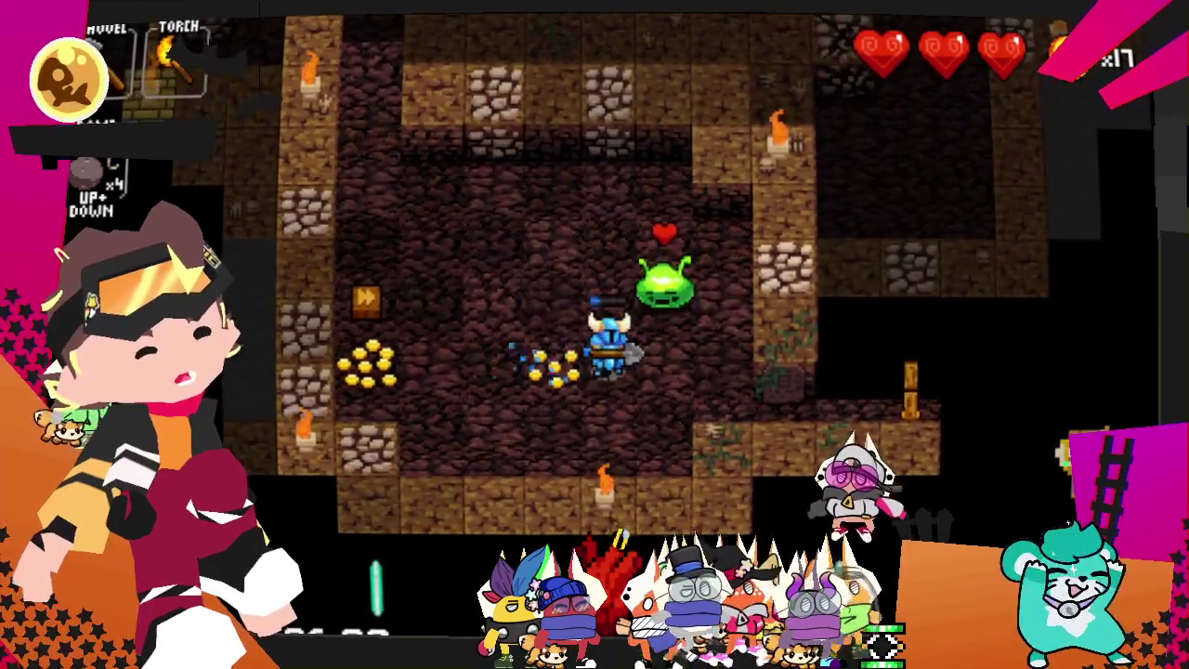
key("Right")
key("Up")
key("Right")
key("Down")
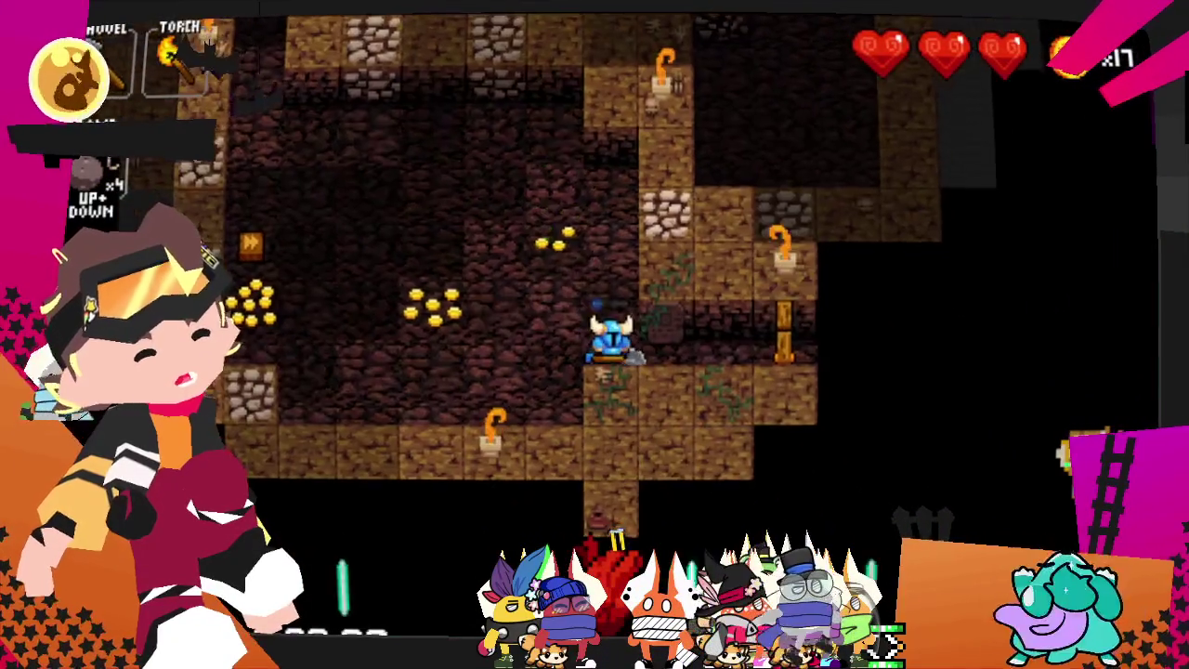
key("Right")
- Double back left to collect the scattered gold and the big gold pile
key("Left")
key("Left")
key("Left")
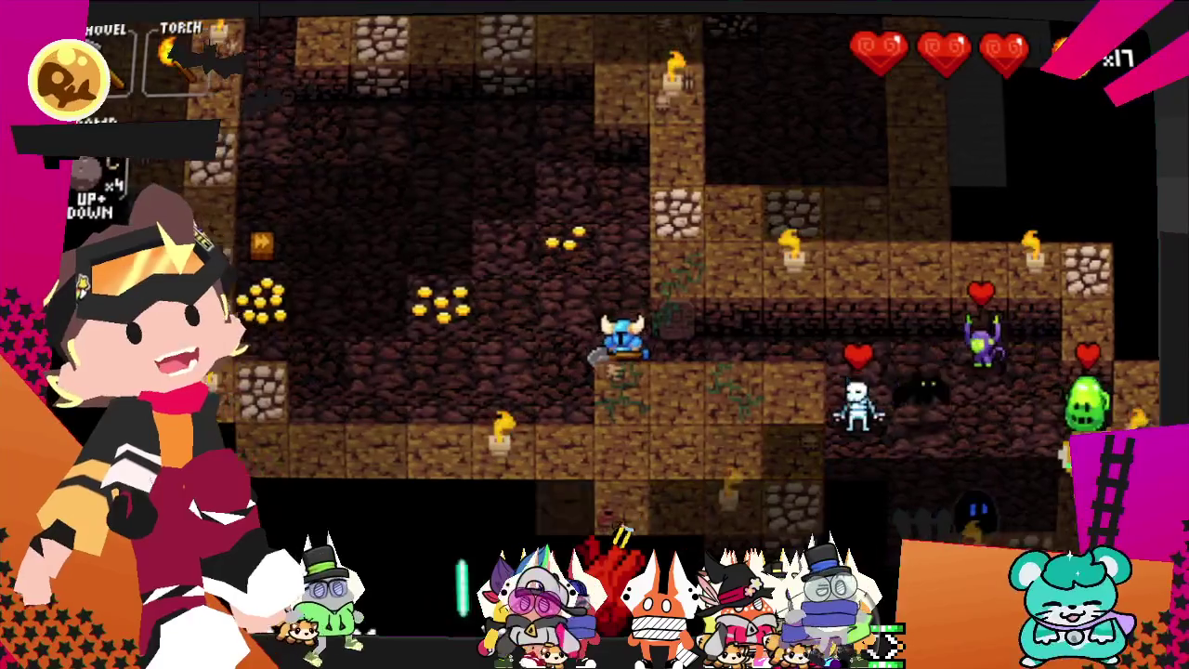
key("Left")
key("Left")
key("Up")
key("Left")
key("Left")
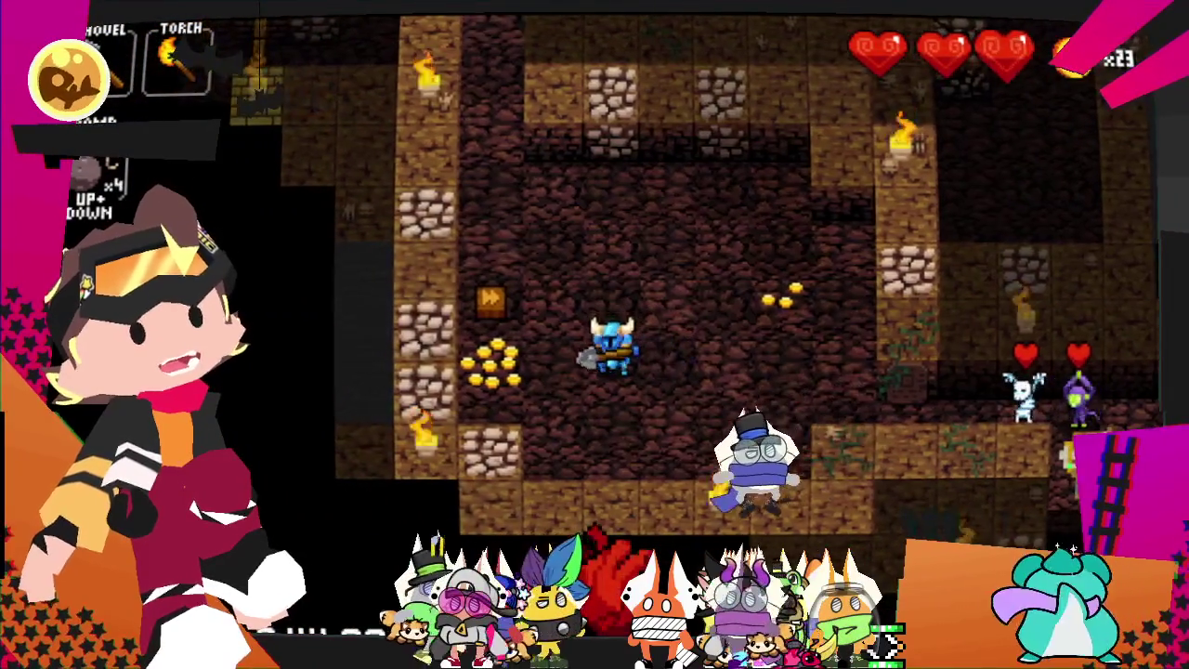
key("Down")
key("Left")
key("Right")
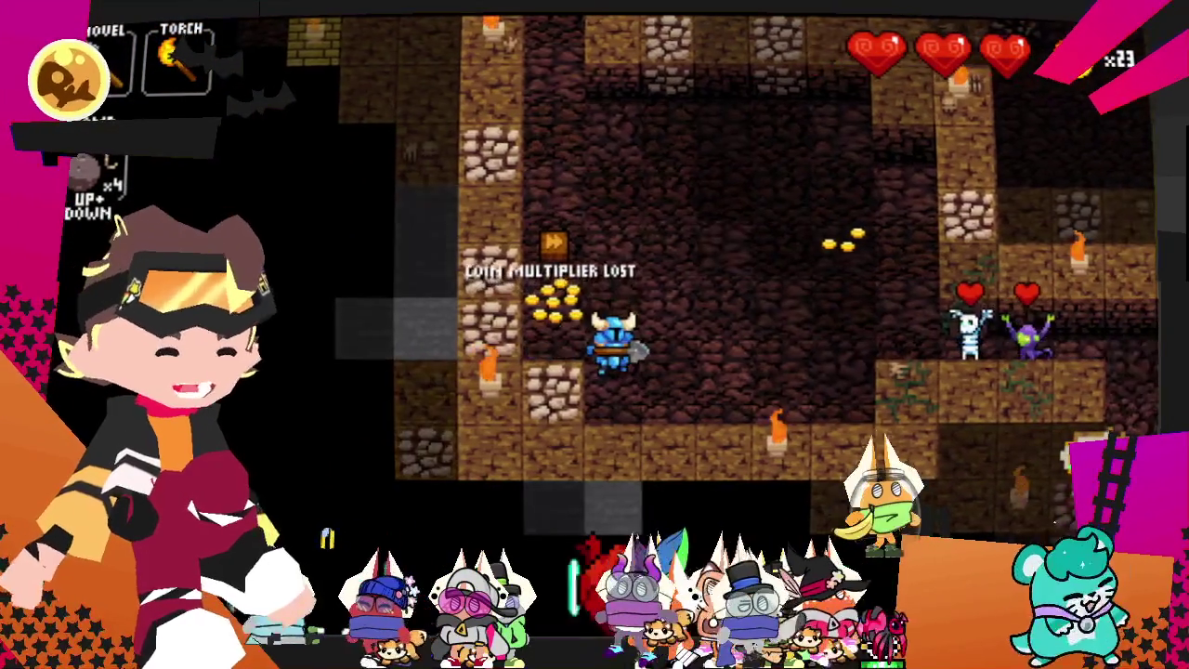
key("Up")
key("Left")
key("Right")
- Advance up and right toward the enemies, grabbing the gold along the way
key("Right")
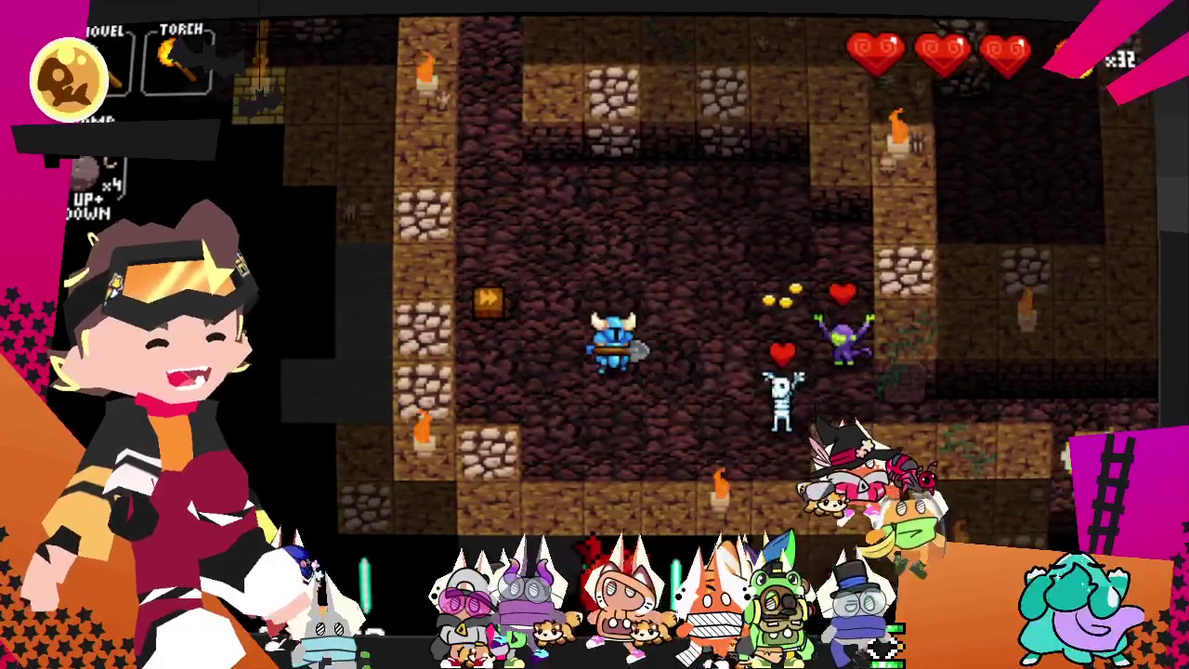
key("Right")
key("Down")
key("Right")
key("Up")
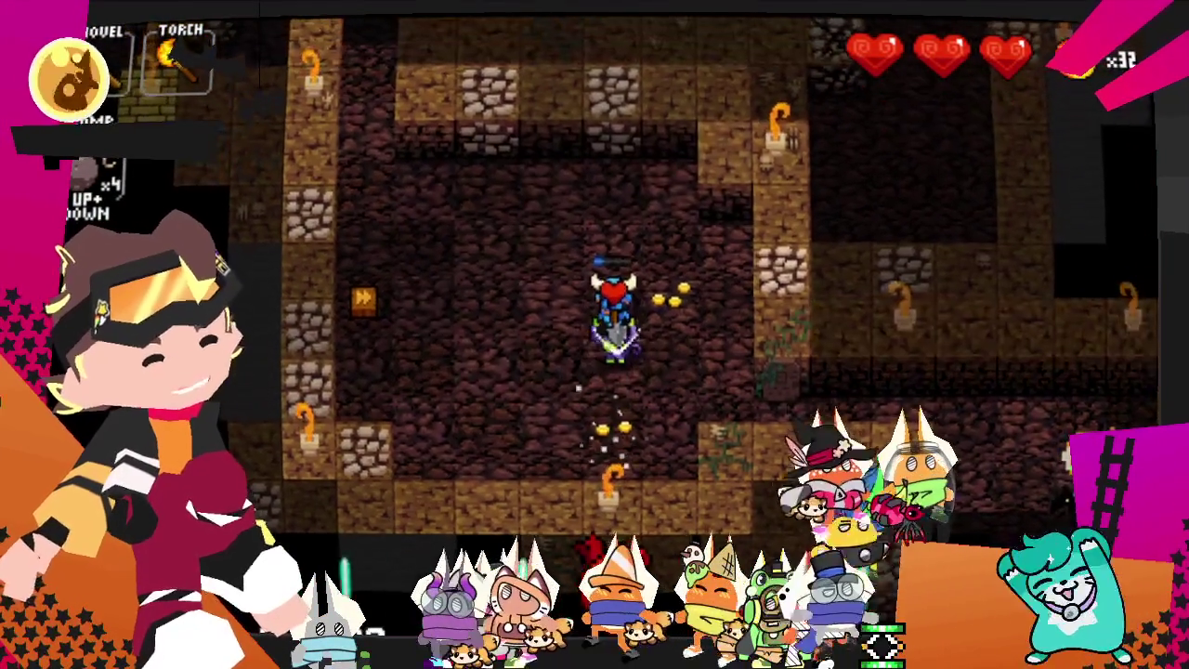
key("Right")
key("Up")
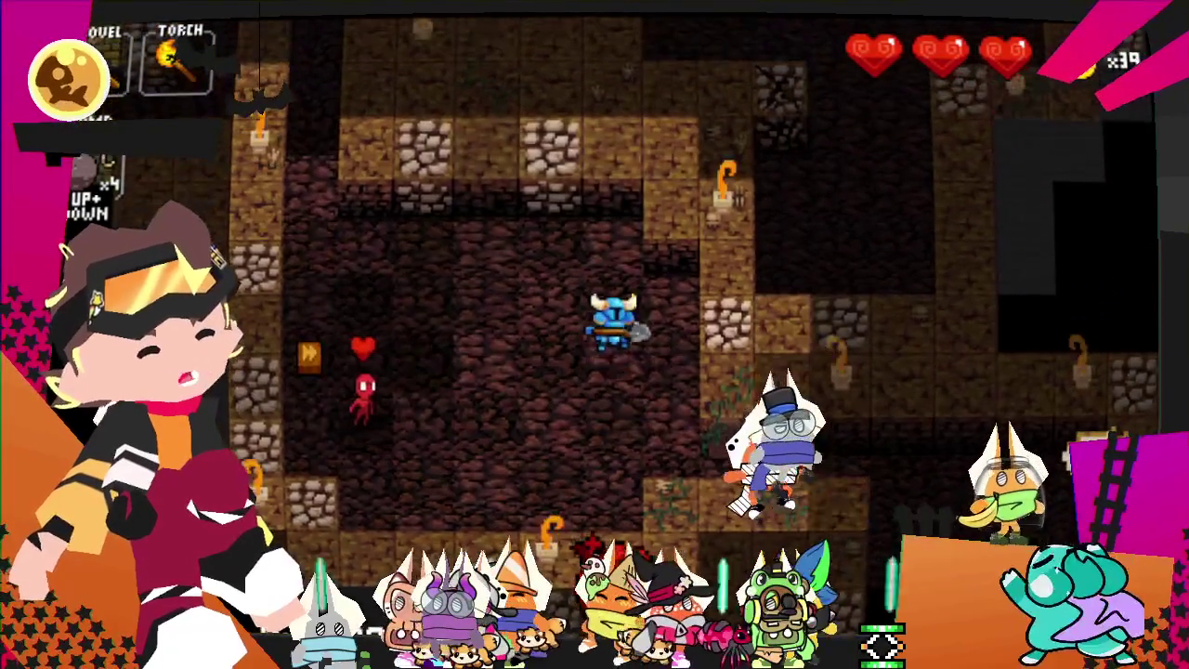
key("Right")
key("Up")
key("Up")
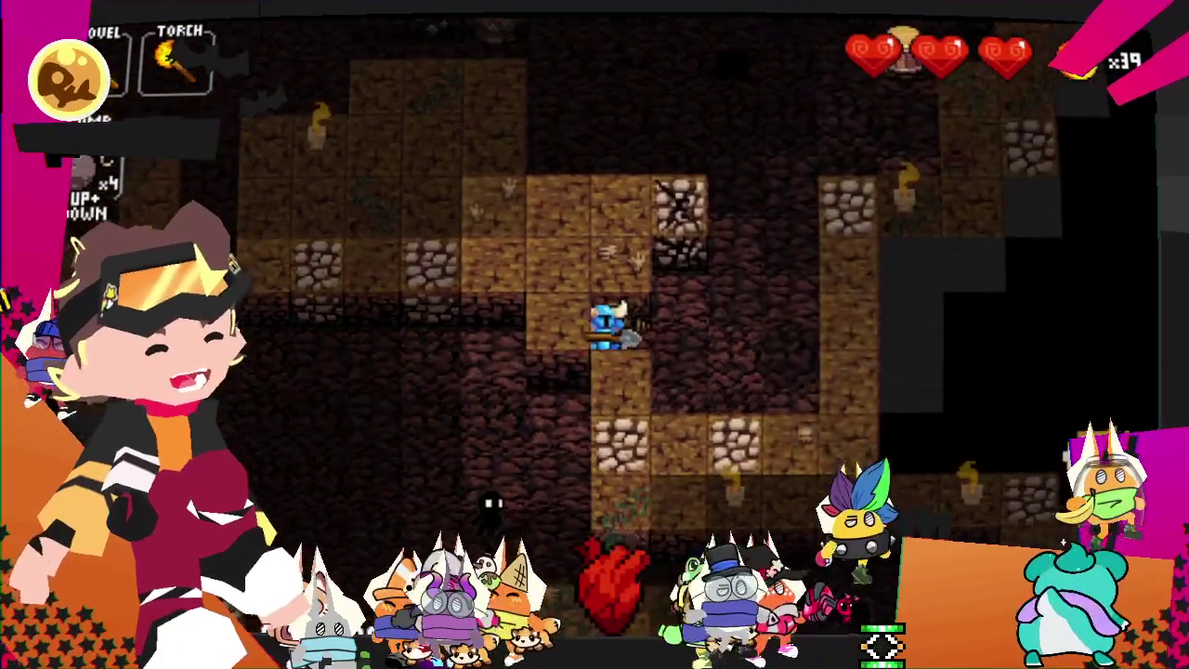
key("Right")
key("Right")
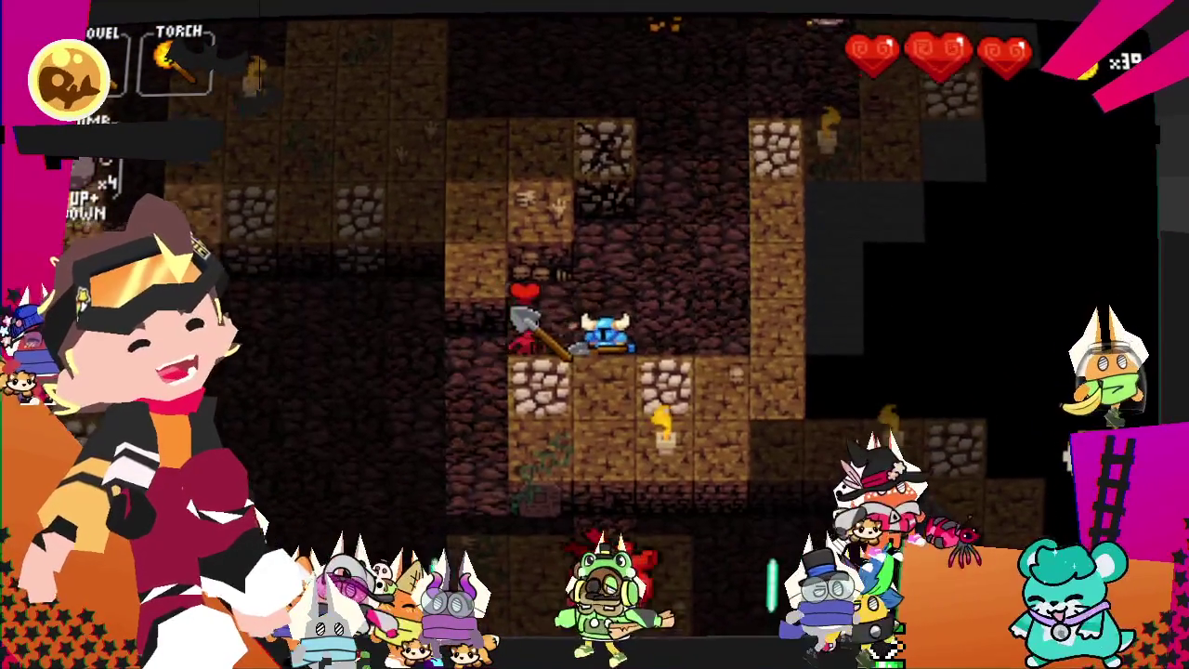
- Kill the red enemy, the blue slime and the green slime, collecting its gold
key("Left")
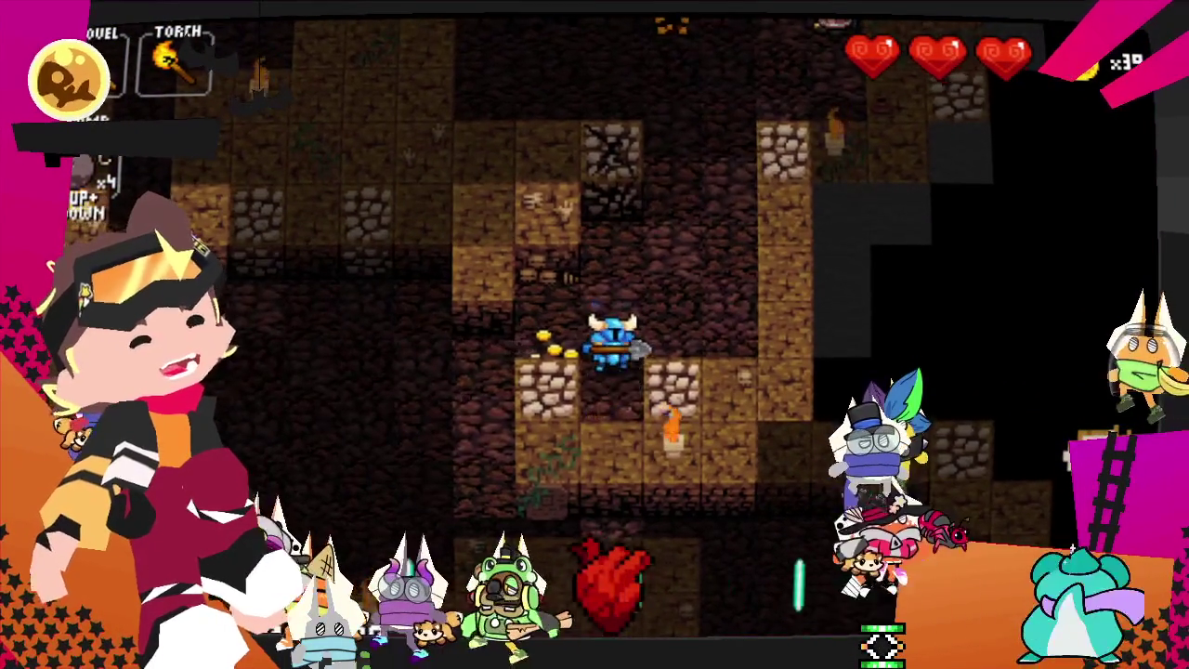
key("Down")
key("Down")
key("Down")
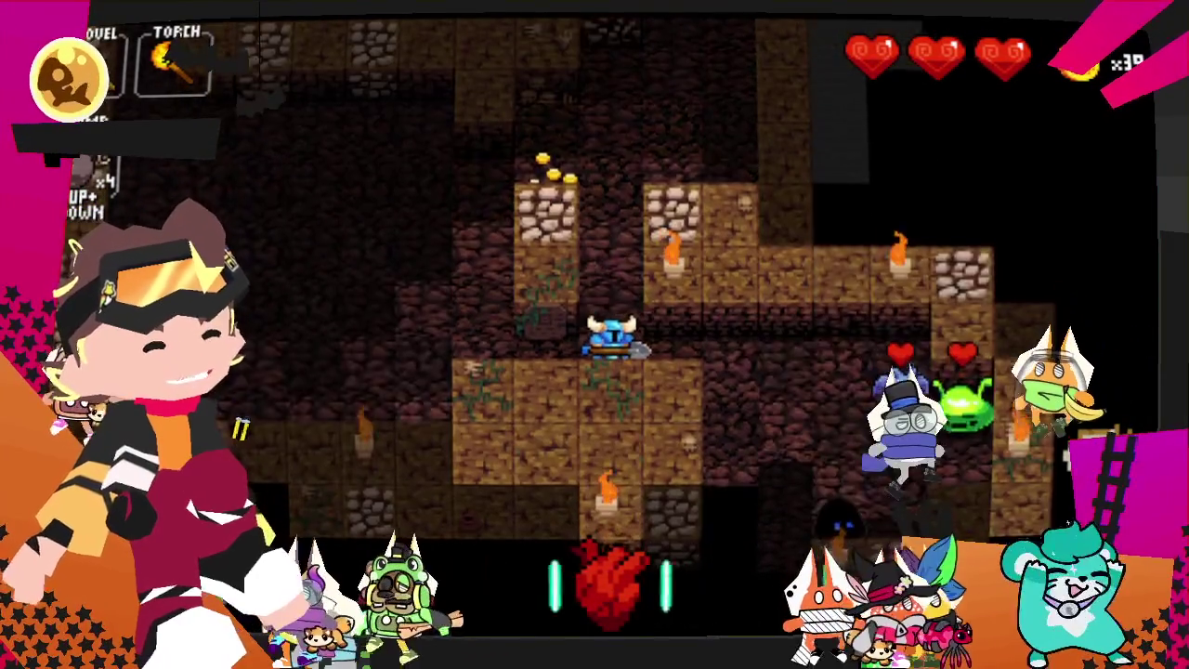
key("Right")
key("Right")
key("Right")
key("Right")
key("Down")
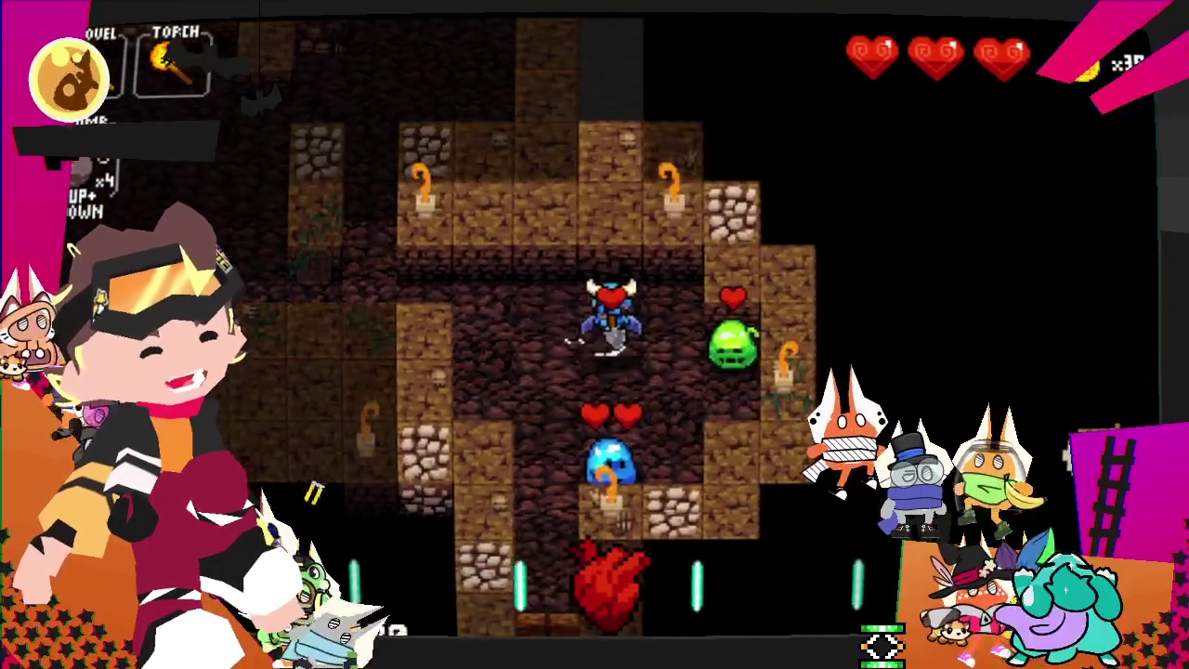
key("Down")
key("Down")
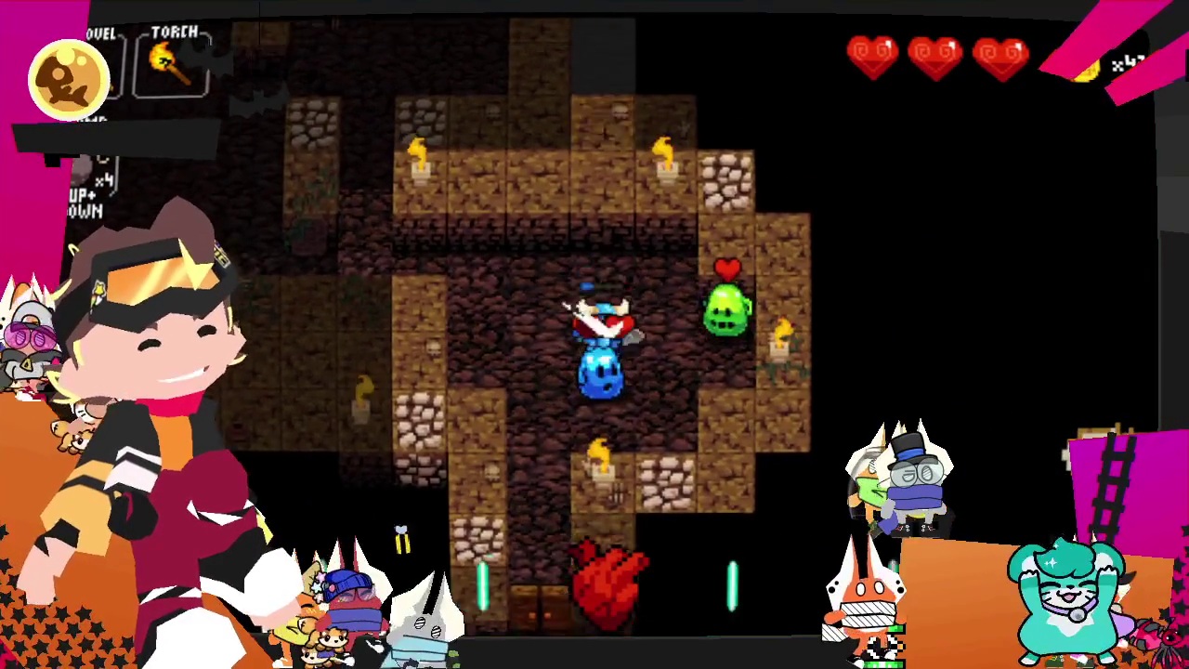
key("Down")
key("Right")
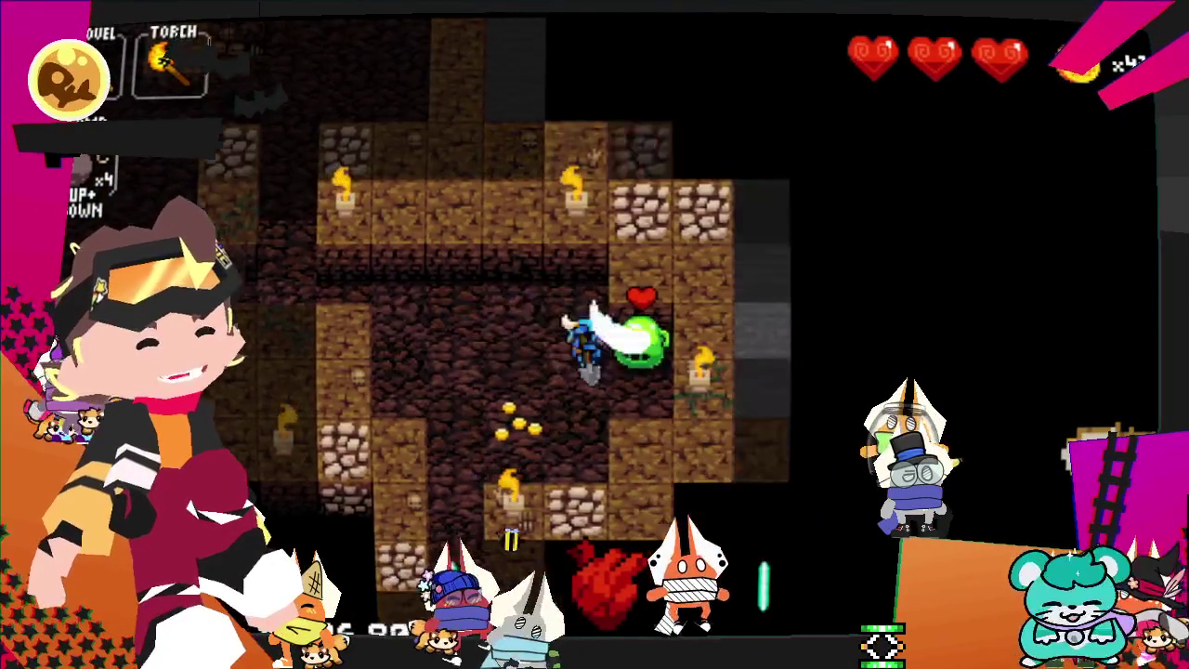
key("Down")
- Fight off the red bats and pick up the Protection Charm and nearby gold
key("Down")
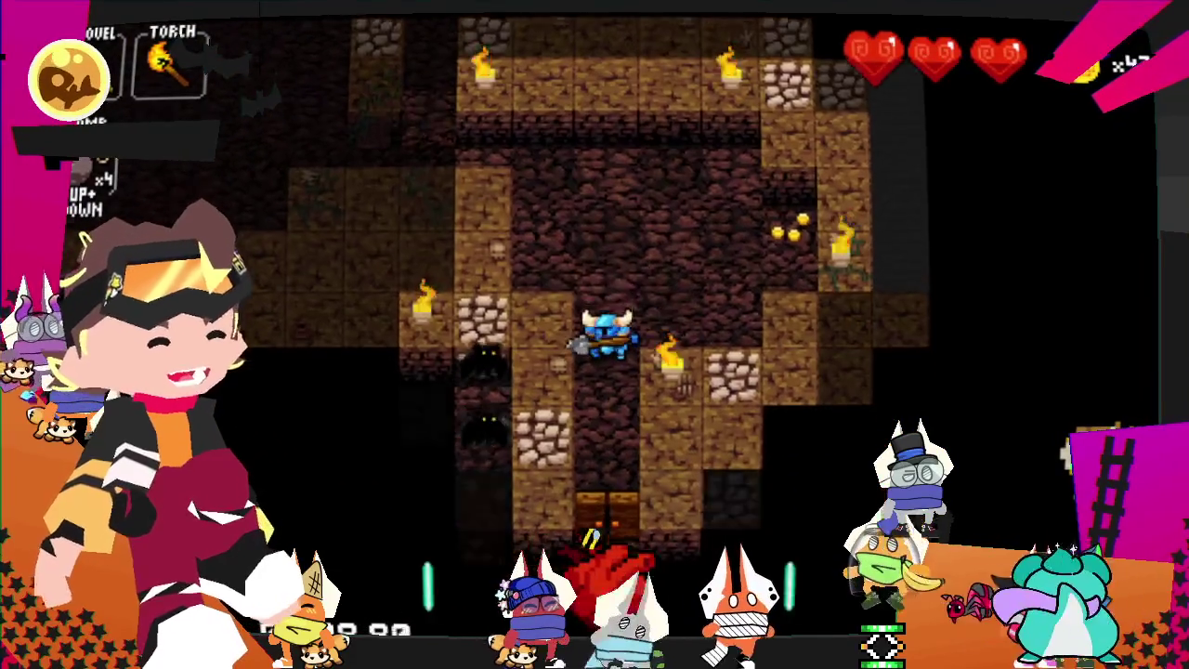
key("Left")
key("Left")
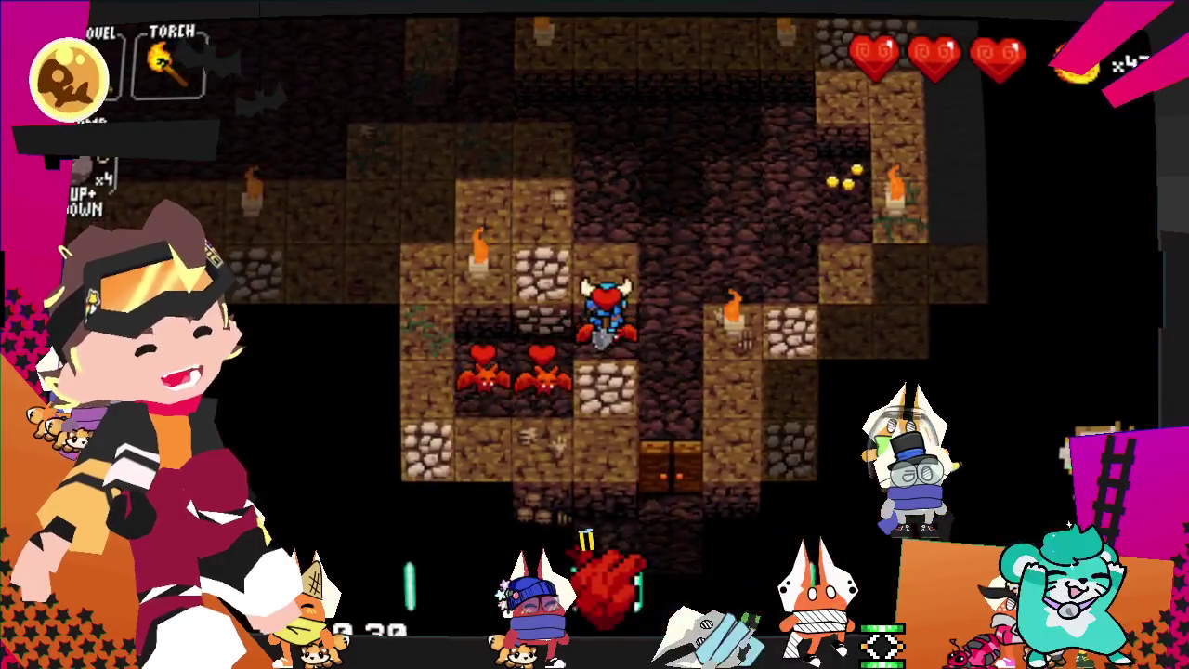
key("Down")
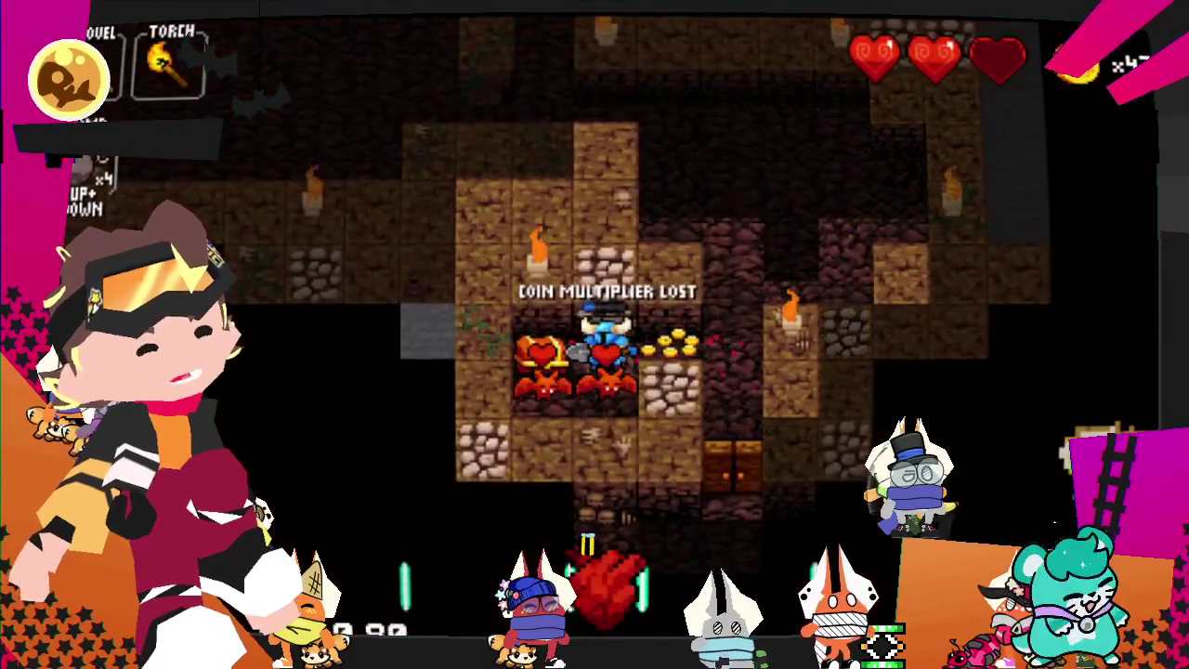
key("Left")
key("Left")
key("Up")
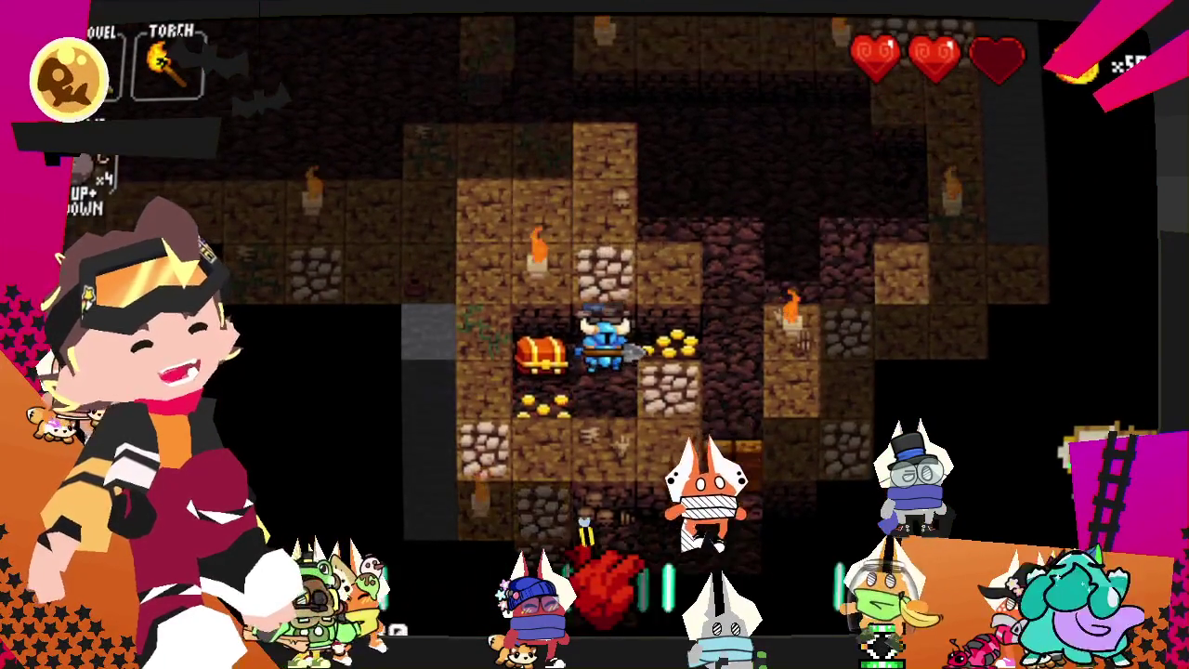
key("Left")
key("Down")
key("Right")
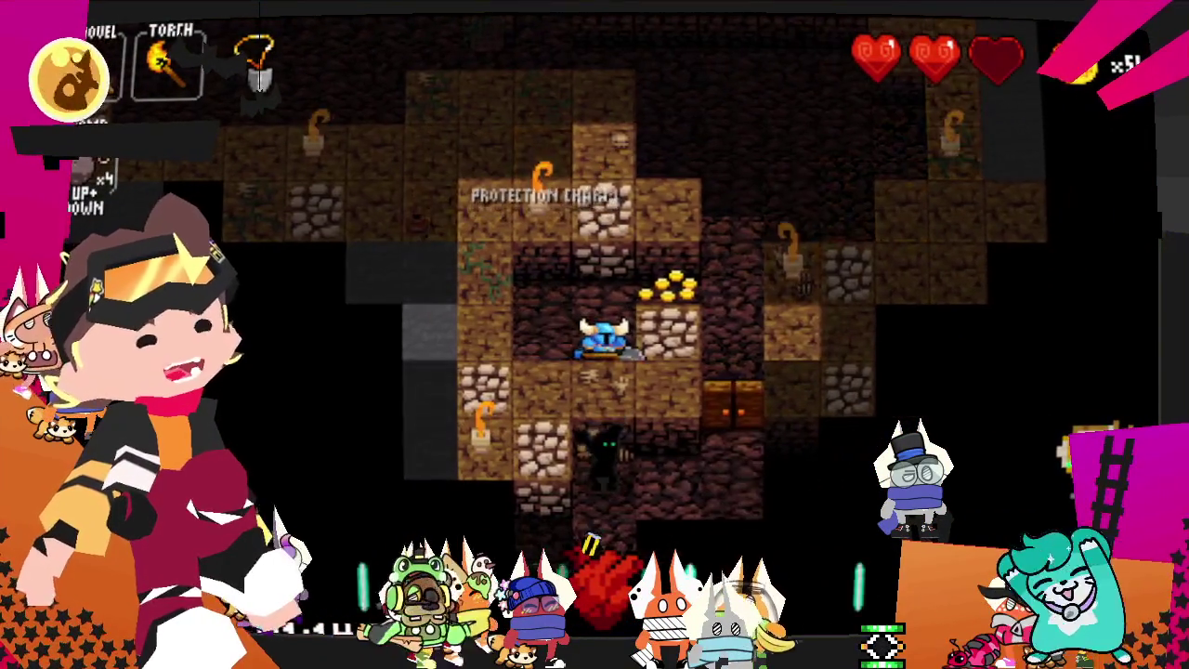
- Defeat the miniboss and take the stairs down to the next floor
key("Down")
key("Down")
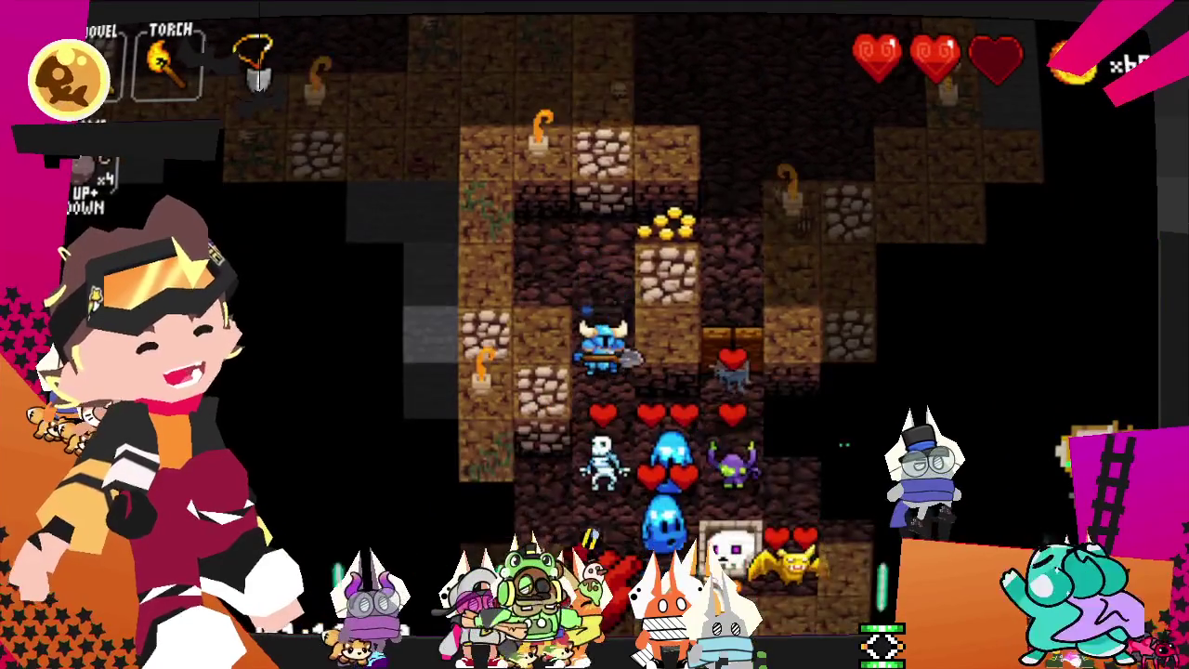
key("Down")
key("Down")
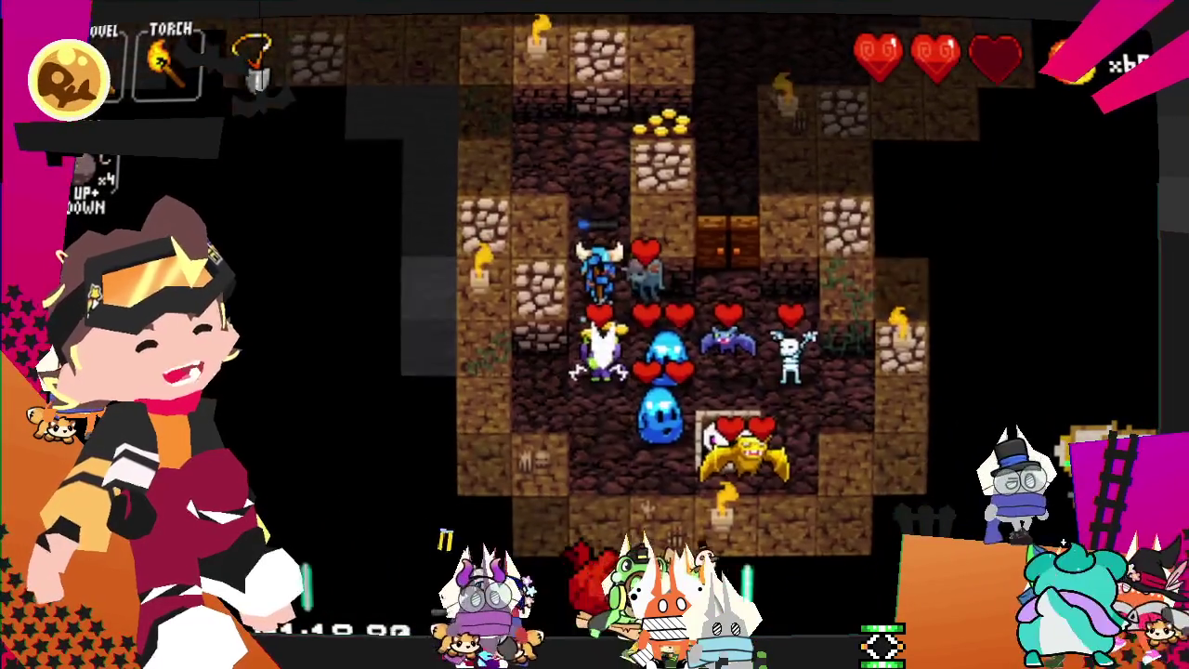
key("Right")
key("Right")
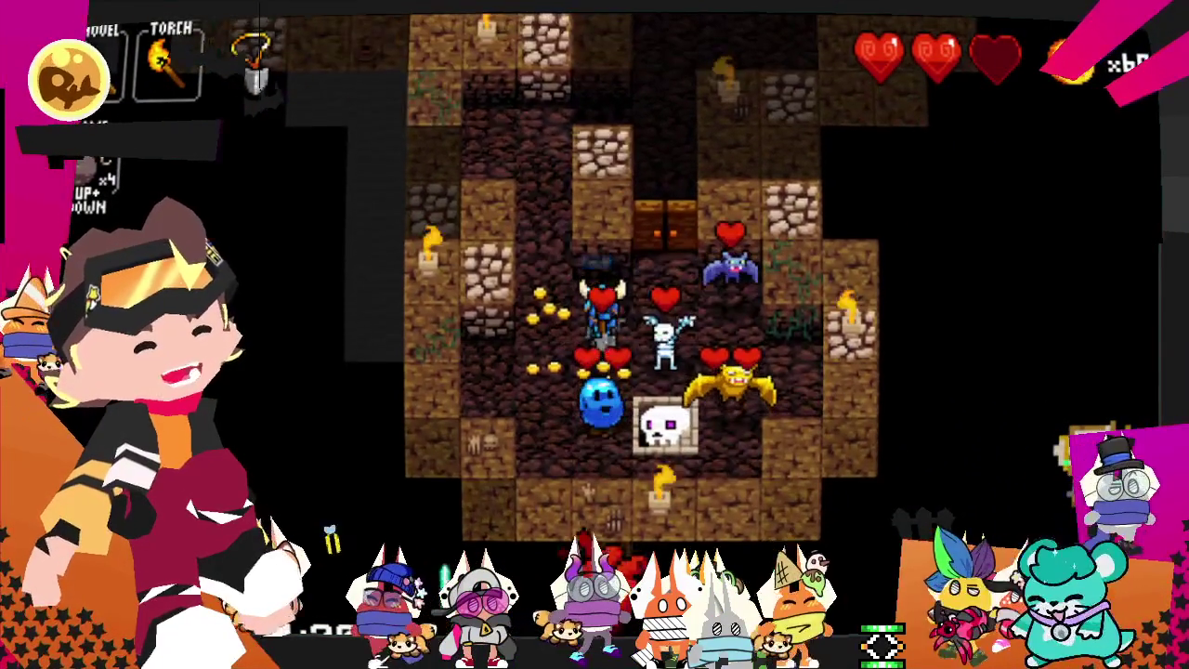
key("Down")
key("Down")
key("Down")
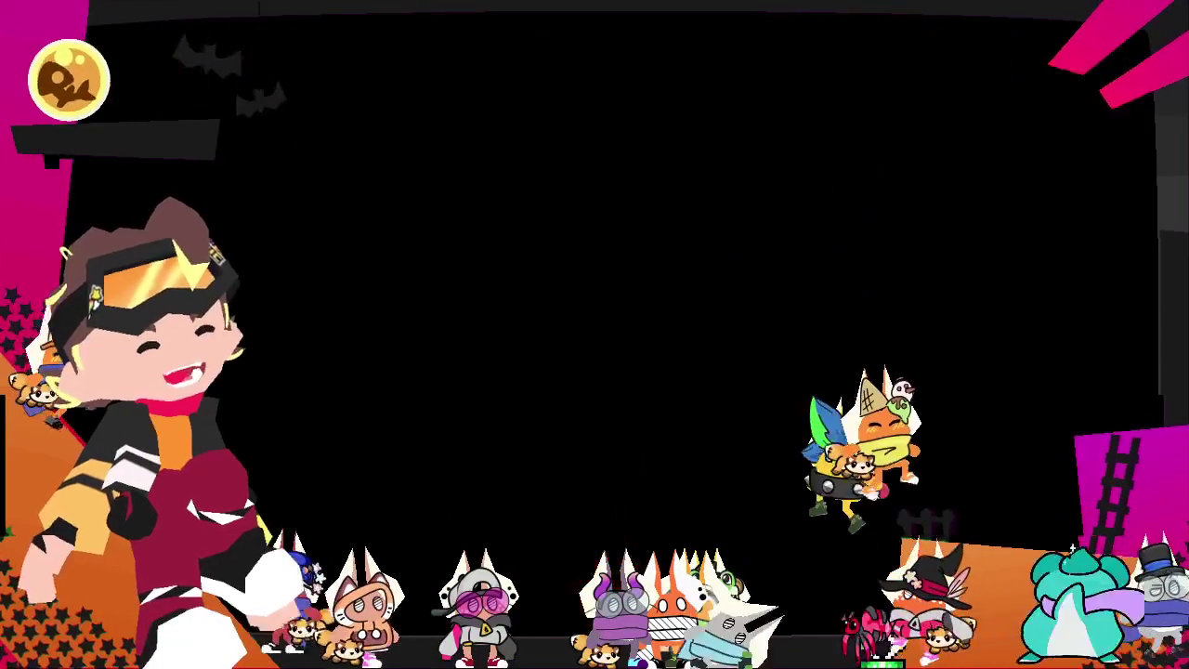
- Walk through the new floor into the shop
key("Left")
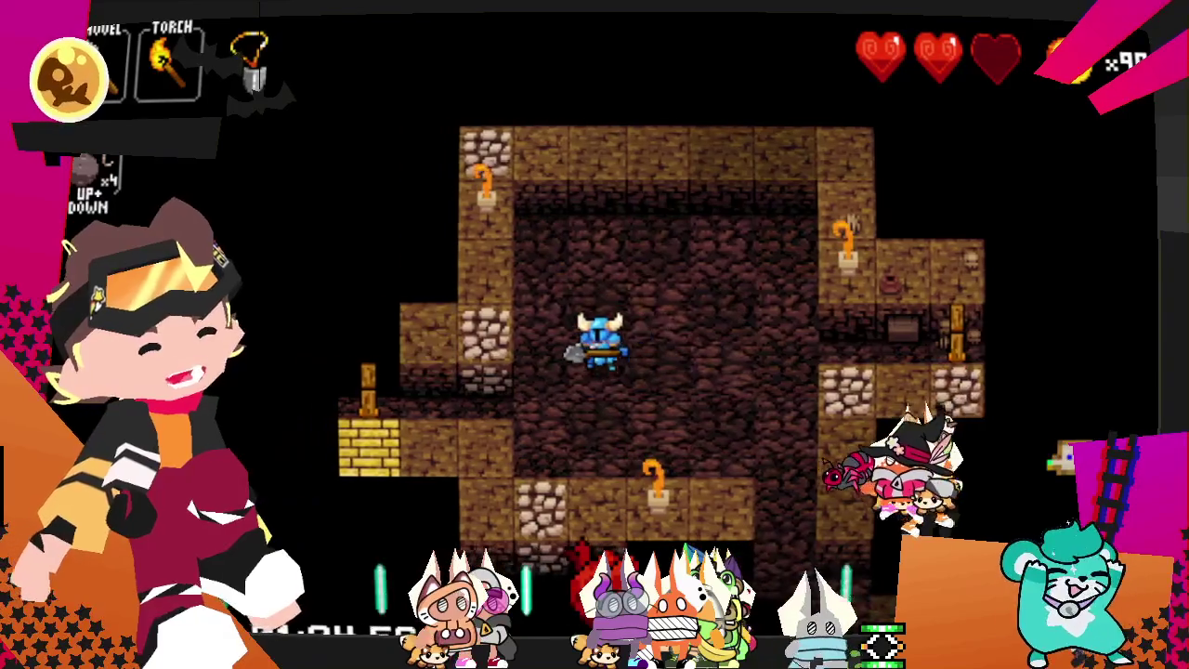
key("Down")
key("Left")
key("Left")
key("Left")
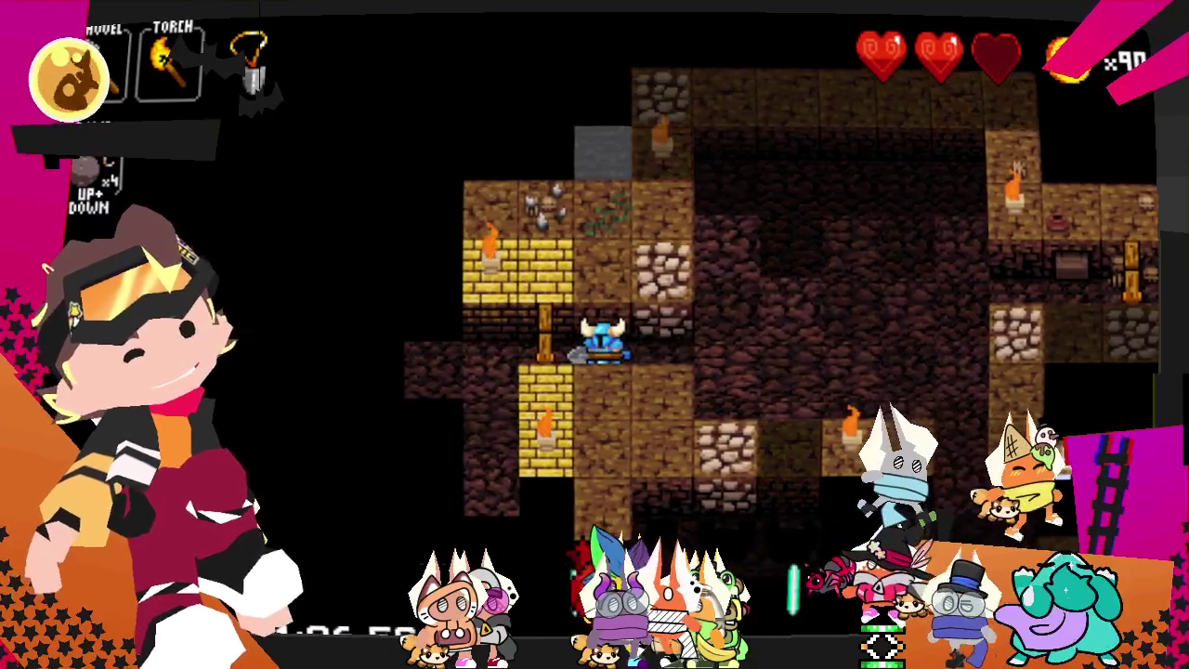
key("Left")
key("Left")
key("Down")
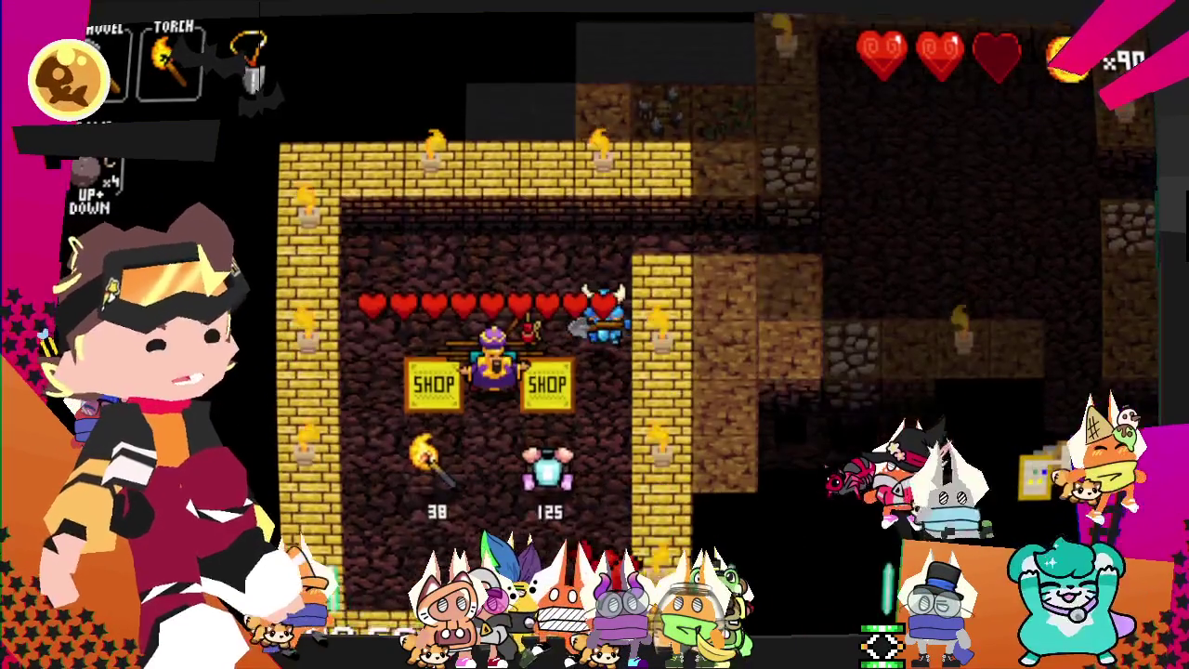
- Buy the shop's torch for 38 gold
key("Down")
key("Left")
key("Down")
key("Left")
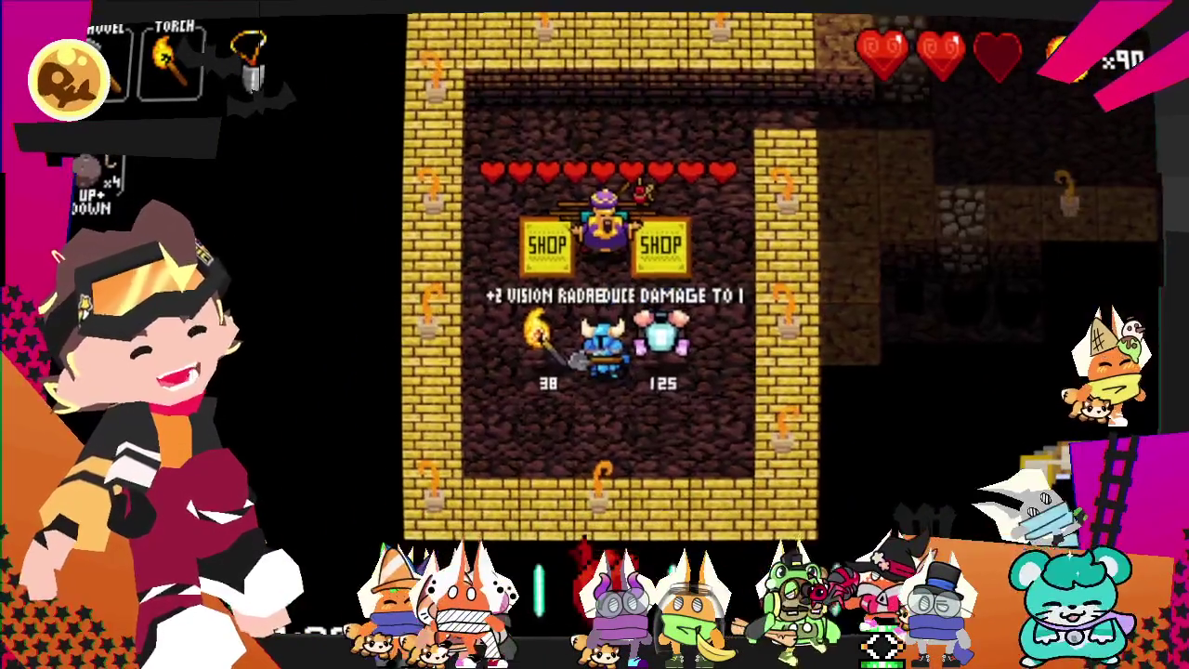
key("Right")
- Tunnel right through the dirt and put on the Karate Gi armour
key("Up")
key("Right")
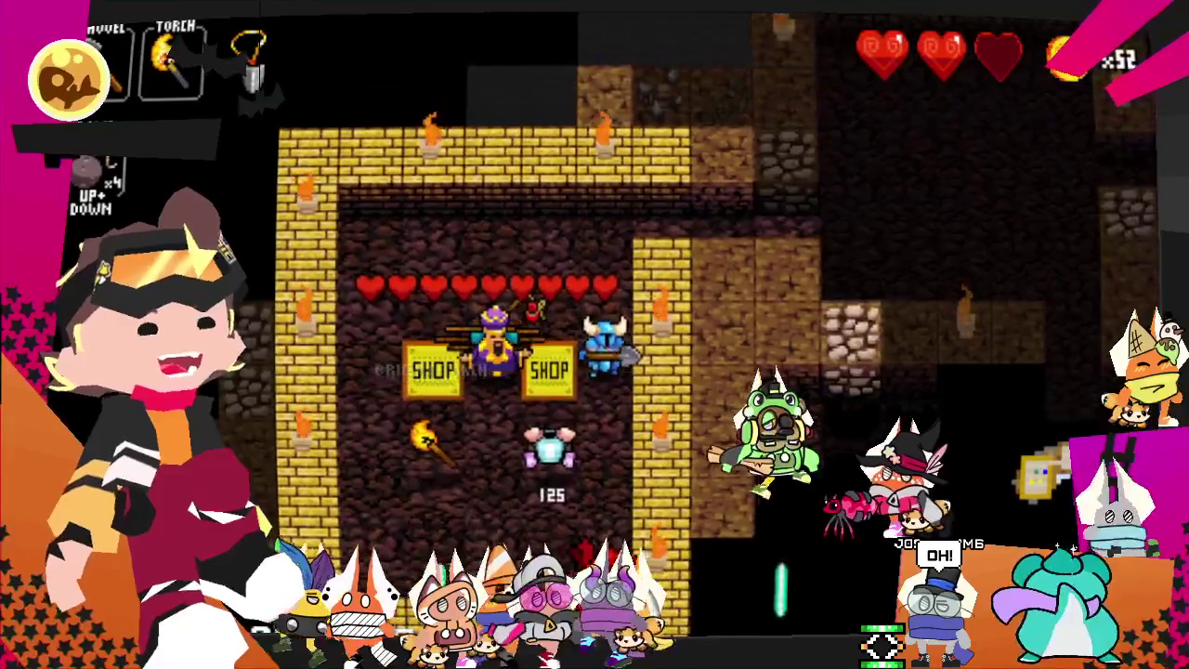
key("Up")
key("Up")
key("Right")
key("Right")
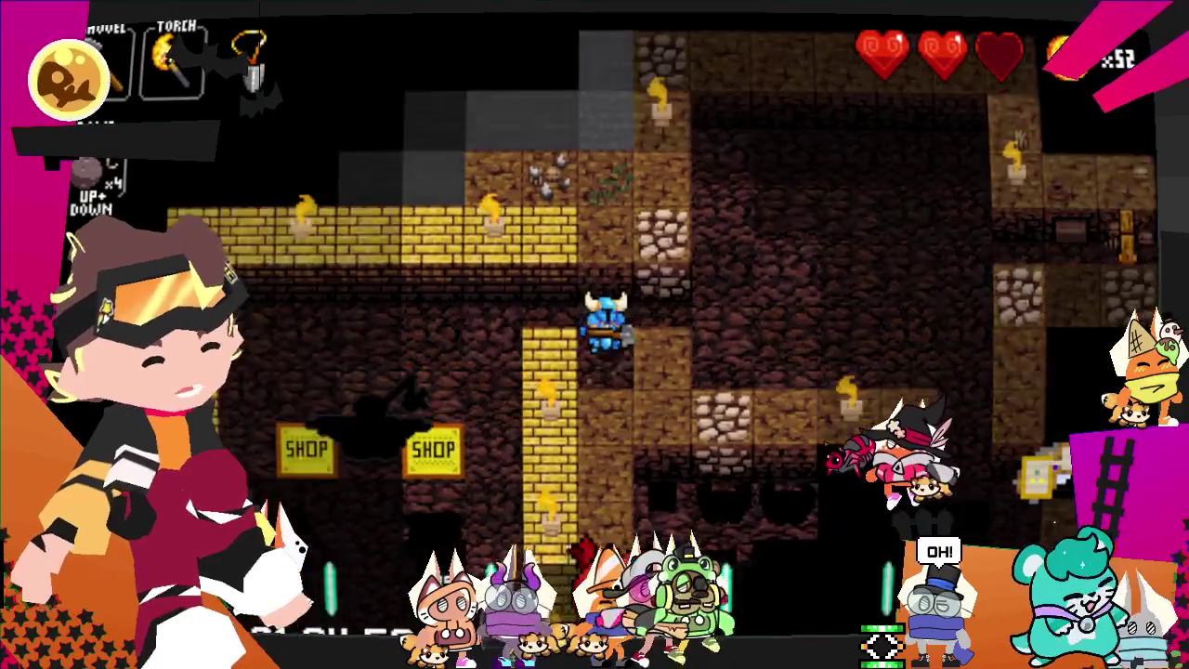
key("Down")
key("Right")
key("Right")
key("Right")
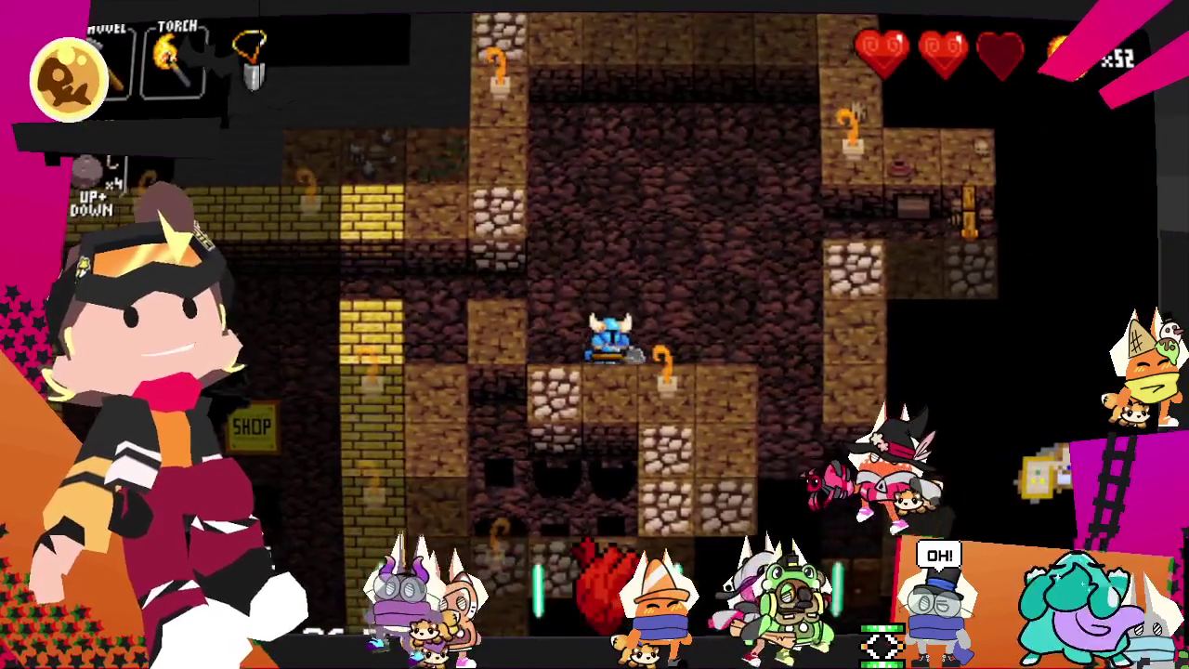
key("Right")
key("Right")
key("Down")
key("Right")
key("Down")
key("Right")
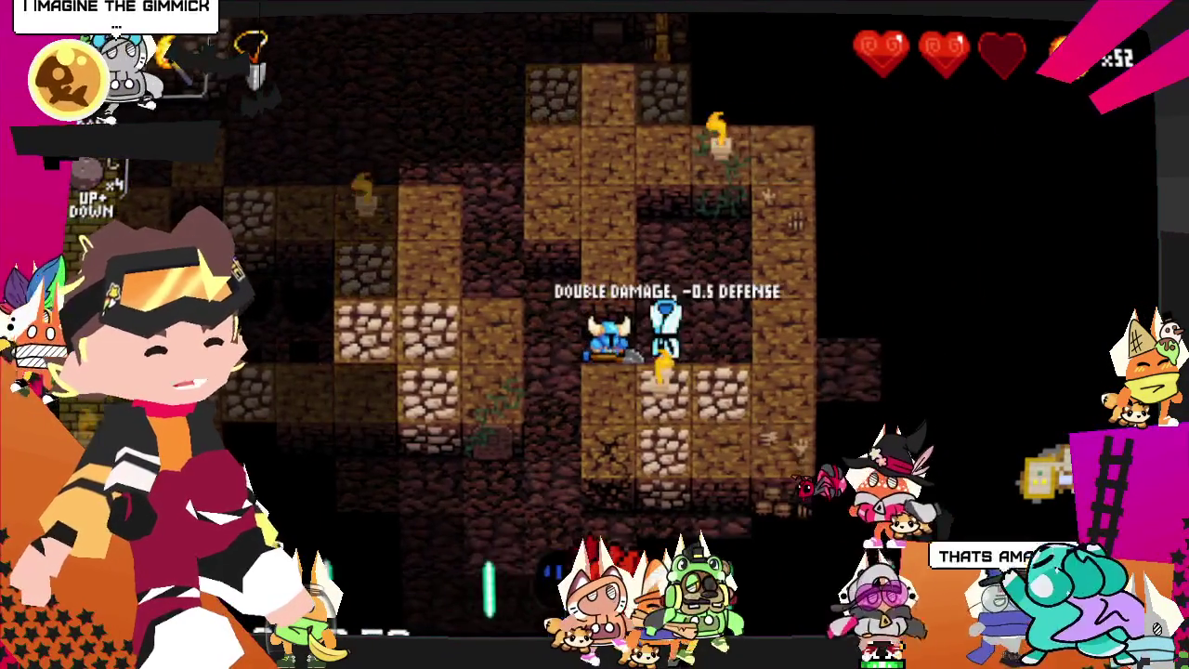
key("Right")
key("Down")
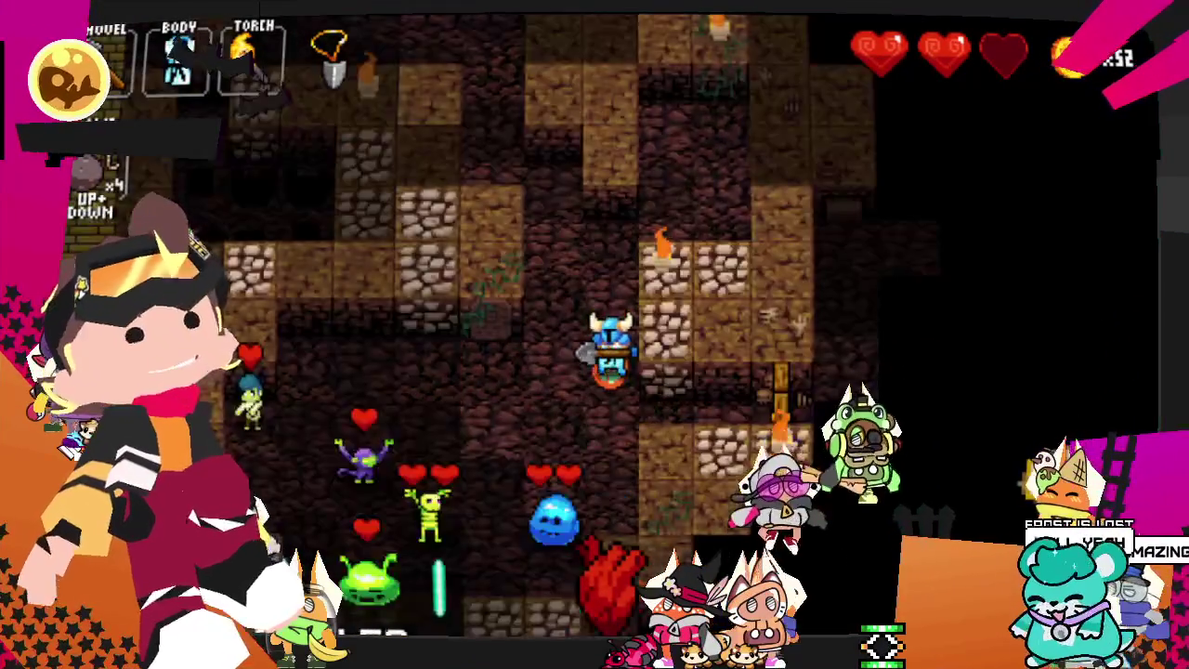
- Kill the blue slime and the minotaur, then attack the goblin while collecting coins
key("Left")
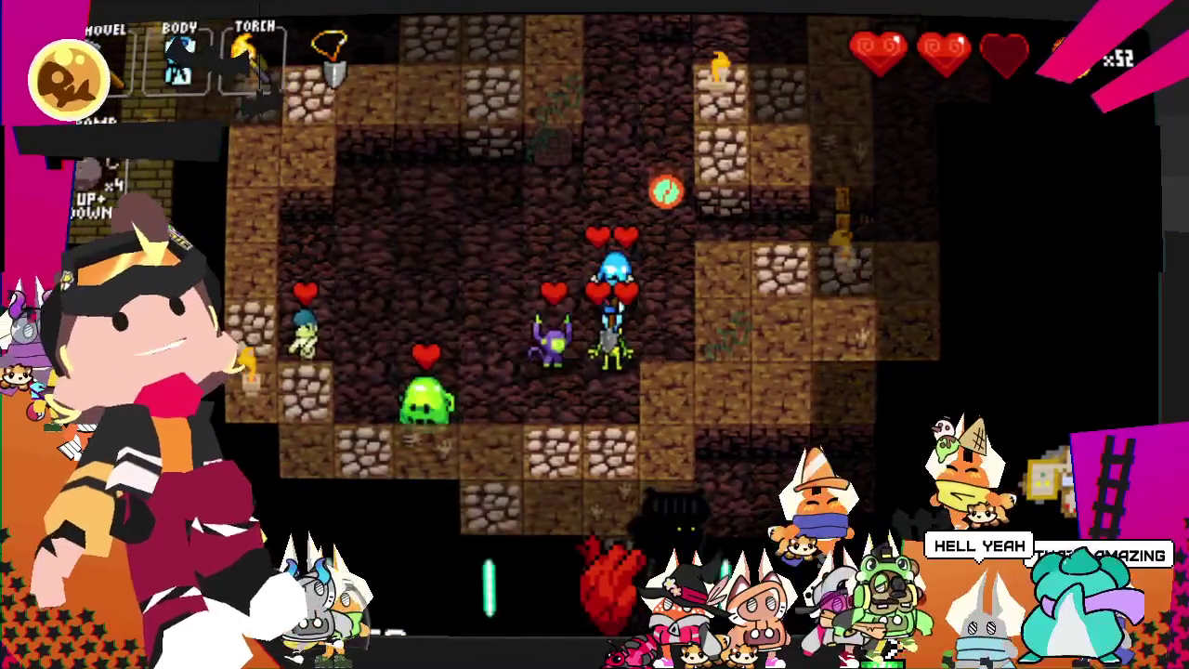
key("Left")
key("Right")
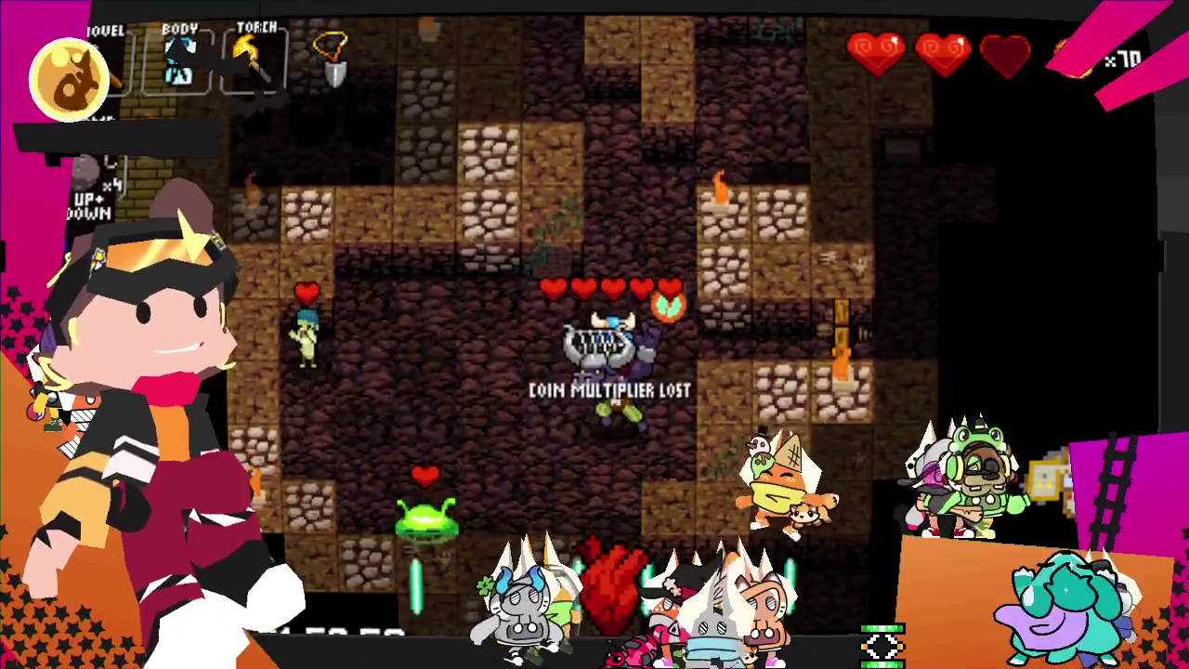
key("Up")
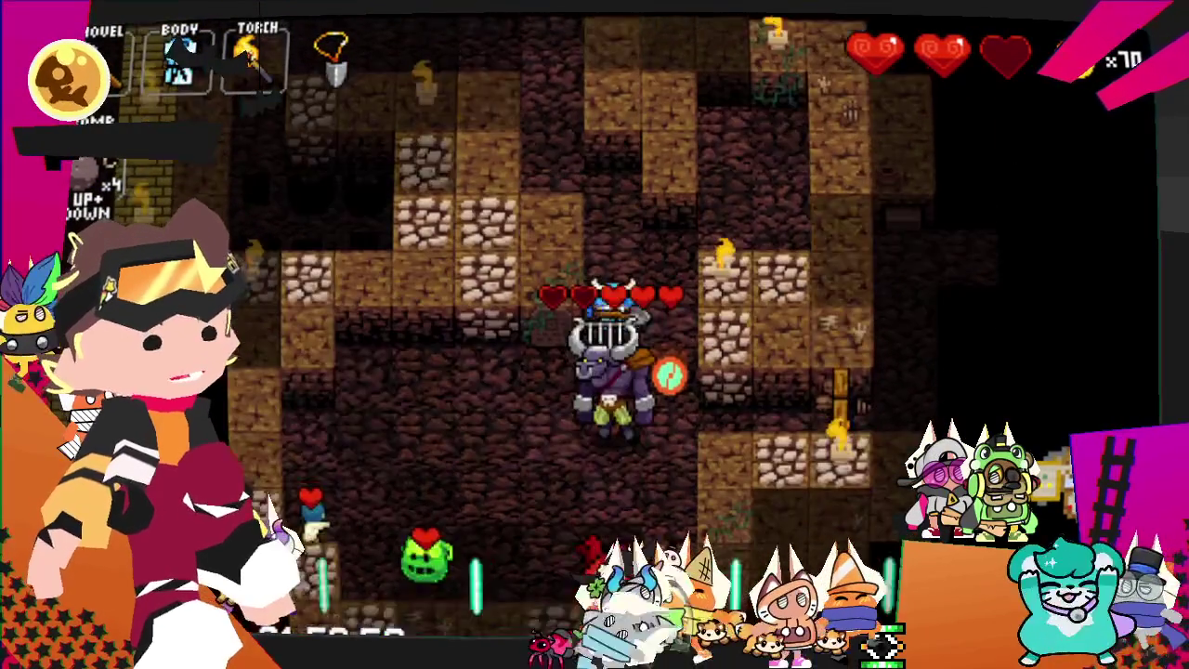
key("Down")
key("Down")
key("Down")
key("Down")
key("Down")
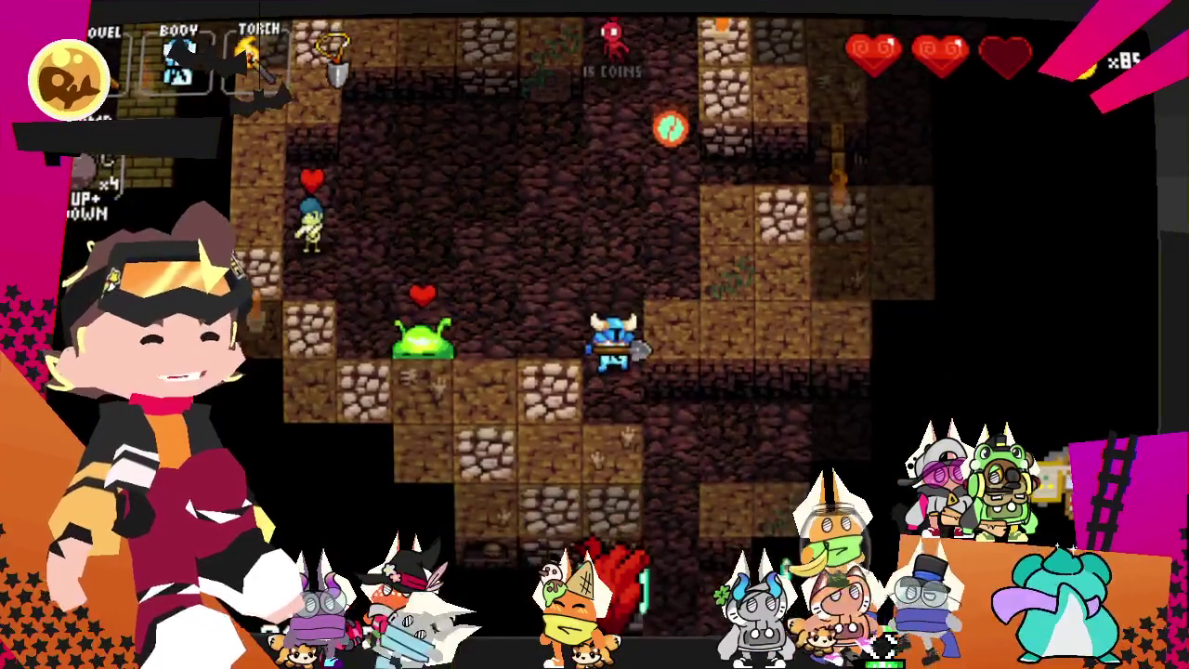
key("Right")
key("Right")
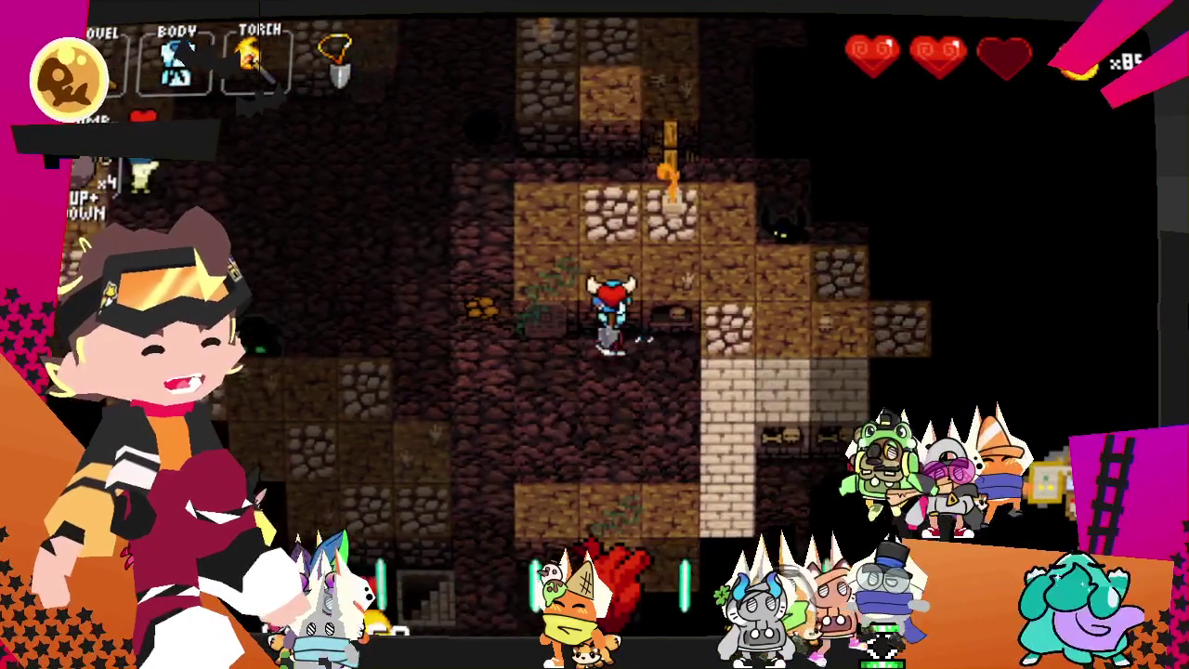
key("Right")
key("Down")
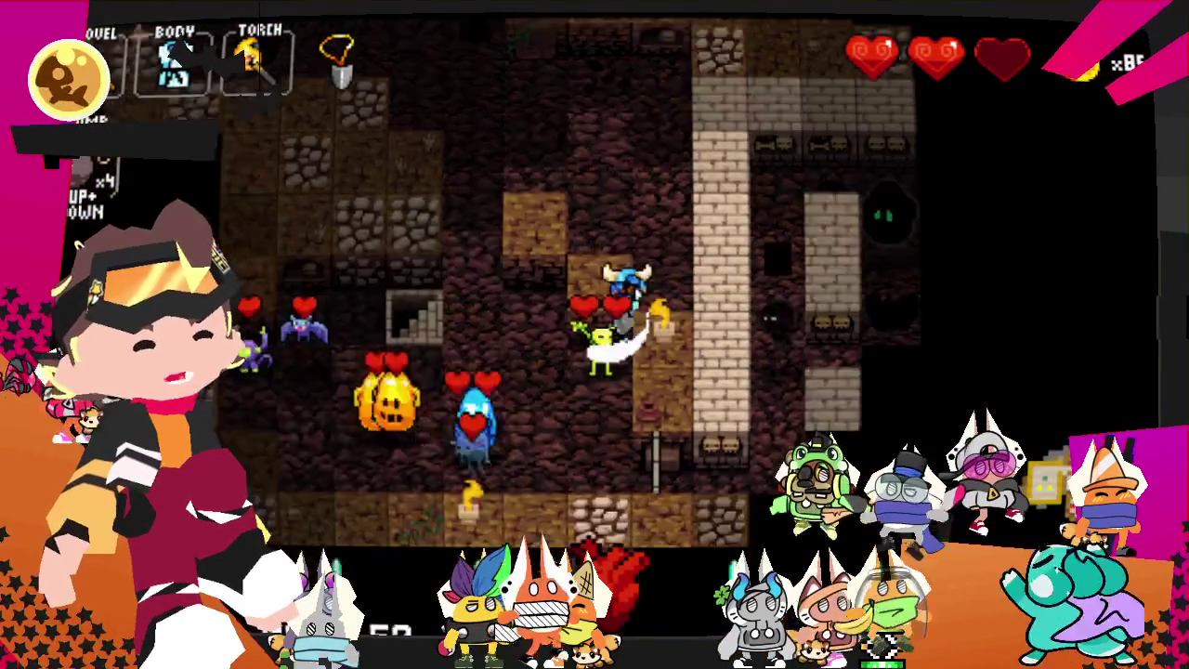
key("Right")
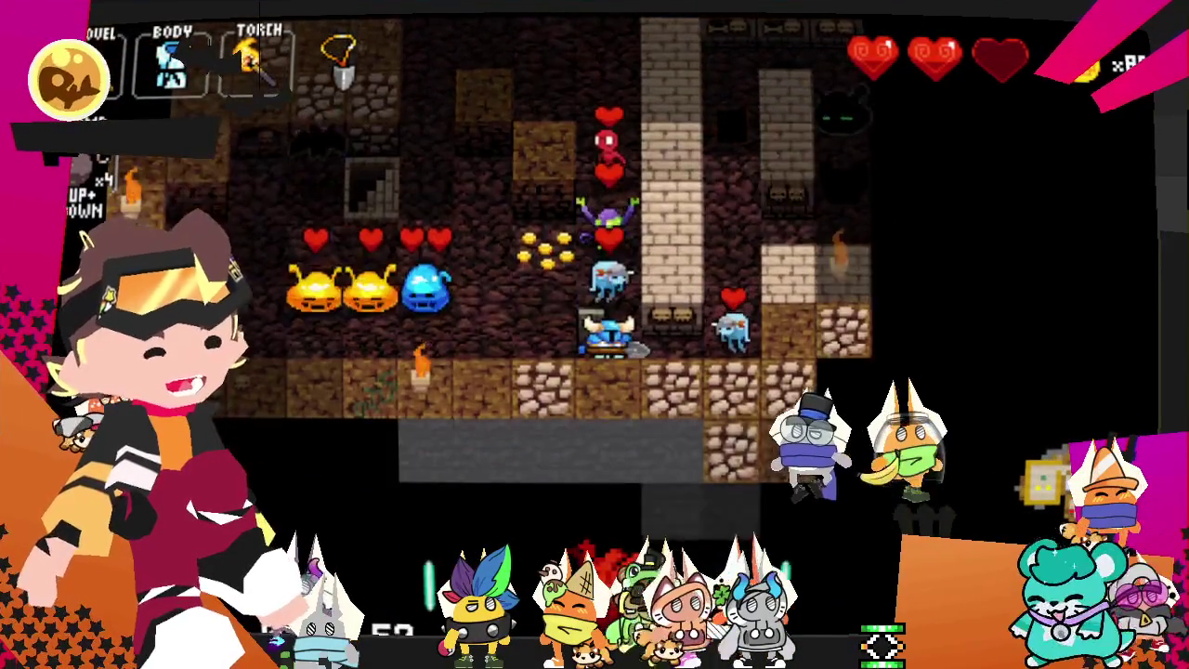
- Dig through the wall above, advance right attacking enemies, and kill the blue slime
key("Left")
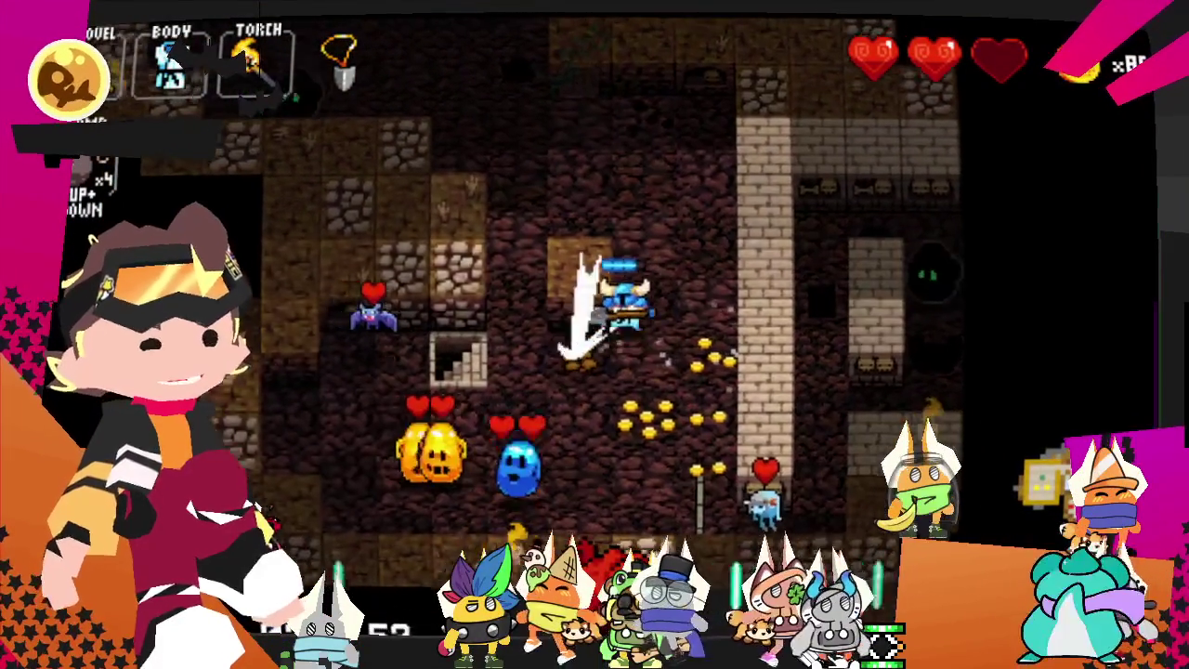
key("Left")
key("Left")
key("Up")
key("Right")
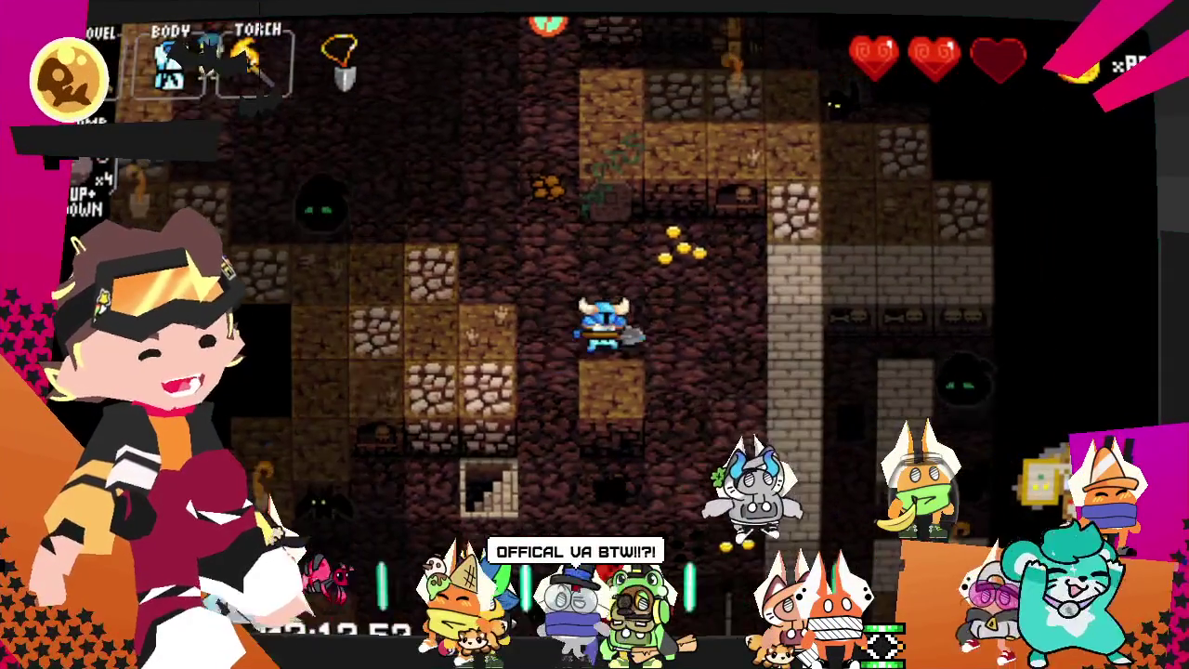
key("Right")
key("Up")
key("Up")
key("Right")
key("Up")
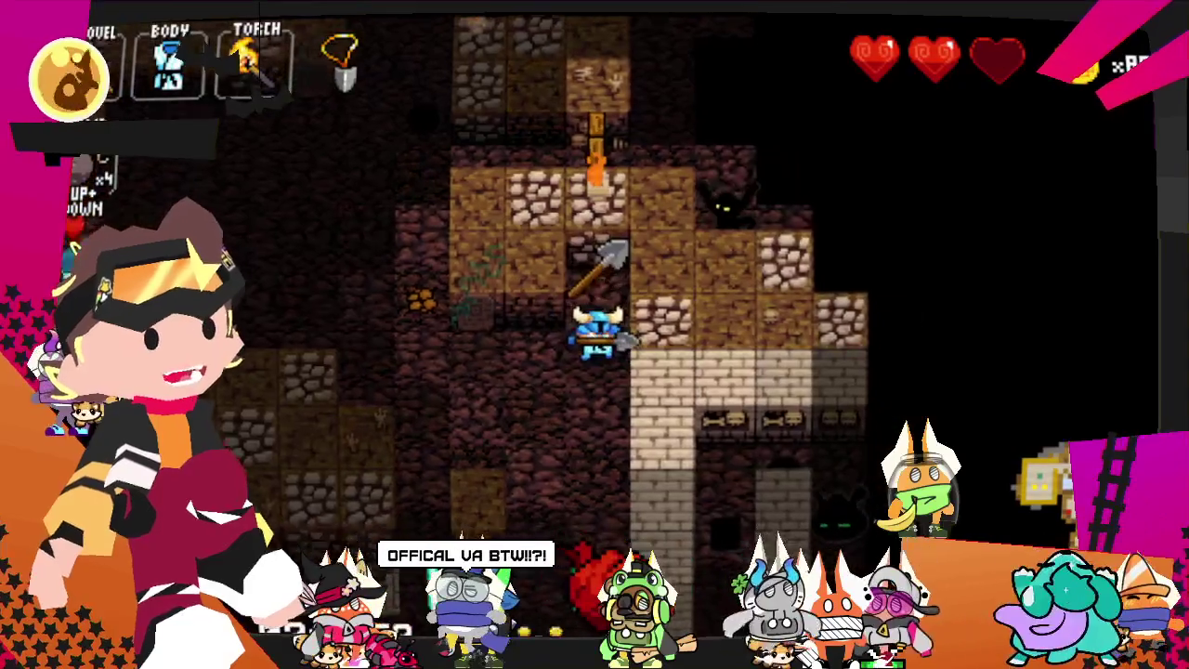
key("Right")
key("Up")
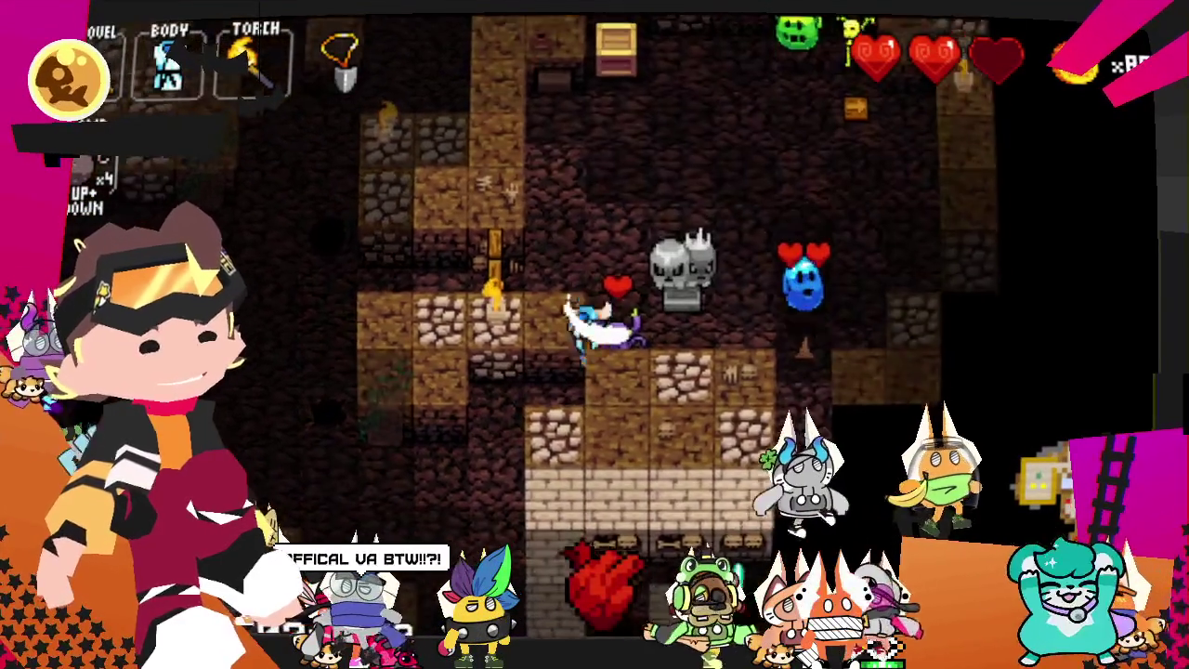
key("Right")
key("Right")
key("Right")
key("Right")
key("Down")
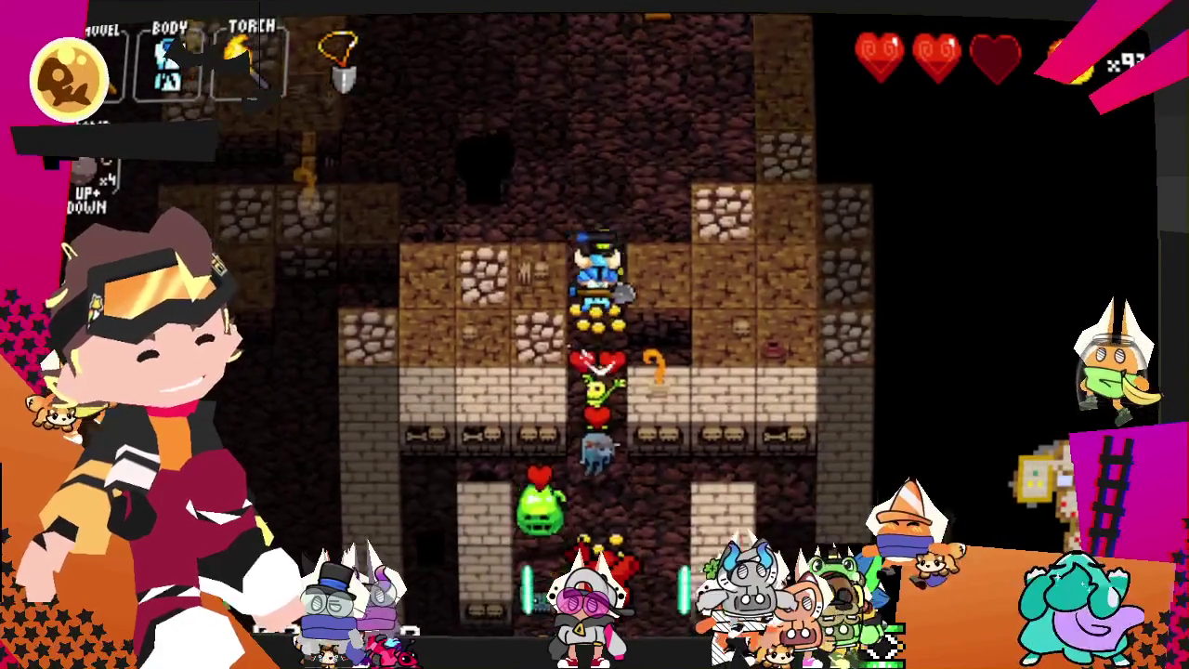
- Kill the green monster and slime below the knight, grab the gold pile, and head left past the pillar
key("Down")
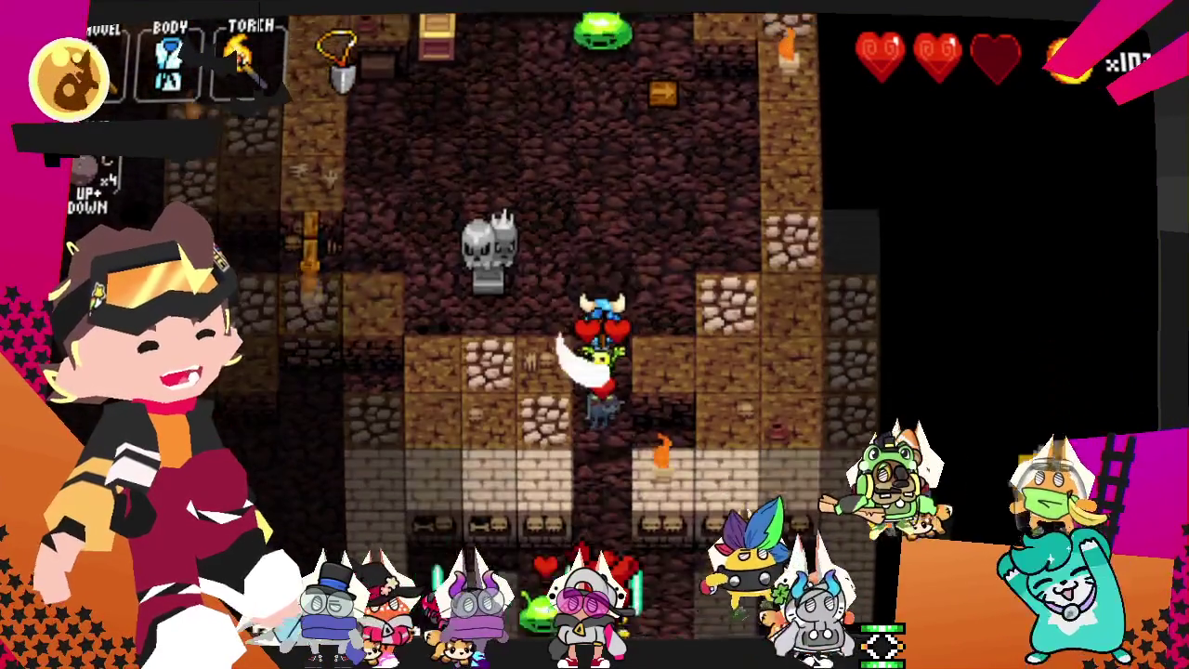
key("Down")
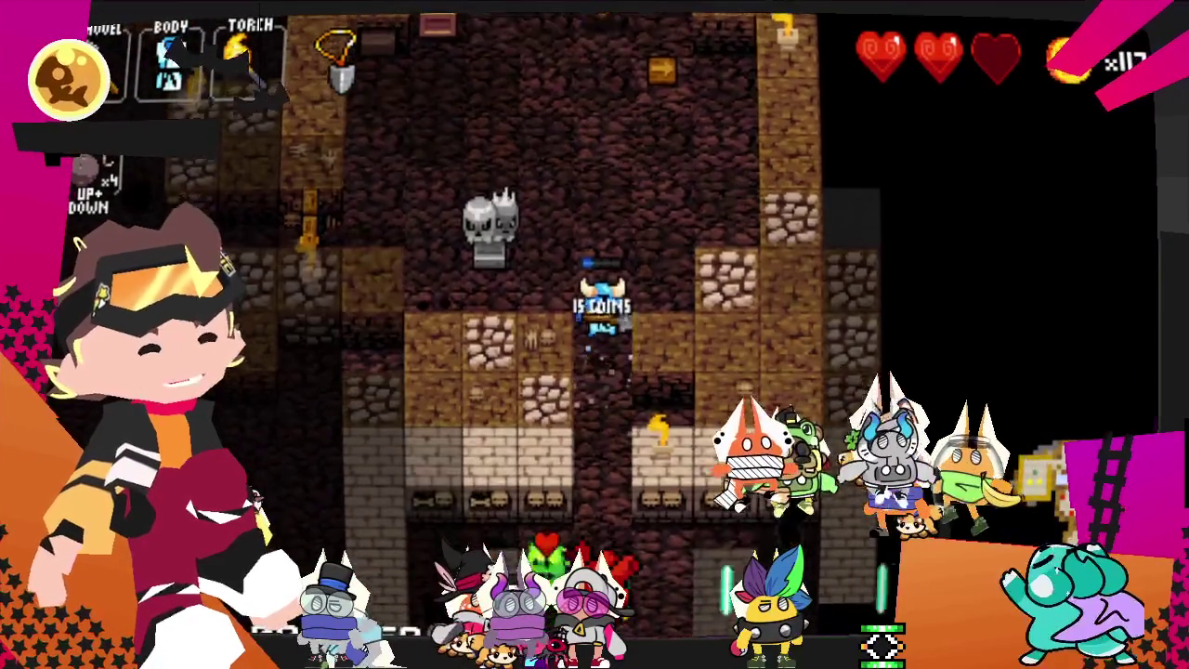
key("Down")
key("Left")
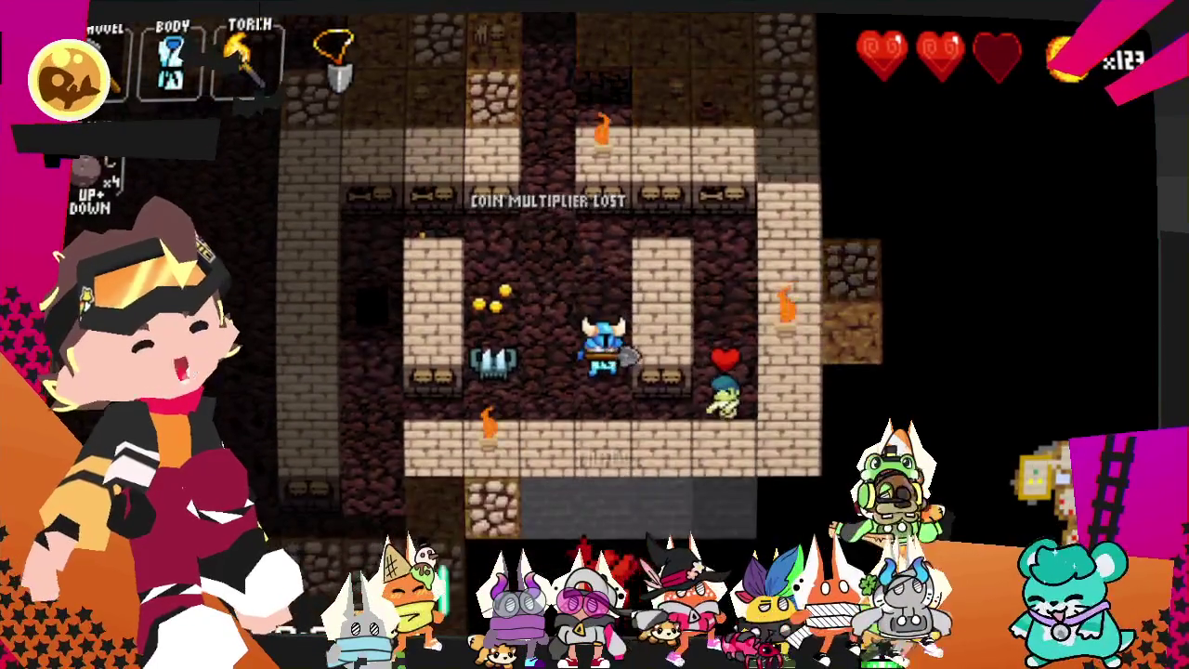
key("Left")
key("Left")
key("Left")
key("Left")
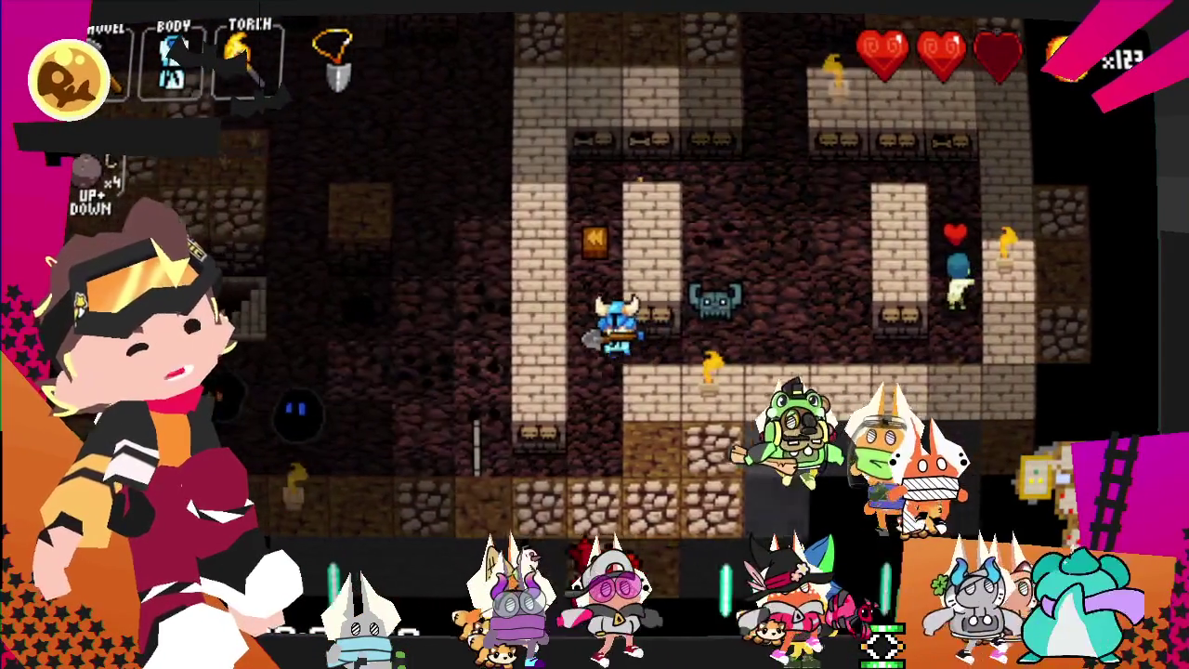
key("Down")
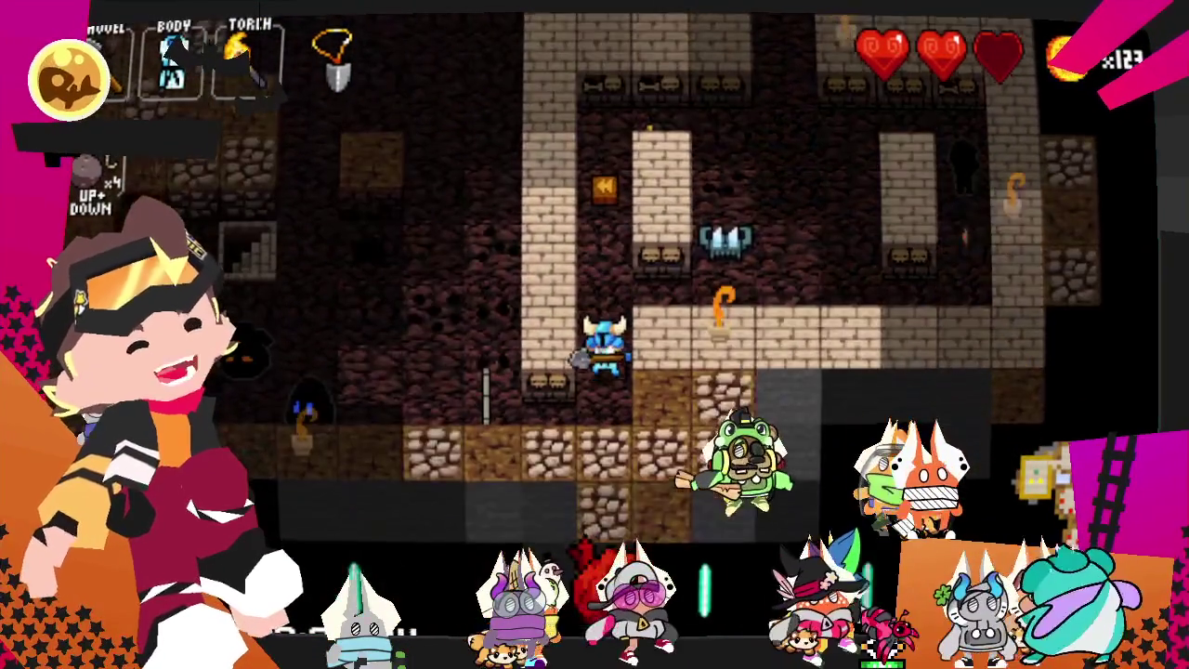
key("Down")
key("Left")
key("Left")
- Kill the orange enemy beside the stairs and collect the scattered gold to the right
key("Left")
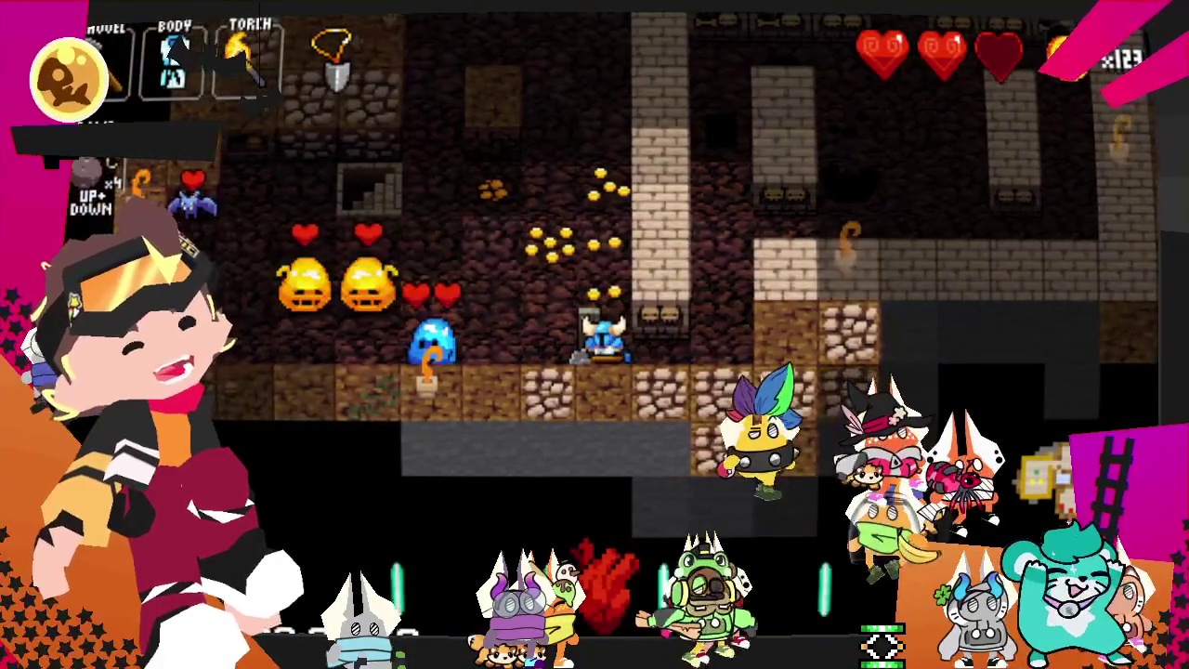
key("Left")
key("Up")
key("Left")
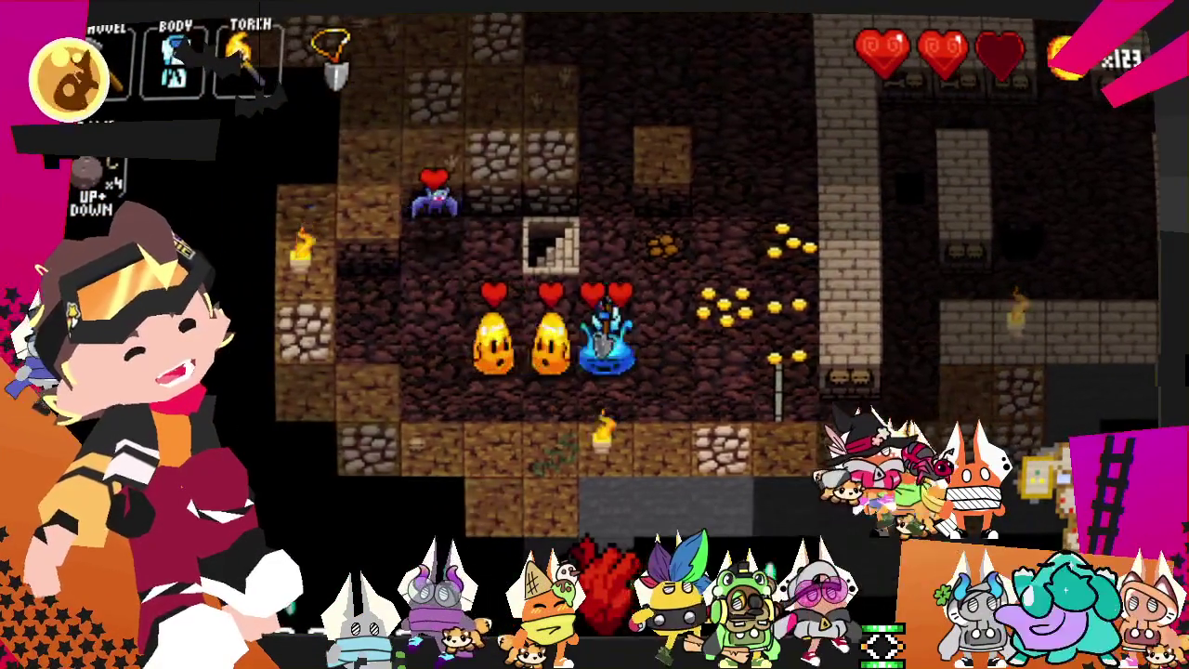
key("Left")
key("Left")
key("Right")
key("Up")
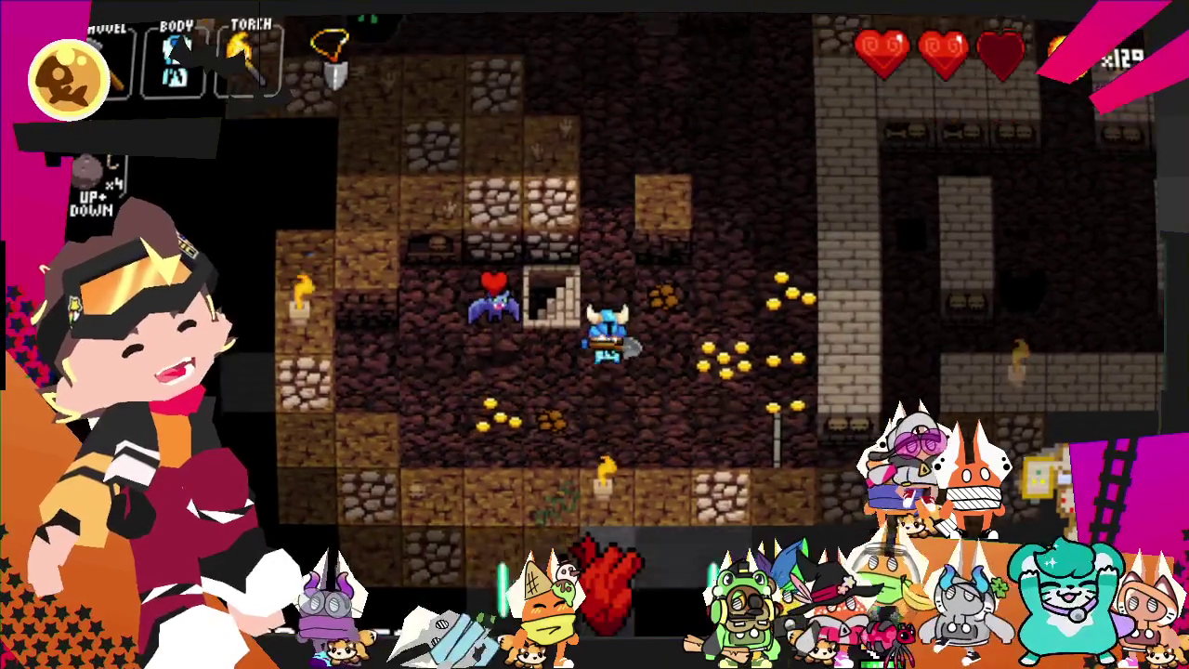
key("Right")
key("Right")
key("Down")
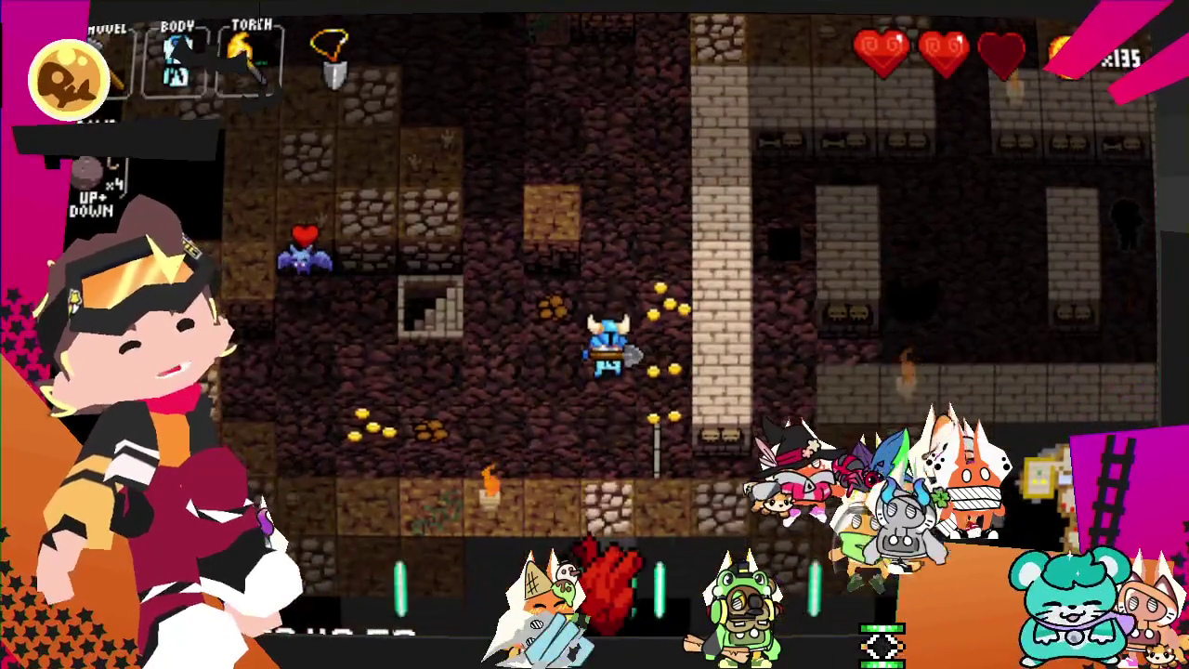
key("Right")
key("Up")
key("Left")
key("Left")
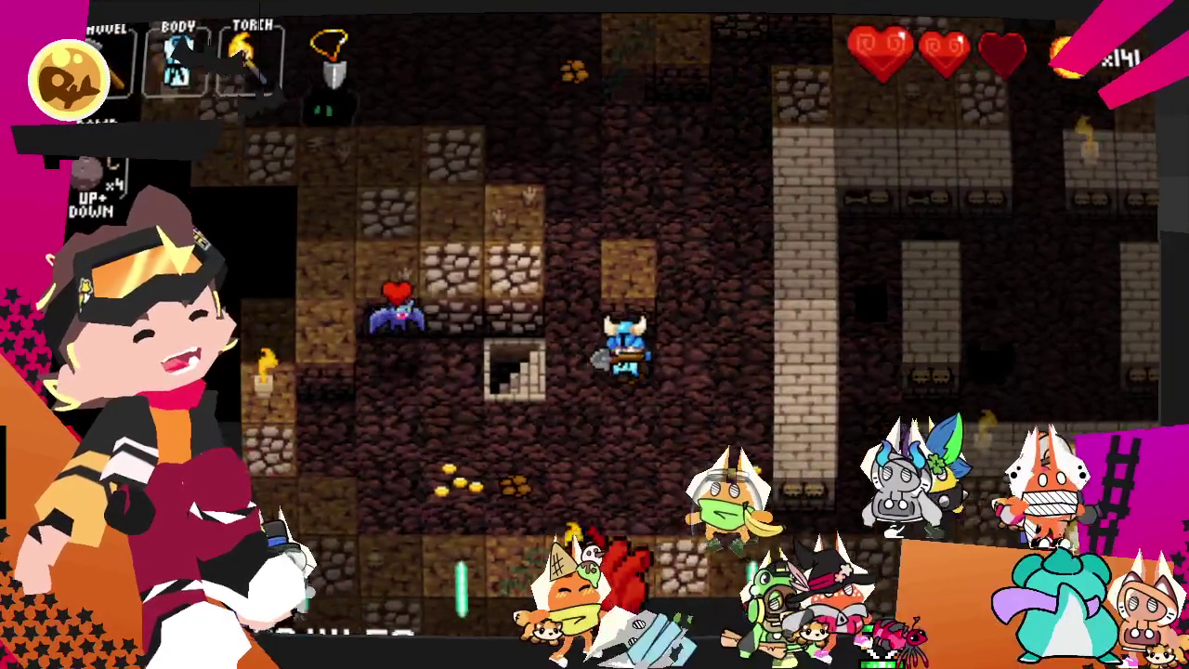
key("Left")
key("Left")
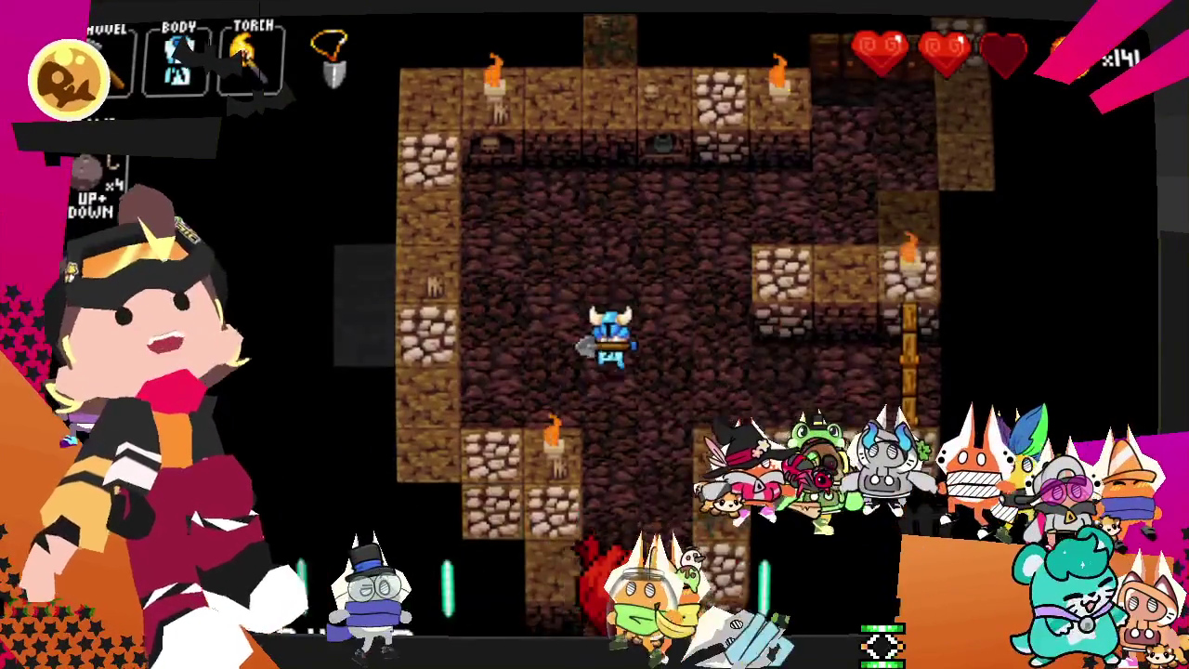
- Descend the stairs and fight the enemy-packed room on the next floor until dying
key("Down")
key("Right")
key("Right")
key("Right")
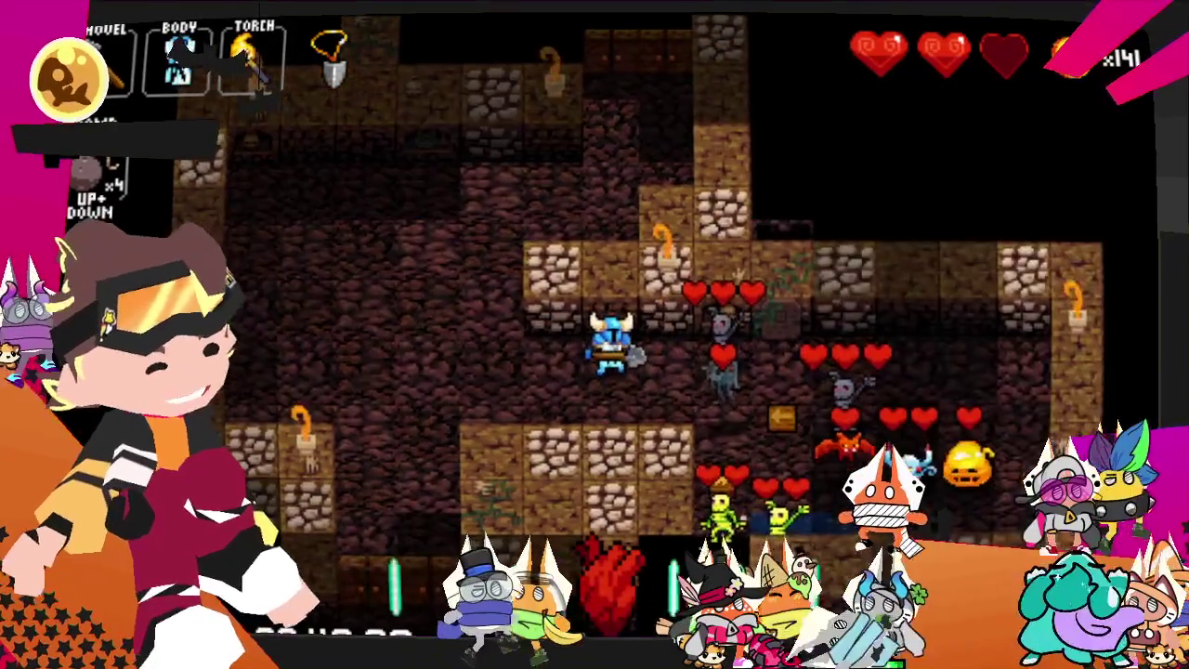
key("Right")
key("Down")
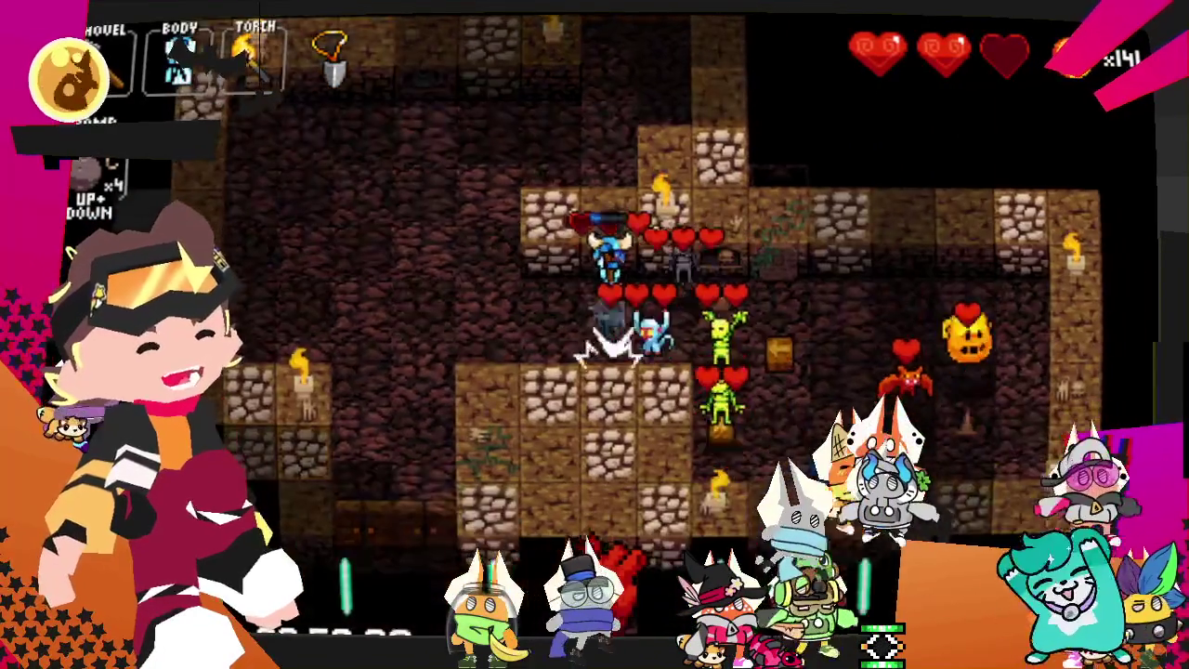
key("Right")
key("Right")
key("Down")
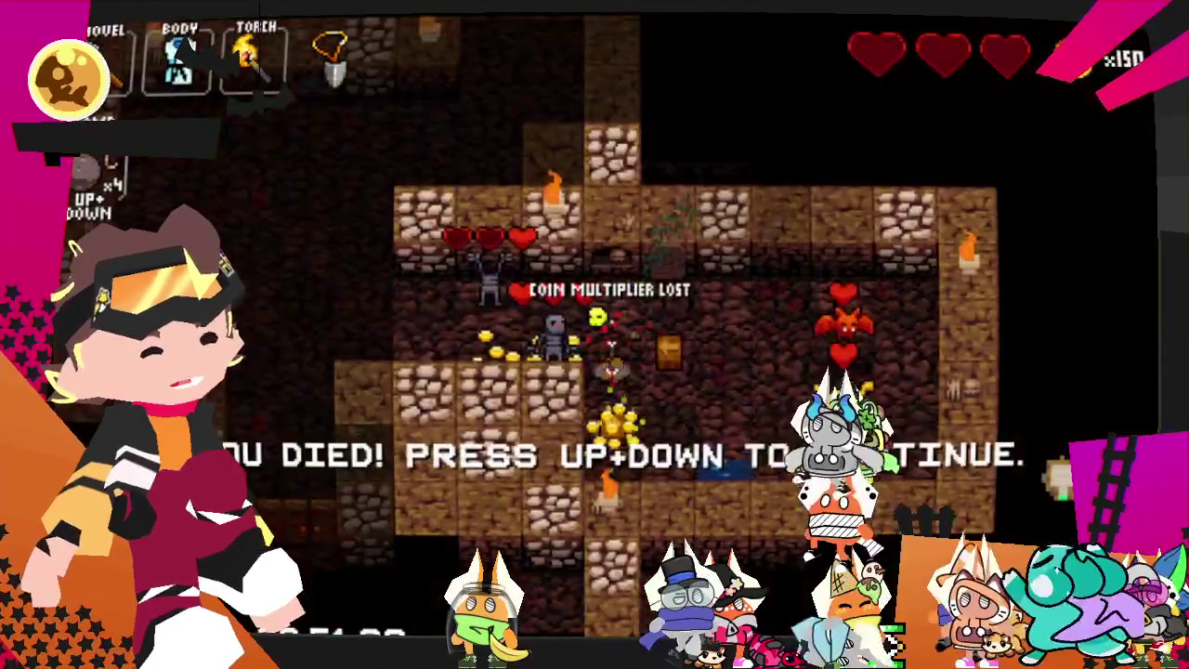
- From the Run Summary, choose Return To Lobby instead of Quick Restart
key("Up+Down")
key("Up")
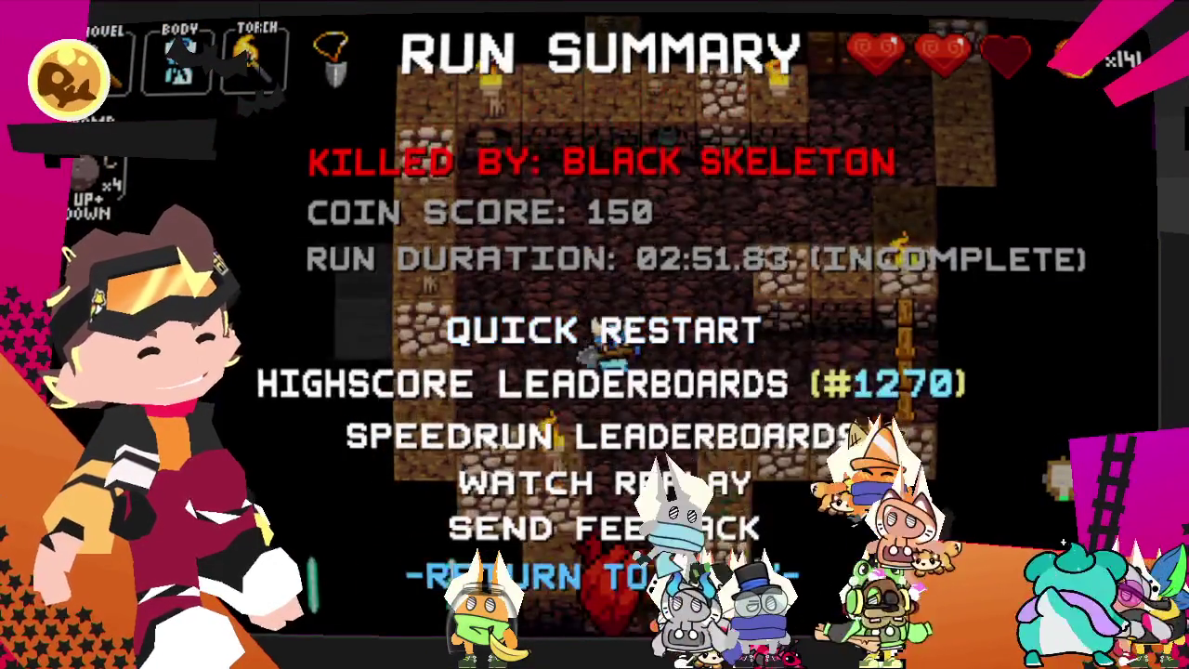
key("Down")
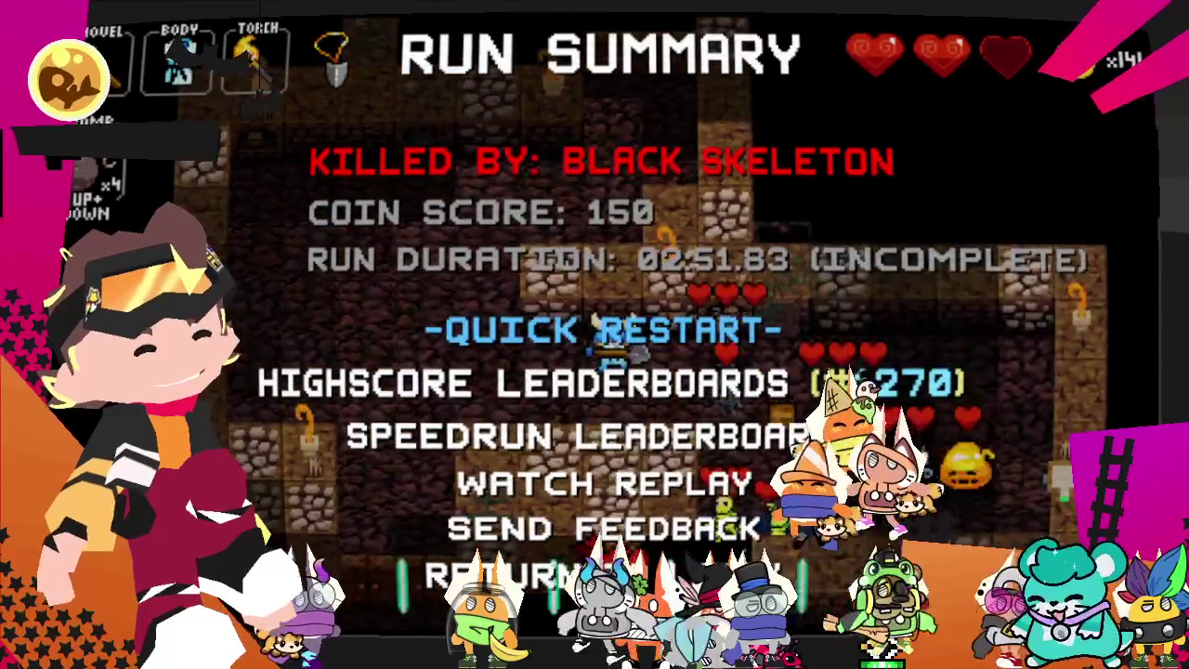
key("Up")
key("Return")
- Go through the pause Menu, Options and Audio Options to the Change Soundtrack list
key("Escape")
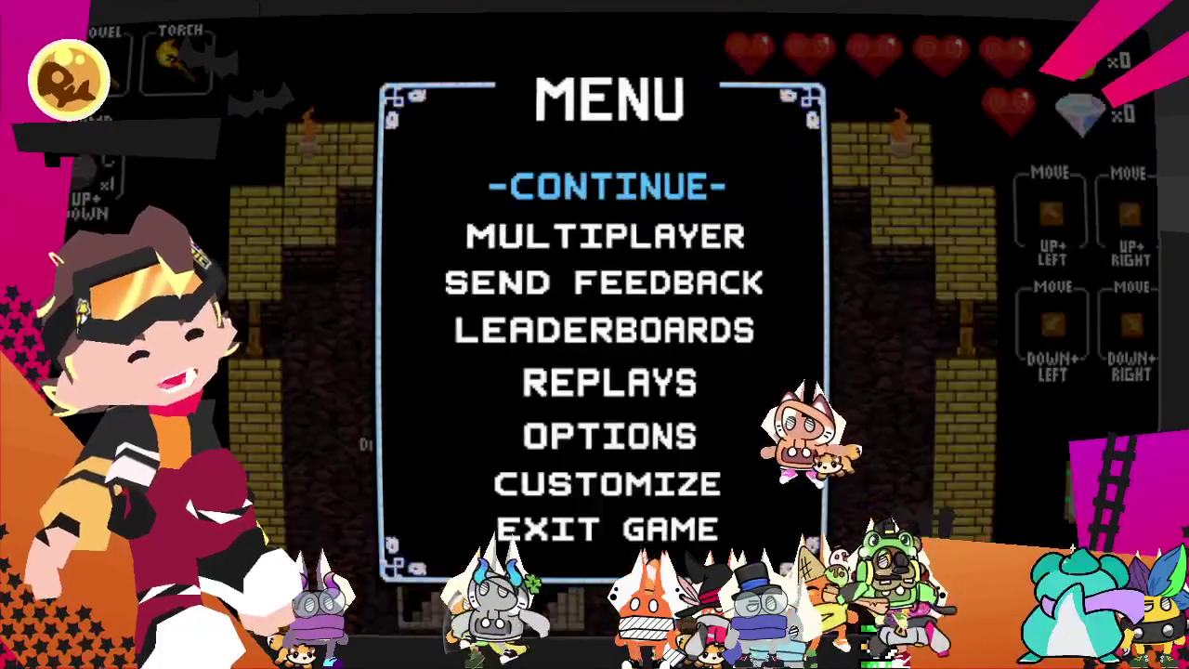
key("Up")
key("Up")
key("Return")
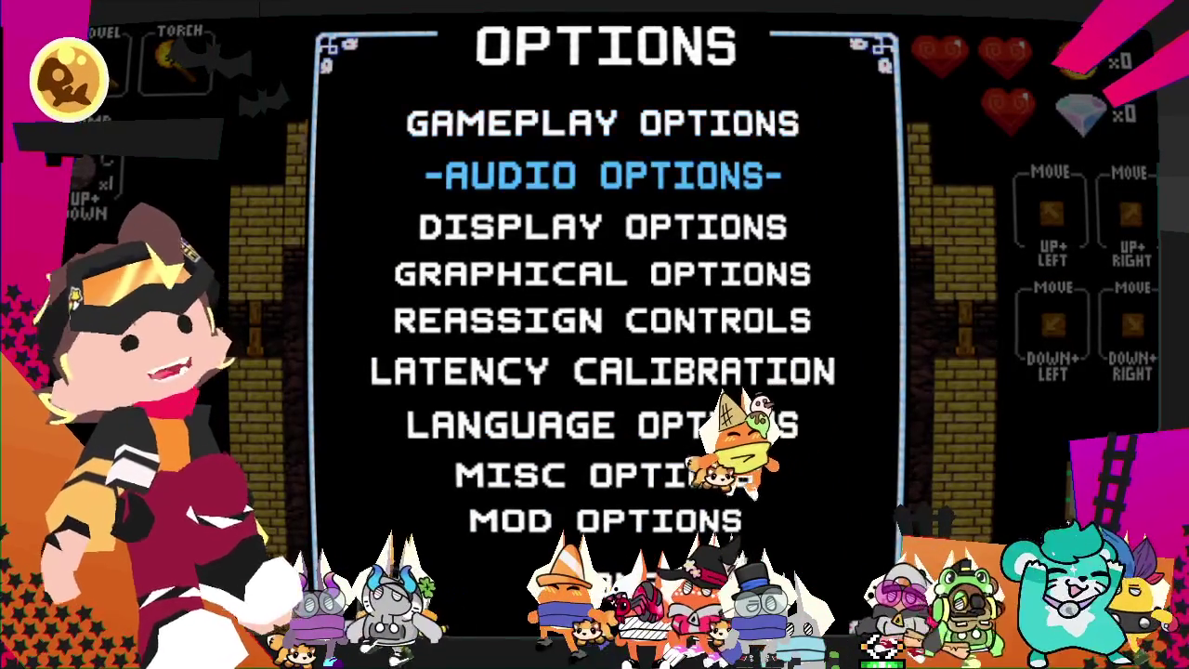
key("Return")
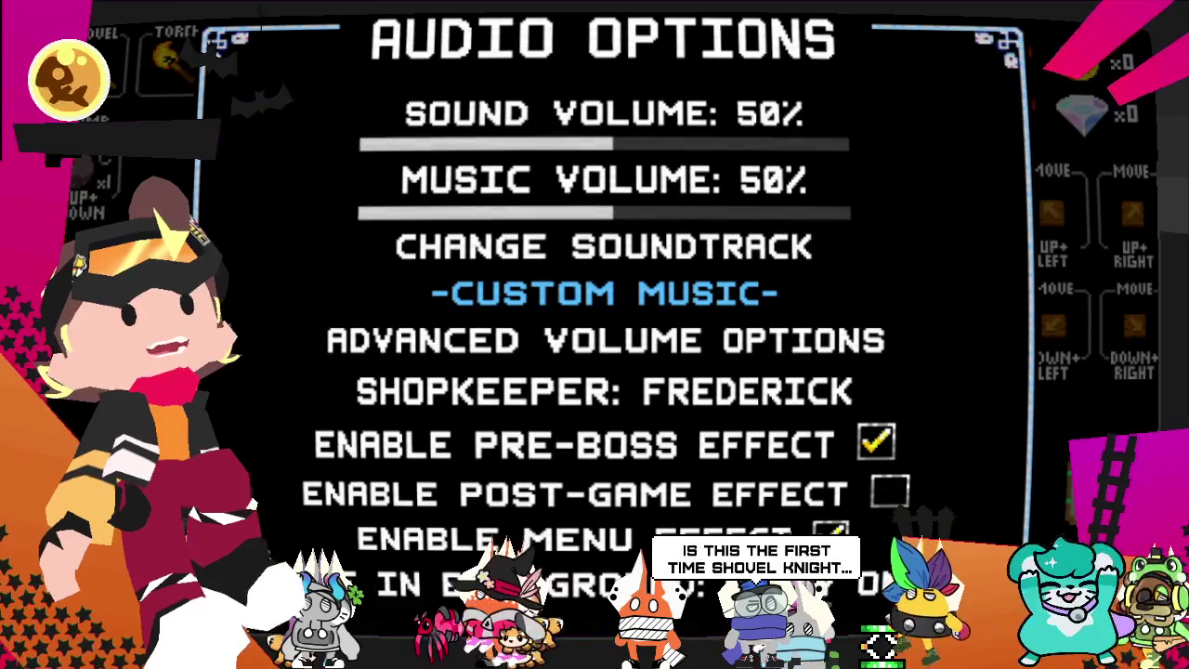
key("Return")
key("Right")
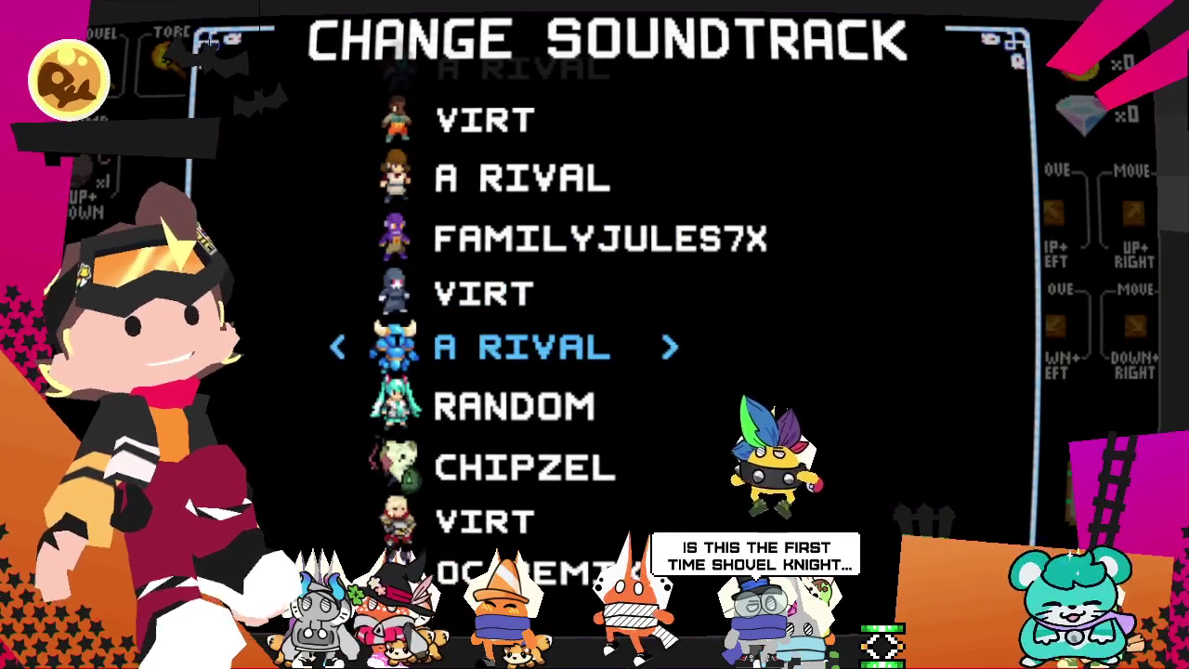
- Cycle the Shovel Knight soundtrack slot through artists like Hatsune Miku, A Rival and Danny B
key("Right")
key("Left")
key("Right")
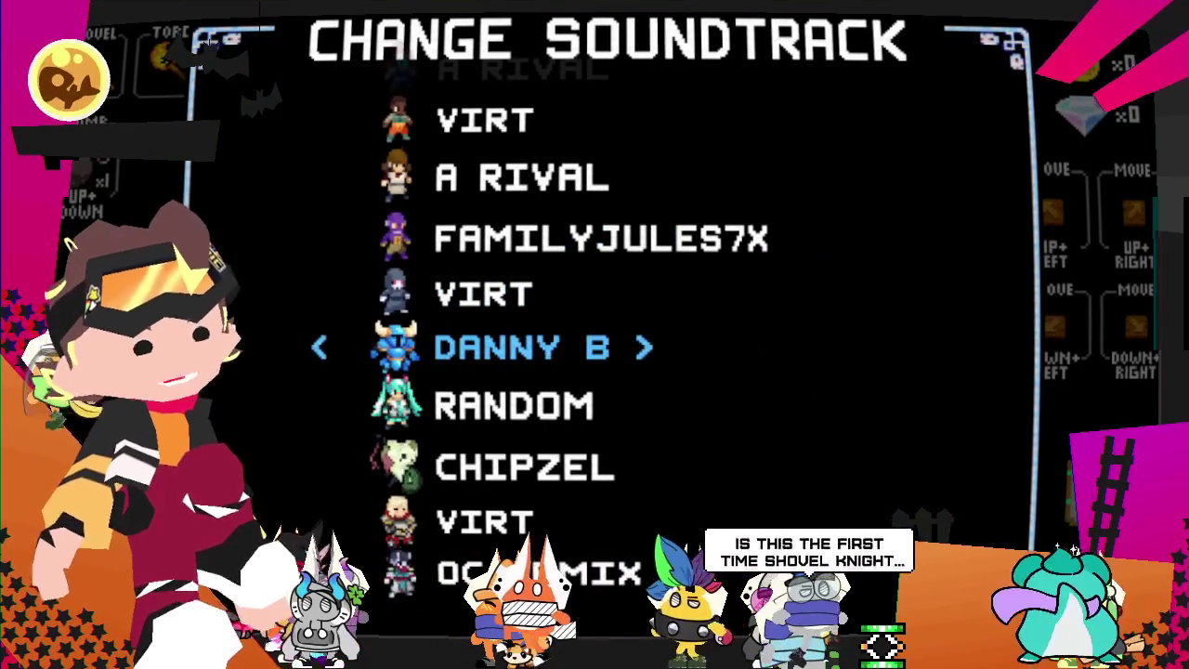
key("Right")
key("Right")
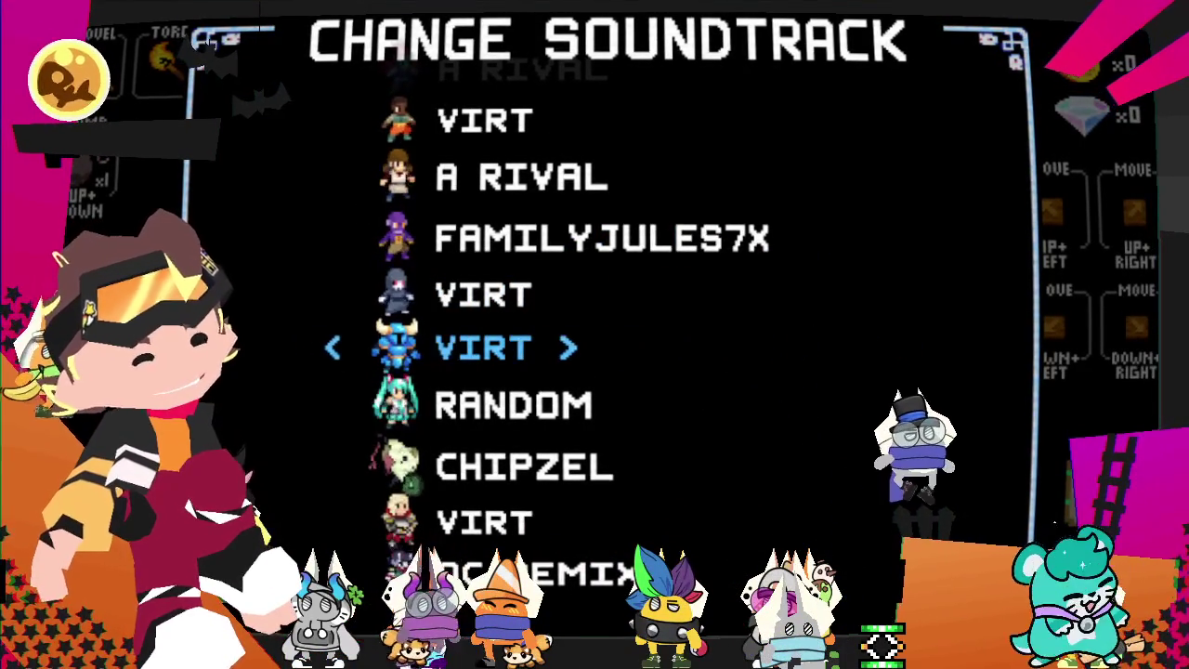
key("Right")
key("Right")
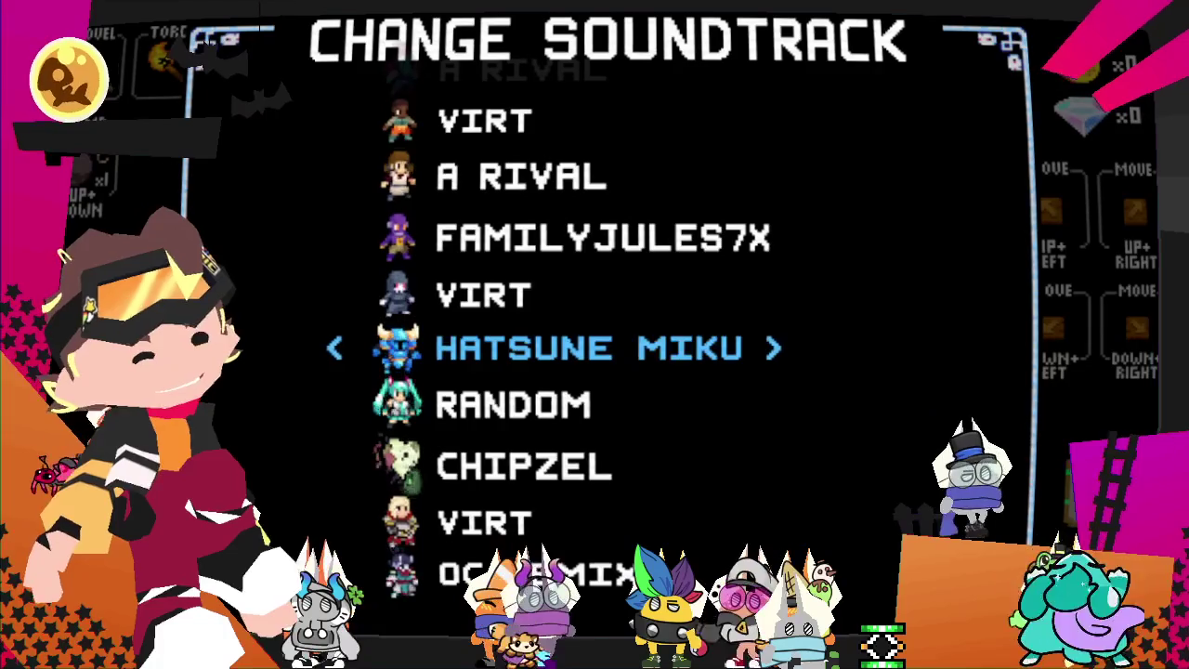
key("Right")
key("Right")
key("Right")
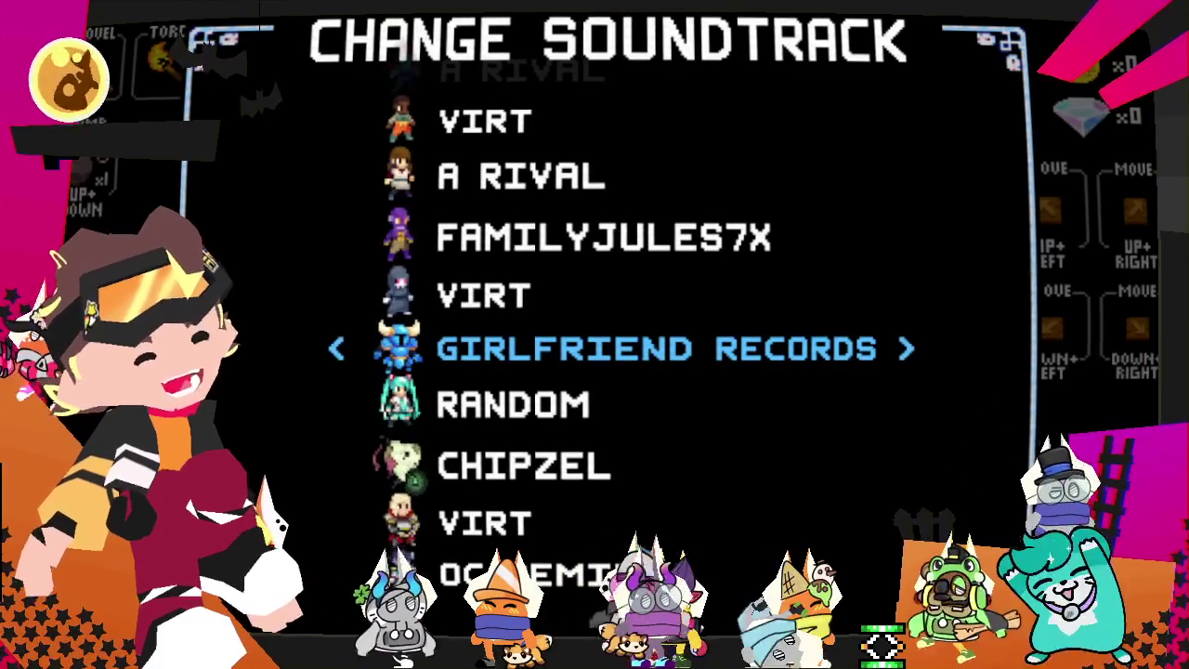
key("Right")
key("Right")
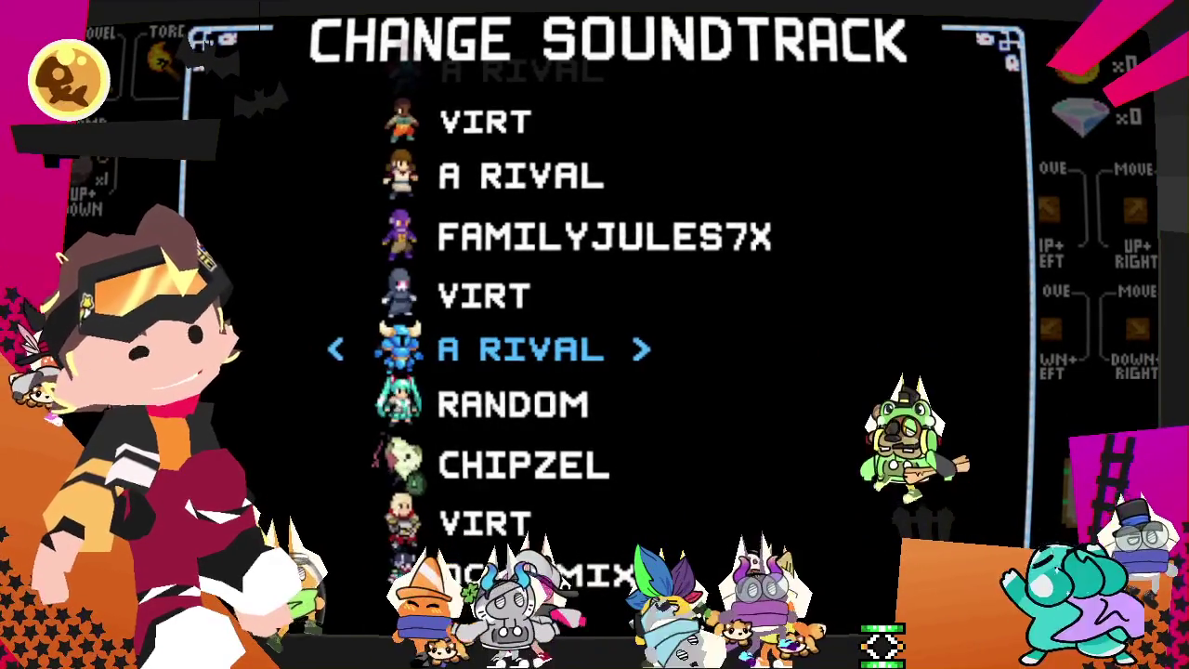
key("Right")
key("Right")
key("Right")
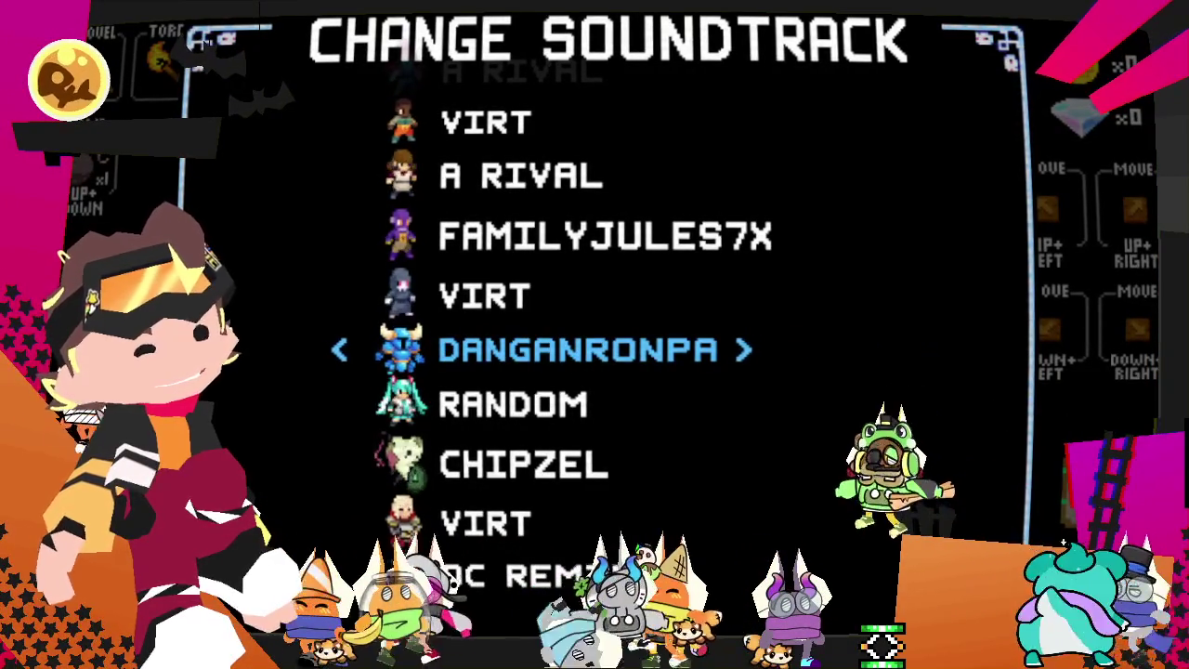
key("Right")
key("Right")
key("Left")
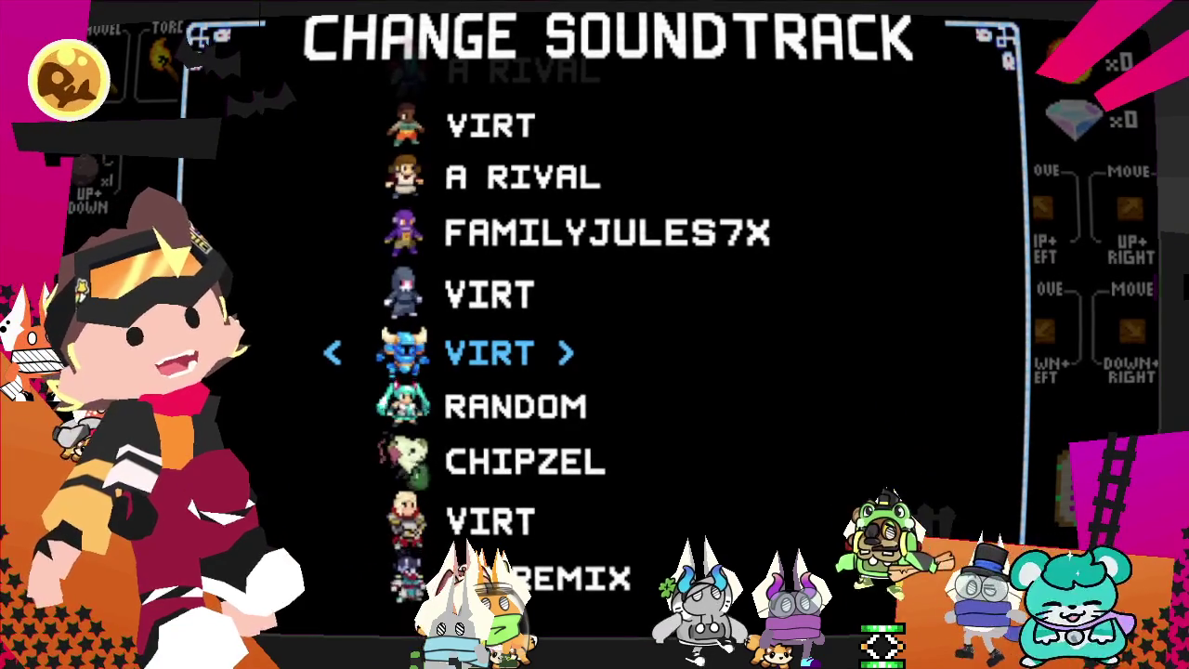
key("Left")
key("Left")
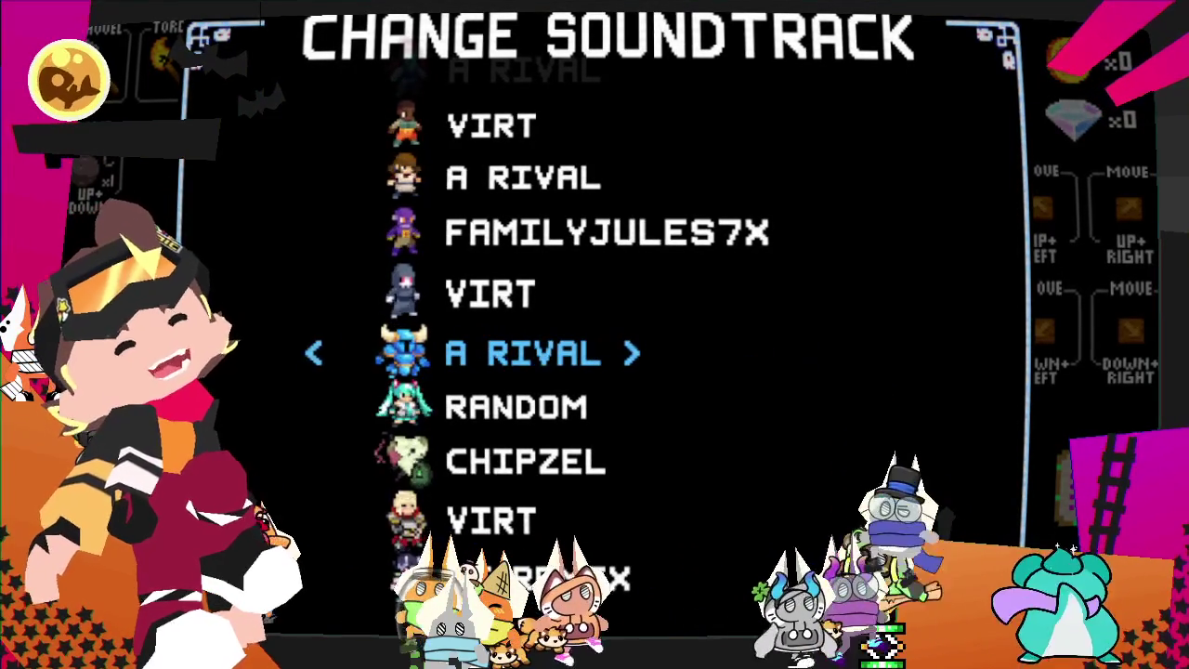
key("Left")
key("Left")
key("Left")
key("Left")
key("Left")
key("Left")
key("Down")
key("Down")
key("Down")
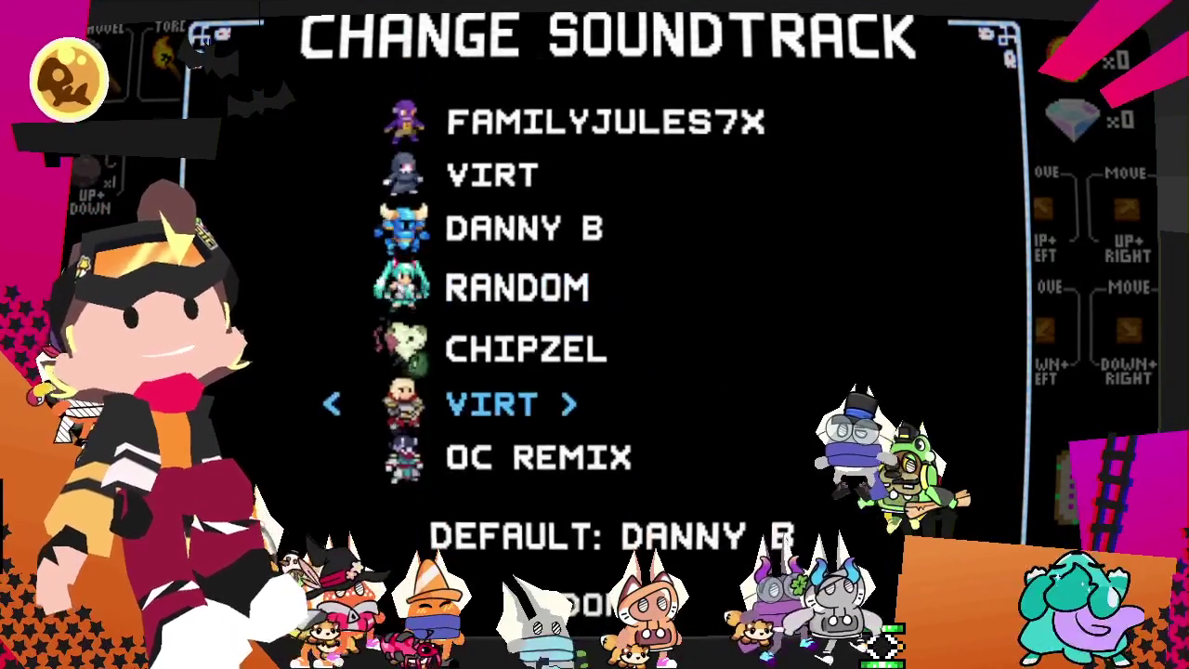
key("Down")
key("Down")
key("Down")
- Reopen the soundtrack list and flip the Shovel Knight slot between Random and Danny B
key("Return")
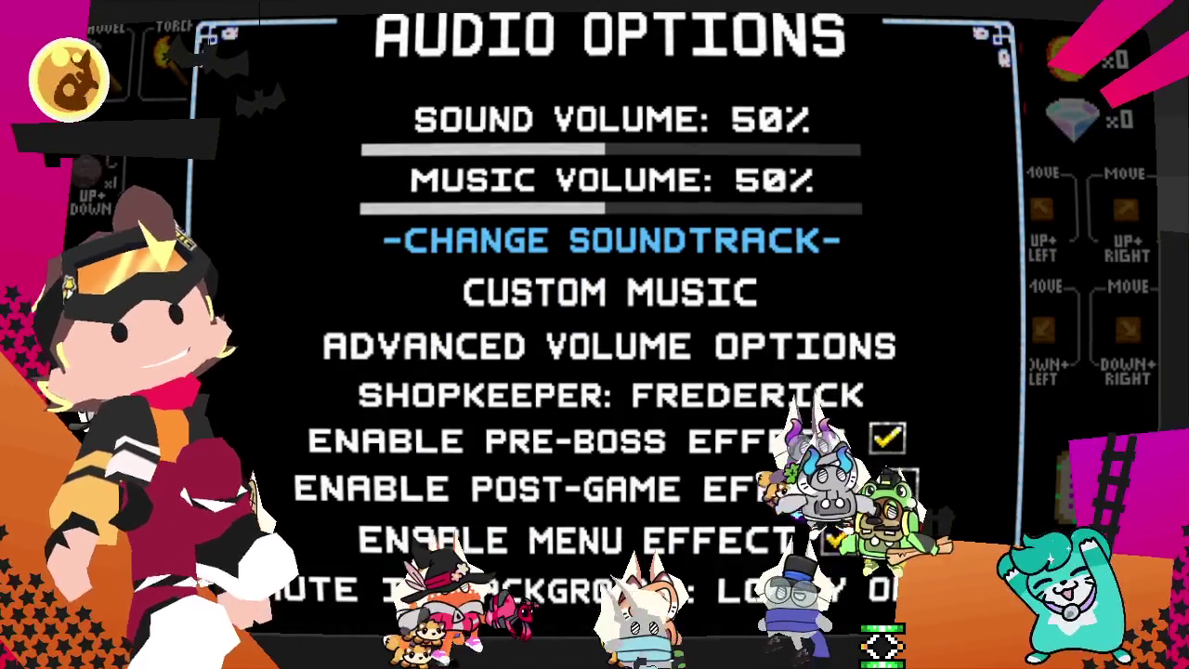
key("Return")
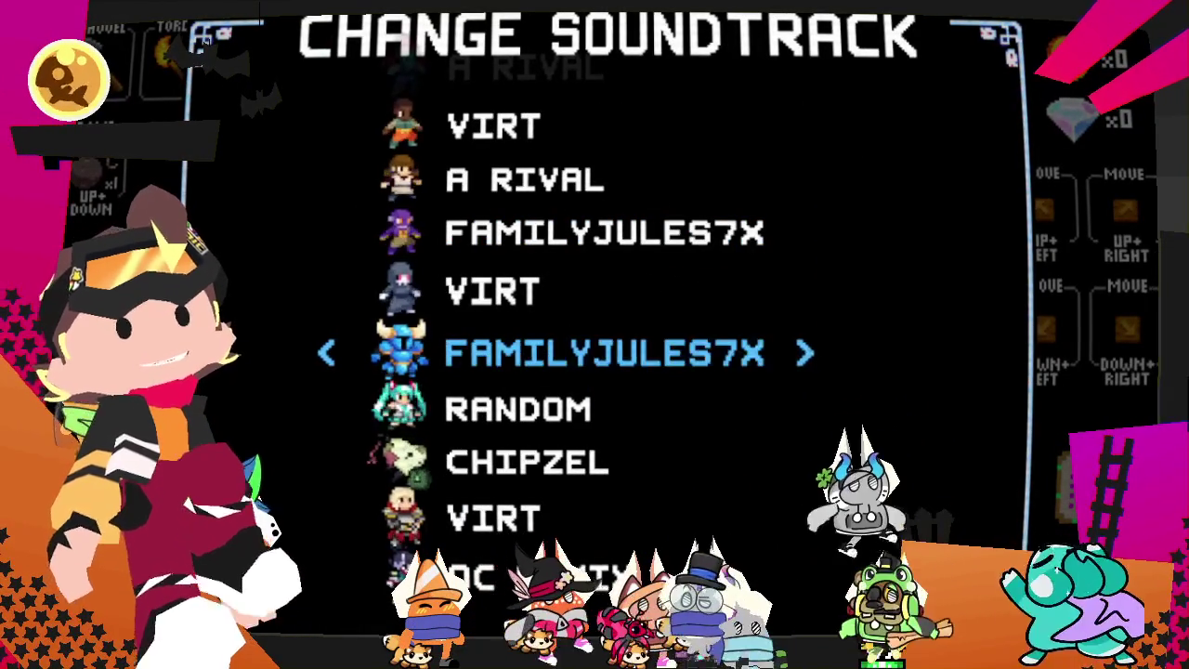
key("Right")
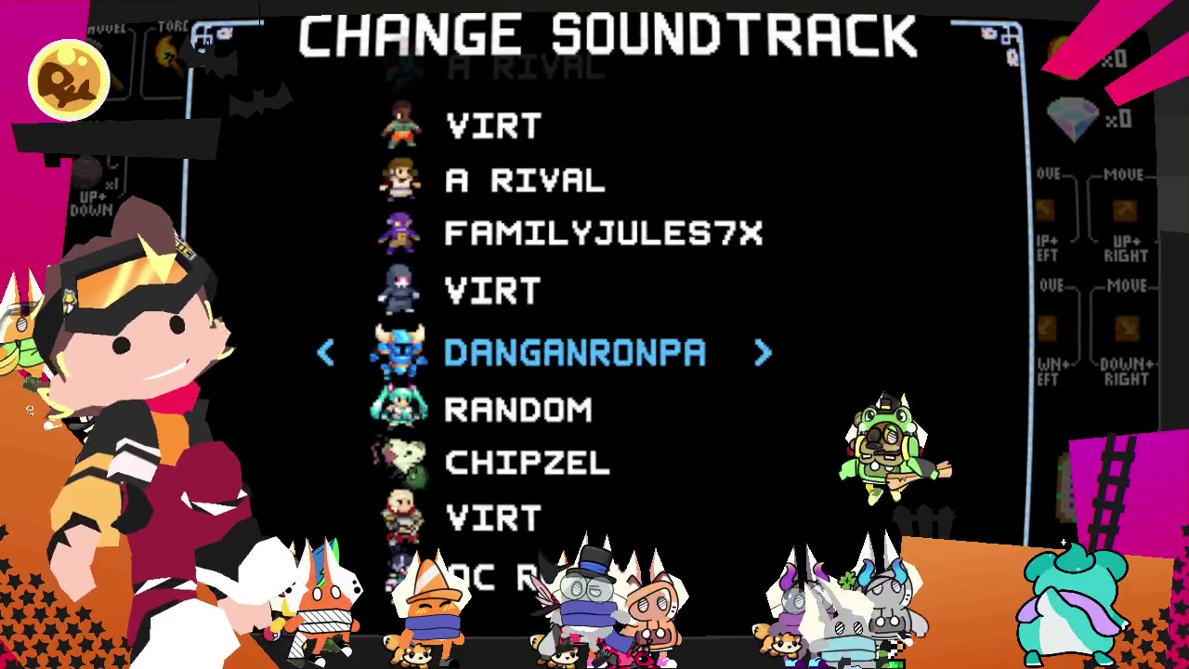
key("Right")
key("Left")
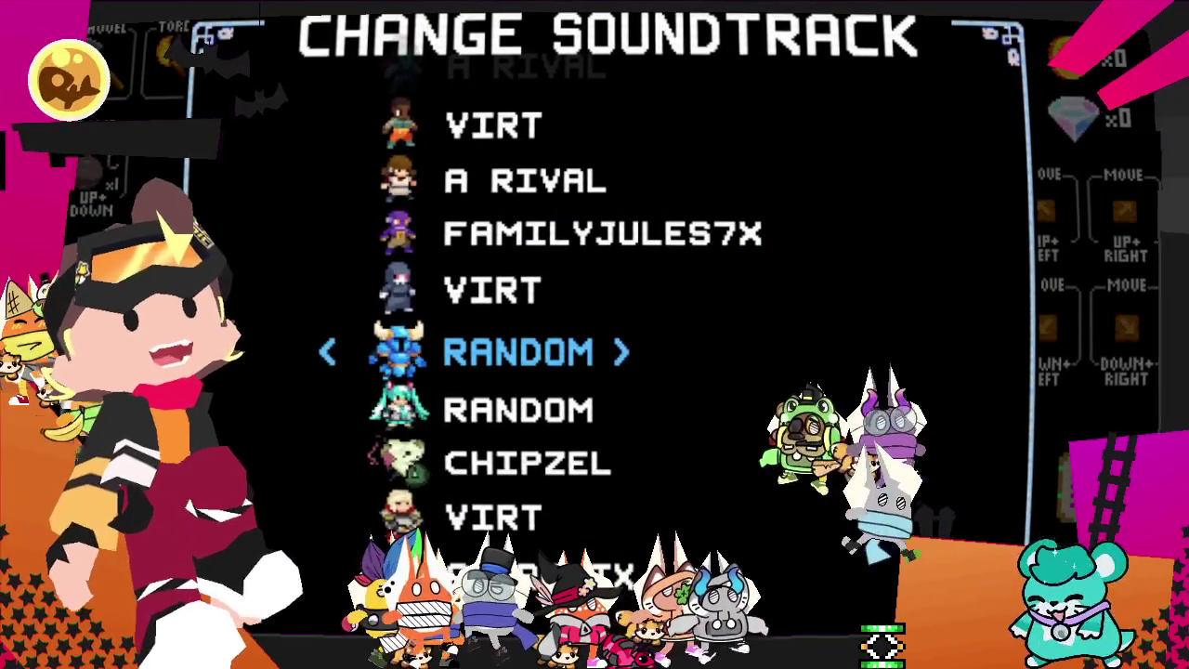
key("Right")
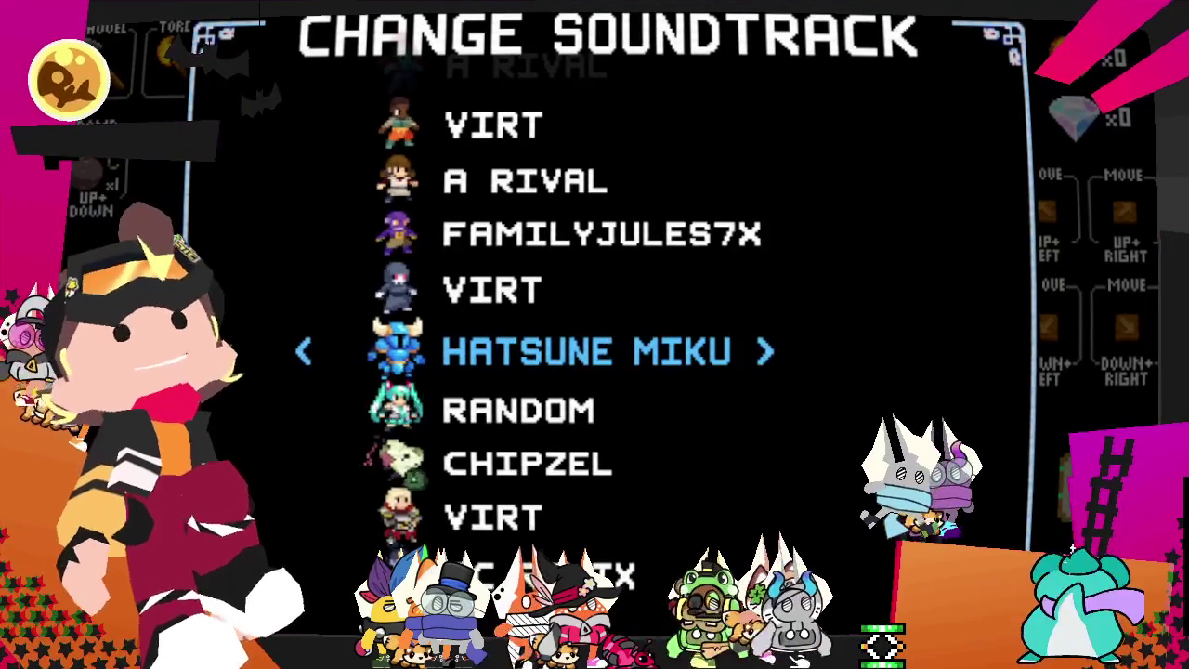
key("Down")
key("Down")
key("Down")
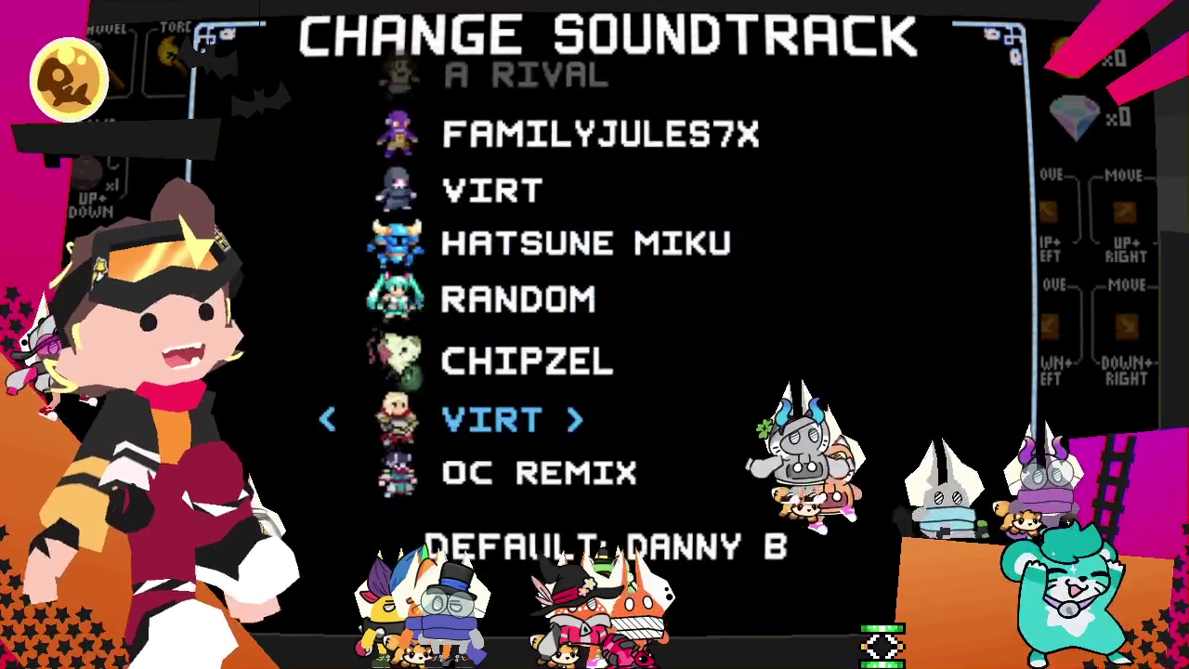
key("Down")
key("Down")
key("Up")
key("Up")
key("Up")
key("Up")
key("Up")
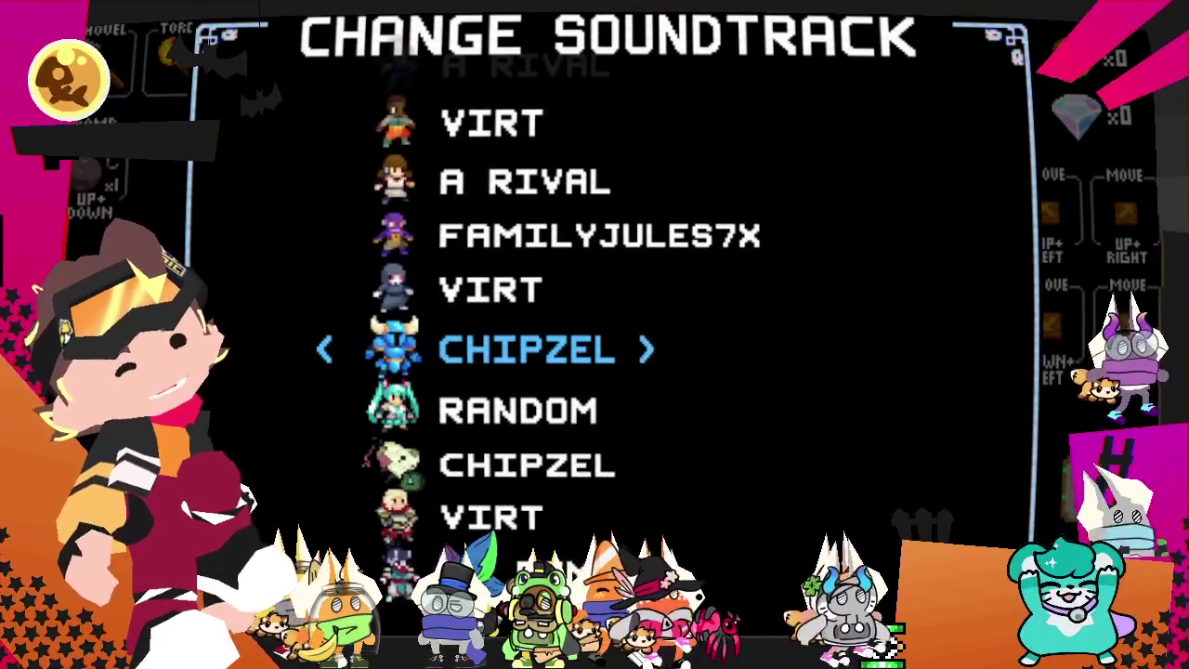
key("Down")
key("Down")
key("Down")
key("Down")
key("Down")
- Back out of all menus with Chipzel kept, then move the Steam window over the game
key("Escape")
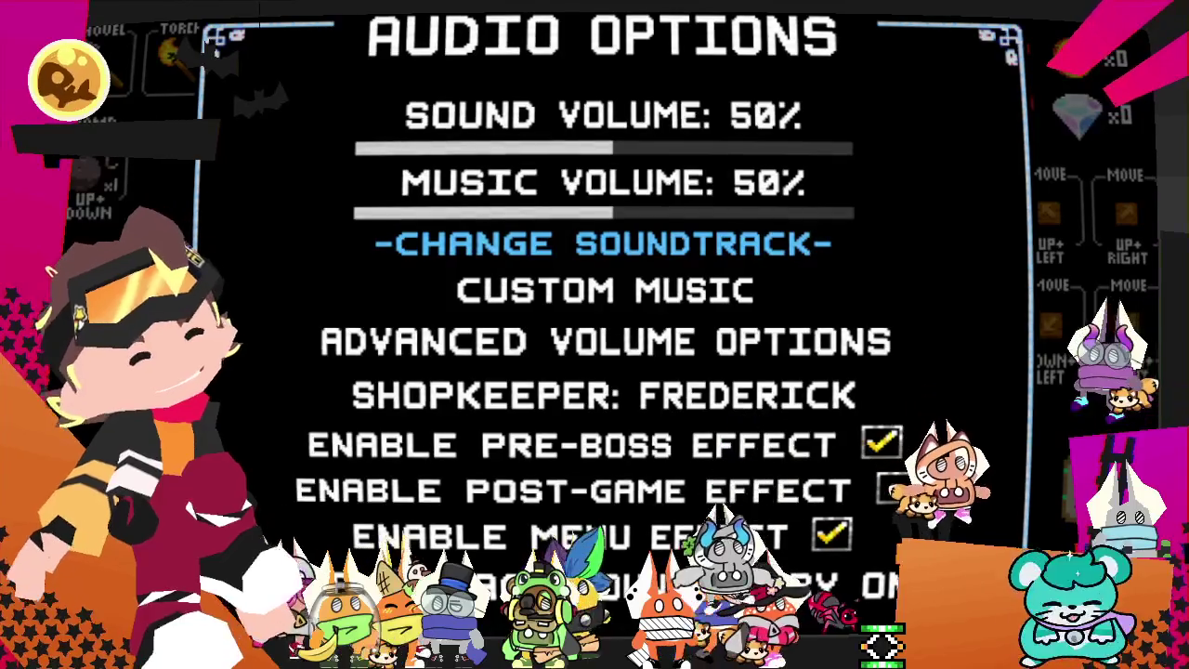
key("Escape")
key("Escape")
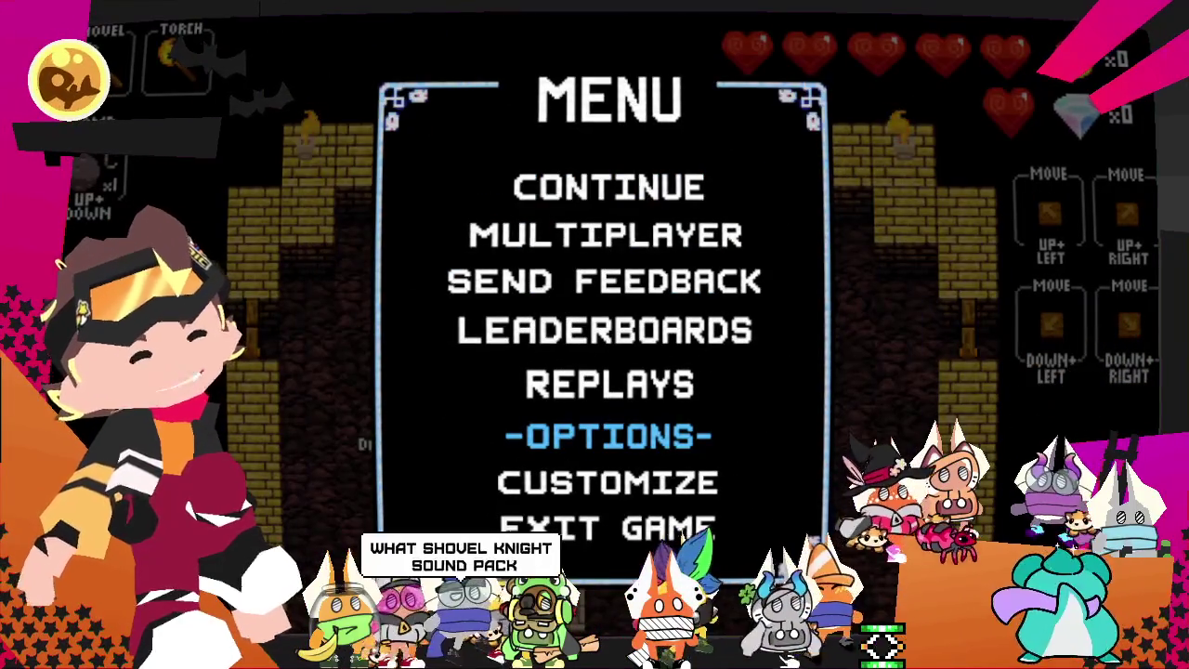
key("Escape")
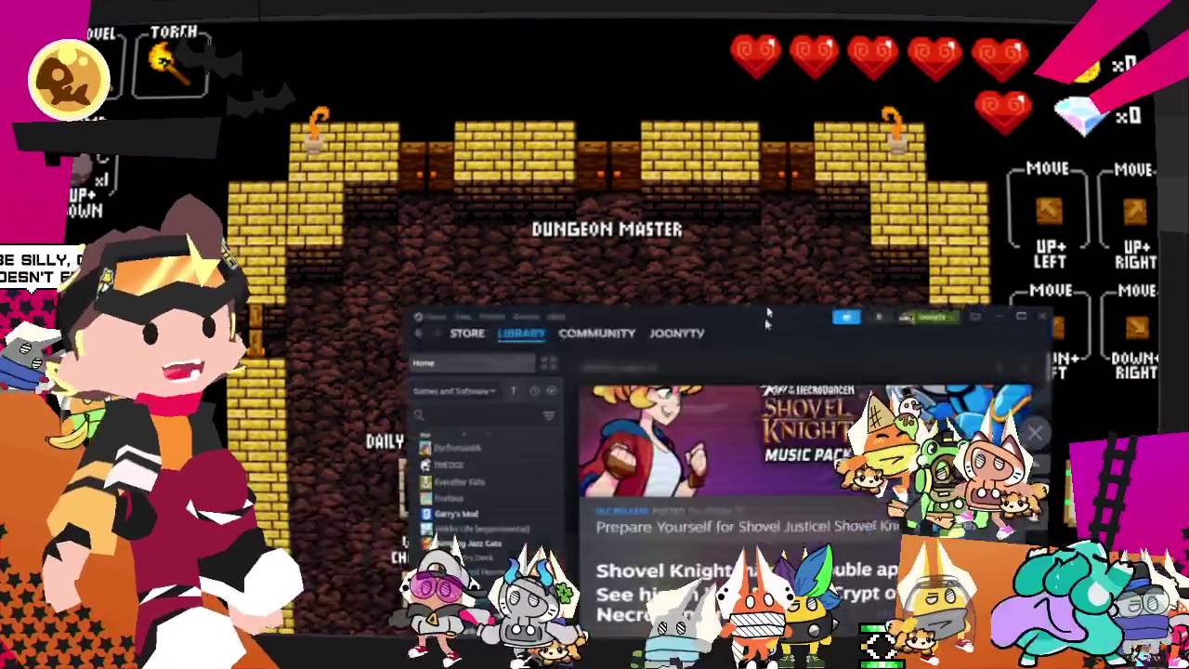
mouse_move(706, 331)
left_mouse_down()
mouse_move(595, 95)
mouse_move(582, 96)
left_mouse_up()
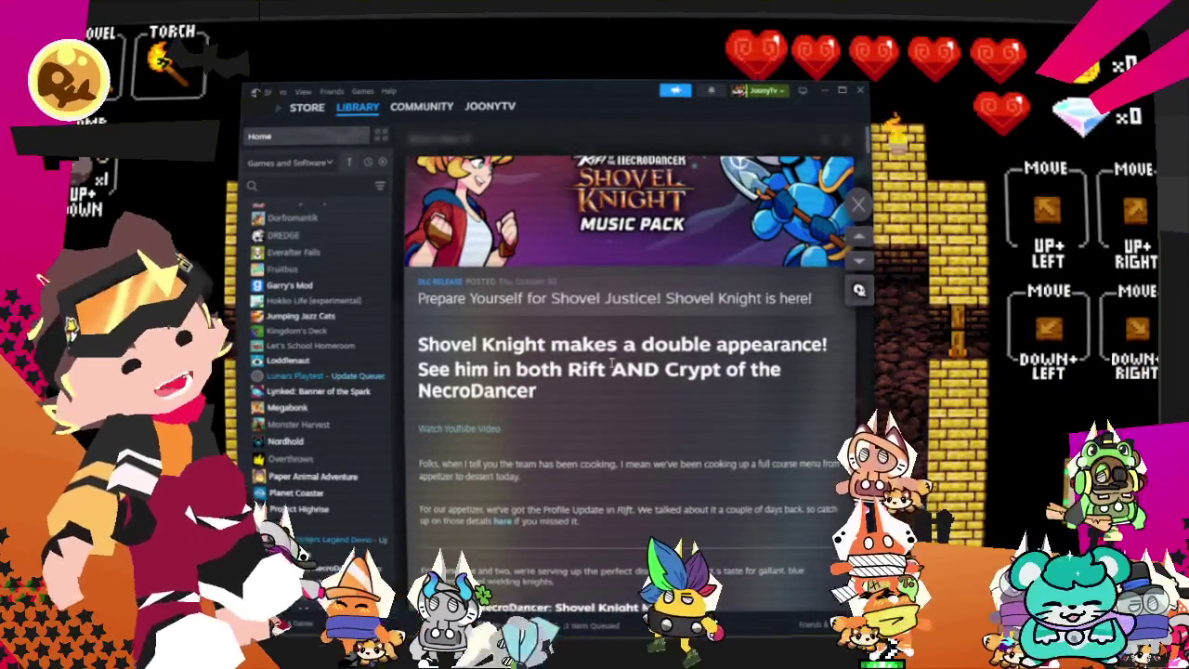
scroll(511, 376, "down", 3)
scroll(539, 362, "down", 3)
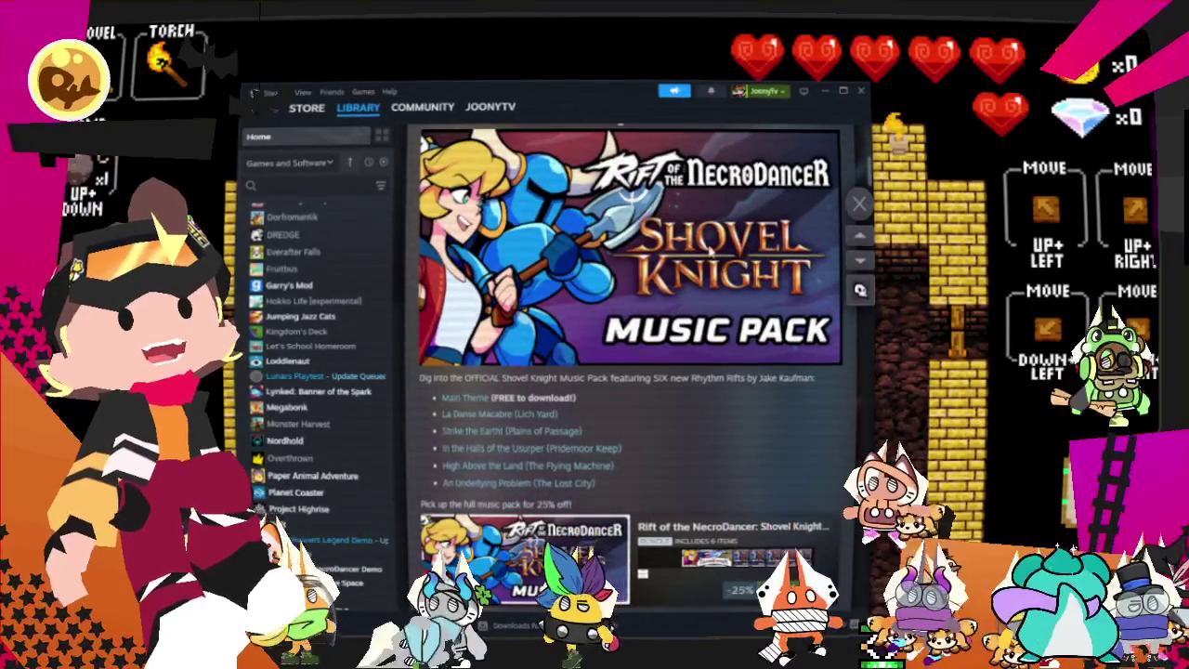
scroll(604, 325, "up", 1)
scroll(679, 275, "down", 3)
scroll(679, 275, "down", 3)
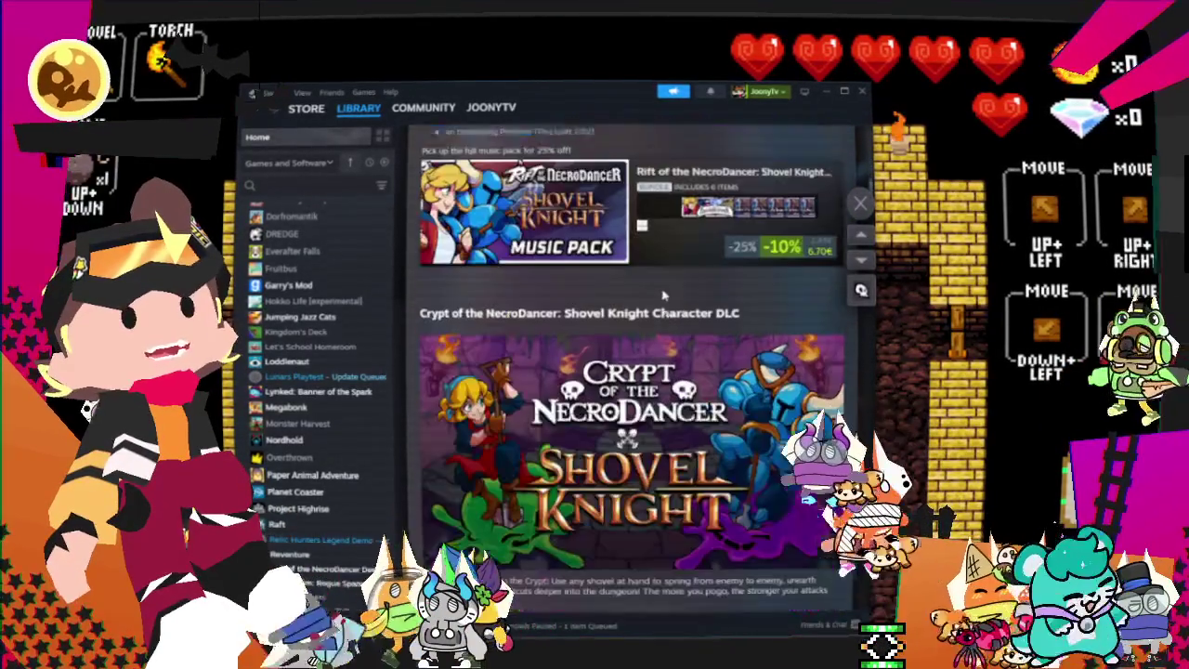
scroll(679, 275, "down", 2)
scroll(520, 321, "down", 3)
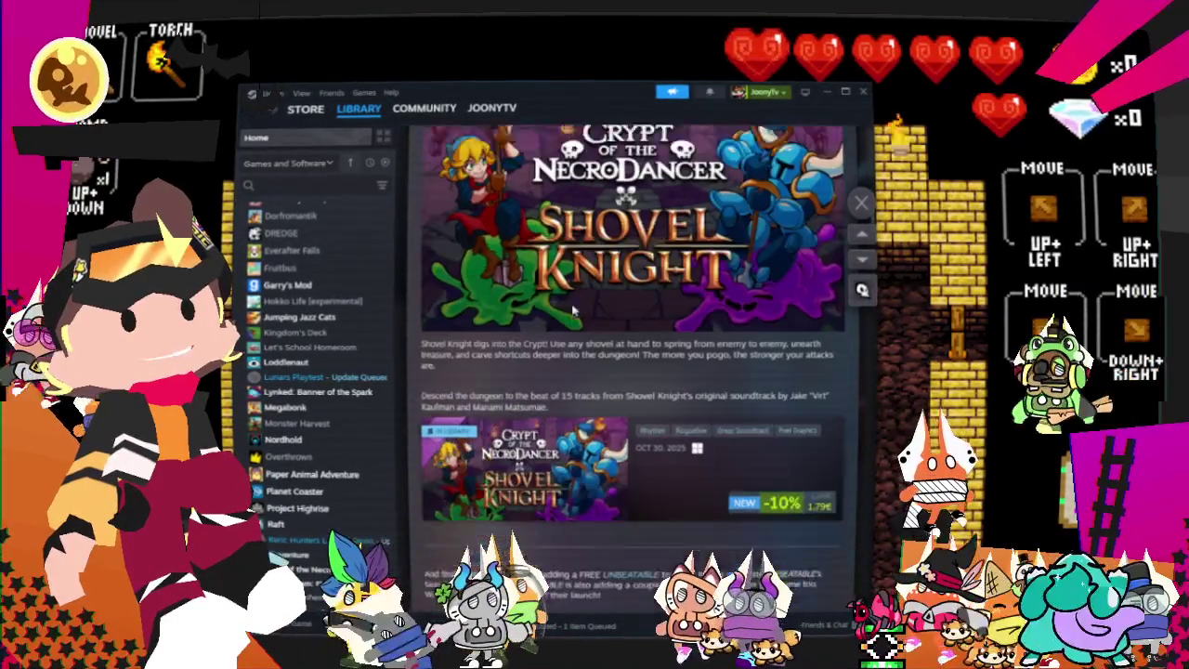
left_click_drag(455, 313, 560, 314)
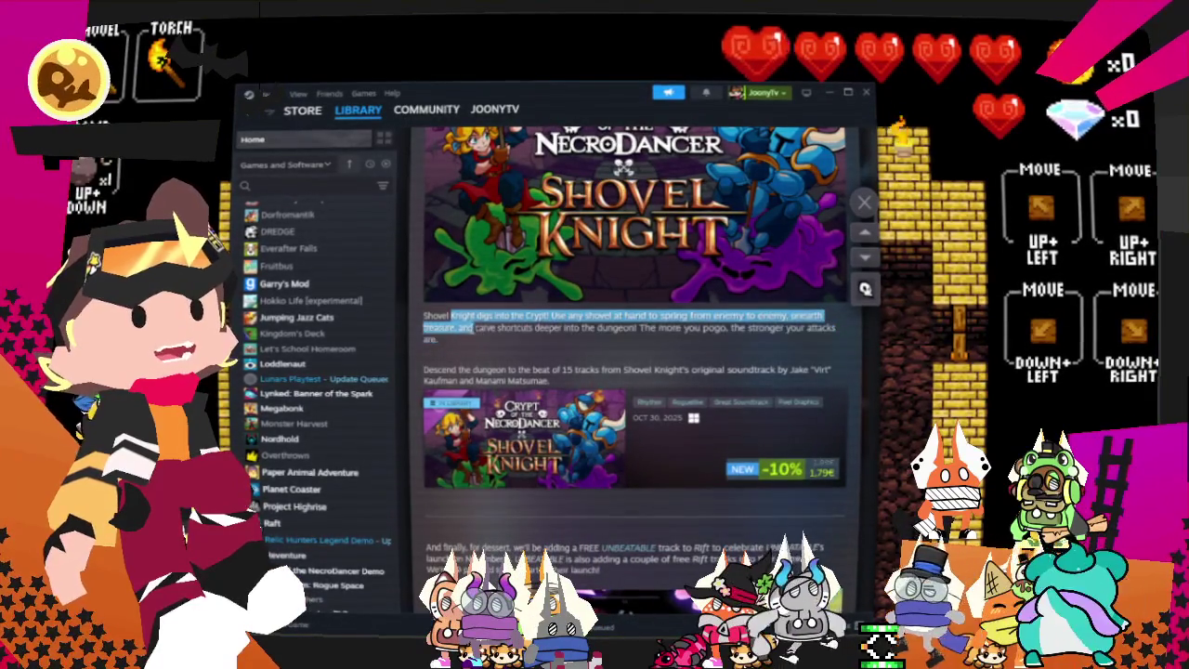
mouse_move(608, 331)
left_mouse_down()
mouse_move(675, 329)
mouse_move(430, 369)
left_mouse_up()
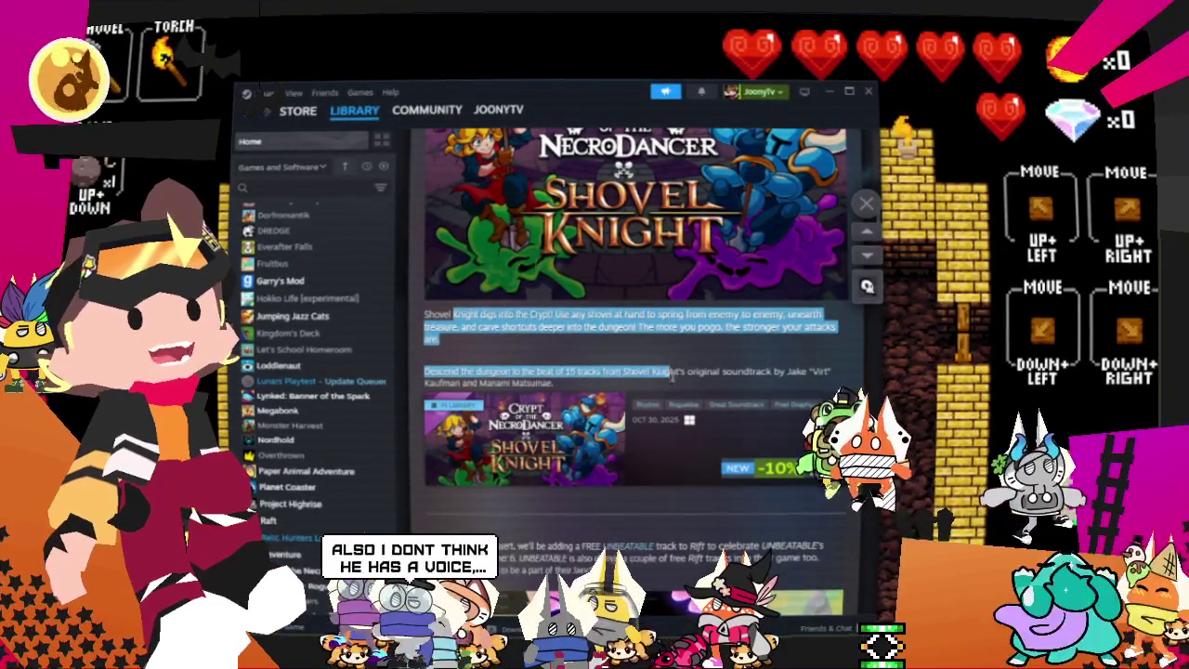
left_click_drag(727, 375, 807, 375)
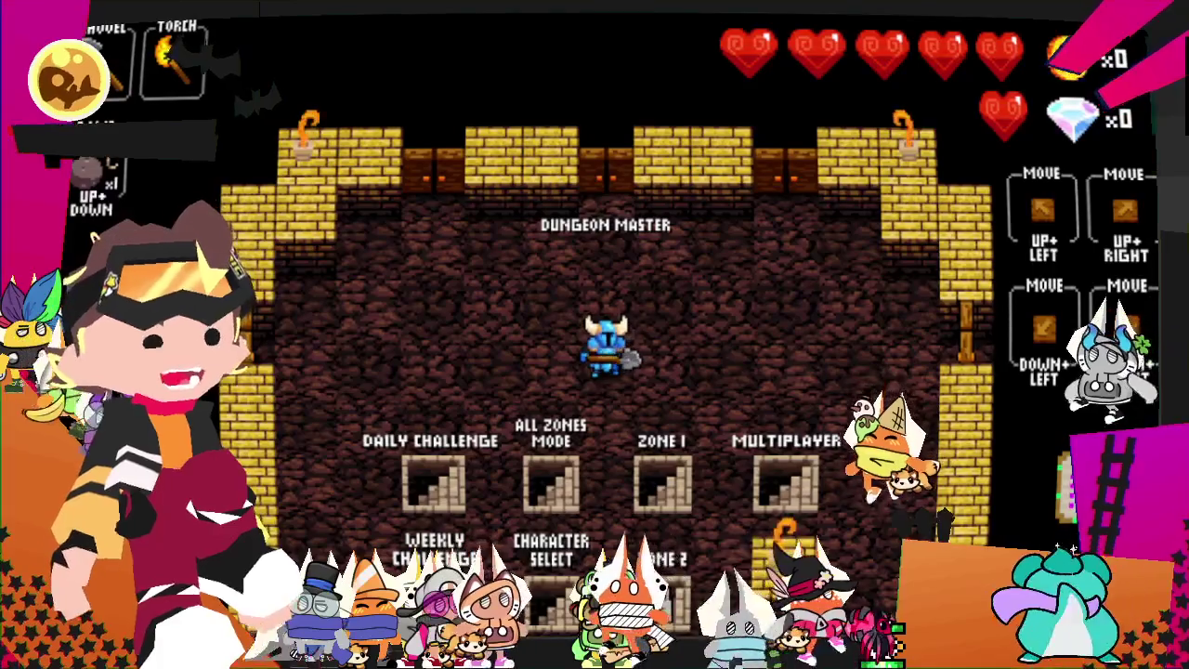
- Set the Shovel Knight soundtrack slot to Virt, then leave the options and enter All Zones Mode
key("Escape")
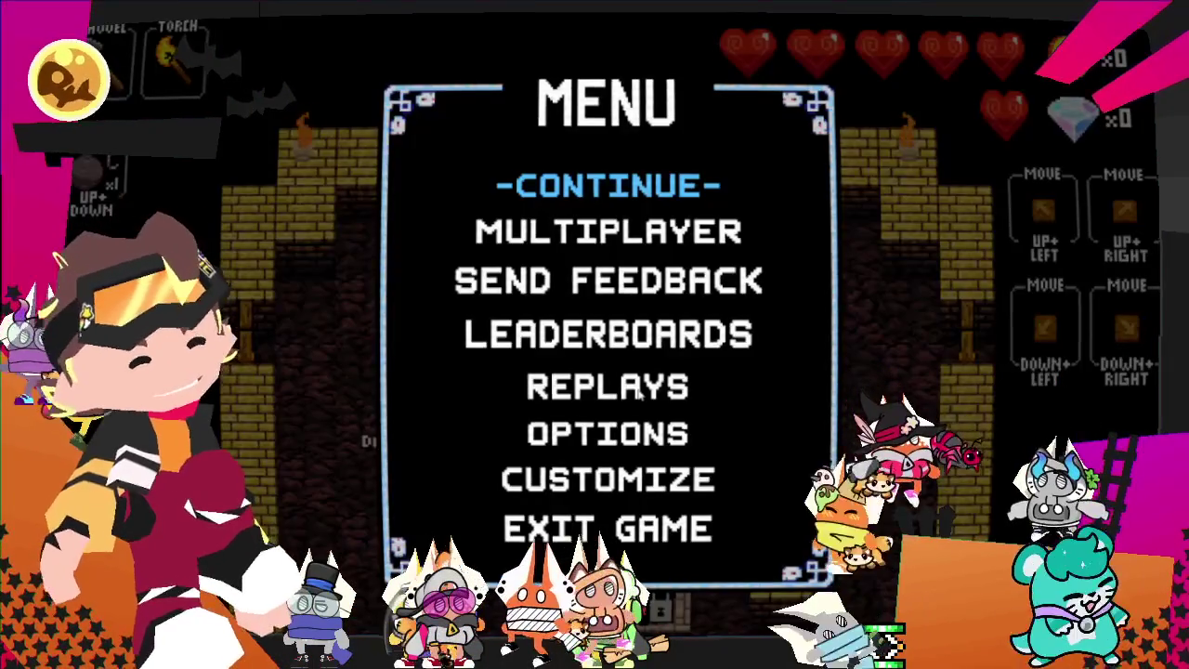
key("Down")
key("Down")
key("Down")
key("Down")
key("Down")
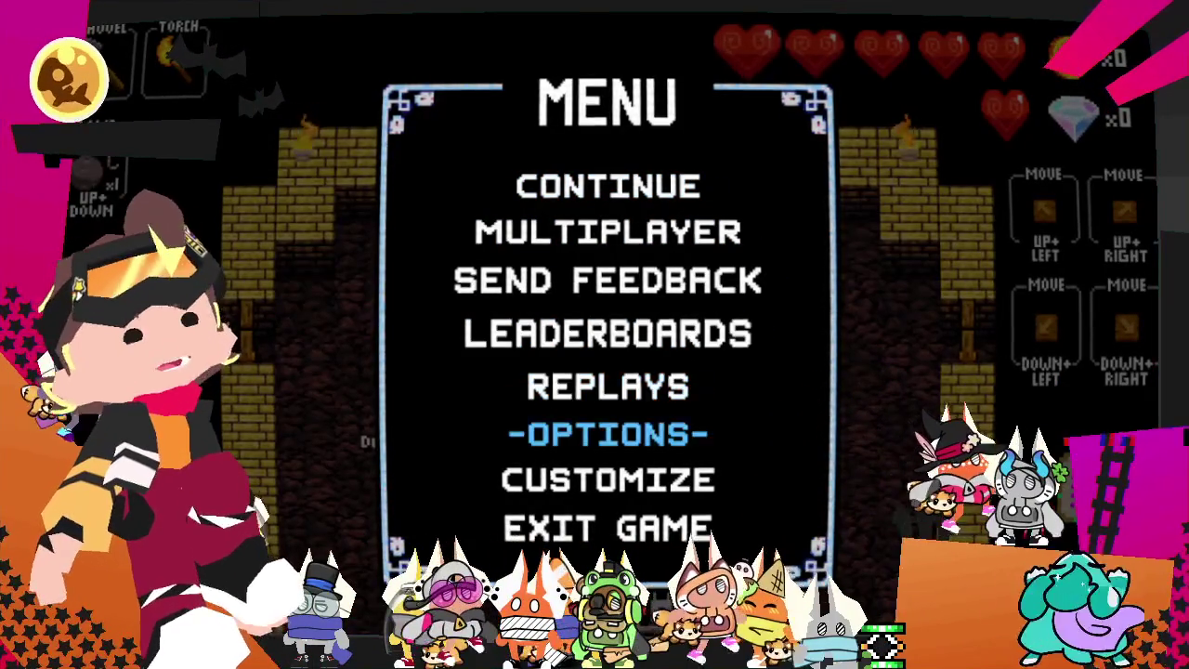
key("Return")
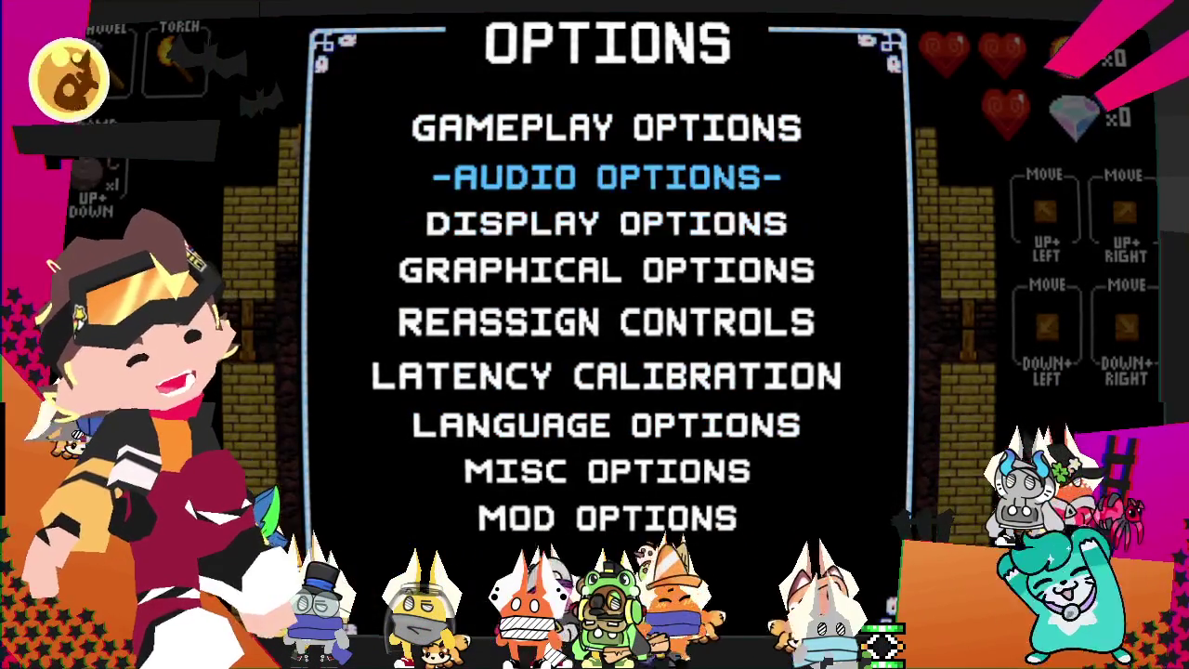
key("Return")
key("Return")
key("Left")
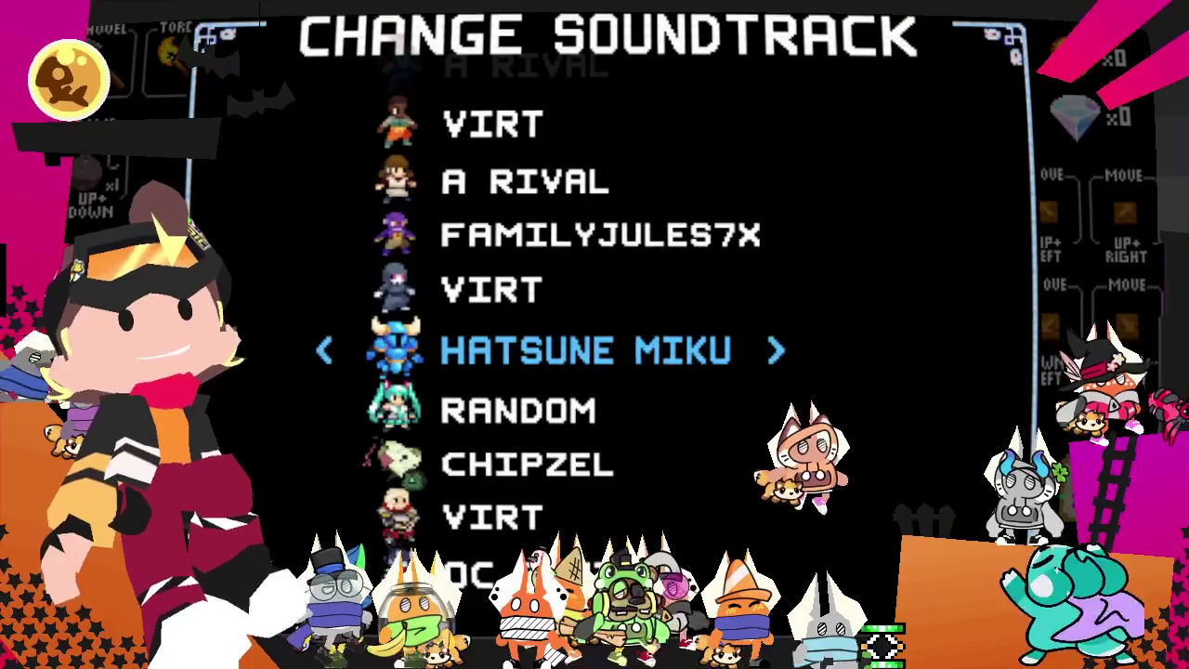
key("Left")
key("Left")
key("Left")
key("Left")
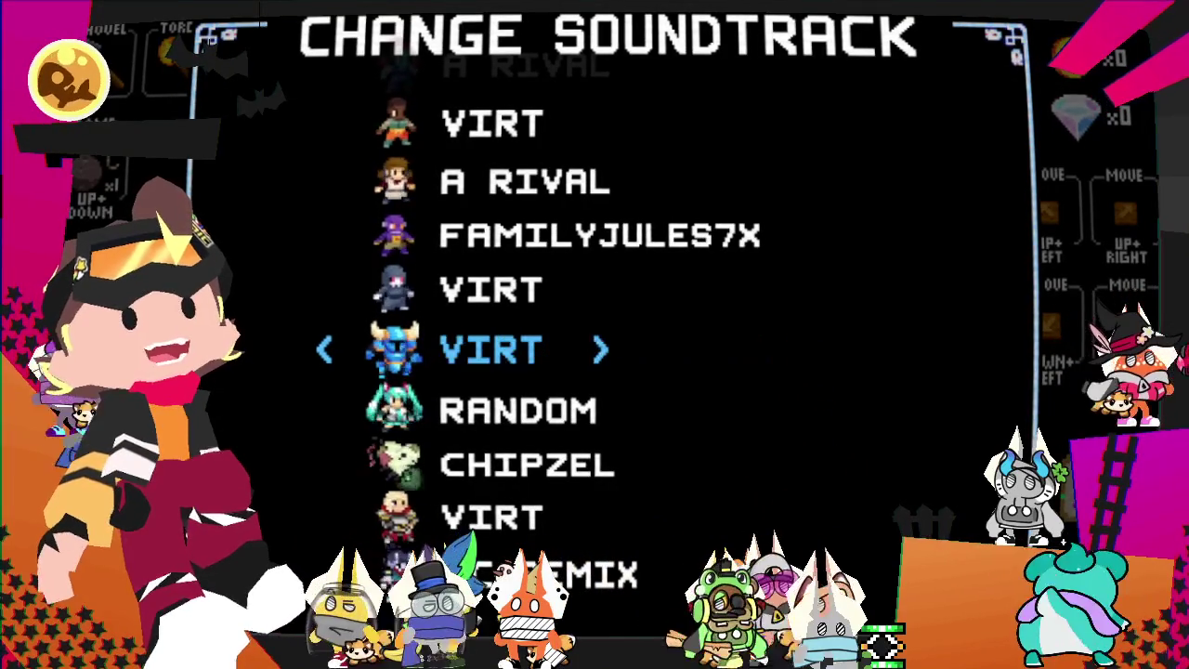
key("Down")
key("Down")
key("Down")
key("Return")
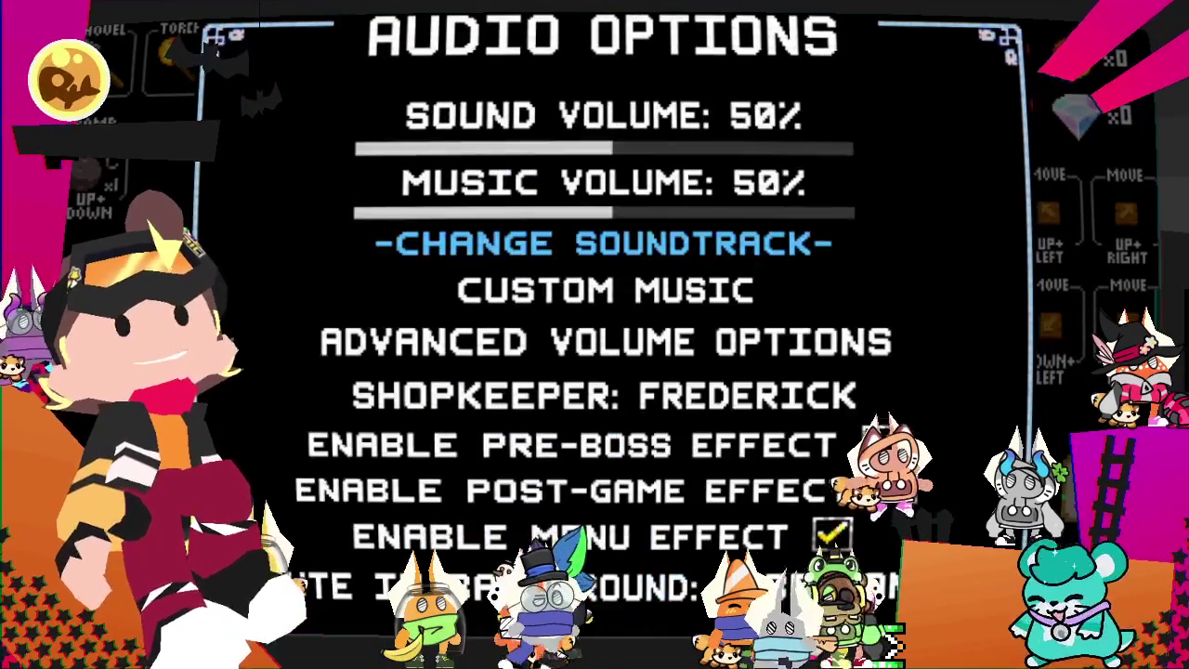
key("Escape")
key("Escape")
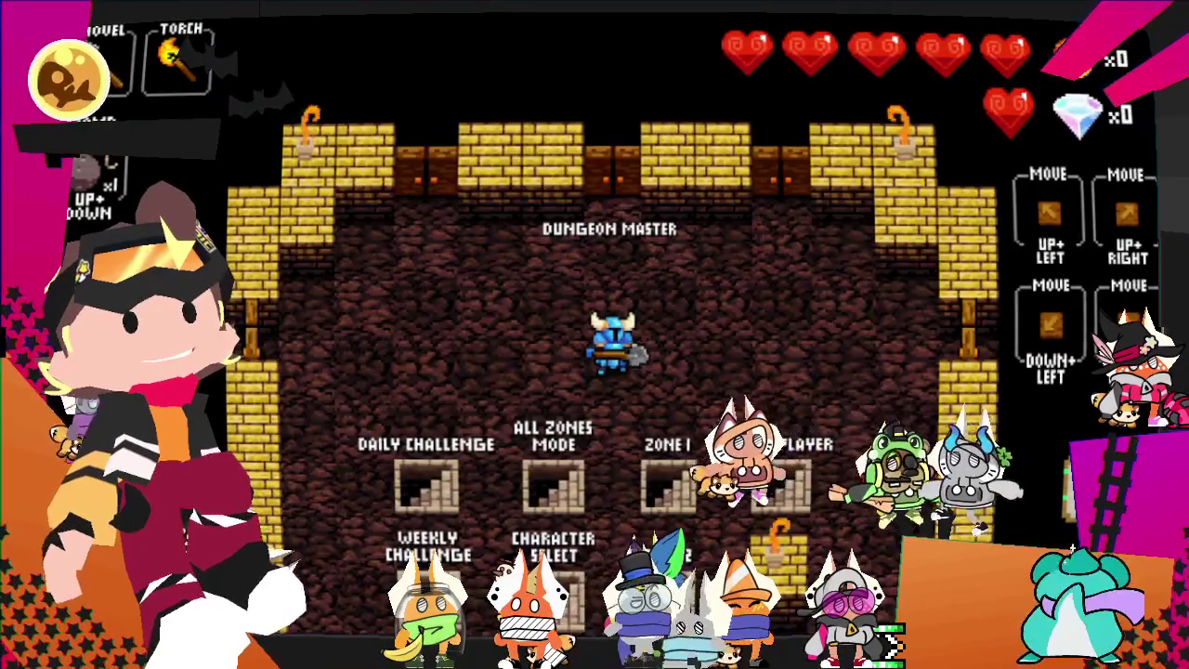
key("Down")
- In the new All Zones level, dig right through the wall toward the enemies
key("Down")
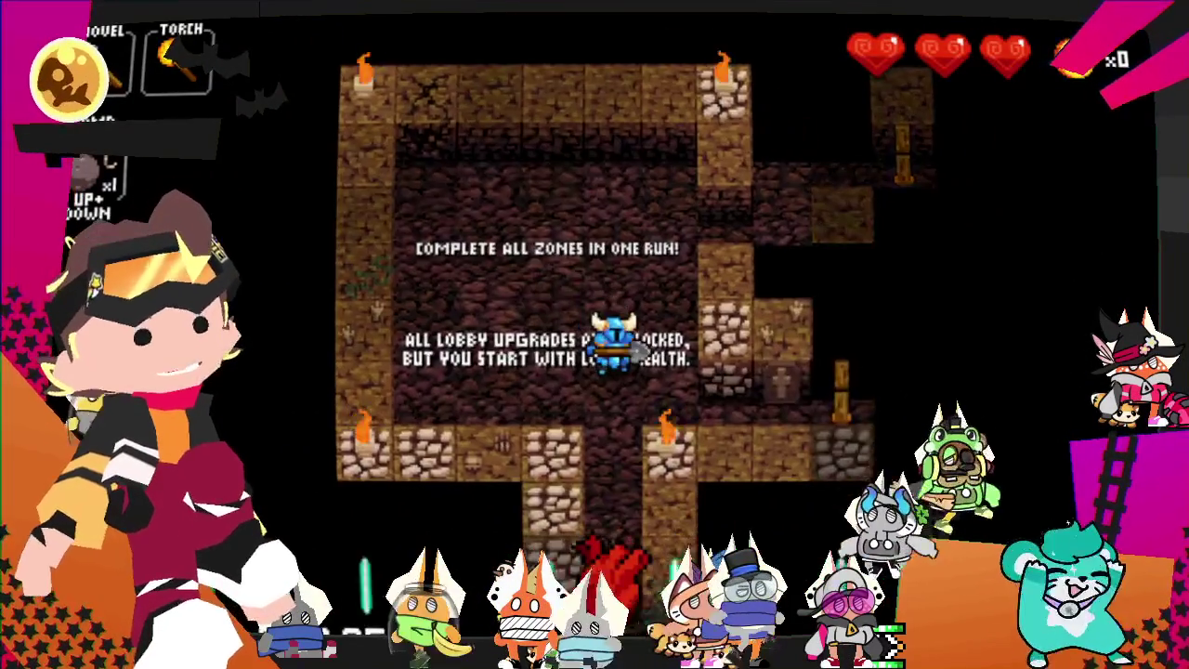
key("Down")
key("Right")
key("Right")
key("Right")
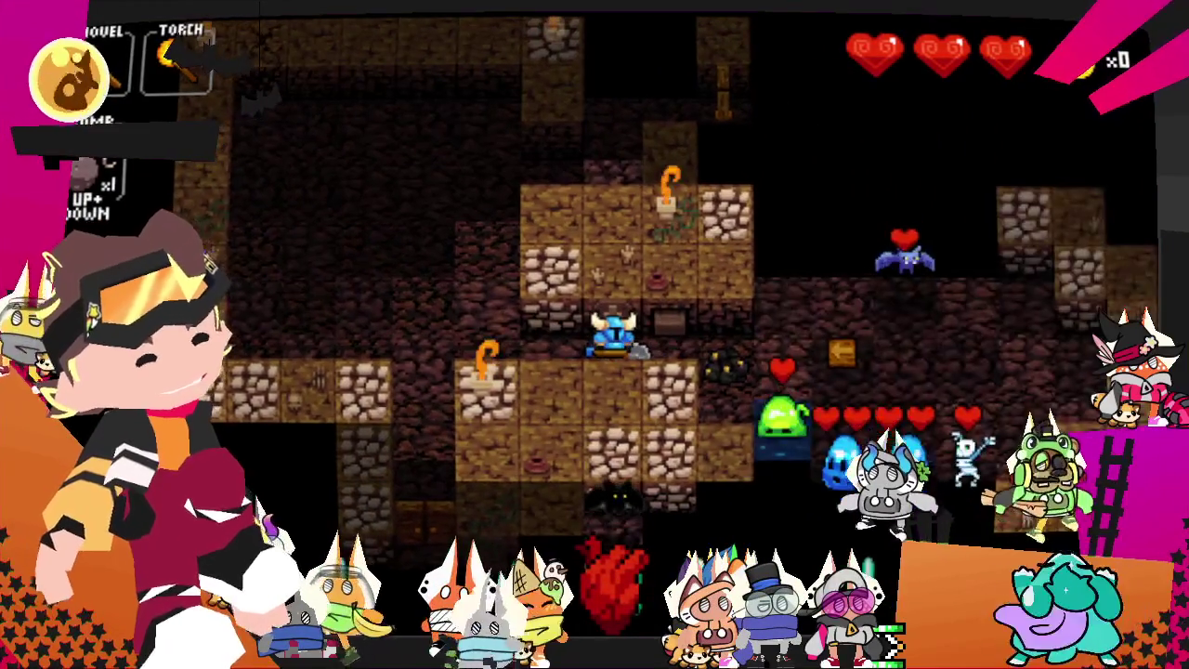
key("Right")
key("Right")
key("Down")
key("Right")
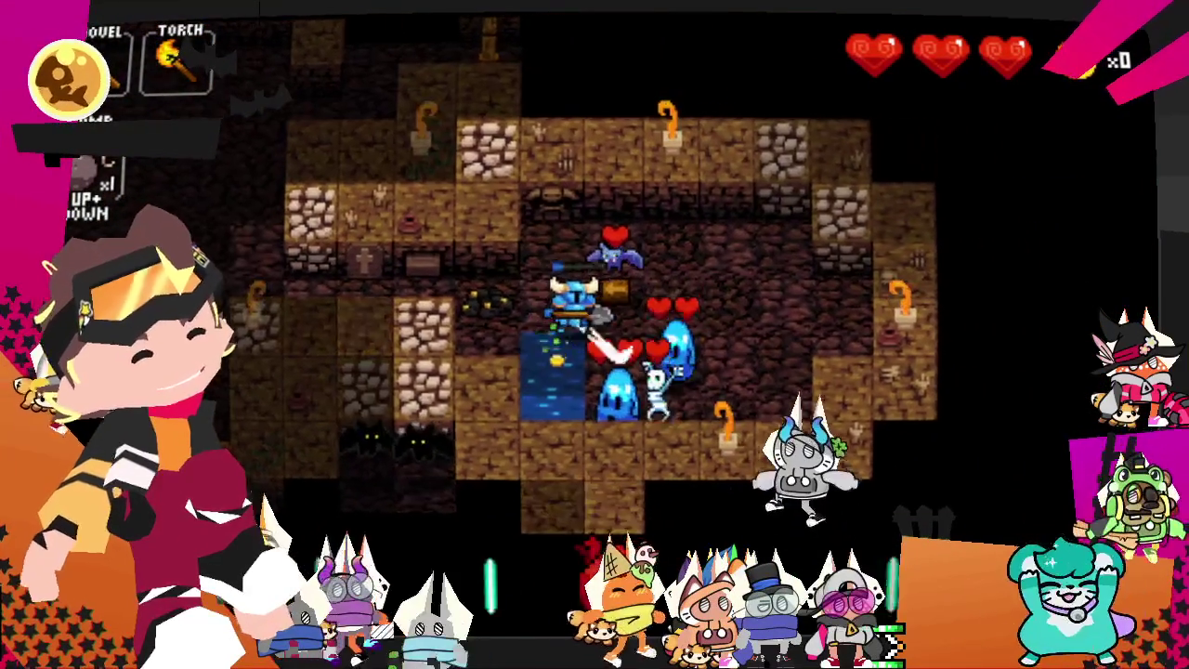
- Pause and open Options > Mod Options > Hatsune Miku, showing Preview Opacity at 0%
key("Escape")
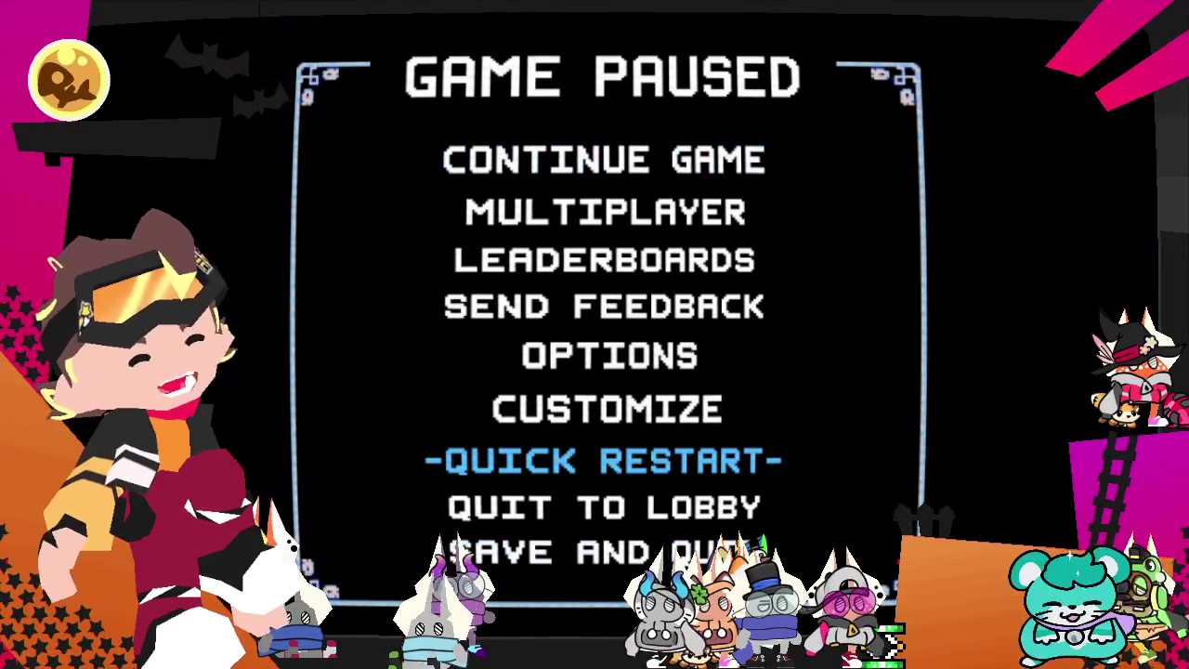
key("Down")
key("Down")
key("Up")
key("Up")
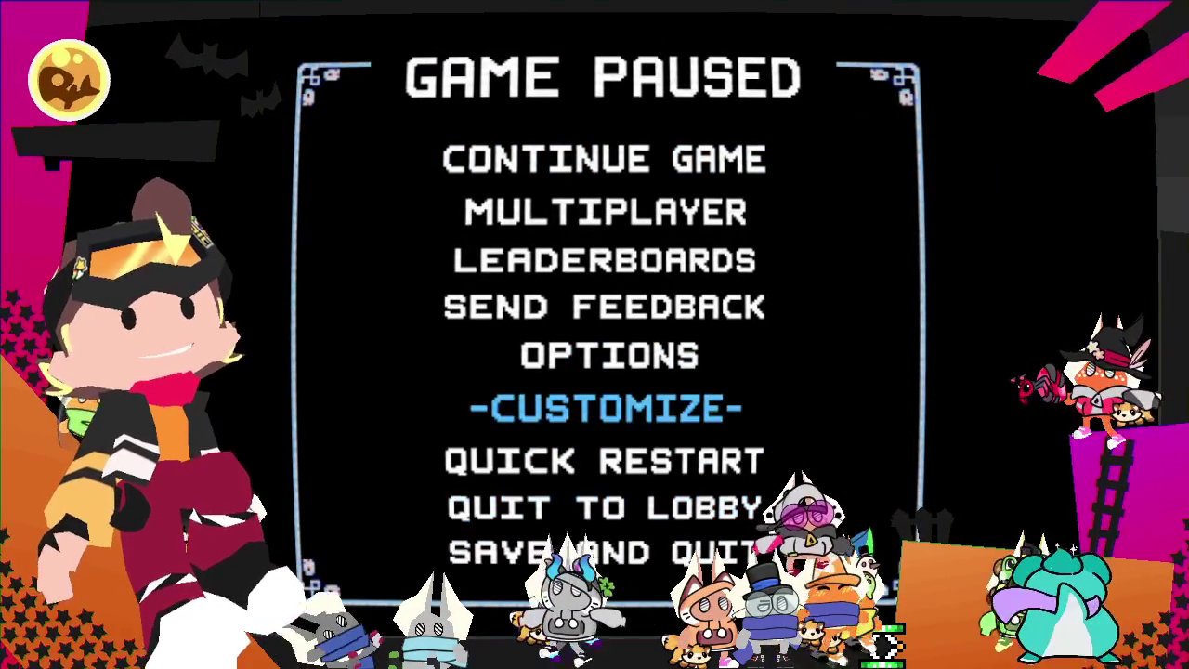
key("Up")
key("Return")
key("Down")
key("Down")
key("Down")
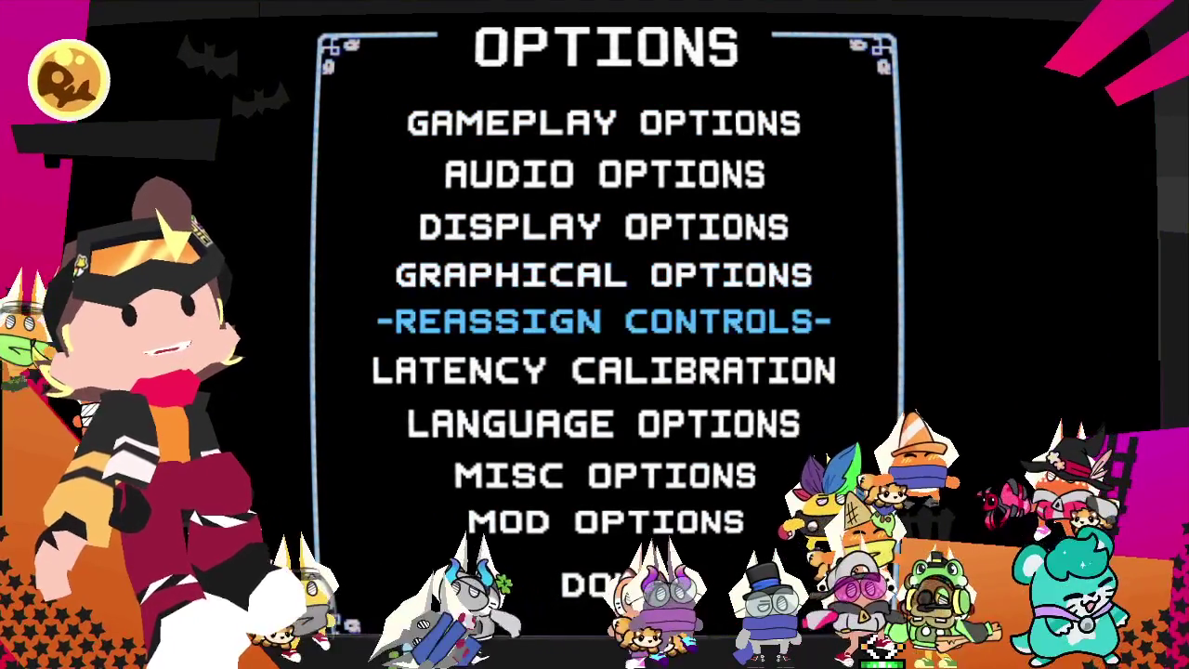
key("Down")
key("Down")
key("Down")
key("Down")
key("Return")
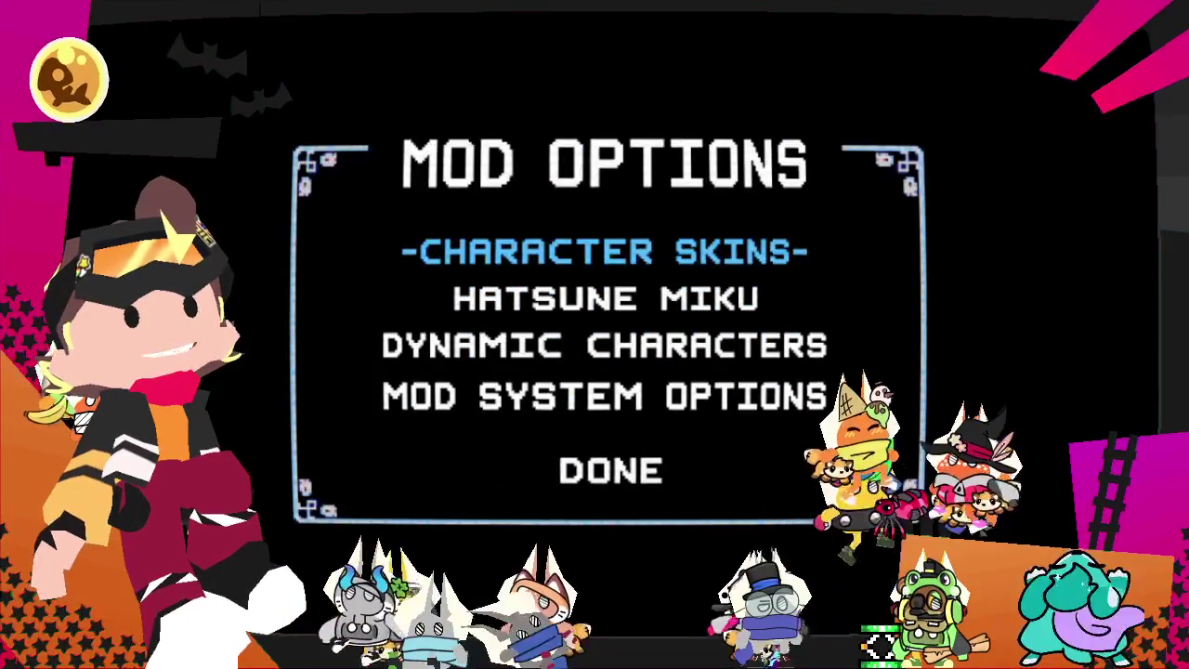
key("Down")
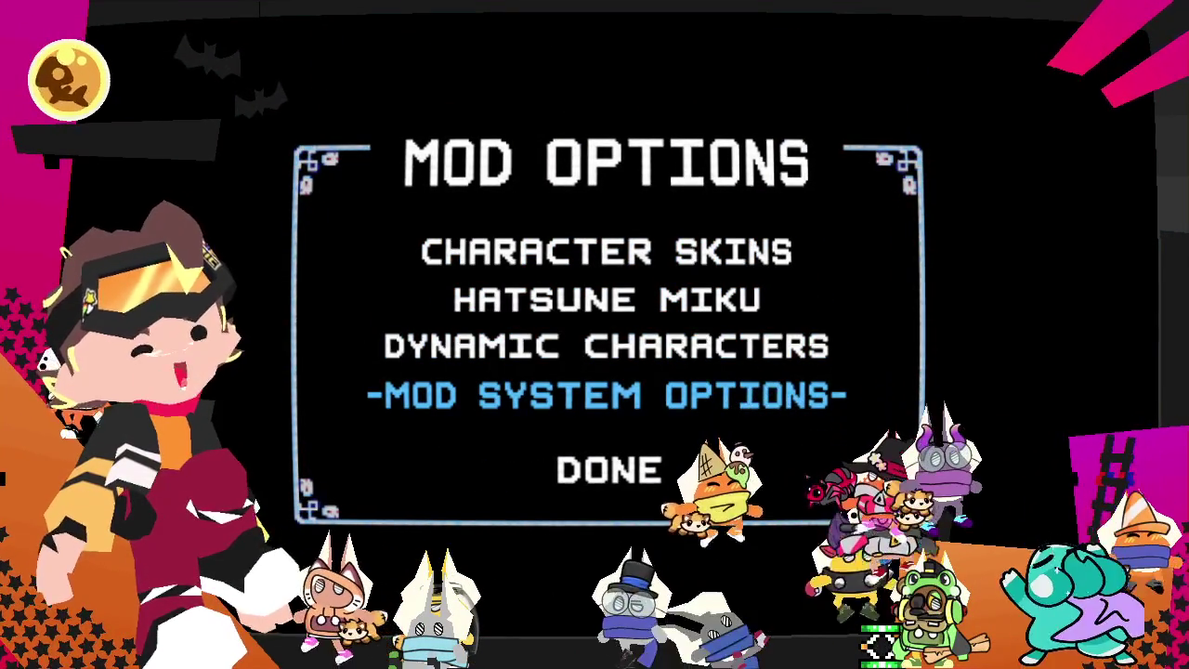
key("Up")
key("Up")
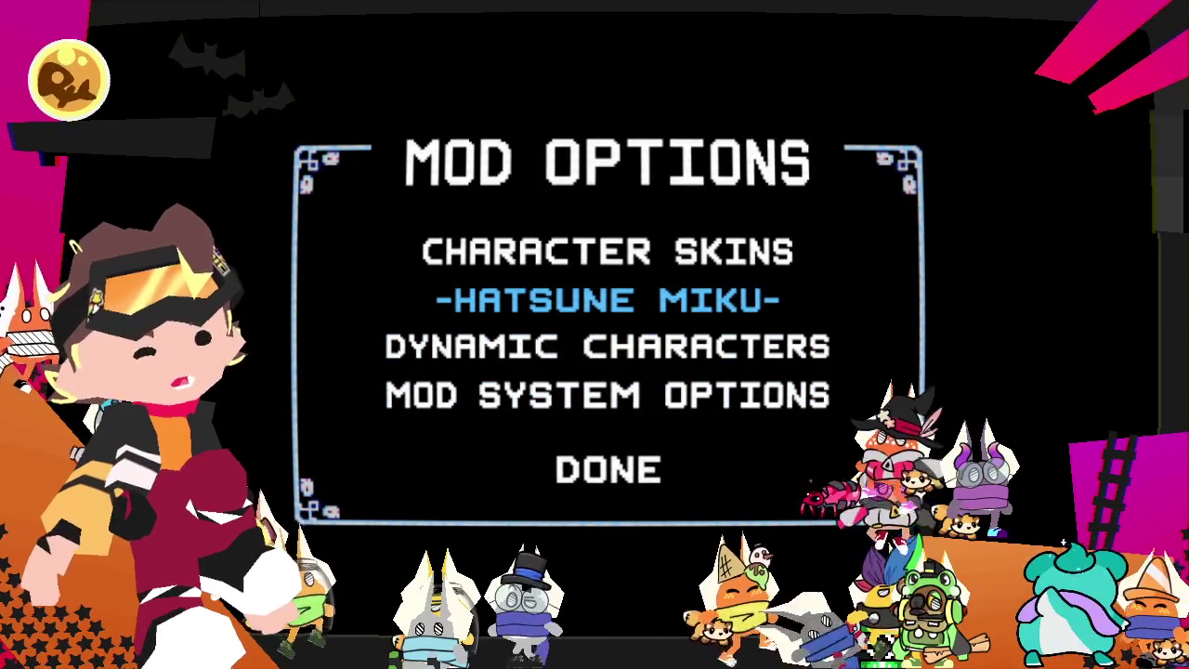
key("Return")
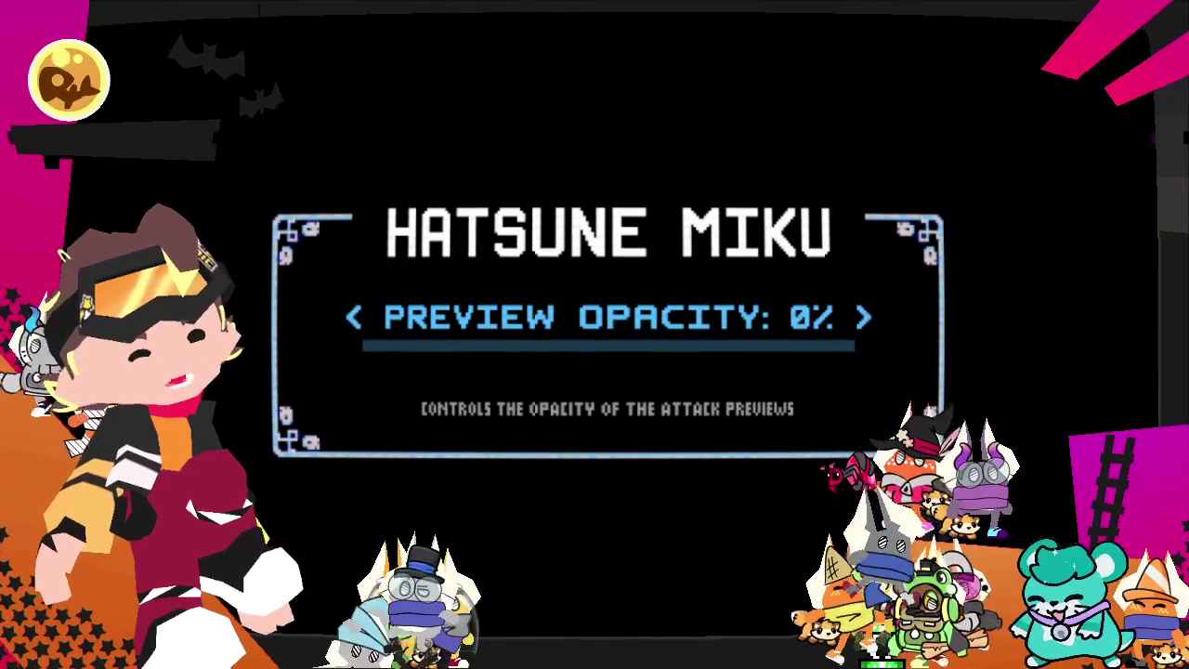
- Leave the Hatsune Miku settings, view Mod System Options and Misc Options, then return to Game Paused
key("Escape")
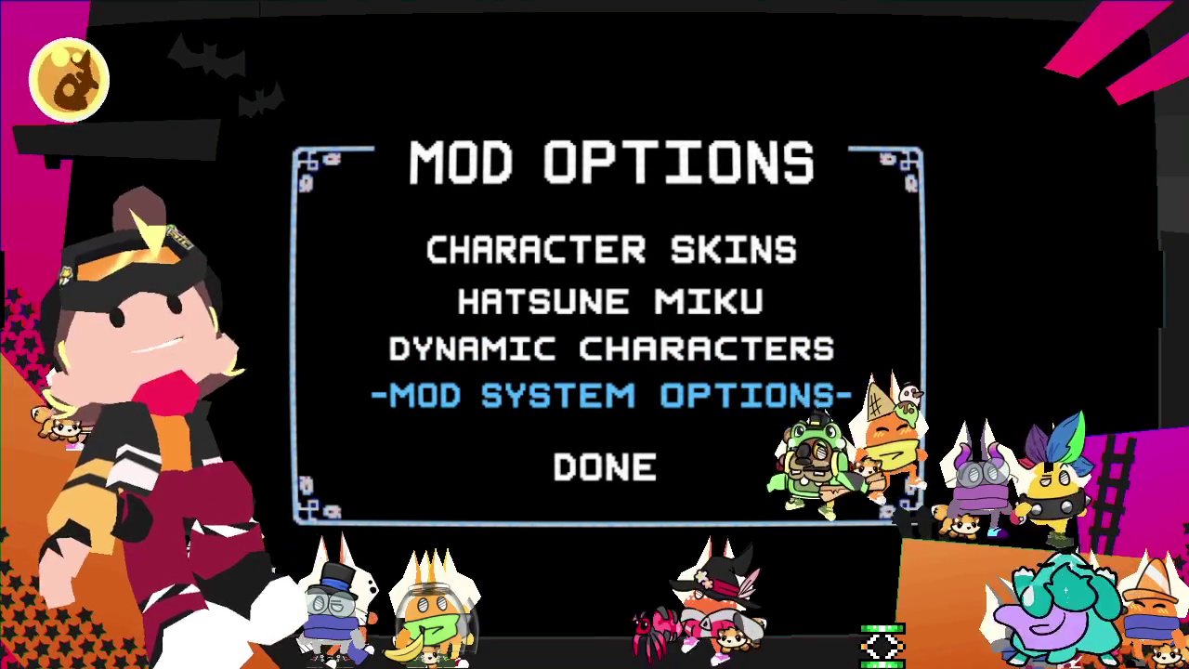
key("Return")
key("Down")
key("Down")
key("Down")
key("Down")
key("Down")
key("Down")
key("Down")
key("Down")
key("Down")
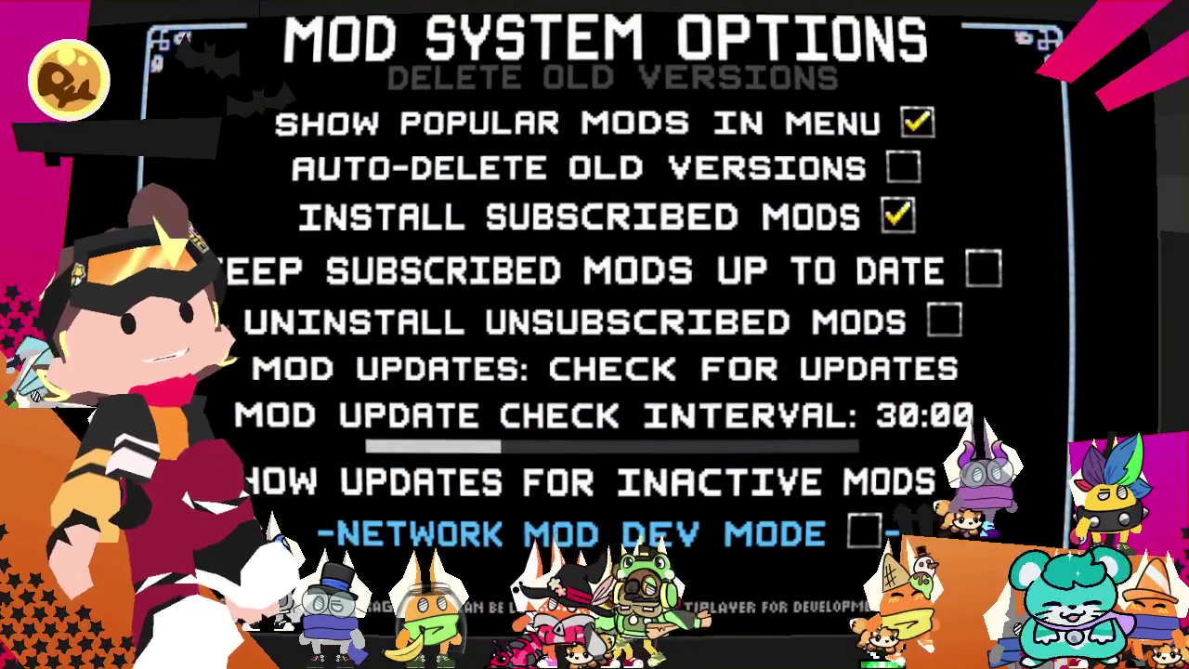
key("Escape")
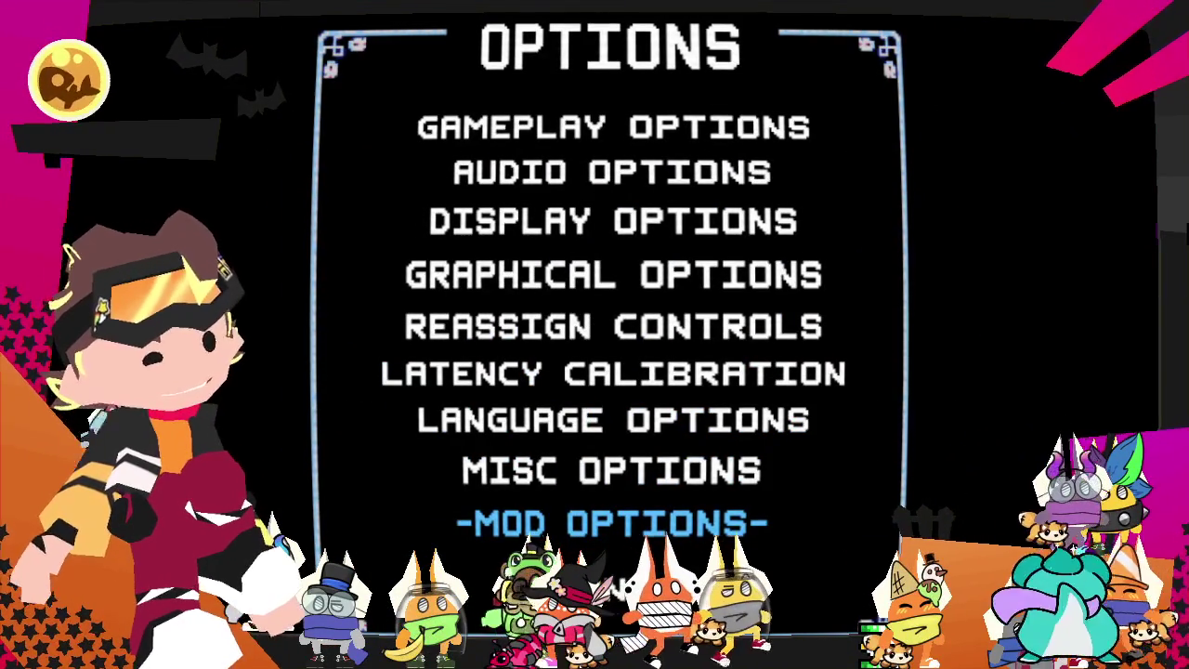
key("Up")
key("Return")
key("Escape")
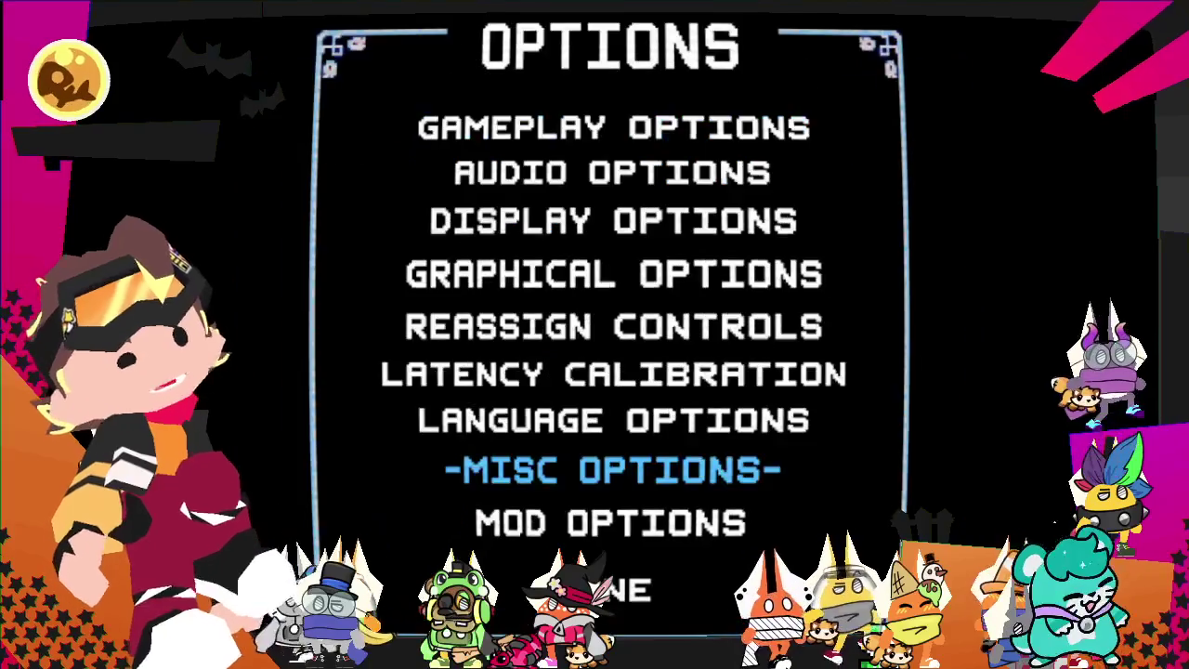
key("Escape")
key("Down")
key("Down")
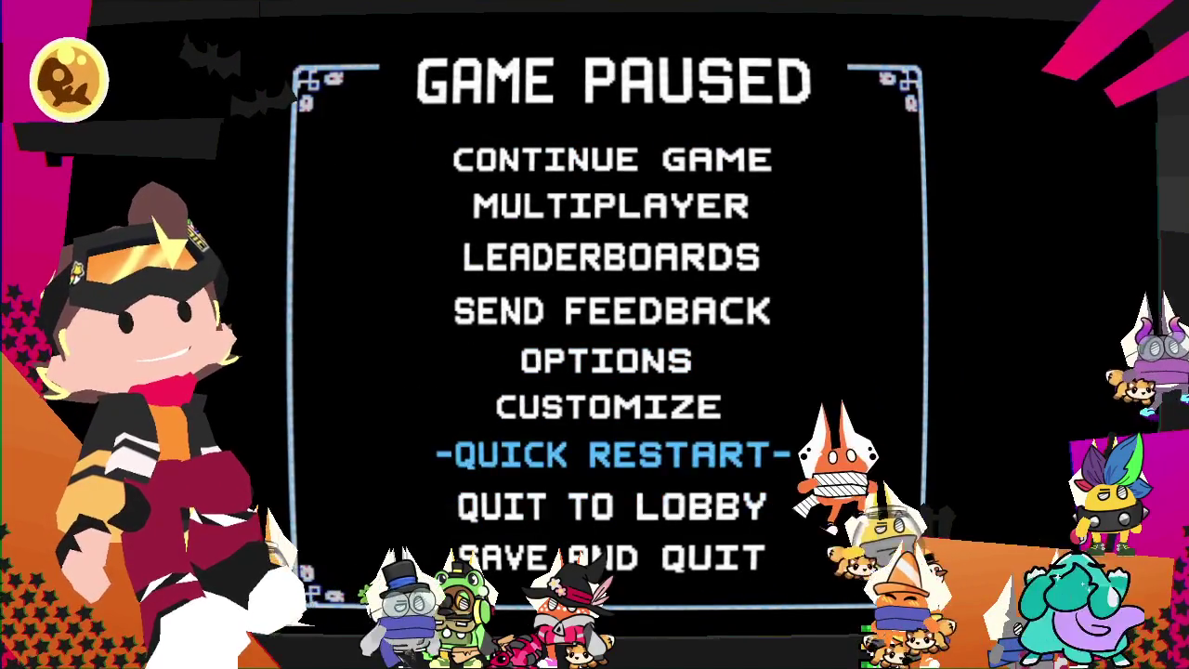
- Open Customize > Resource Packs and browse the active mods, including Revibed, Redonecharms and No Don't Touch That
key("Up")
key("Return")
key("Down")
key("Up")
key("Return")
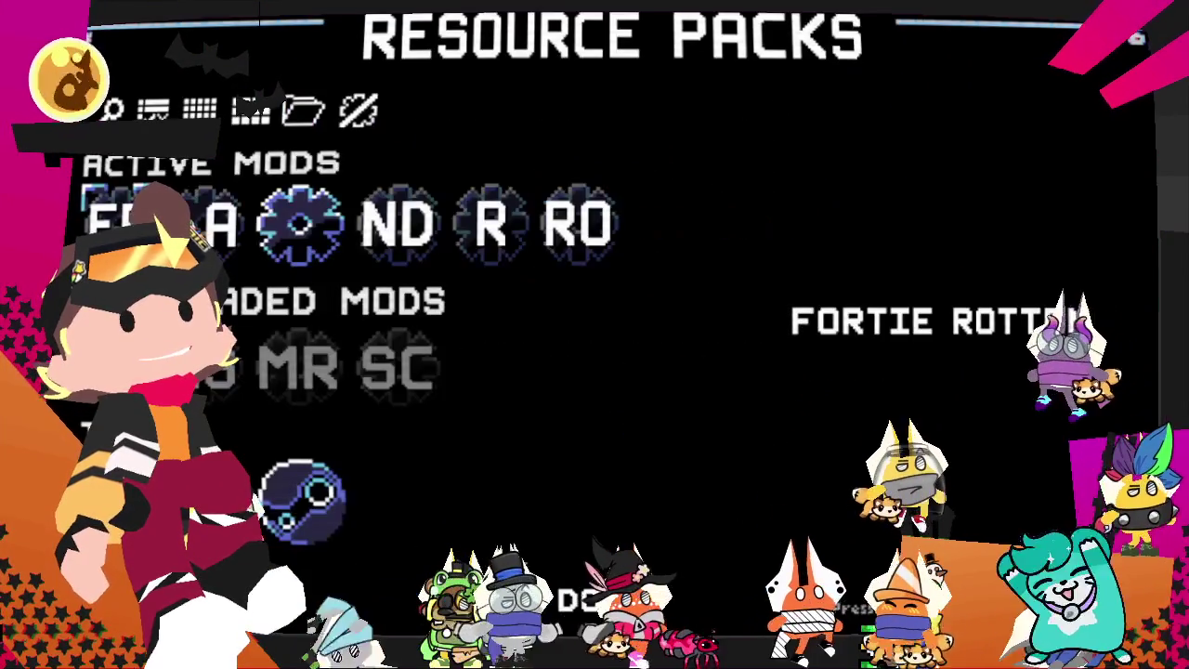
key("Right")
key("Right")
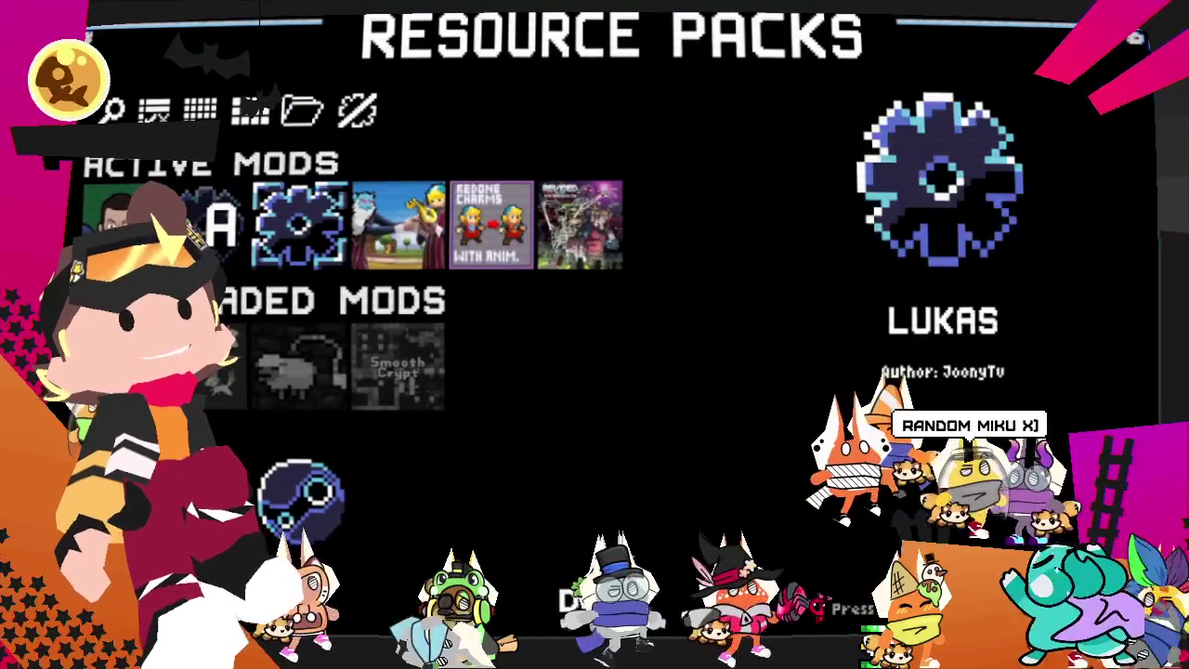
key("Right")
key("Right")
key("Right")
key("Left")
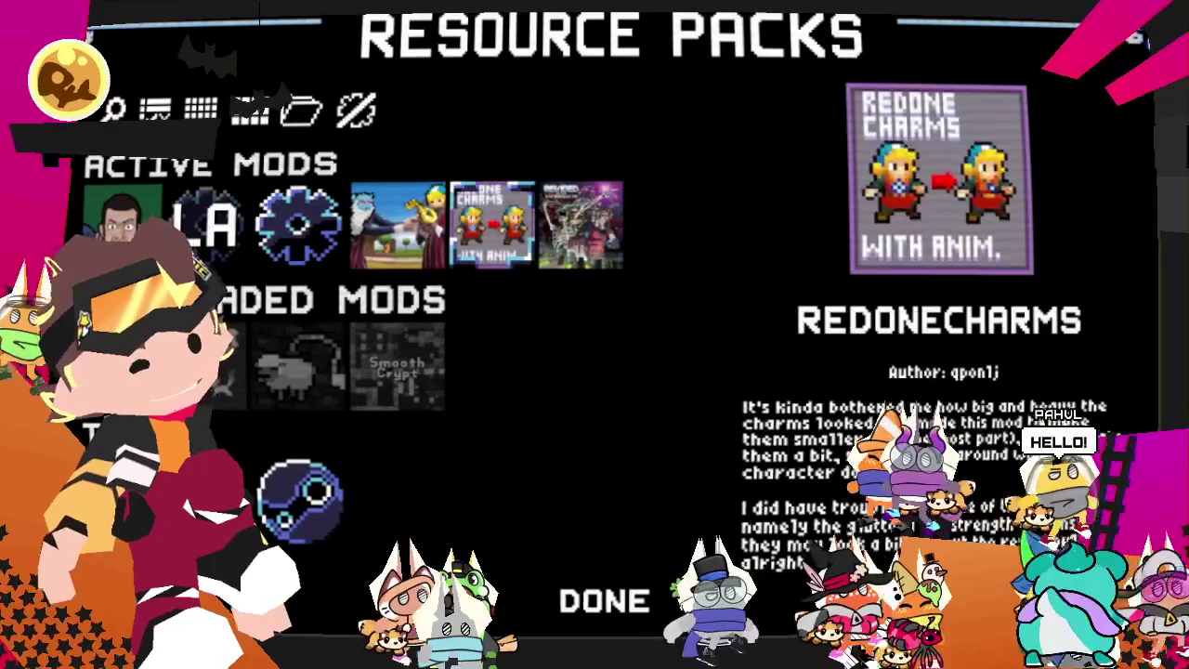
key("Right")
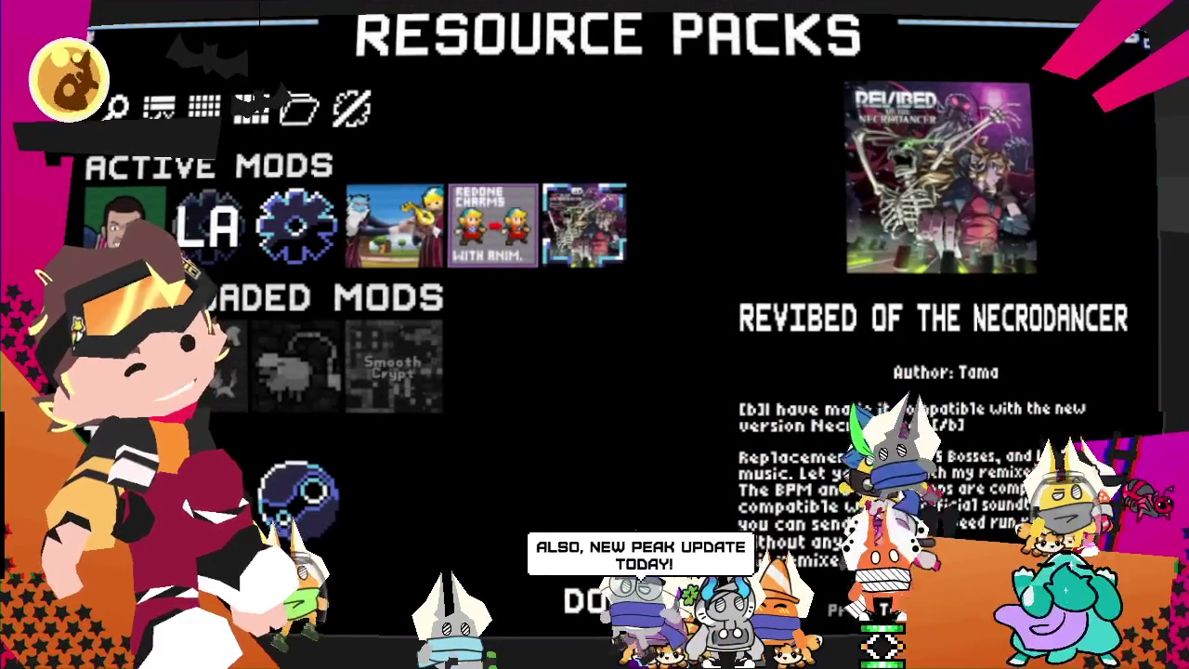
key("Left")
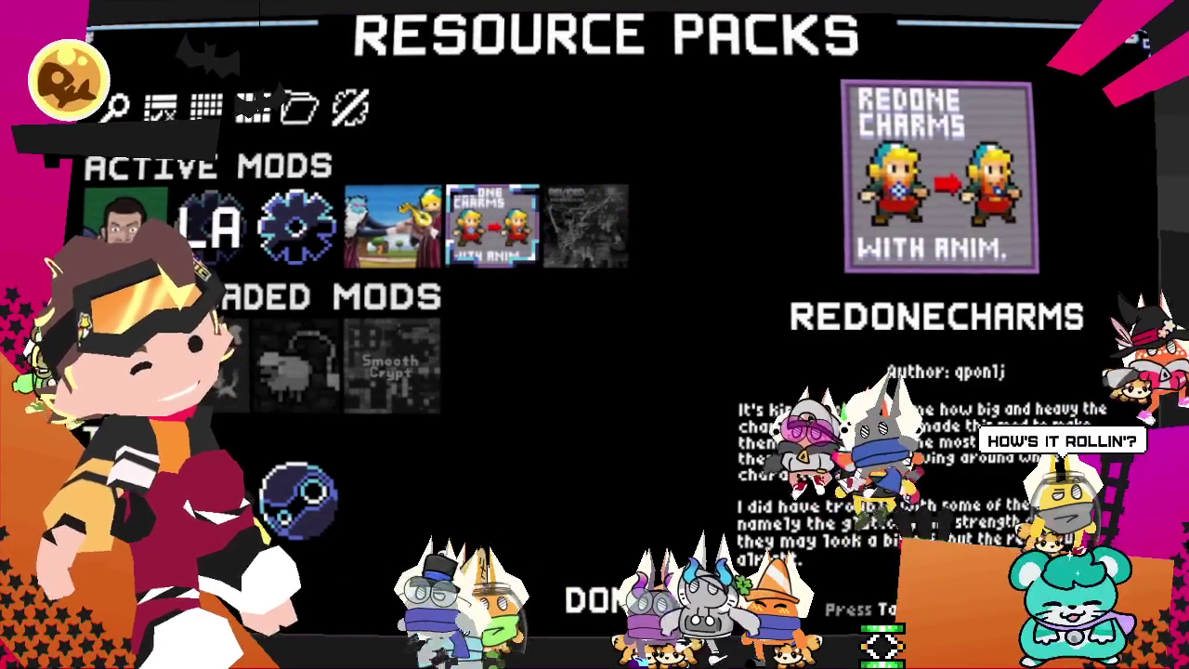
key("Left")
- Close the resource packs, resume, then pause and quit the run to the lobby
key("Escape")
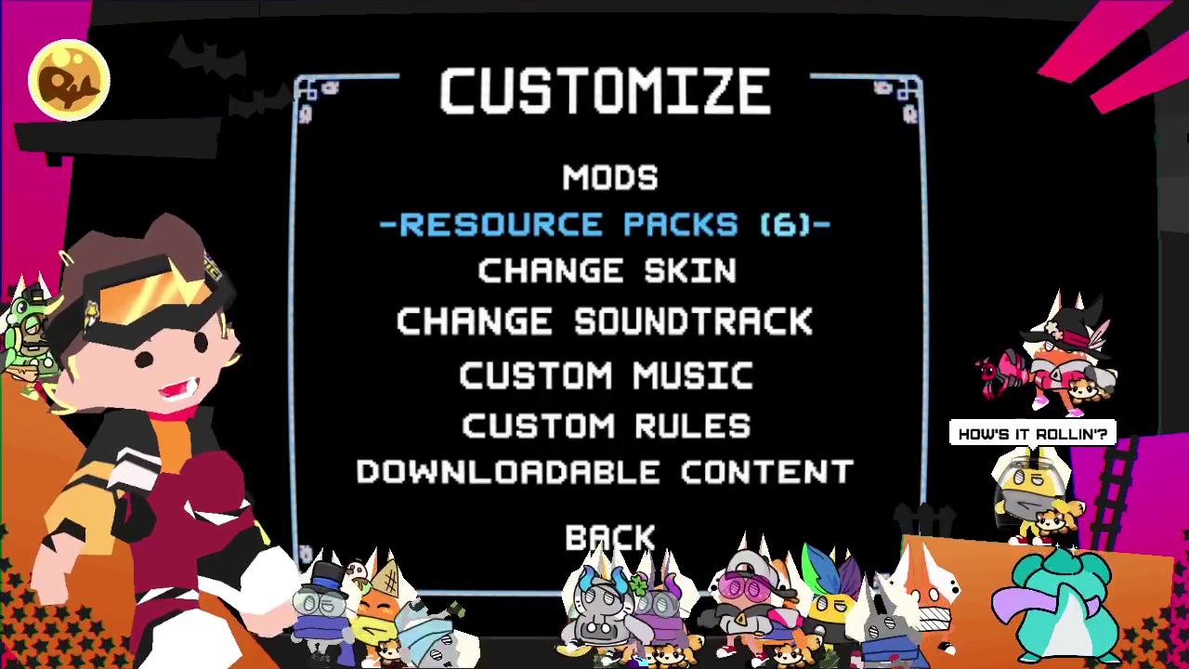
key("Escape")
key("Escape")
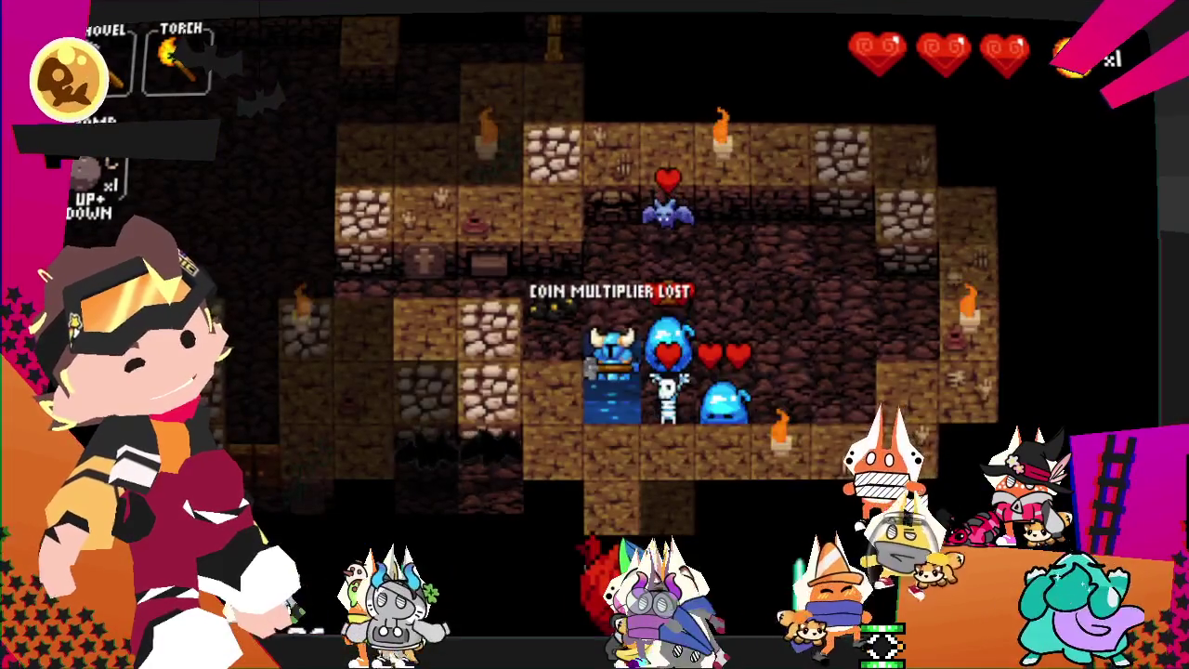
key("Escape")
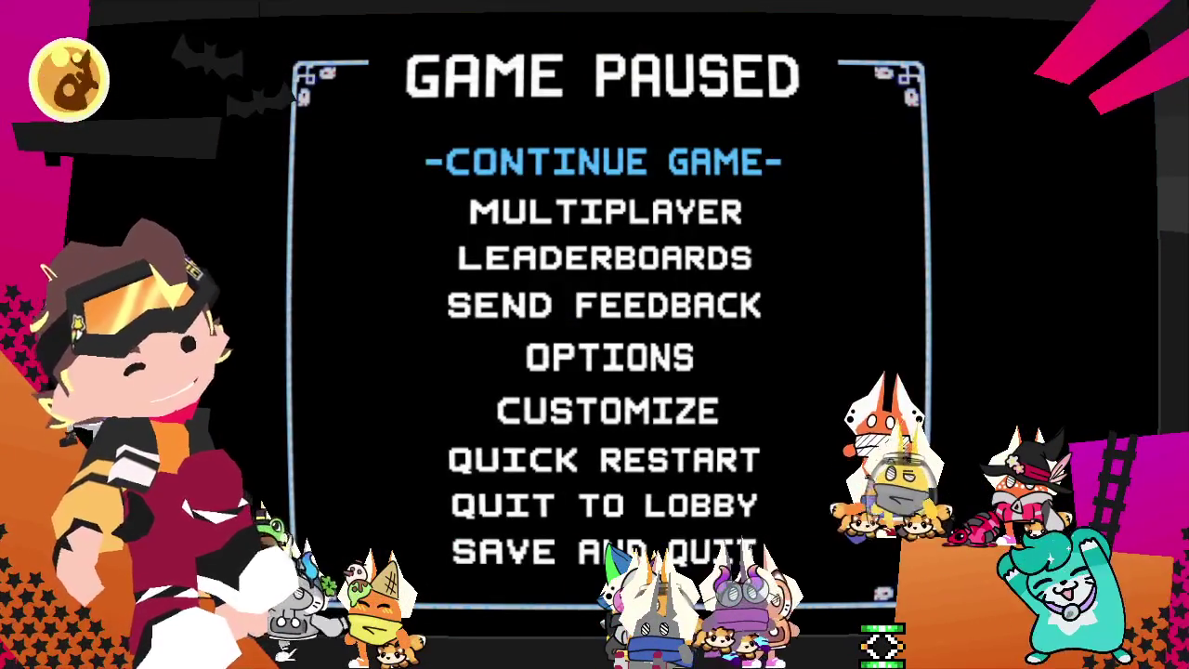
key("Return")
key("Return")
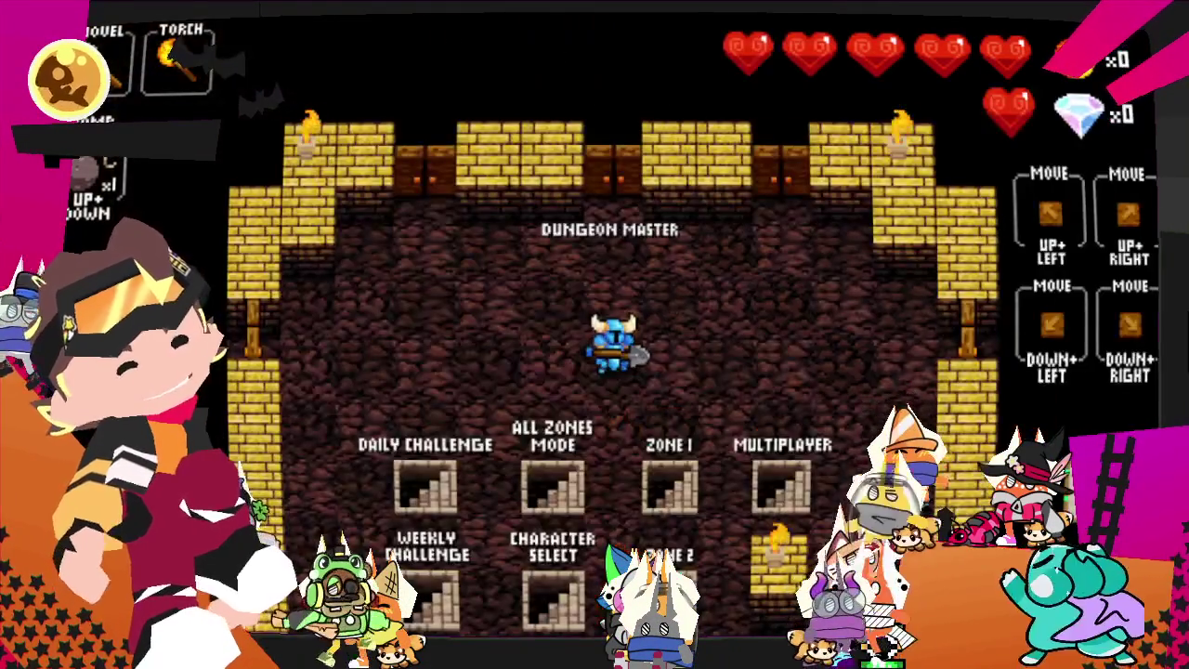
- Step onto the All Zones Mode stairs and move the knight right and down in the level
key("Down")
key("Down")
key("Left")
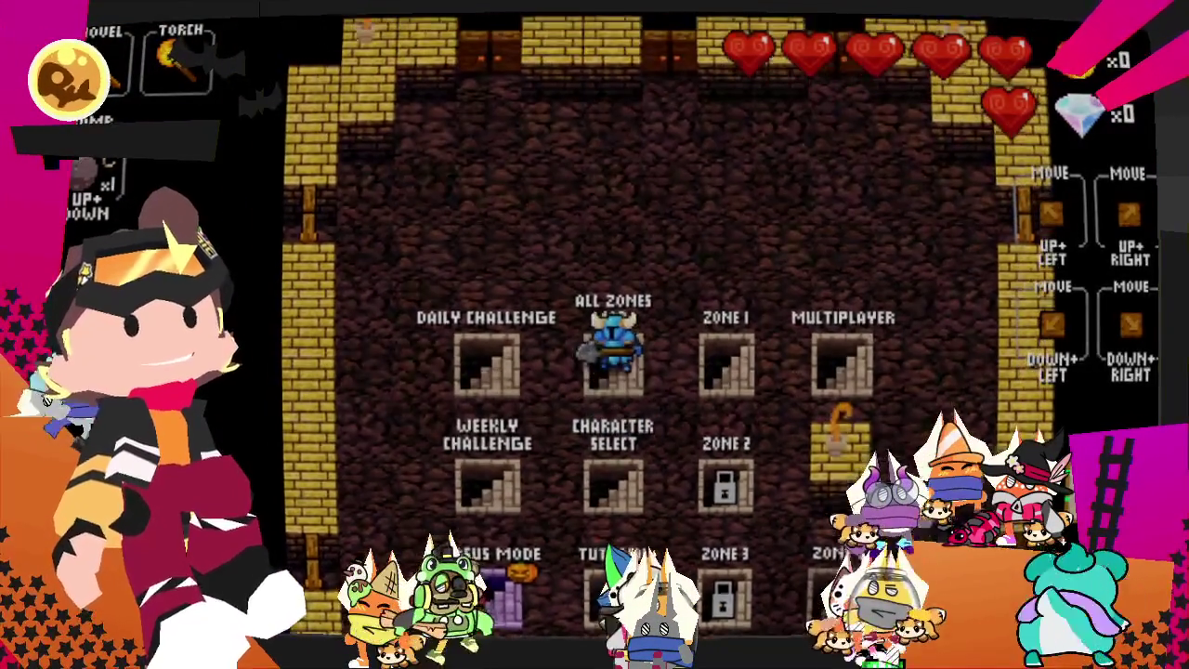
key("Right")
key("Right")
key("Down")
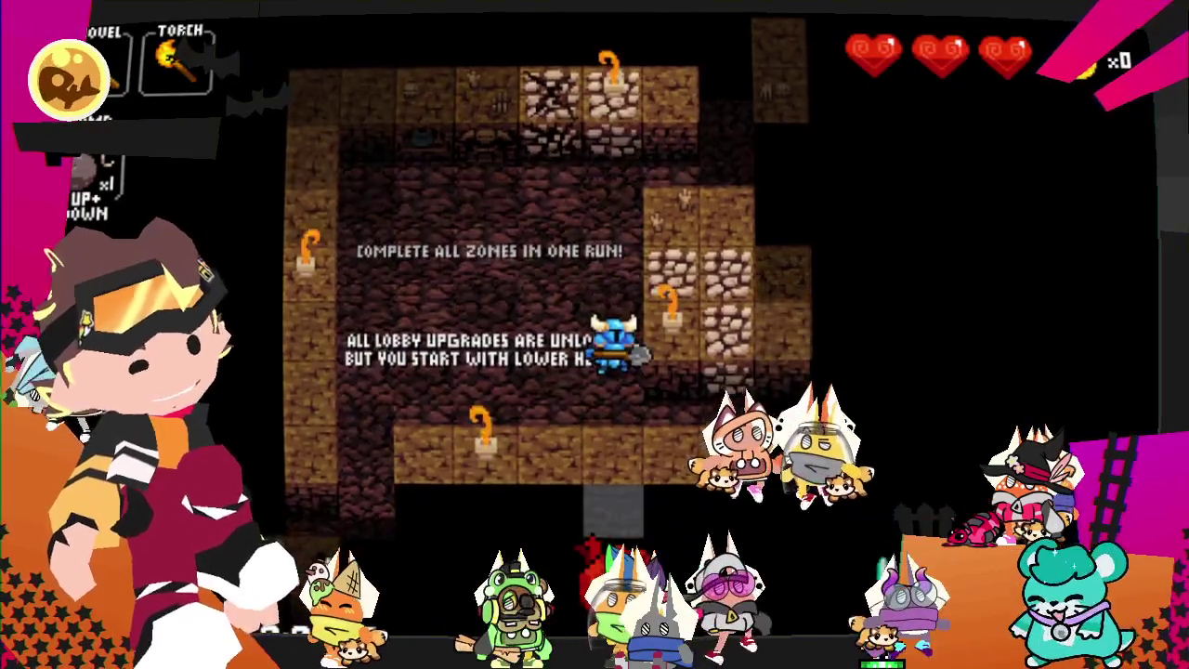
key("Down")
key("Right")
key("Right")
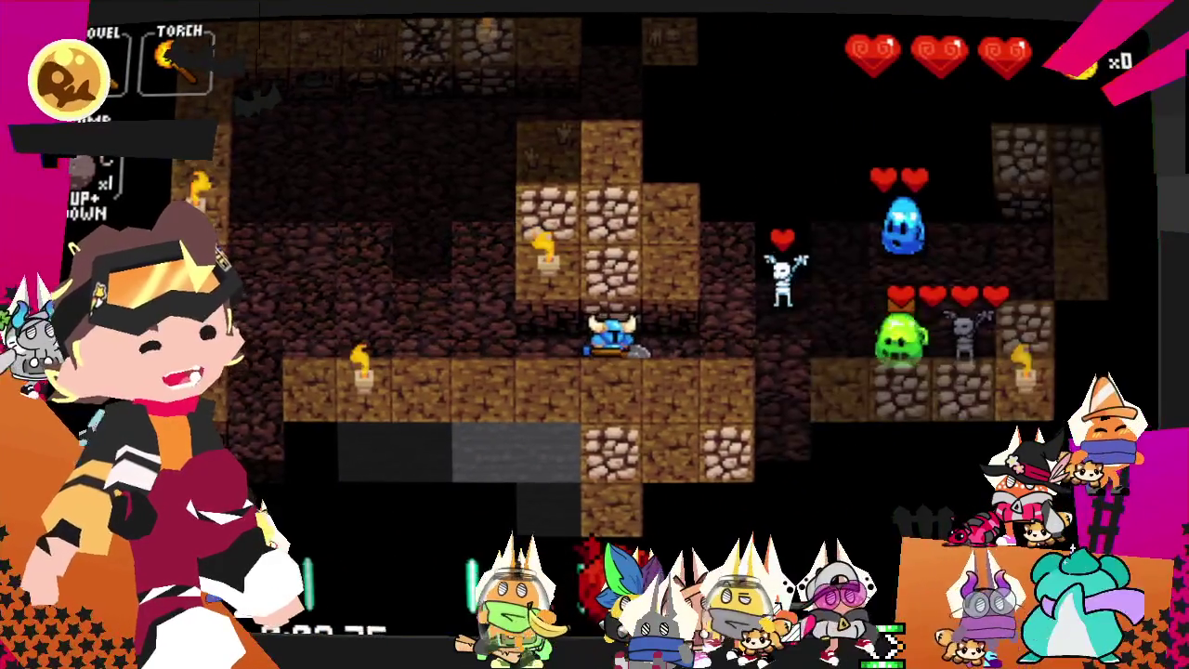
- Pause and go through Options and Audio Options to the per-character Change Soundtrack list
key("Escape")
key("Return")
key("Escape")
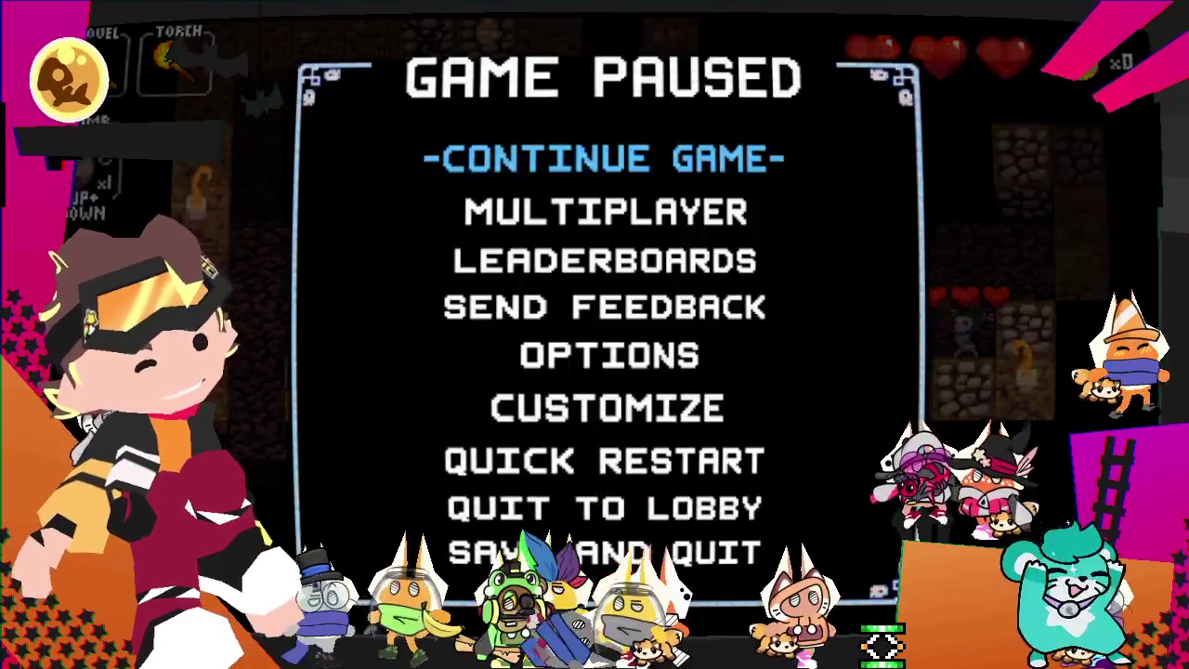
key("Down")
key("Down")
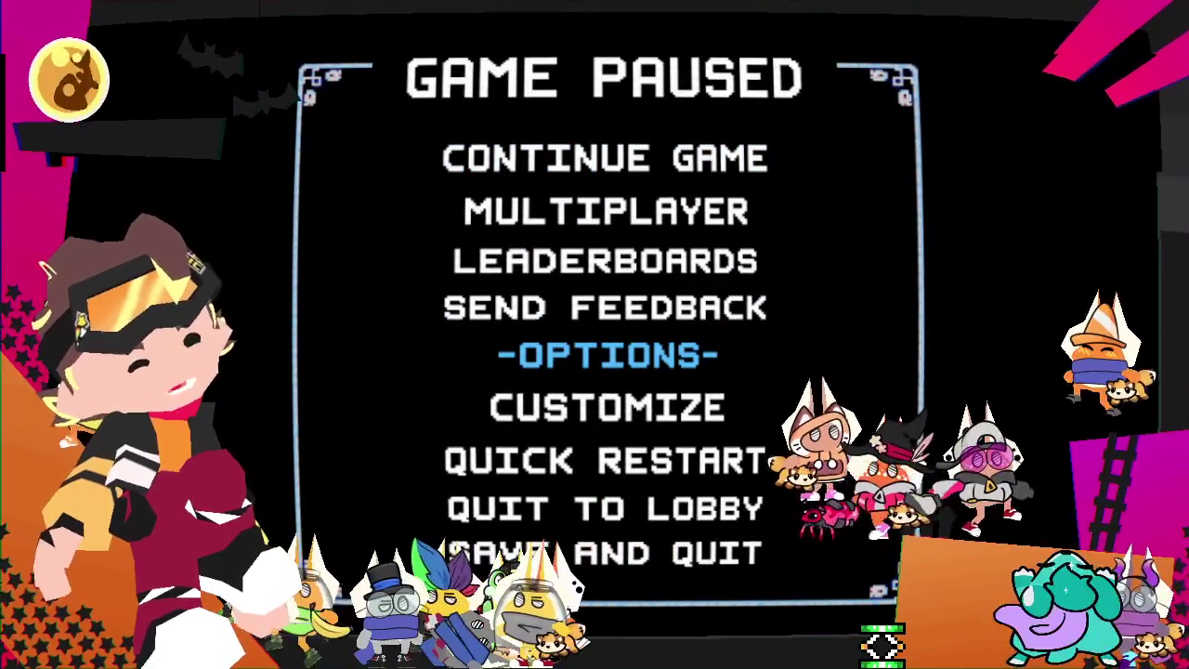
key("Return")
key("Down")
key("Return")
key("Down")
key("Return")
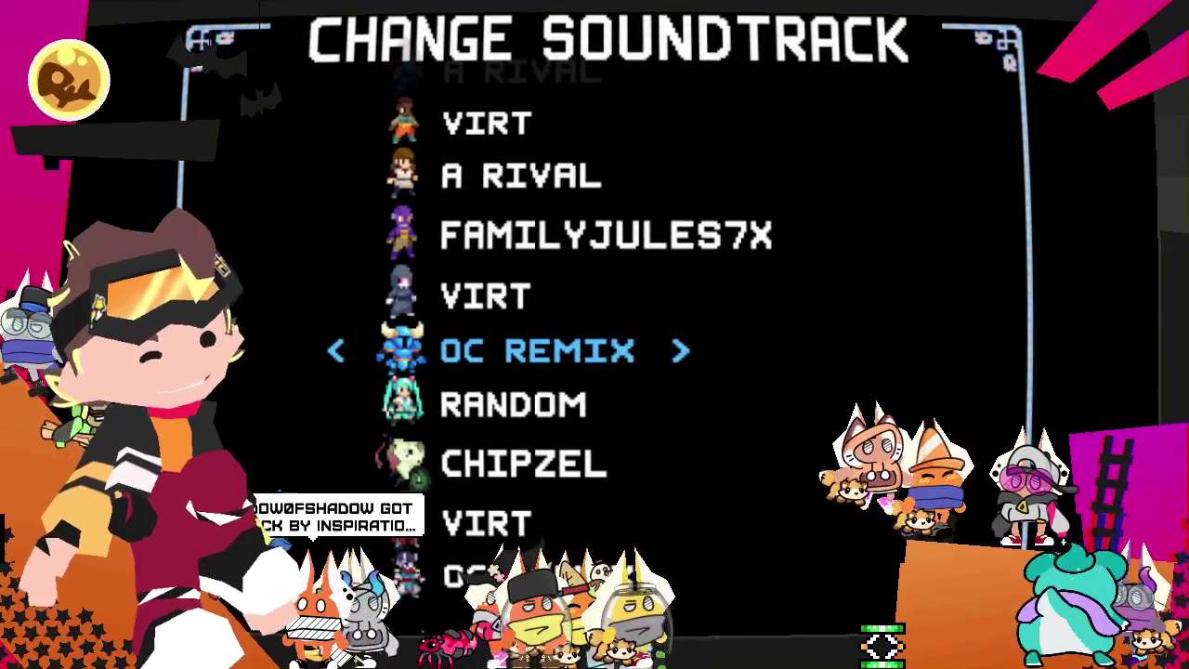
- Cycle the Shovel Knight soundtrack past CHIPZEL to RANDOM, then close the list to Audio Options
key("Right")
key("Right")
key("Right")
key("Right")
key("Right")
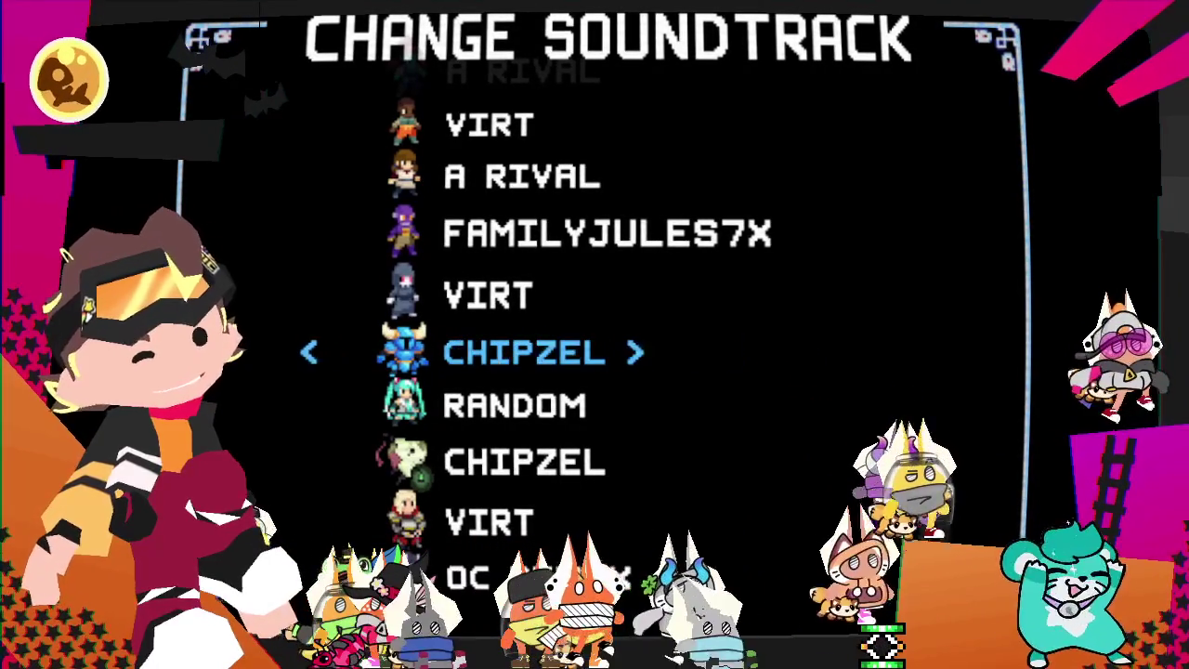
key("Right")
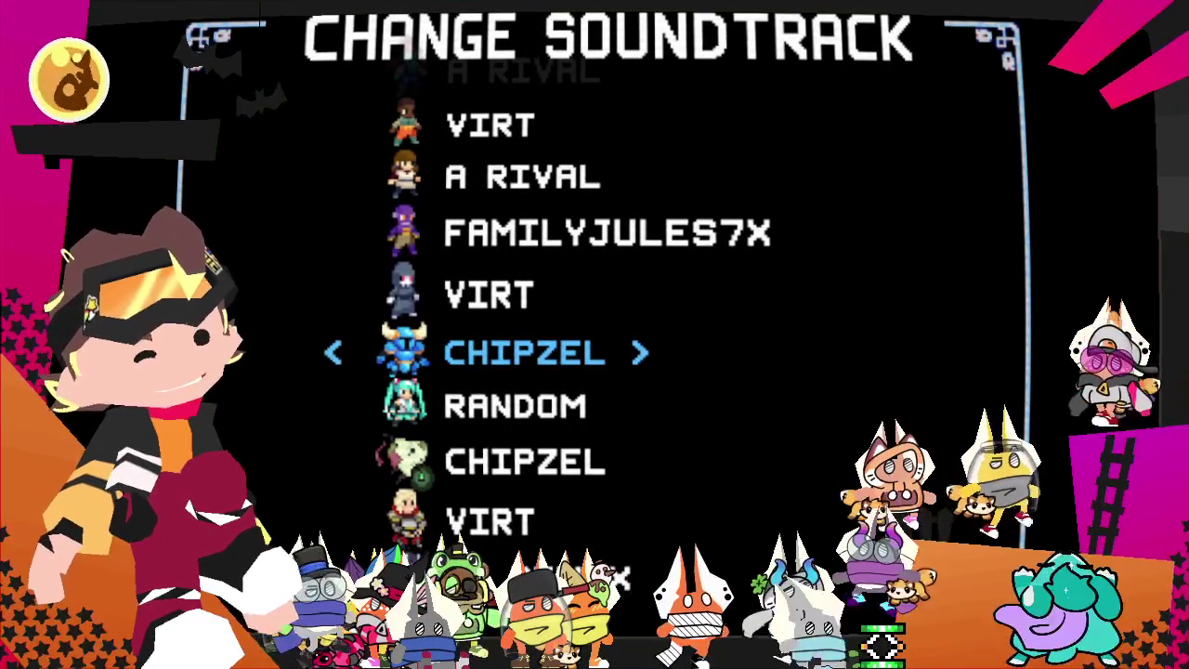
key("Right")
key("Right")
key("Right")
key("Right")
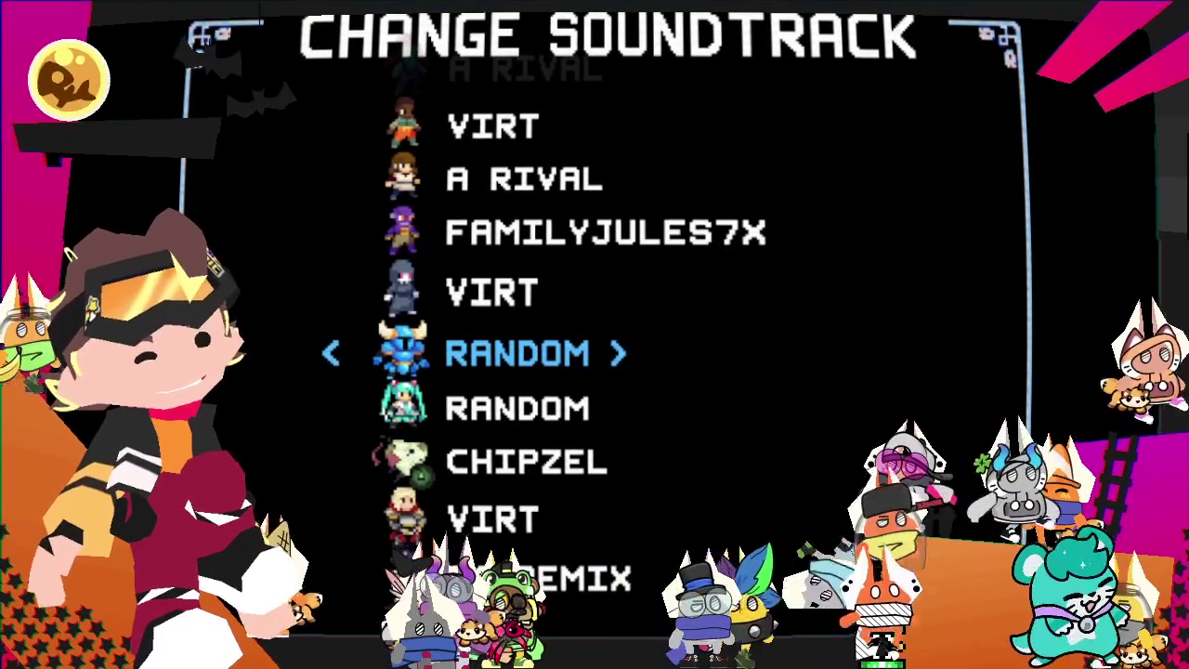
key("Escape")
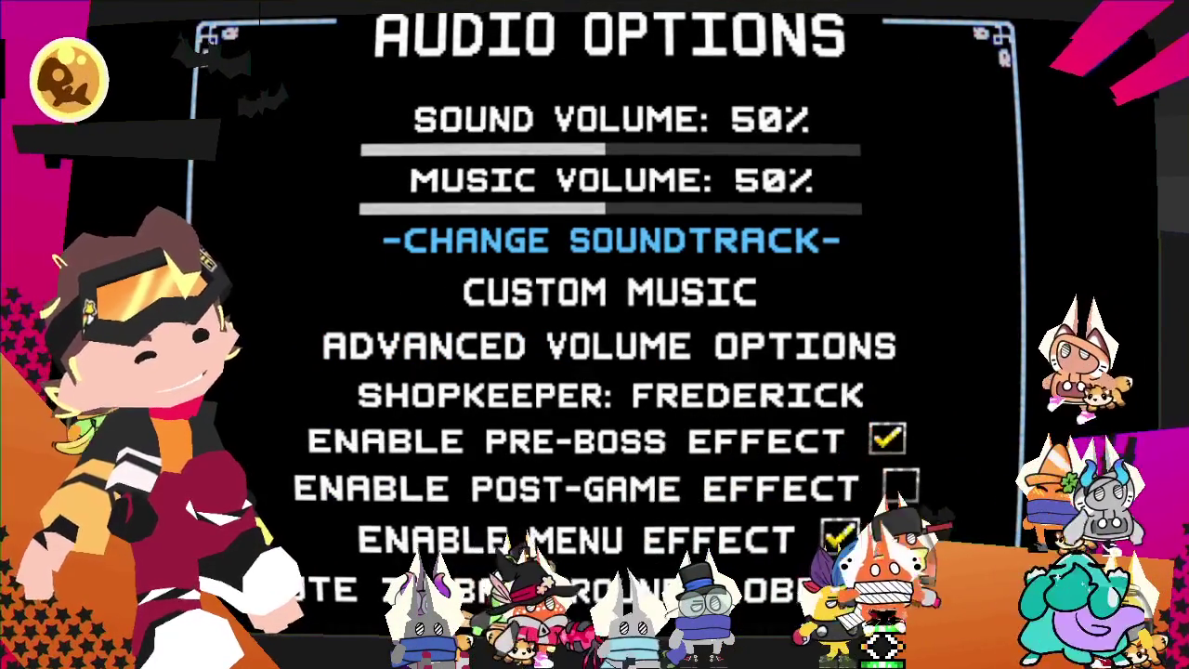
- Exit Audio Options and Options to the Game Paused screen, then open Multiplayer
key("Down")
key("Down")
key("Down")
key("Down")
key("Down")
key("Down")
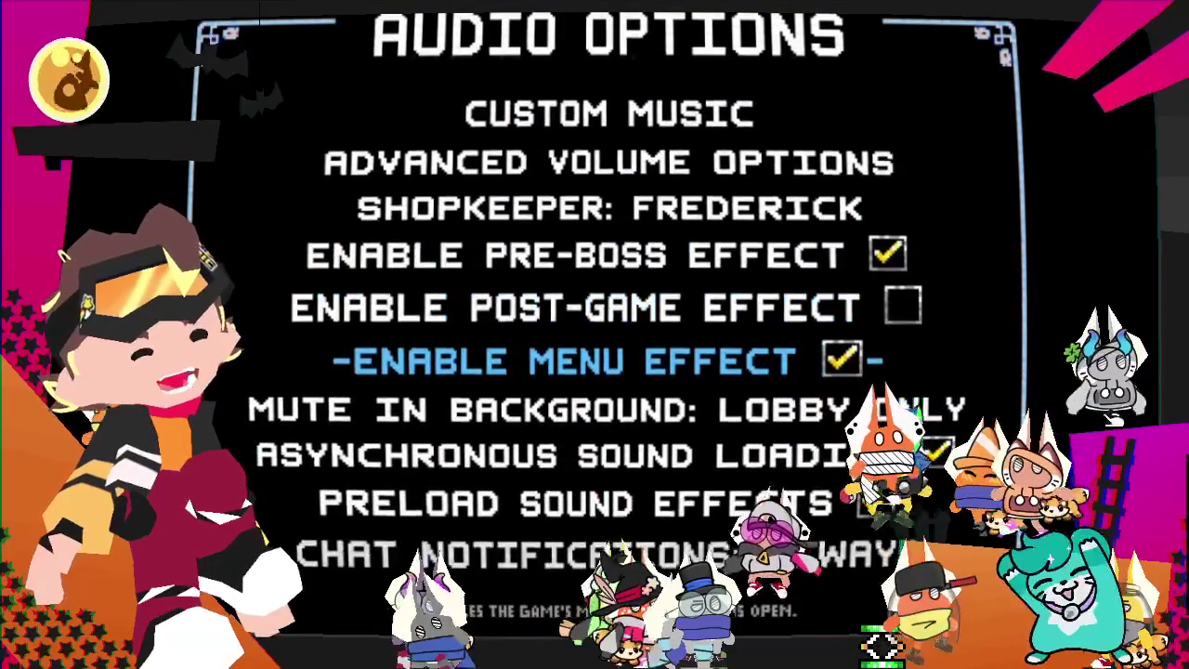
key("Down")
key("Down")
key("Down")
key("Down")
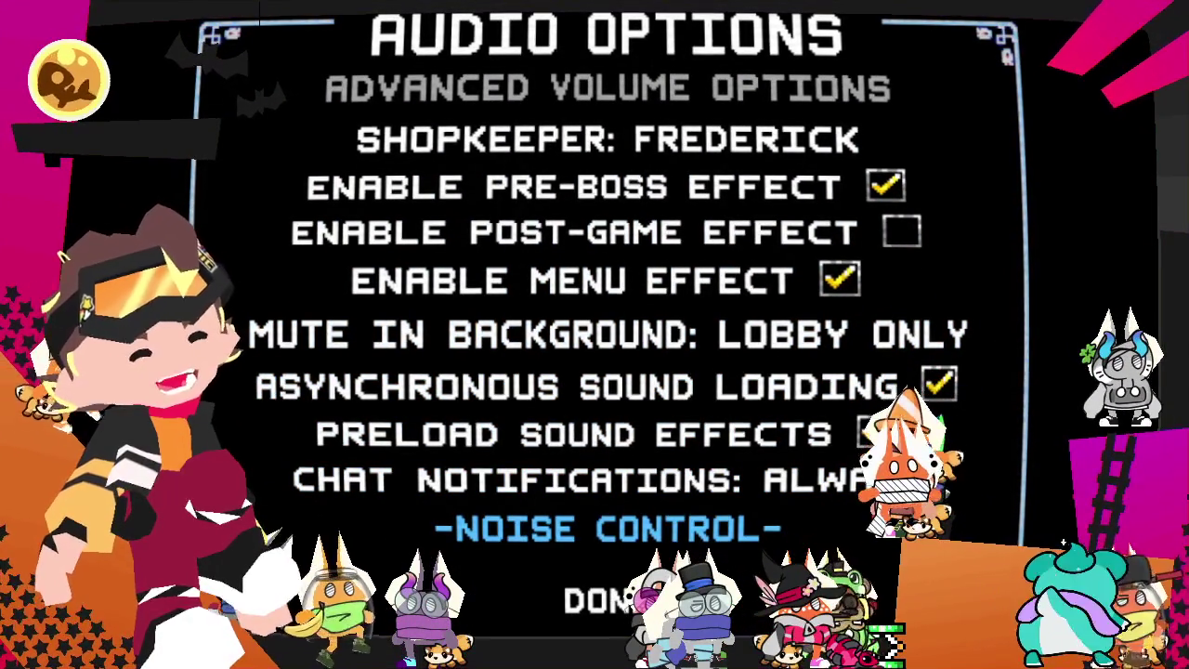
key("Return")
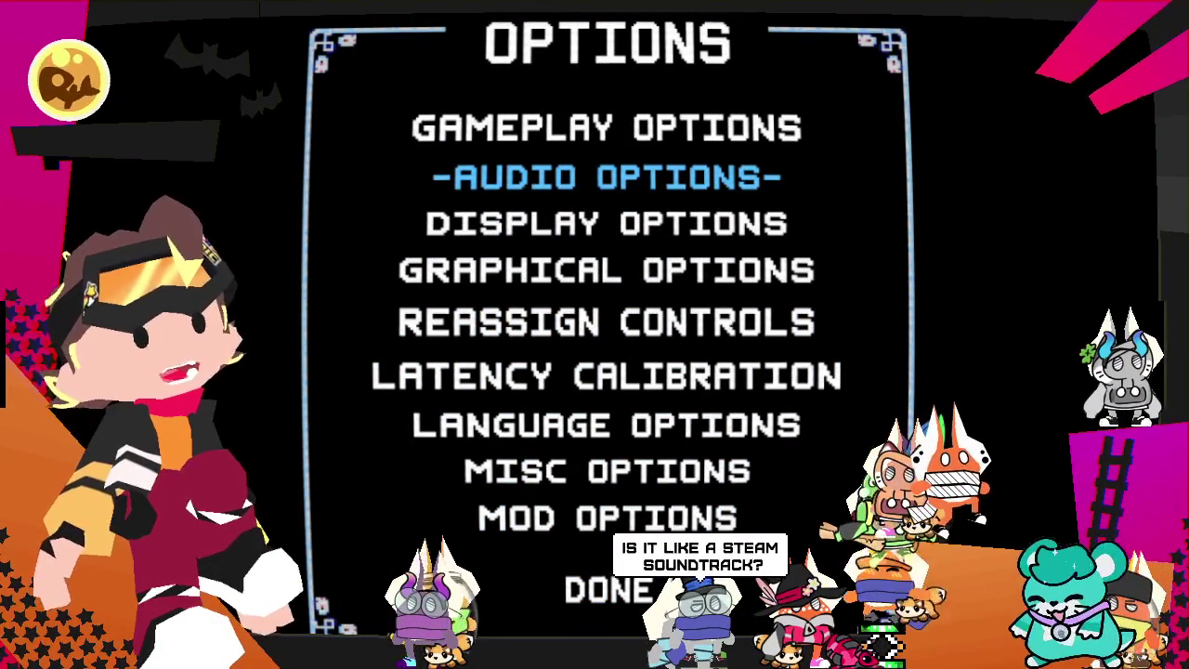
key("Escape")
key("Escape")
key("Escape")
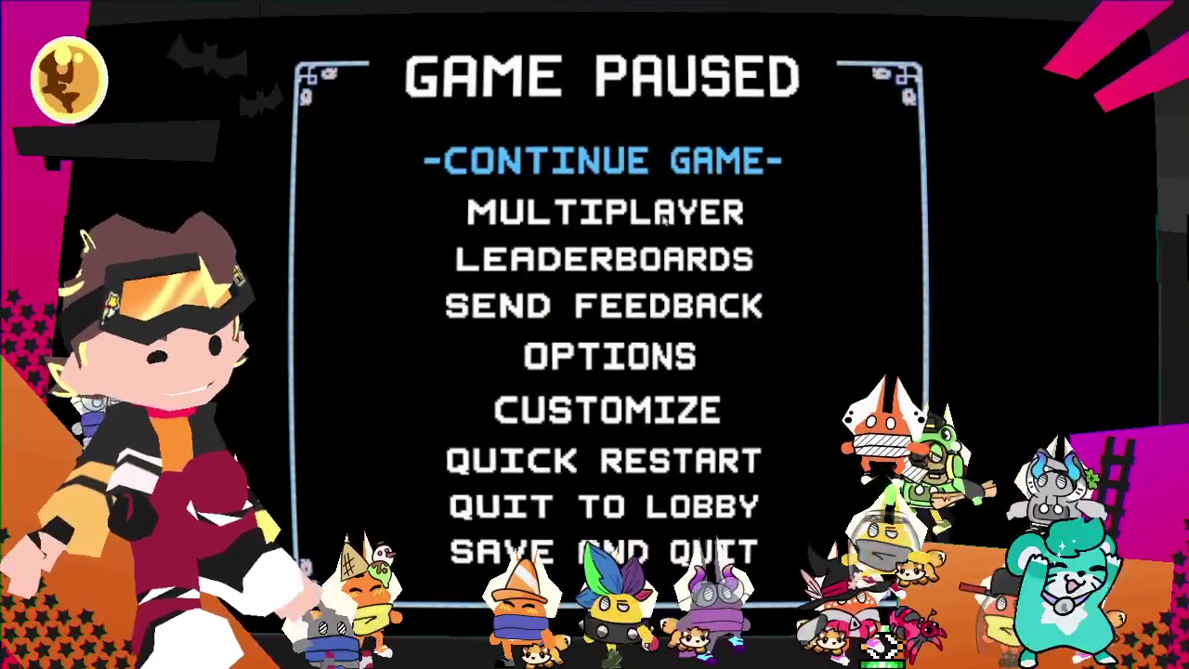
left_click(612, 219)
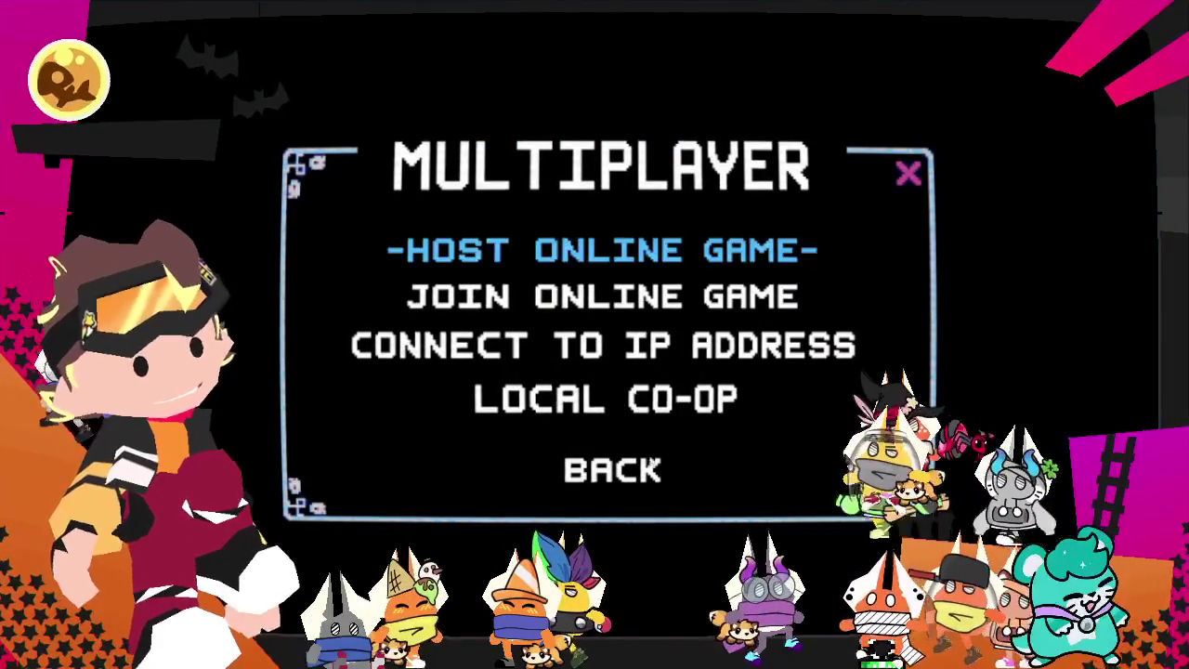
- Set Shovel Knight's soundtrack to RANDOM under Audio Options > Change Soundtrack
left_click(625, 472)
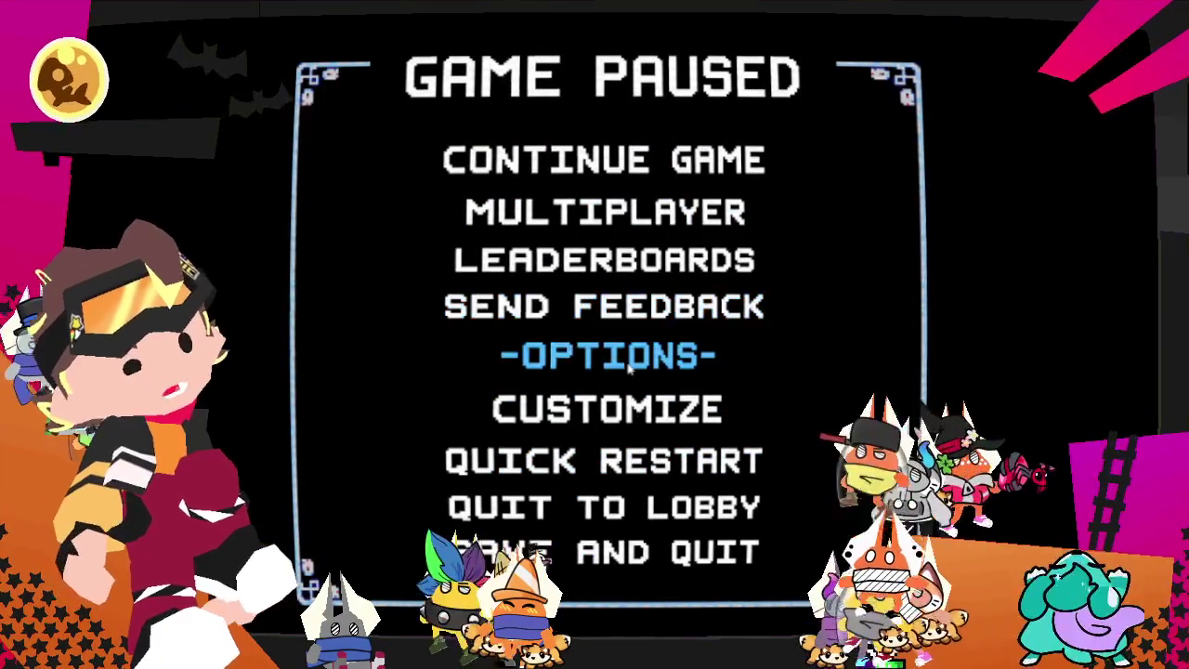
left_click(628, 355)
left_click(789, 186)
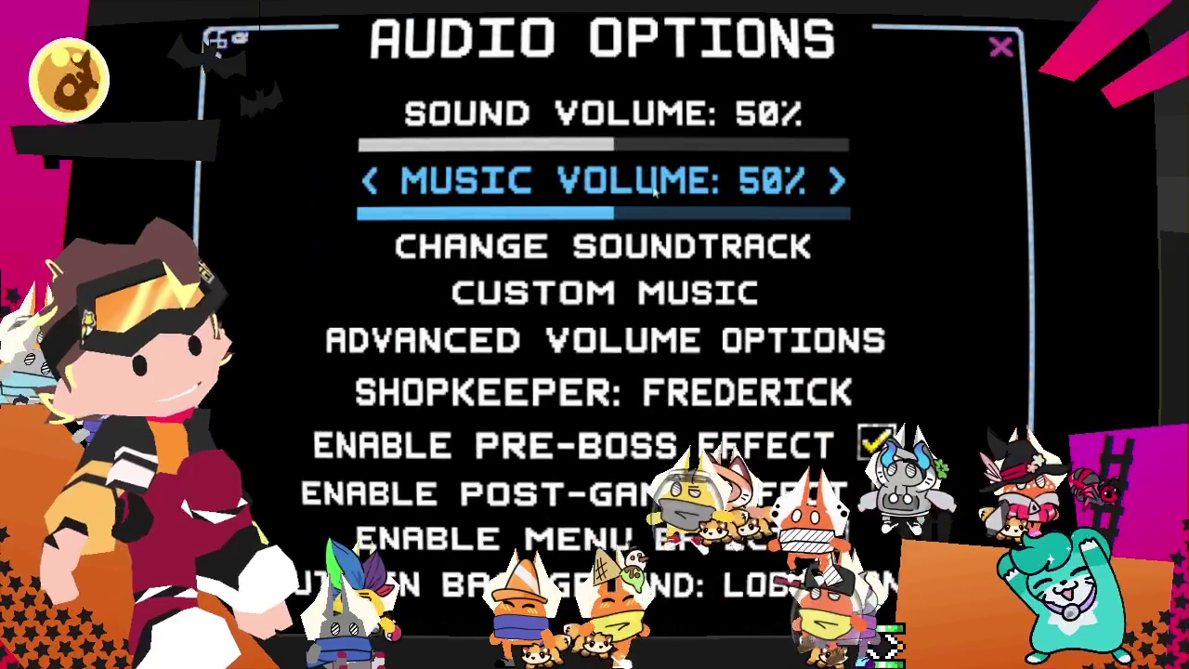
left_click(544, 256)
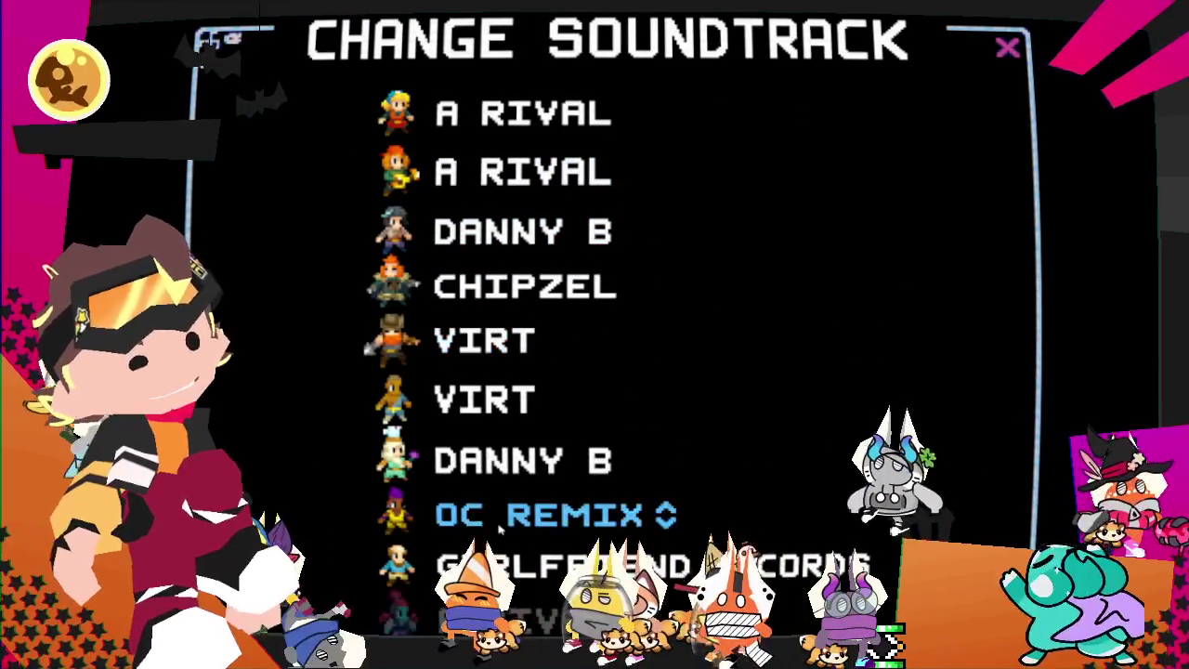
key("Down")
key("Down")
key("Down")
key("Down")
key("Down")
key("Down")
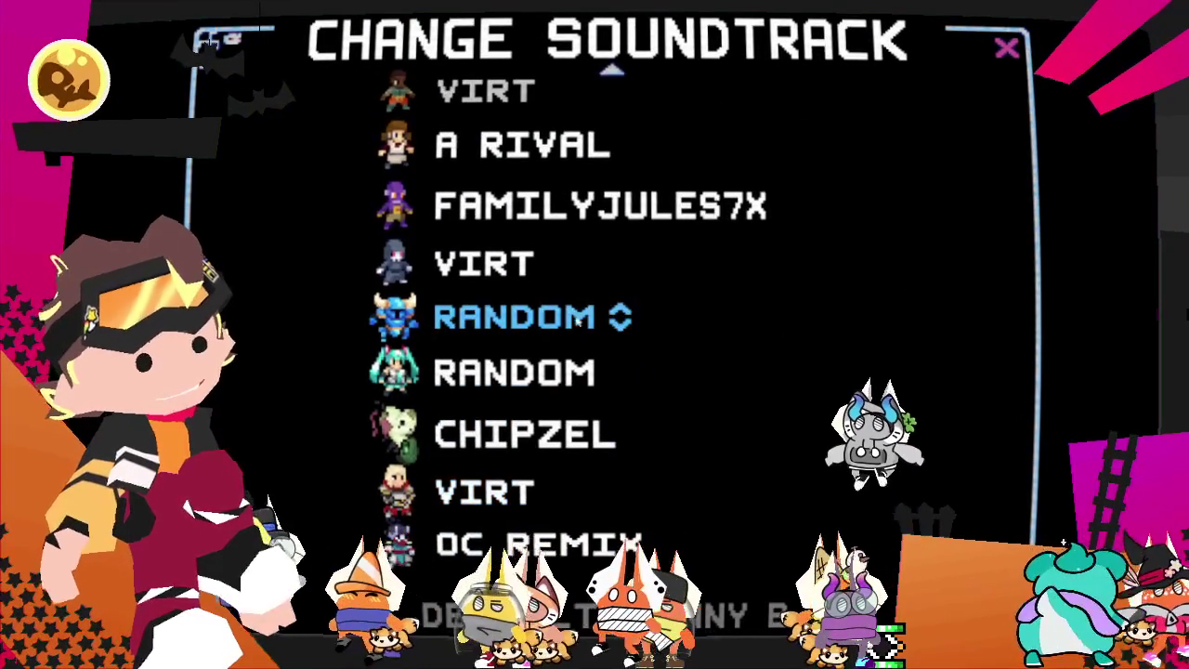
left_click(407, 295)
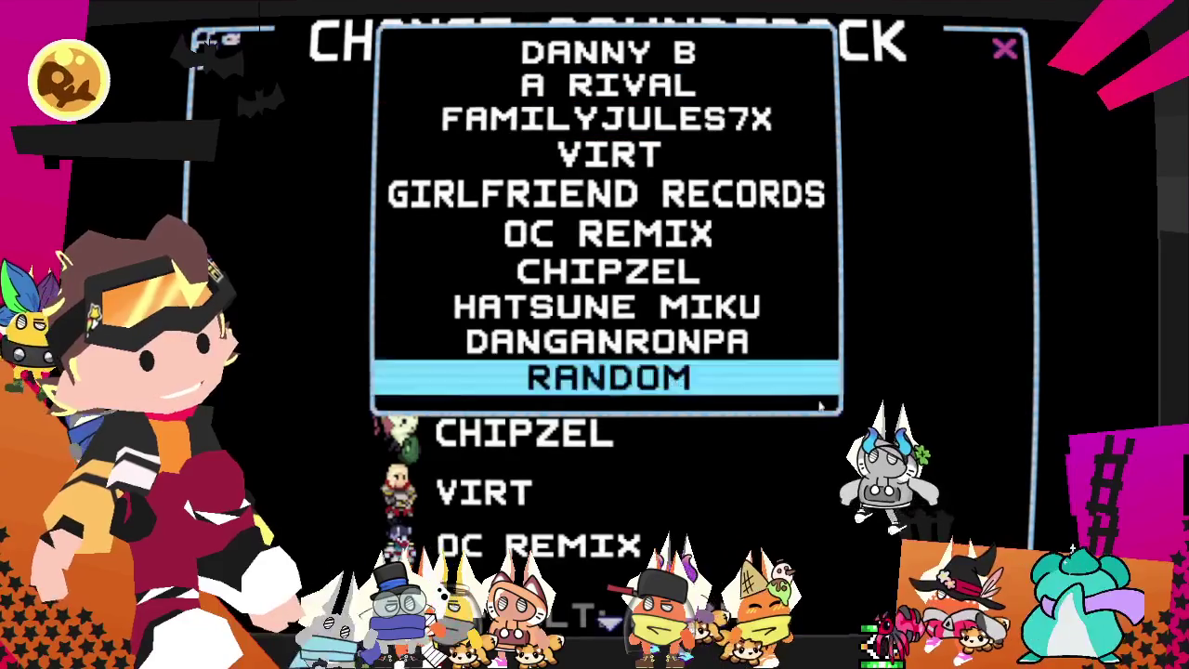
left_click(820, 404)
key("Escape")
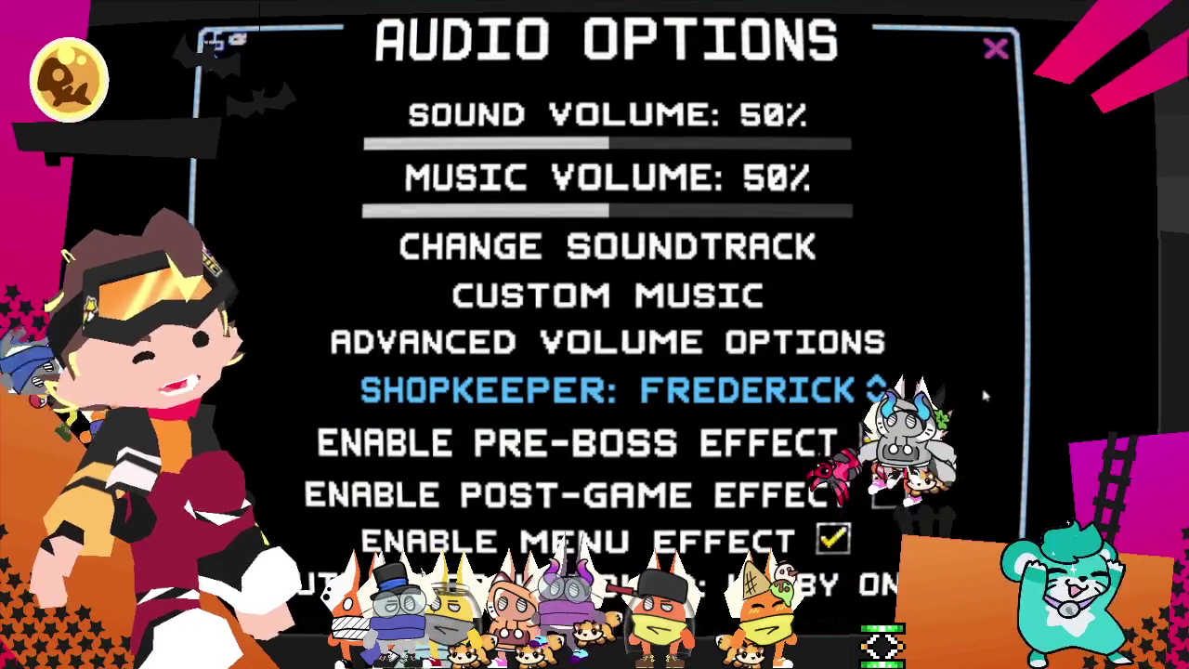
- Back out of the audio settings and open Mod Options
key("Escape")
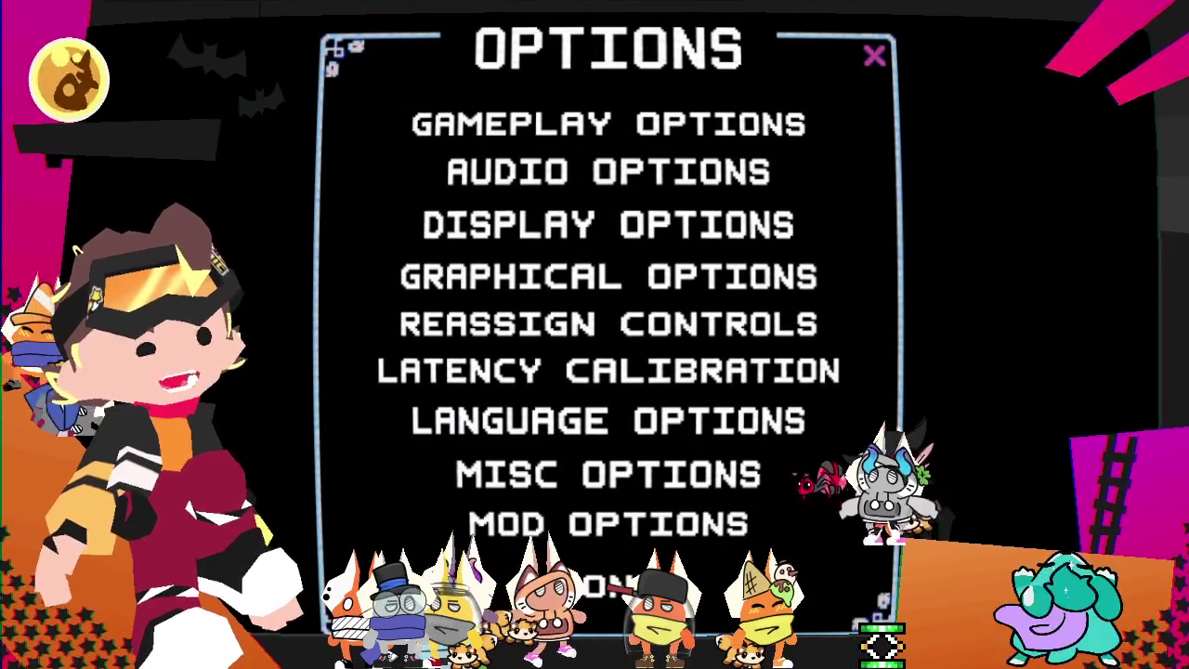
key("Escape")
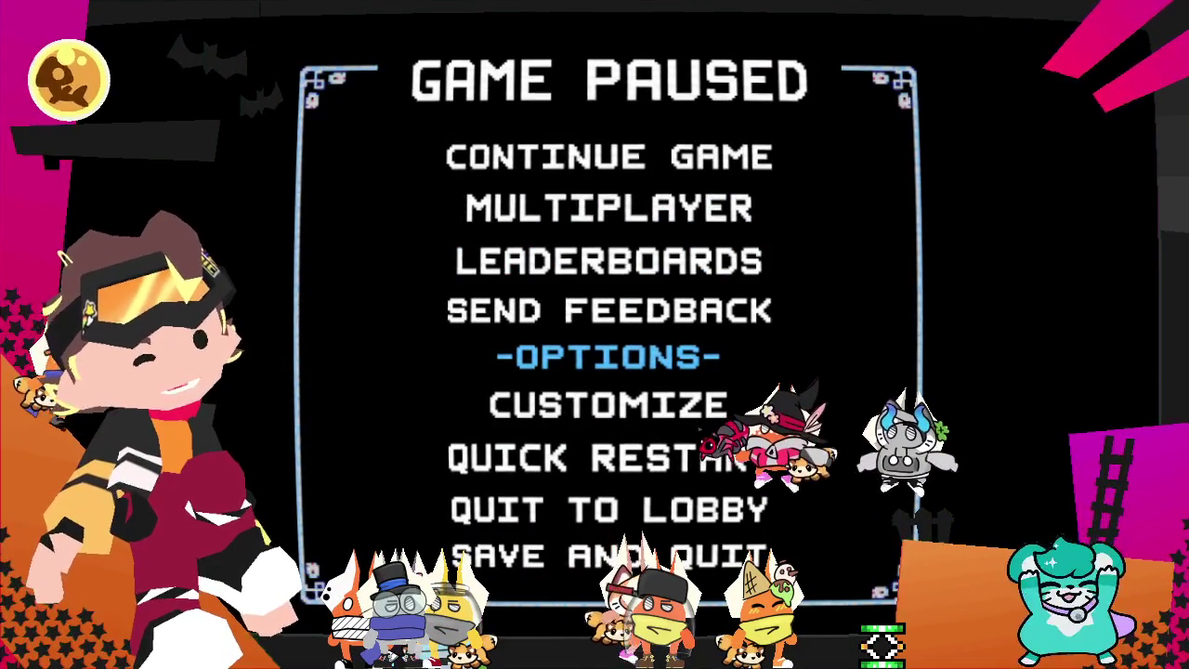
key("Return")
key("Return")
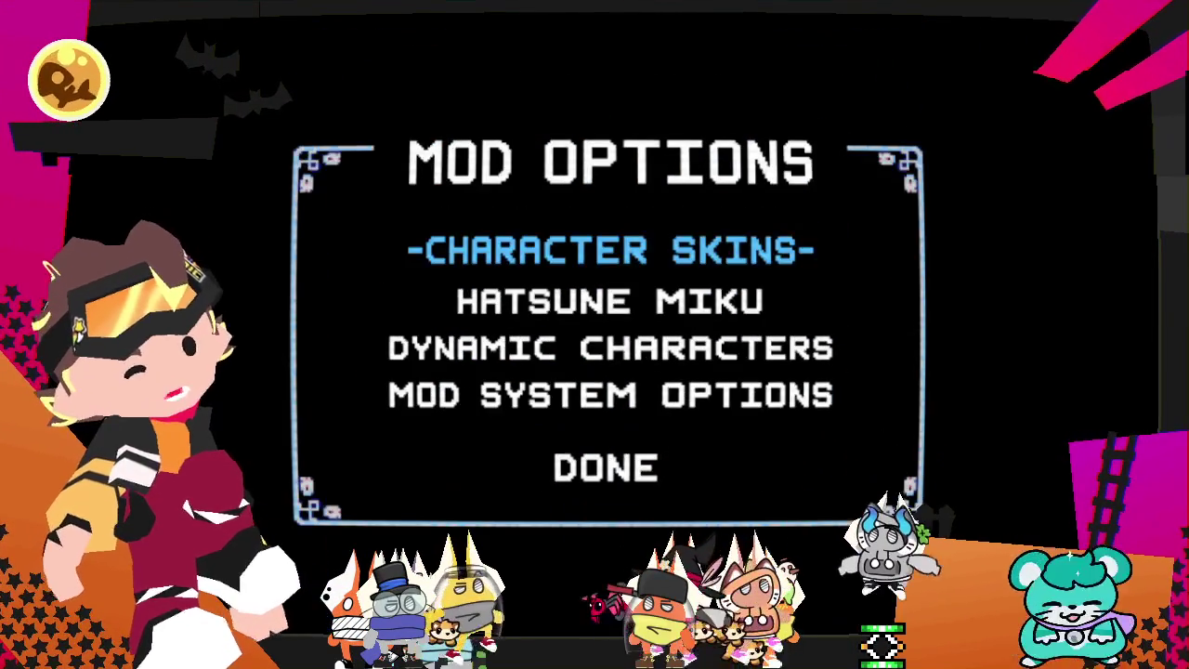
- Leave Mod Options, glance at Misc Options, then open Customize from the pause menu
key("Escape")
key("Up")
key("Return")
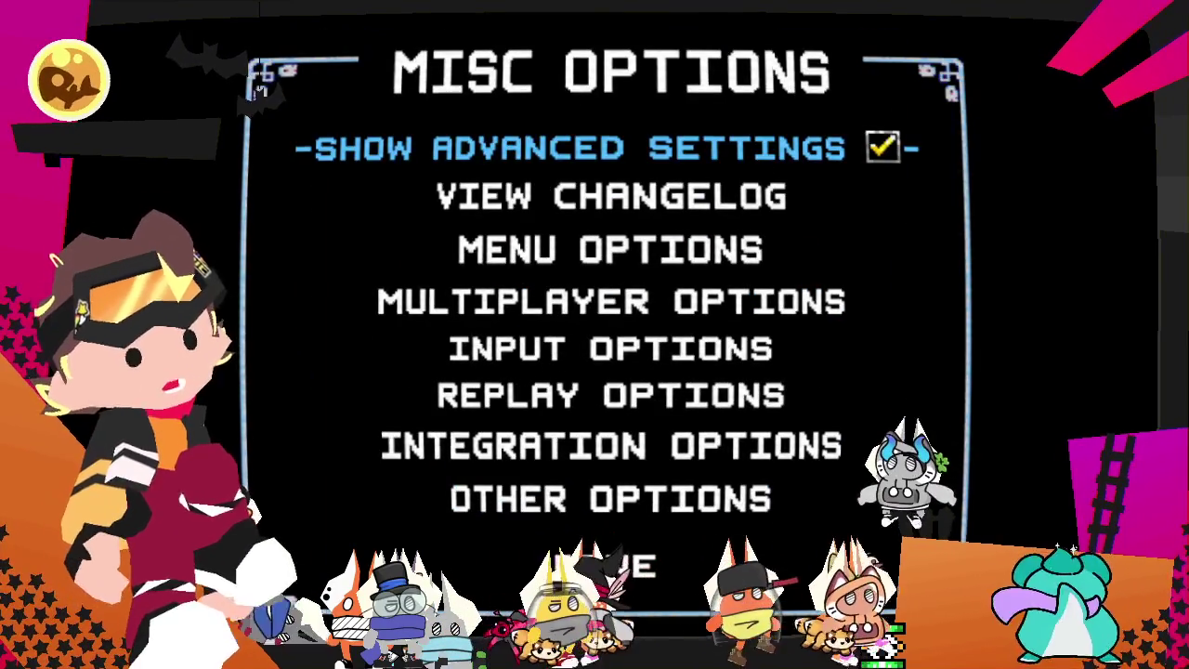
key("Escape")
key("Escape")
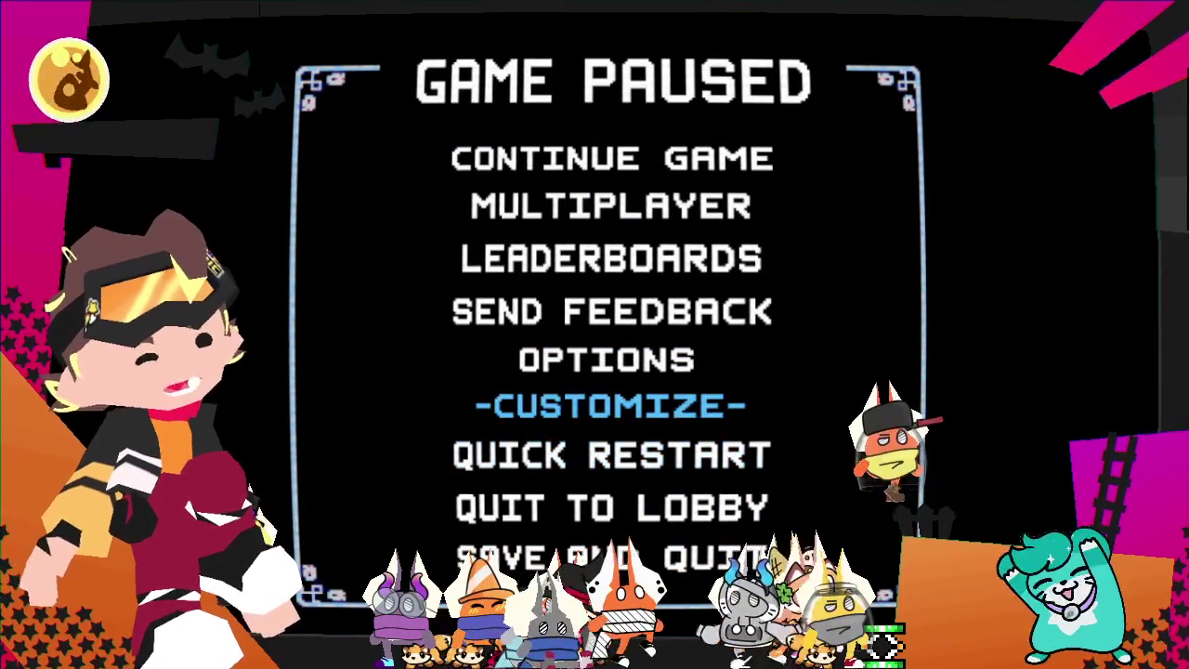
key("Return")
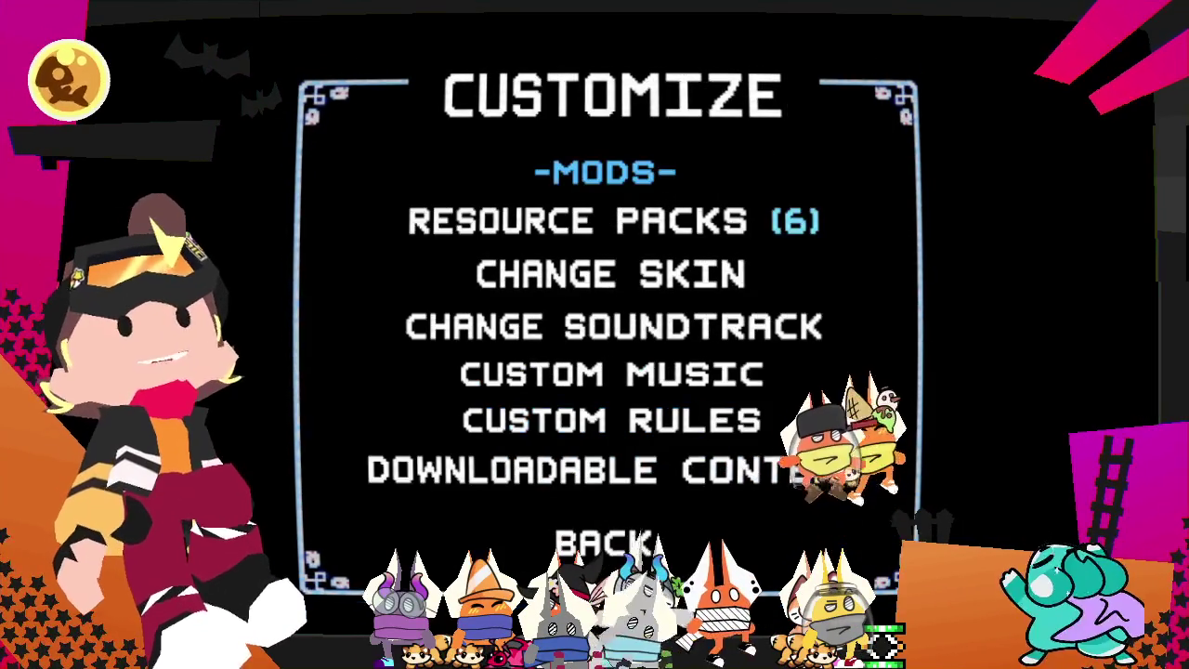
- Browse the Mods screen details for Tasty's Additions, Harder Zone Bosses, Wyrm and Initializer
key("Return")
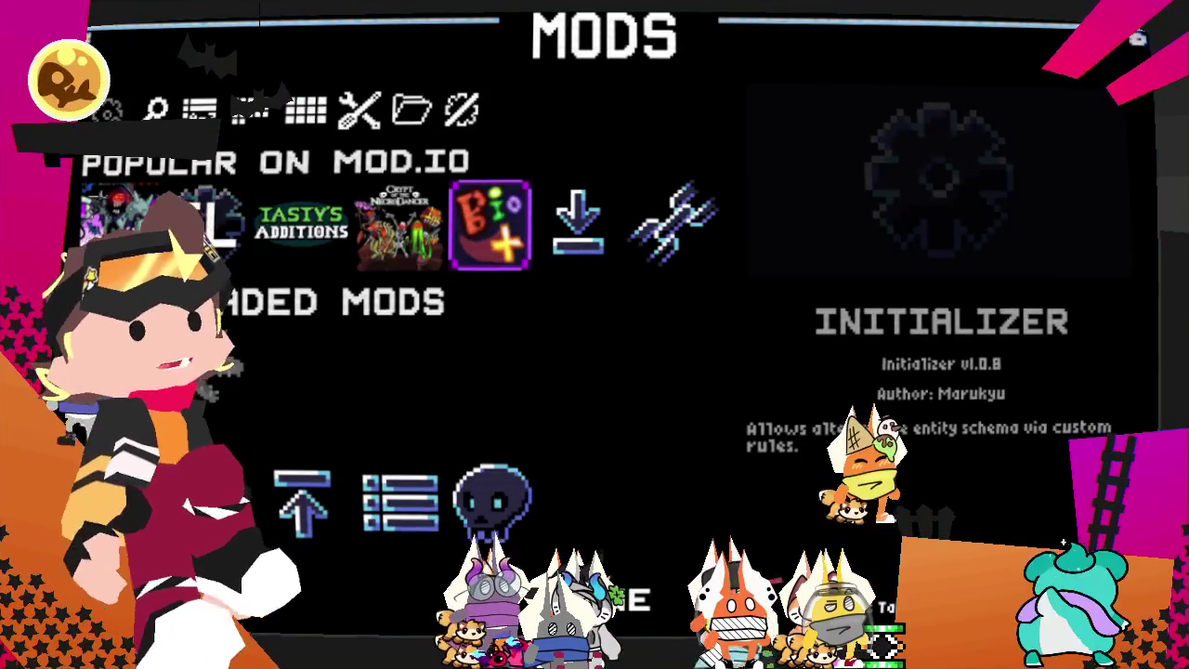
key("Right")
key("Right")
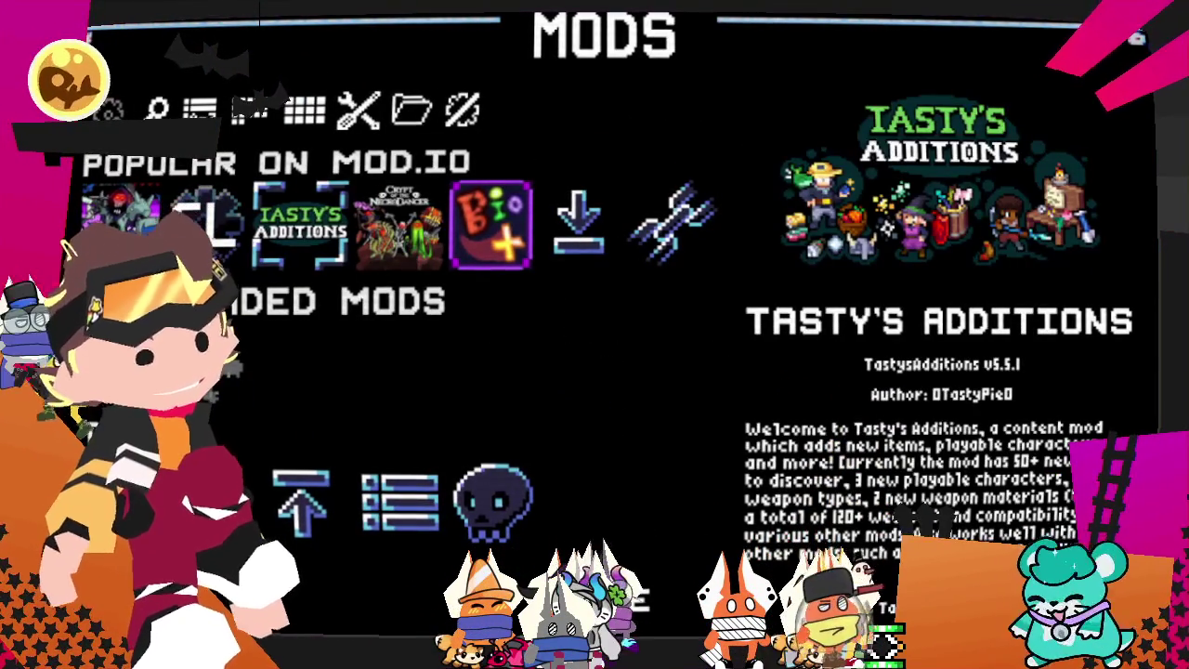
key("Right")
key("Left")
key("Down")
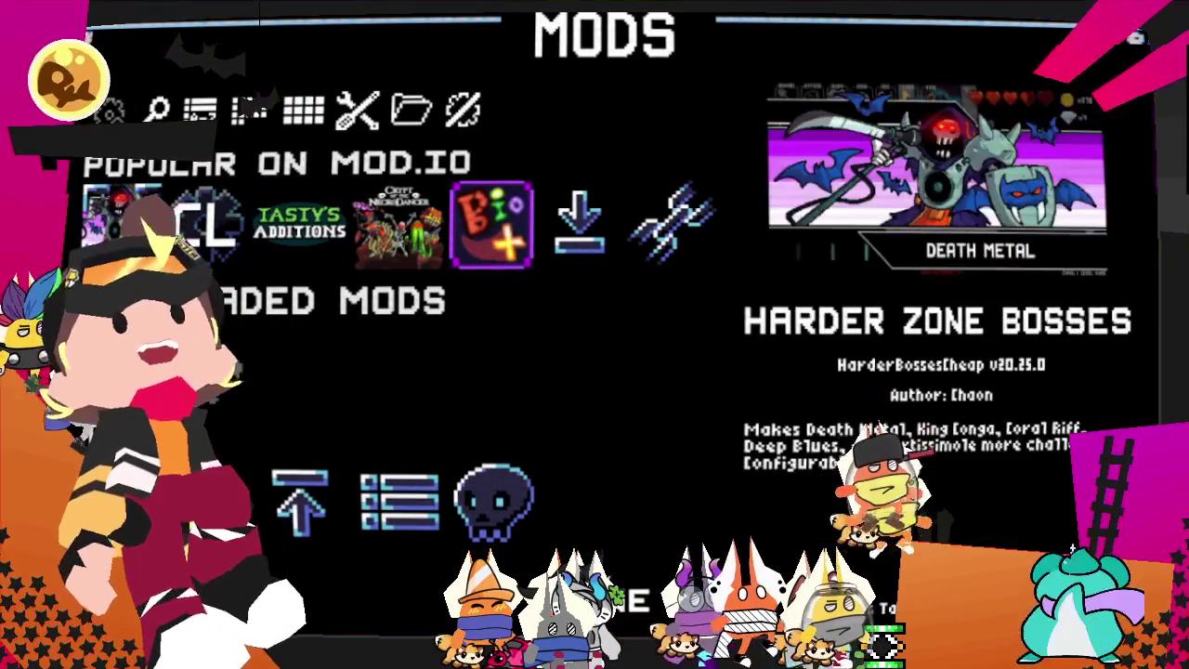
key("Down")
key("Up")
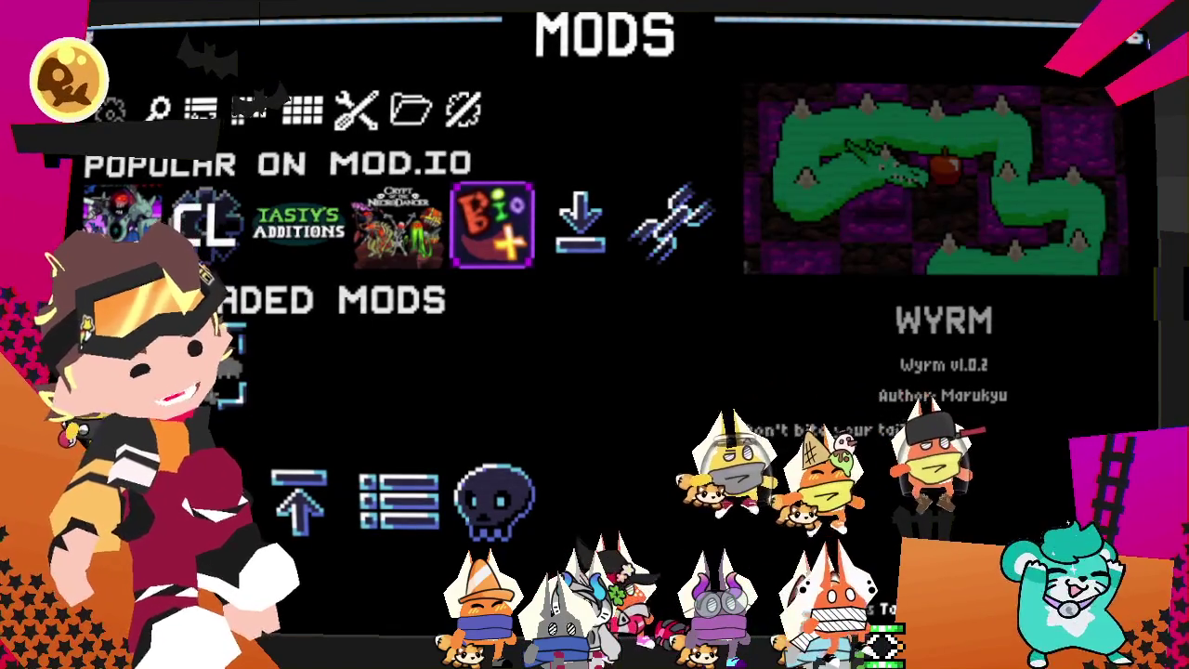
key("Down")
key("Up")
key("Up")
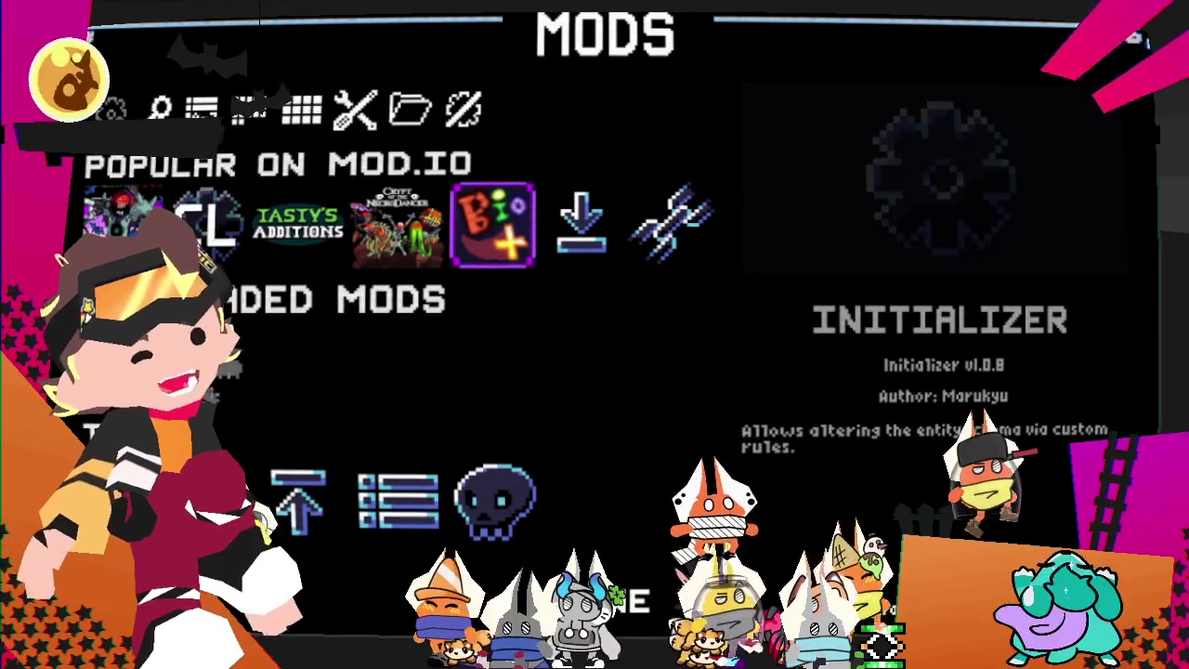
- Open Resource Packs and browse downloaded packs like Smooth Crypt and Revibed of the Necrodancer
key("Escape")
key("Return")
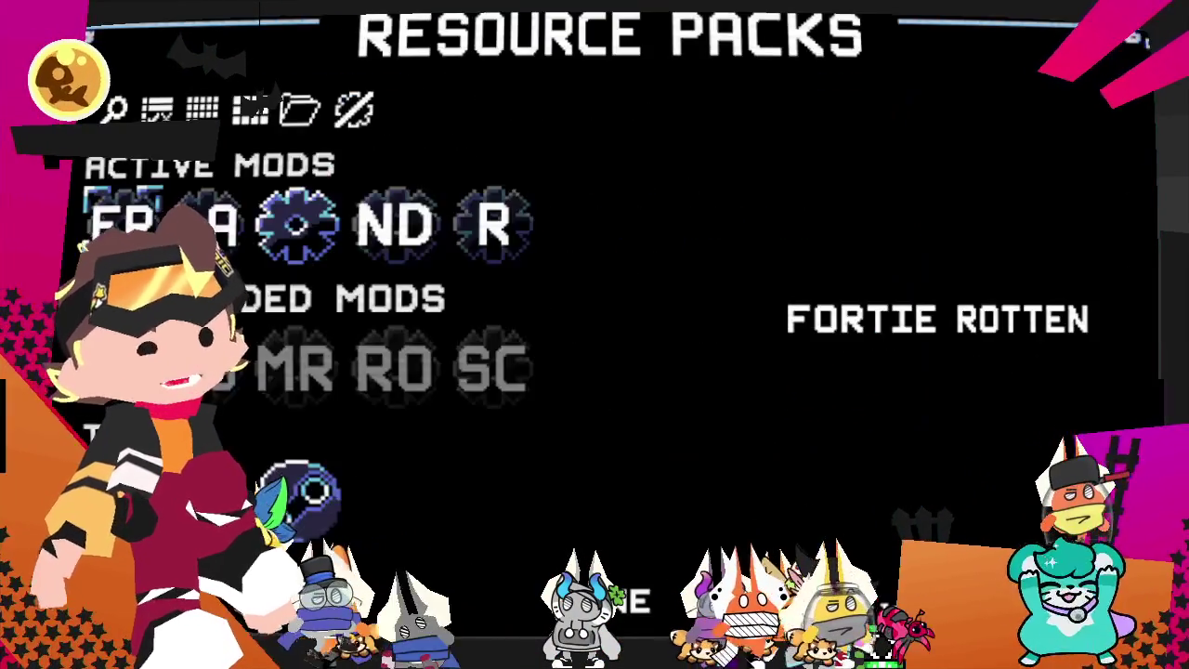
key("Right")
key("Right")
key("Right")
key("Right")
key("Right")
key("Left")
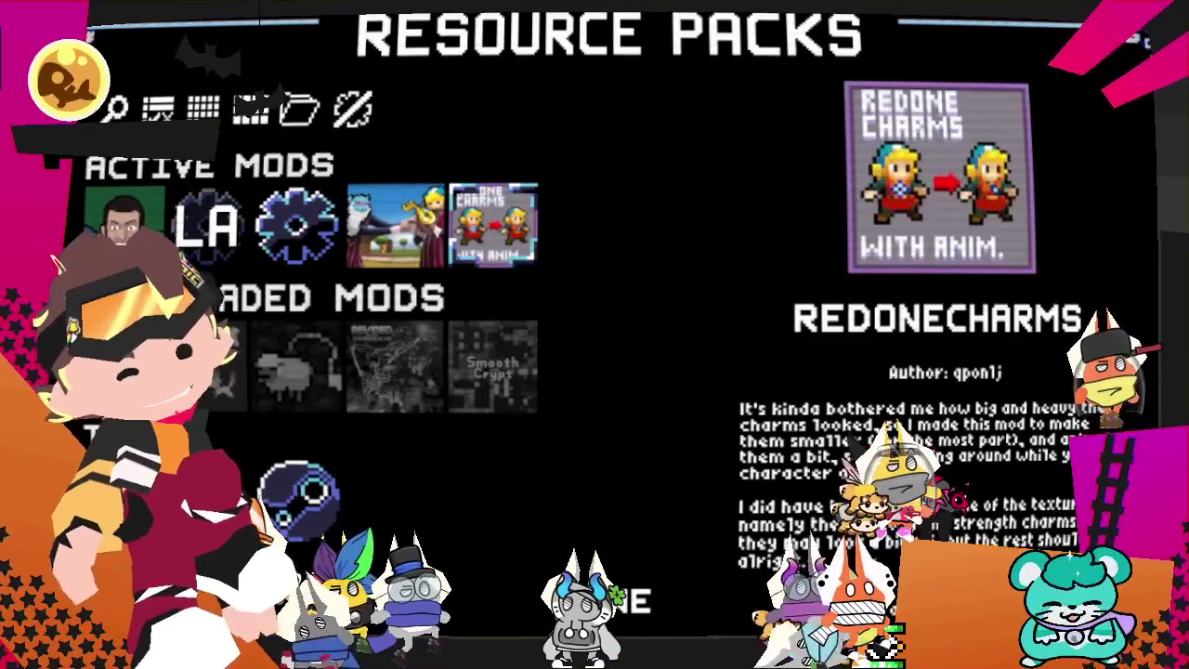
key("Down")
key("Left")
- Check the active packs Lukas, Redone Charms and Smooth Crypt, then back out and unpause
key("Right")
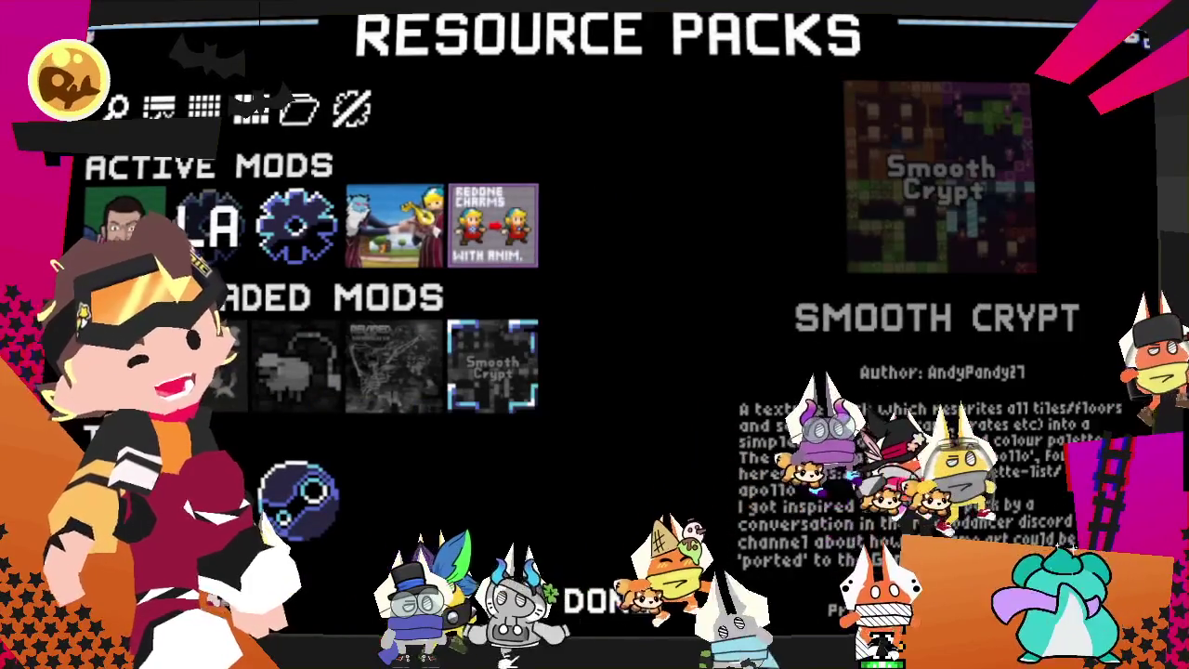
key("Left")
key("Left")
key("Left")
key("Left")
key("Up")
key("Up")
key("Down")
key("Left")
key("Left")
key("Left")
key("Left")
key("Left")
key("Right")
key("Right")
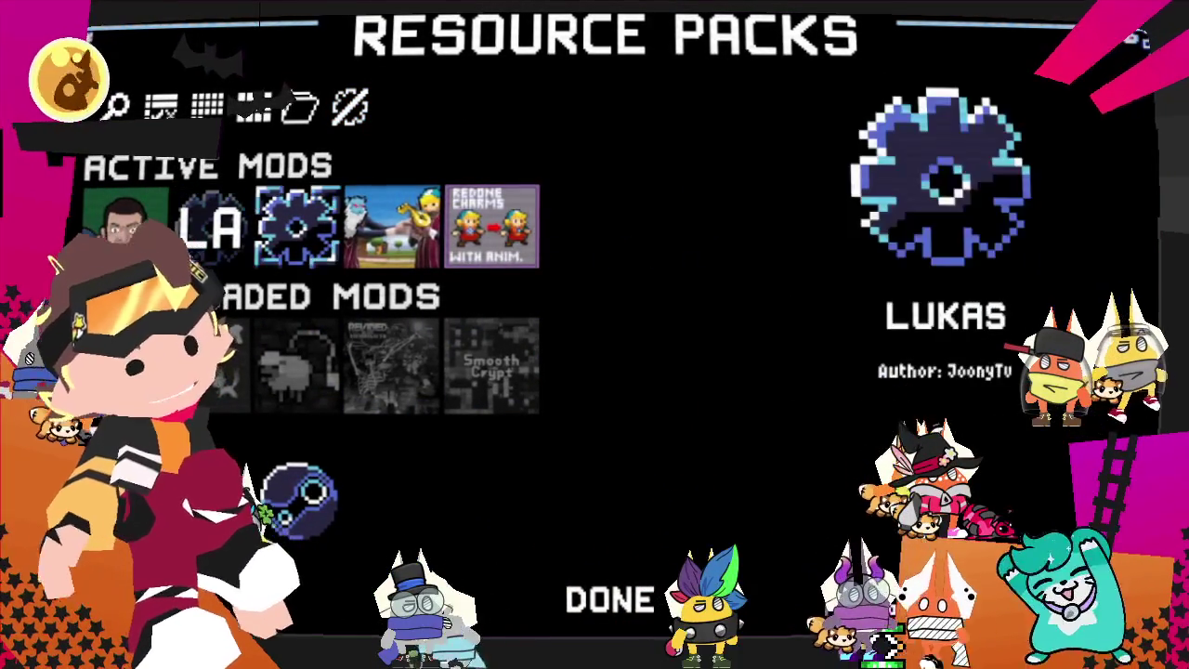
key("Right")
key("Right")
key("Down")
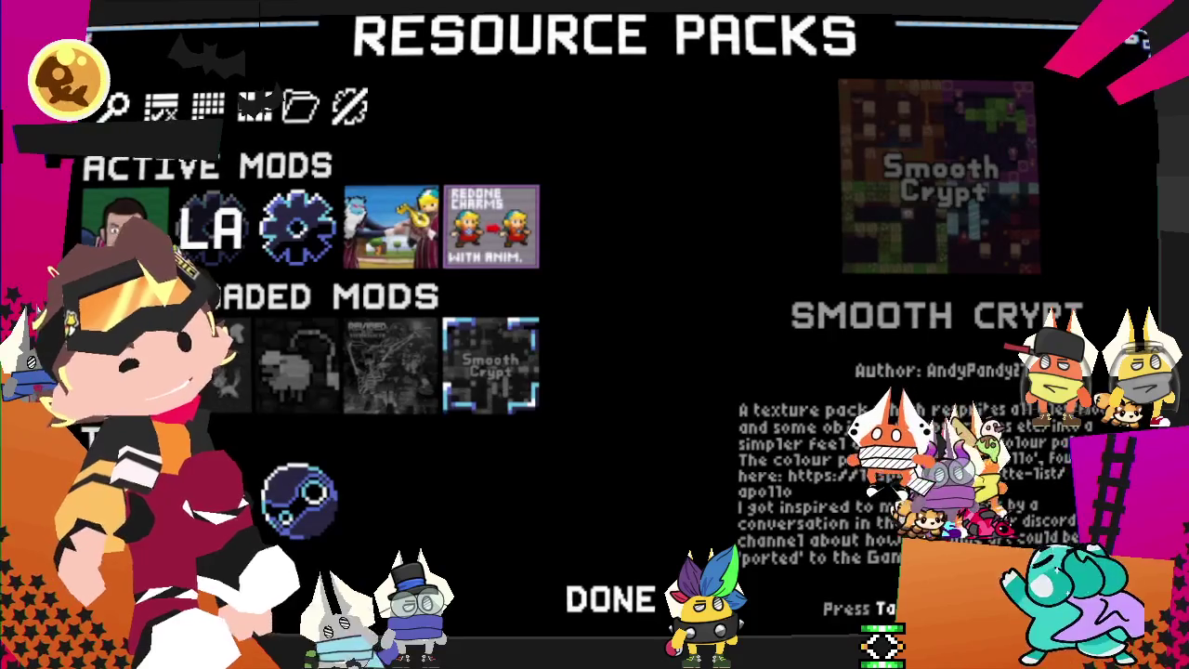
key("Escape")
key("Escape")
key("Escape")
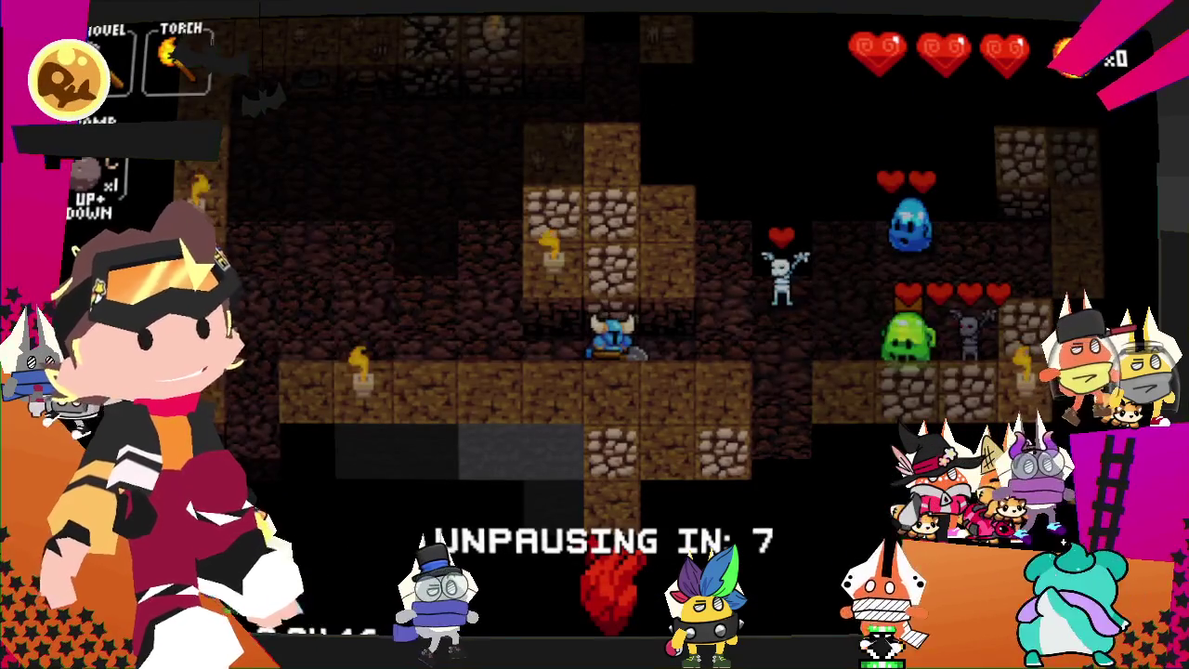
key("Escape")
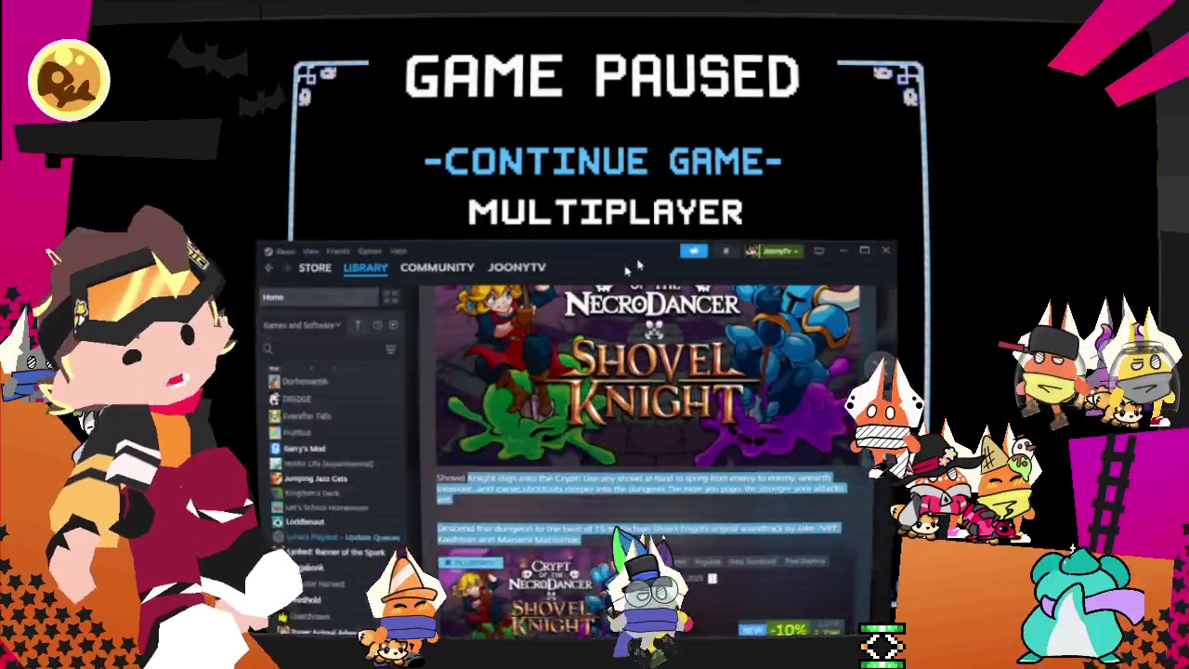
- Open the Shovel Knight Character DLC store page and scroll through its description
scroll(603, 202, "down", 5)
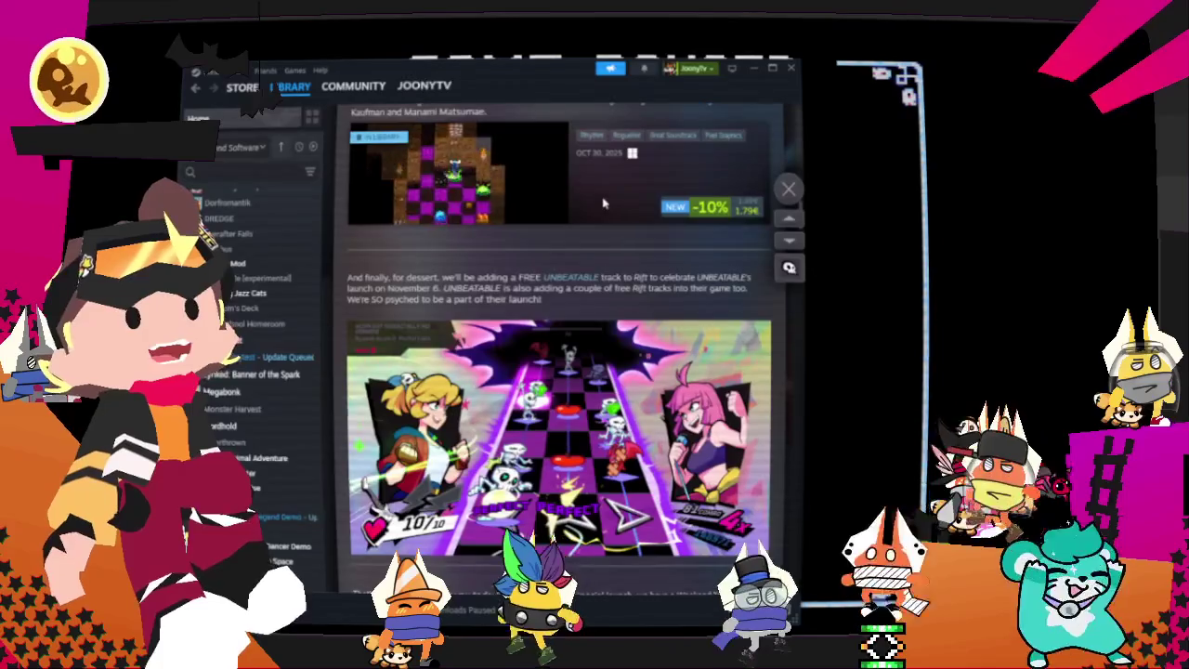
left_click(603, 203)
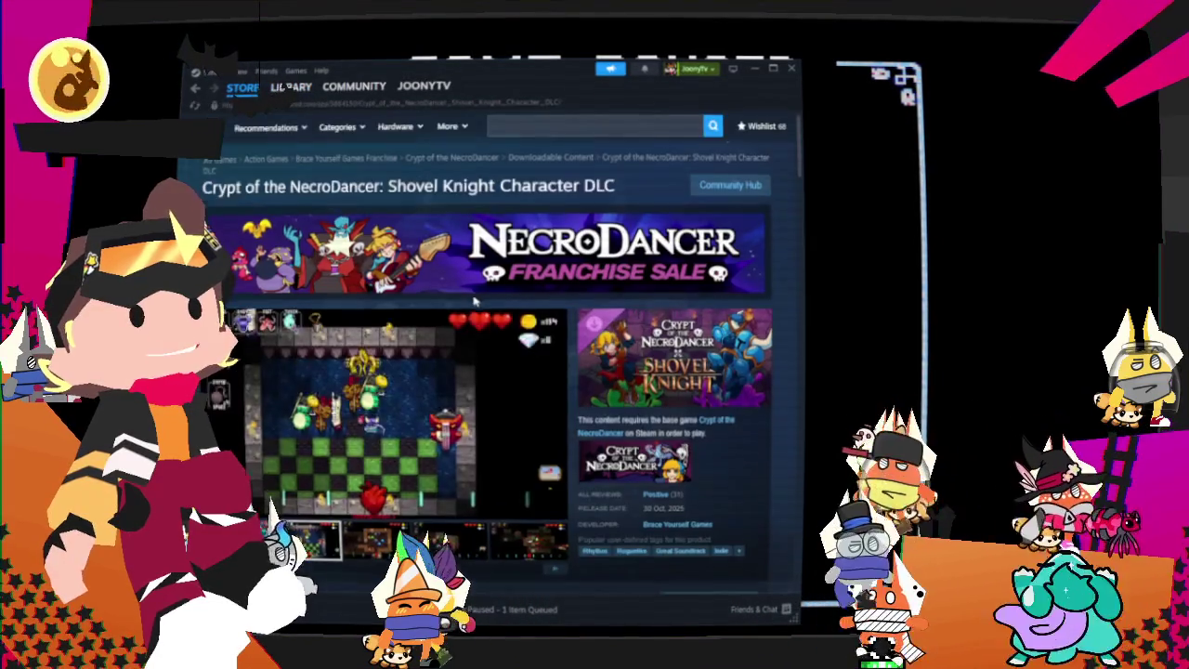
scroll(474, 301, "down", 5)
scroll(418, 334, "down", 5)
scroll(374, 368, "down", 3)
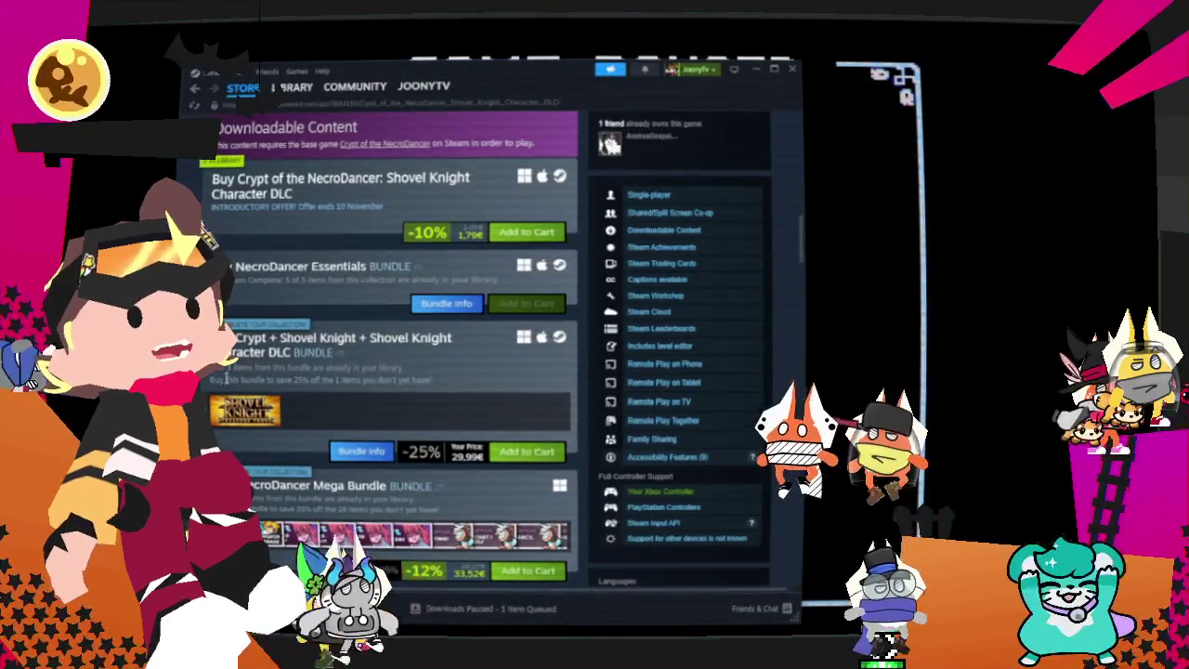
- Scroll to Songs Included in the DLC and drag-select the song list
scroll(244, 258, "down", 3)
scroll(246, 270, "down", 3)
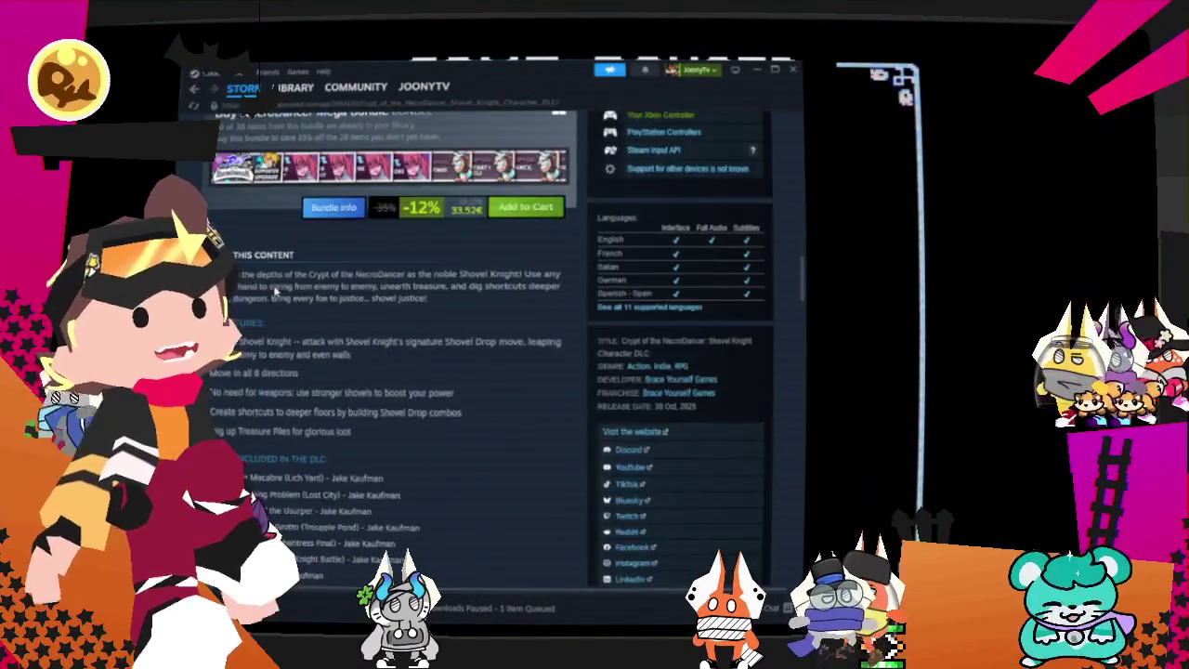
scroll(251, 284, "down", 4)
scroll(256, 298, "up", 5)
scroll(258, 314, "down", 3)
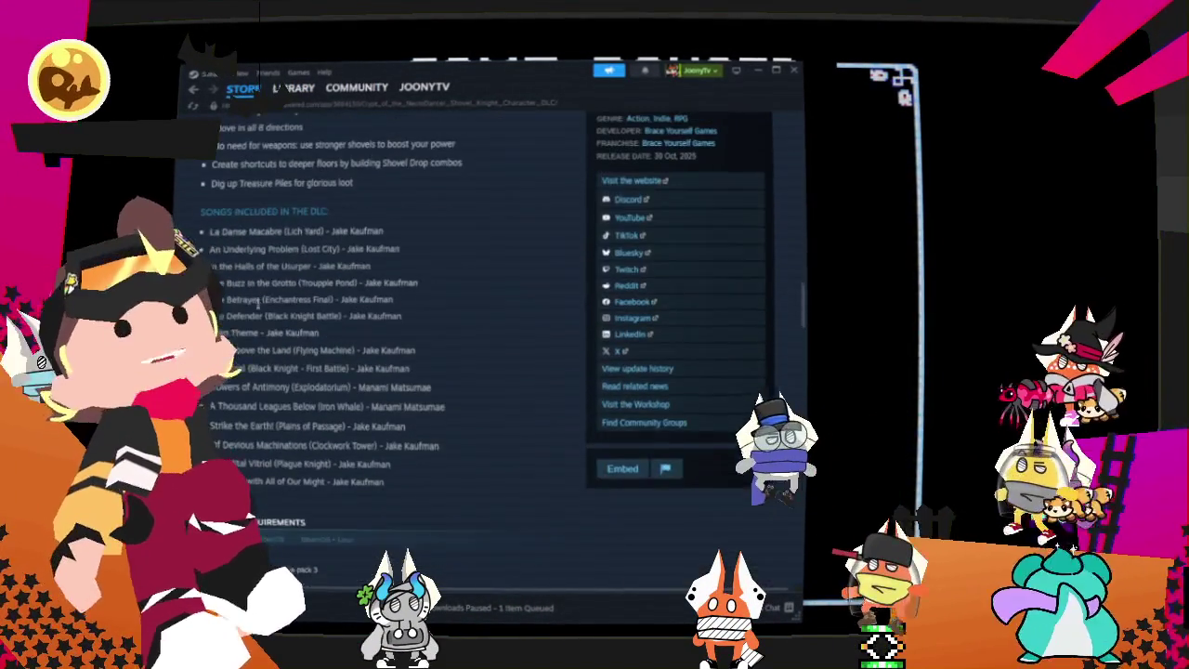
left_click_drag(201, 210, 413, 449)
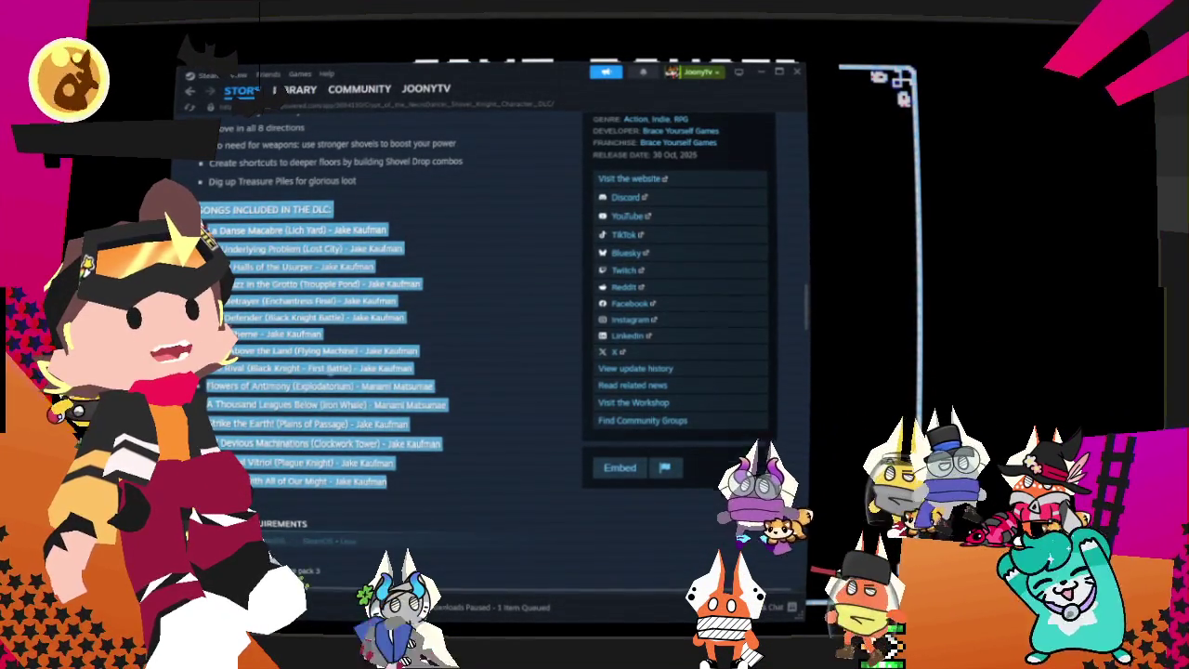
- Close the Steam overlay, return to the game and open Options from the pause menu
key("shift+Tab")
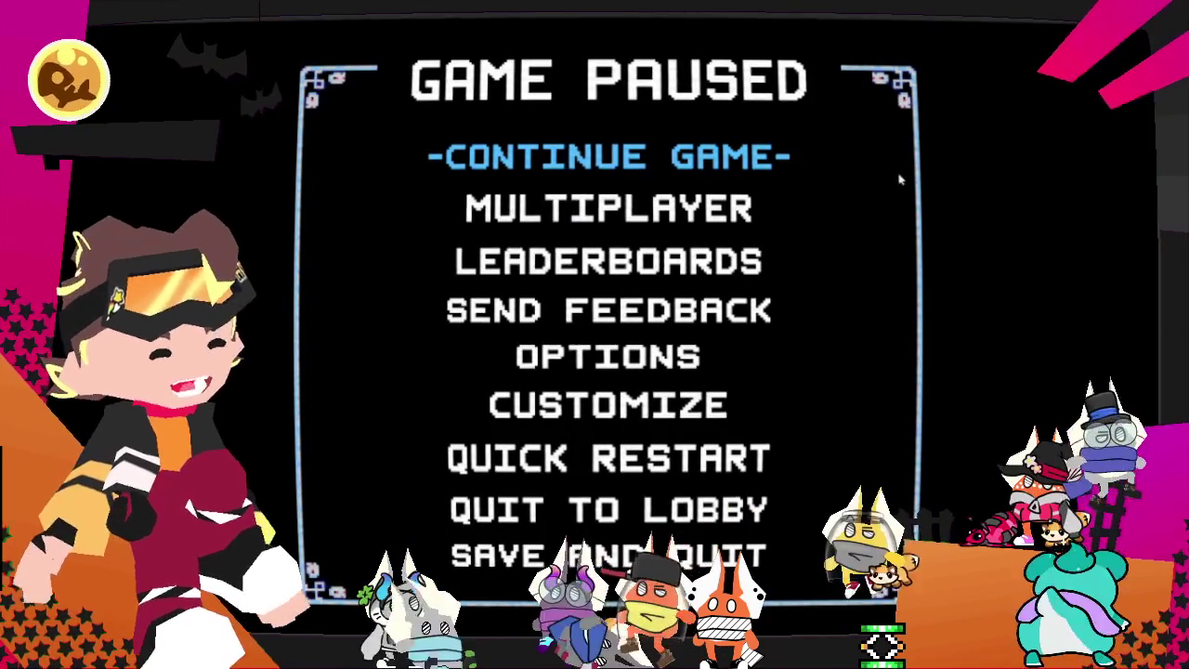
key("Return")
key("Escape")
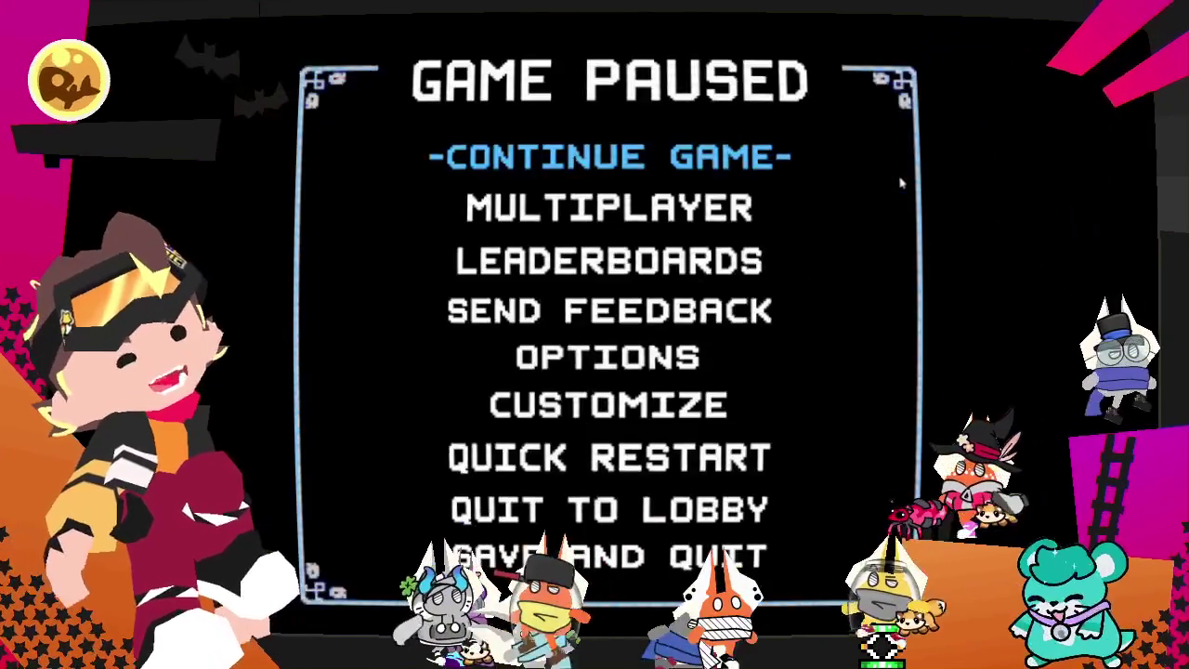
key("Return")
key("Escape")
key("Down")
key("Down")
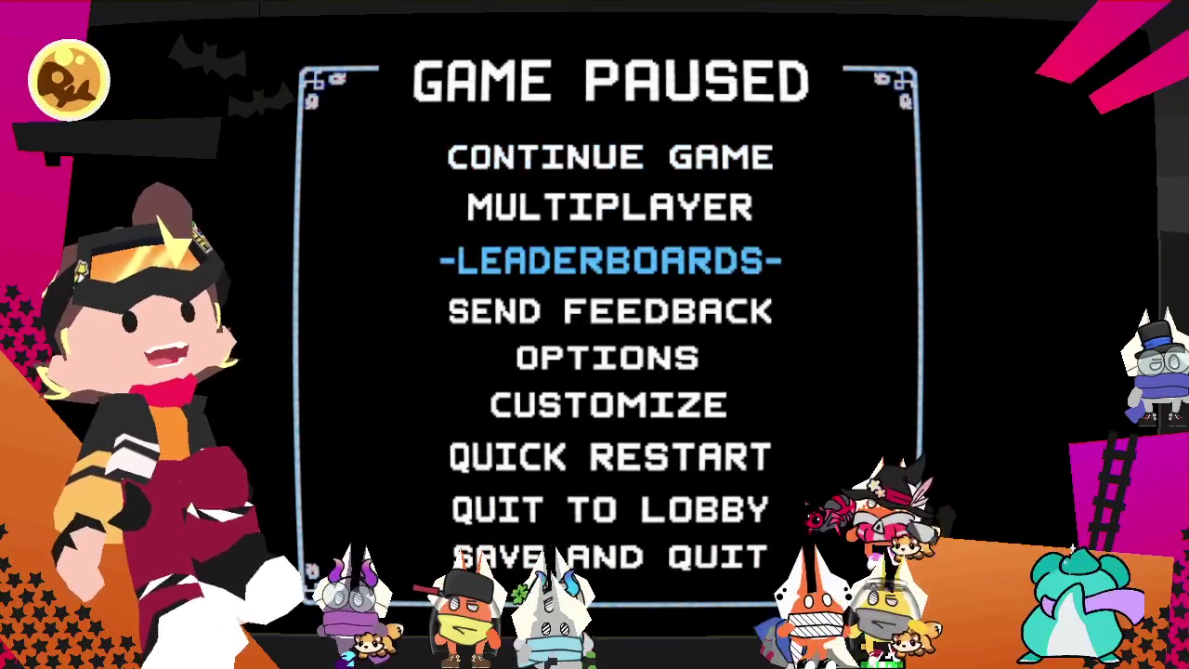
key("Down")
key("Down")
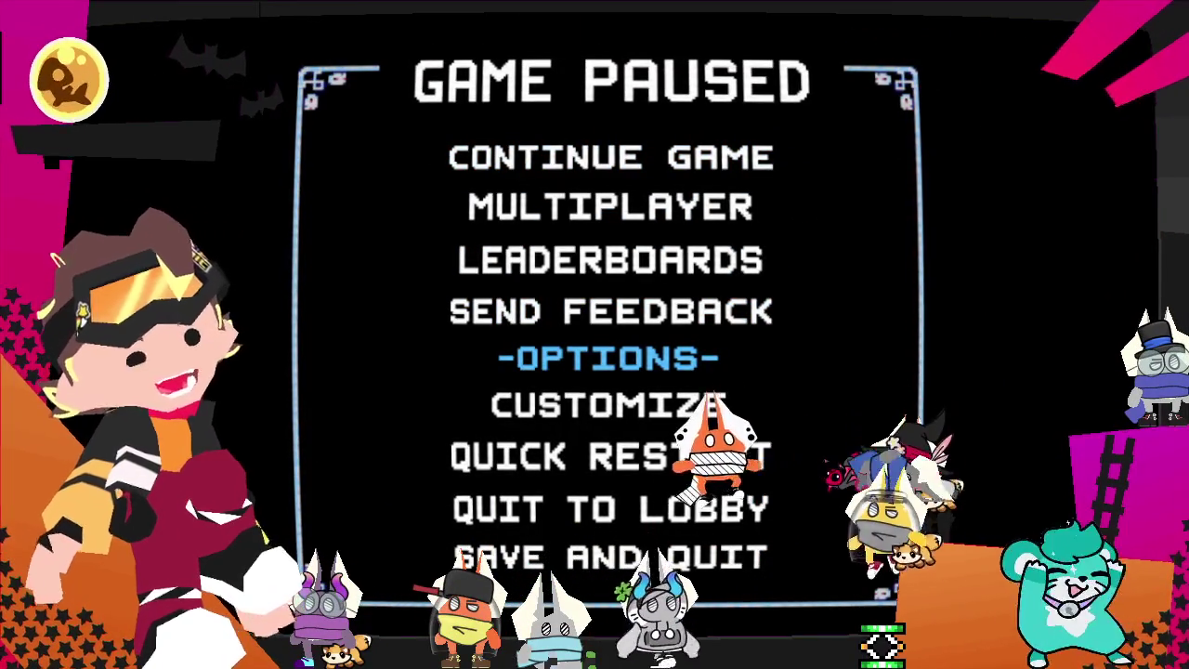
key("Return")
- Cycle Shovel Knight's entry in Audio Options > Change Soundtrack to Random, then back out
key("Down")
key("Down")
key("Up")
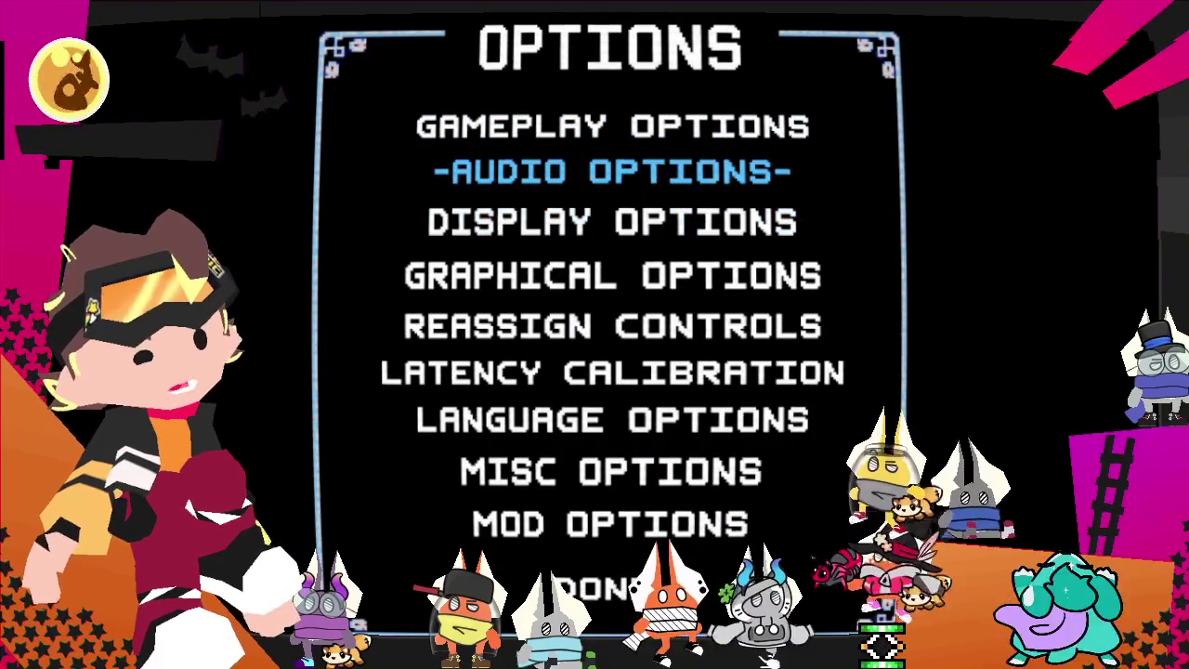
key("Return")
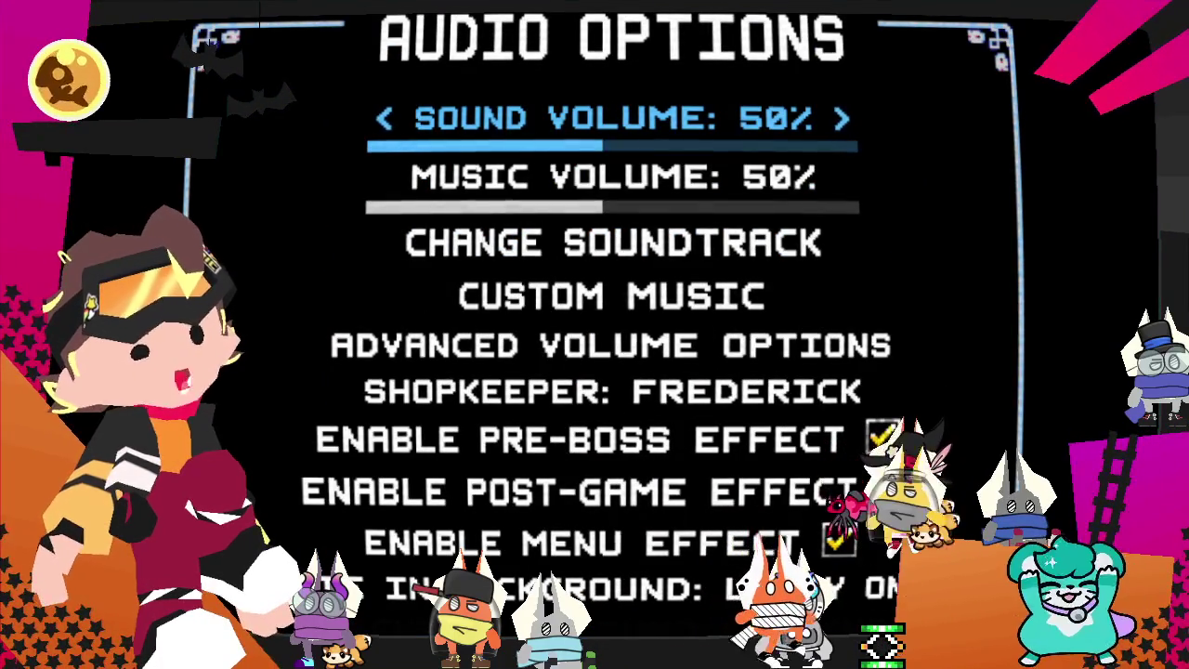
key("Down")
key("Down")
key("Return")
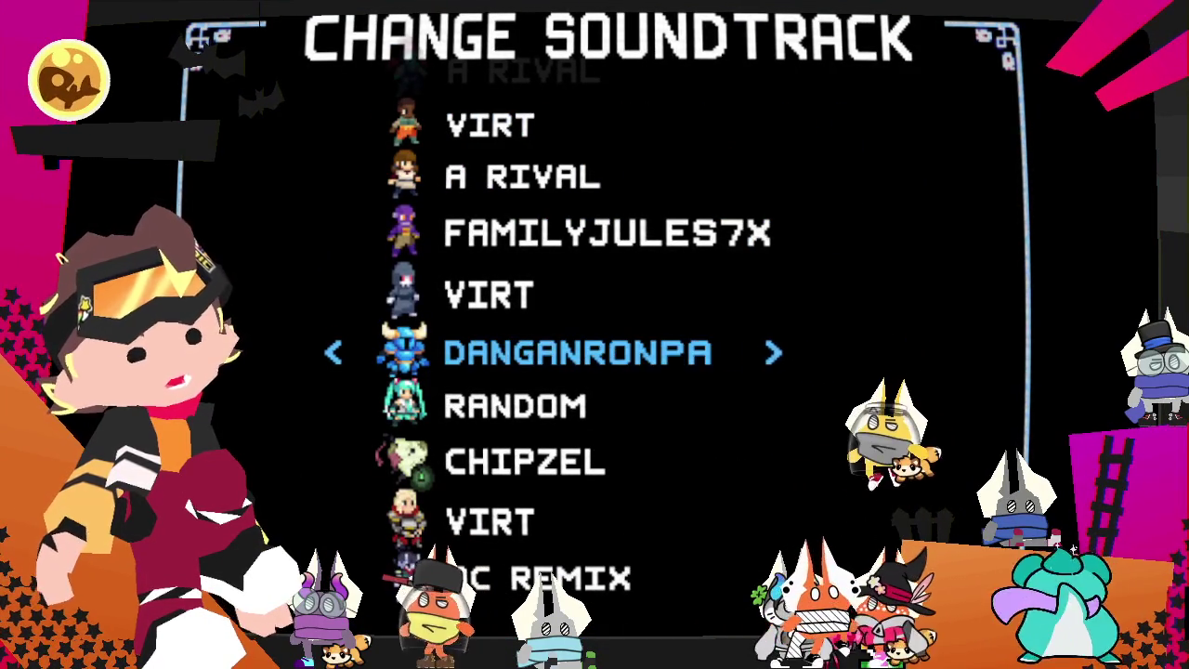
key("Right")
key("Right")
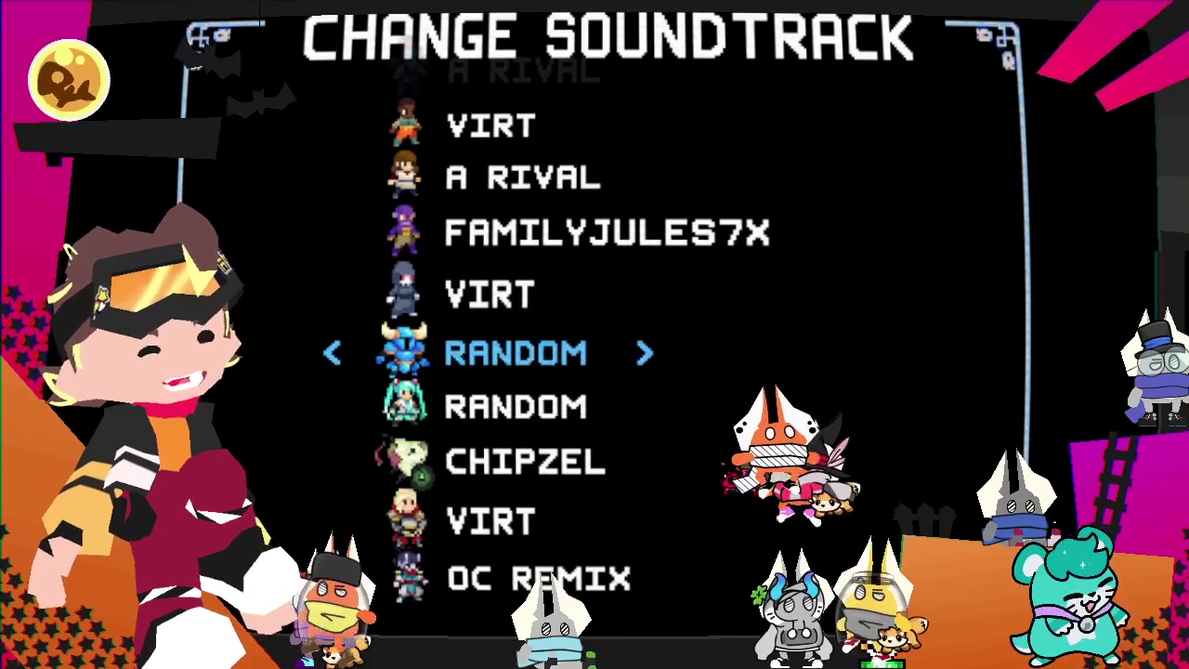
key("Right")
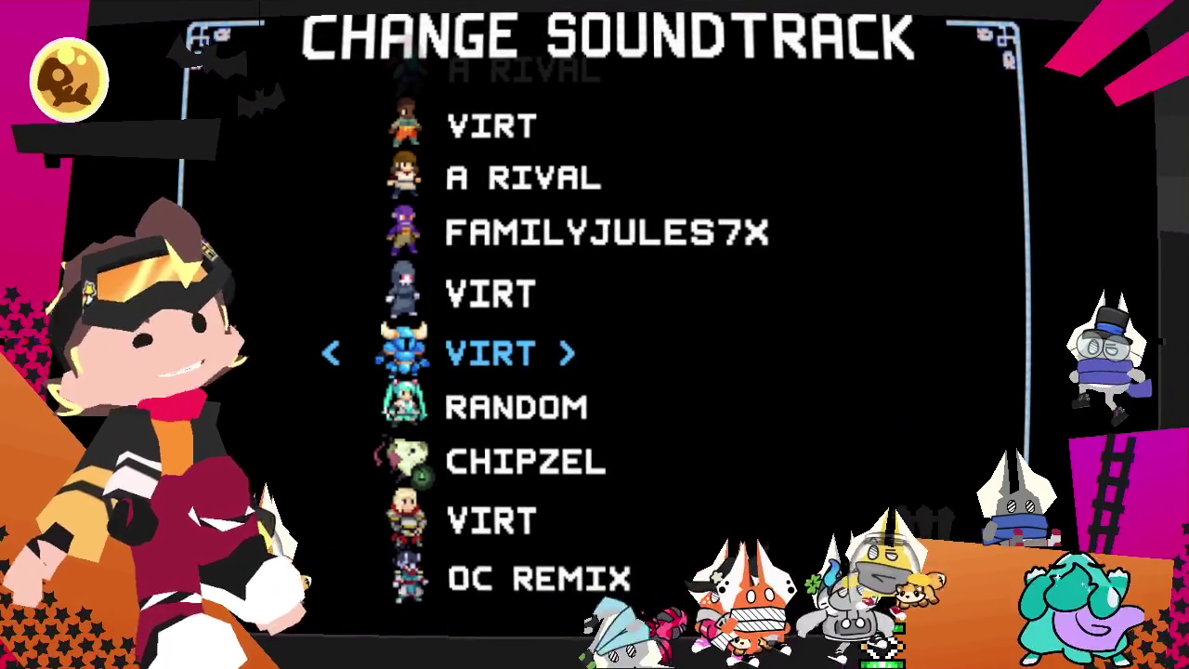
key("Right")
key("Right")
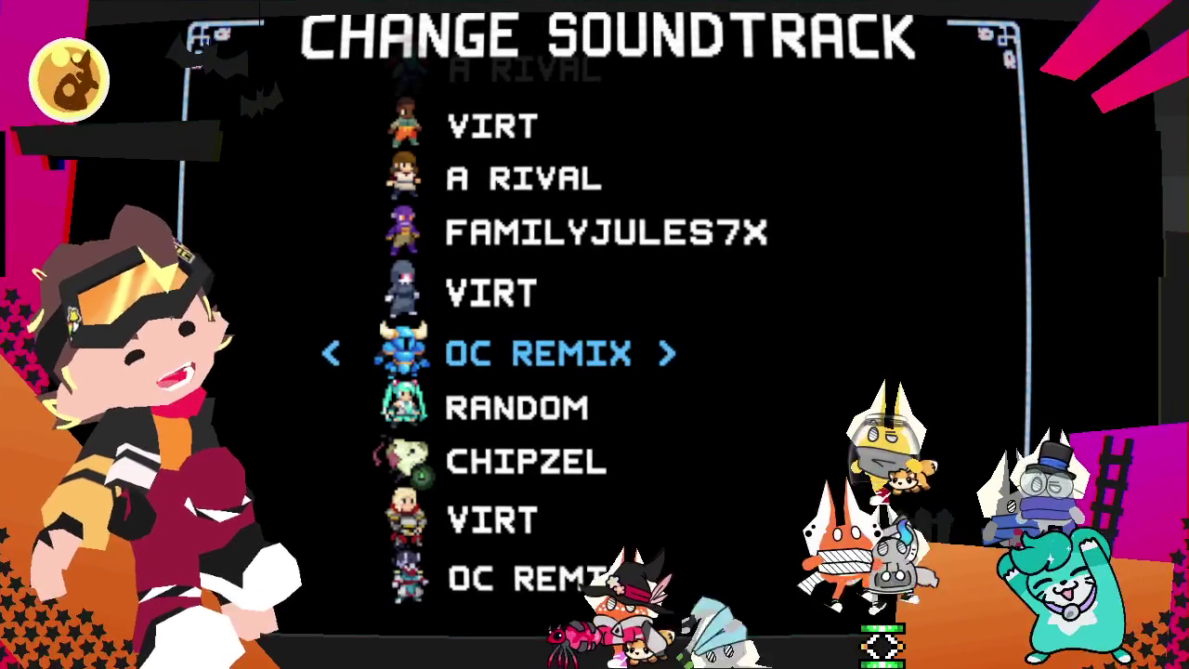
key("Right")
key("Right")
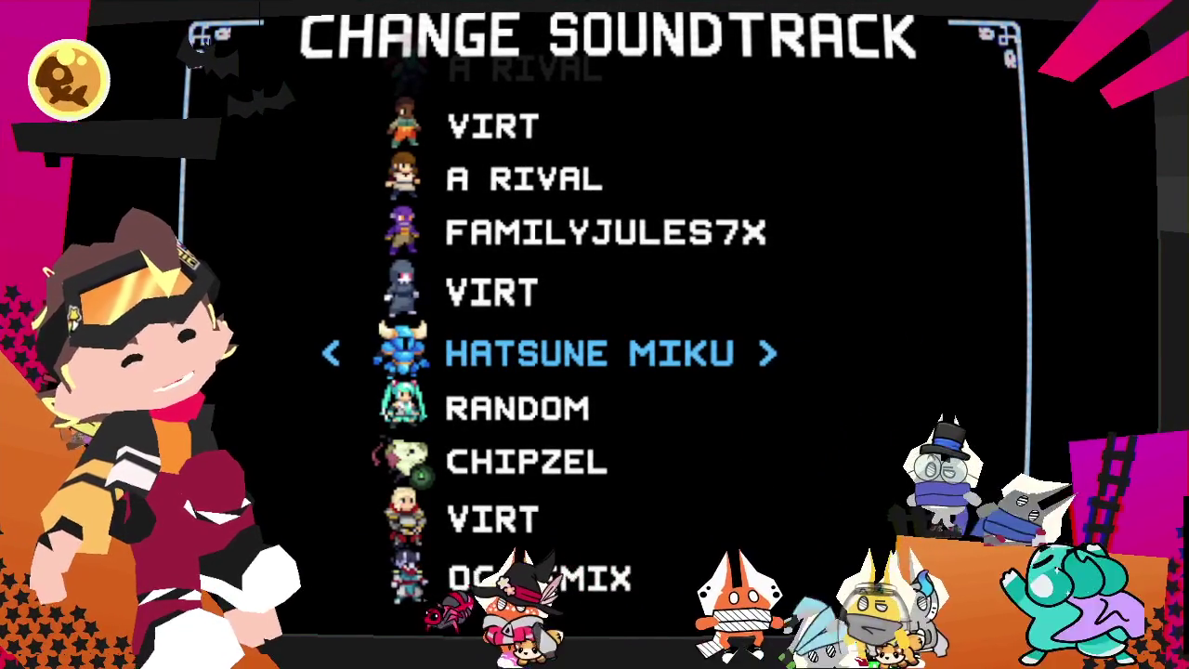
key("Right")
key("Right")
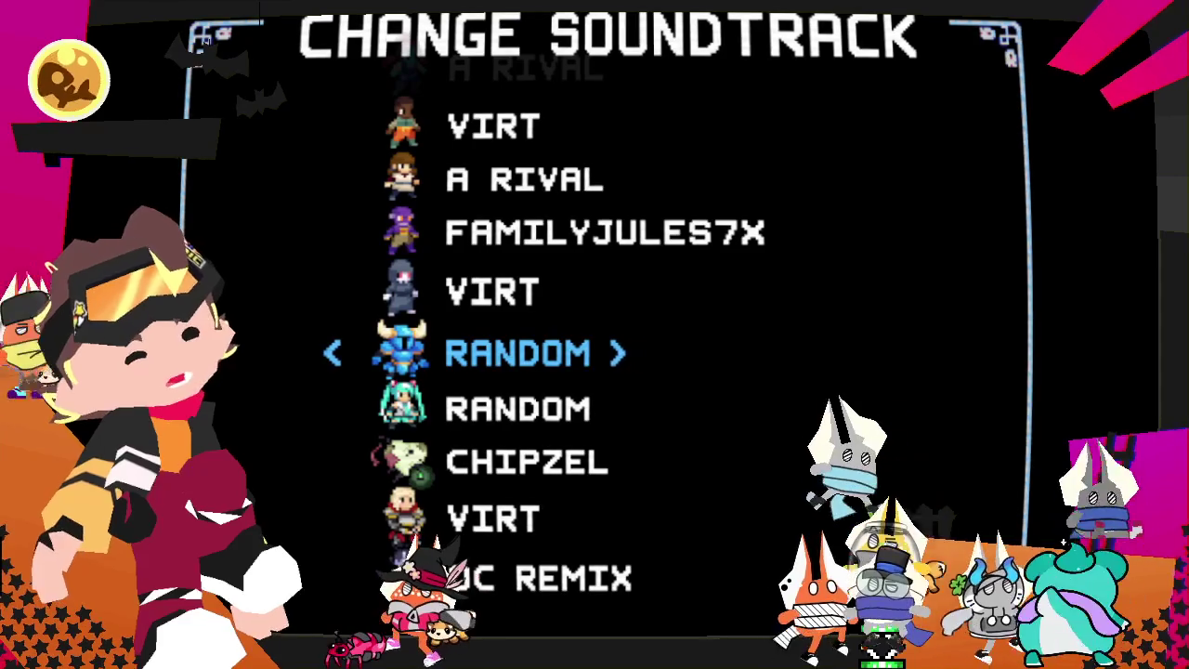
key("Escape")
key("Escape")
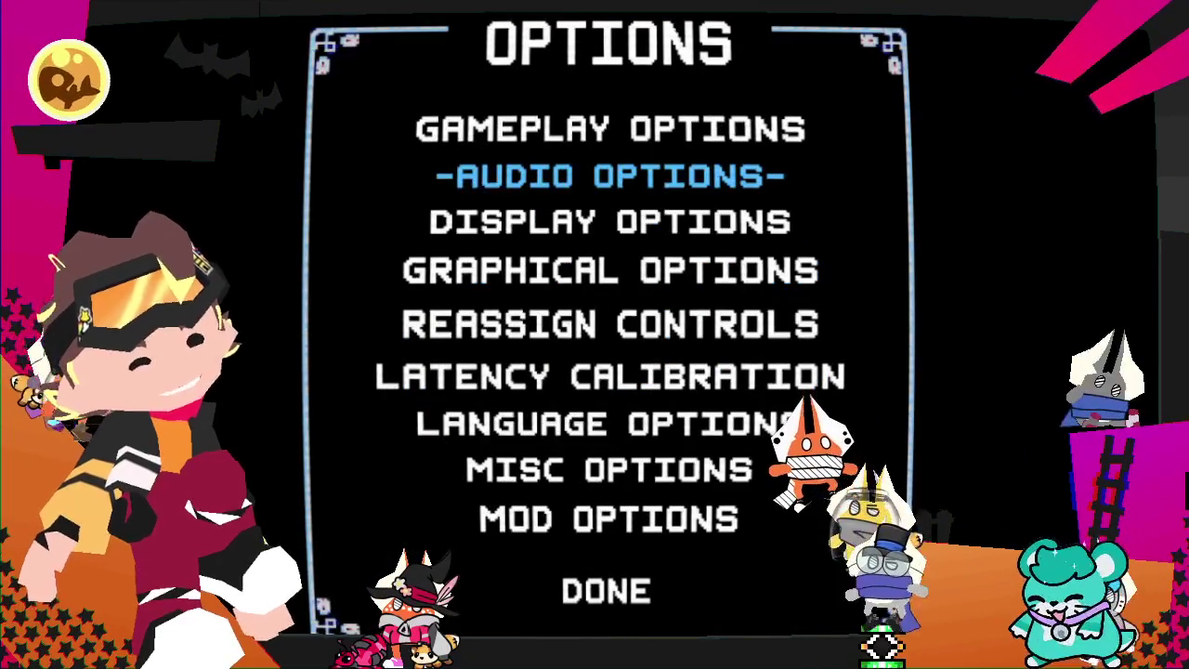
key("Escape")
key("Escape")
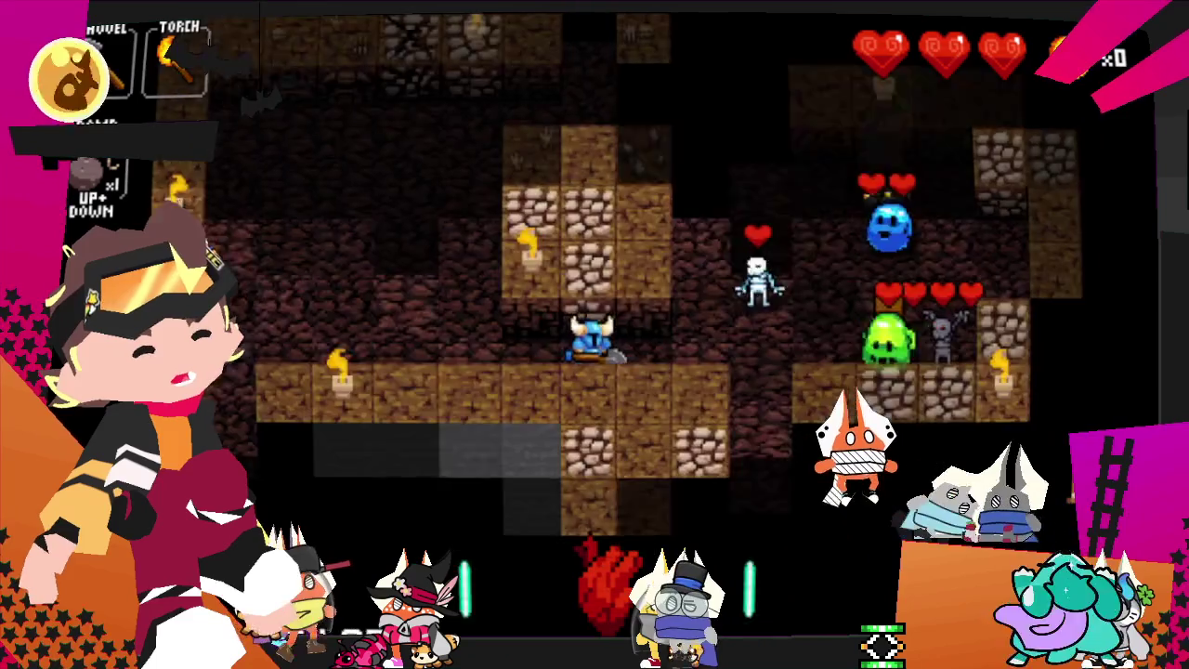
- Kill the blue slime, then head down the dirt corridor attacking the slime below
key("Up")
key("Right")
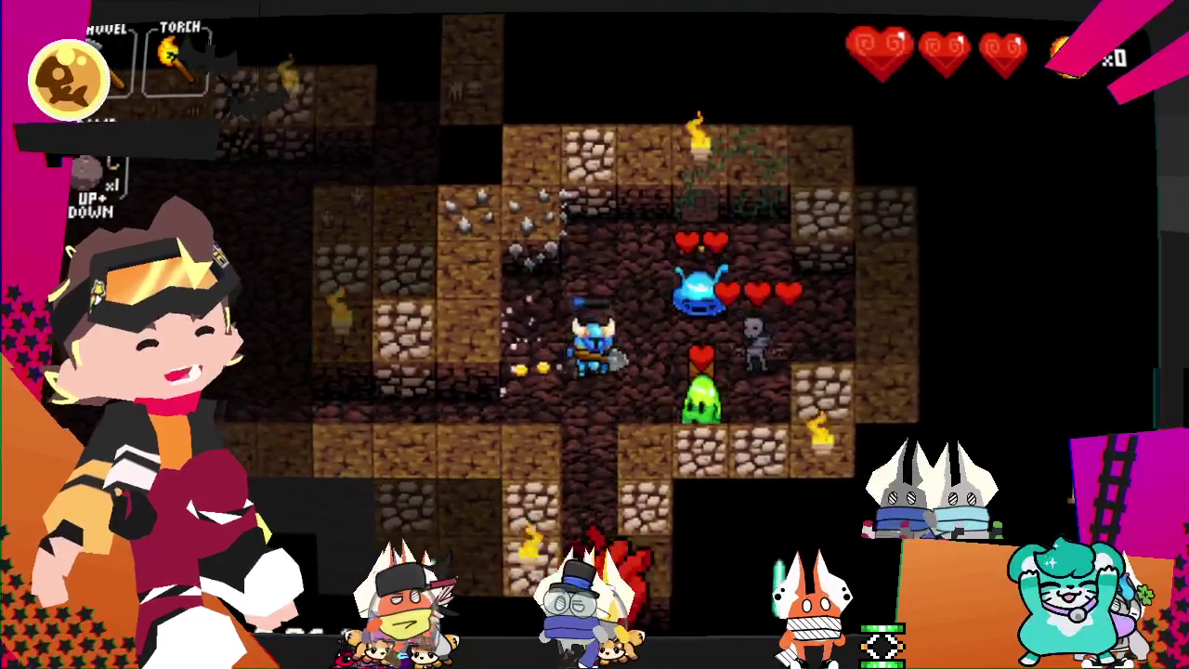
key("Right")
key("Up")
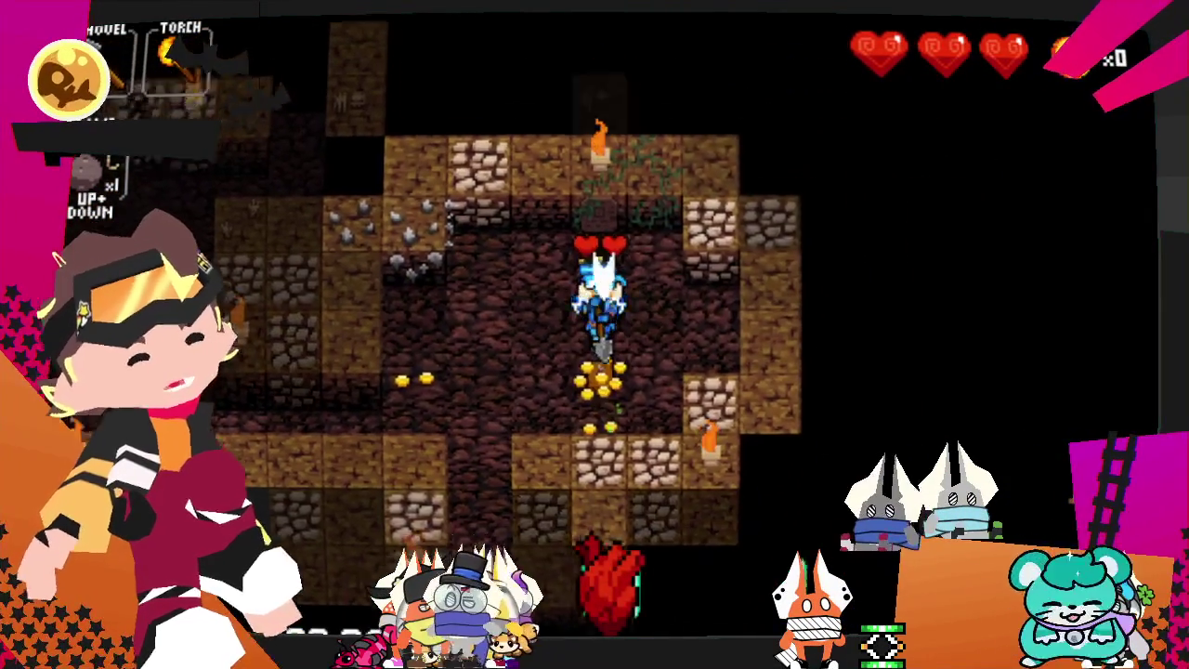
key("Left")
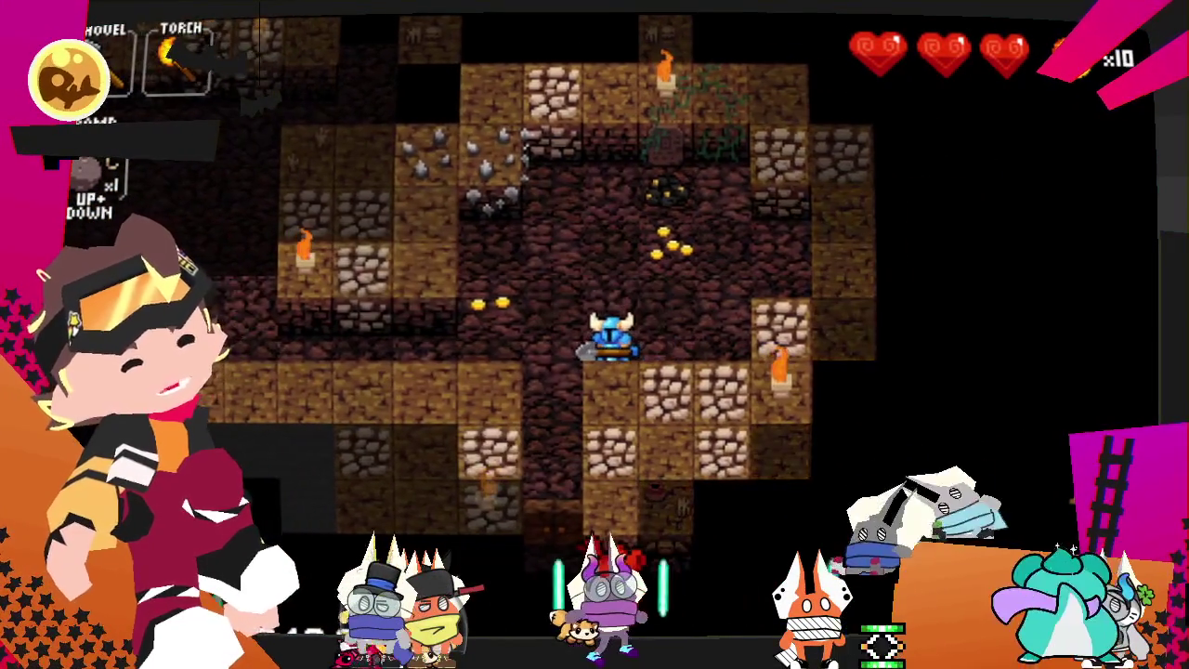
key("Left")
key("Down")
key("Down")
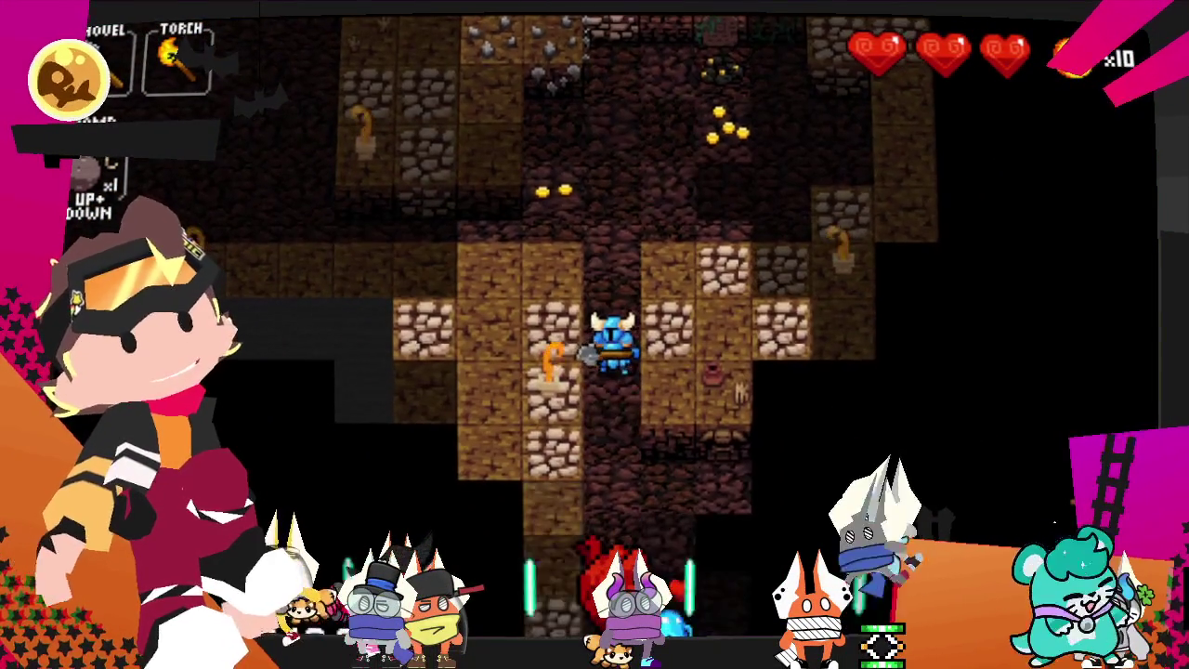
key("Down")
key("Down")
key("Down")
key("Down")
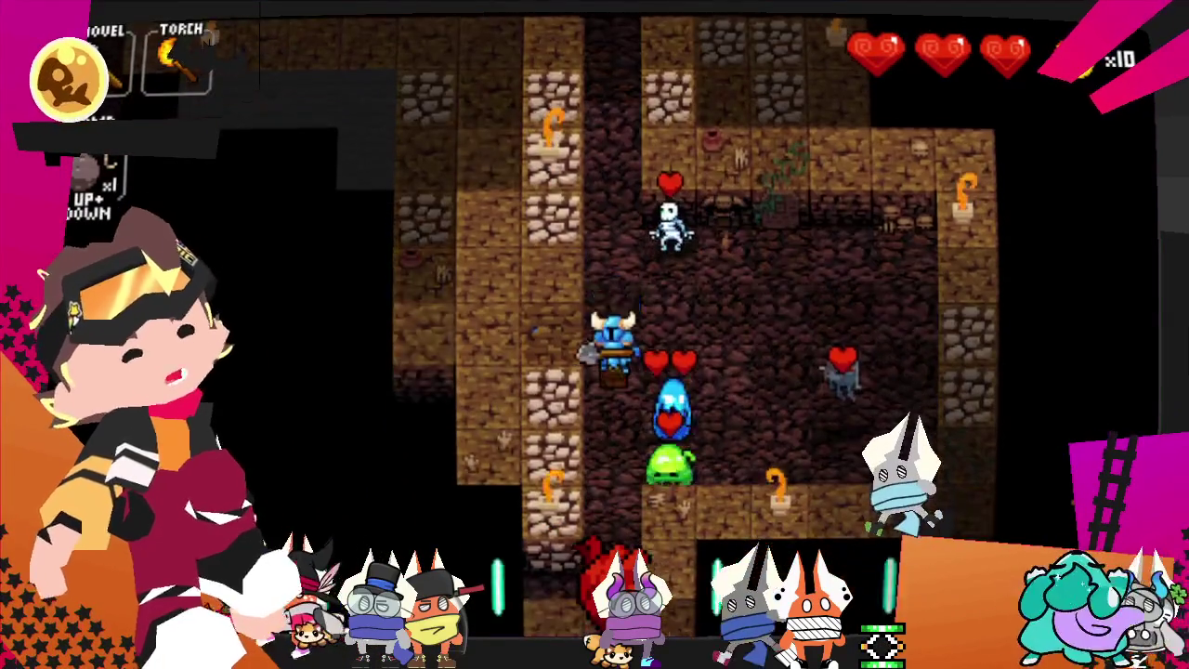
key("Right")
key("Down")
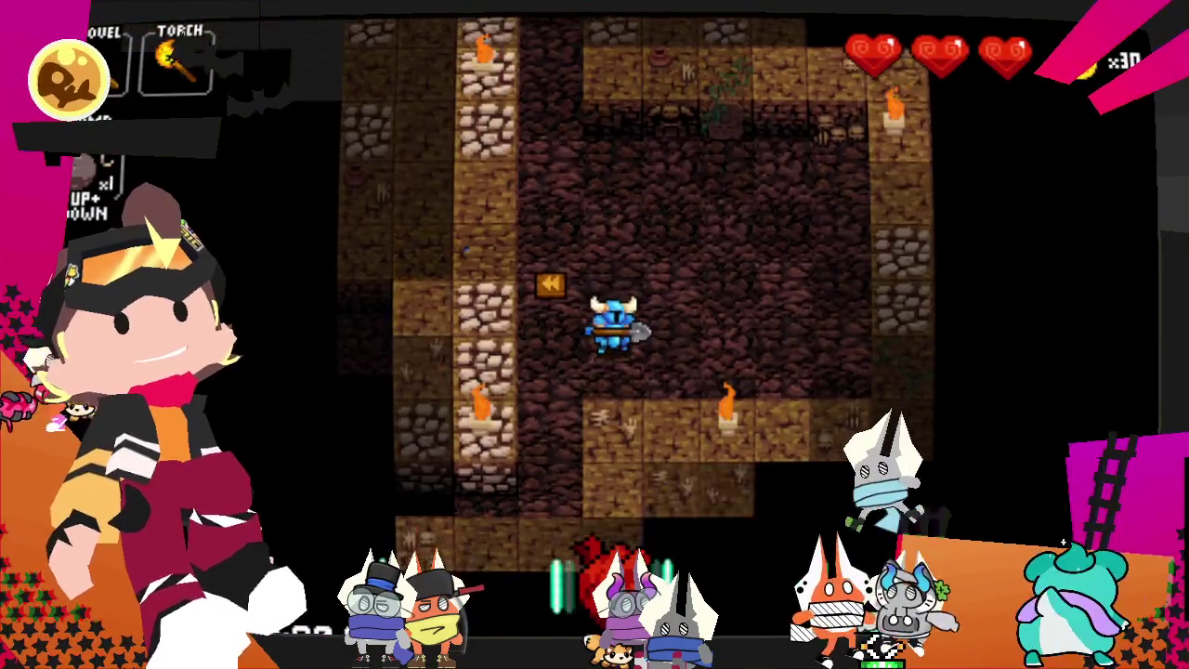
- Enter the dragon's room and kill the green dragon, grabbing its gold
key("Left")
key("Down")
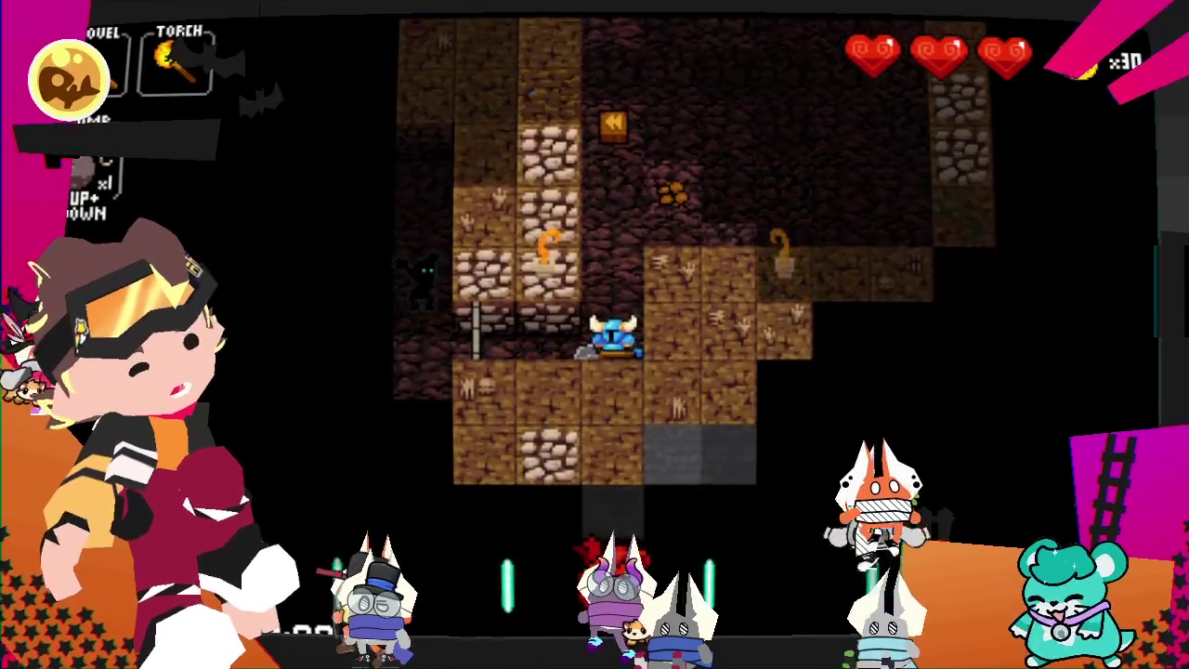
key("Left")
key("Left")
key("Left")
key("Left")
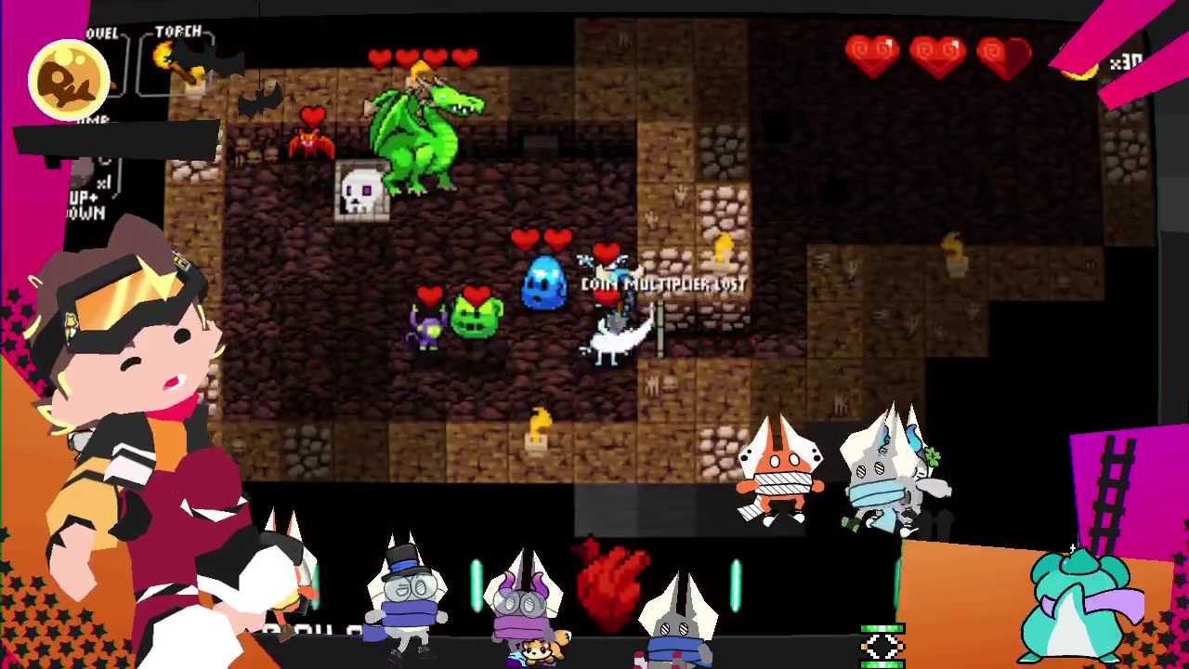
key("Up")
key("Up")
key("Left")
key("Up")
key("Up")
key("Up")
key("Up")
key("Up")
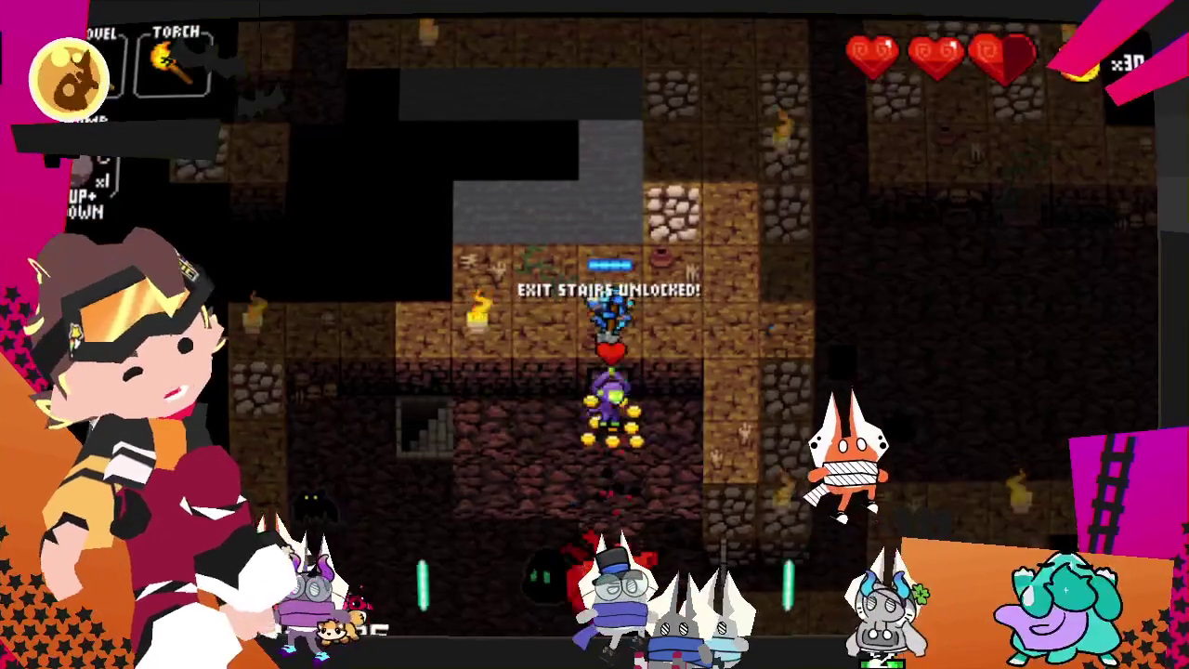
key("Right")
key("Right")
key("Right")
key("Up")
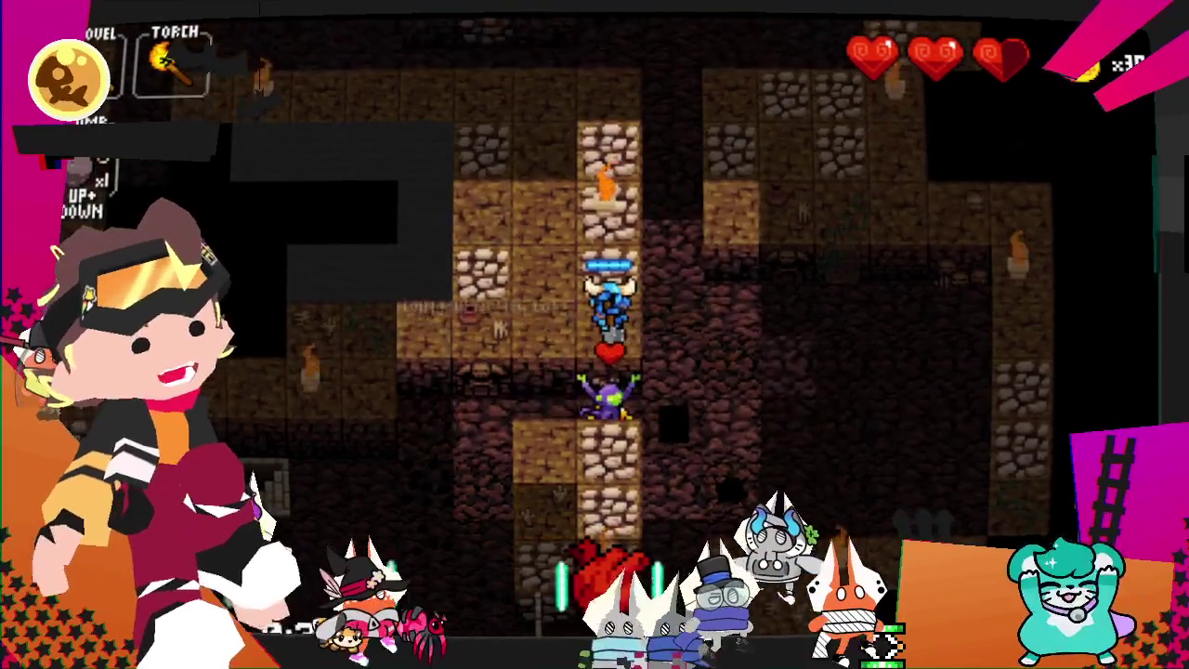
- Dig left through the walls and step down toward the exit stairs
key("Left")
key("Left")
key("Left")
key("Left")
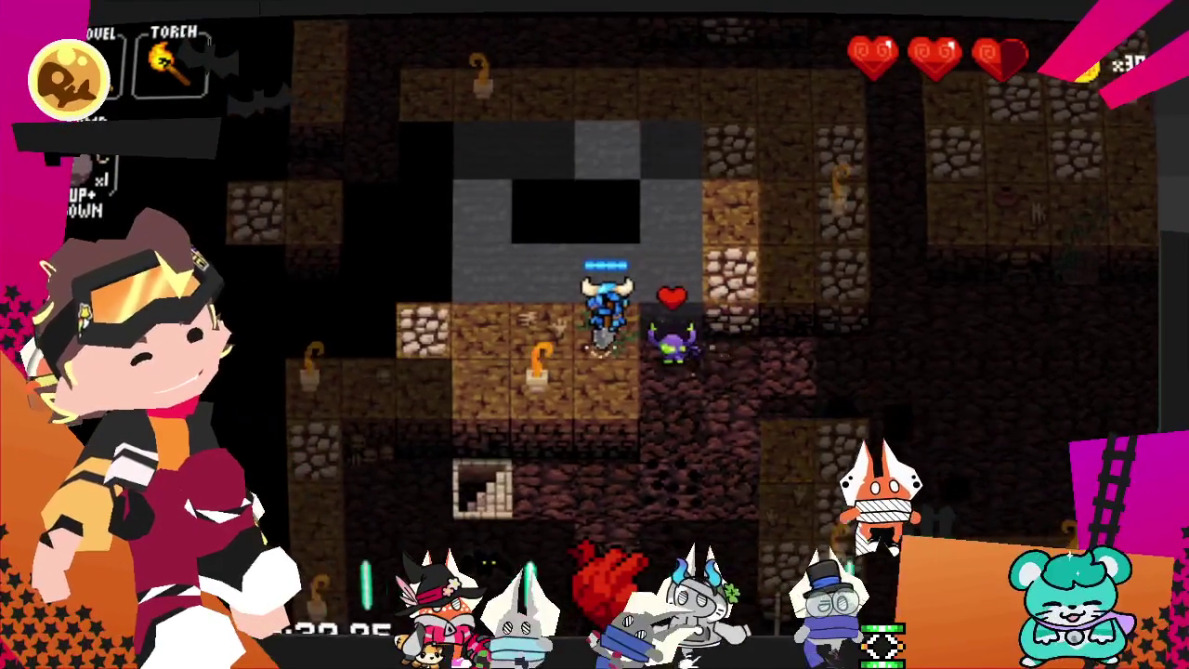
key("Down")
key("Left")
key("Left")
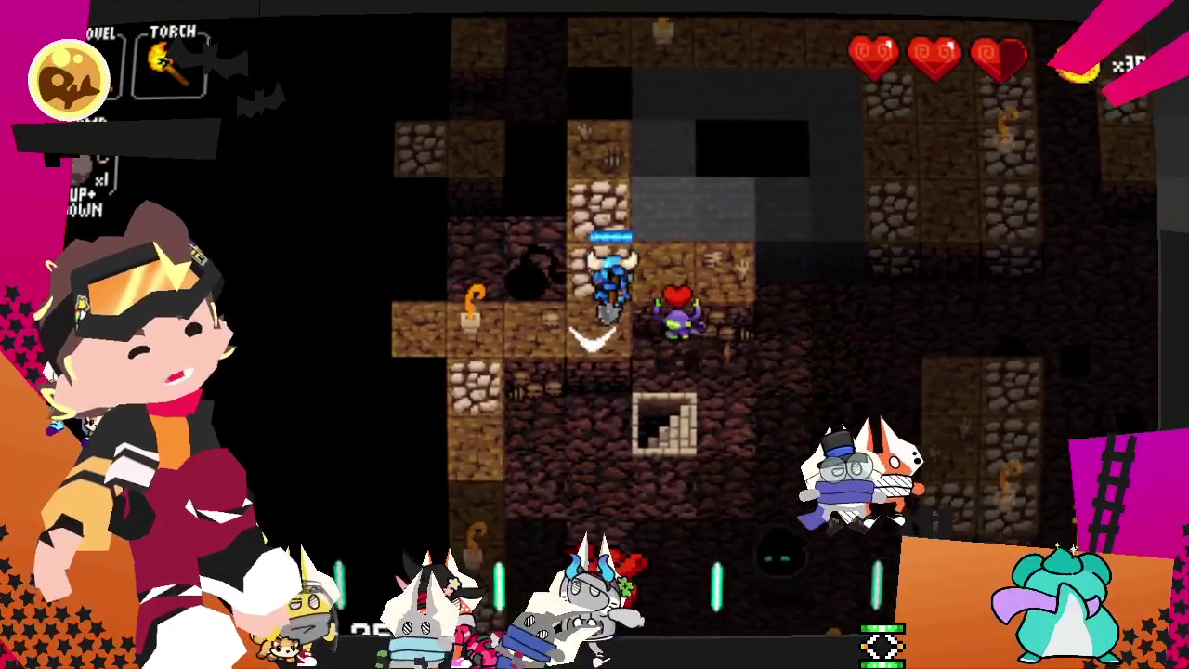
key("Left")
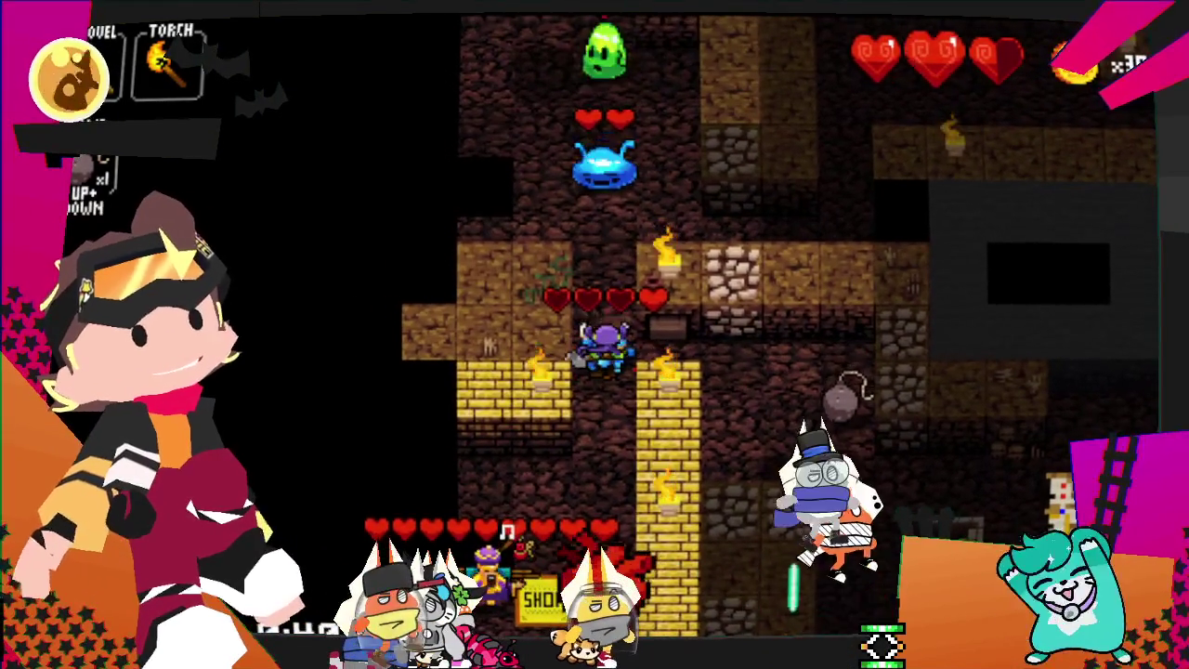
- Walk through the shop beneath the shopkeeper and head right toward the exit stairs
key("Down")
key("Left")
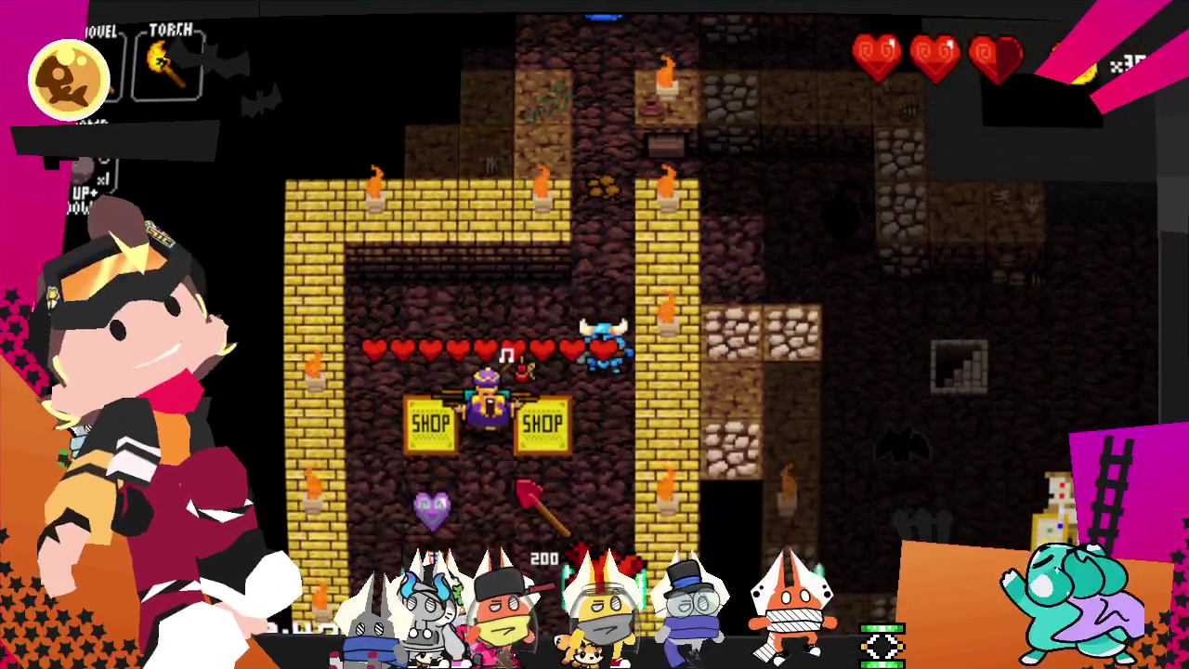
key("Down")
key("Down")
key("Left")
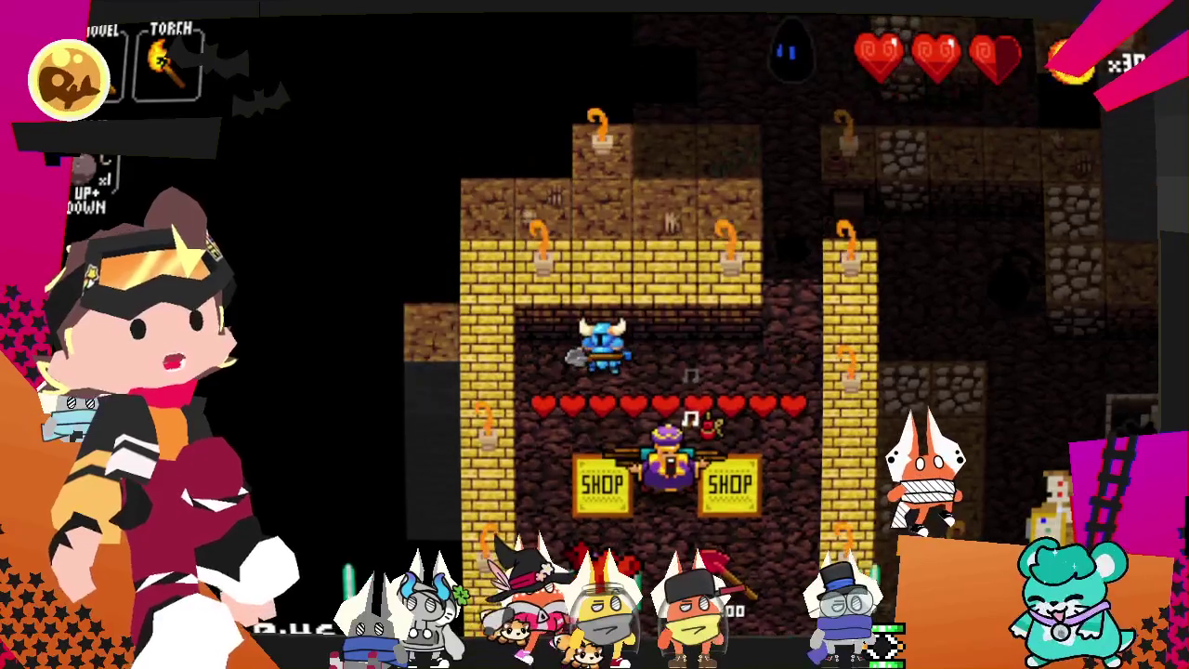
key("Right")
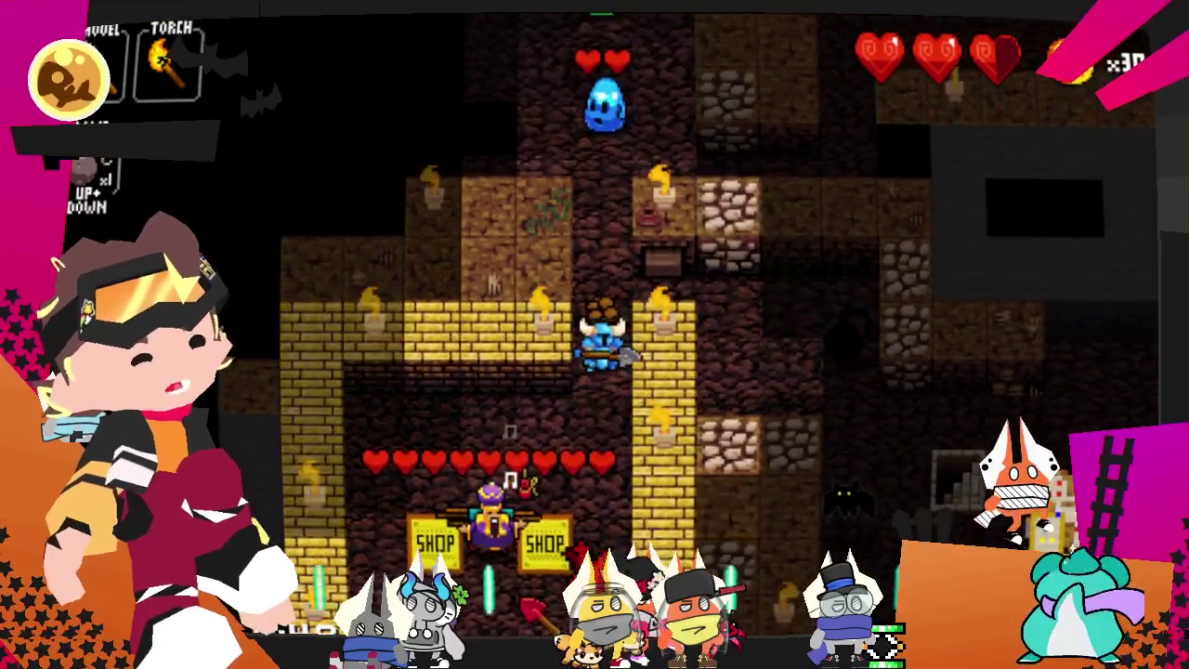
key("Right")
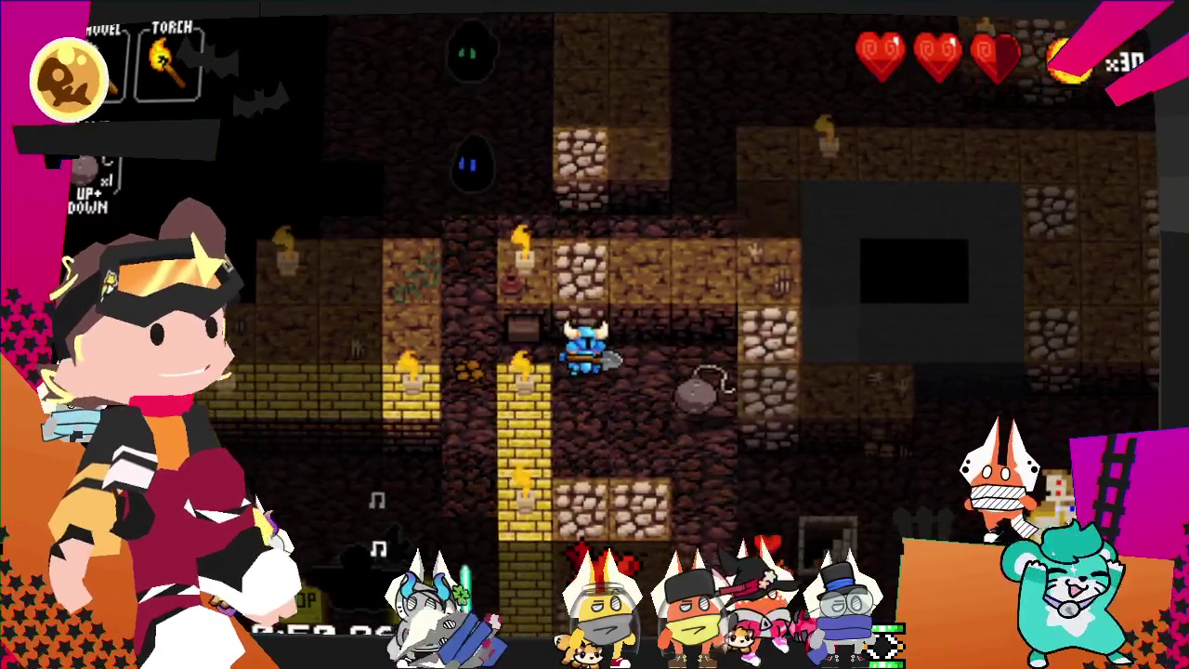
- Descend to the next floor and move right, then down past the green slime and torch
key("Down")
key("Down")
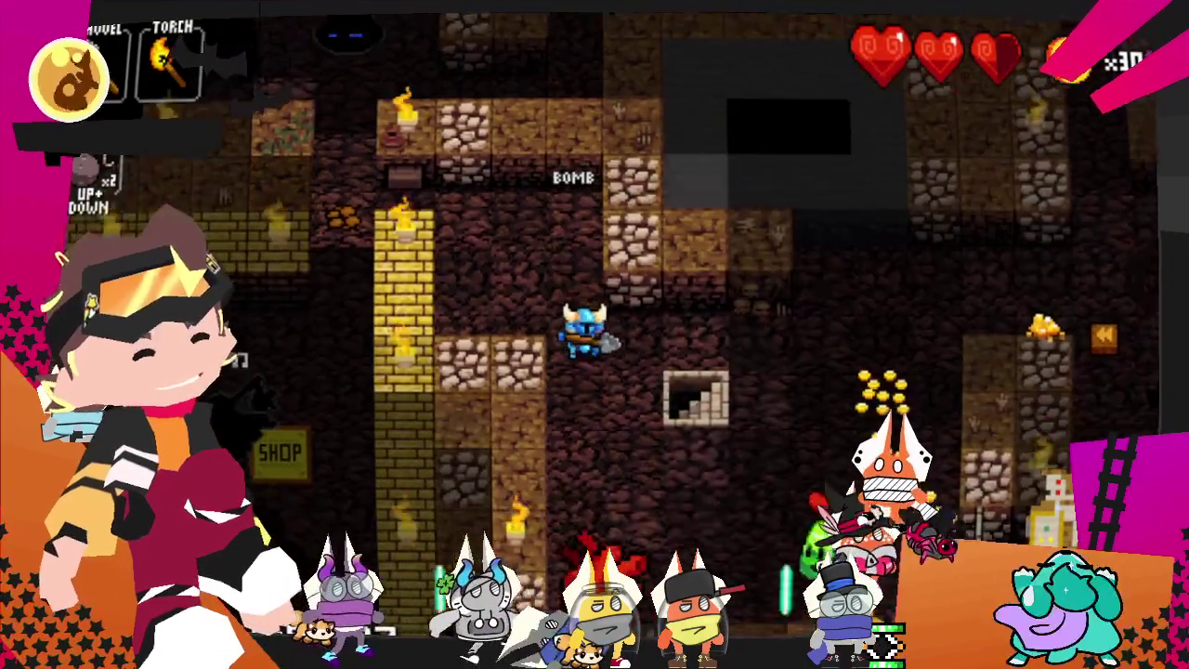
key("Down")
key("Right")
key("Right")
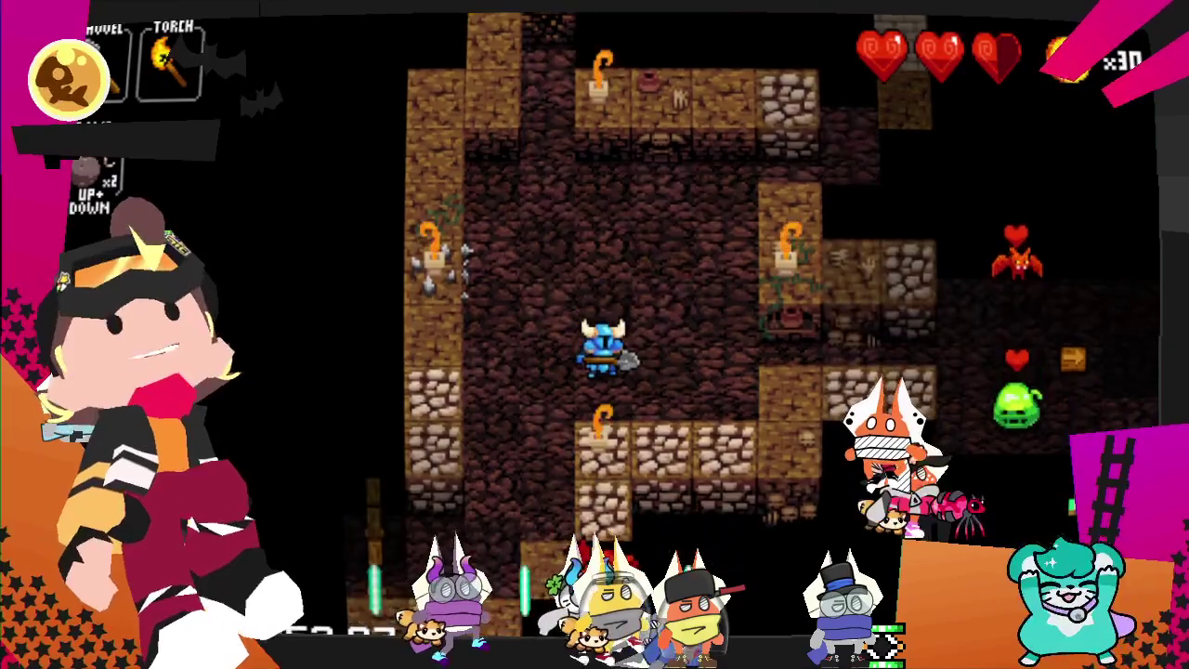
key("Right")
key("Right")
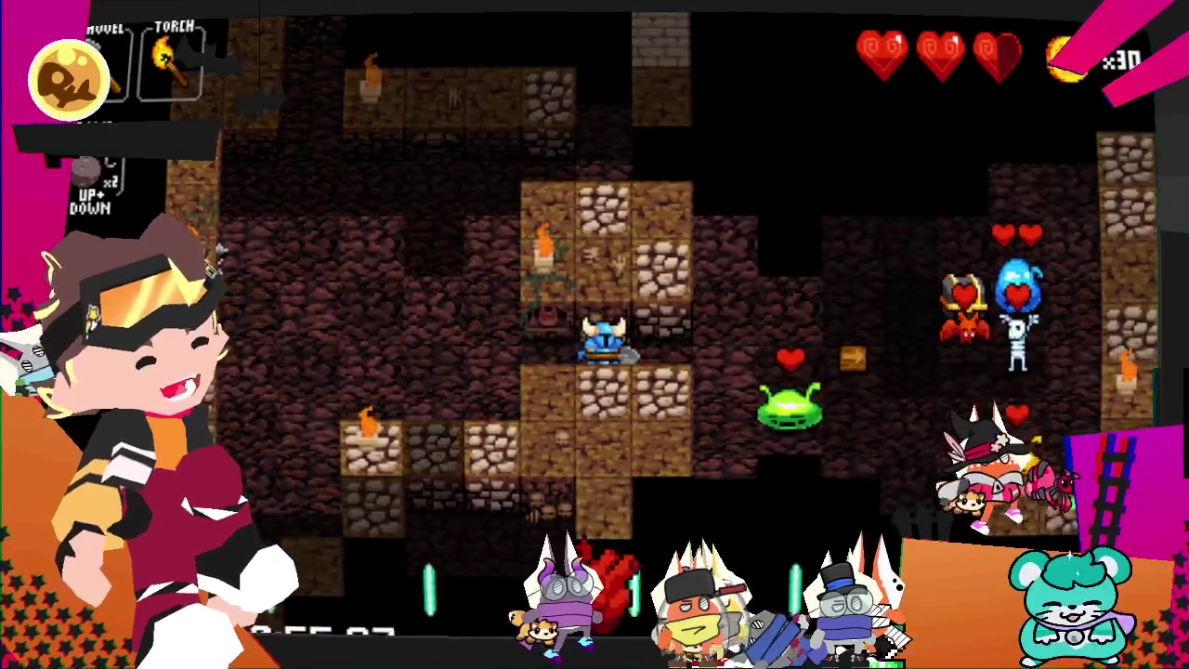
key("Right")
key("Down")
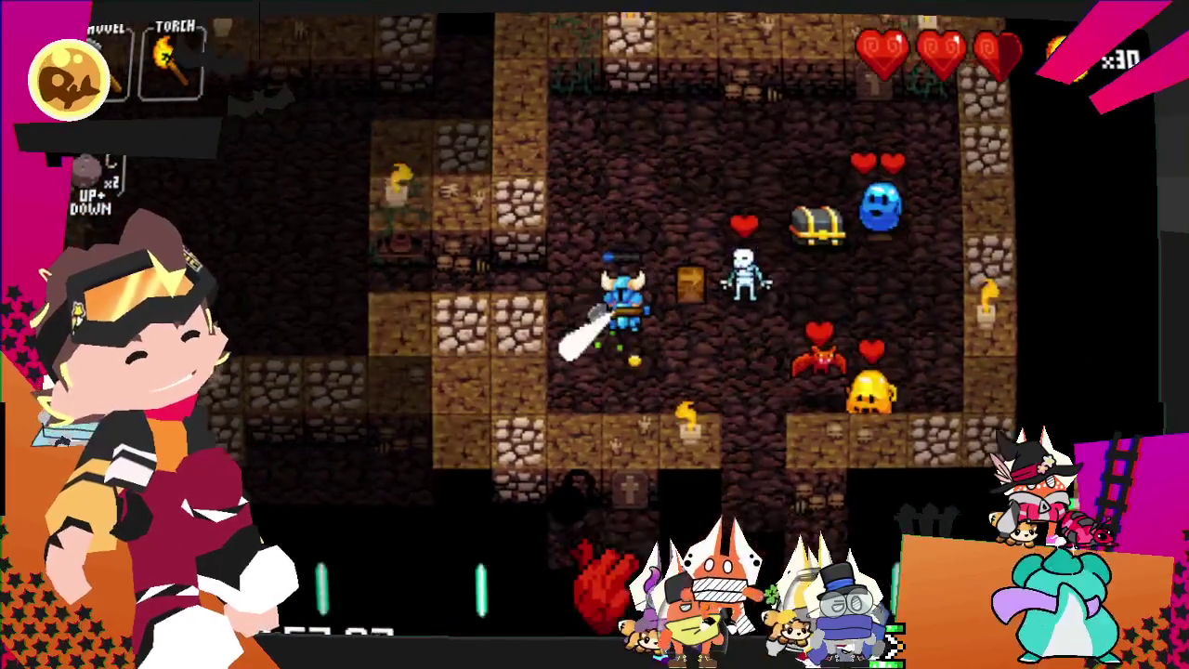
key("Down")
key("Down")
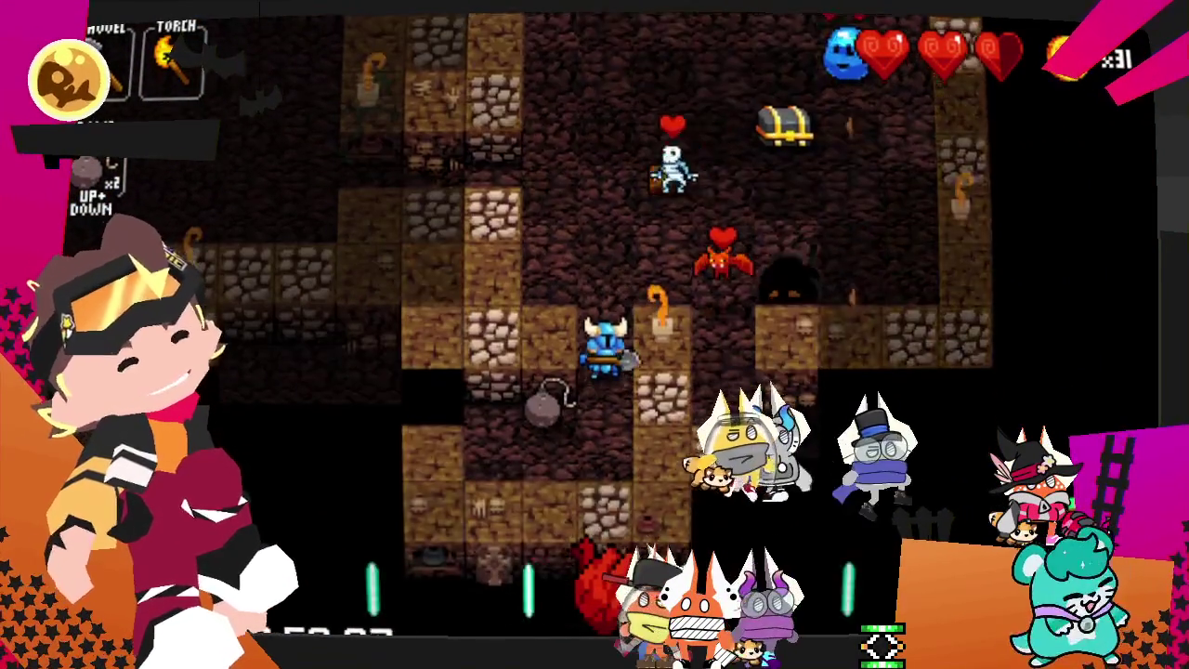
key("Down")
- Pick up the extra bomb and keep moving until dying among the skeletons
key("Up+Down")
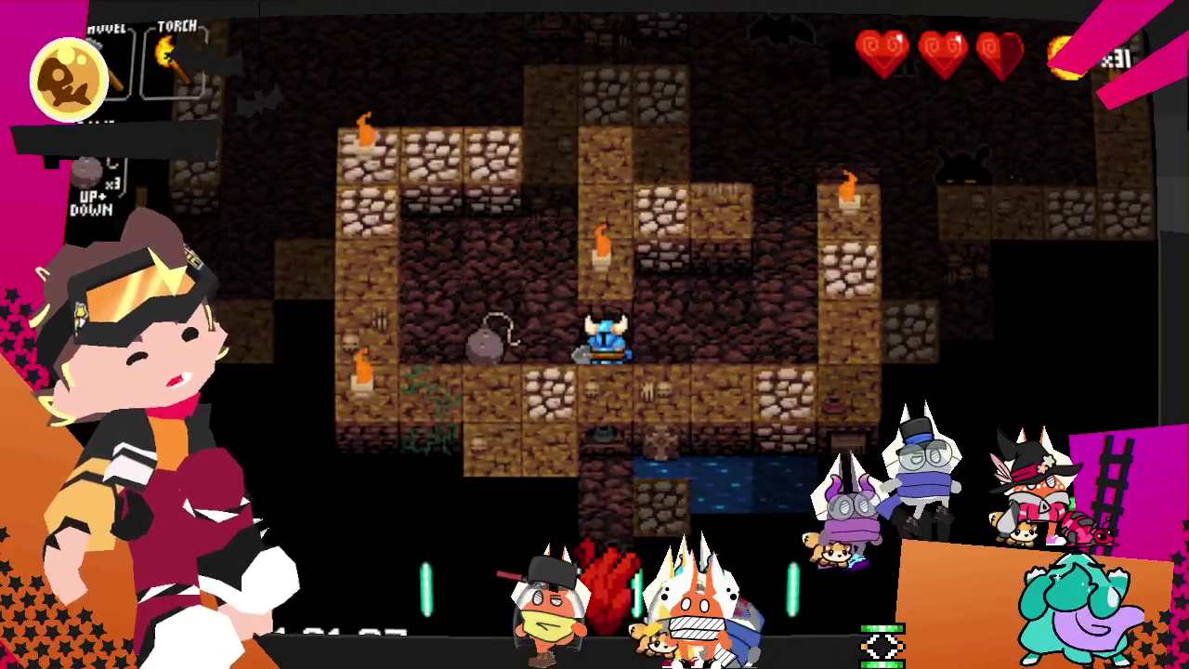
key("Left")
key("Left")
key("Left")
key("Down")
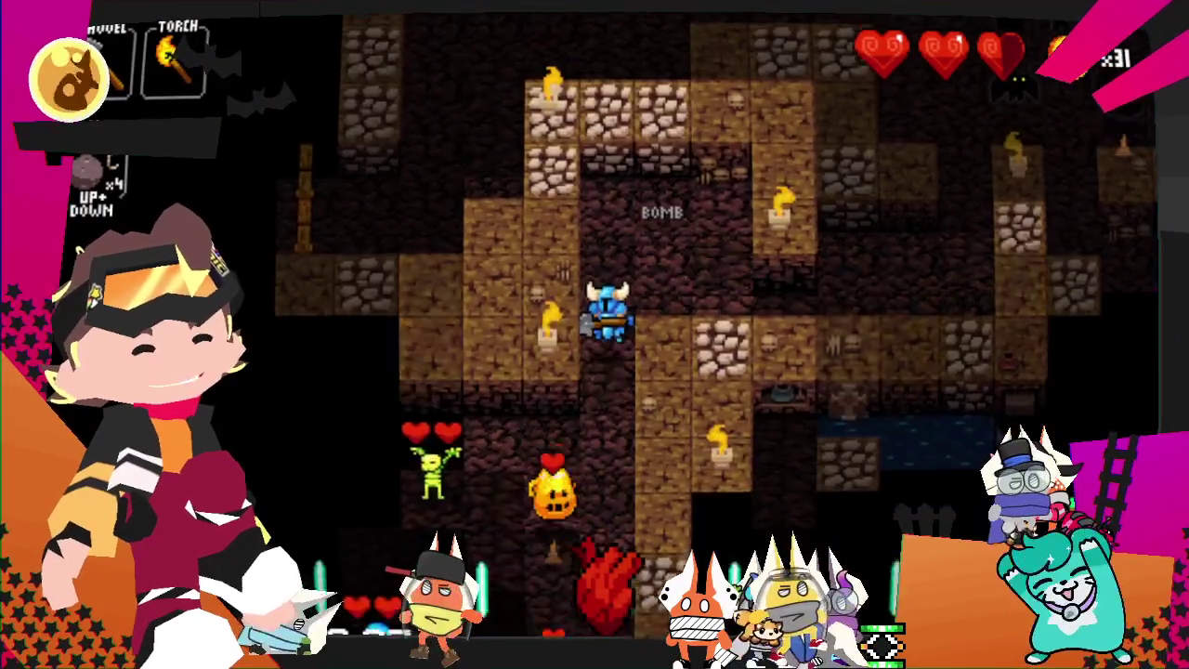
key("Down")
key("Right")
key("Up")
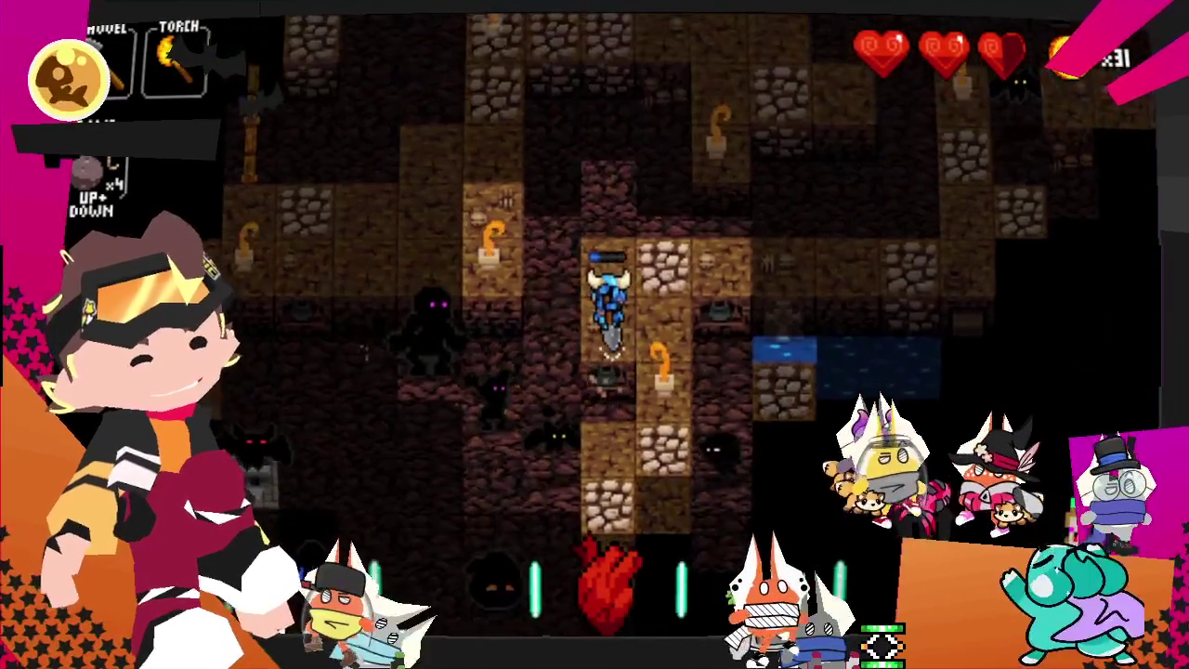
key("Up")
key("Left")
key("Left")
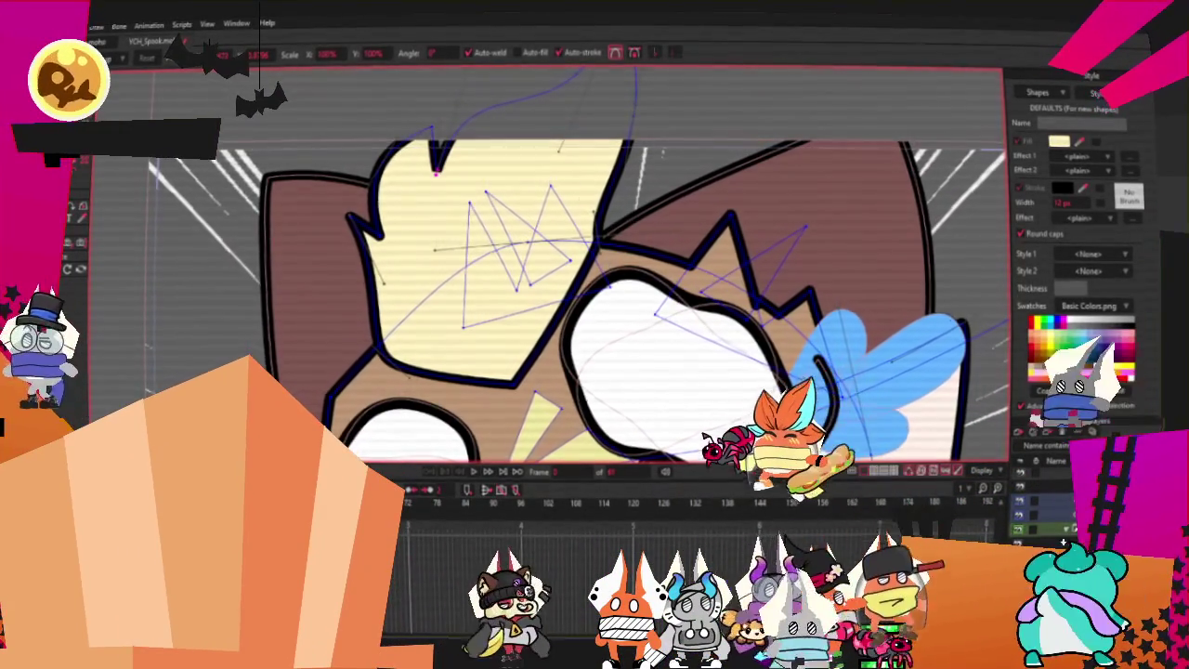
key("alt+Tab")
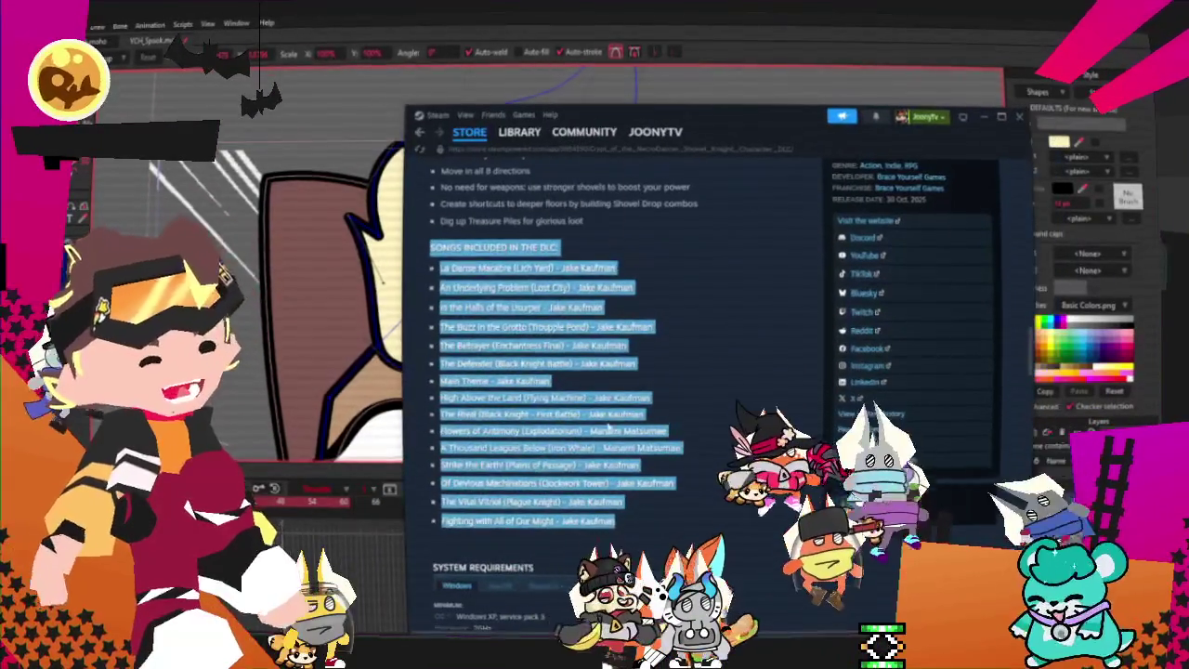
left_click_drag(617, 521, 484, 345)
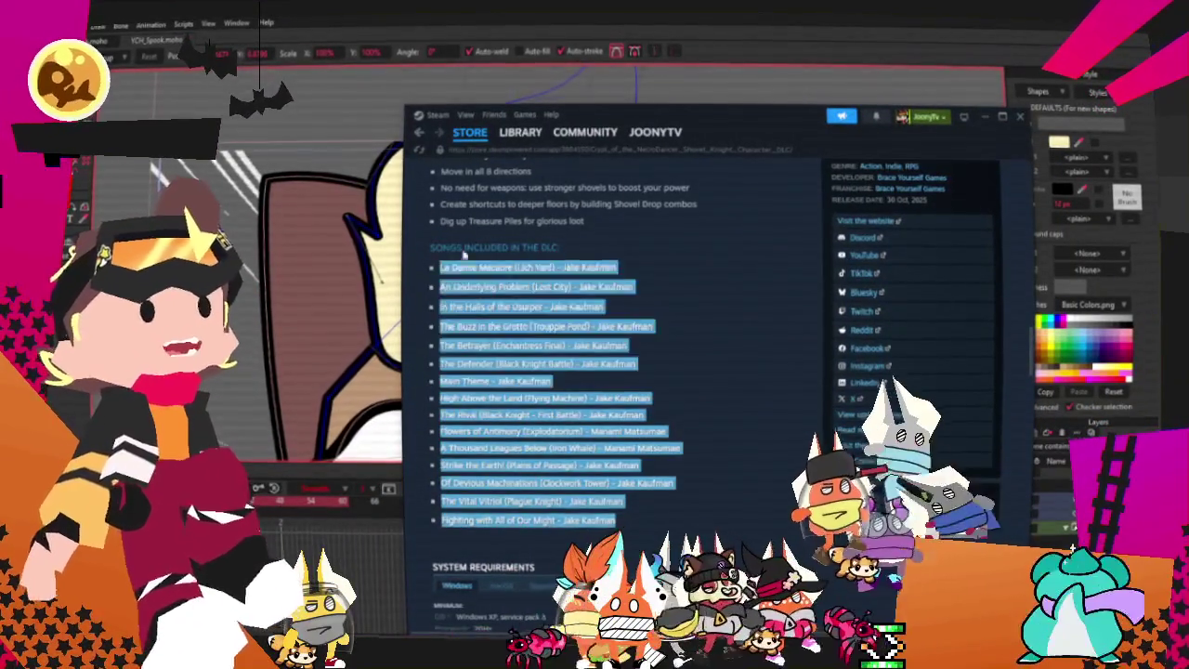
left_click_drag(432, 287, 456, 247)
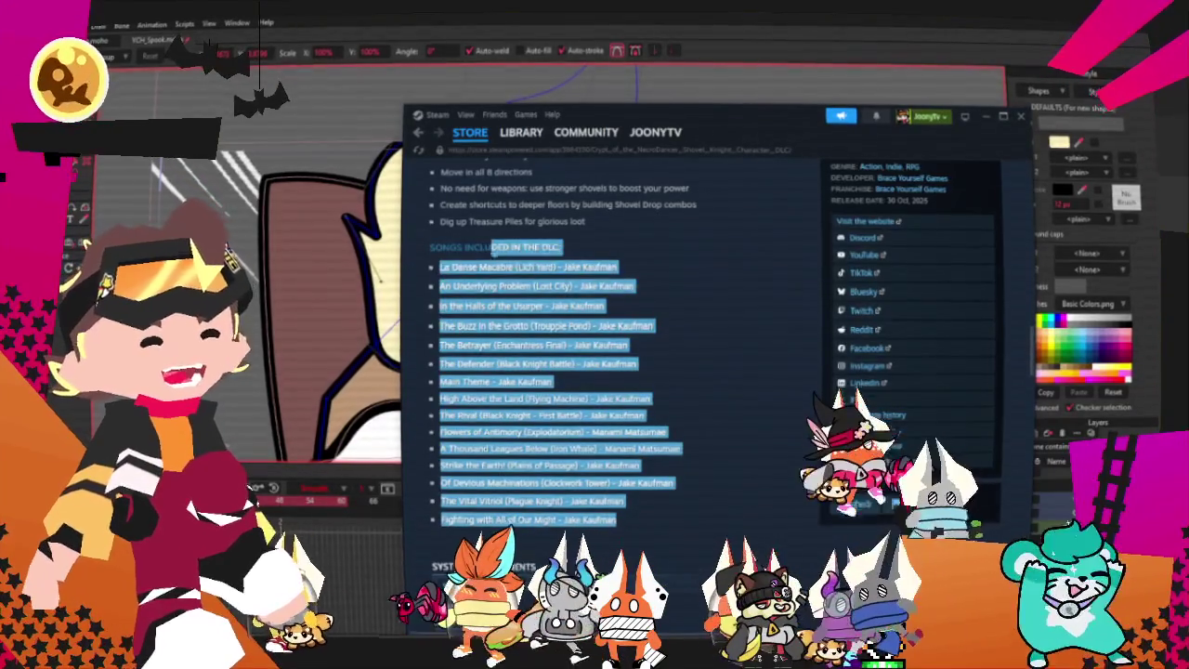
scroll(443, 264, "up", 5)
scroll(465, 307, "up", 5)
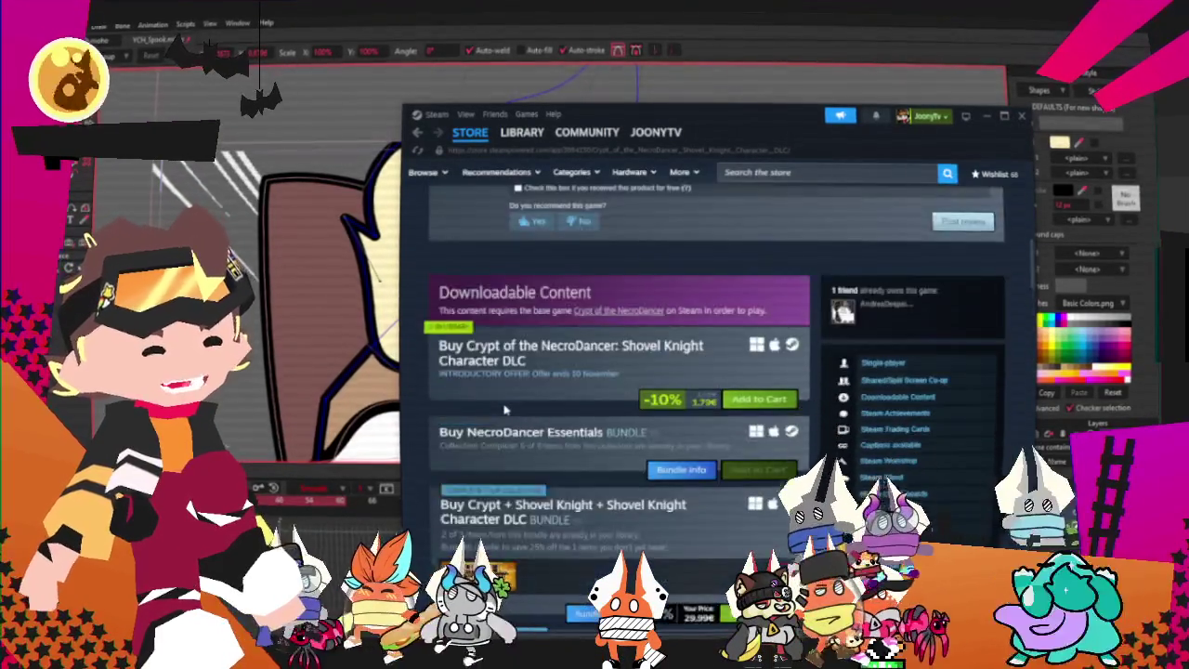
scroll(483, 362, "up", 5)
scroll(506, 409, "up", 5)
key("alt+Tab")
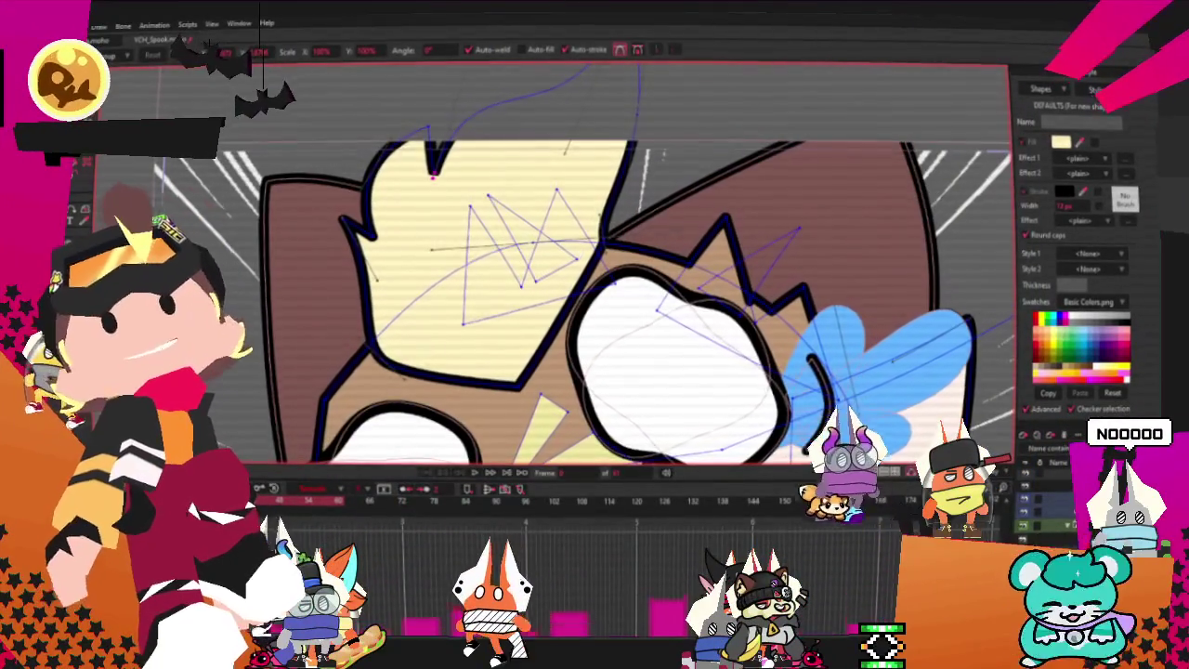
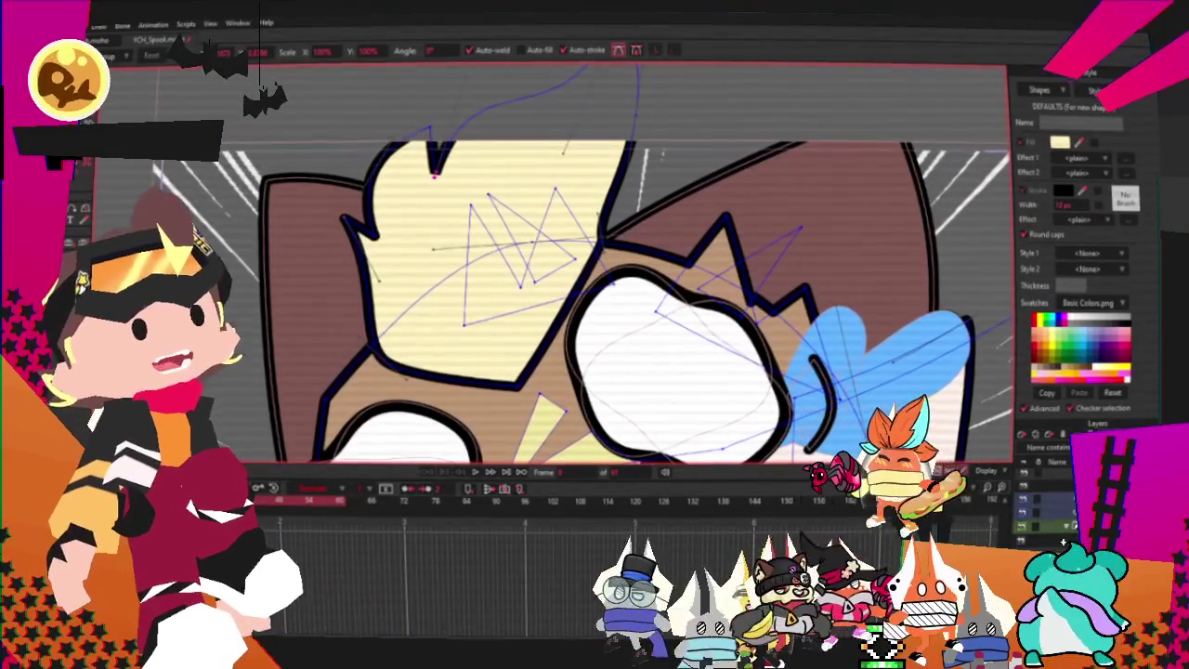
- Pull the curve's top point down and to the left
scroll(473, 203, "down", 3)
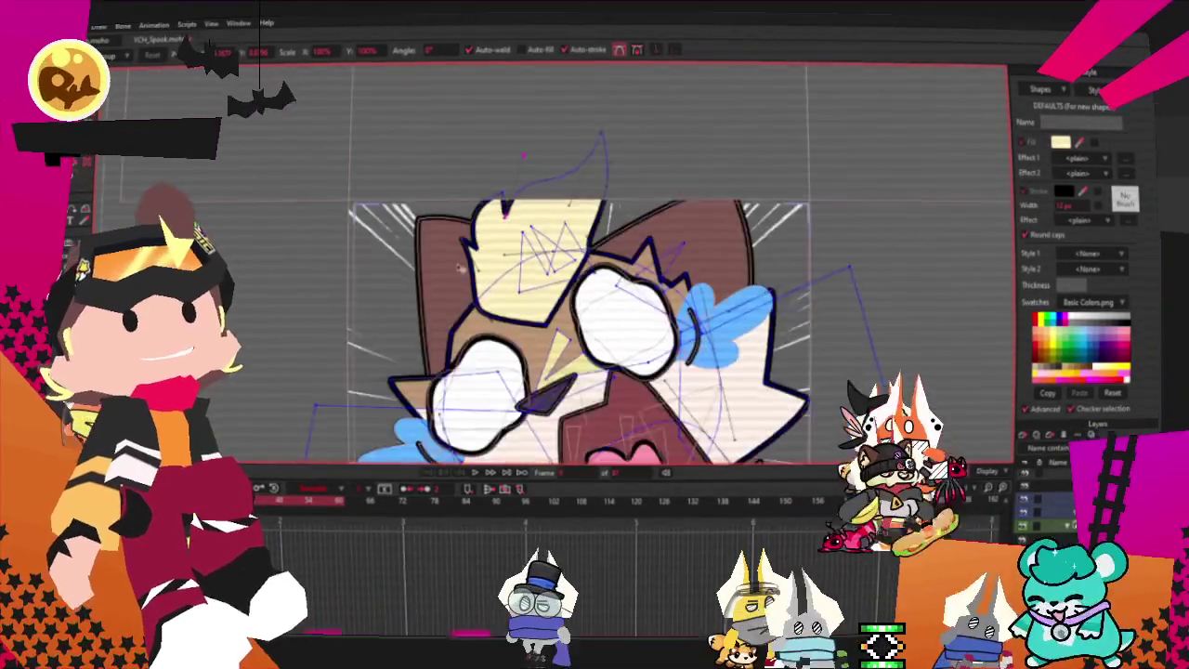
scroll(473, 204, "up", 5)
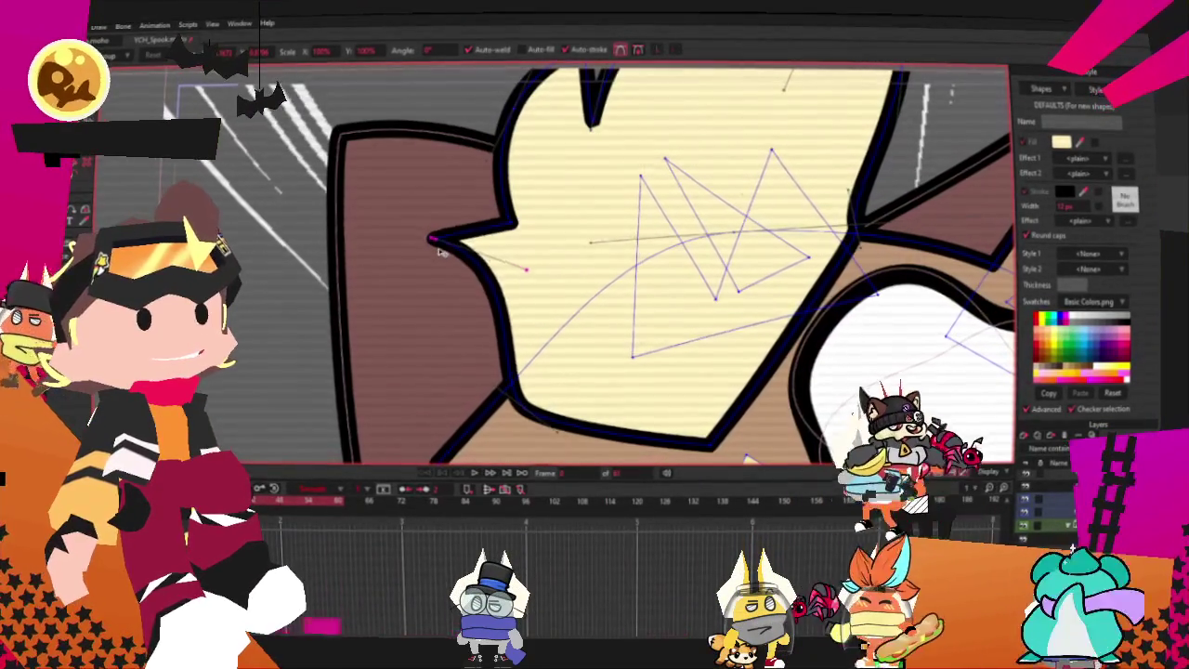
scroll(466, 230, "down", 4)
scroll(465, 230, "up", 4)
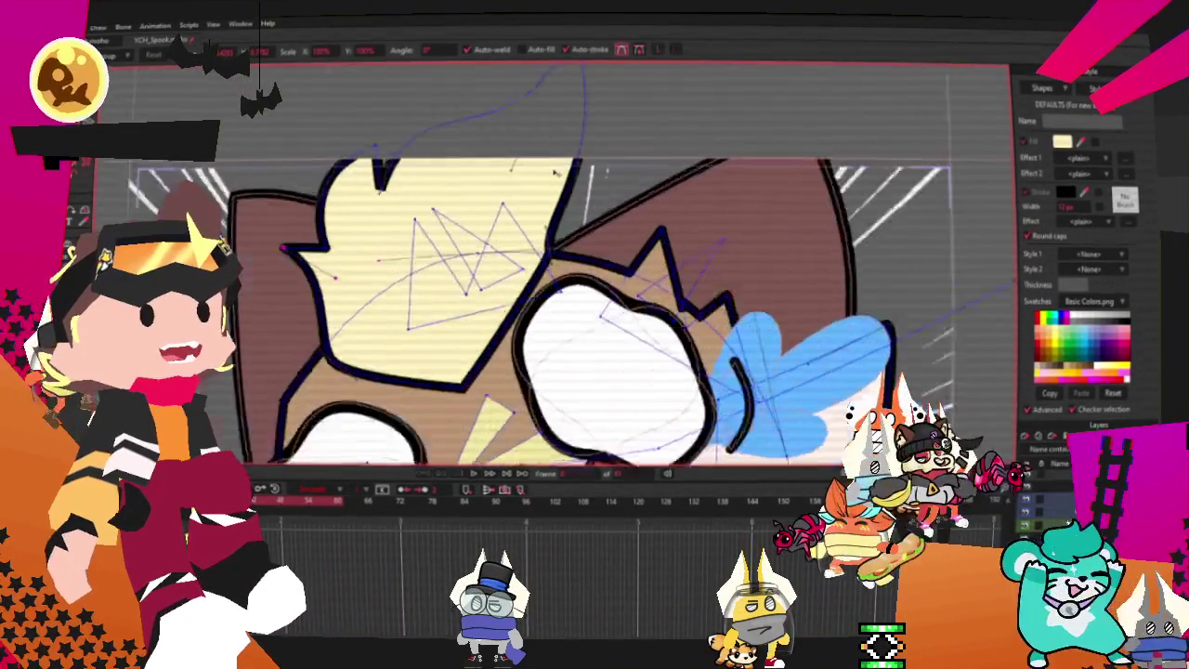
scroll(520, 186, "down", 1)
scroll(586, 139, "up", 1)
mouse_move(586, 138)
left_mouse_down()
mouse_move(558, 249)
mouse_move(545, 228)
left_mouse_up()
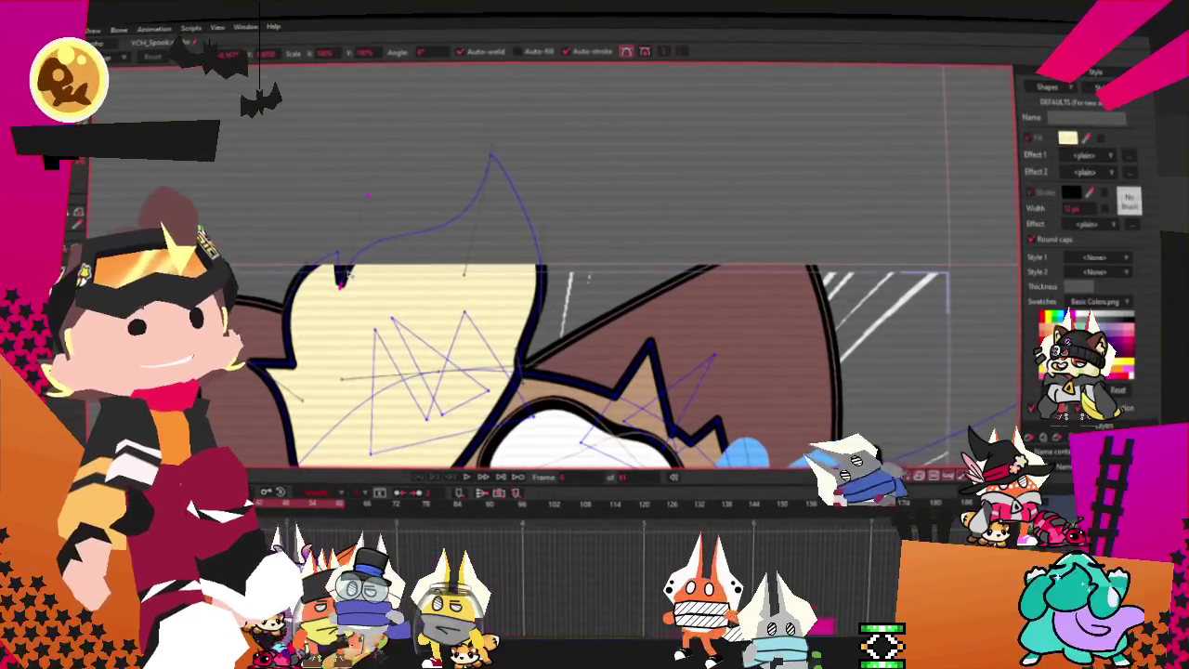
- Box-select only the head spike's points at the top of the head
scroll(368, 195, "down", 2)
scroll(504, 214, "down", 2)
scroll(504, 213, "up", 2)
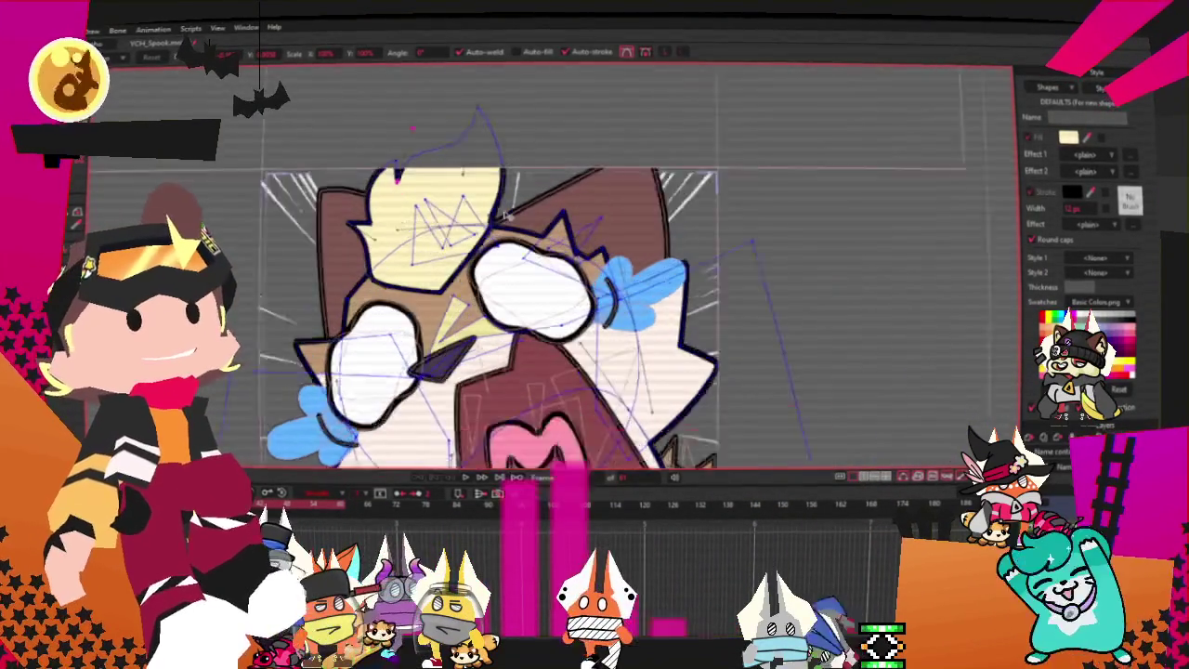
scroll(505, 213, "up", 2)
scroll(507, 213, "up", 2)
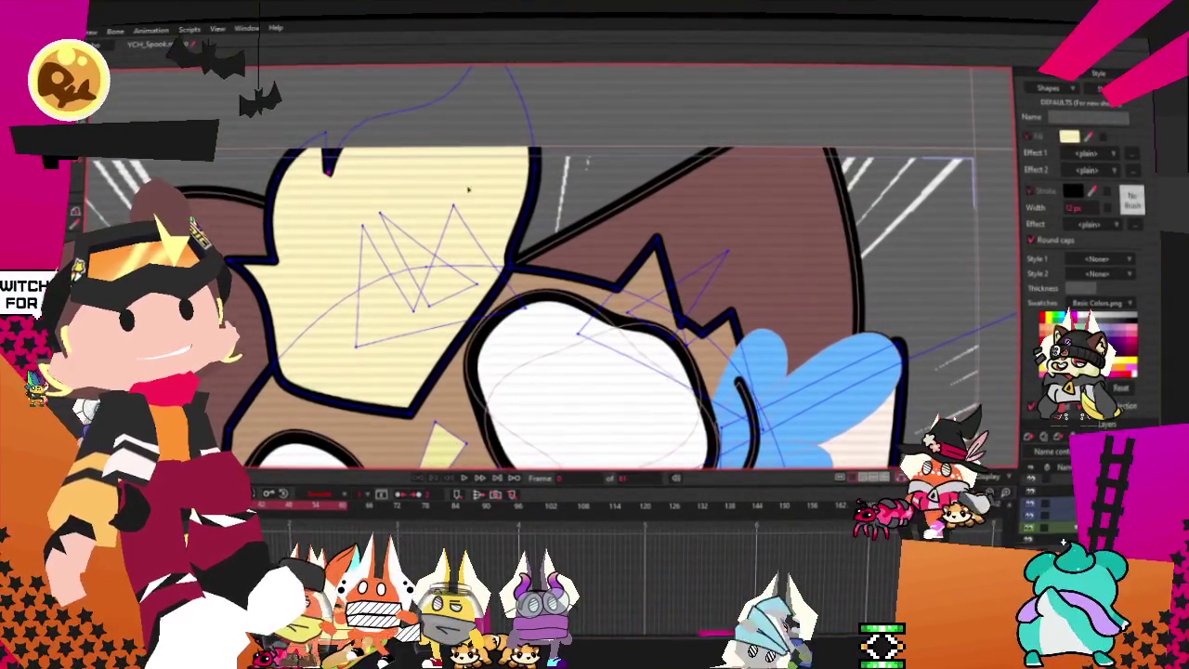
scroll(509, 142, "down", 2)
scroll(465, 167, "down", 1)
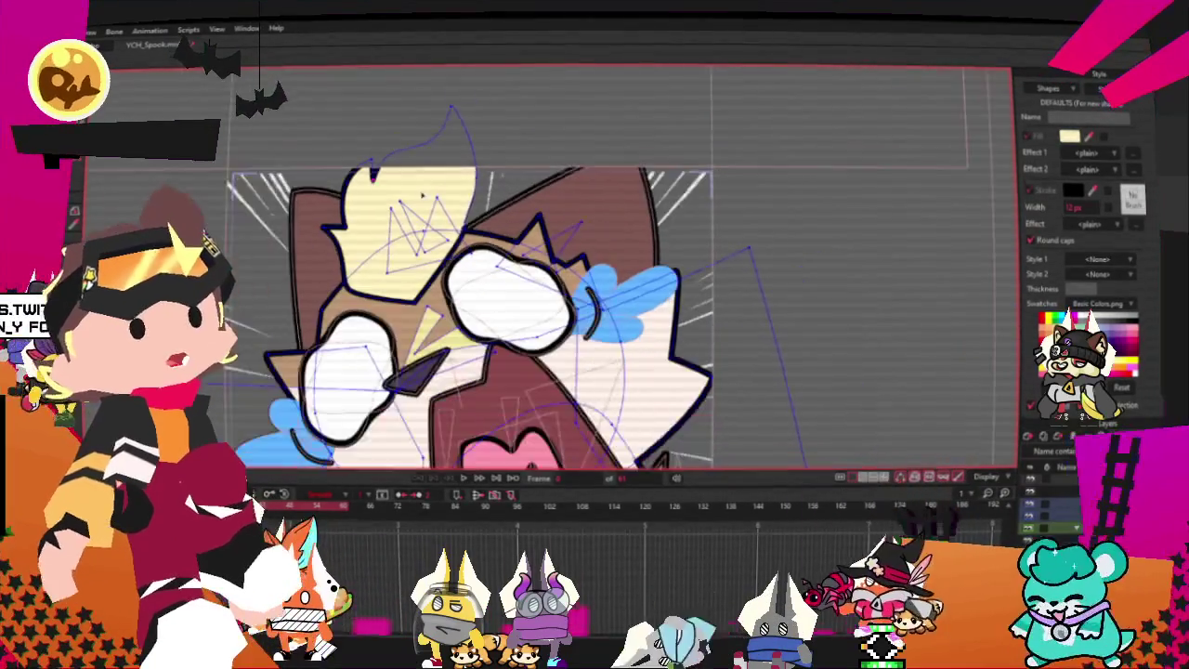
scroll(422, 195, "down", 1)
scroll(422, 195, "down", 1)
scroll(418, 209, "up", 2)
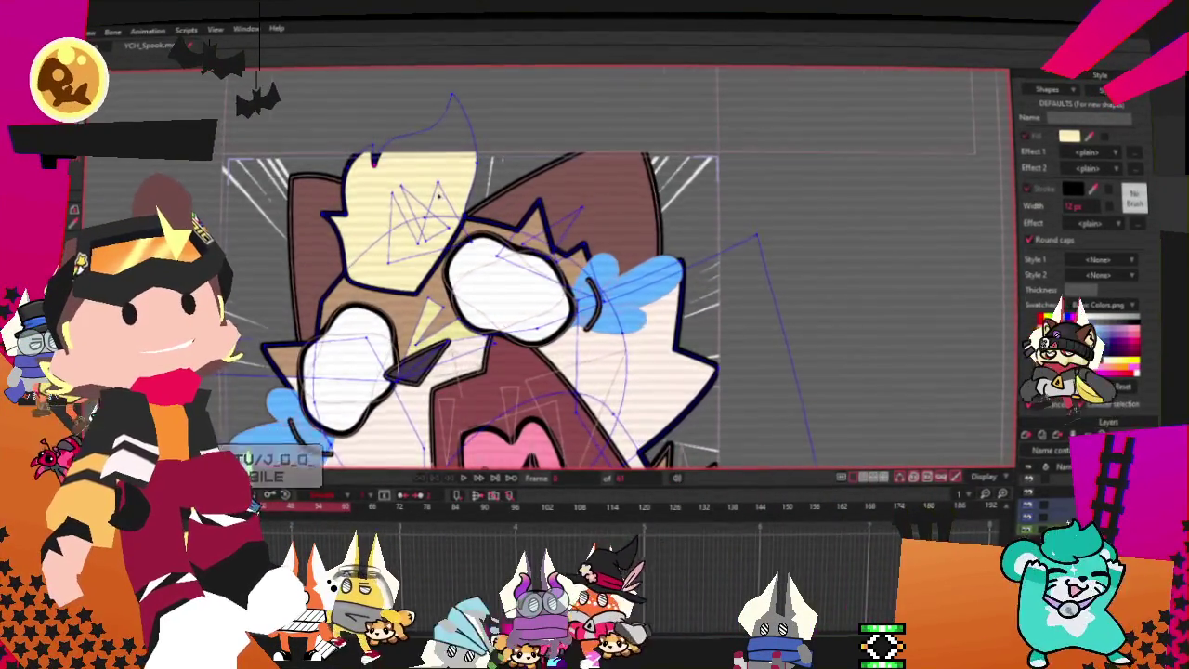
scroll(452, 201, "down", 1)
key("g")
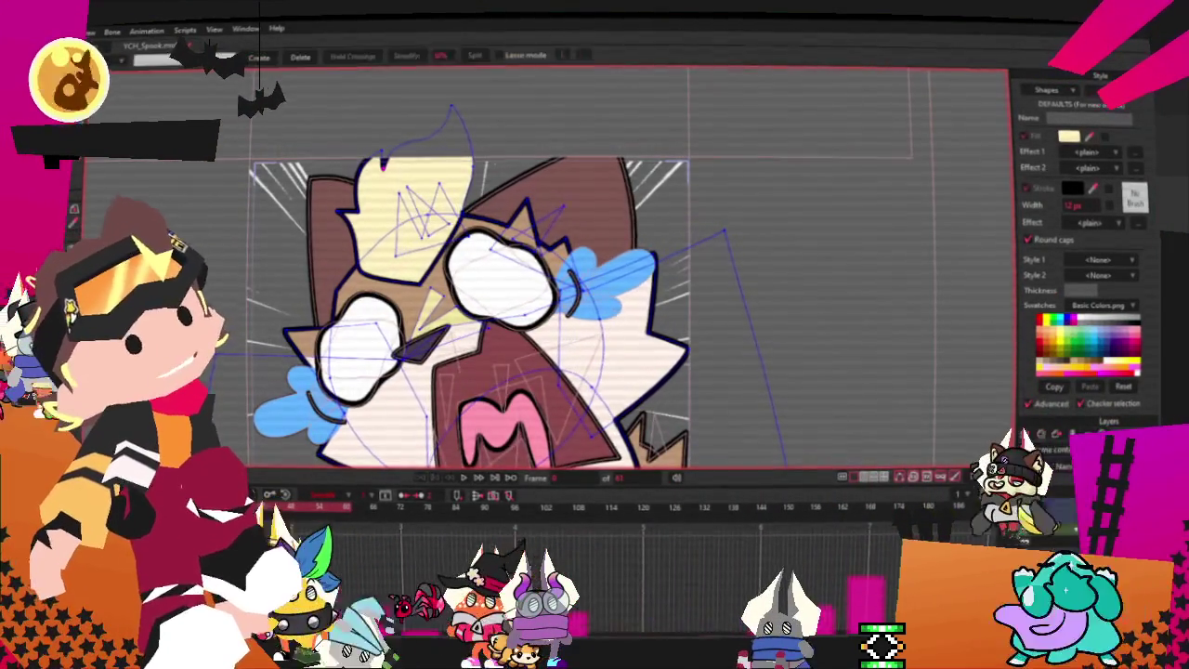
left_click_drag(253, 74, 465, 158)
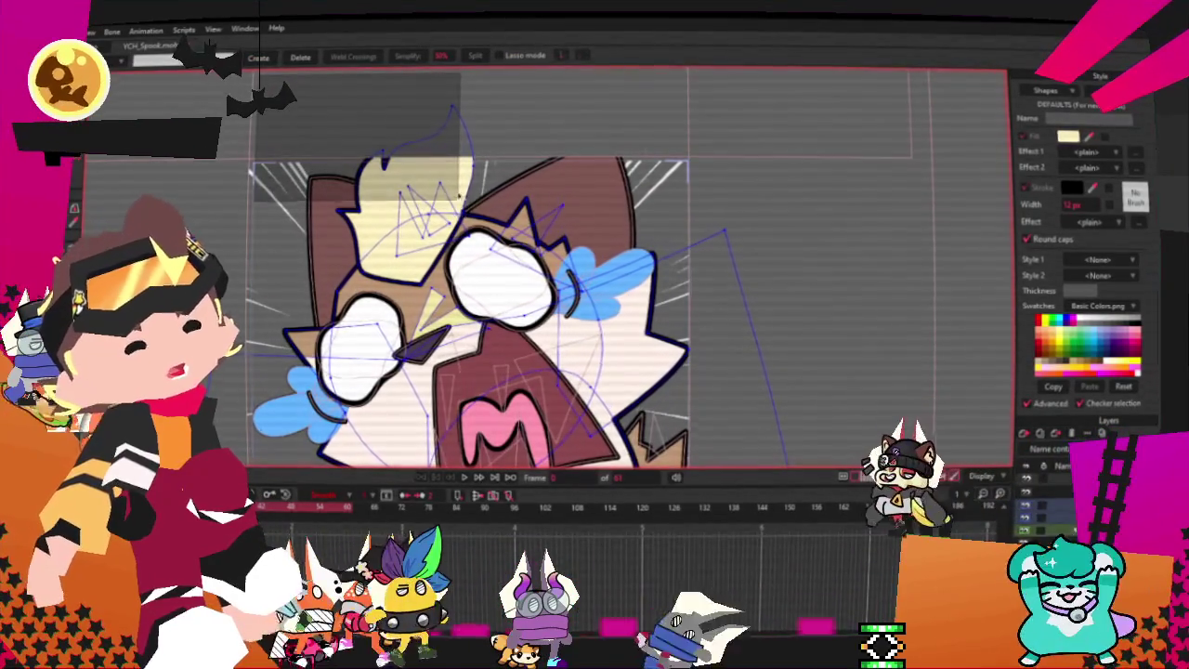
left_click_drag(291, 120, 362, 159)
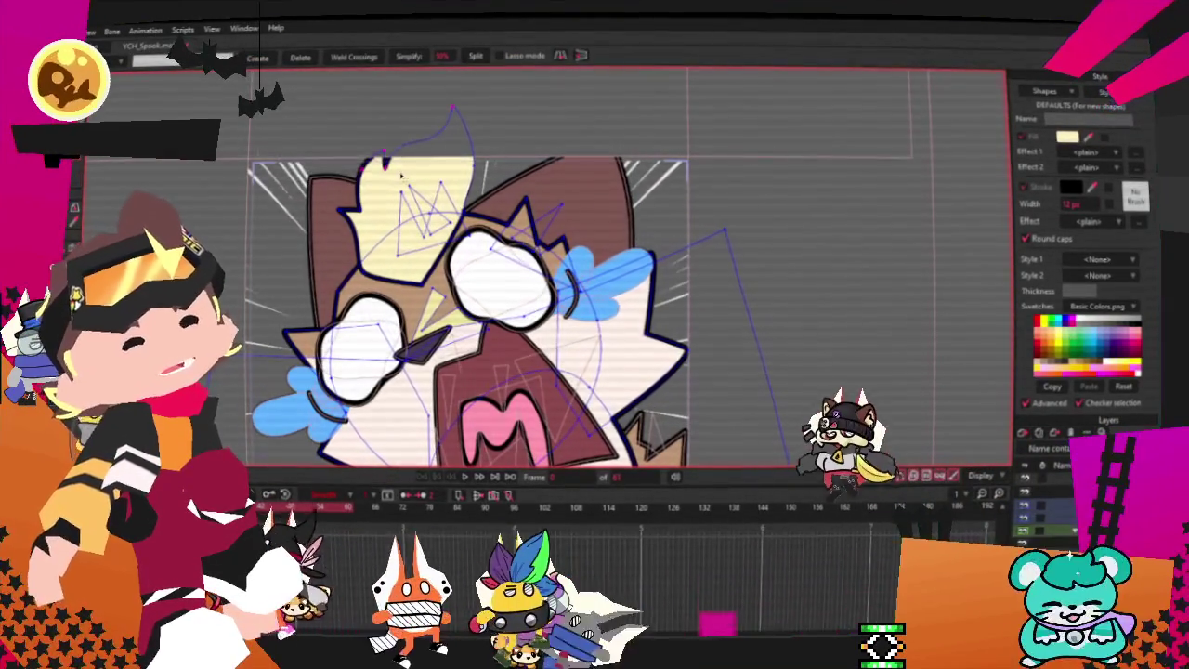
- Shift the head spike points slightly right, then select the brown shape above them
key("t")
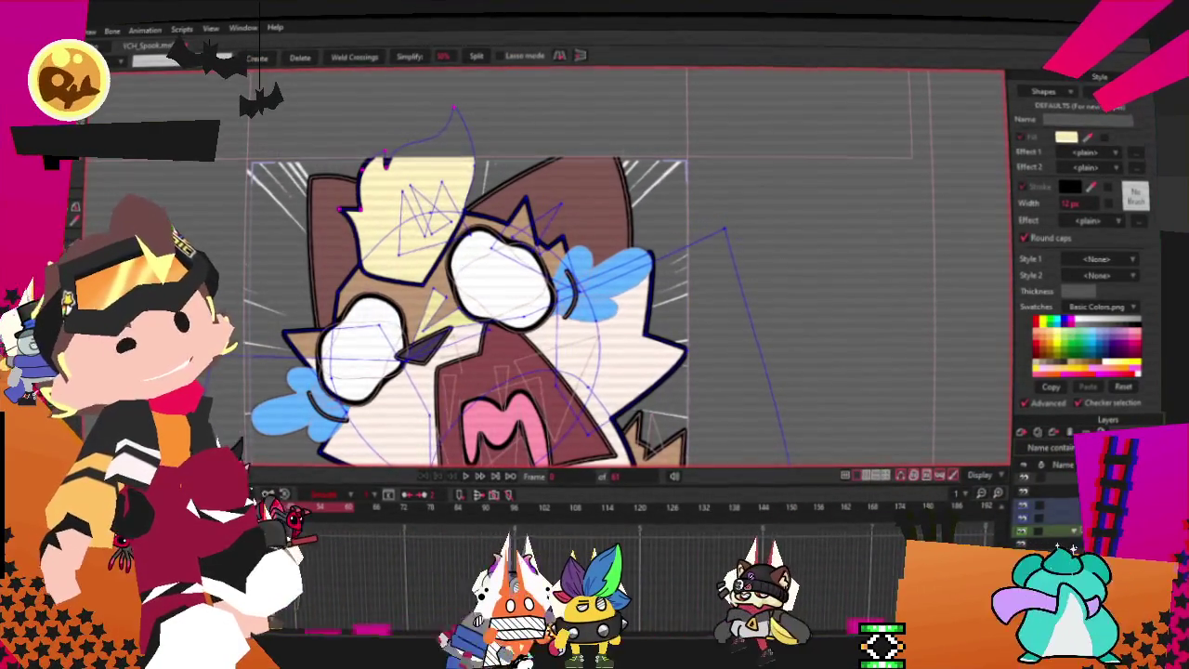
scroll(382, 183, "up", 3)
left_click_drag(381, 183, 404, 190)
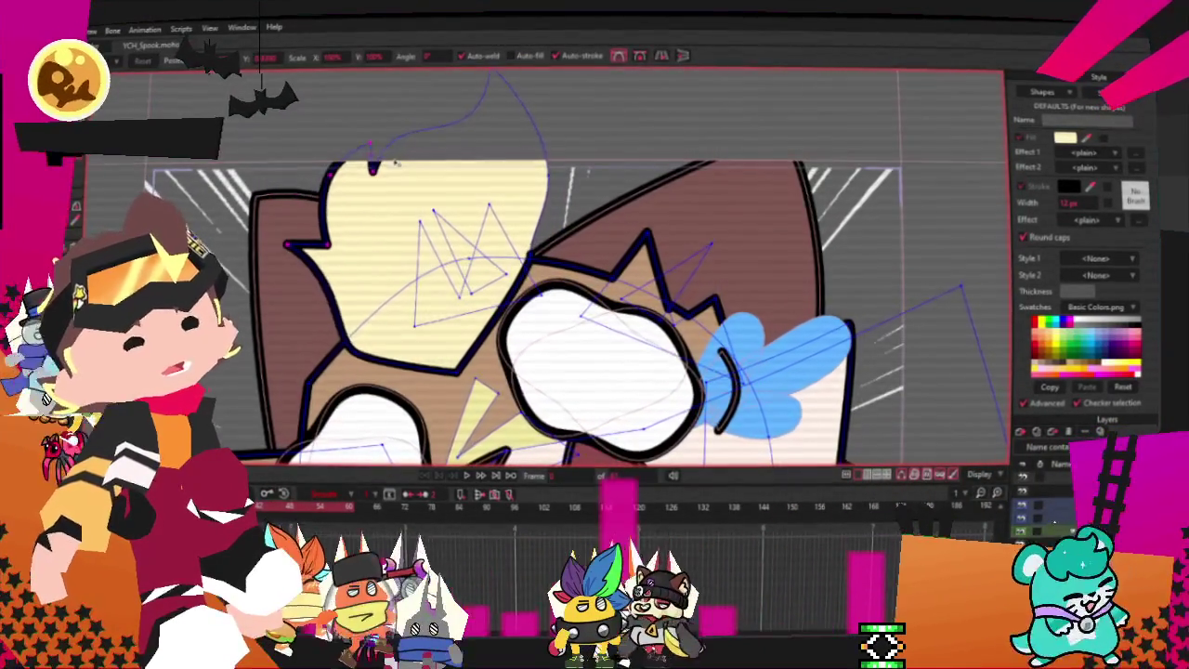
scroll(404, 190, "down", 4)
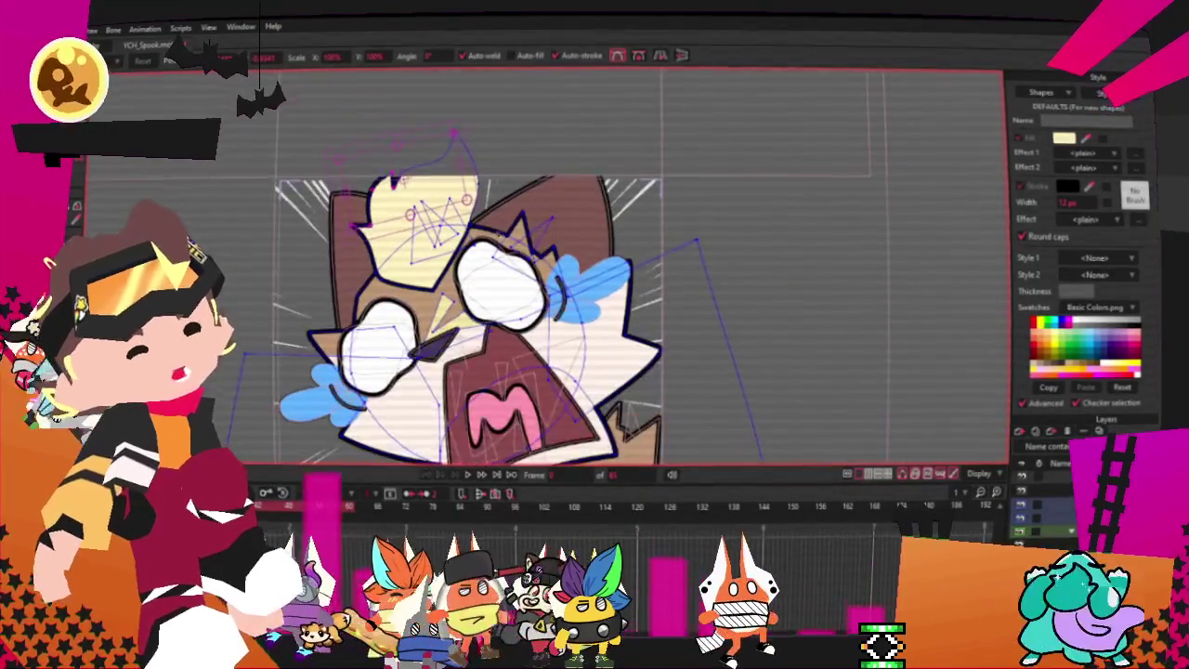
left_click(520, 215)
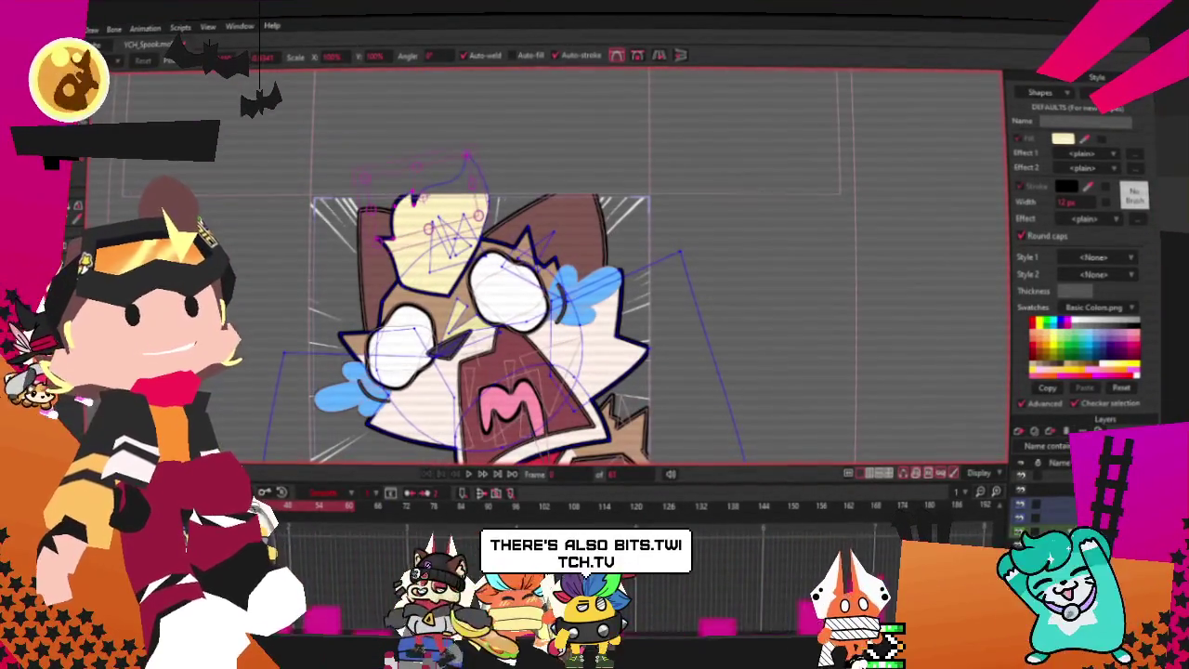
key("g")
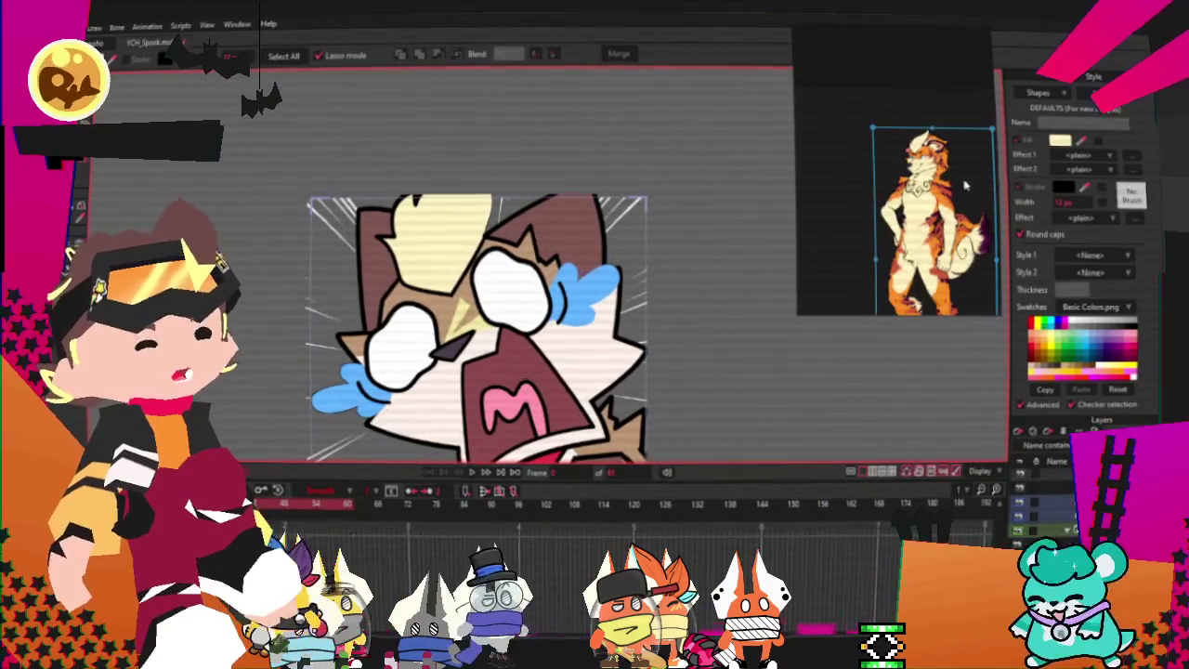
- Fill the right and left brown hair shapes with cream
scroll(487, 175, "up", 3)
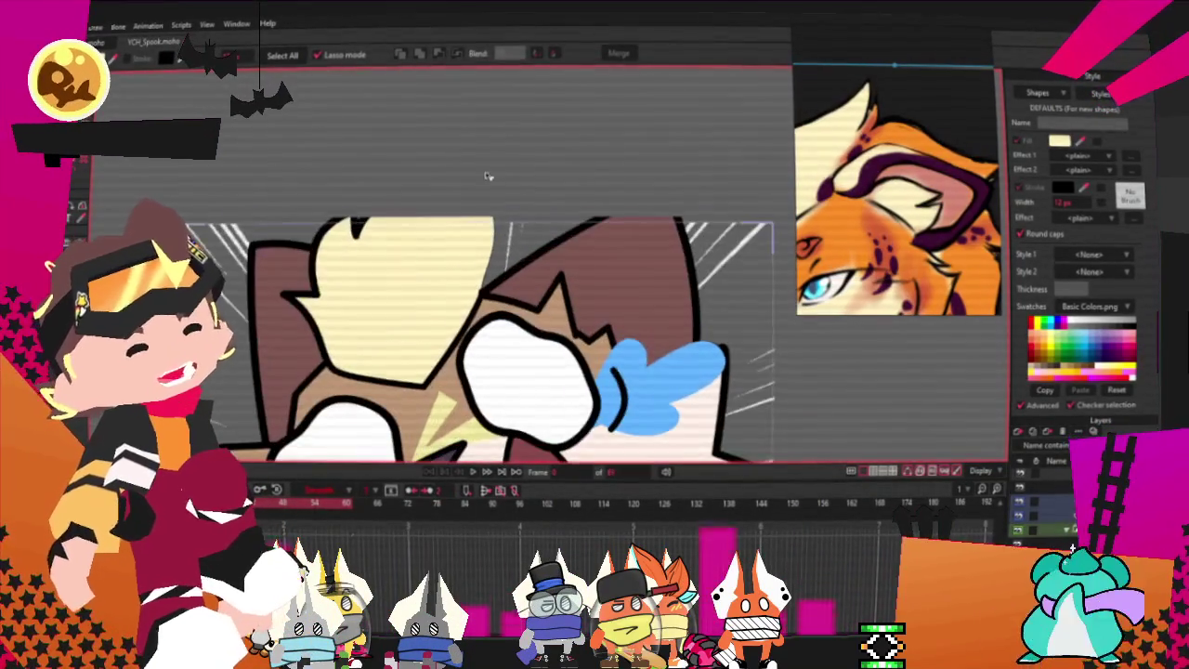
left_click(590, 249)
left_click(276, 352, "shift")
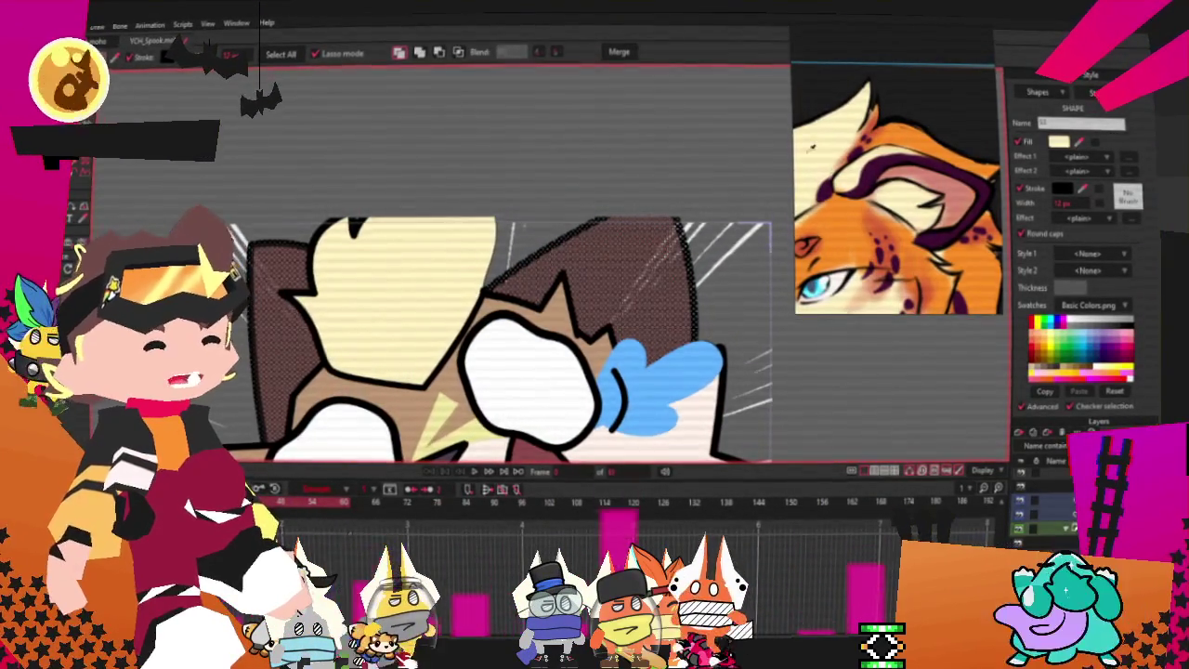
left_click(369, 258, "shift")
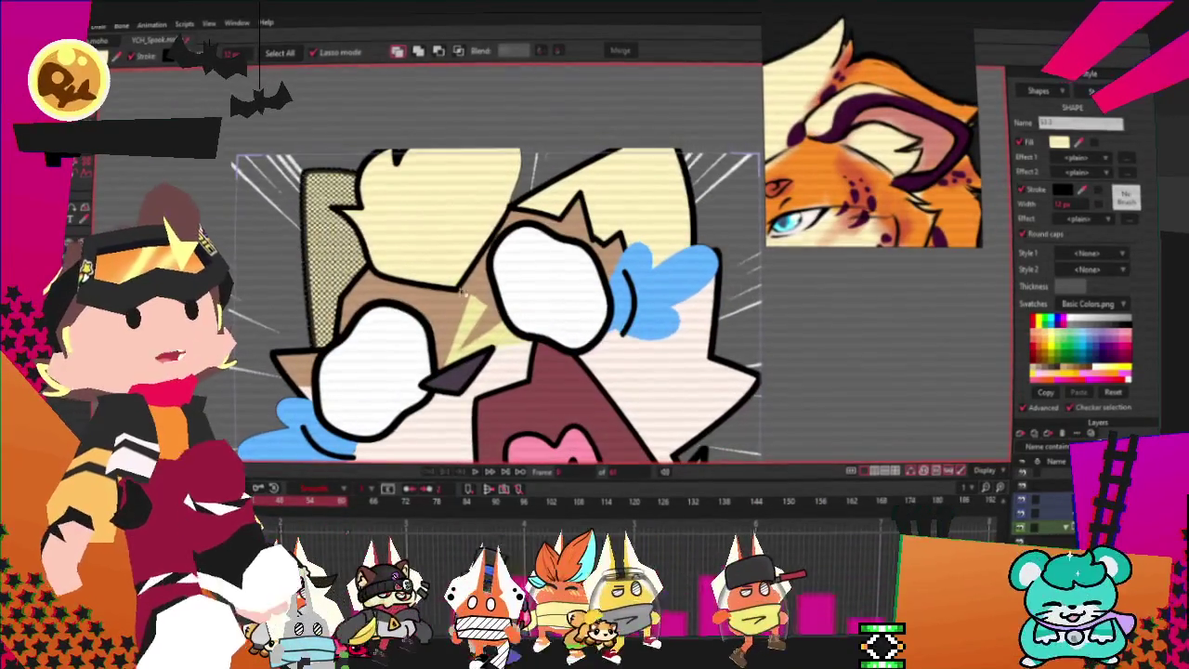
- Select another hair shape, then the face shape, for recolouring
left_click(608, 428)
left_click(483, 269)
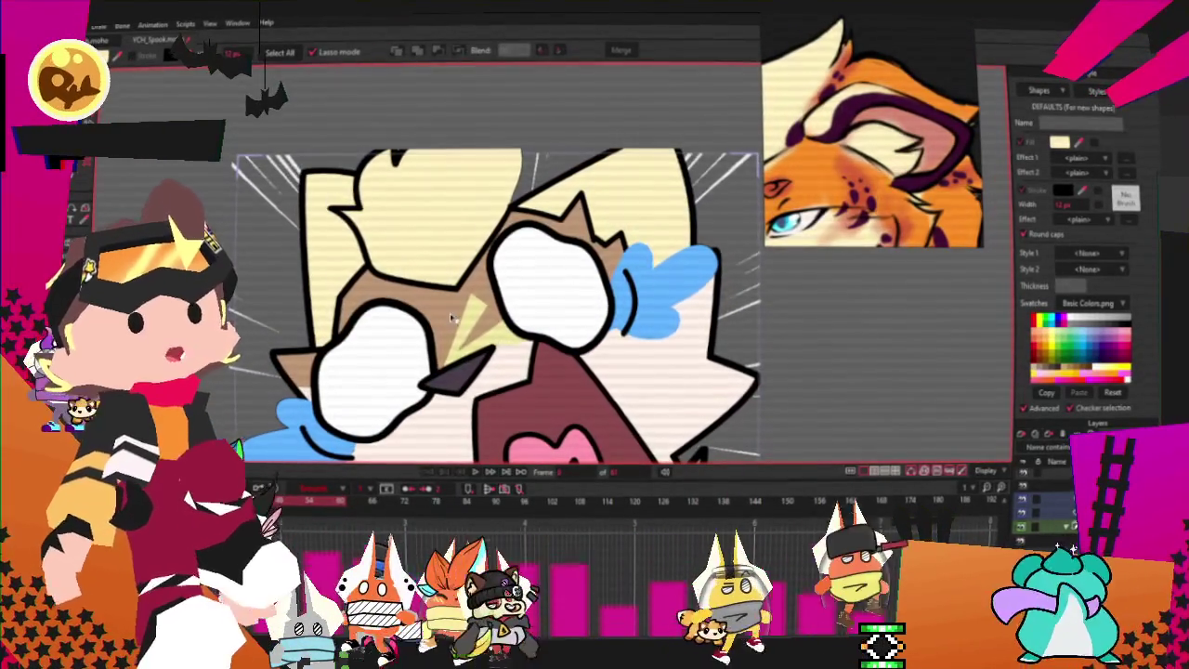
scroll(846, 175, "up", 2)
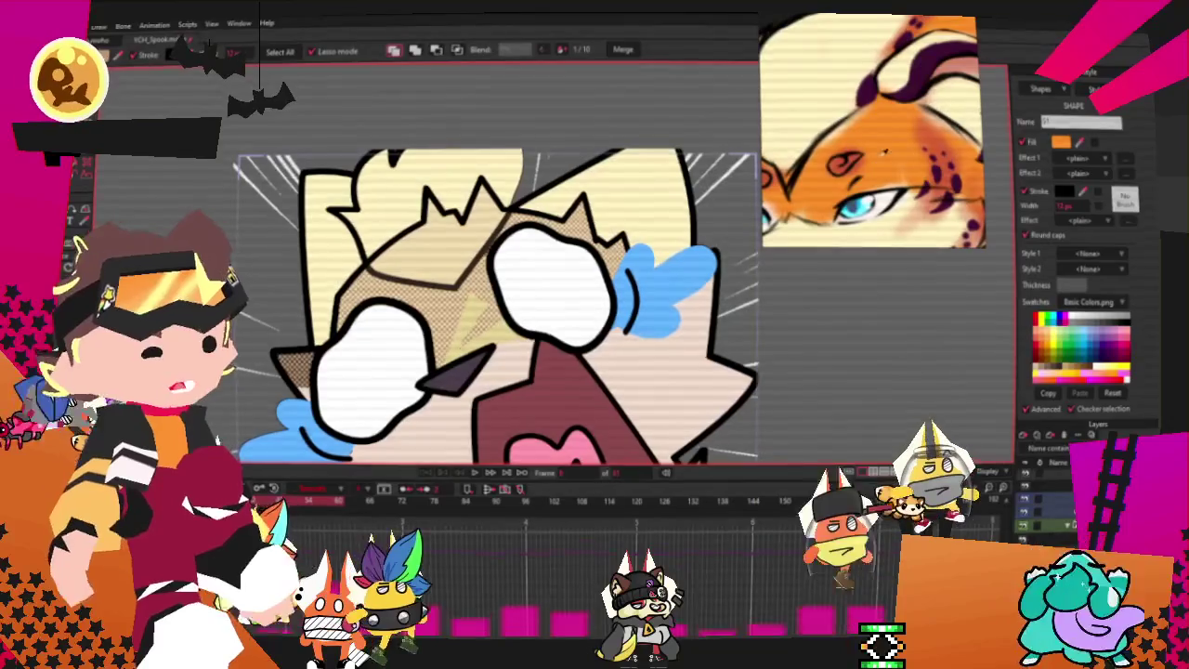
scroll(568, 312, "down", 3)
left_click(568, 311)
scroll(569, 311, "up", 3)
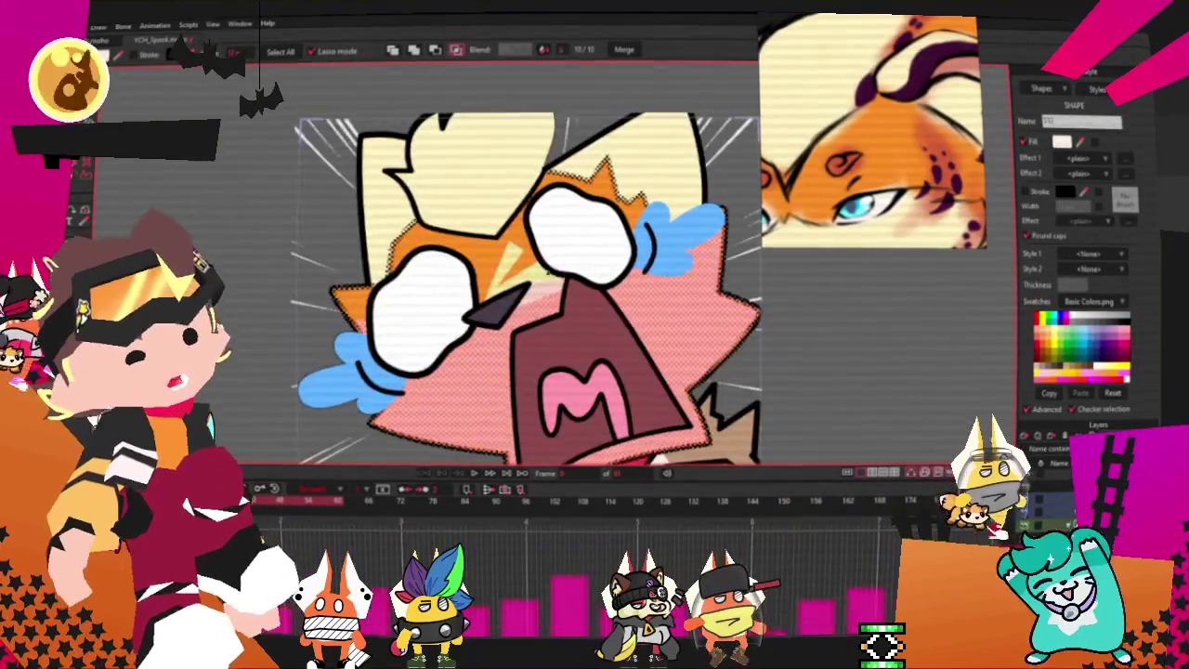
scroll(836, 200, "down", 2)
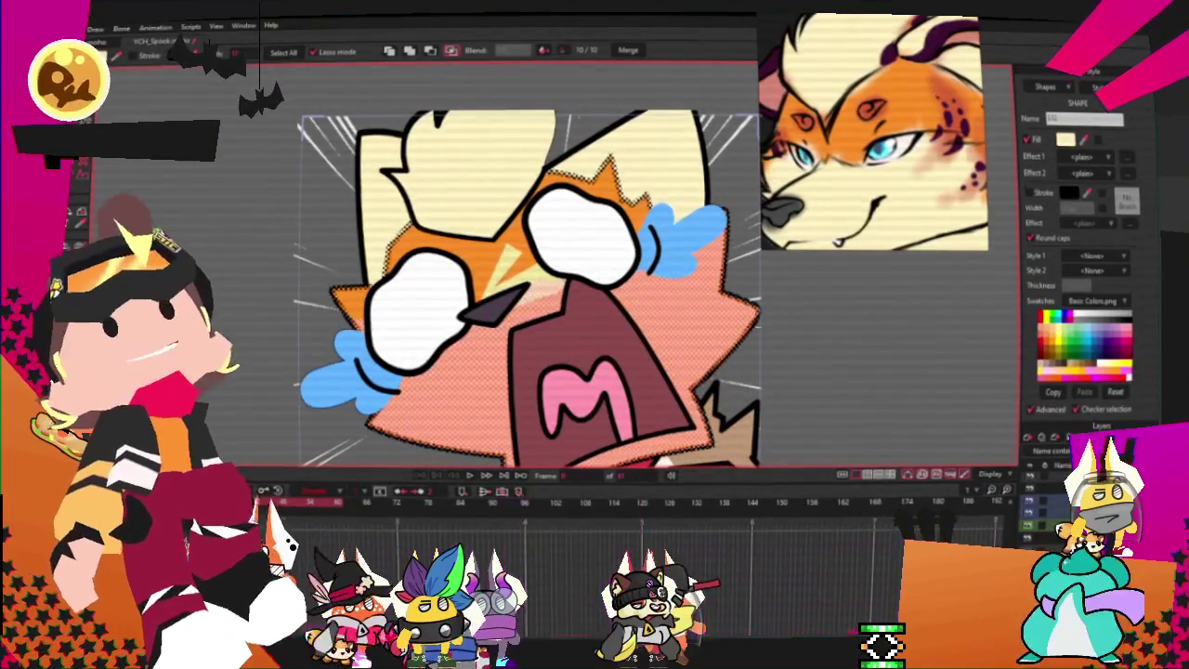
- With Transform Points, select the head-and-hair shape, then deselect it
key("t")
scroll(470, 292, "up", 5)
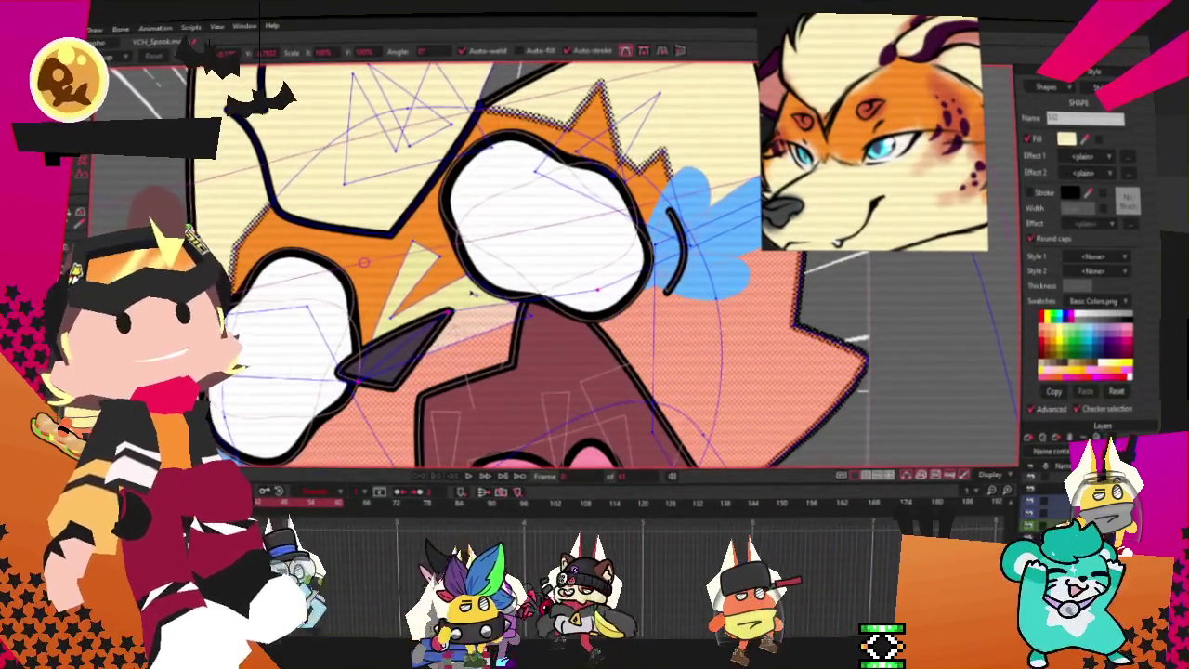
scroll(472, 294, "down", 5)
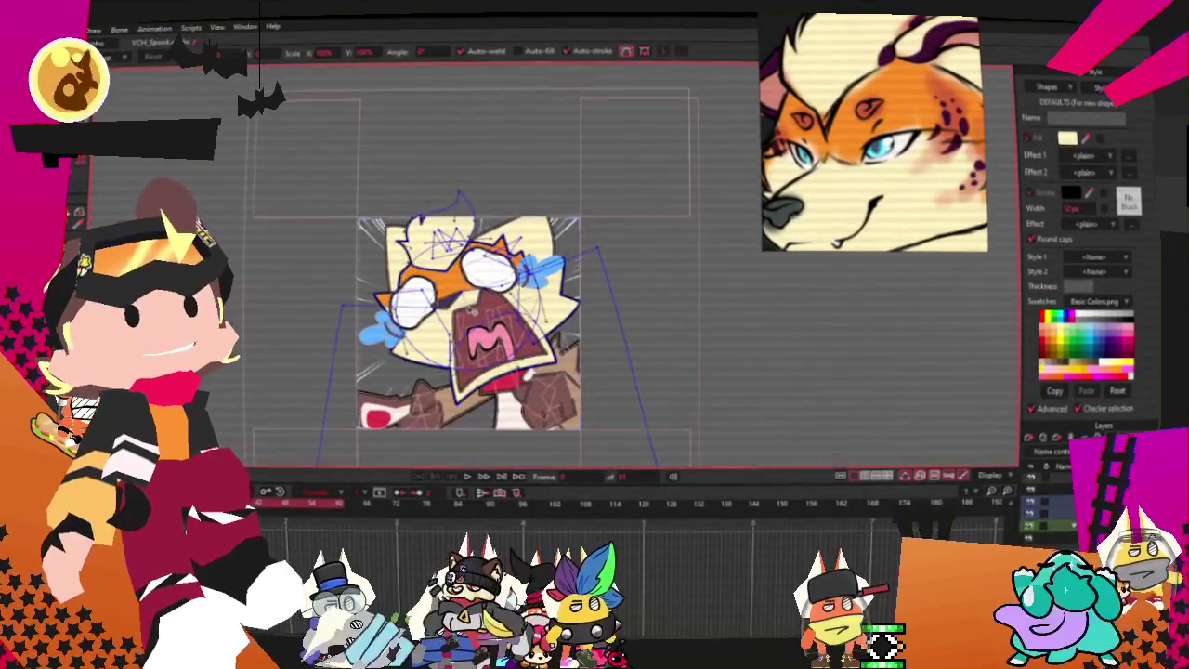
scroll(410, 358, "up", 2)
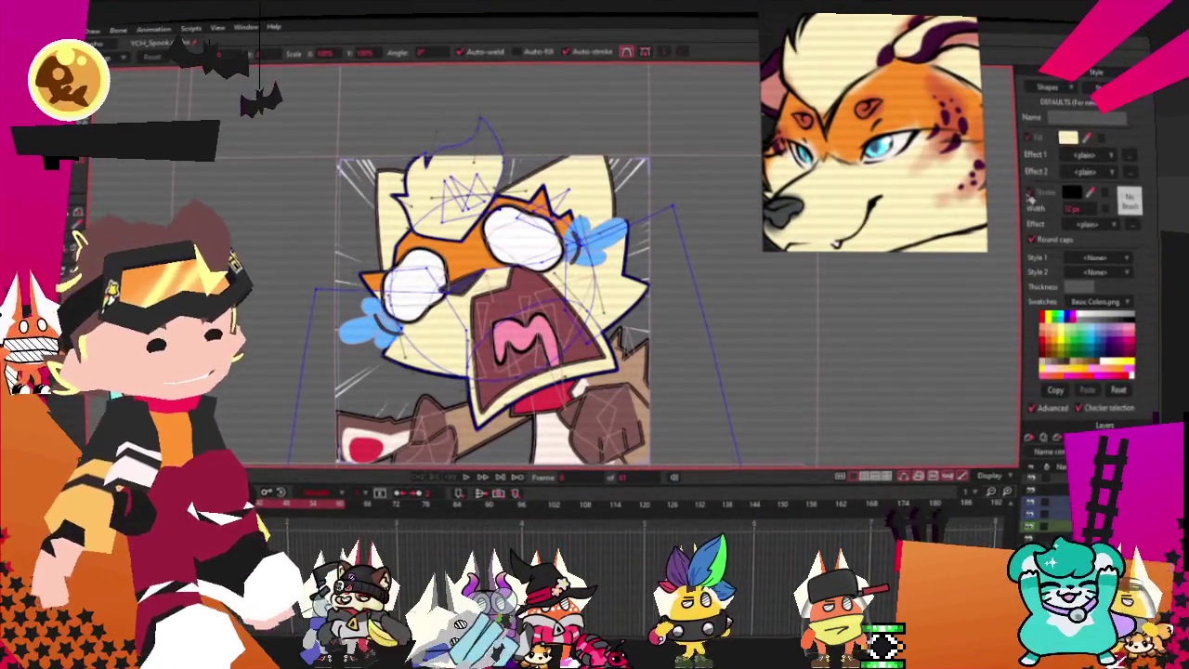
scroll(454, 195, "up", 2)
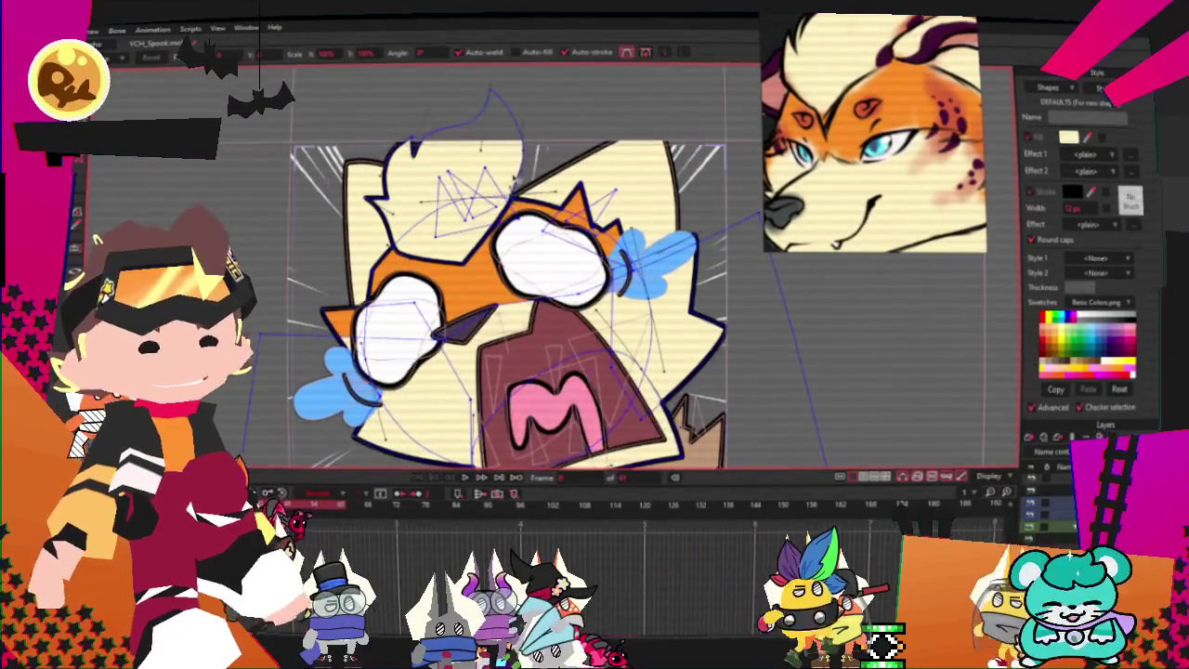
left_click(662, 126)
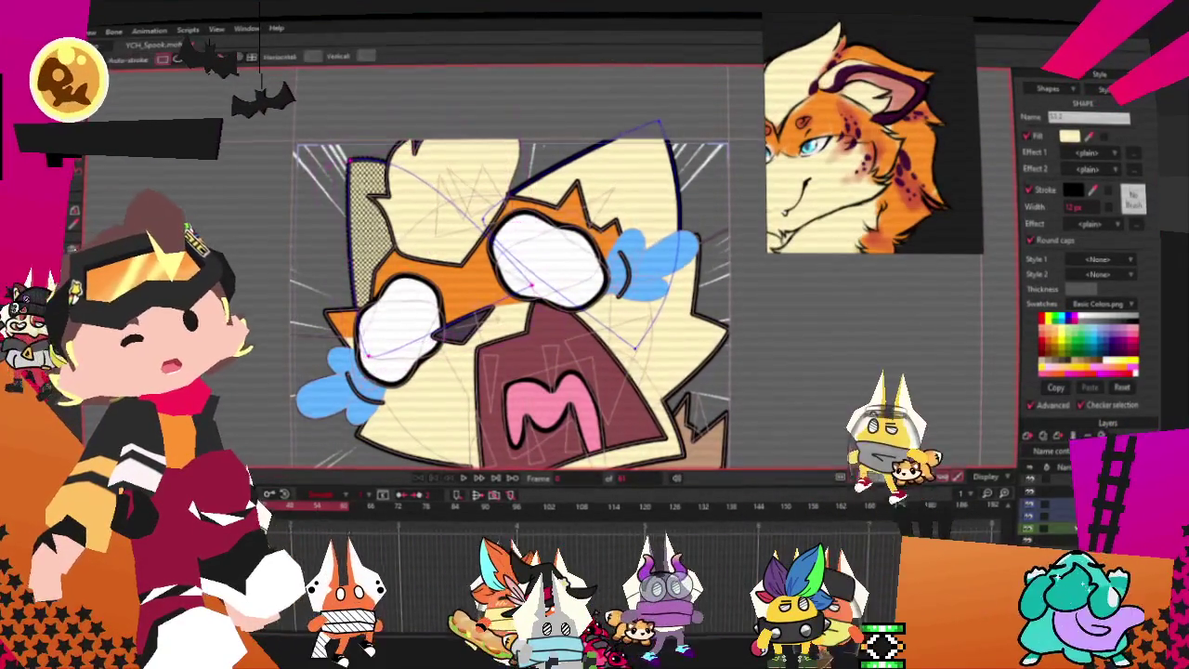
scroll(519, 130, "up", 2)
left_click(519, 130)
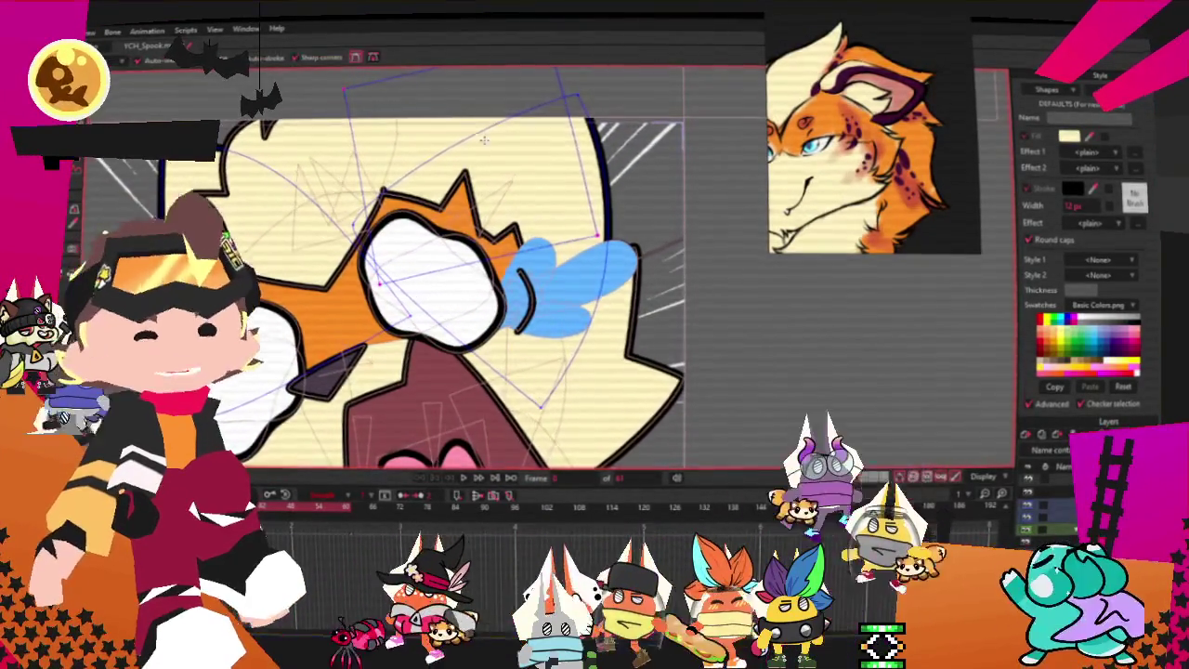
scroll(518, 130, "down", 2)
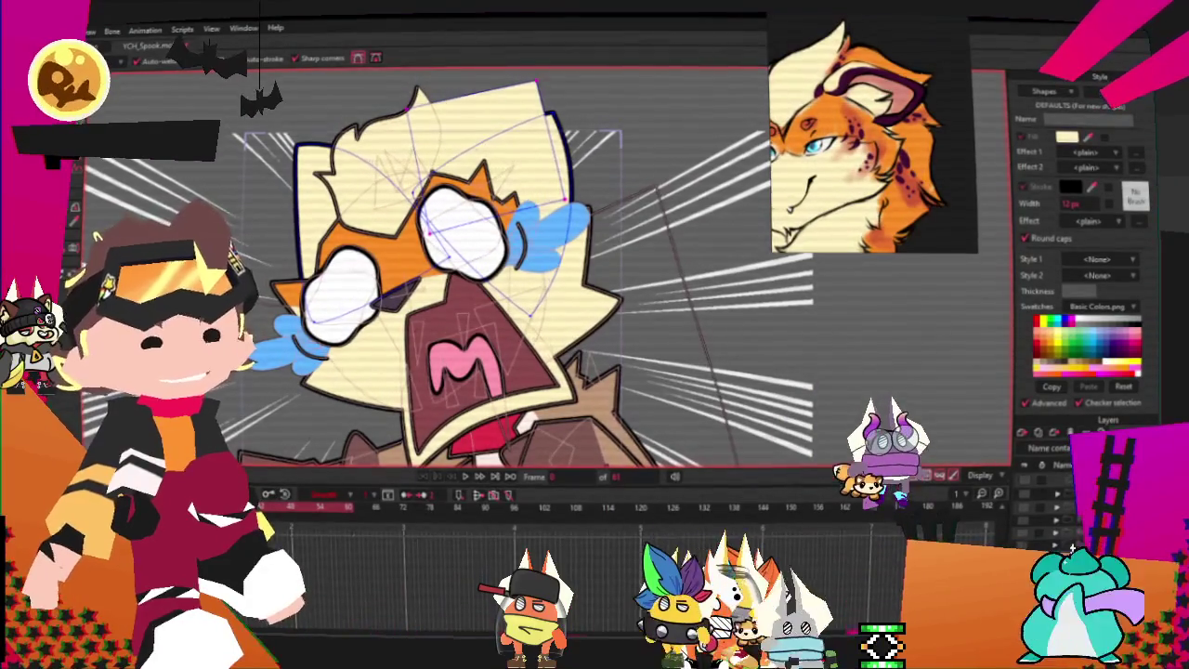
- Pull the pale hair shape's right corner up and to the left
key("t")
scroll(521, 130, "down", 2)
scroll(521, 130, "up", 2)
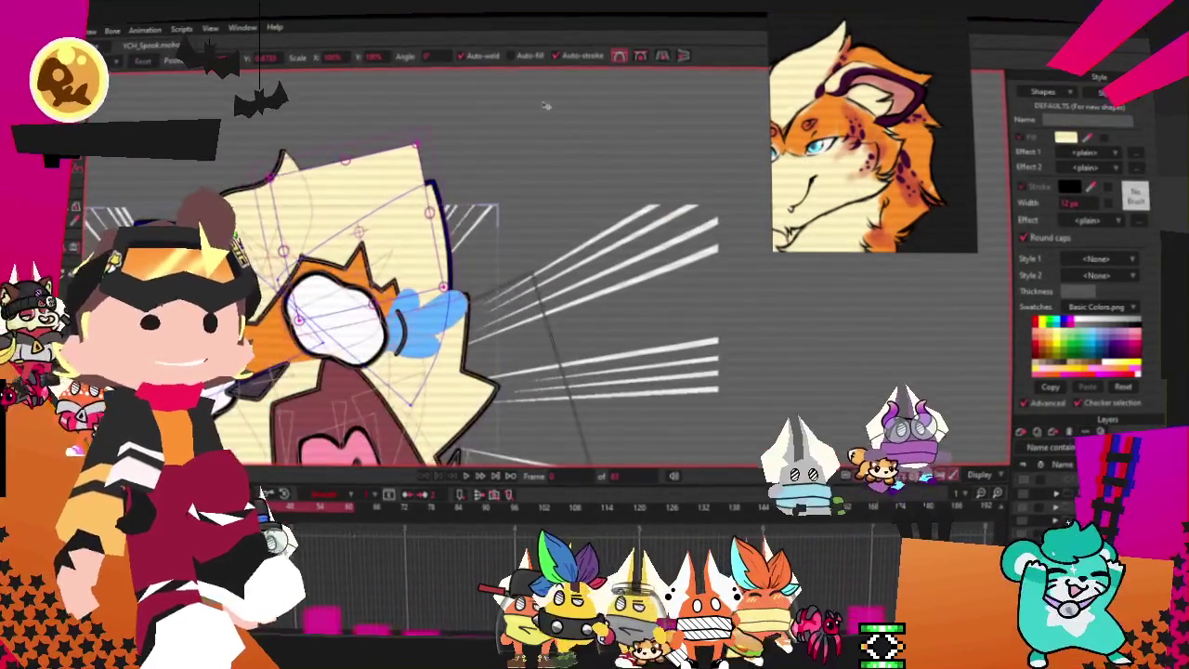
scroll(261, 223, "up", 2)
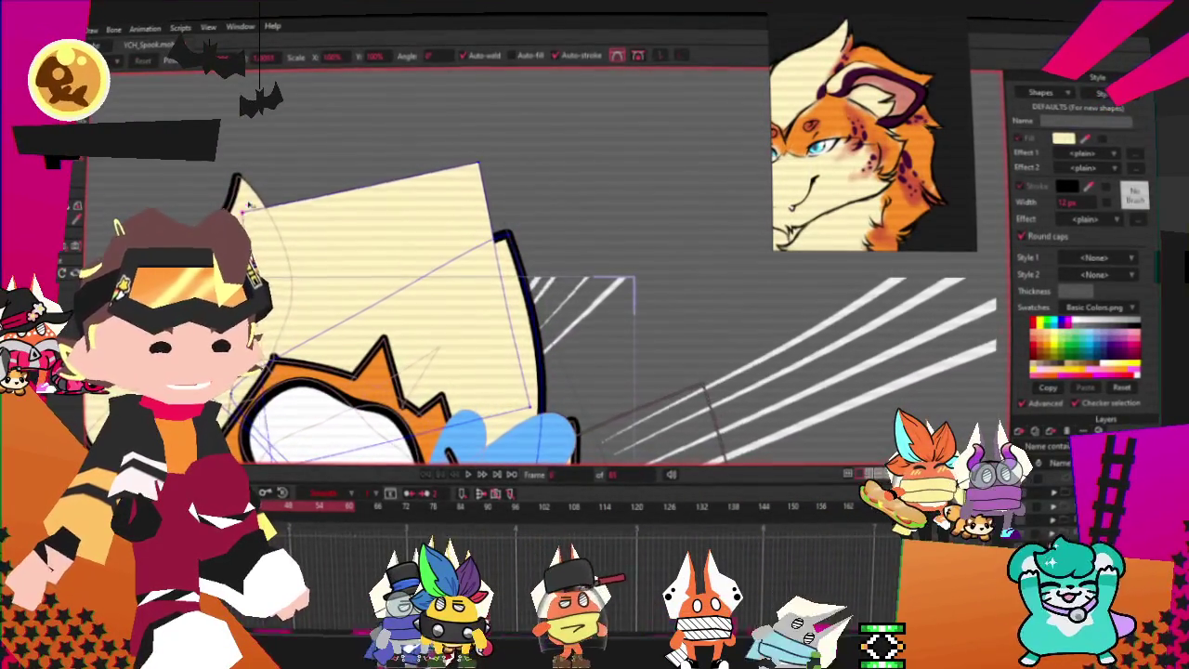
scroll(450, 277, "down", 1)
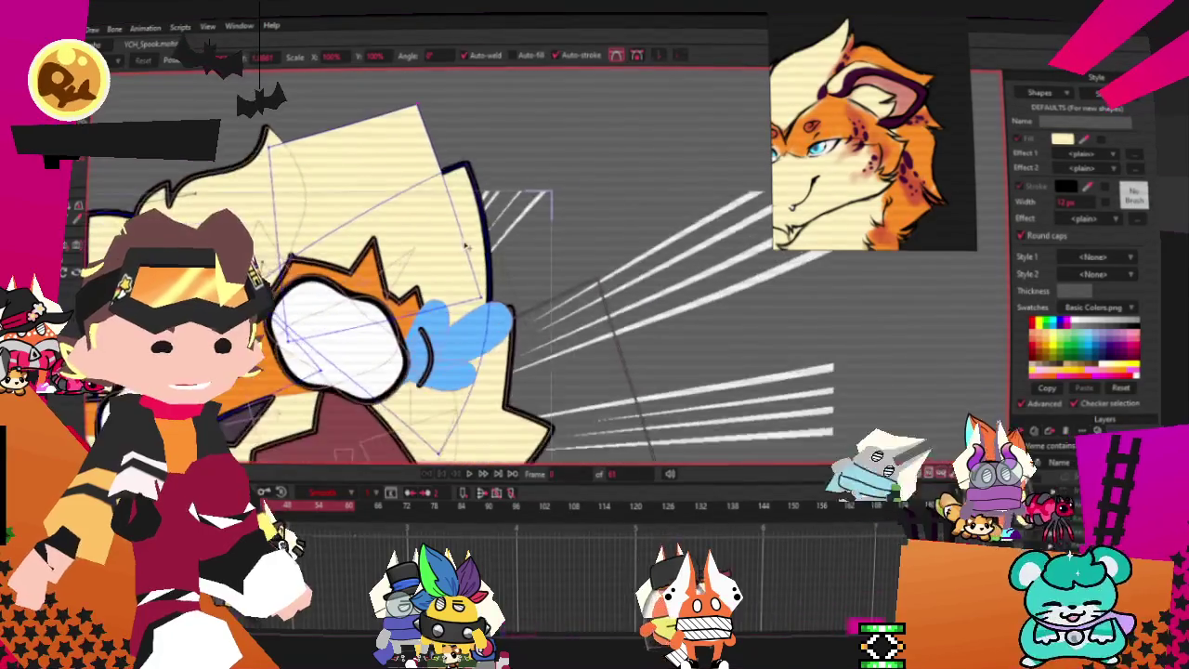
mouse_move(450, 277)
left_mouse_down()
mouse_move(416, 250)
mouse_move(564, 263)
left_mouse_up()
- Add points to reshape the pale hair's top edge and pull out a new spike
key("a")
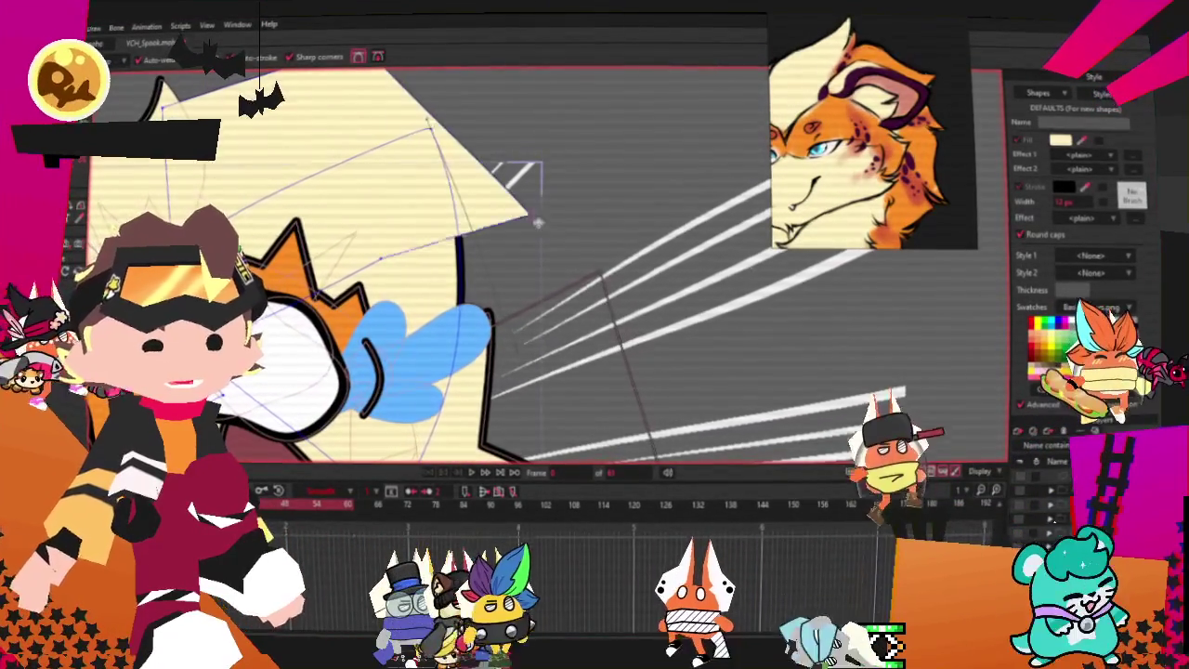
left_click_drag(400, 70, 432, 97)
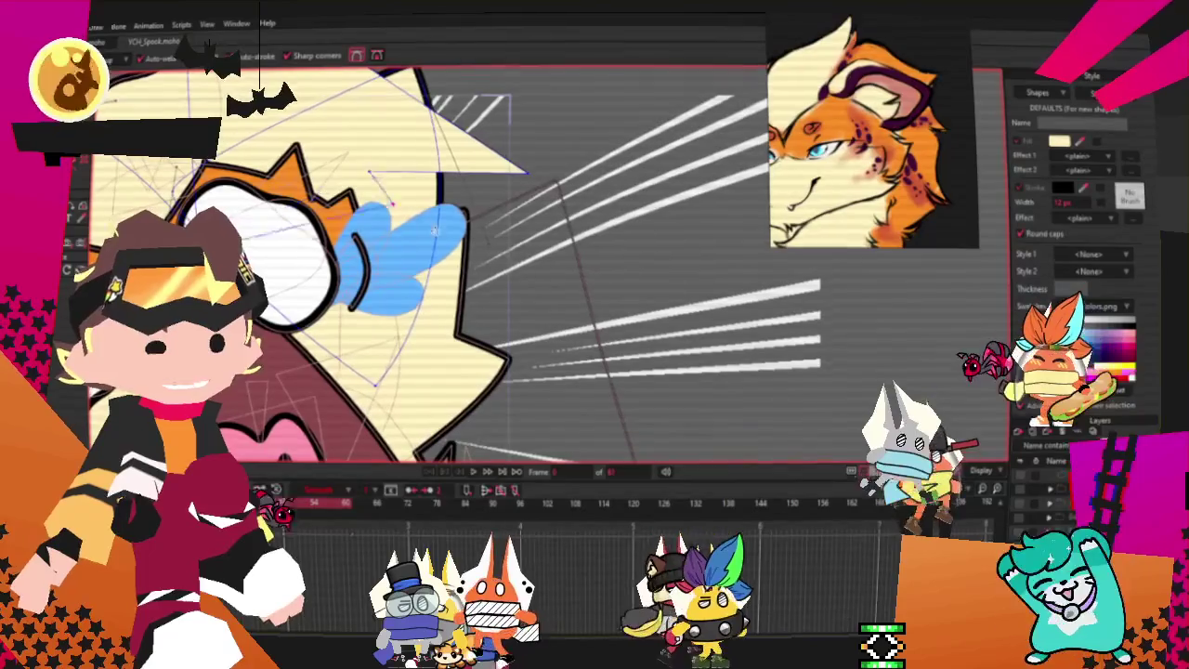
left_click_drag(476, 283, 554, 324)
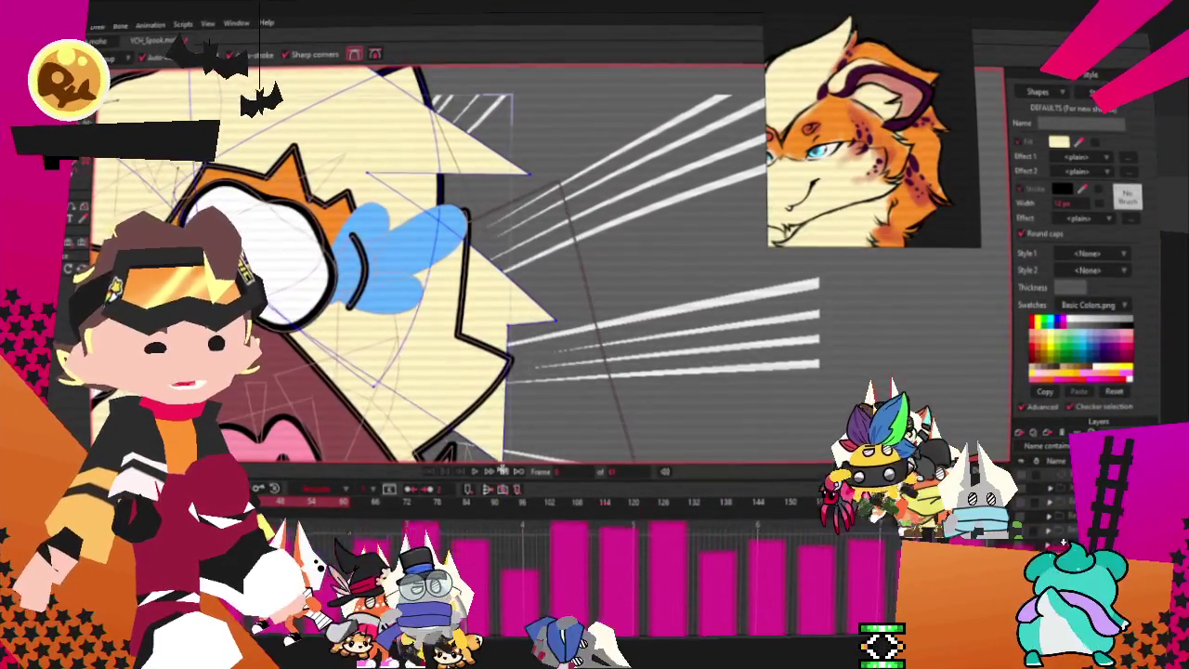
scroll(478, 313, "down", 5)
scroll(477, 311, "up", 3)
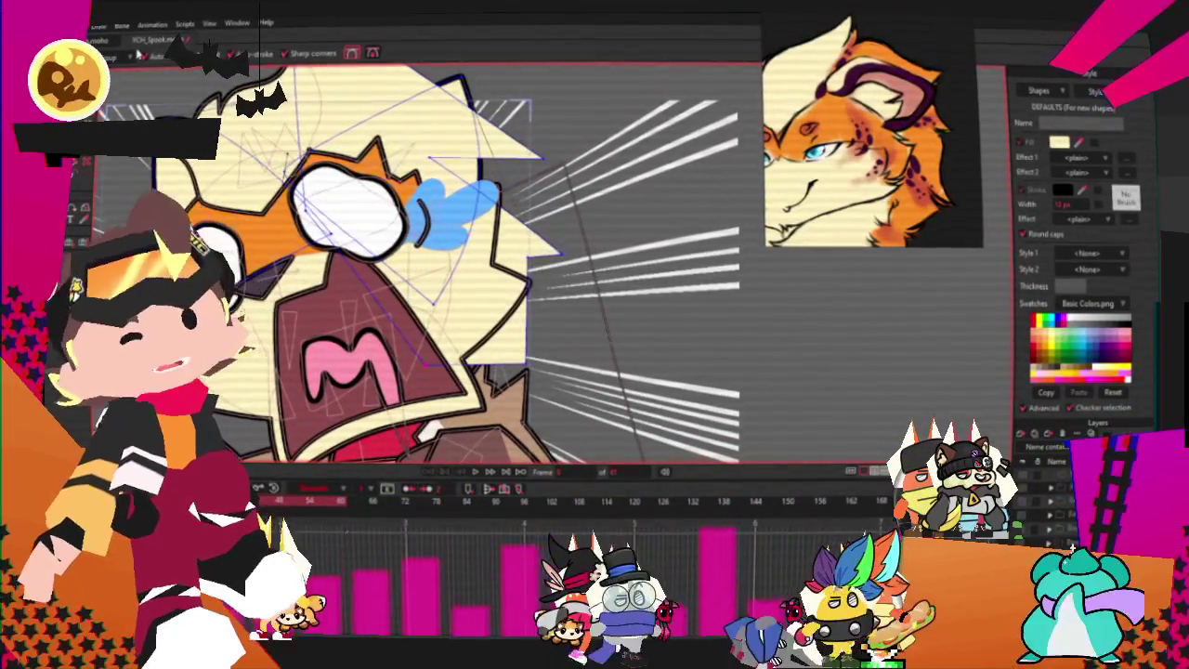
- Shift and rotate the selected head points
key("t")
left_click_drag(501, 158, 517, 223)
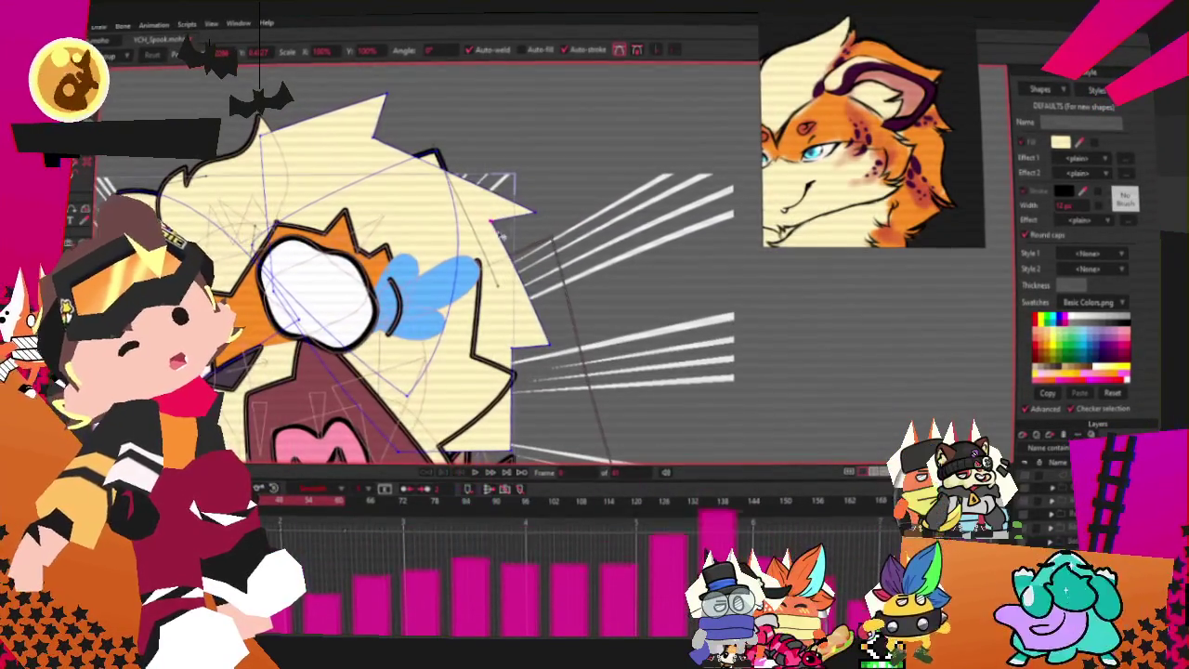
key("c")
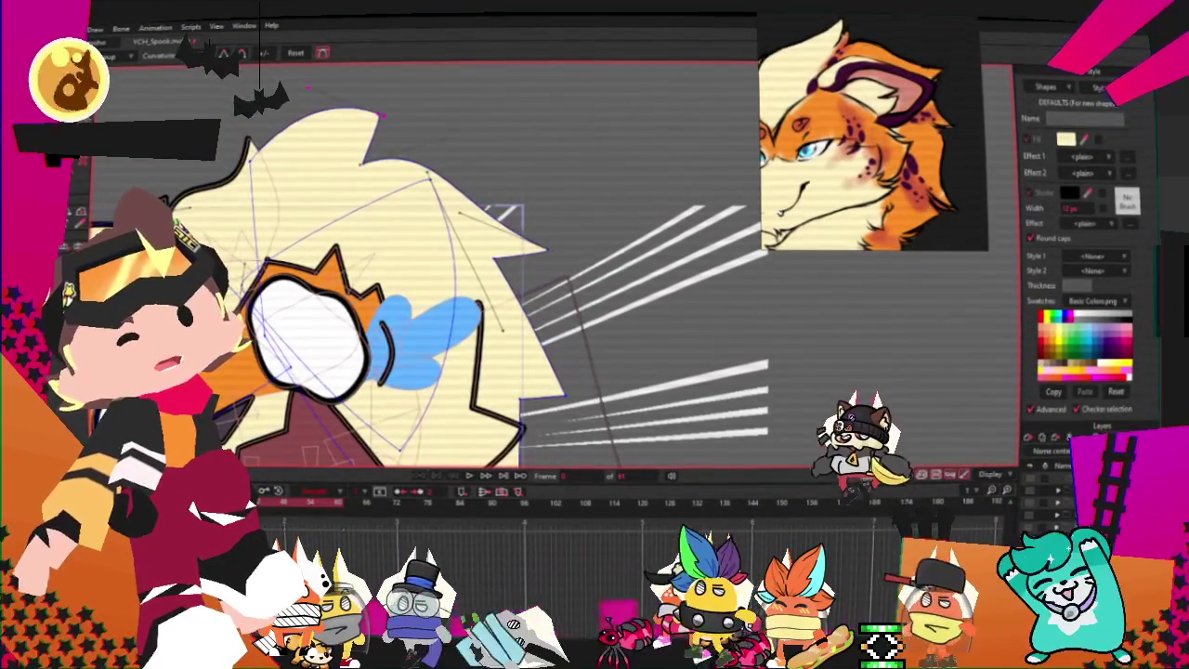
scroll(381, 115, "up", 2)
- Reposition the top-left hair spike tip, moving it right and raising it
key("t")
mouse_move(318, 117)
left_mouse_down()
mouse_move(351, 115)
mouse_move(258, 140)
left_mouse_up()
scroll(470, 231, "down", 2)
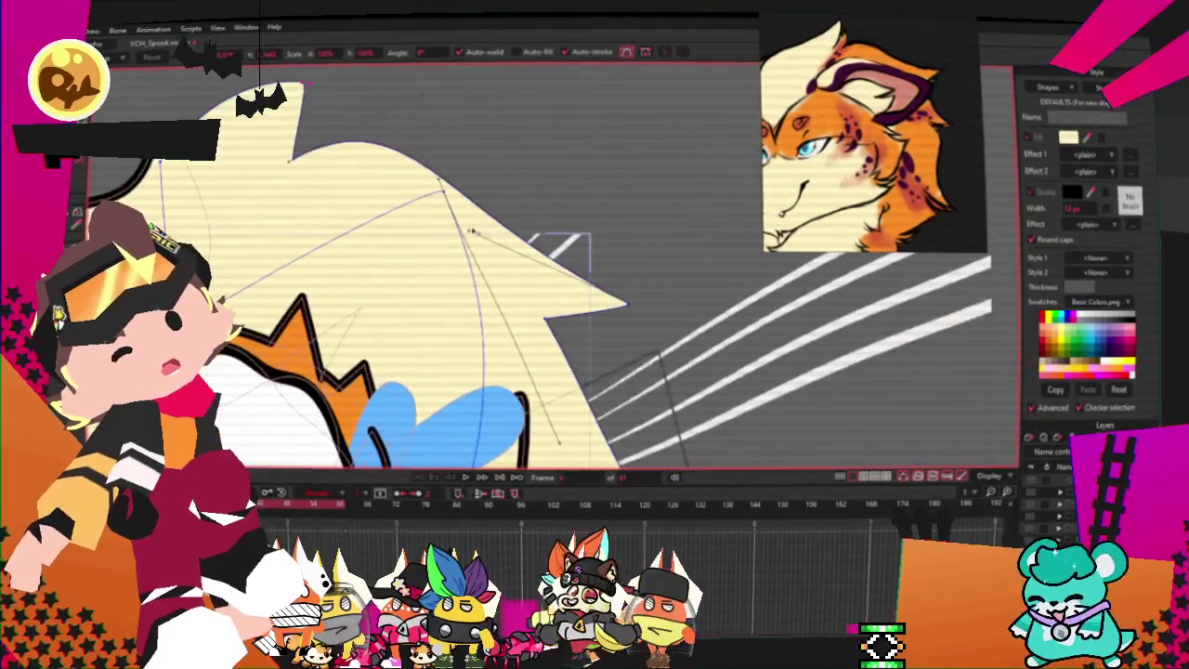
left_click_drag(294, 133, 314, 129)
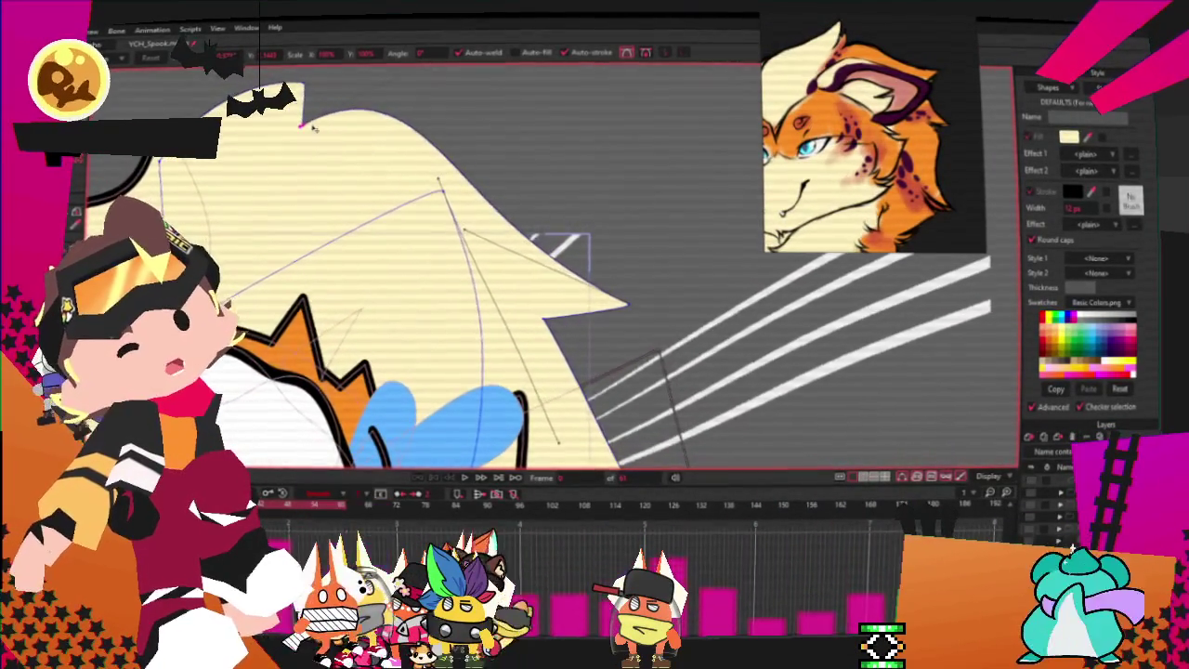
scroll(481, 263, "down", 4)
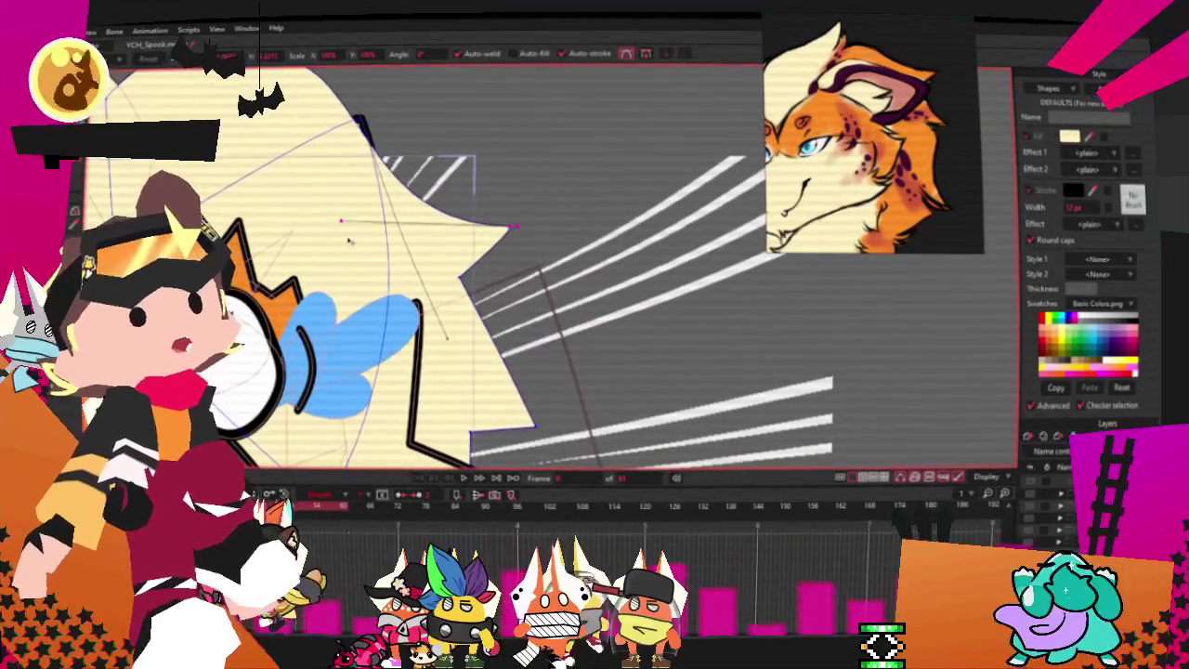
scroll(349, 241, "down", 3)
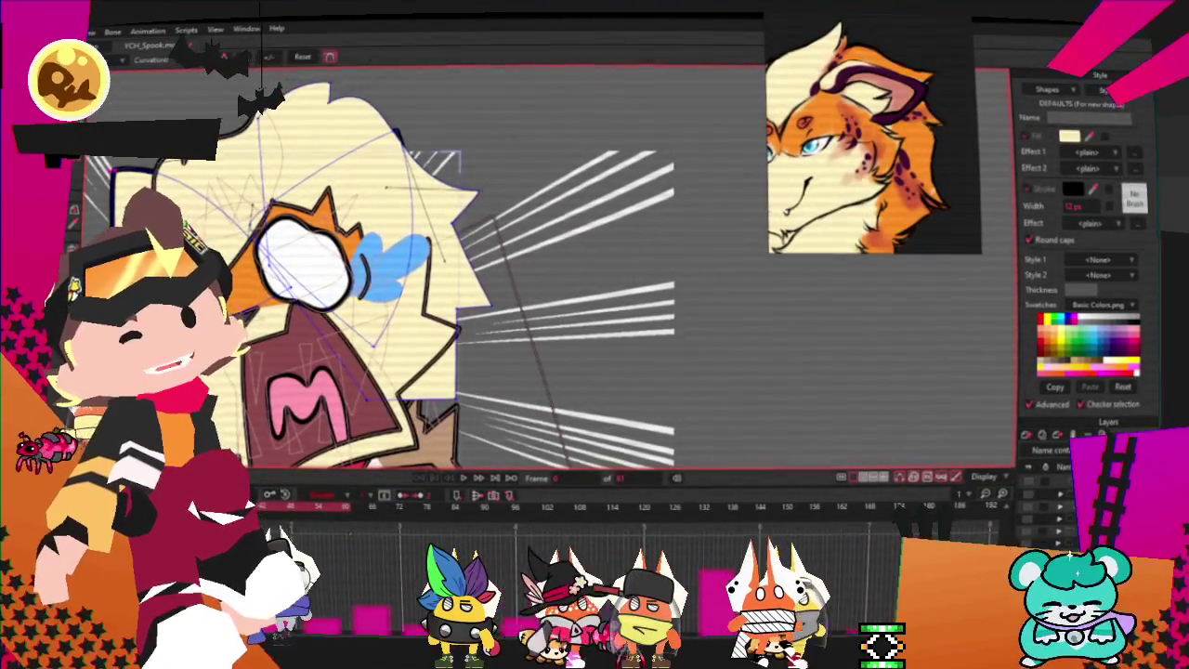
scroll(573, 288, "up", 3)
- Bend the hair outline's curve downward
left_click_drag(409, 215, 420, 279)
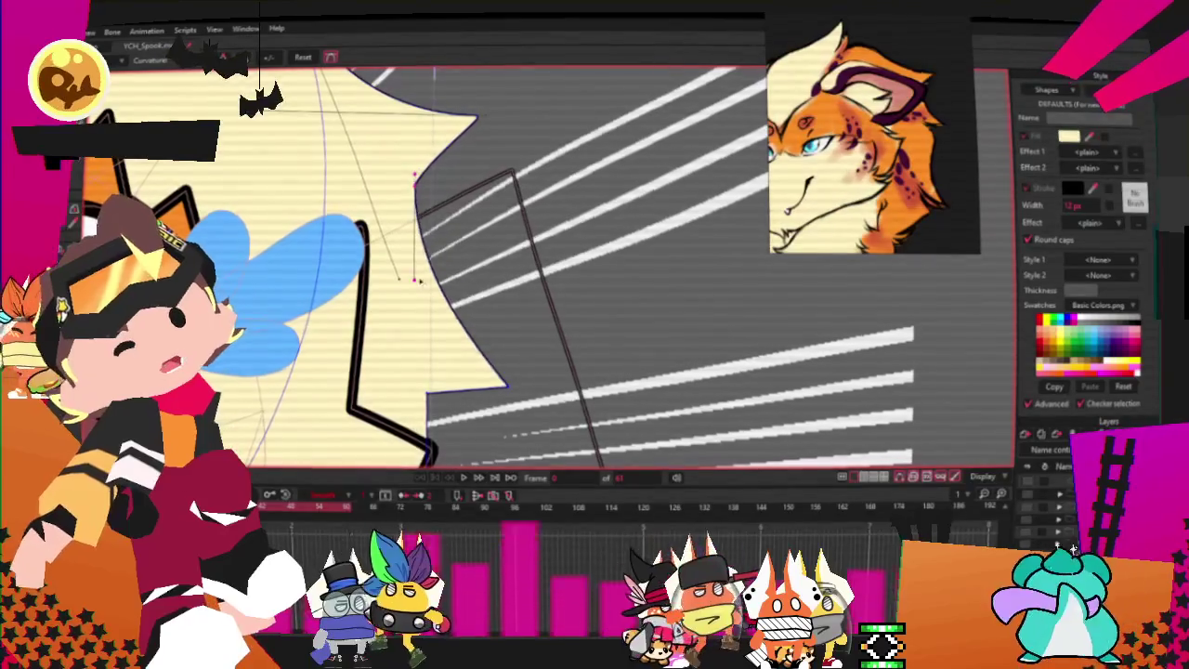
scroll(548, 300, "down", 1)
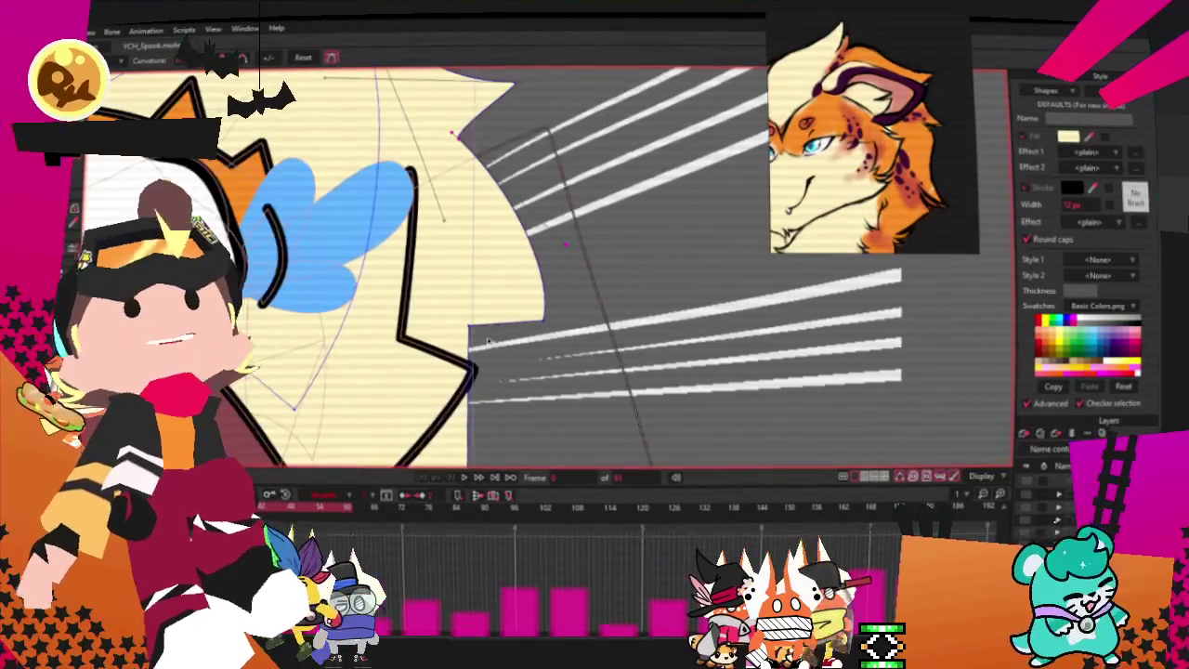
scroll(520, 324, "down", 1)
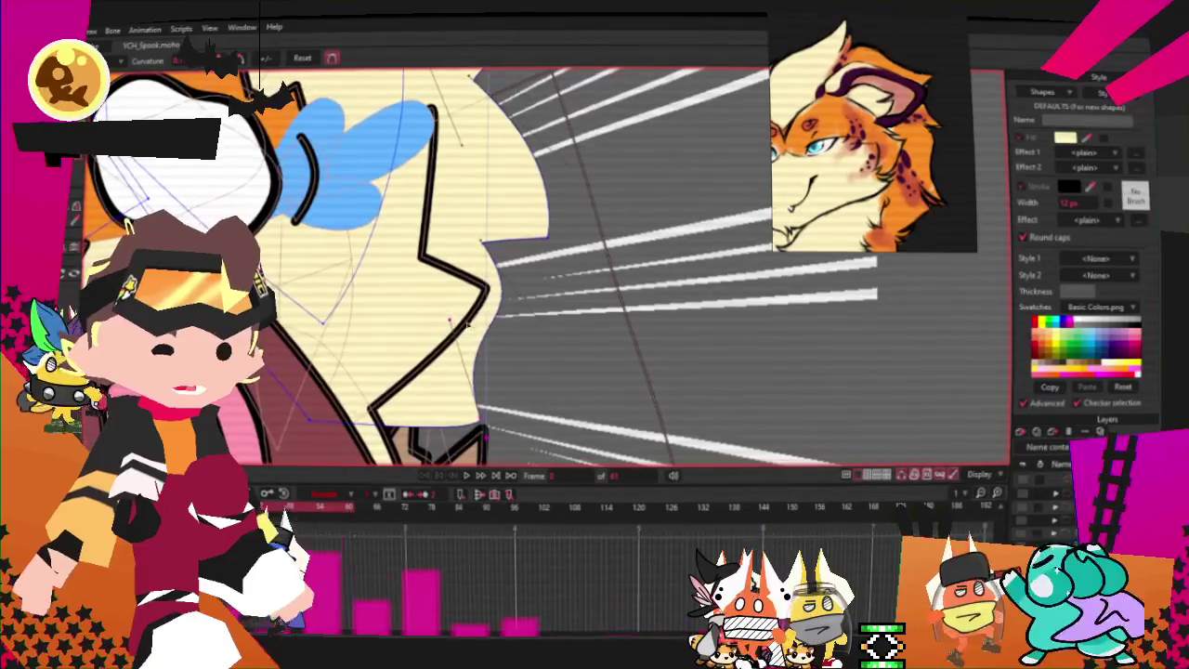
scroll(646, 306, "down", 1)
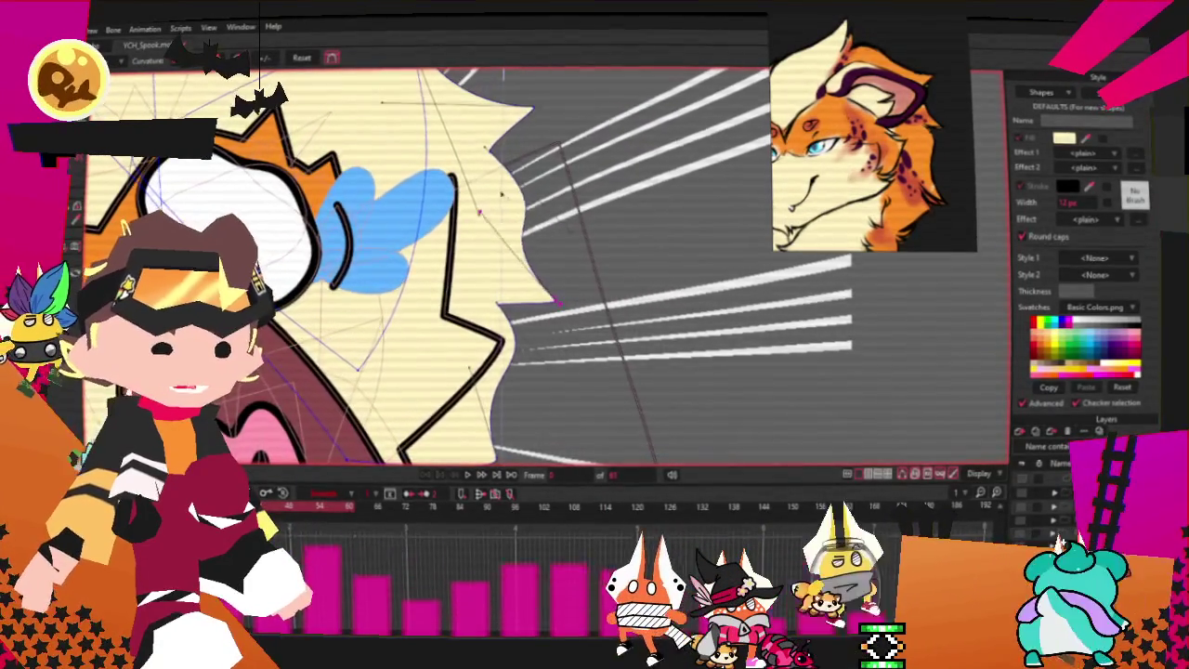
scroll(501, 195, "down", 1)
scroll(557, 209, "down", 2)
scroll(593, 223, "down", 1)
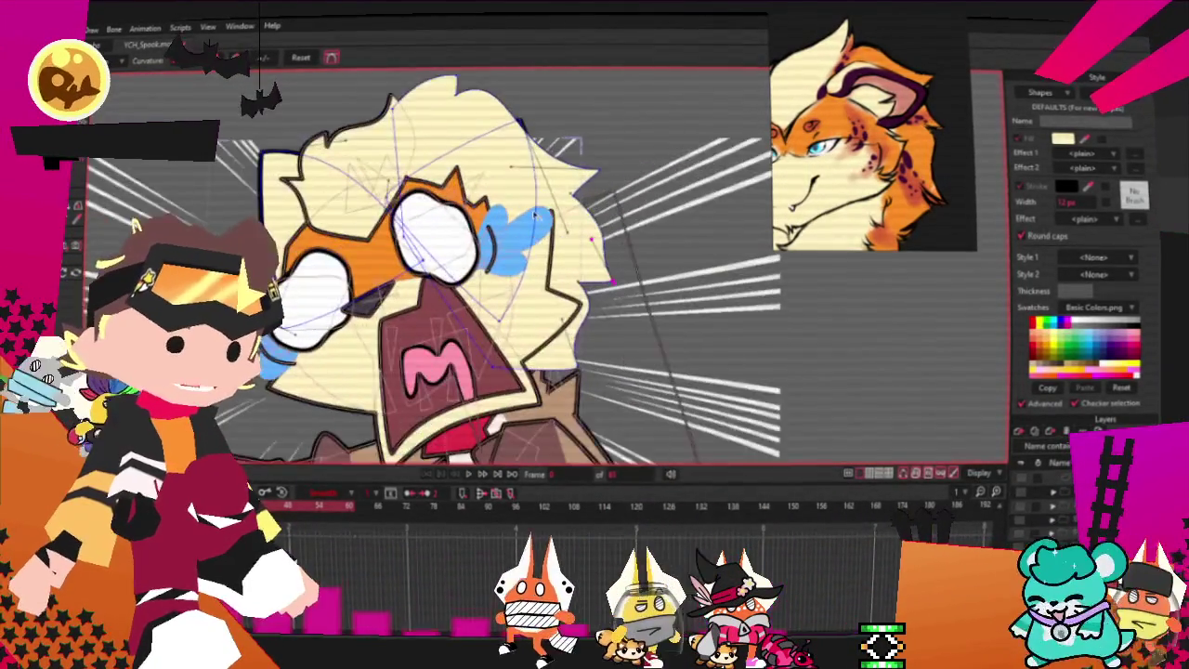
scroll(569, 174, "up", 2)
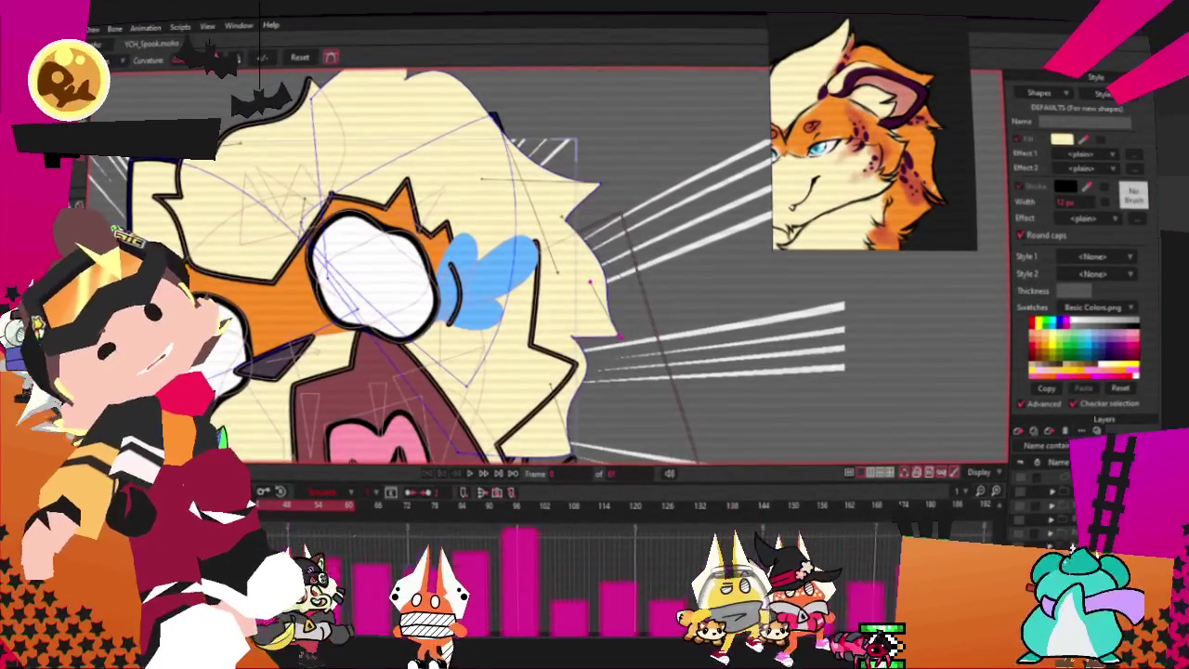
scroll(591, 227, "up", 2)
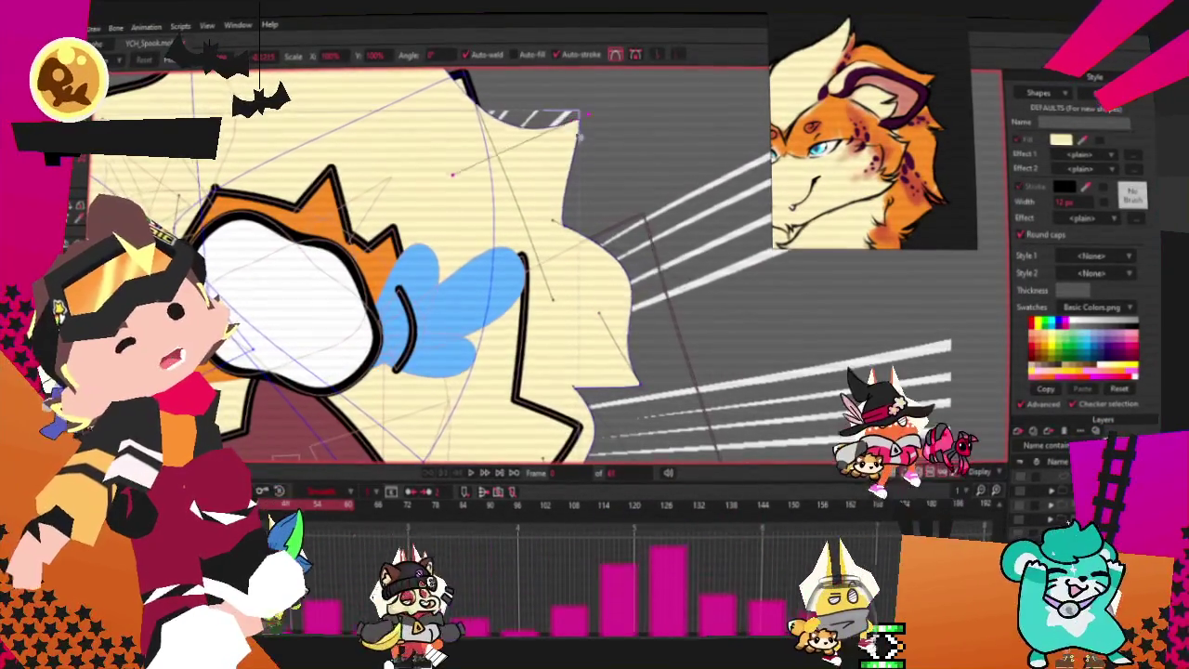
scroll(590, 228, "down", 2)
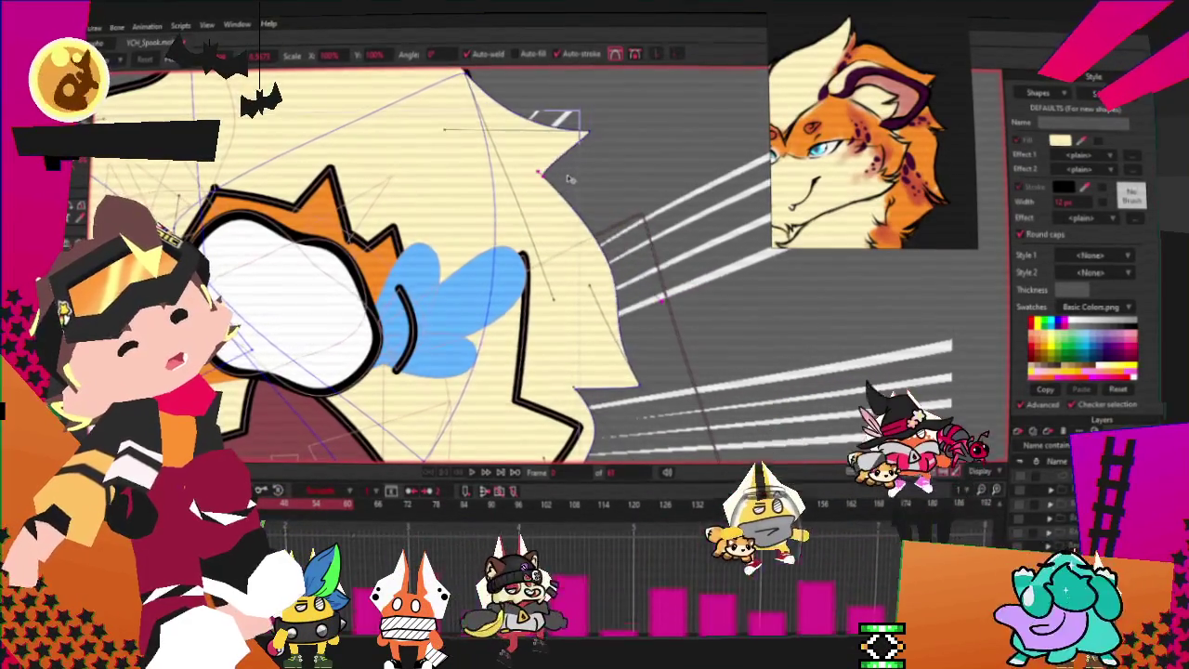
scroll(627, 243, "down", 2)
scroll(629, 245, "up", 2)
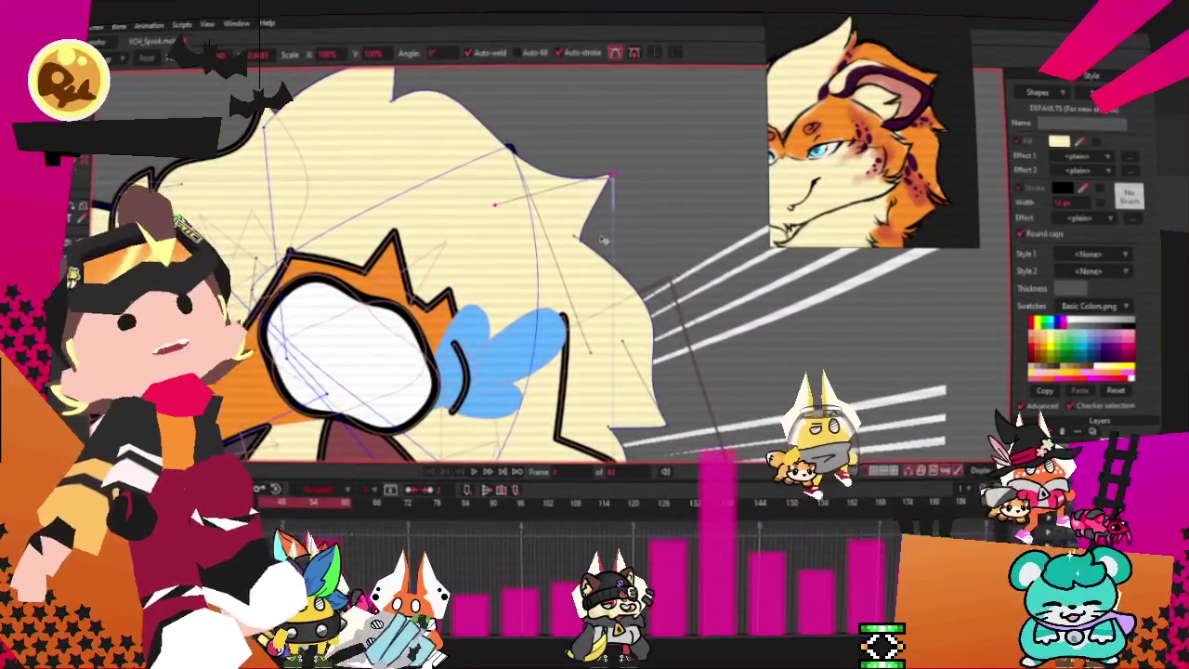
scroll(596, 168, "down", 2)
- Select the back hair shape for its orange fill, then step to another animation frame
key("g")
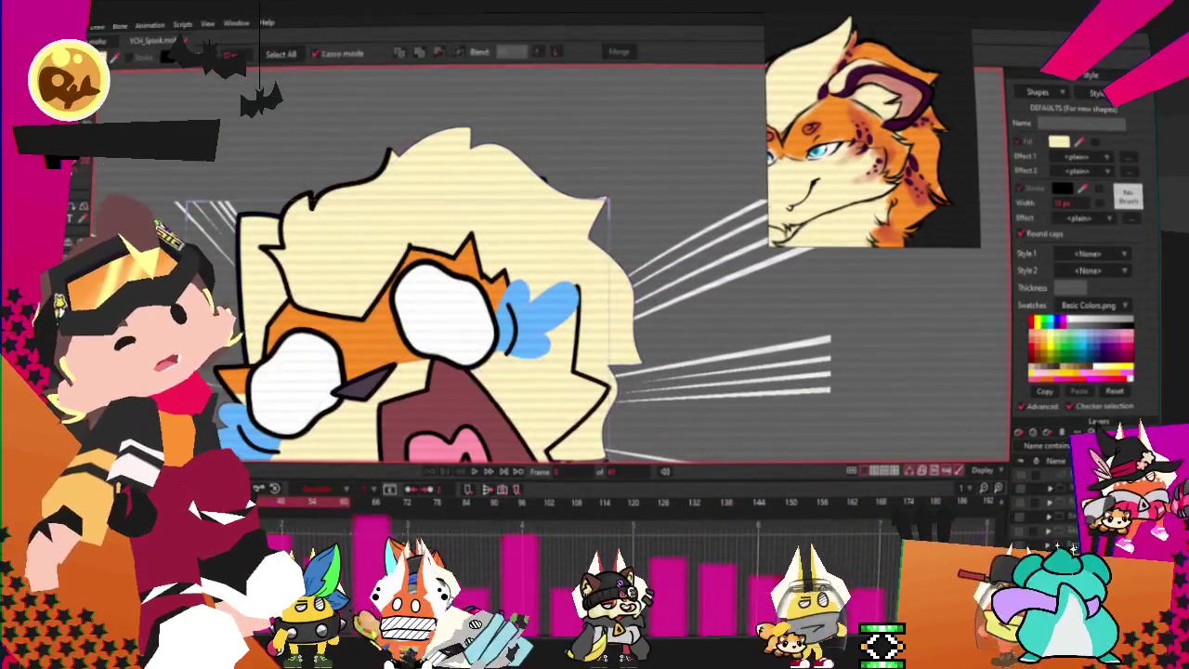
left_click(539, 156)
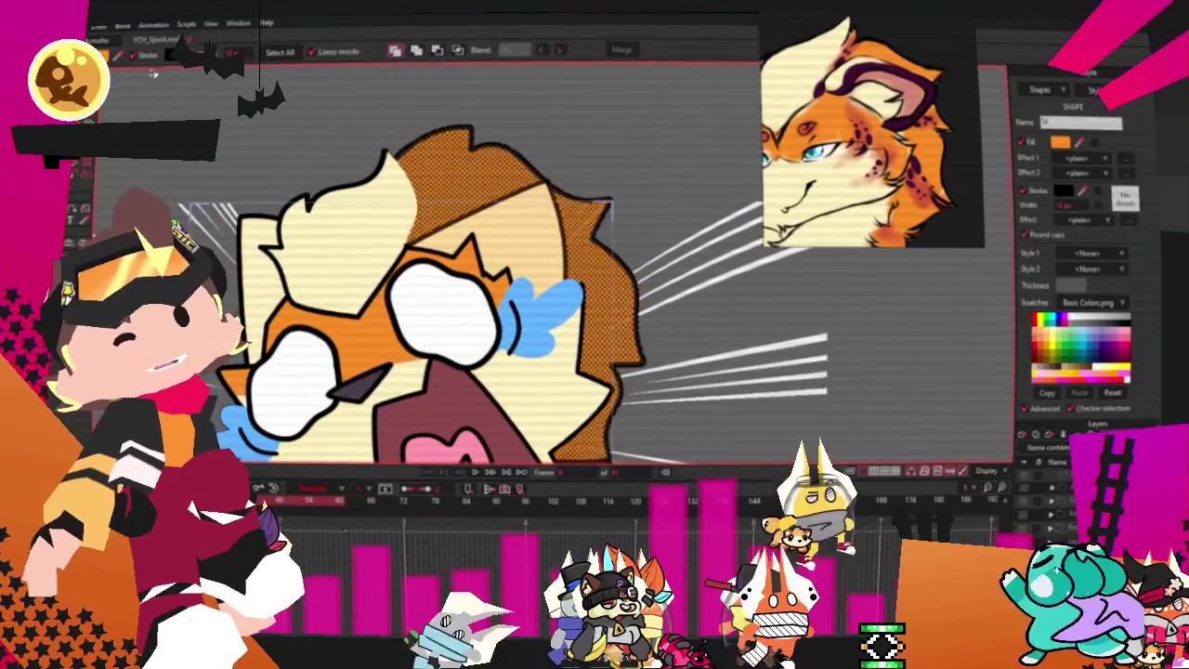
scroll(386, 279, "down", 5)
scroll(381, 242, "up", 4)
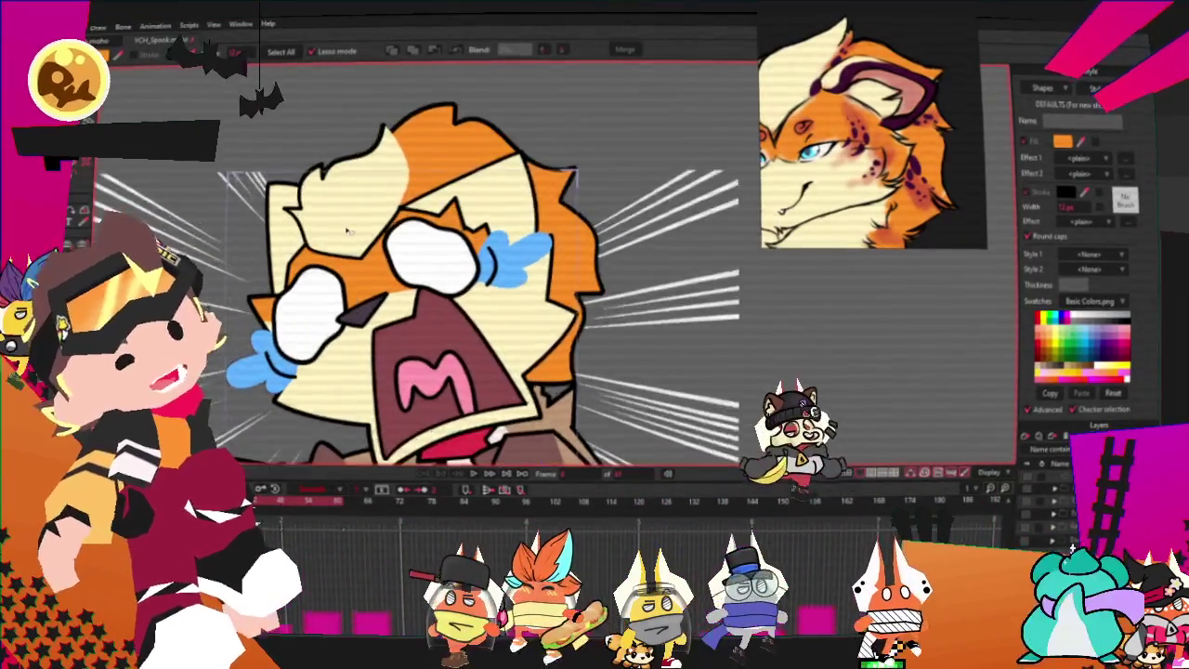
scroll(409, 190, "up", 3)
scroll(409, 191, "up", 2)
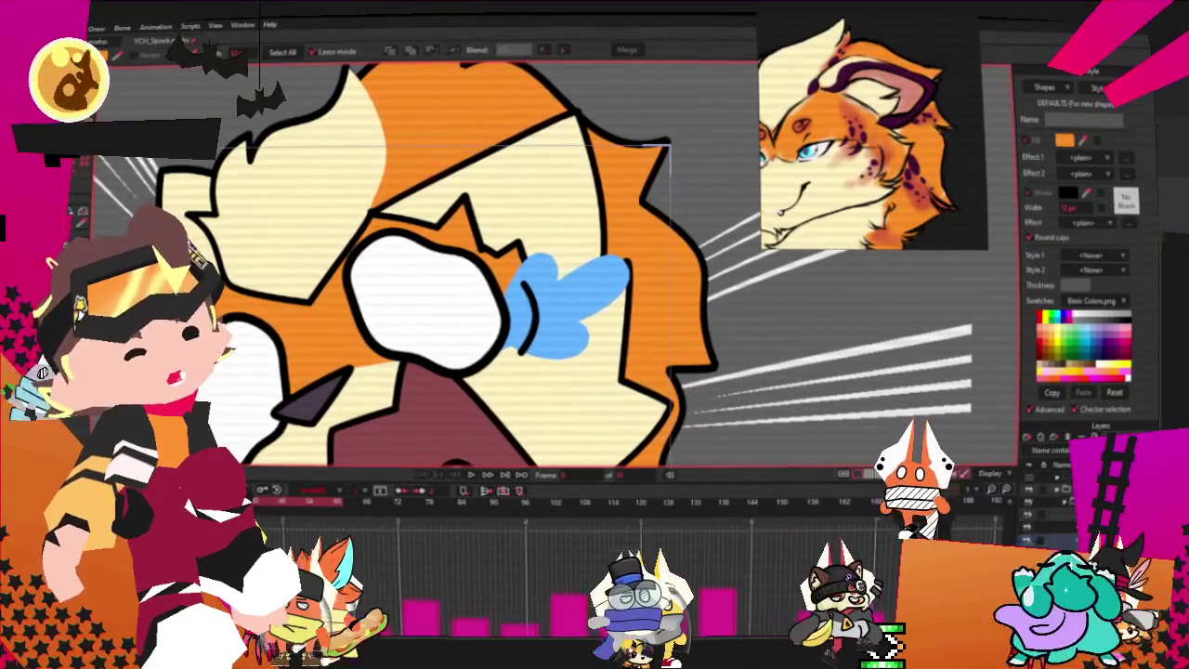
key("Right")
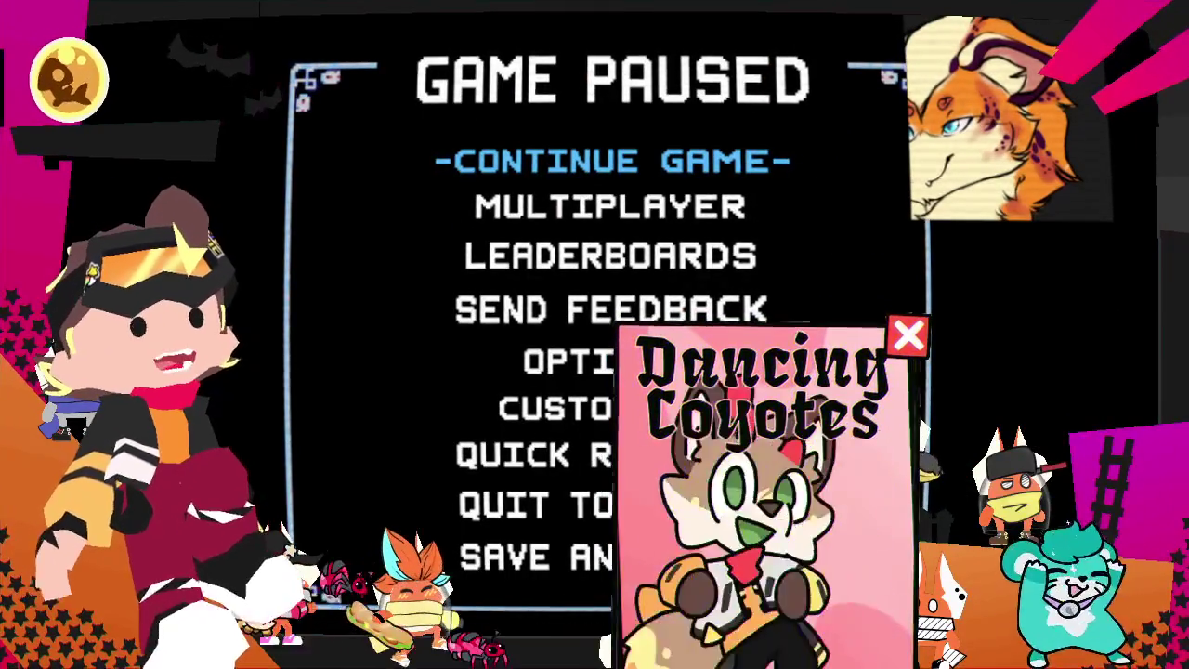
- Leave the run for the dungeon lobby and open the game's options
key("Up")
key("Up")
key("Return")
key("Return")
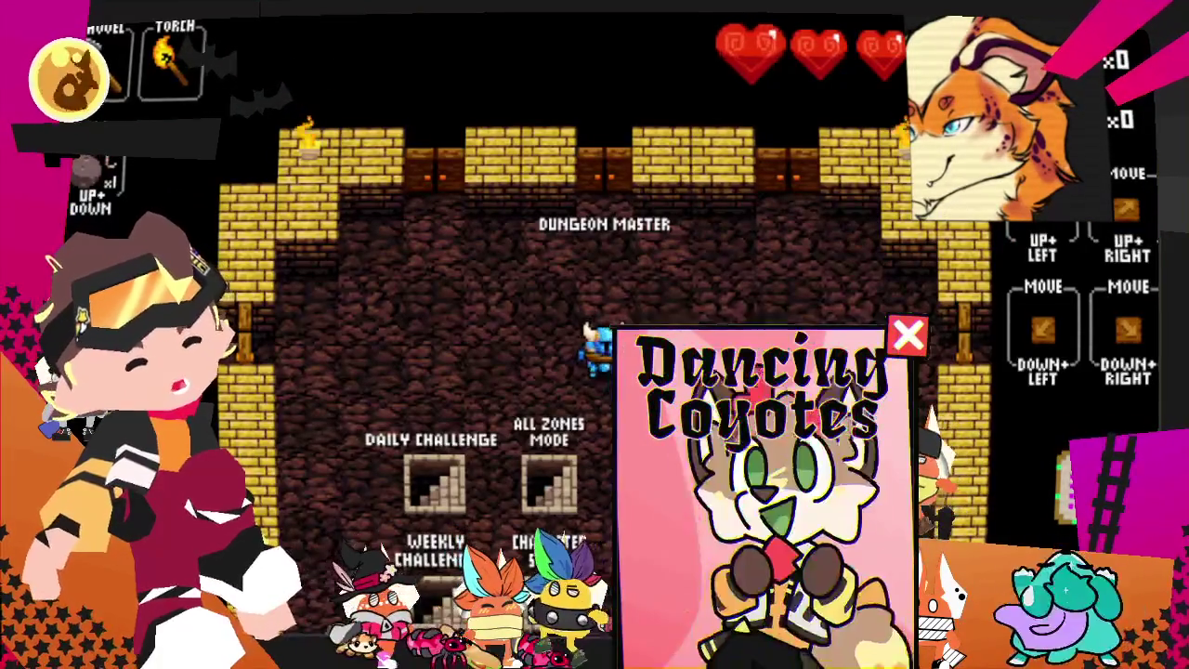
key("Escape")
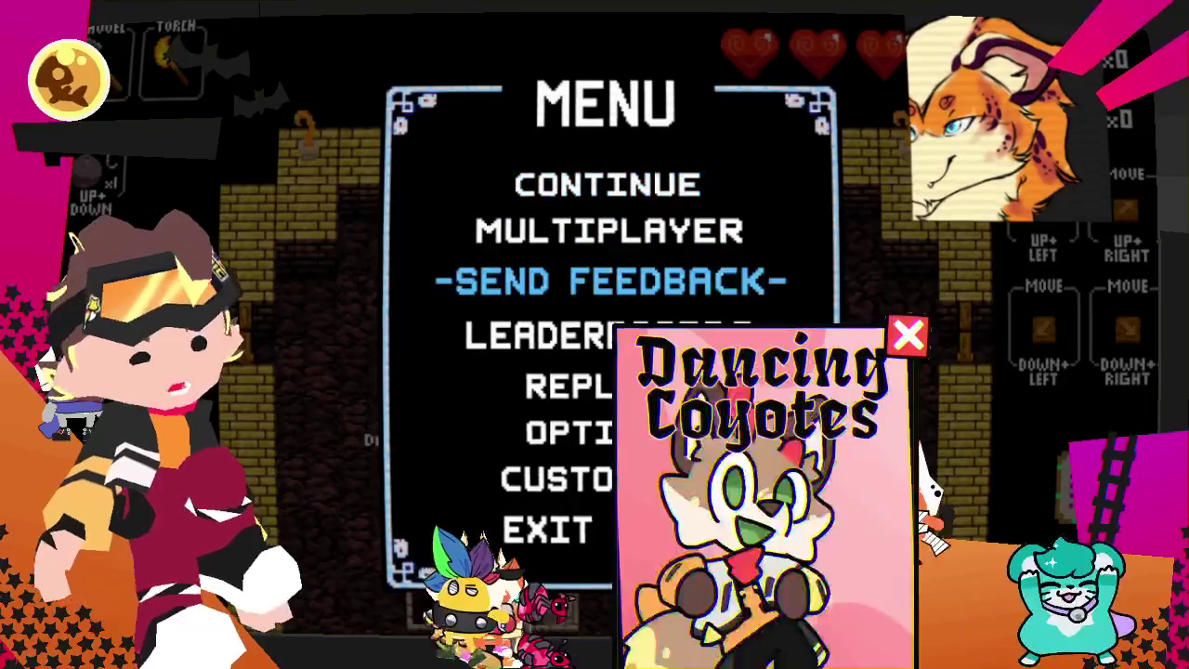
key("Return")
- Browse the soundtrack list under Audio Options, then exit back to the lobby
key("Up")
key("Return")
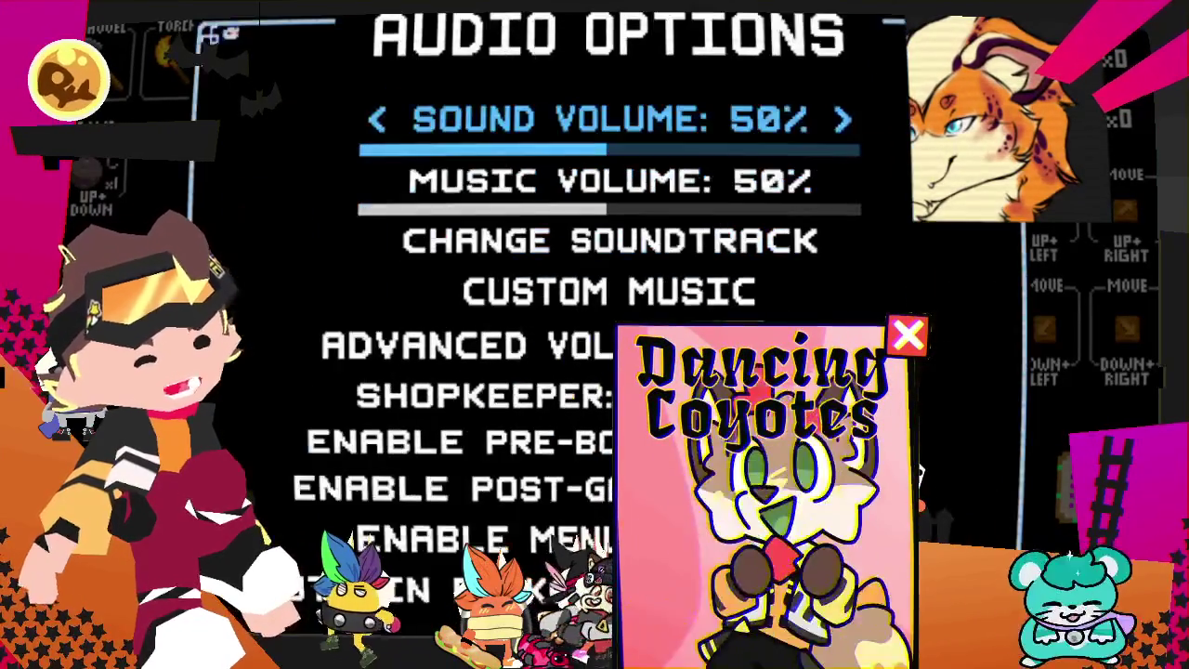
key("Down")
key("Return")
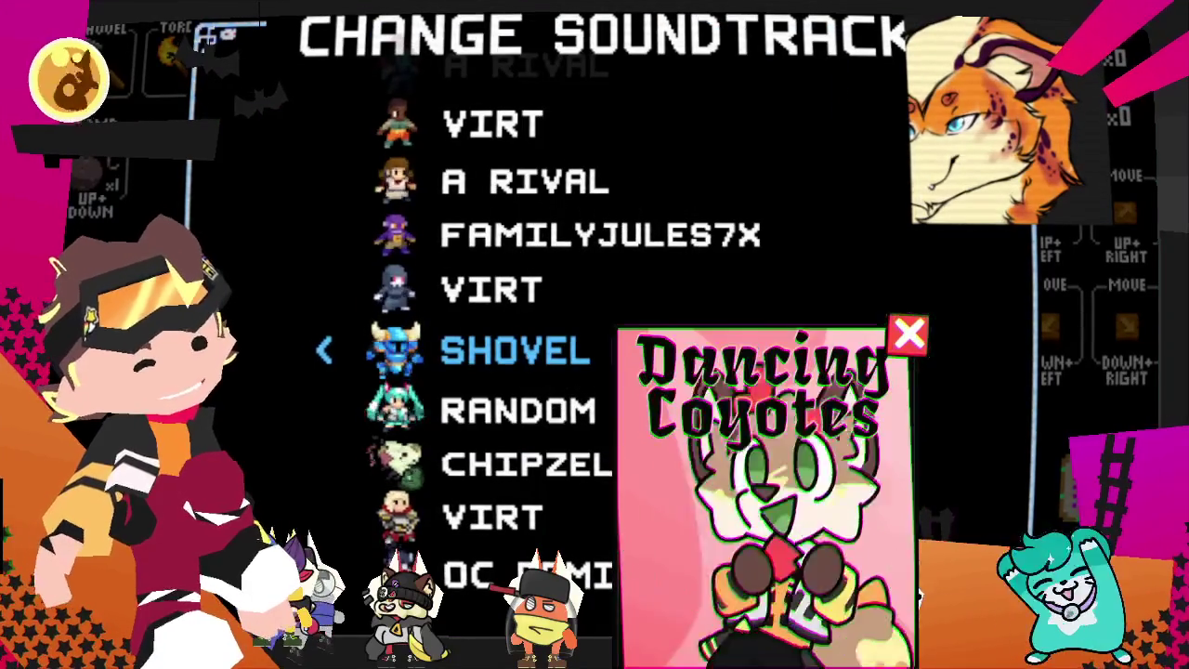
key("Escape")
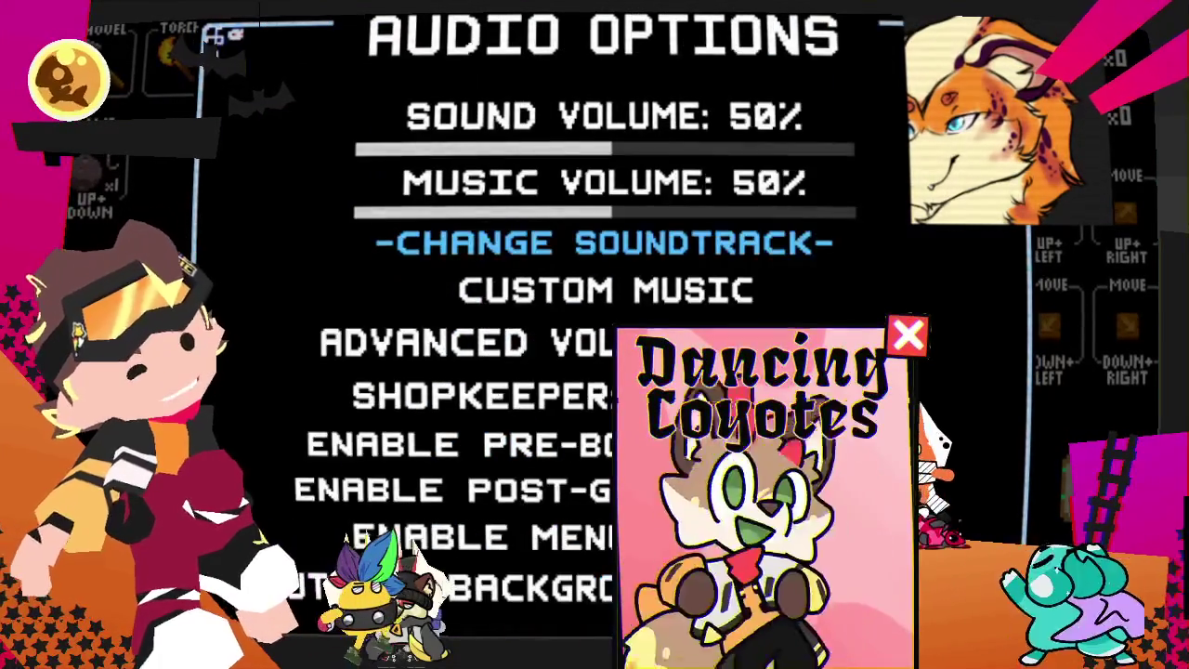
key("Escape")
key("Escape")
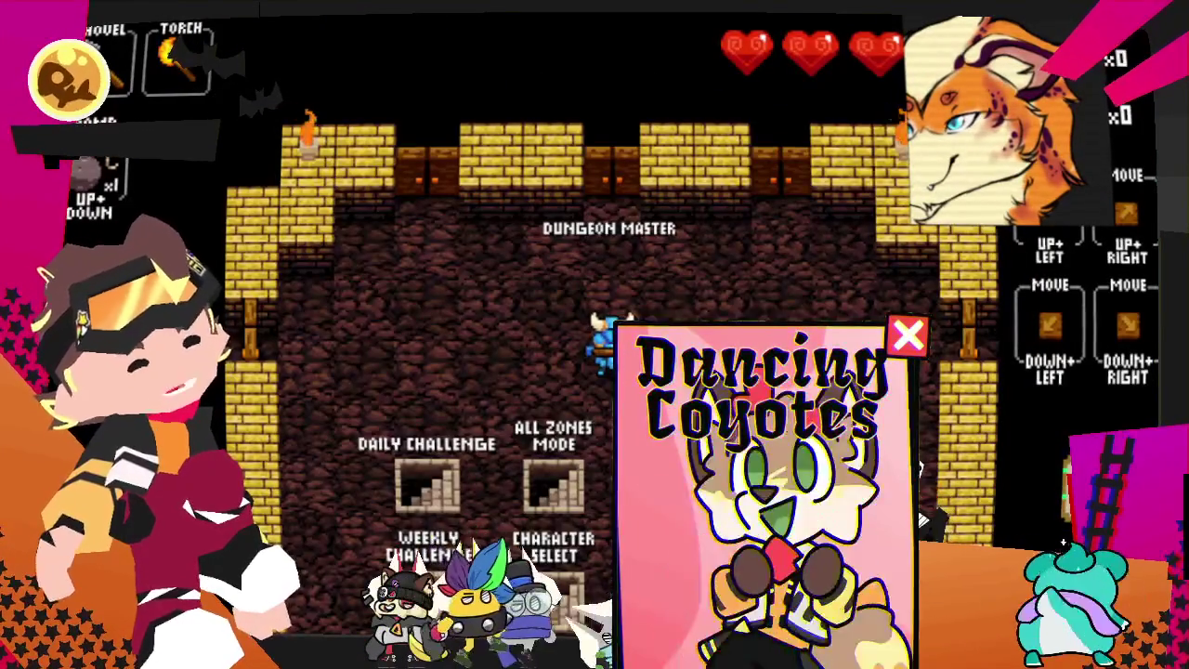
- Enter All Zones Mode from the lobby and head toward the first level's enemies and gold
key("Down")
key("Down")
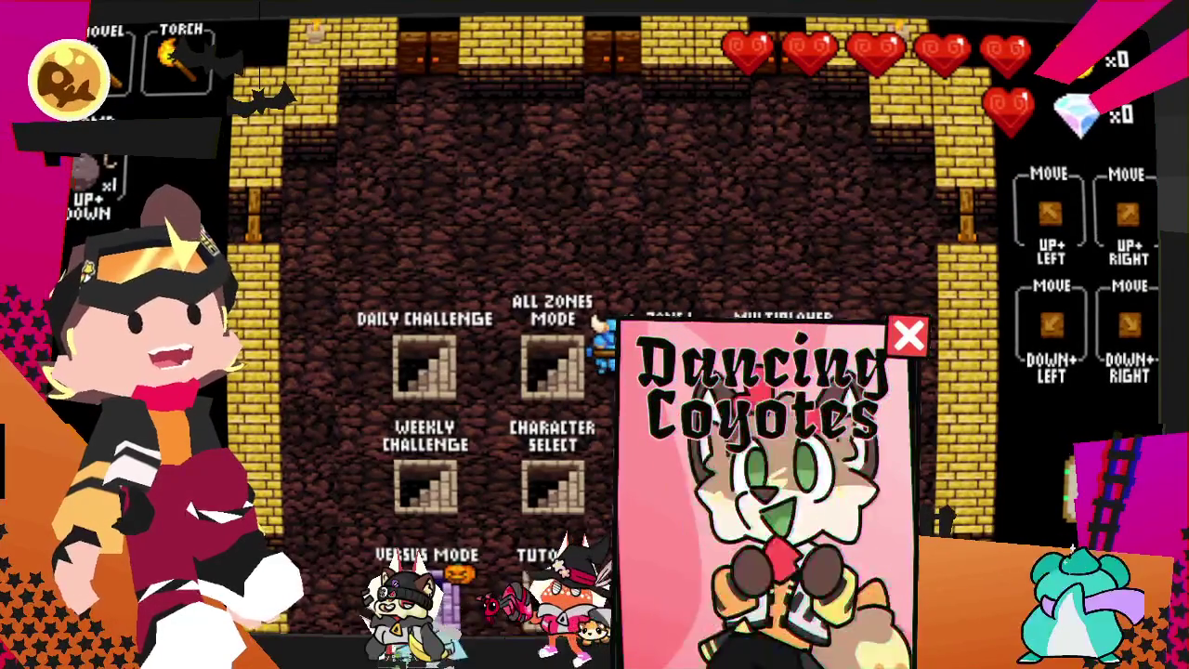
key("Left")
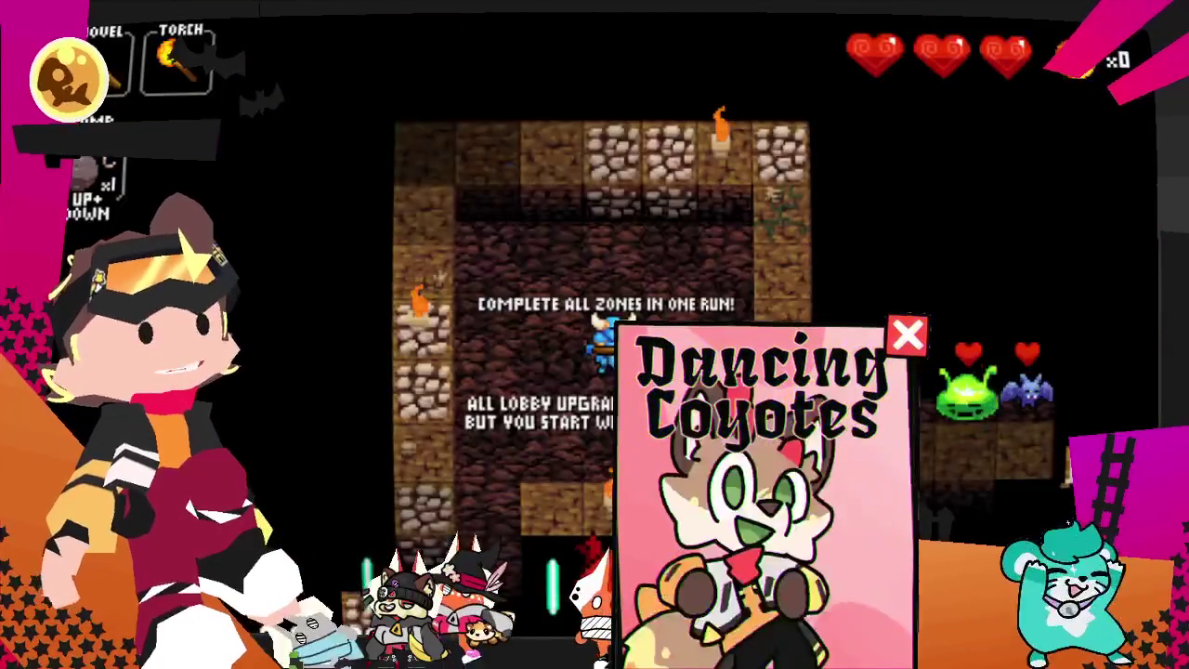
key("Down")
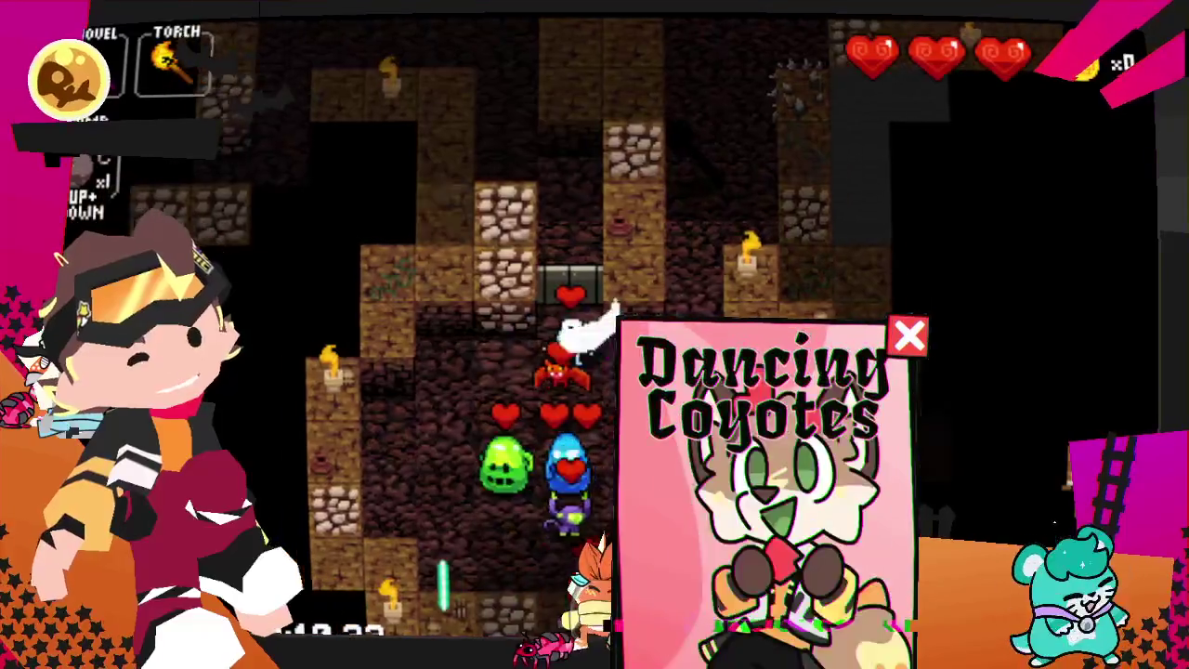
key("Down")
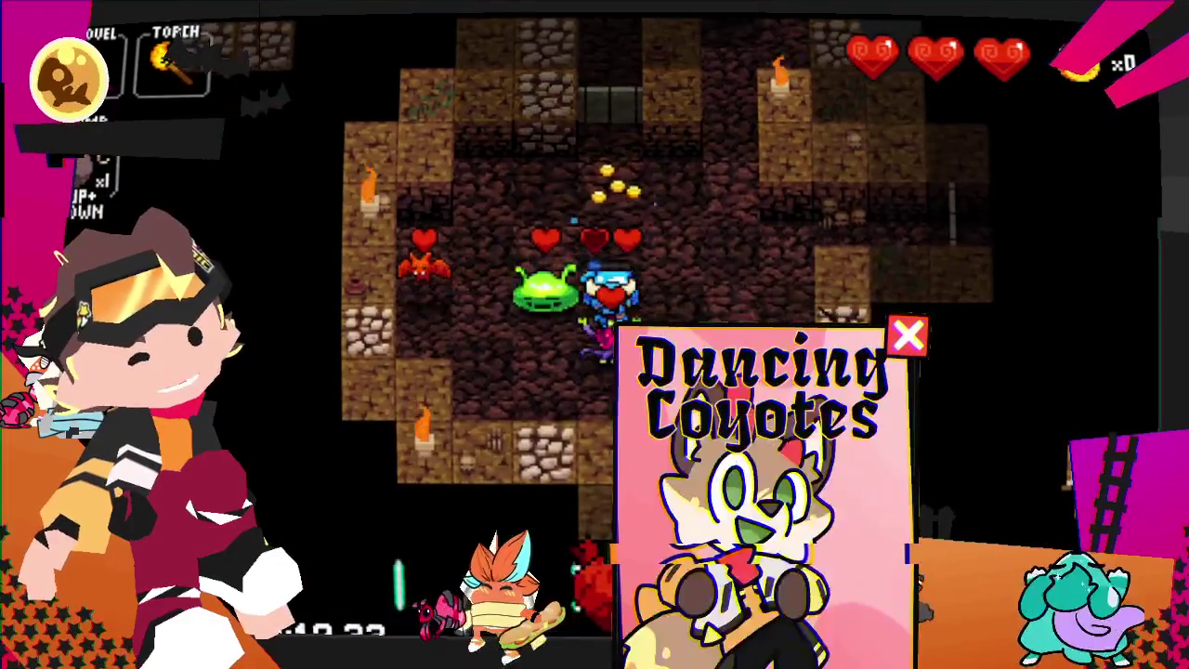
key("Left")
- Move down and right through the dungeon, attacking the enemy on the right
key("Down")
key("Right")
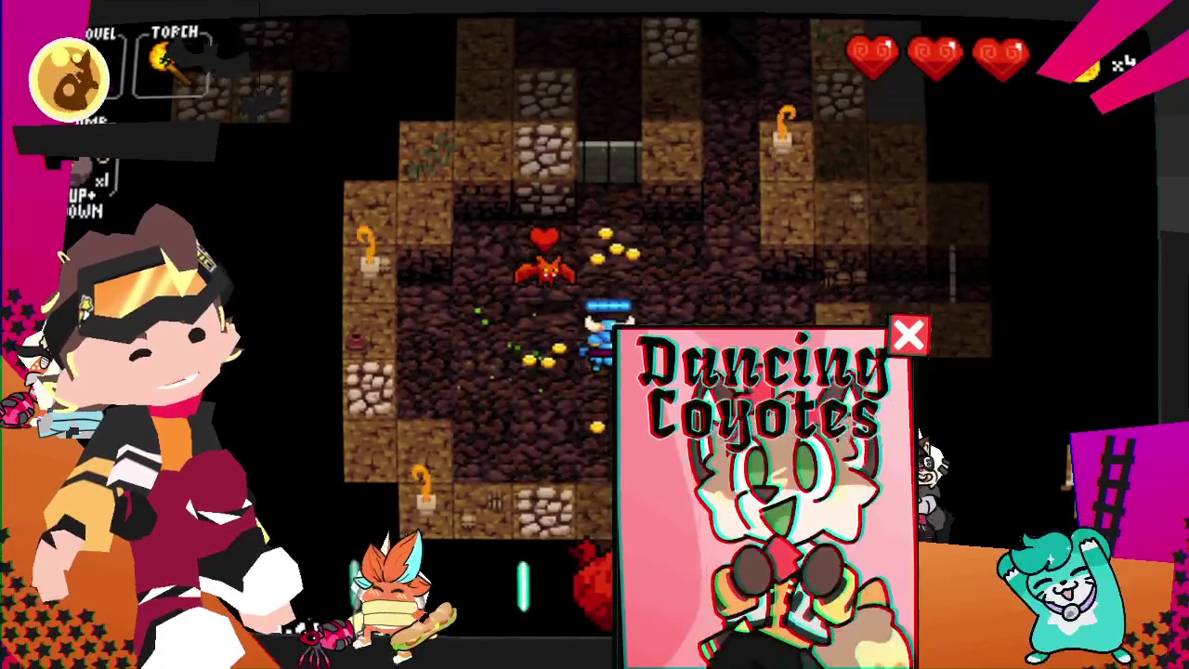
key("Down")
key("Right")
key("Right")
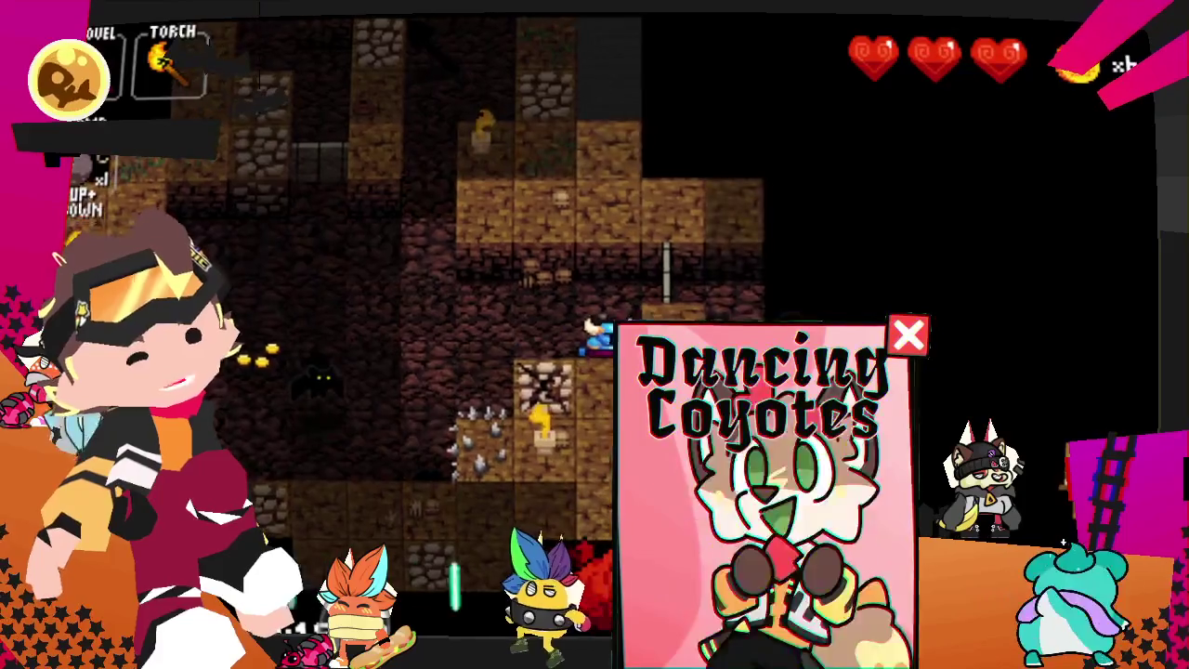
key("Right")
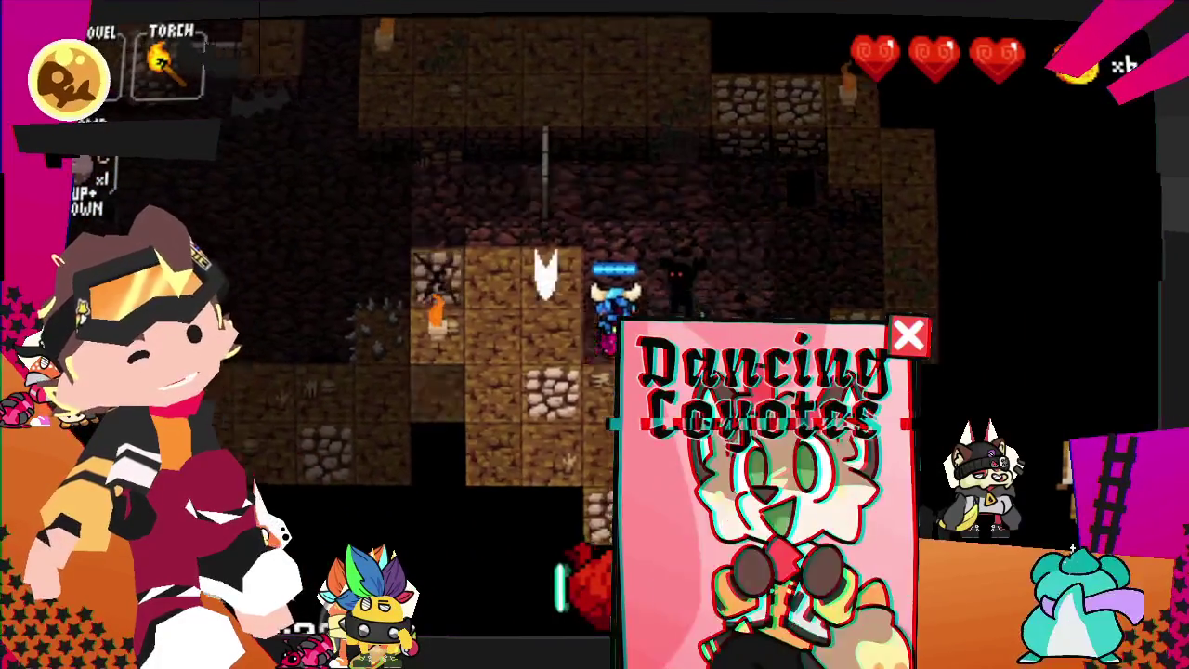
key("Up")
key("Left")
key("Left")
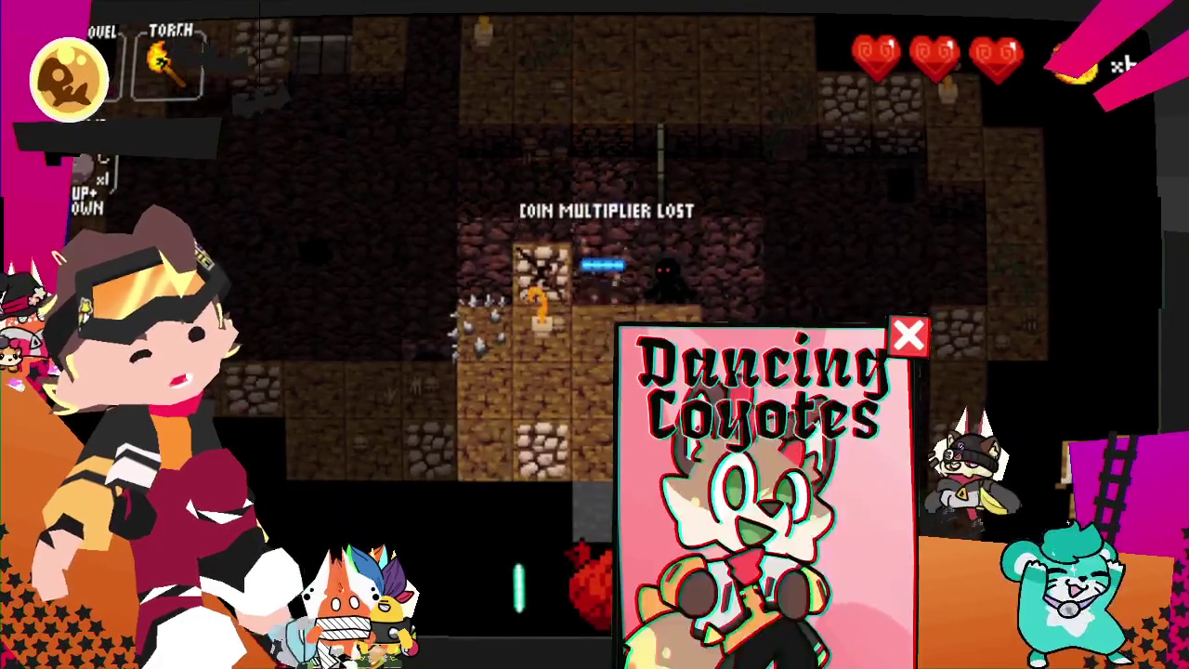
- Cross the room past the crate and defeat the yellow monster to unlock the exit
key("Right")
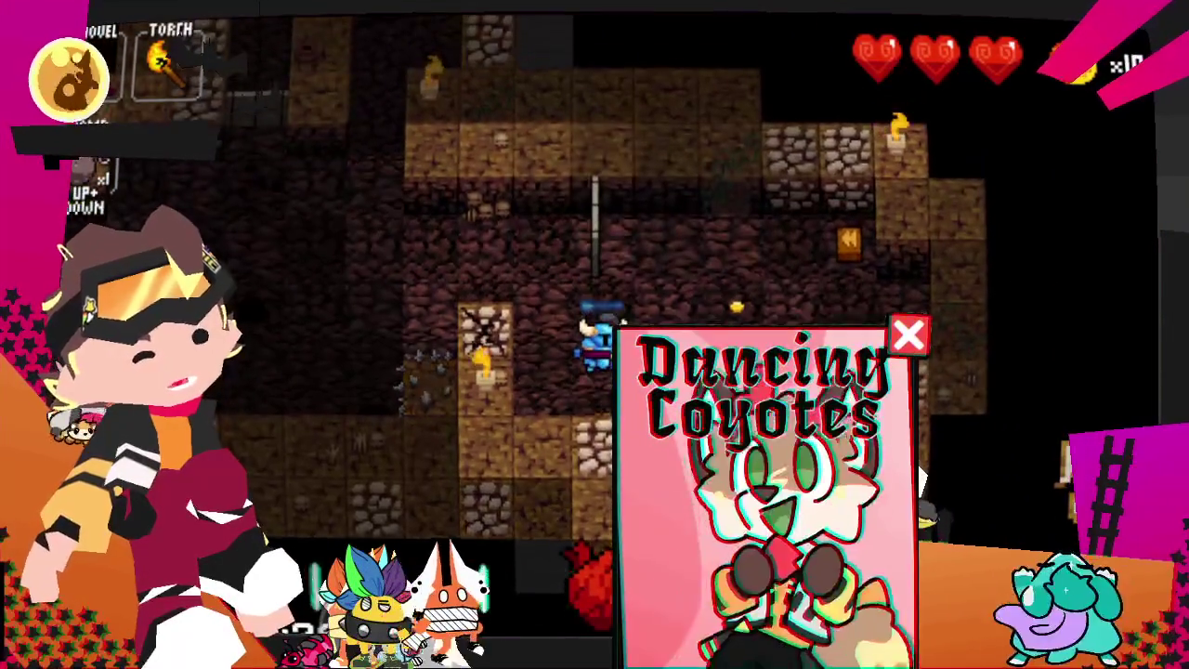
key("Right")
key("Right")
key("Right")
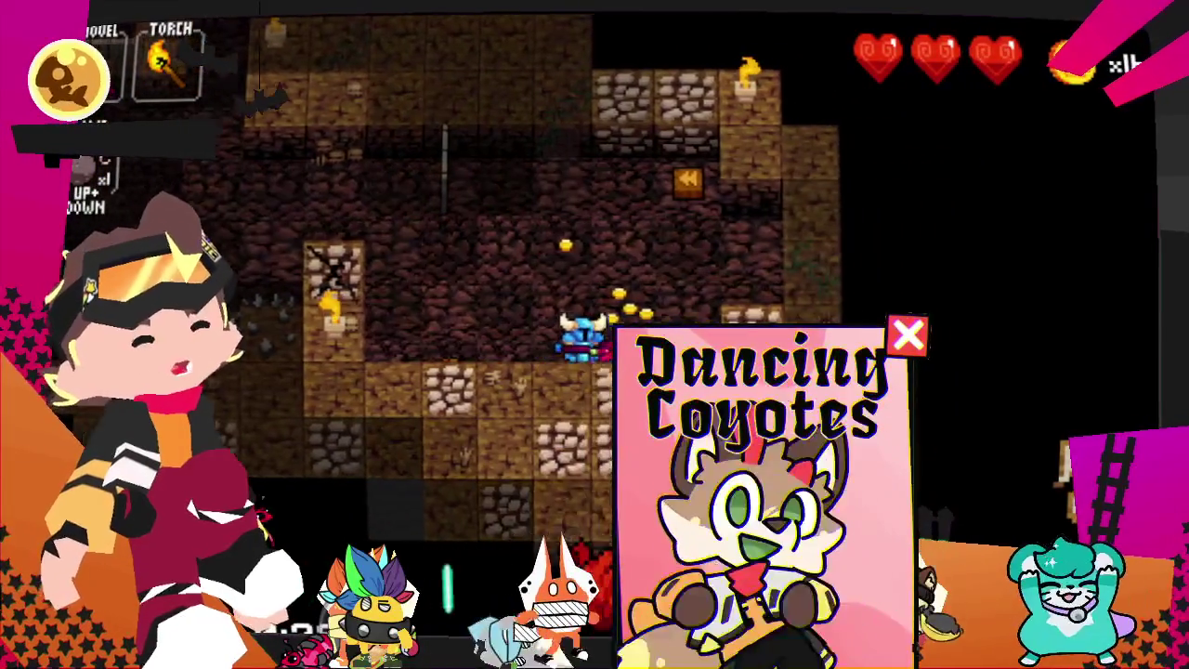
key("Down")
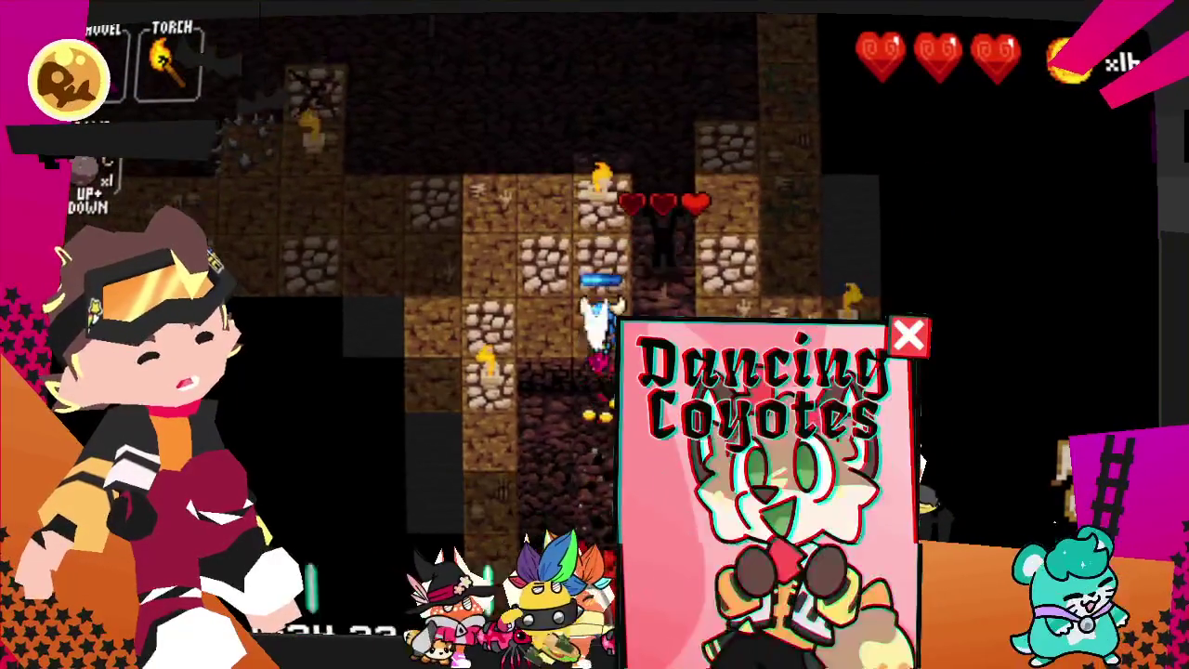
key("Down")
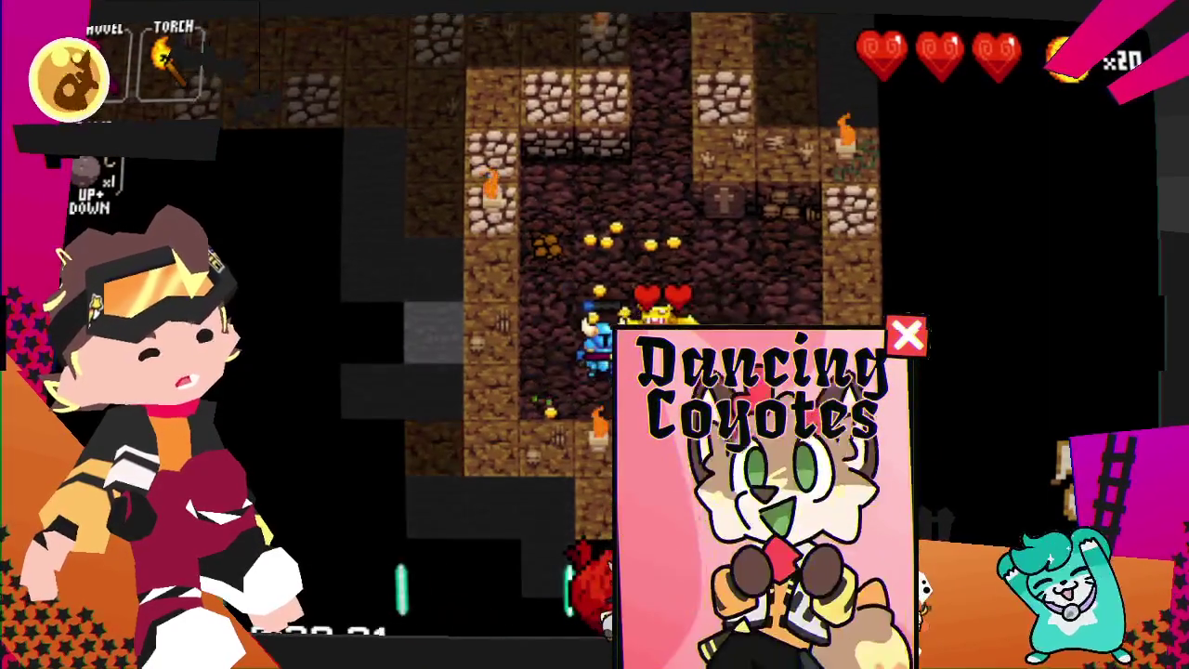
key("Right")
key("Right")
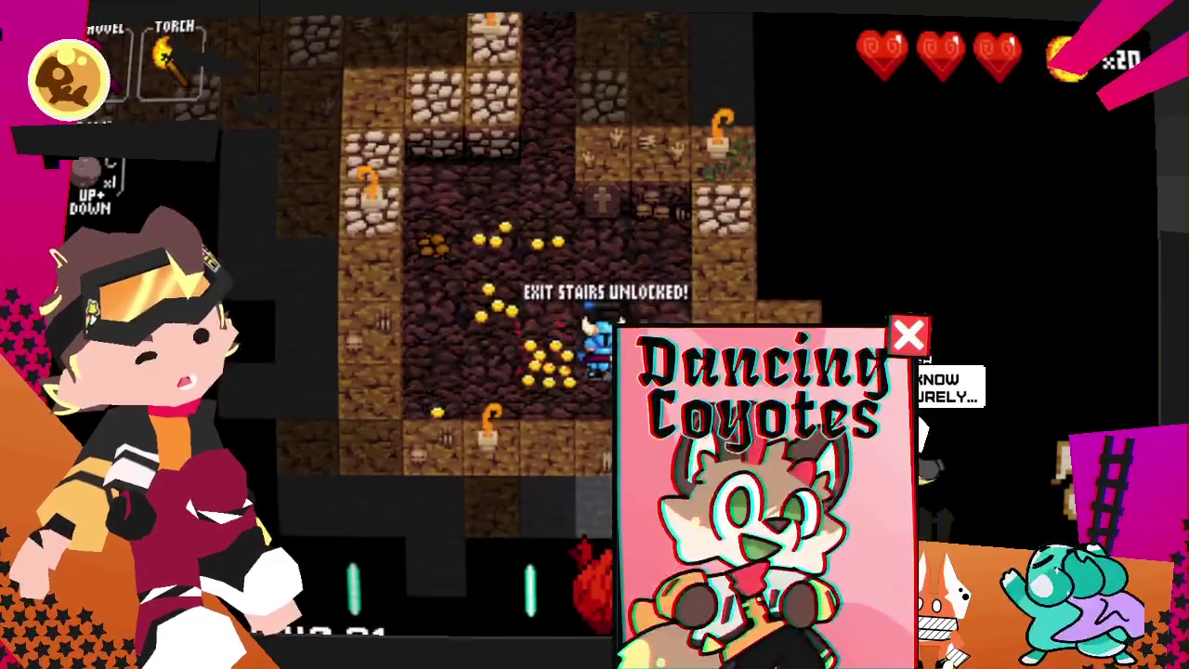
key("Right")
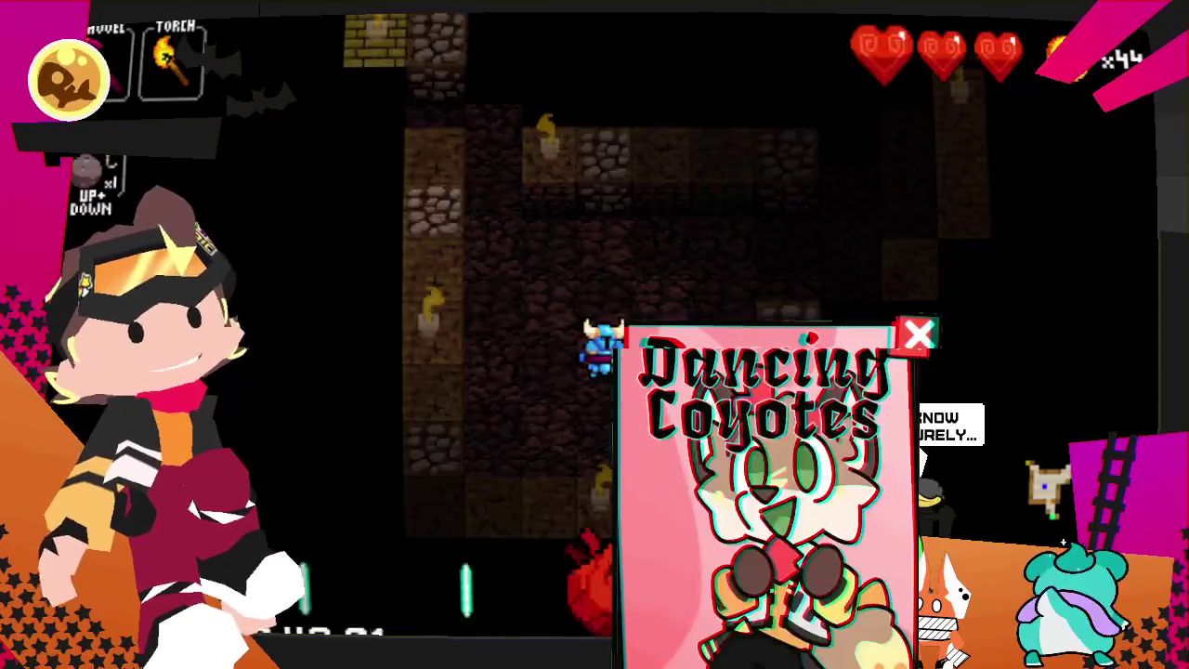
- Head right and up through the corridor toward the next room
key("Right")
key("Up")
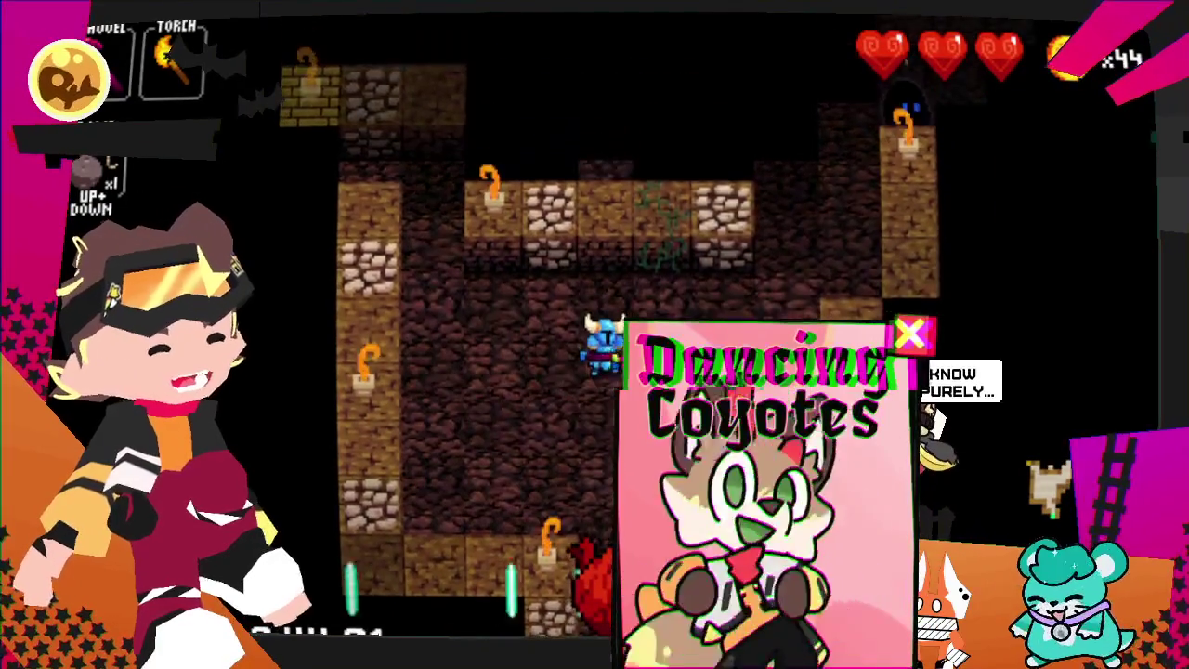
key("Right")
key("Right")
key("Right")
key("Right")
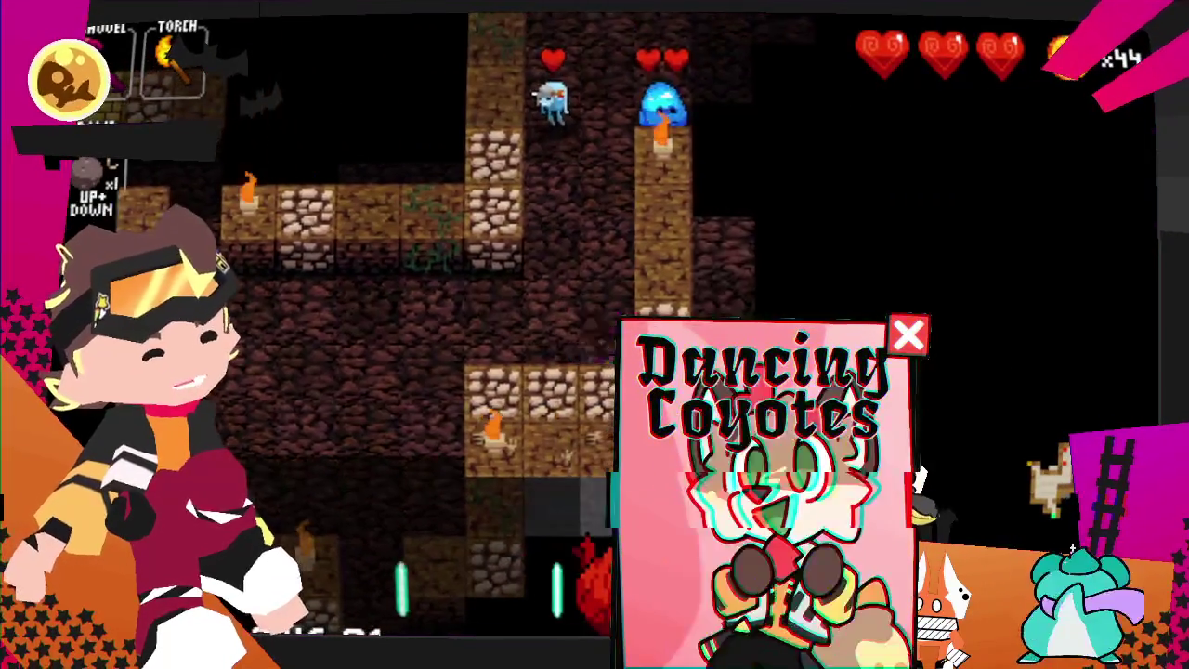
key("Right")
key("Up")
key("Up")
key("Up")
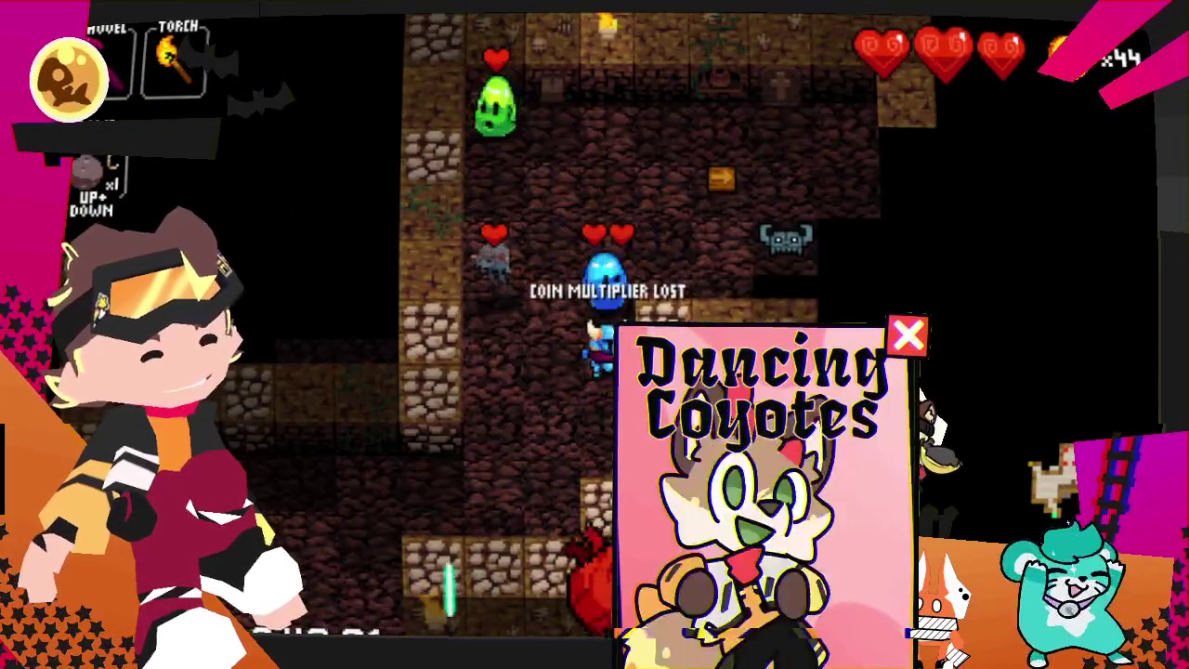
key("Up")
- Work back left and down through the corridor
key("Left")
key("Down")
key("Left")
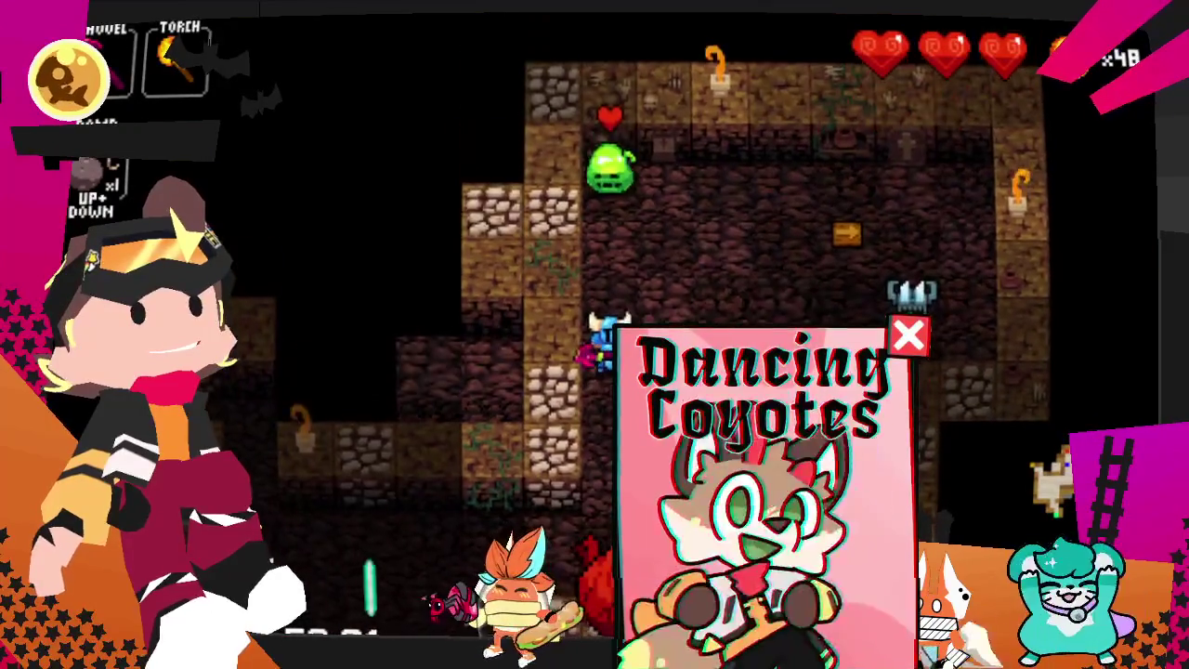
key("Left")
key("Left")
key("Left")
key("Left")
key("Down")
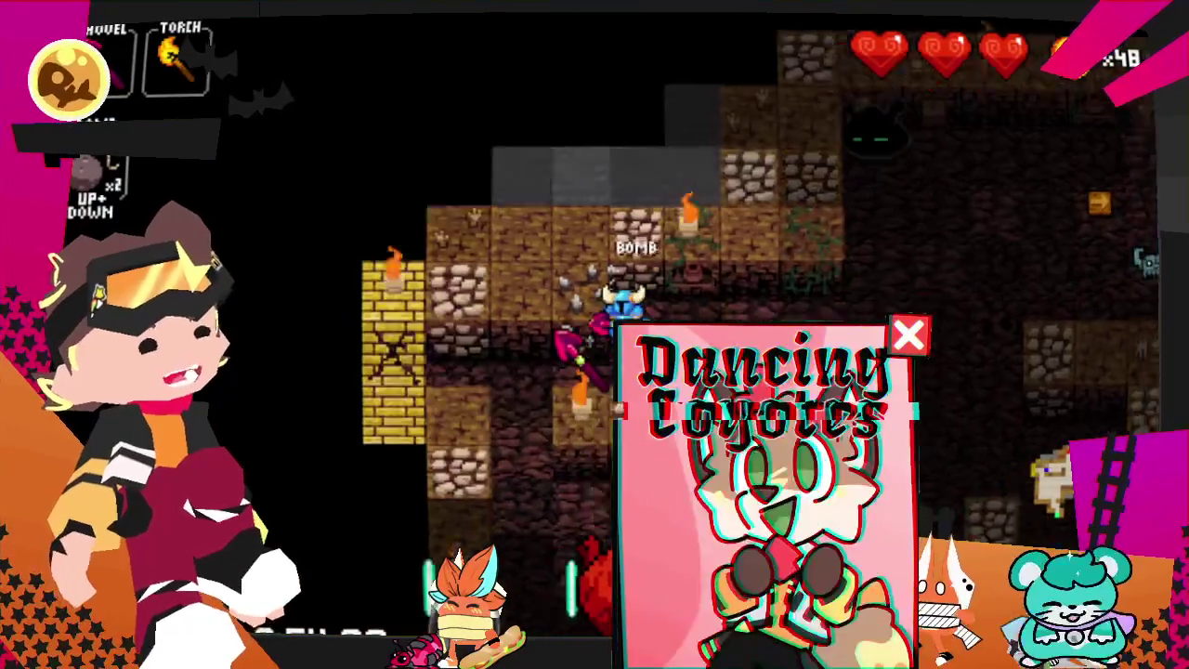
key("Left")
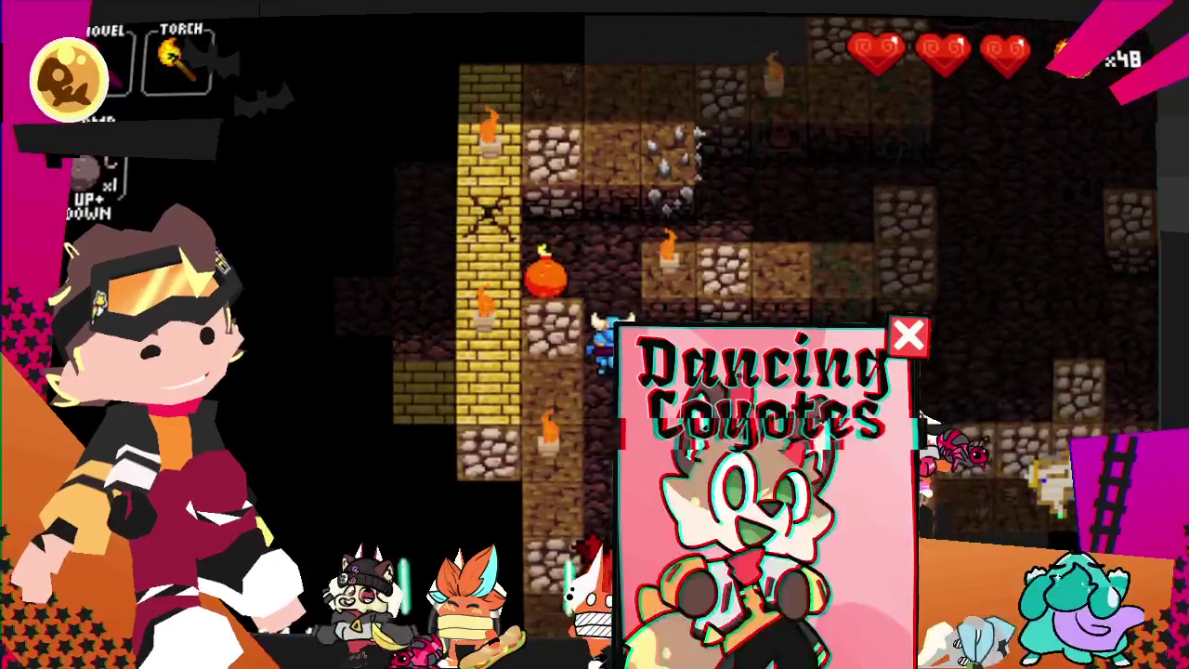
- Walk up to the shop
key("Down")
key("Up")
key("Up")
key("Left")
key("Left")
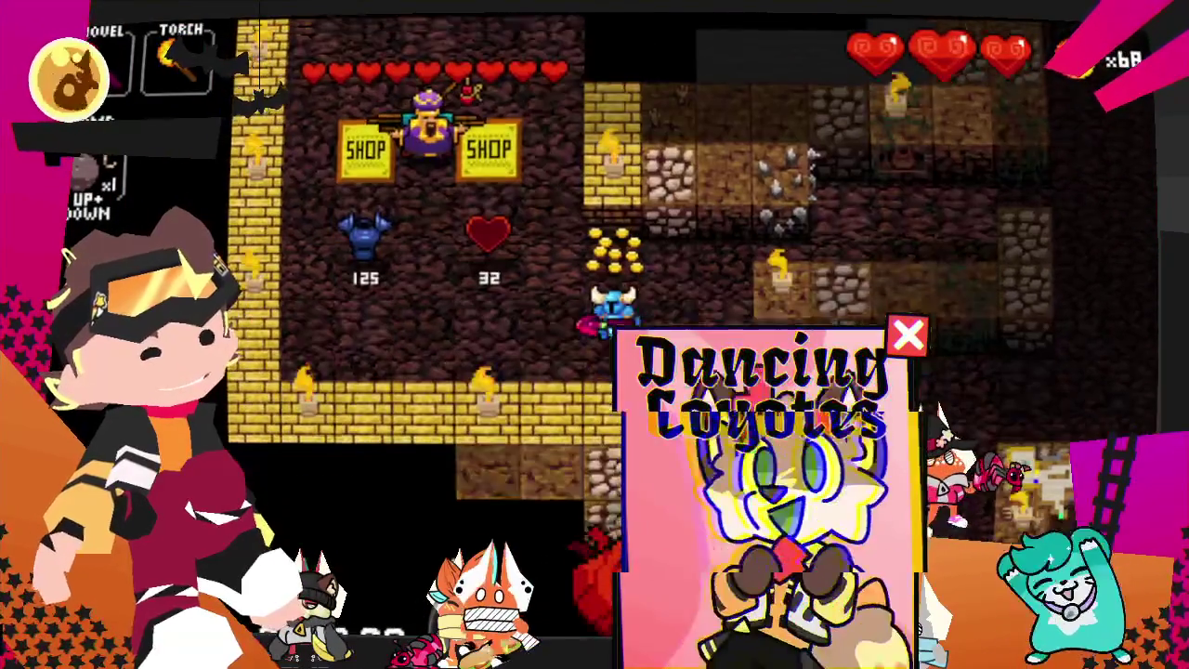
key("Up")
key("Left")
key("Left")
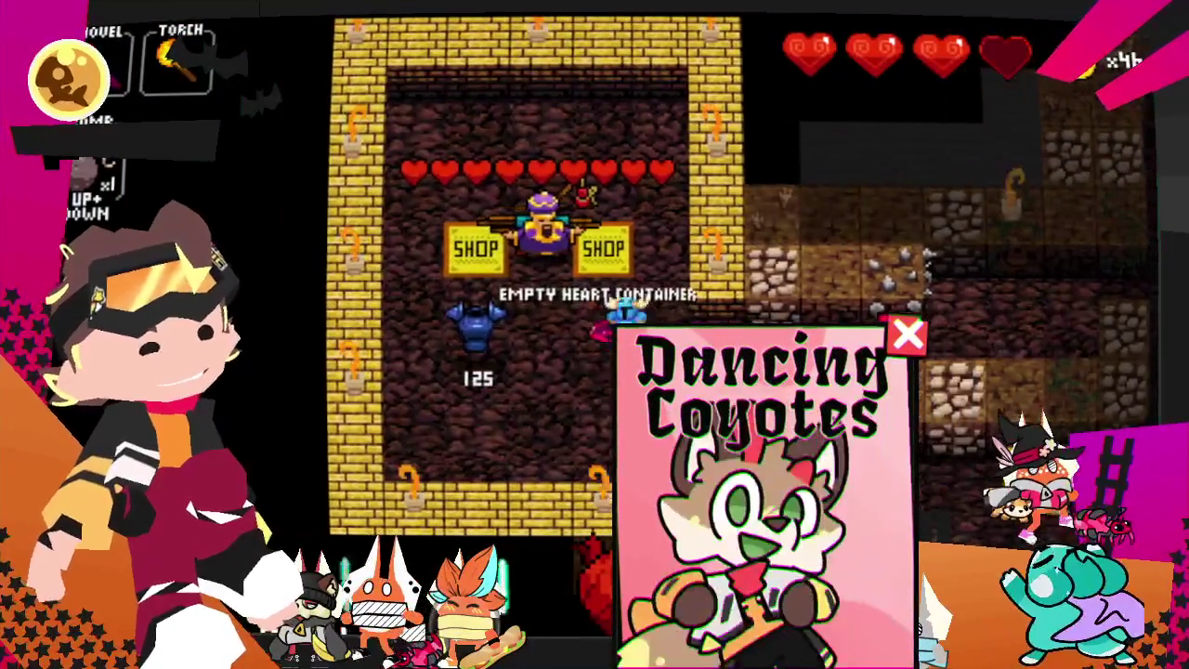
- Walk away from the shop, heading right and down
key("Right")
key("Down")
key("Right")
key("Down")
key("Right")
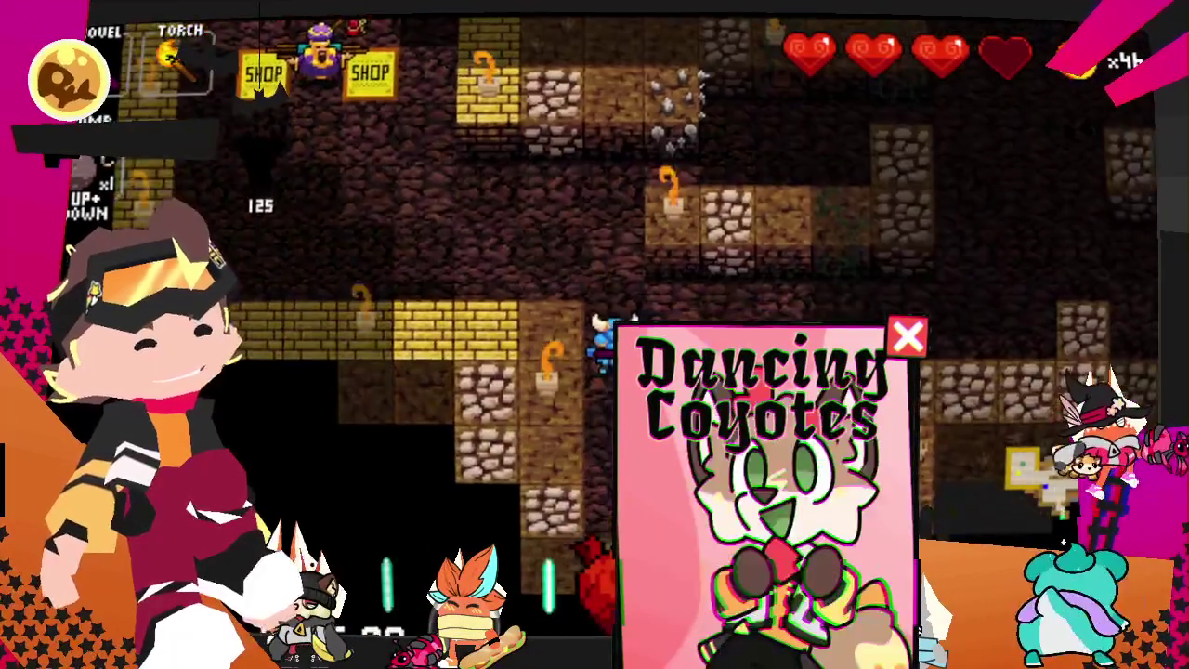
key("Right")
key("Down")
key("Down")
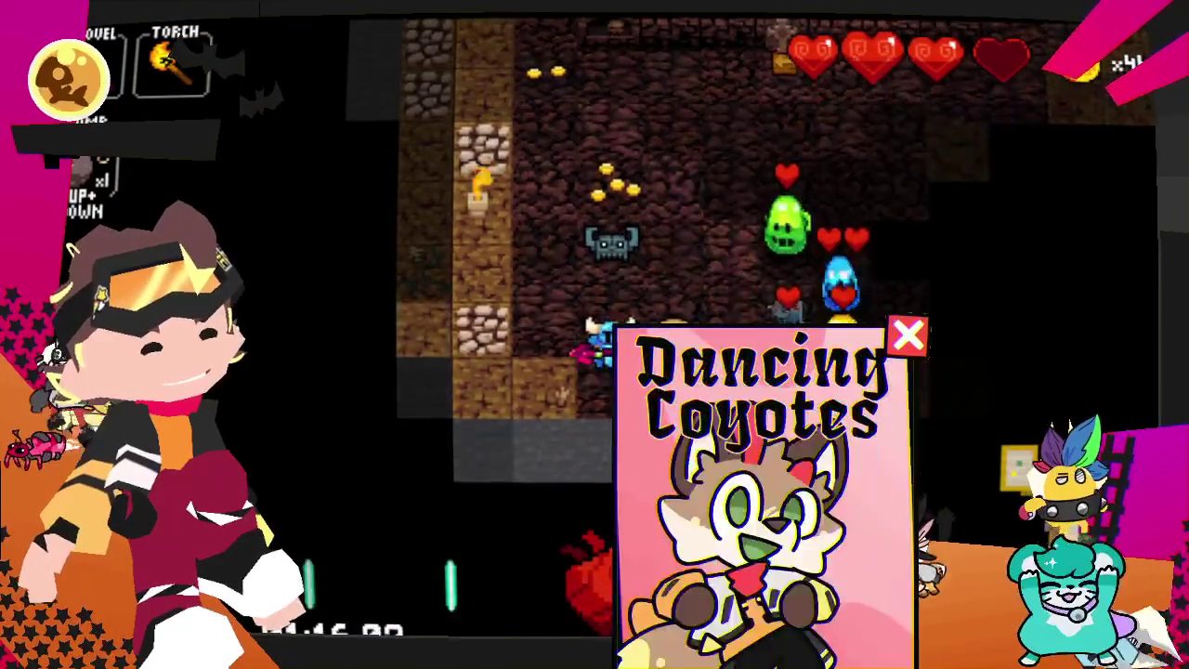
- Move right into the group of enemies and dodge around them down and left
key("Right")
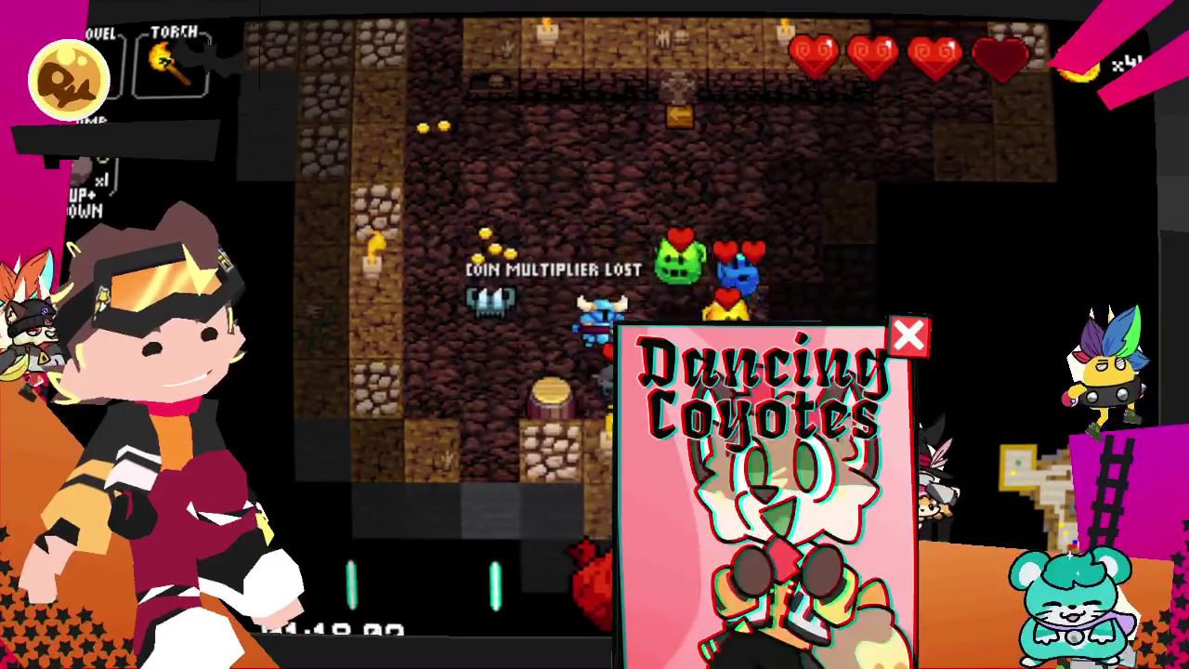
key("Right")
key("Right")
key("Right")
key("Up")
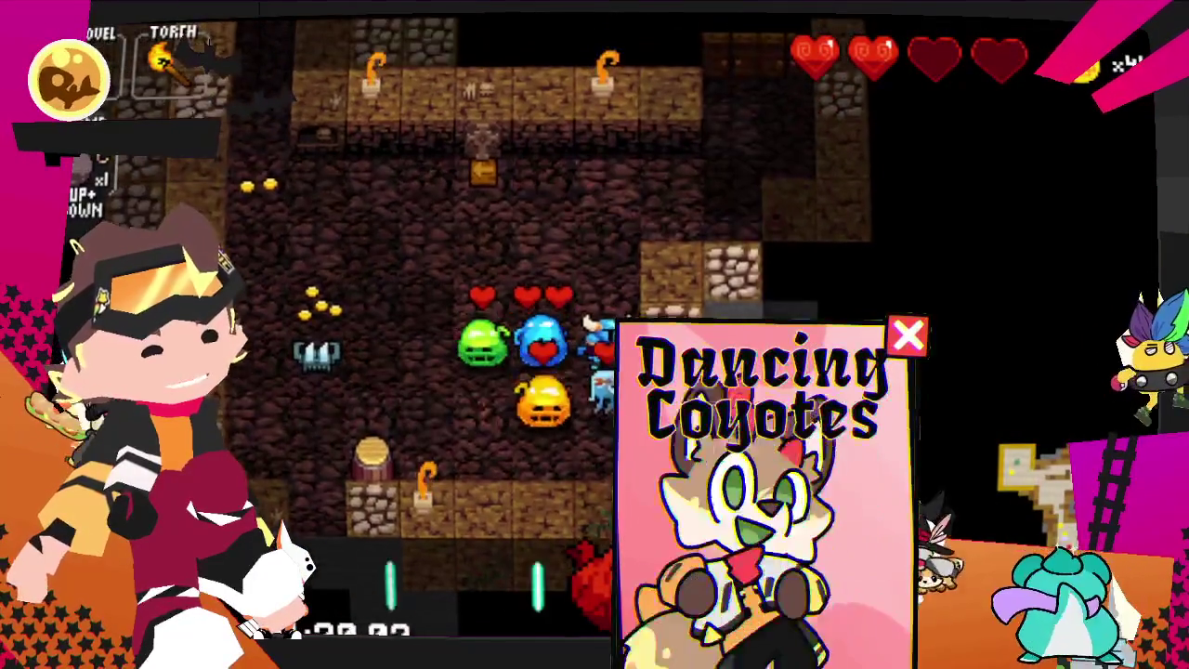
key("Left")
key("Down")
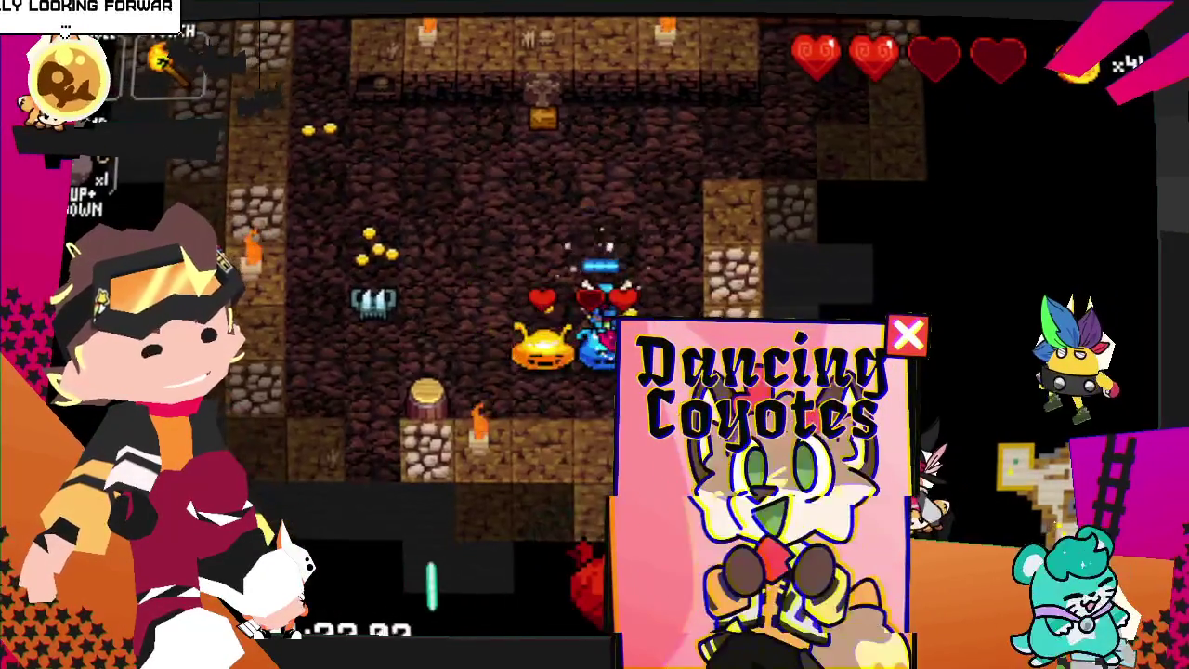
key("Left")
key("Down")
key("Left")
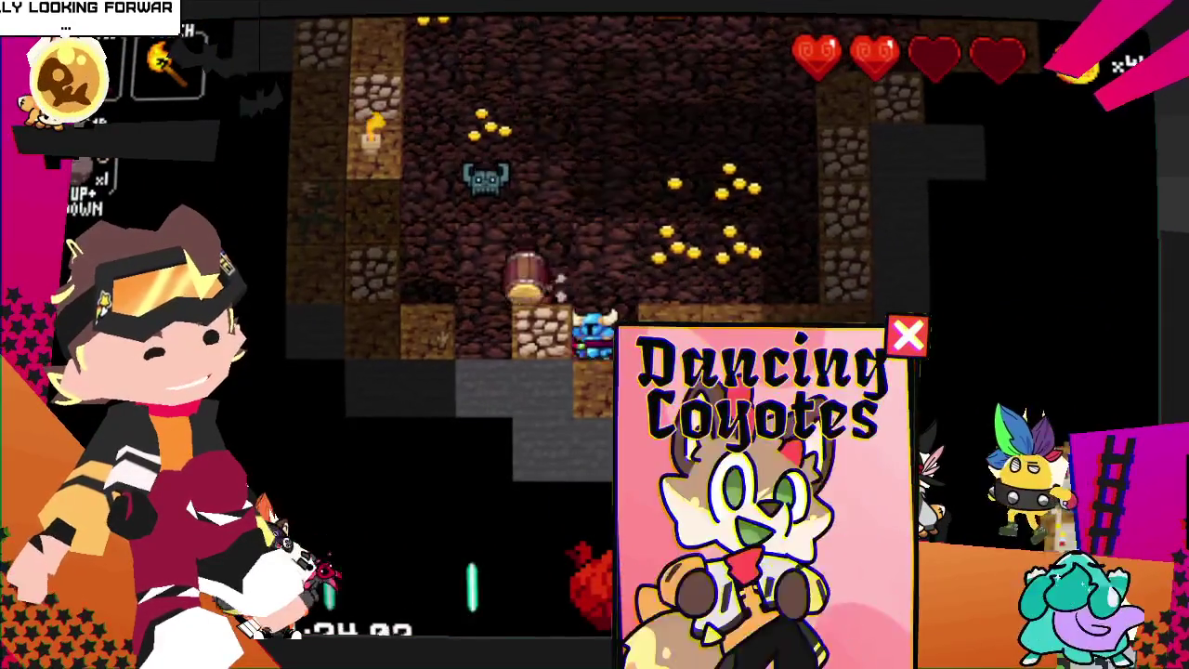
- Reposition up and left, then step right to attack an enemy
key("Up")
key("Left")
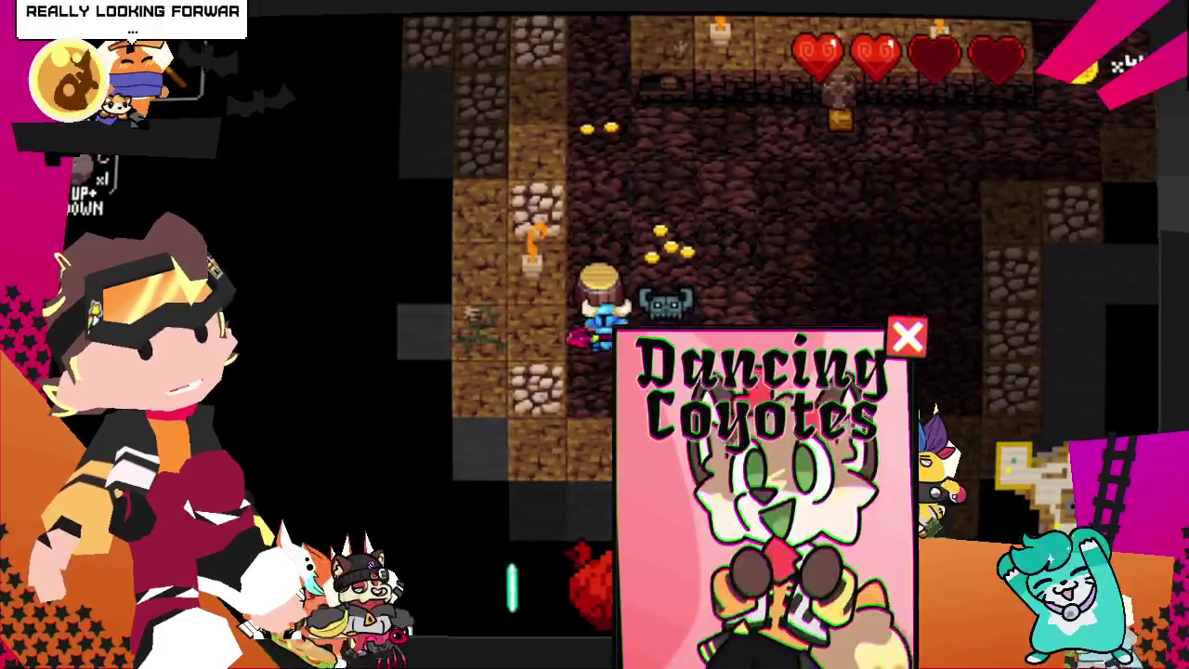
key("Left")
key("Up")
key("Right")
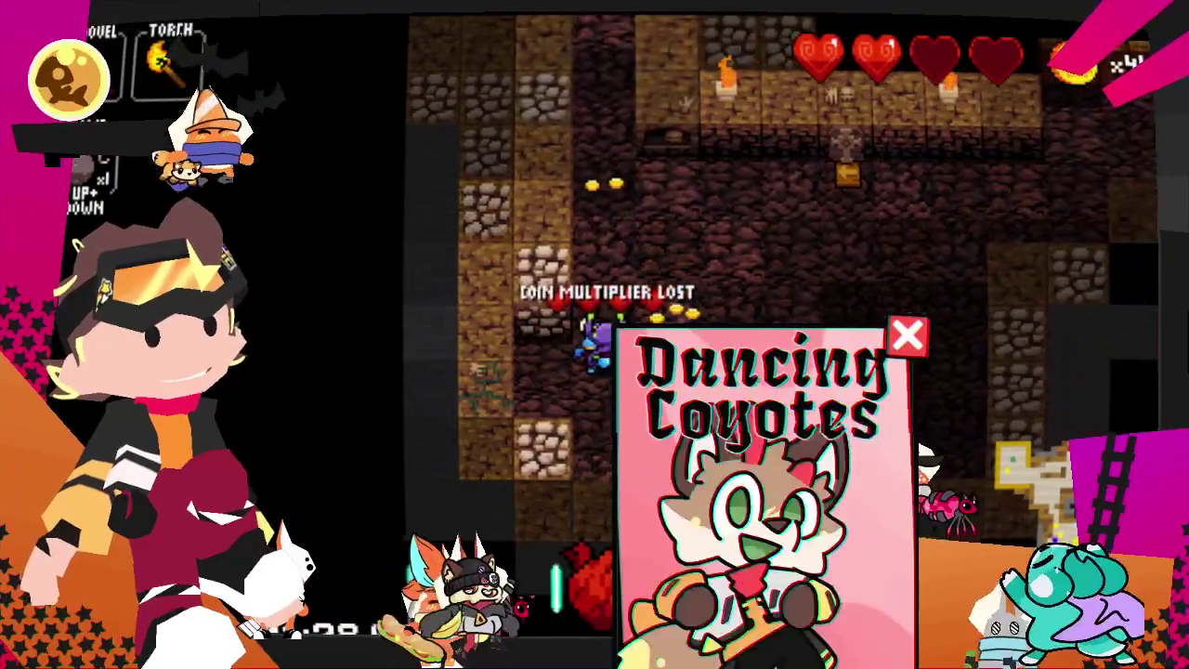
- Cross the room and kill the last bats to unlock the exit stairs
key("Right")
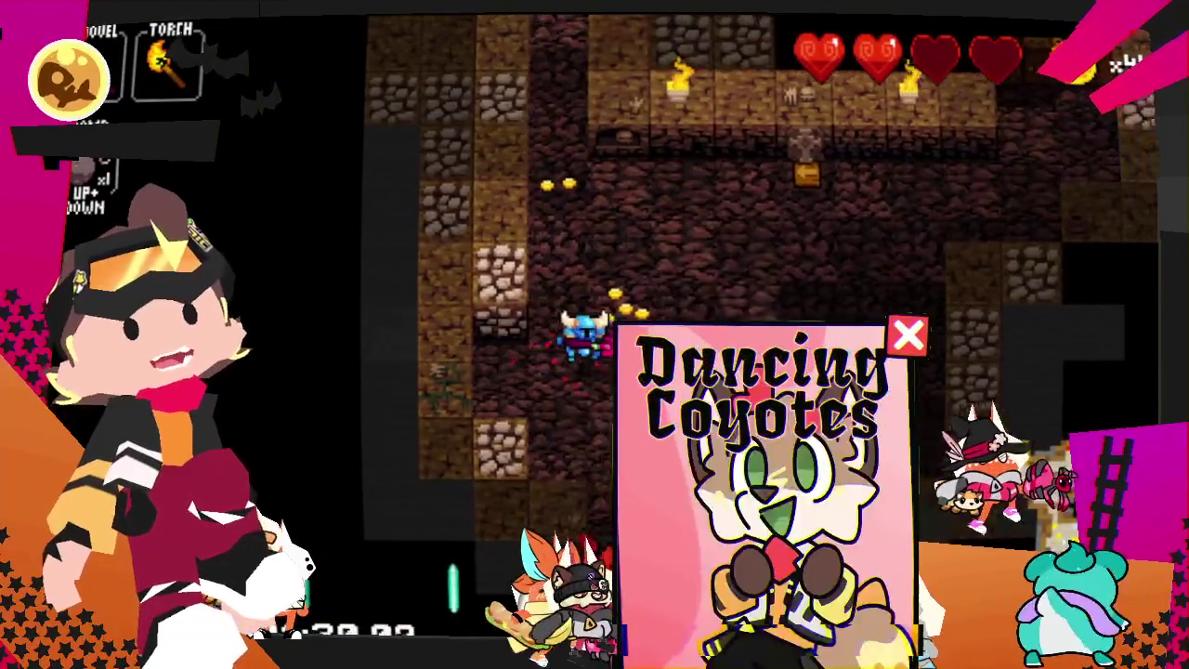
key("Up")
key("Right")
key("Right")
key("Right")
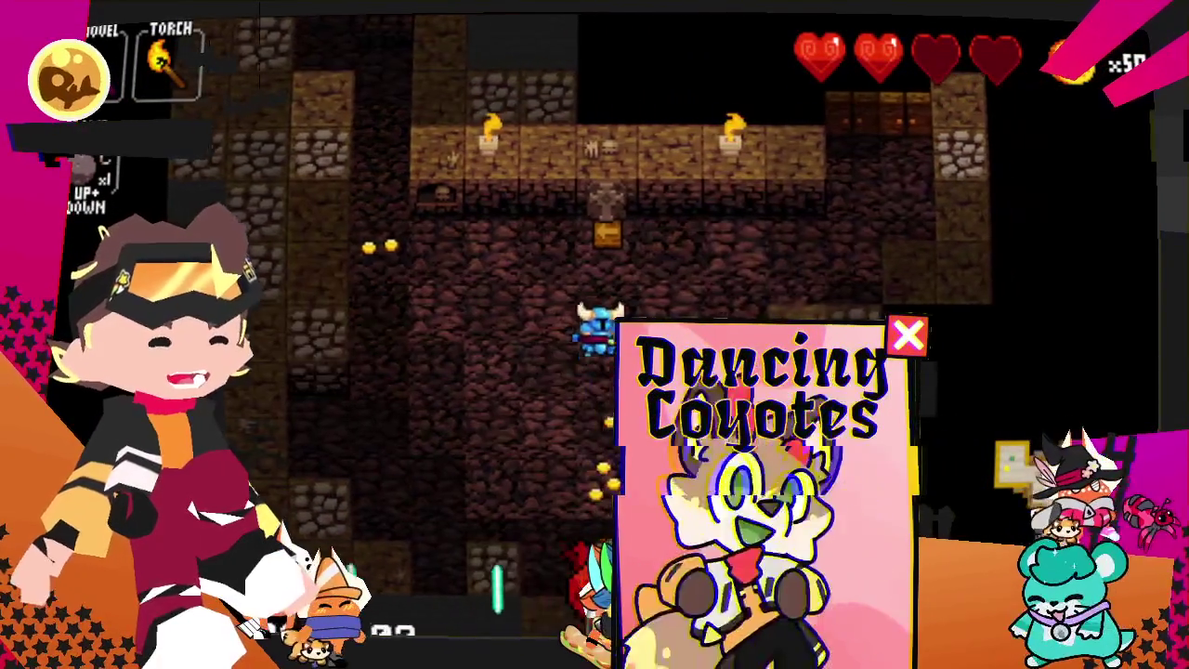
key("Down")
key("Right")
key("Right")
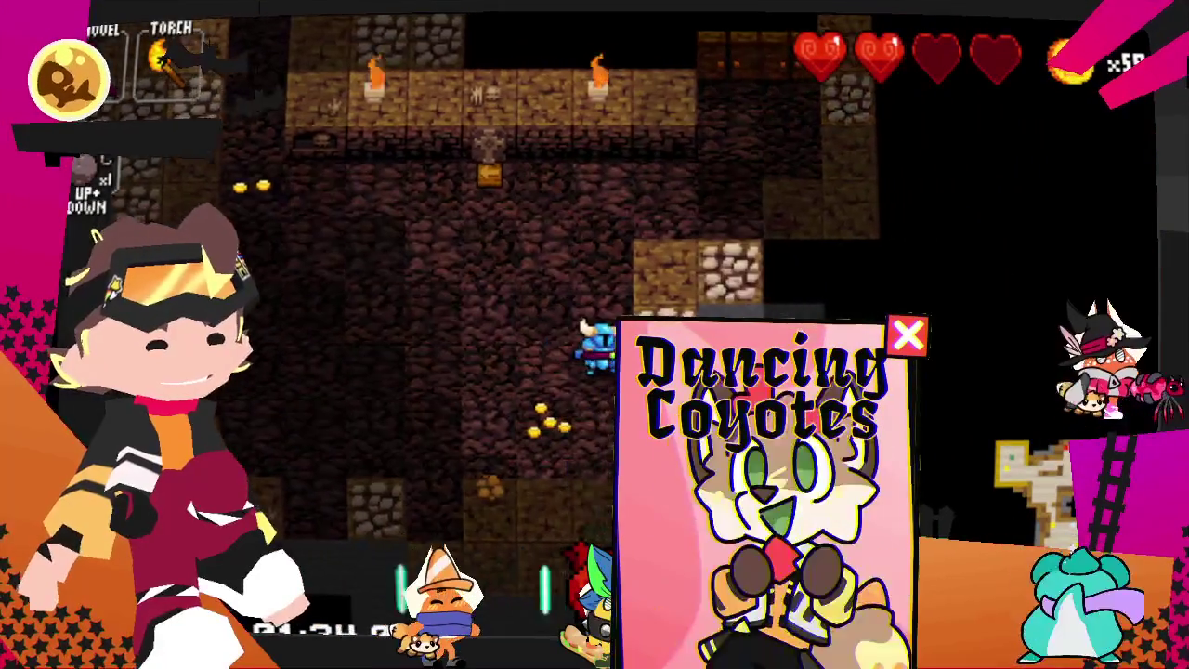
key("Up")
key("Up")
key("Right")
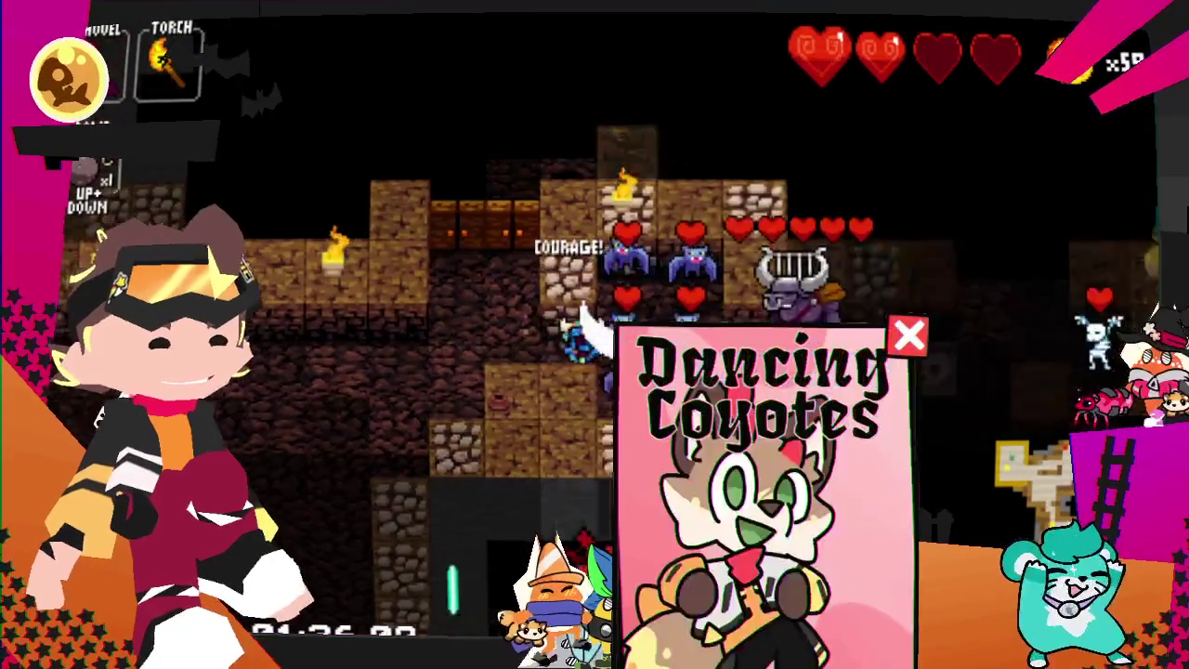
key("Down")
key("Right")
key("Right")
key("Up")
key("Left")
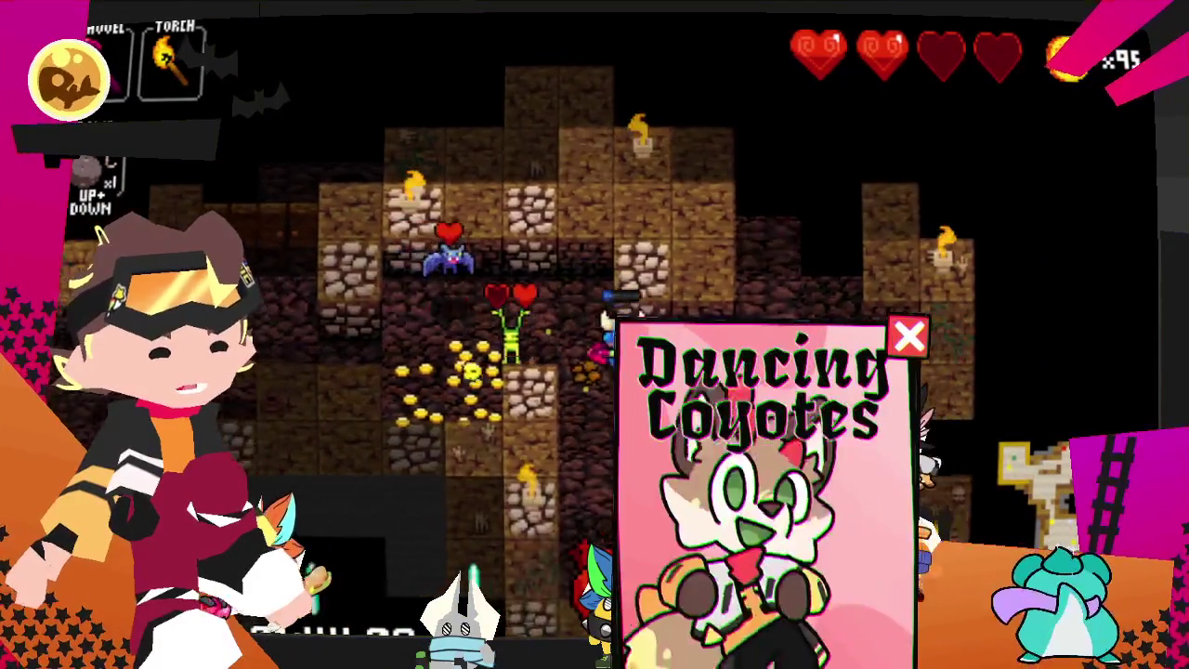
- Collect the remaining gold, reaching 115 coins, and walk into the shop room
key("Left")
key("Down")
key("Right")
key("Up")
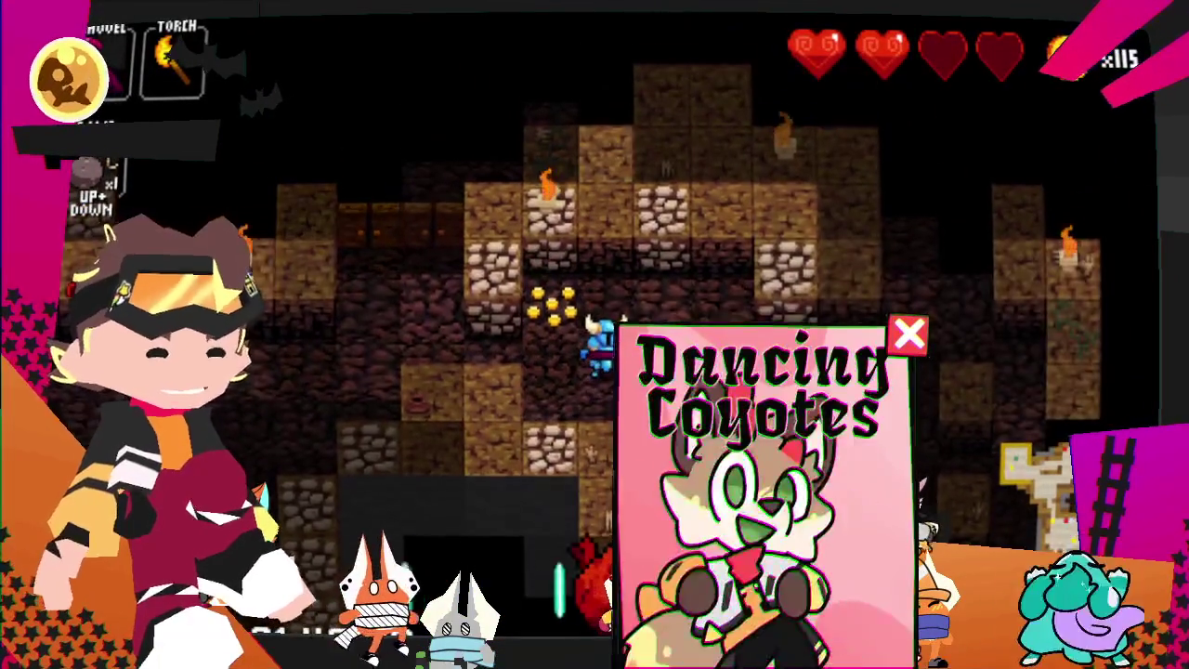
key("Right")
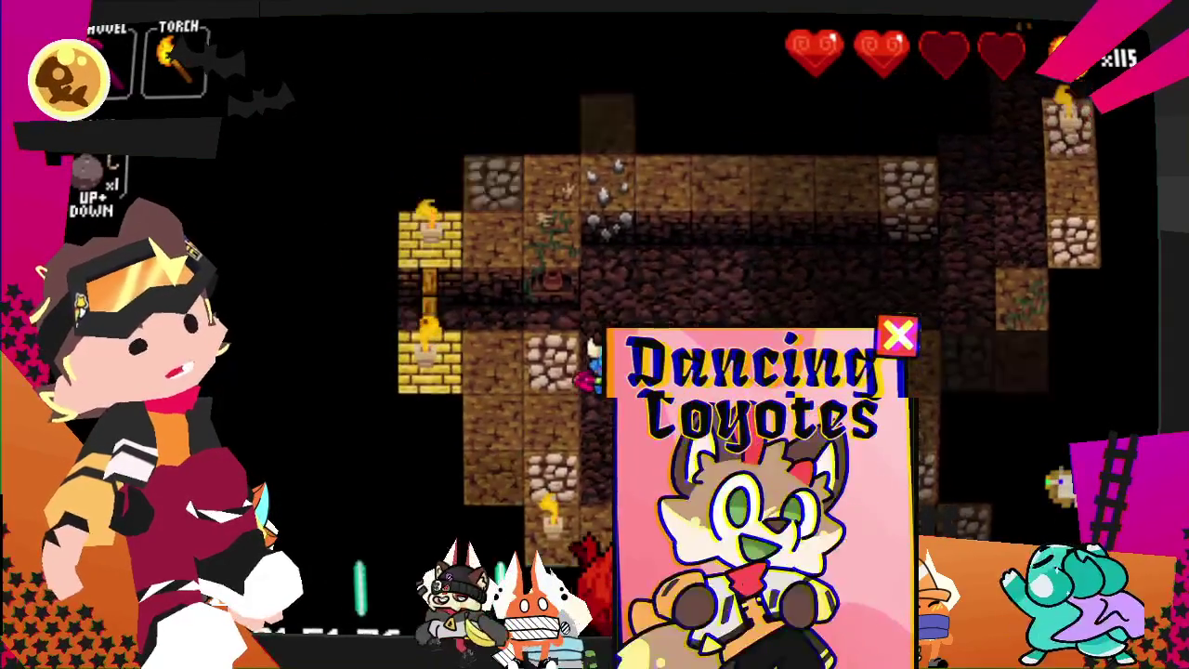
key("Up")
key("Left")
key("Left")
key("Left")
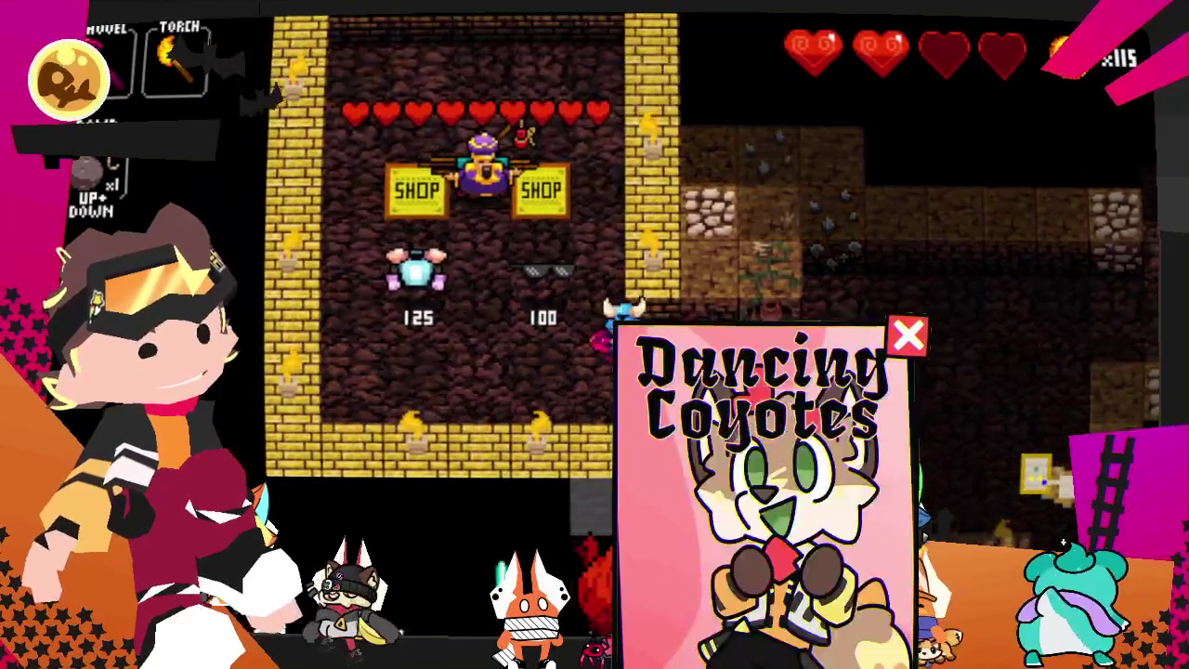
key("Left")
key("Left")
- Buy the sunglasses for 100 gold and leave the shop to the right
key("Up")
key("Right")
key("Right")
key("Down")
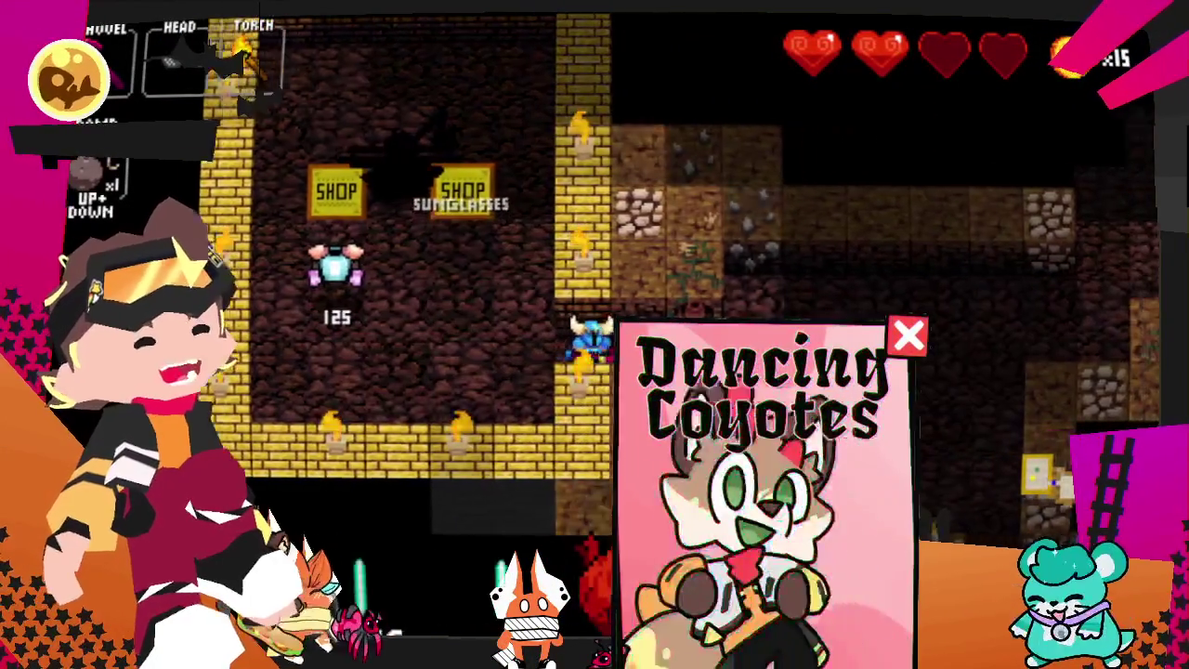
key("Right")
key("Right")
key("Right")
key("Right")
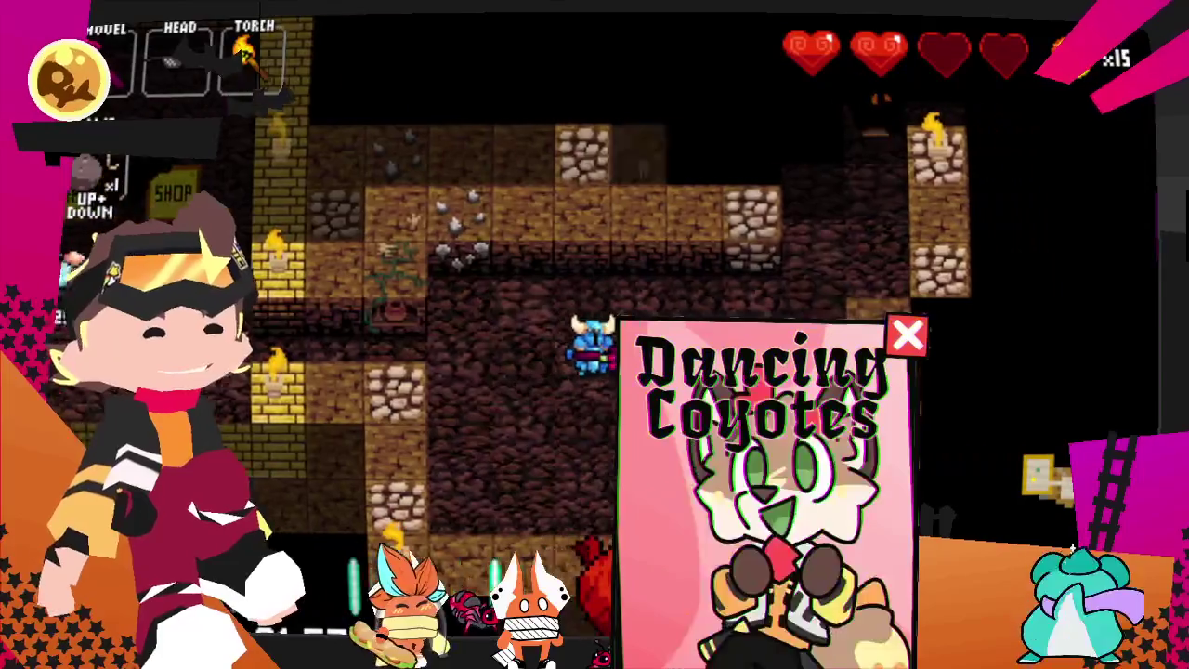
key("Right")
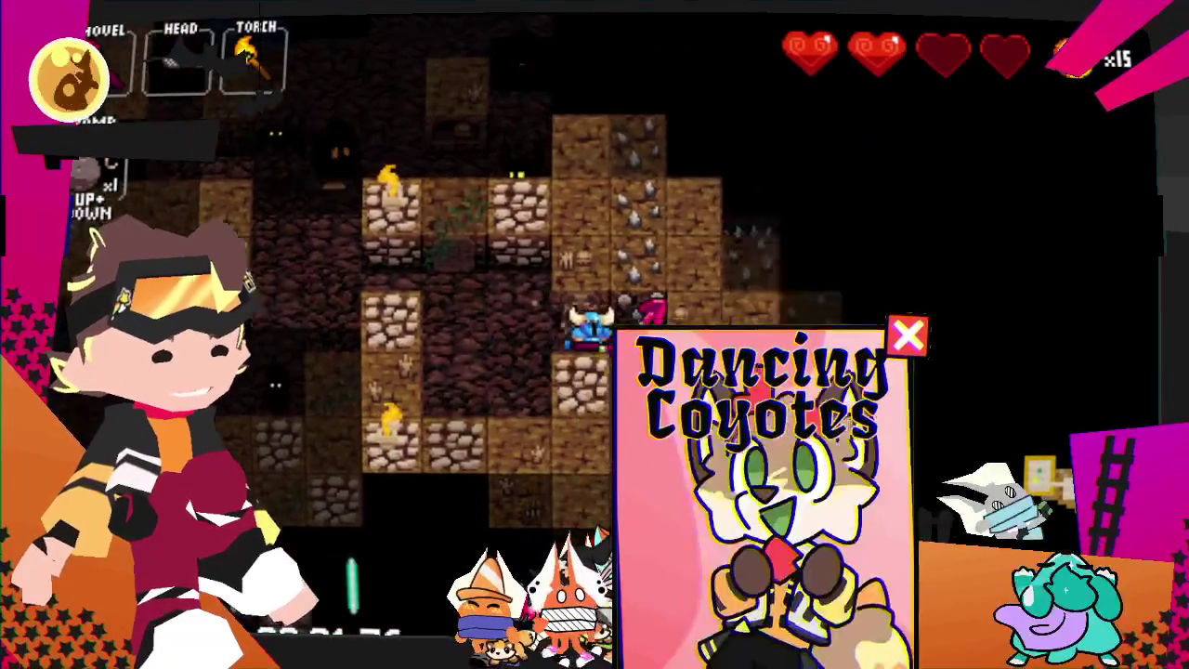
- Fight off the enemy below and finish the dark horned enemy
key("Down")
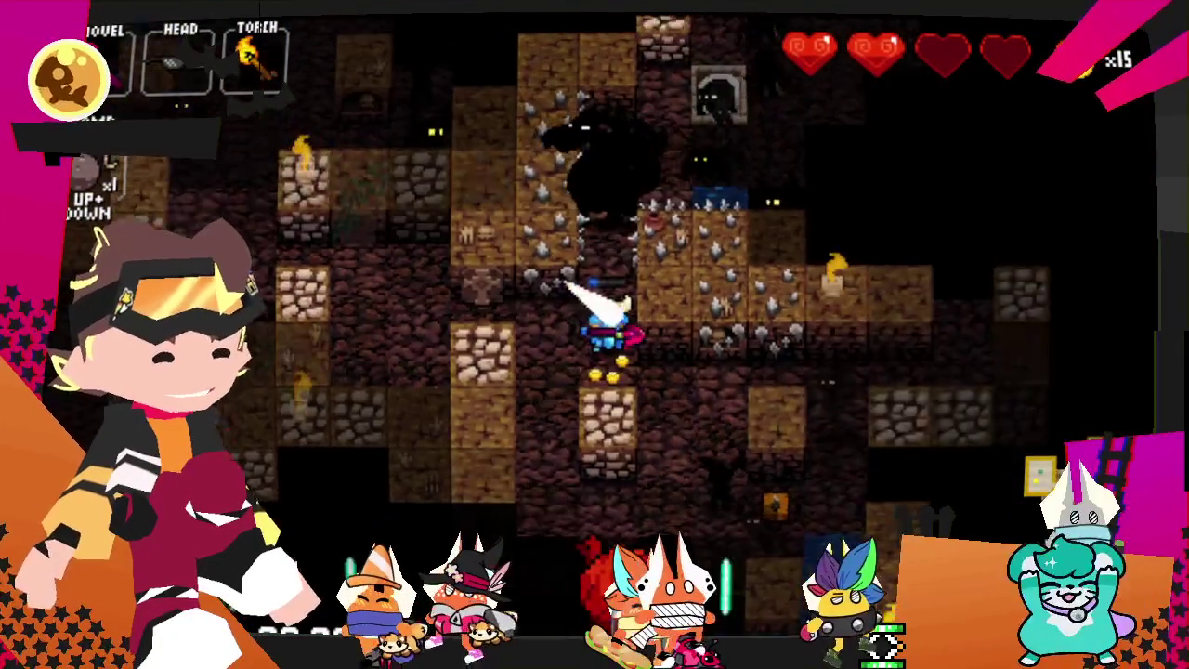
key("Up")
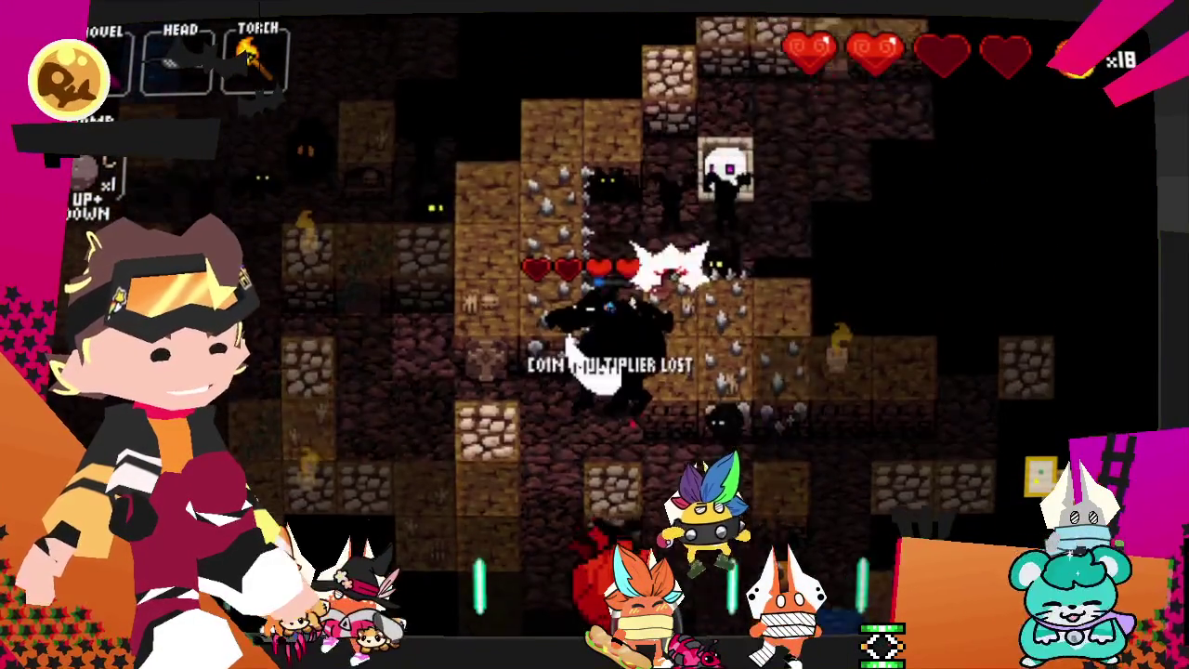
key("Up")
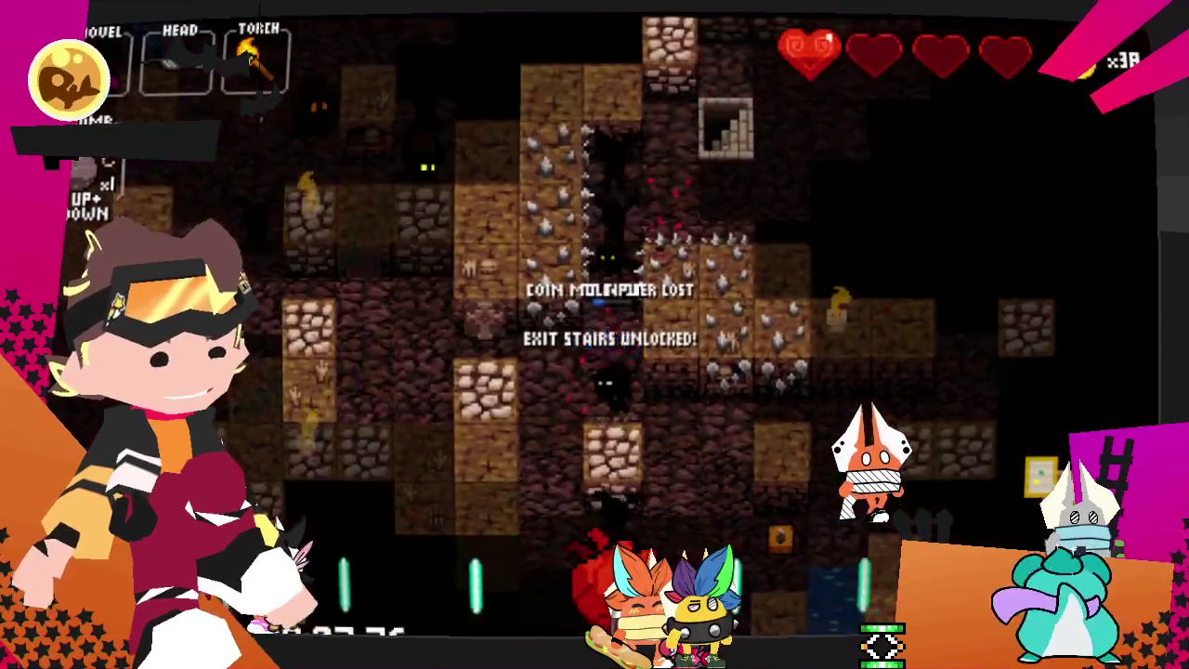
key("Left")
key("Left")
key("Right")
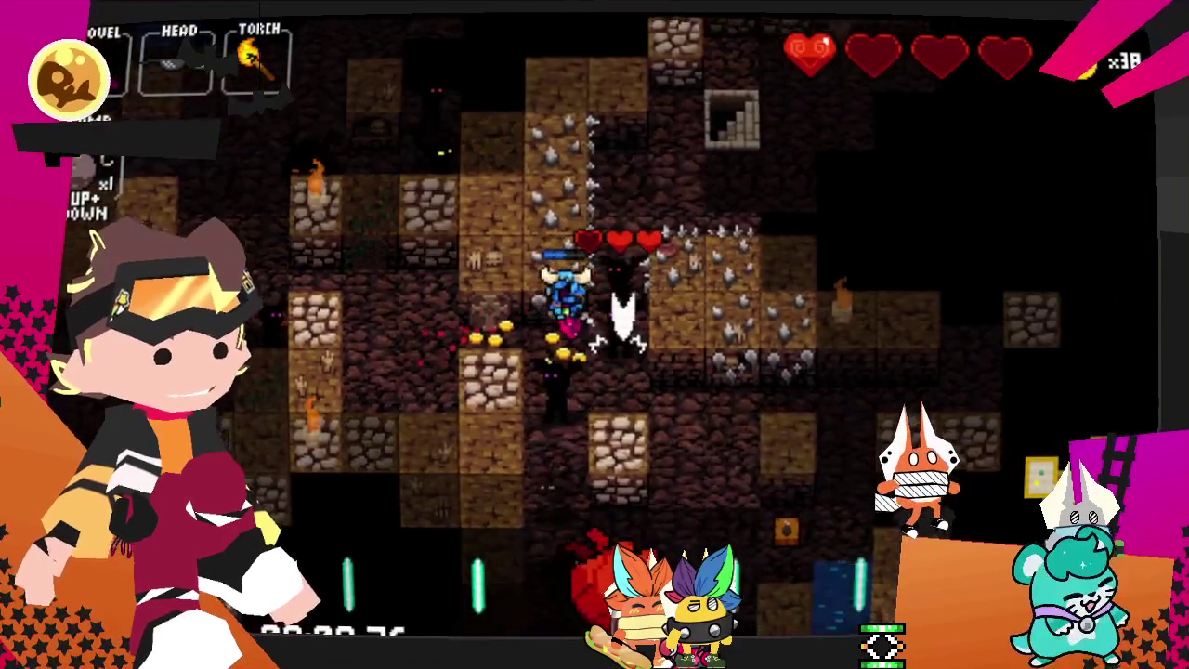
key("Down")
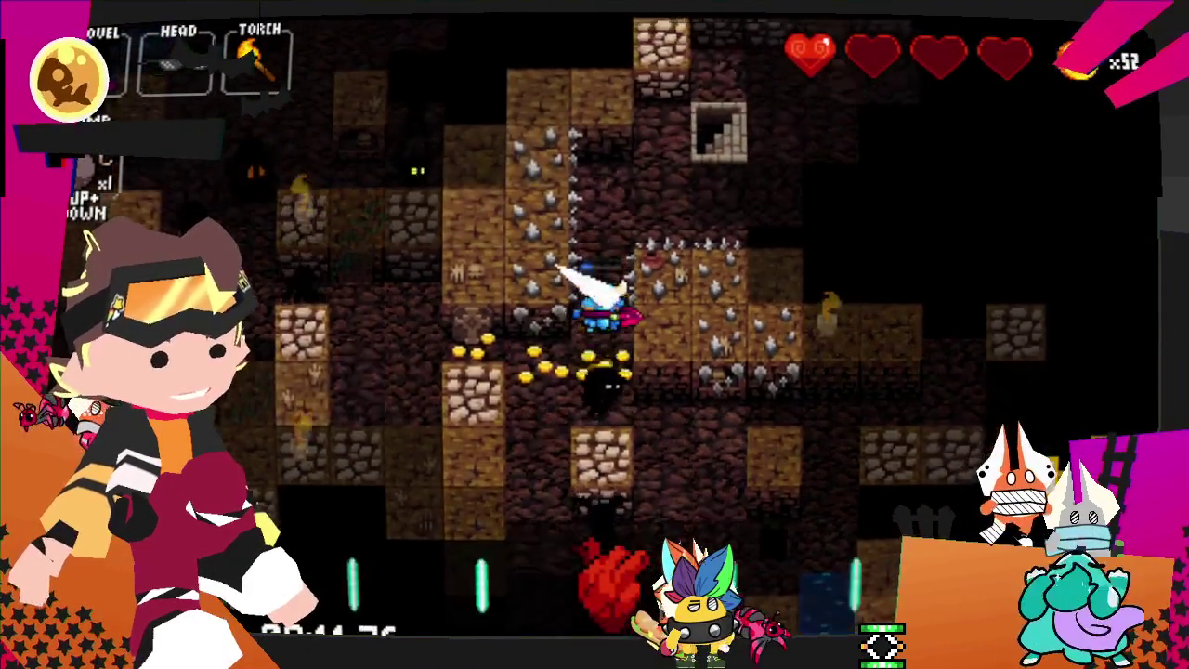
- Grab the 12 coins, pick up the spear, and attack the enemy below with it
key("Down")
key("Up")
key("Up")
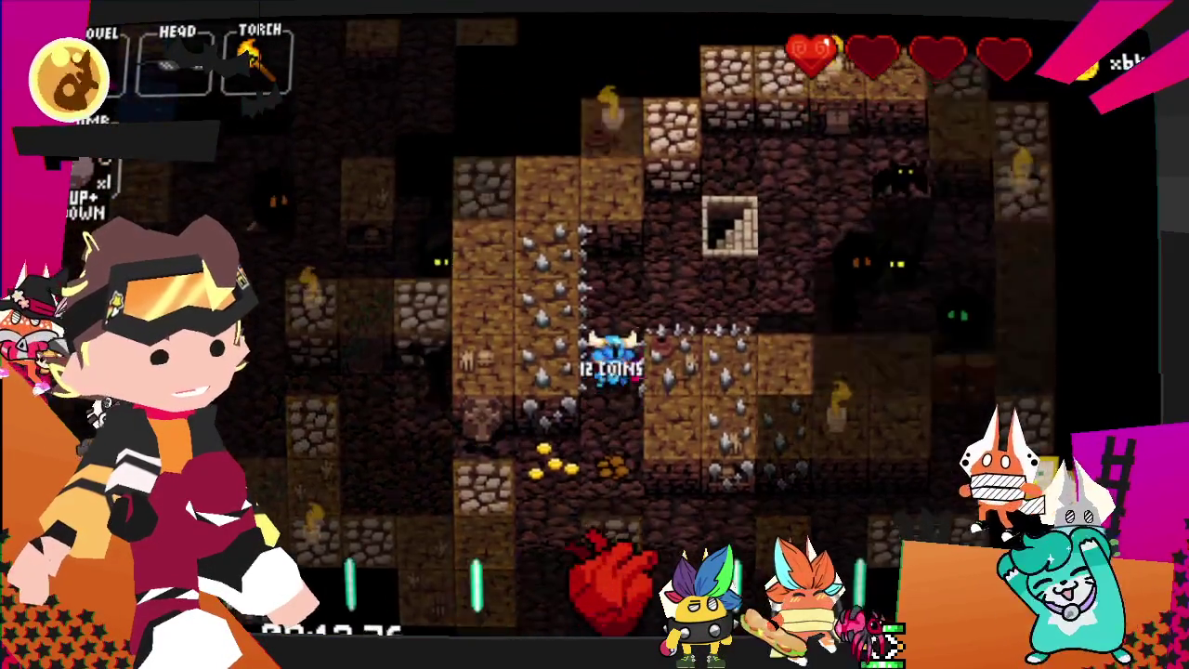
key("Up")
key("Up")
key("Left")
key("Up")
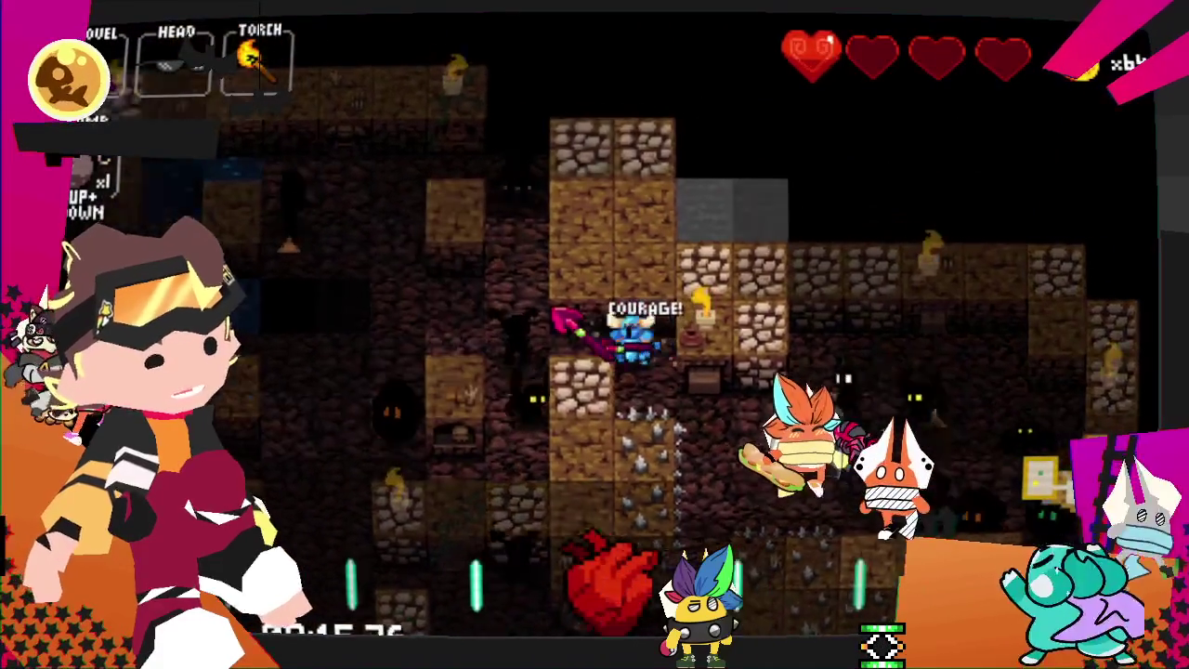
key("Left")
key("Down")
key("Down")
key("Up")
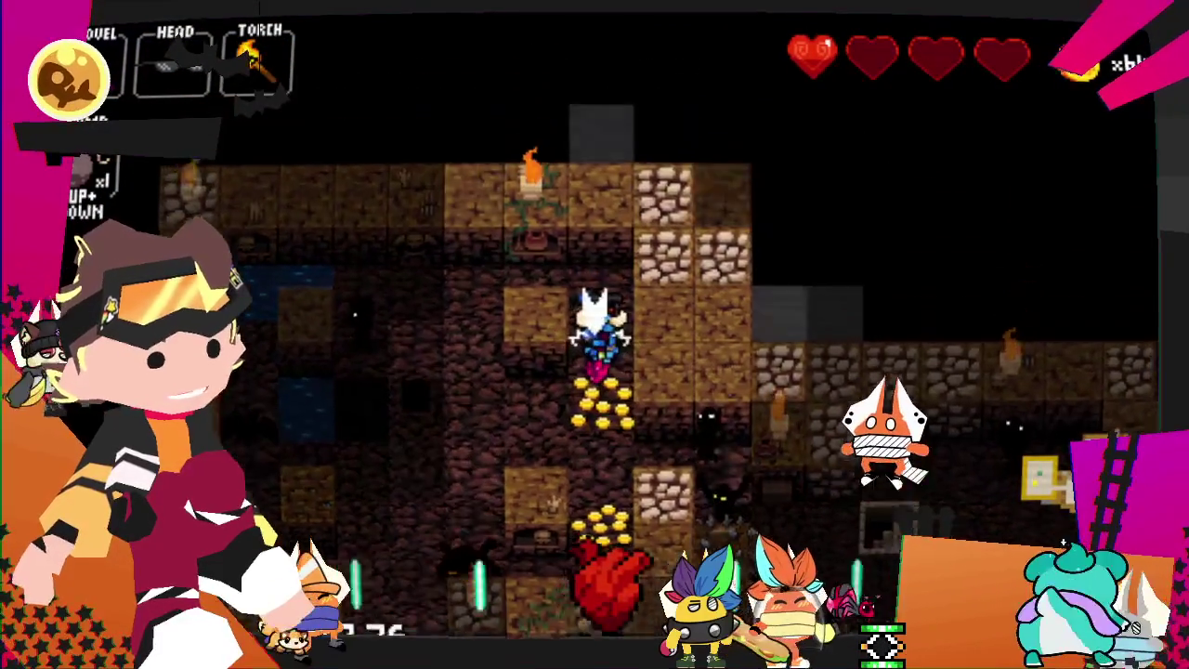
- Collect the column of coins and take the exit stairs down to the boss
key("Left")
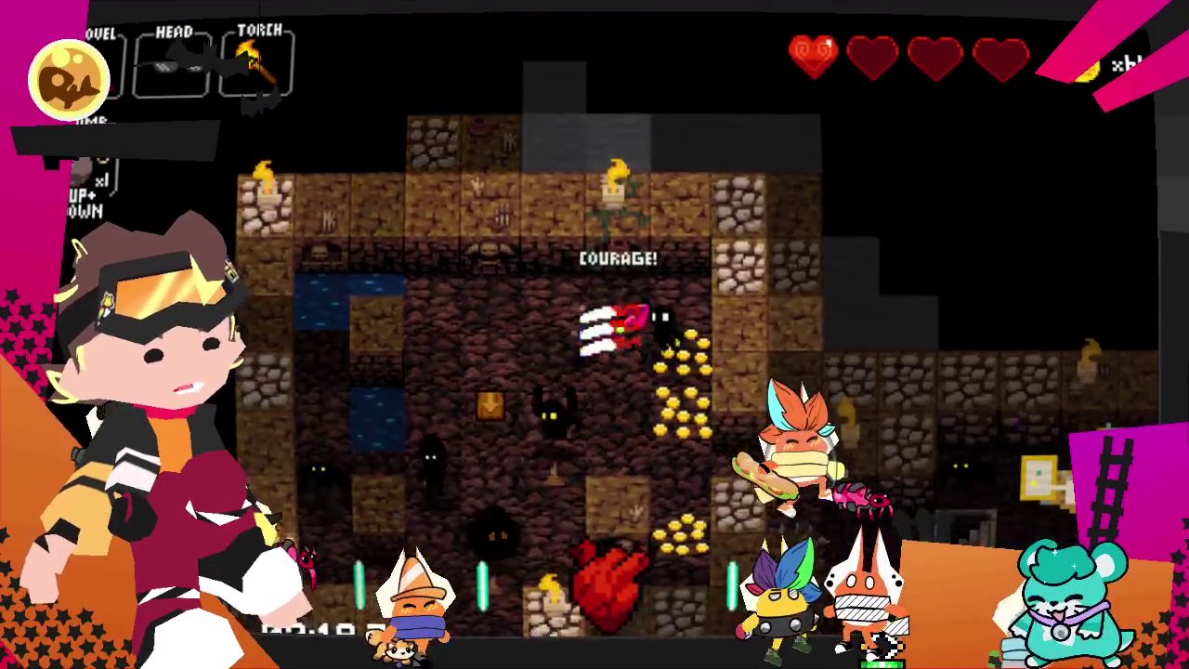
key("Down")
key("Down")
key("Right")
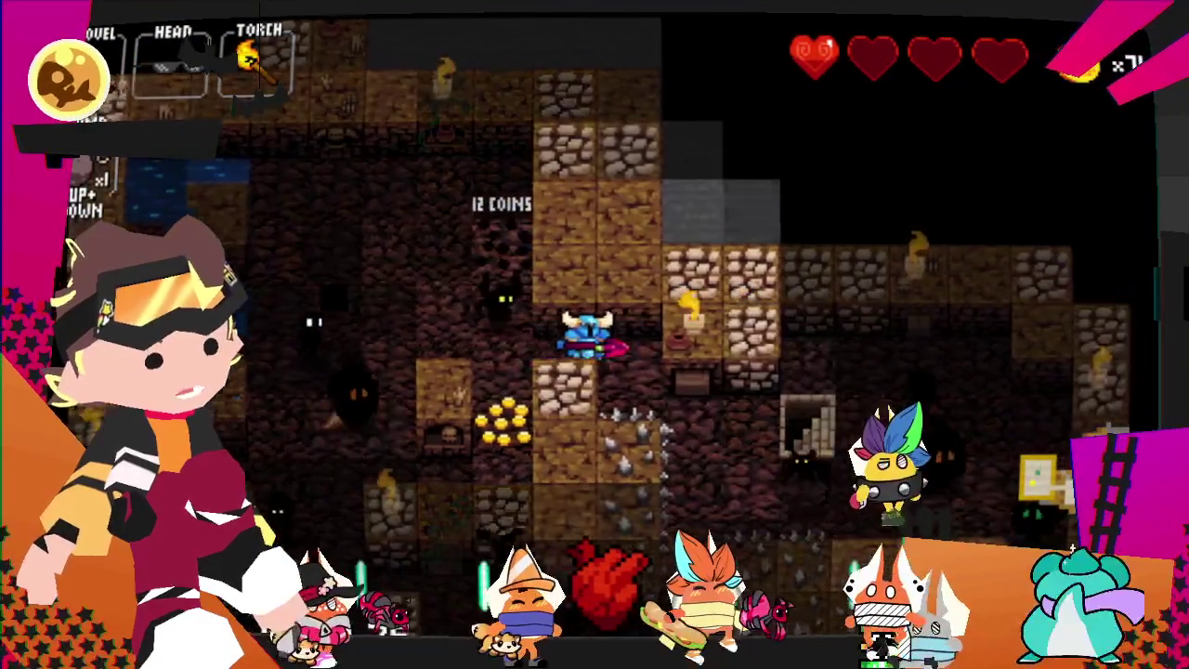
key("Right")
key("Down")
key("Right")
key("Right")
key("Right")
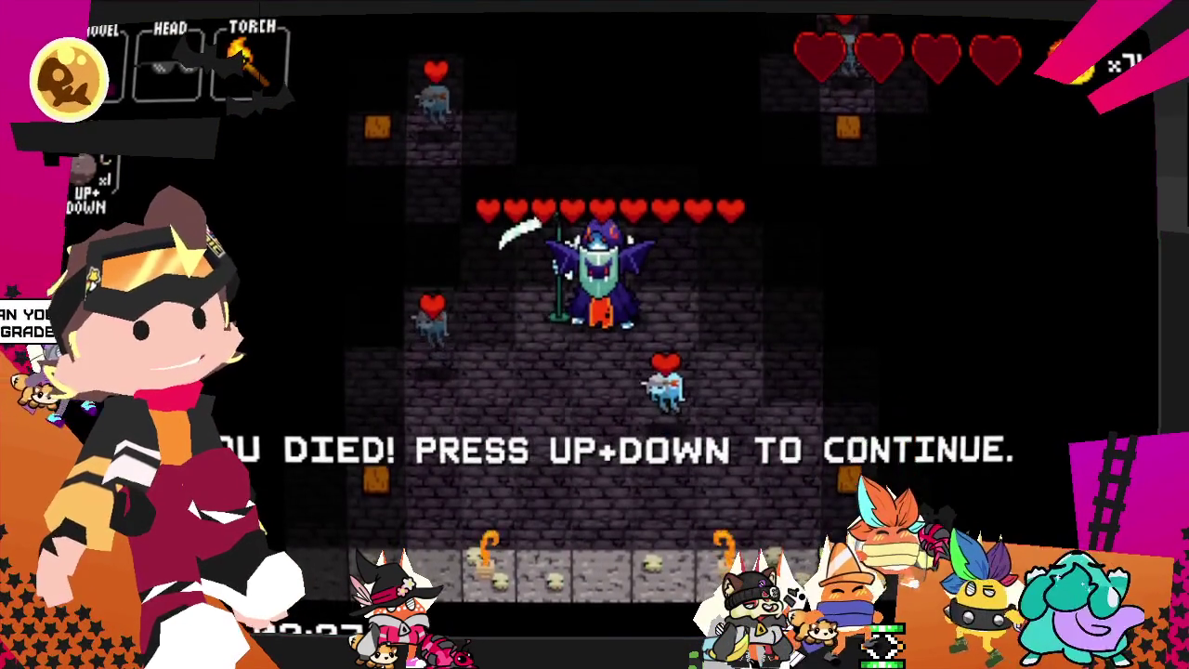
- Dismiss the death screen, start a new run, and attack the green slime to the south
key("Up+Down")
key("Return")
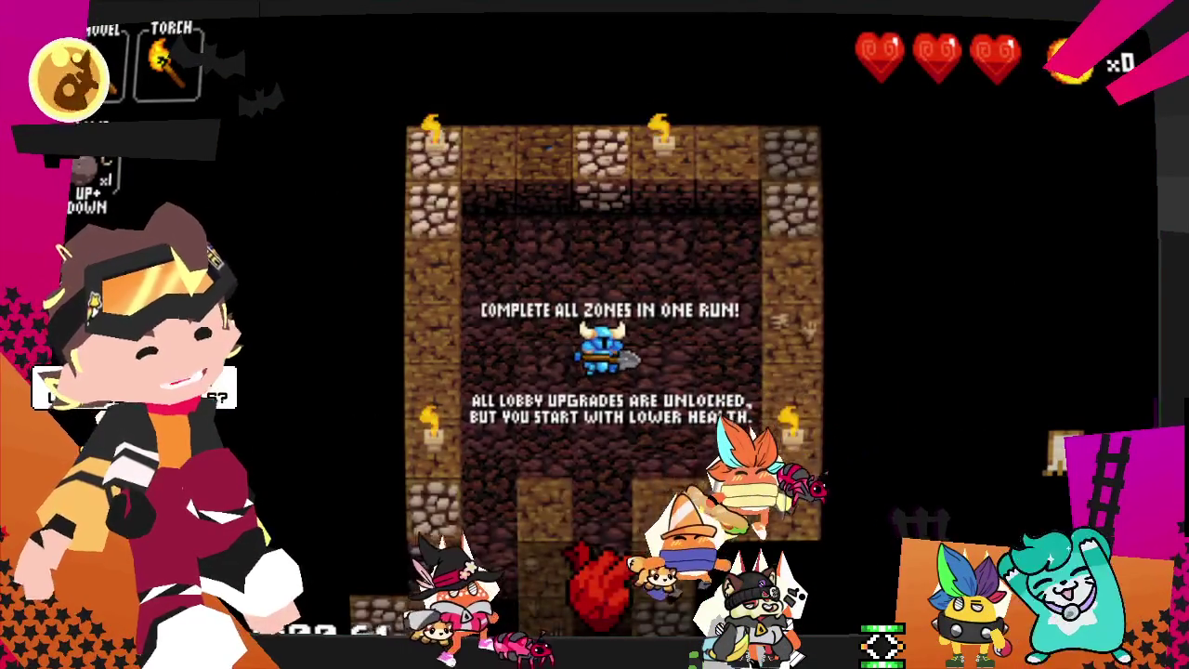
key("Down")
key("Down")
key("Down")
key("Down")
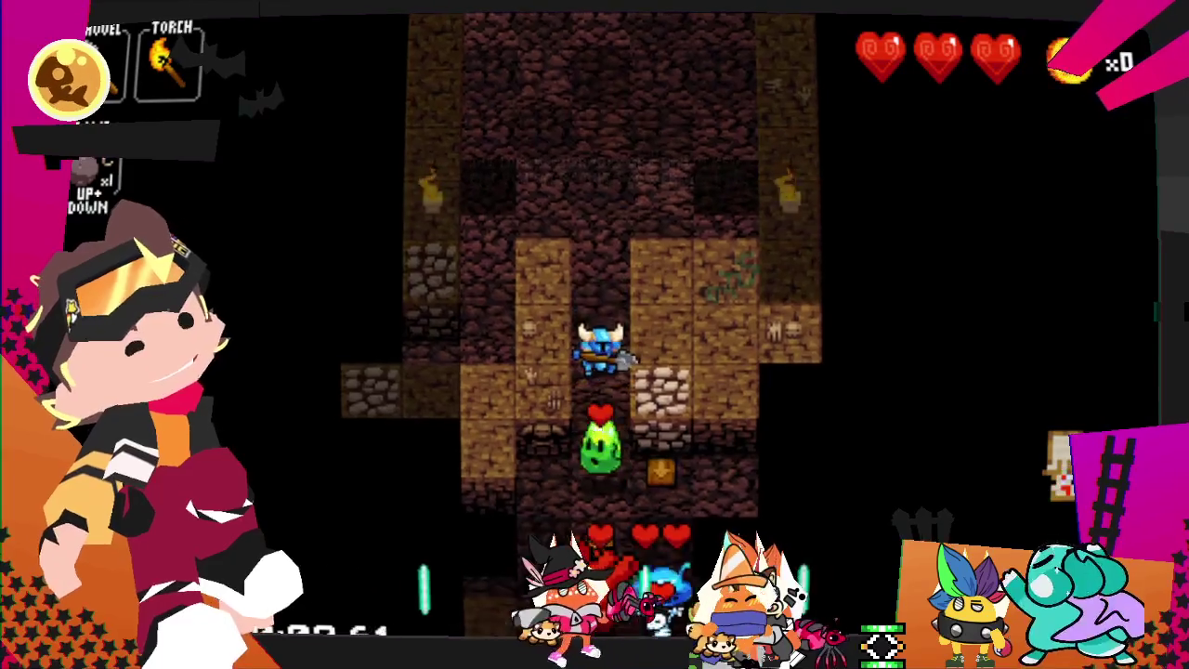
key("Down")
key("Down")
key("Down")
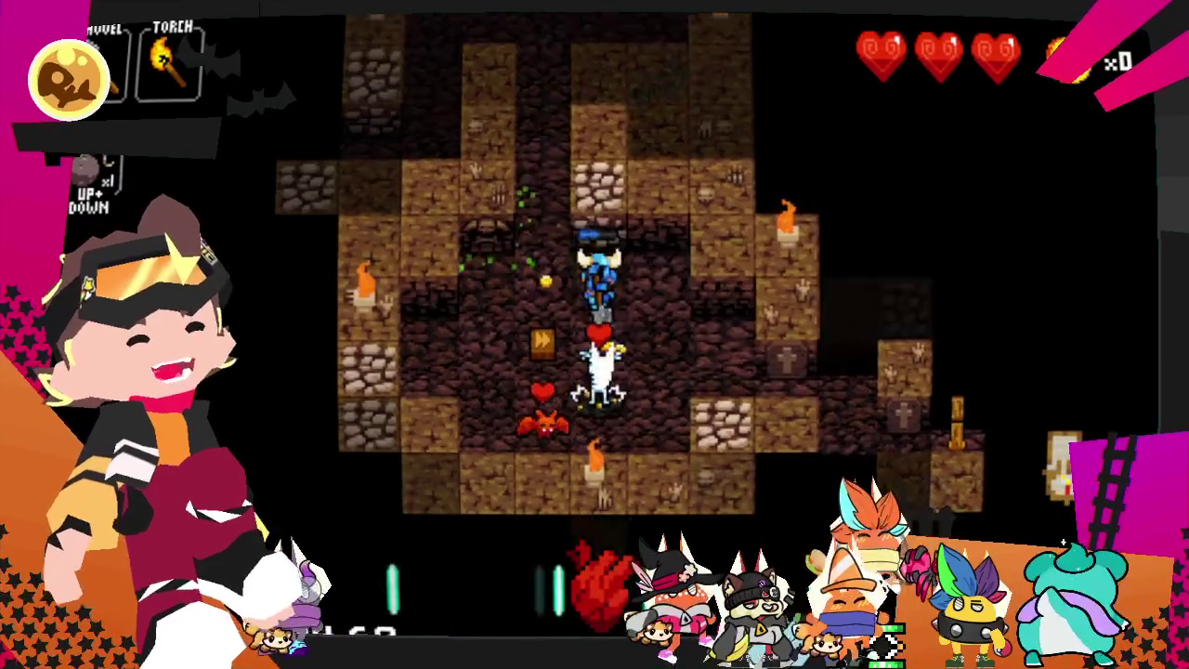
key("Down")
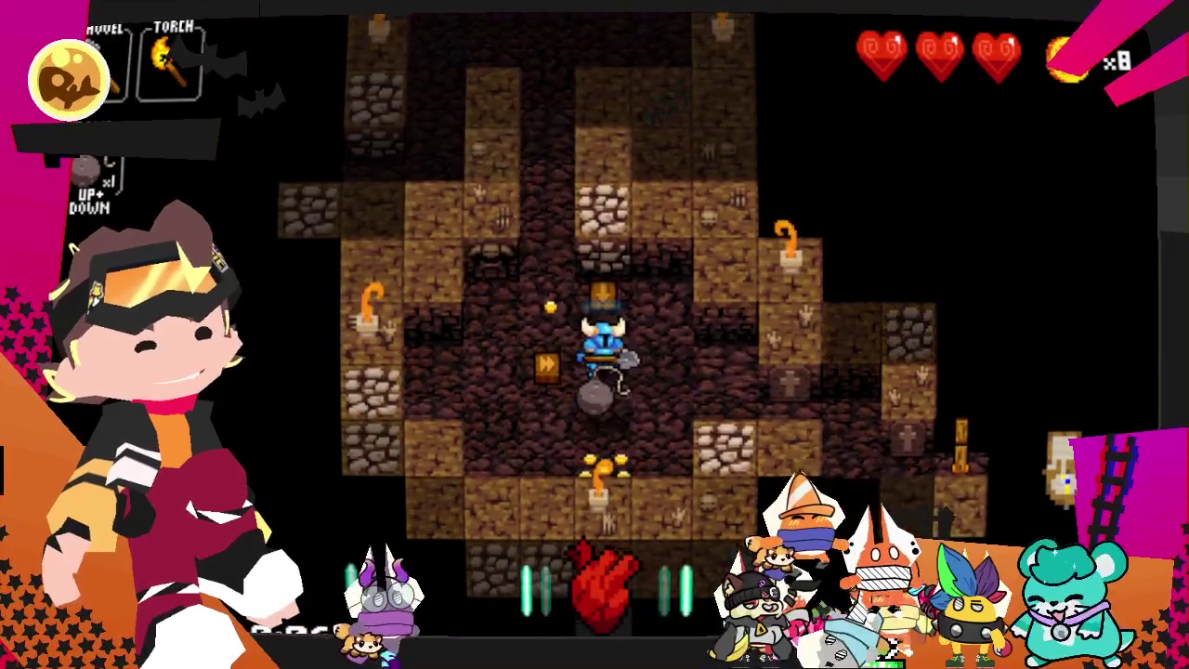
- Pick up the bomb and head right toward the room of slimes and skeletons
key("Down")
key("Right")
key("Right")
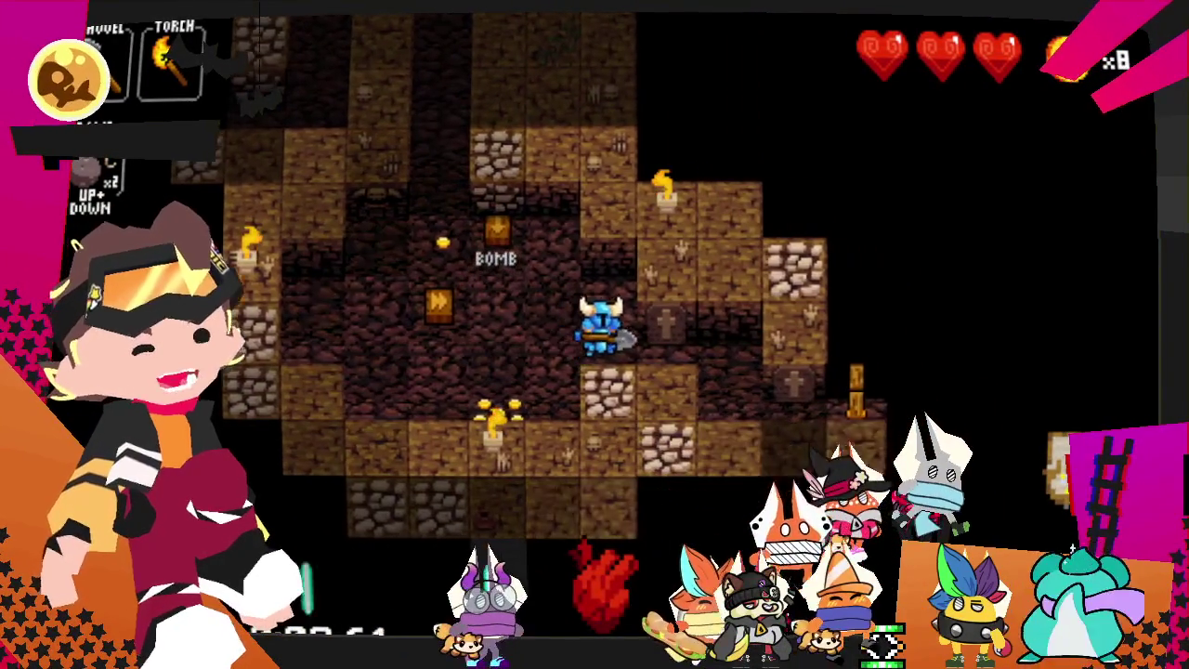
key("Right")
key("Down")
key("Right")
key("Right")
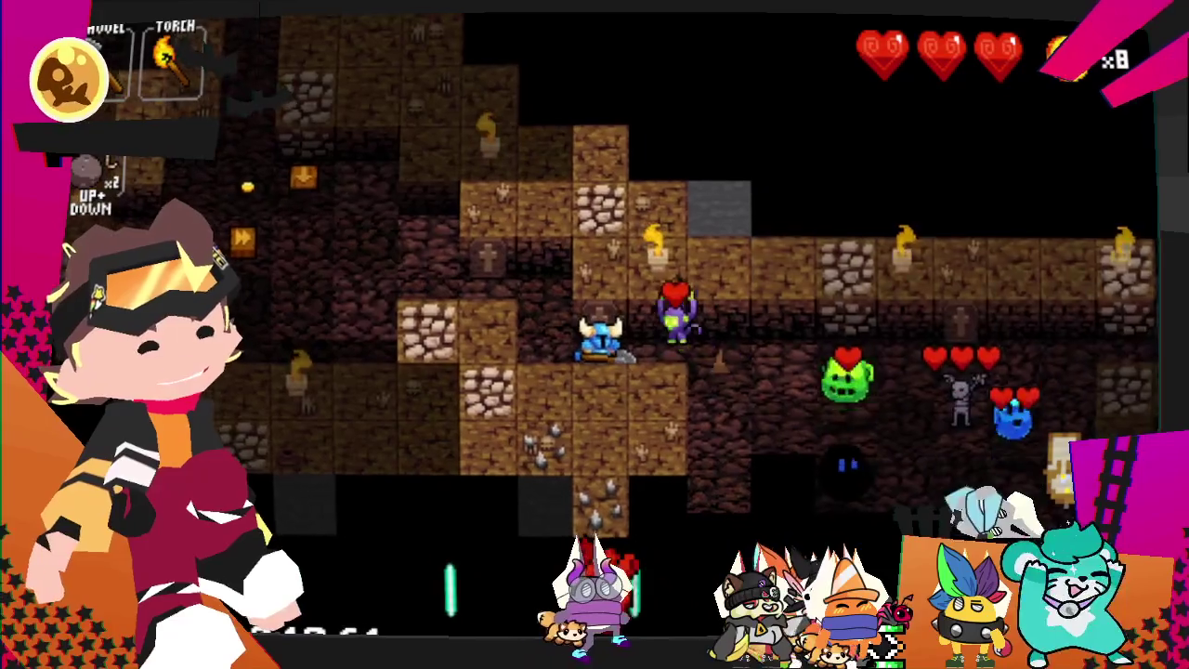
key("Right")
key("Right")
- Enter the enemy-filled room and kill the green slime
key("Down")
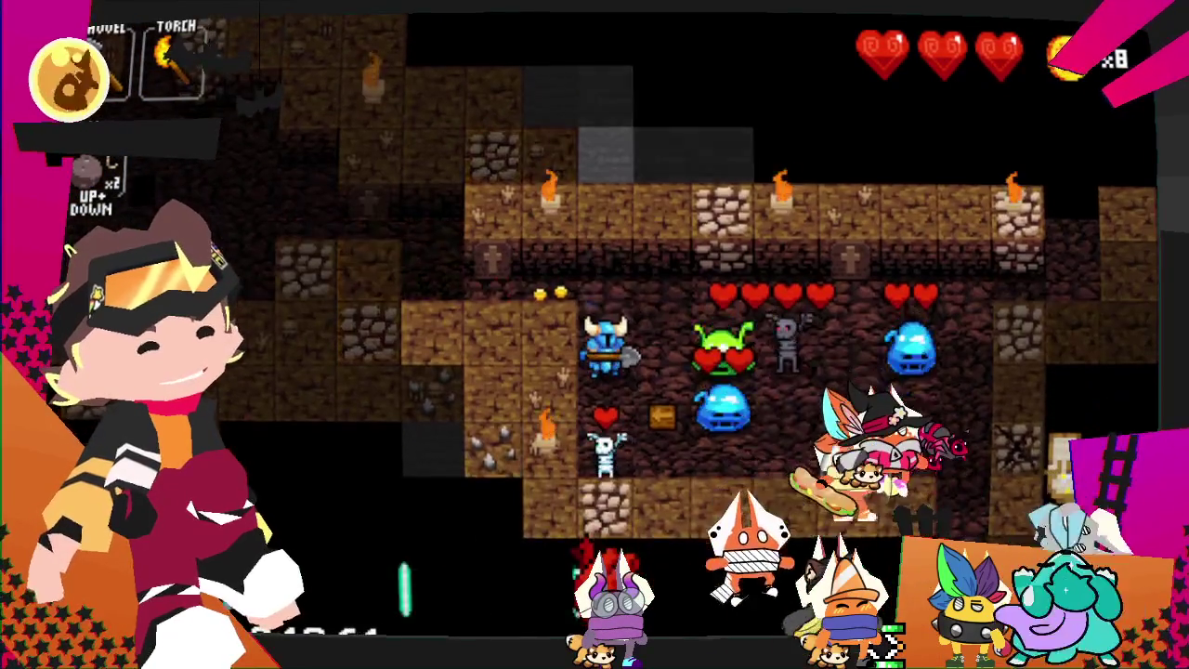
key("Down")
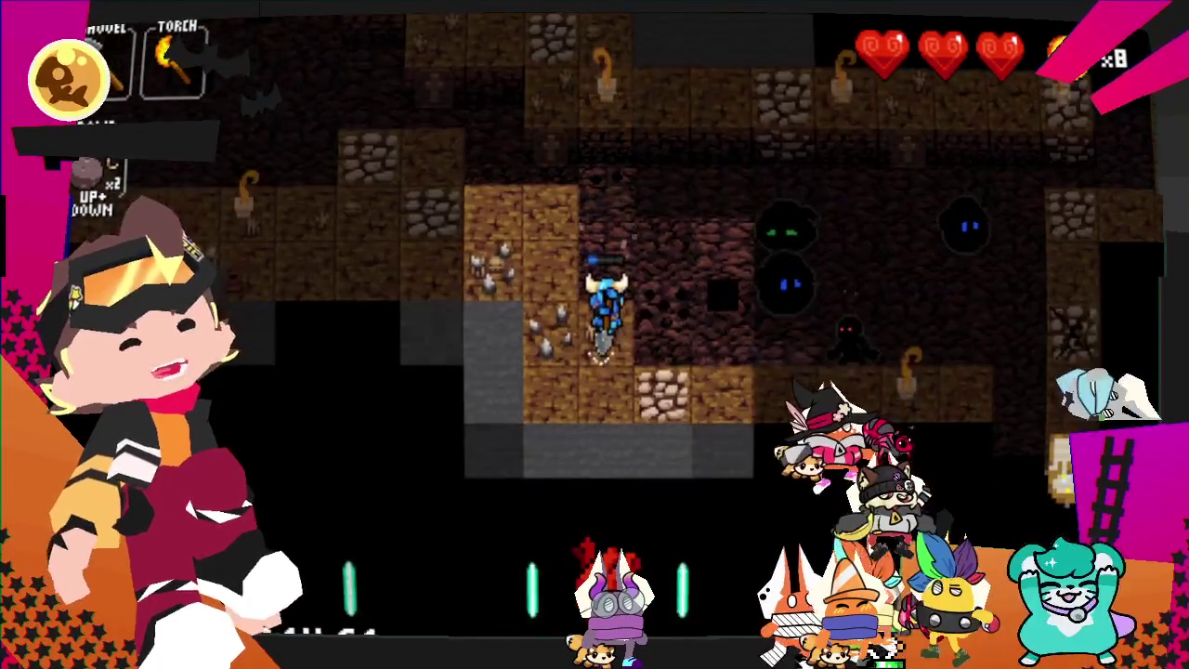
key("Down")
key("Up")
key("Up")
key("Right")
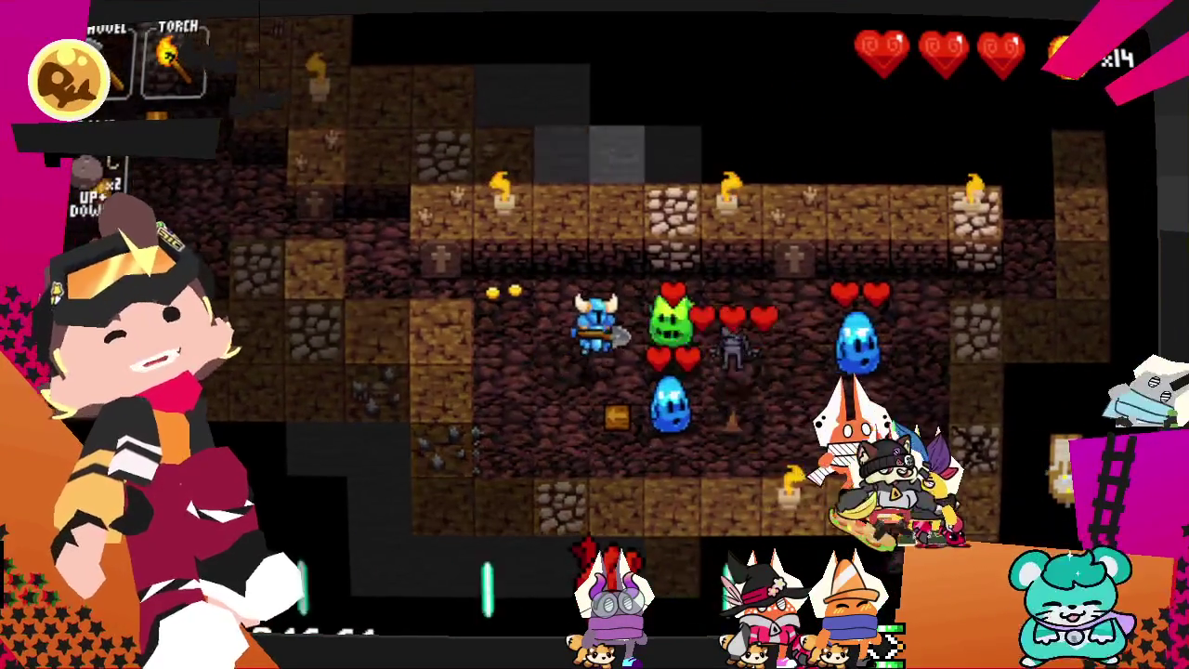
key("Right")
key("Right")
key("Down")
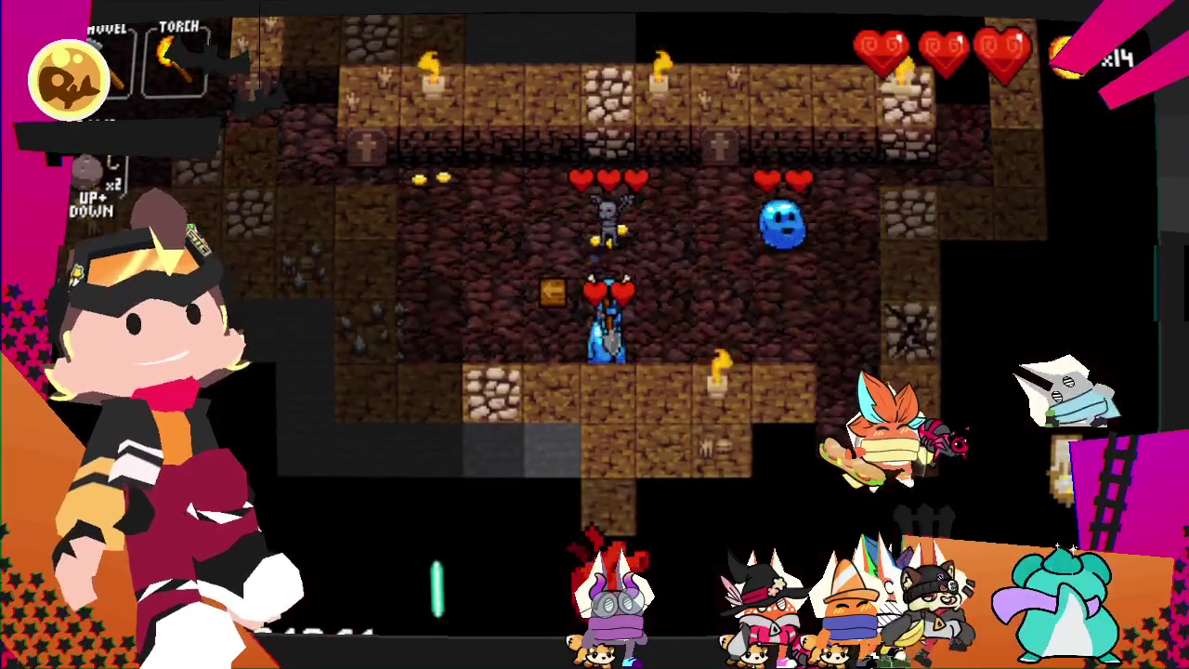
- Back away from the enemies, then kill the enemy below and take its gold
key("Right")
key("Right")
key("Right")
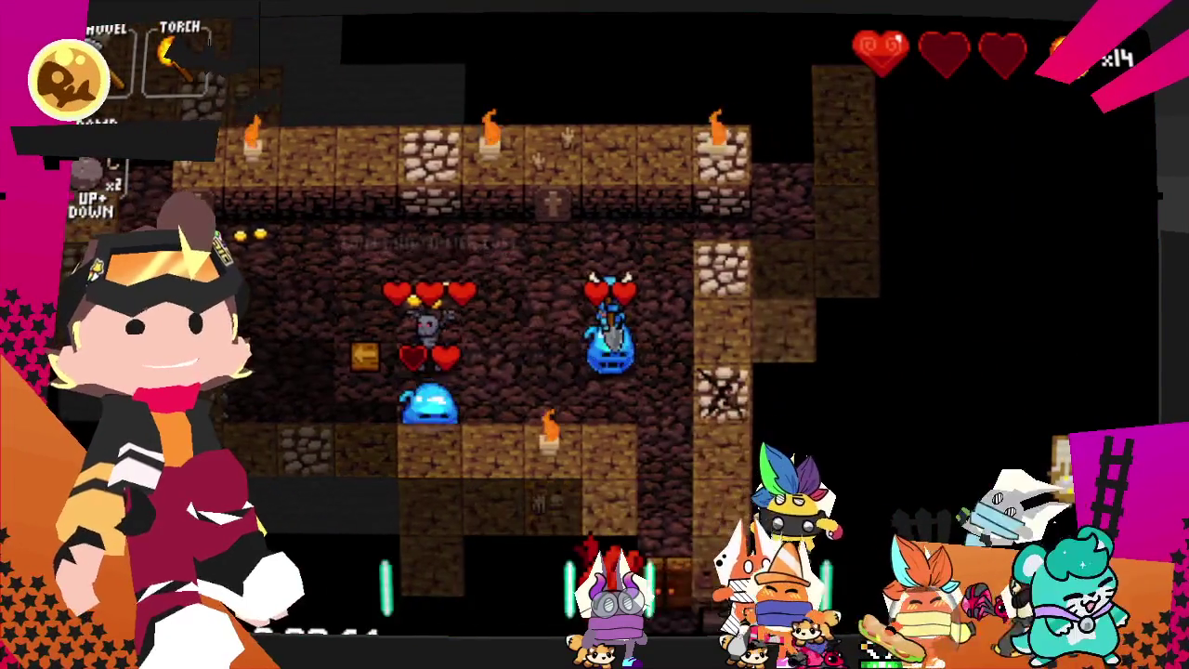
key("Right")
key("Left")
key("Up")
key("Left")
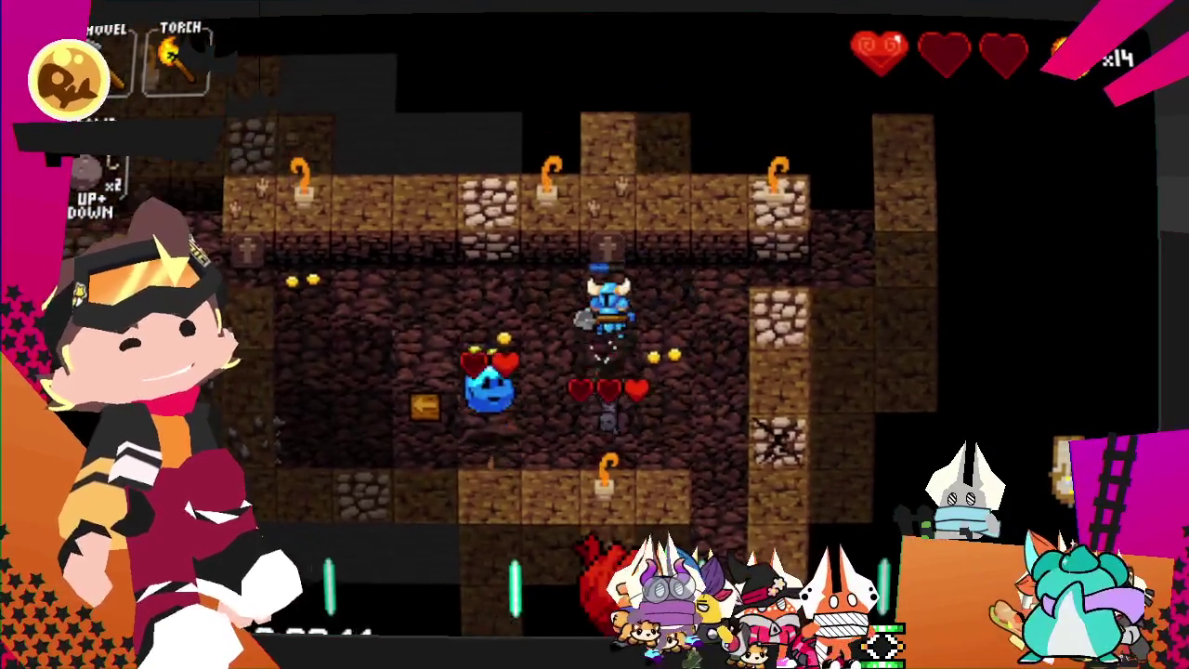
key("Down")
key("Down")
key("Down")
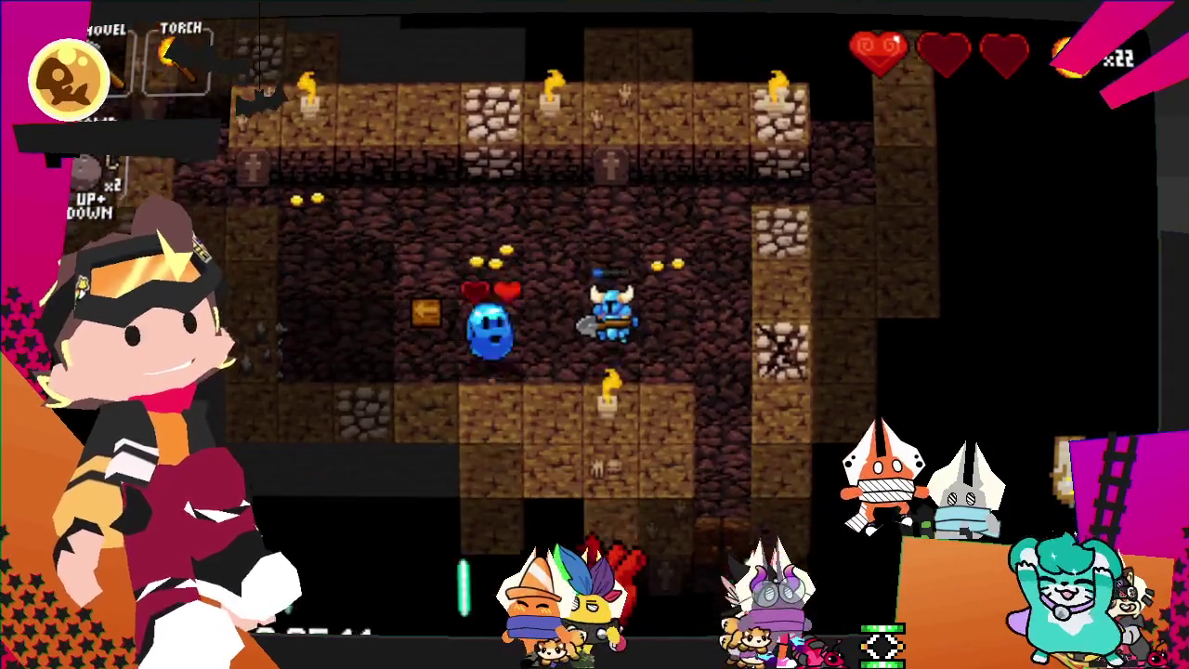
key("Right")
key("Right")
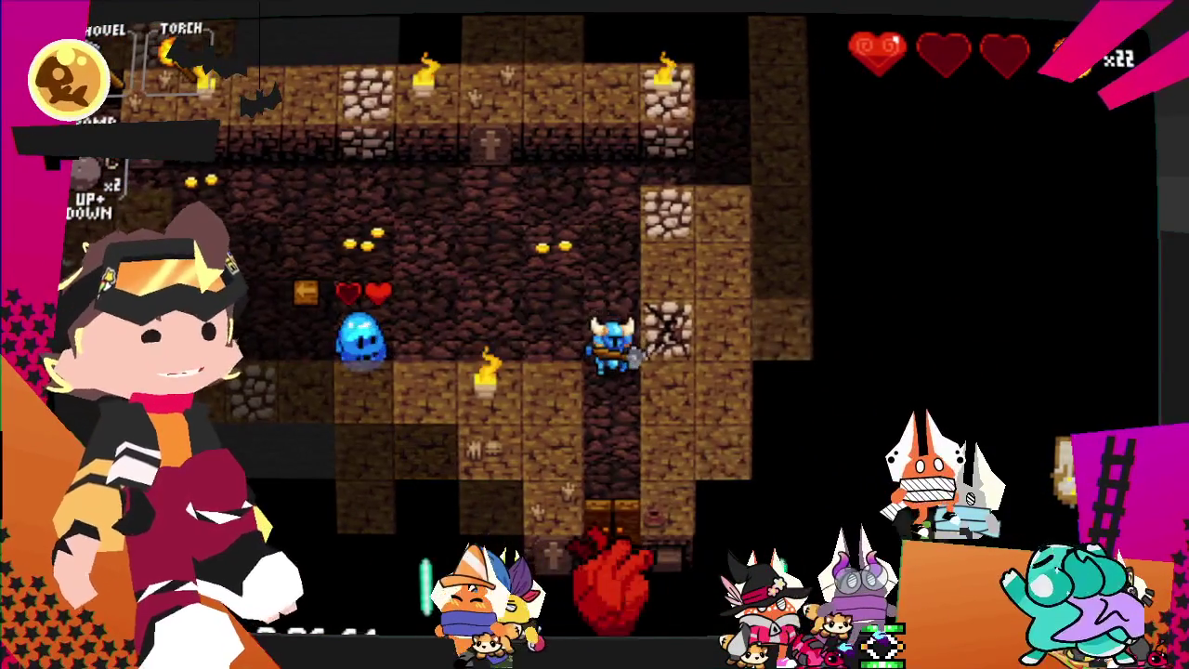
- Place a bomb and retreat upward away from it
key("Down")
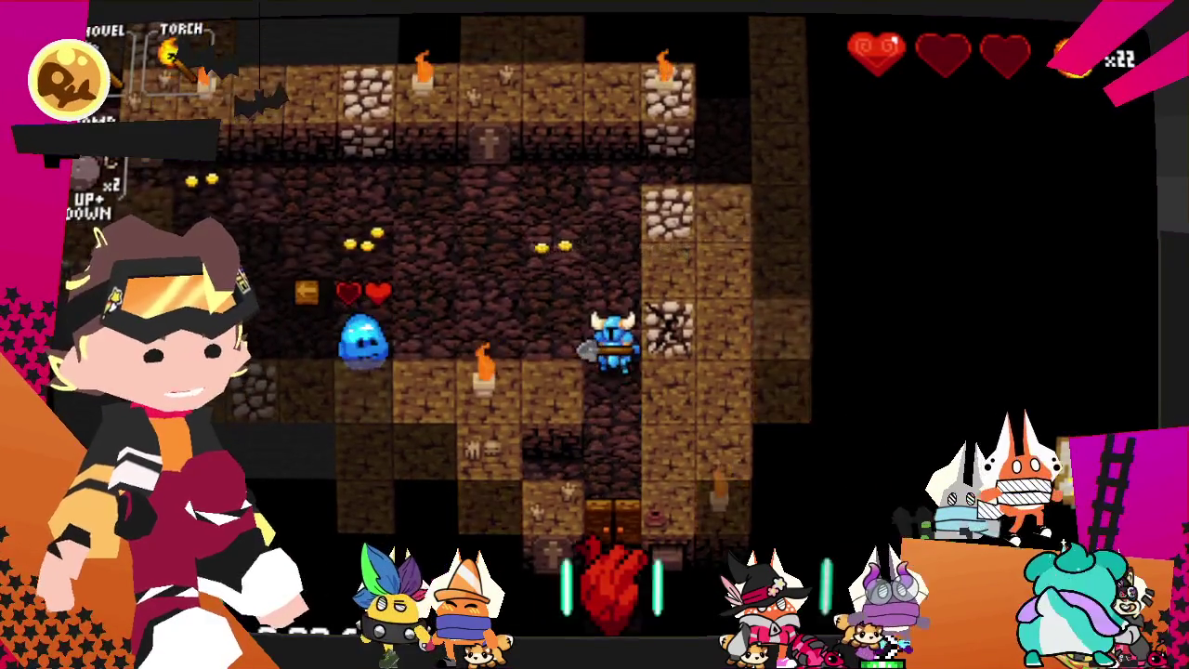
key("Left")
key("Up+Down")
key("Up")
key("Up")
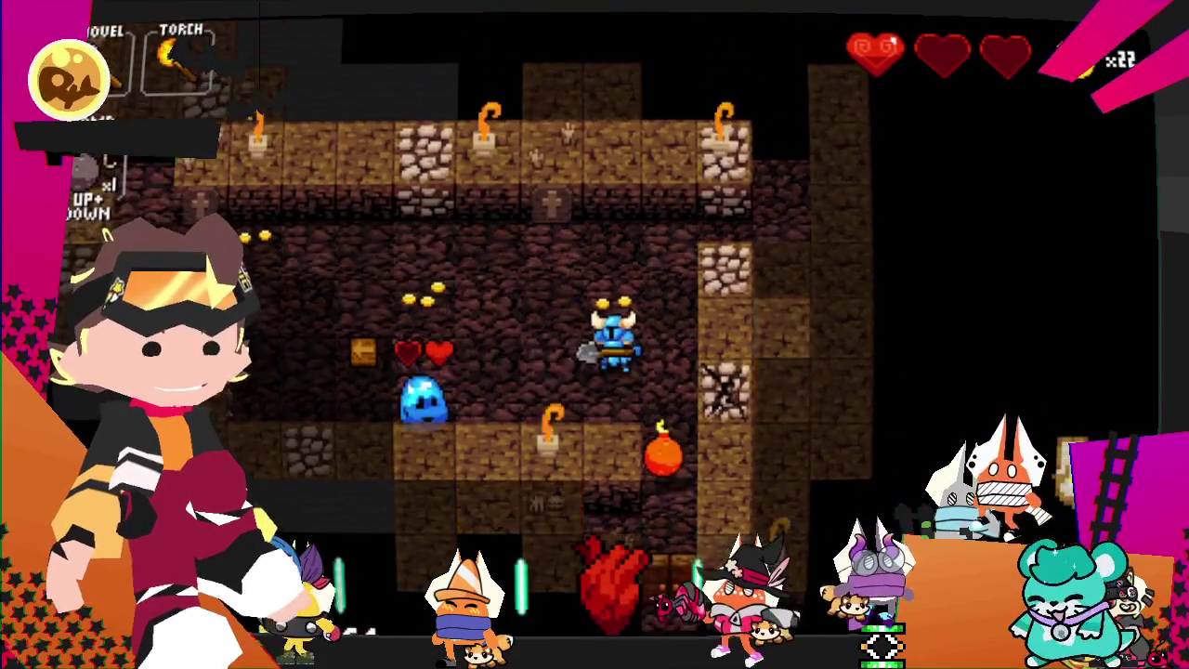
key("Up")
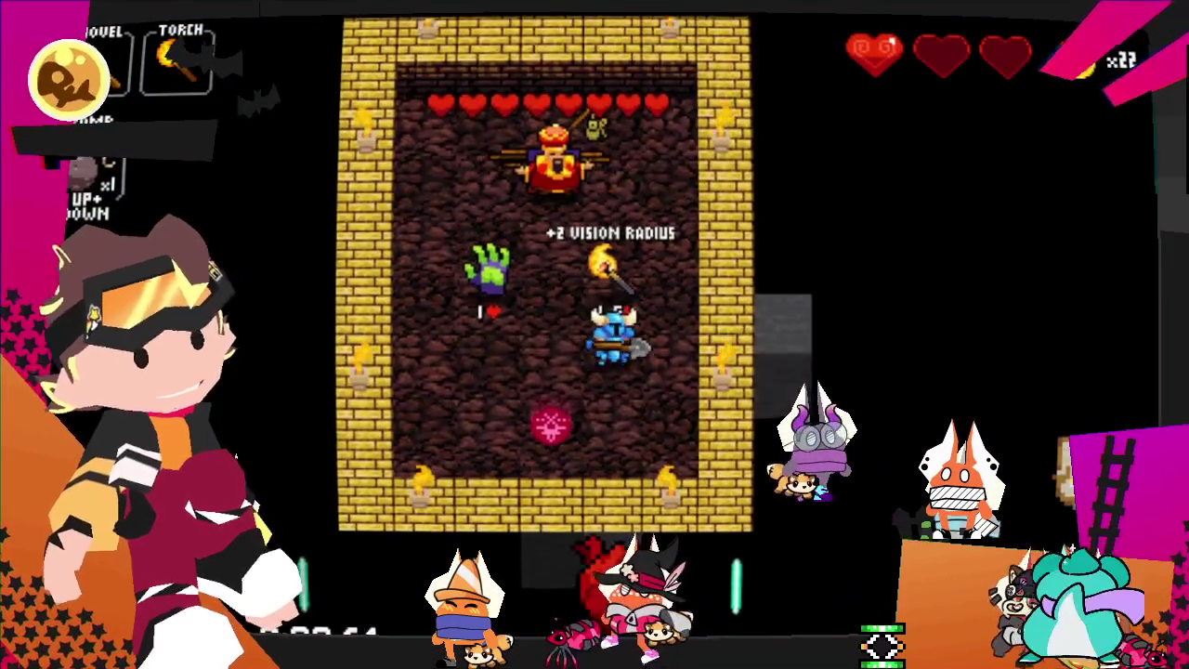
- Grab the glove in the shop, then restart into a new run after dying
key("Left")
key("Left")
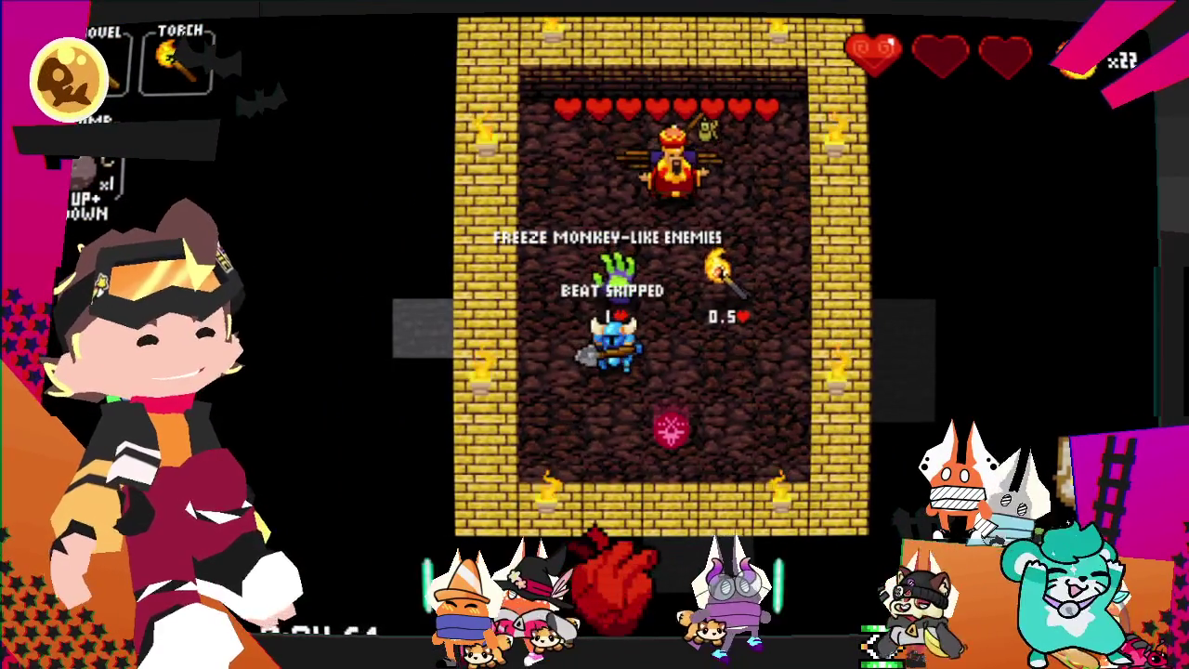
key("Up")
key("Up+Down")
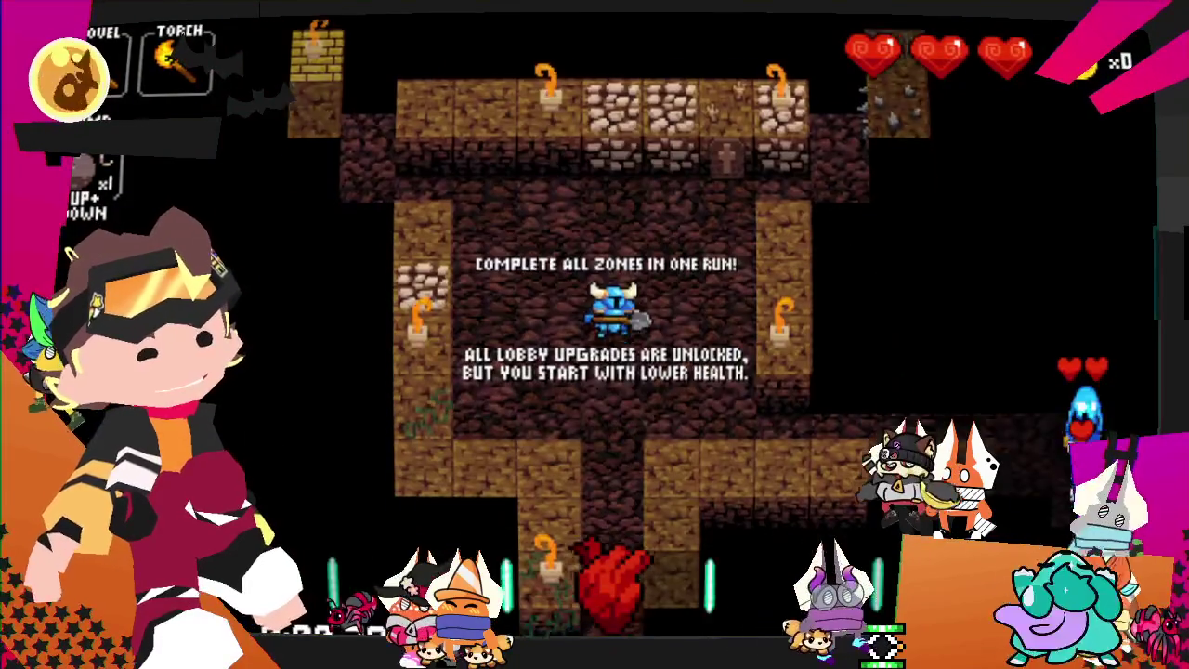
- Leave the starting room, fight the bats, and take the Glass Jaw from the chest
key("Down")
key("Down")
key("Down")
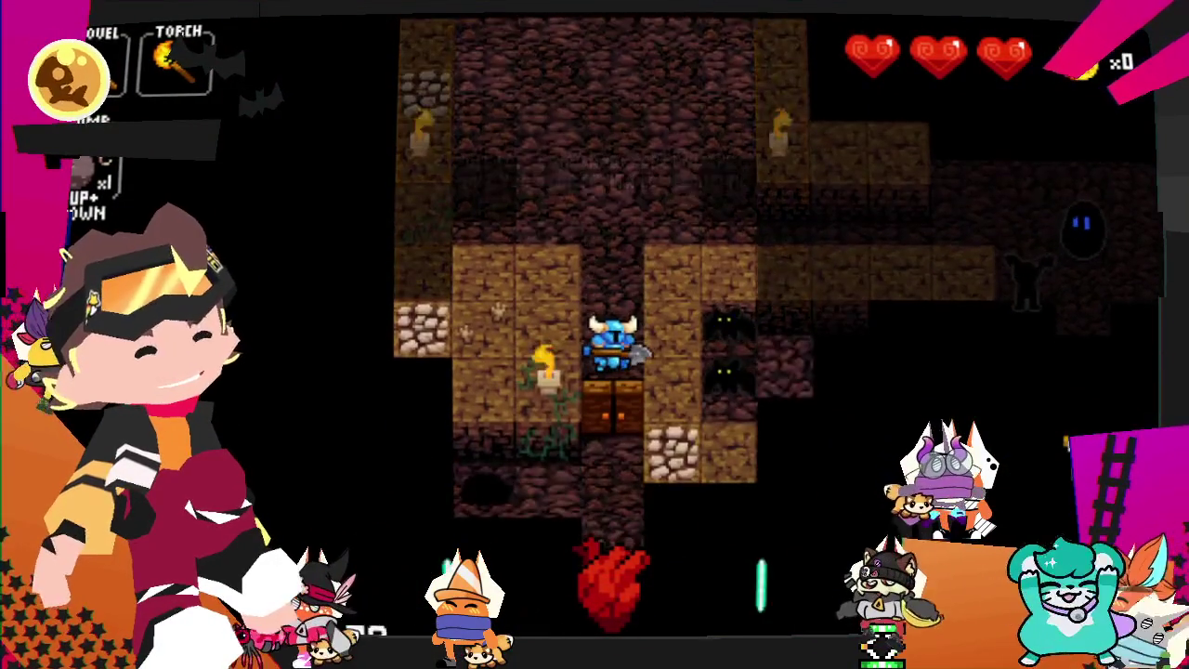
key("Right")
key("Right")
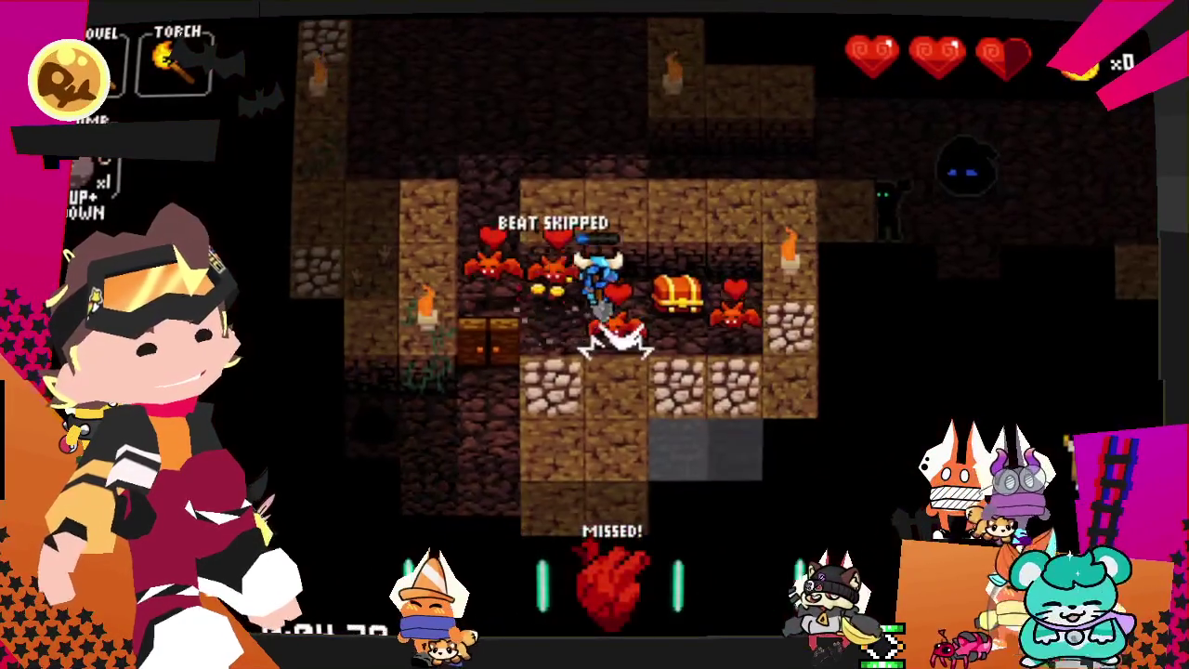
key("Left")
key("Right")
key("Right")
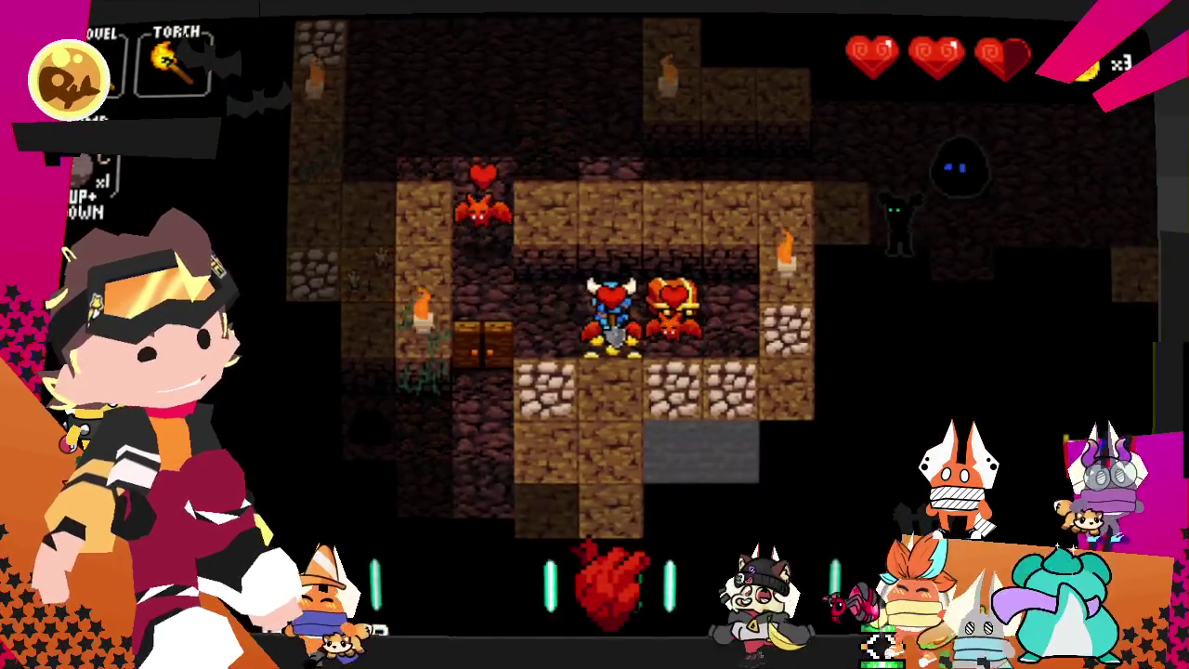
key("Up")
key("Down")
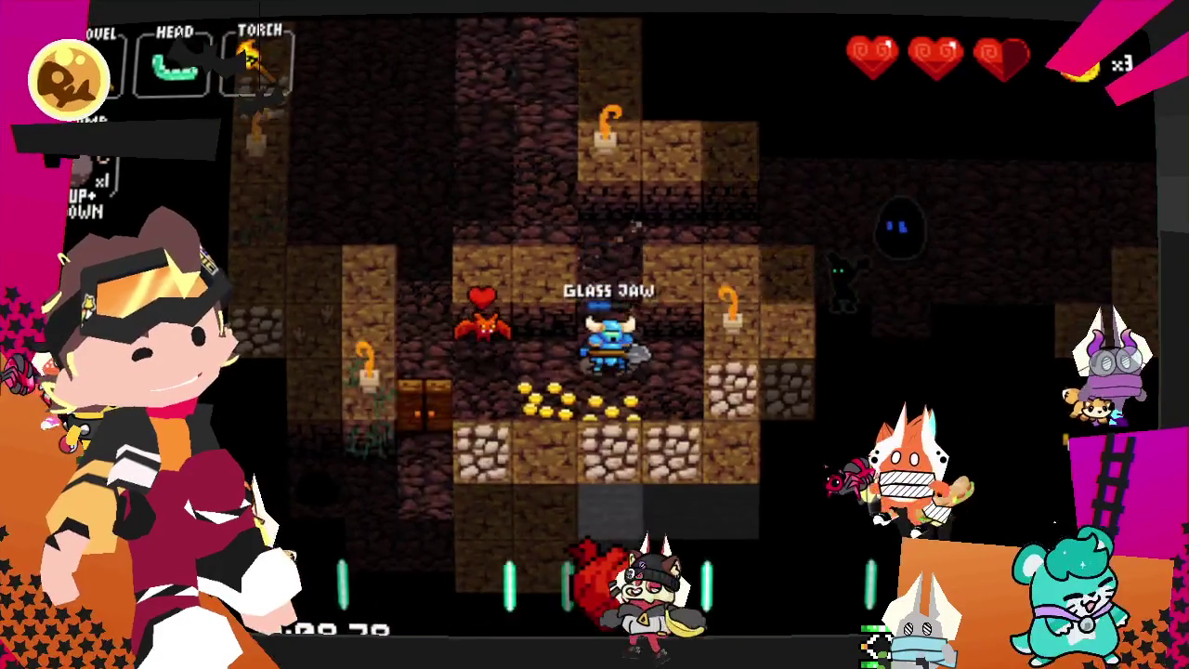
- Continue into a fresh run and pick up the three bombs
key("Down")
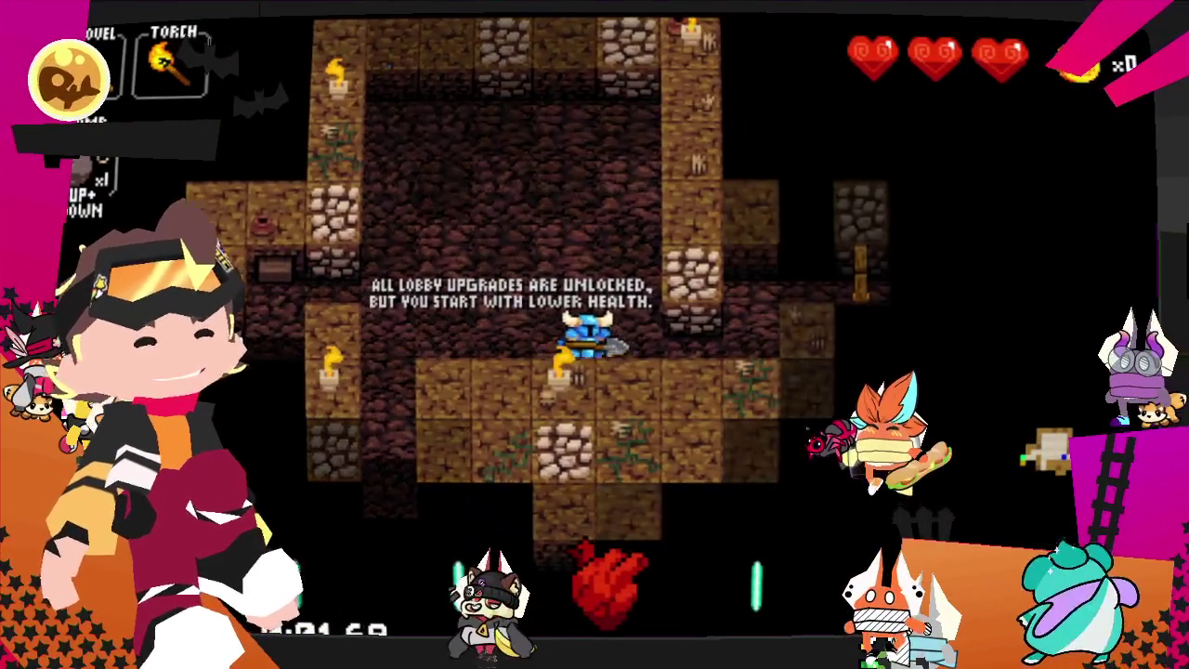
key("Right")
key("Right")
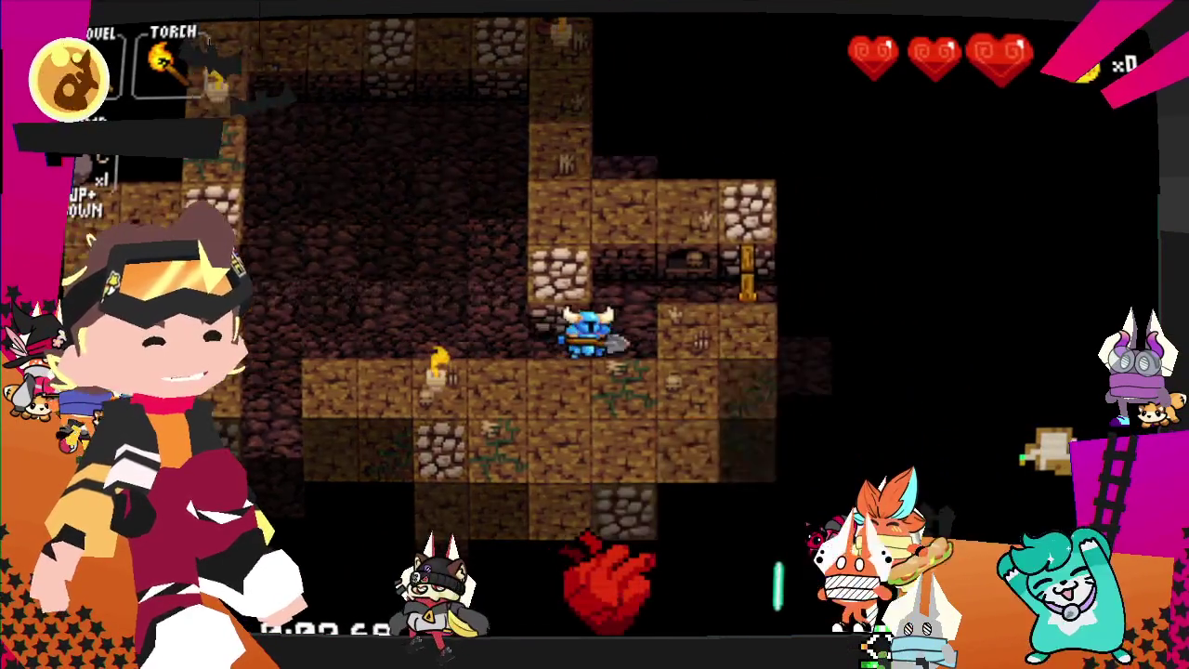
key("Up")
key("Right")
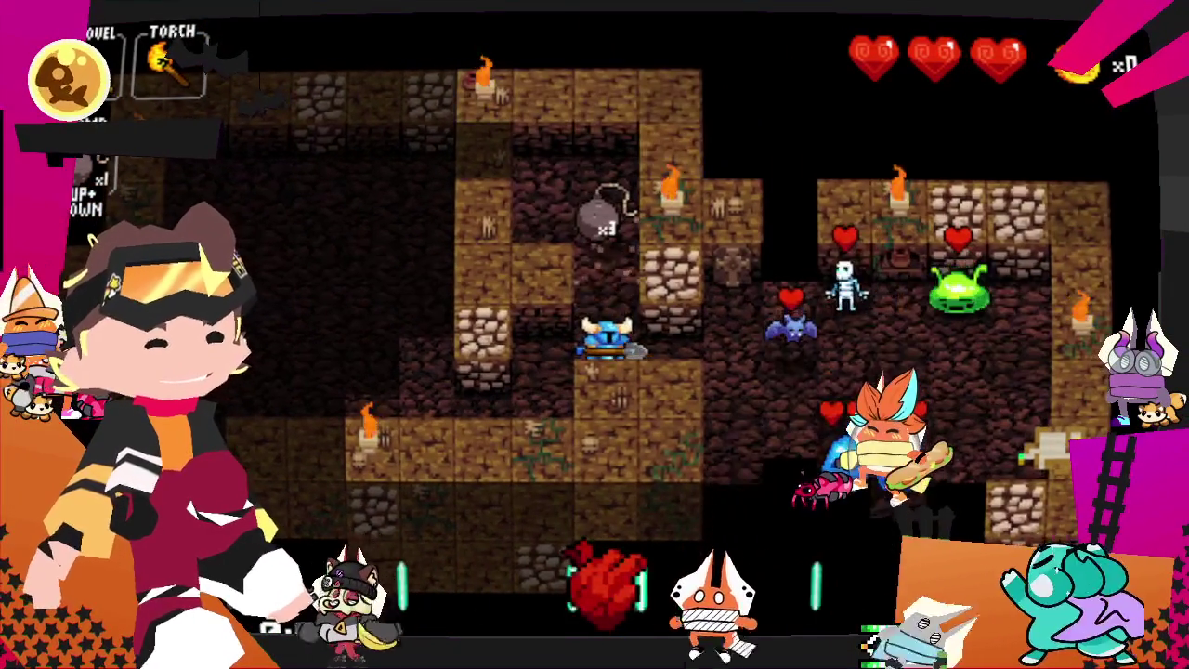
key("Up")
key("Up")
- Head down-right into the slime room and kill the blue slimes
key("Right")
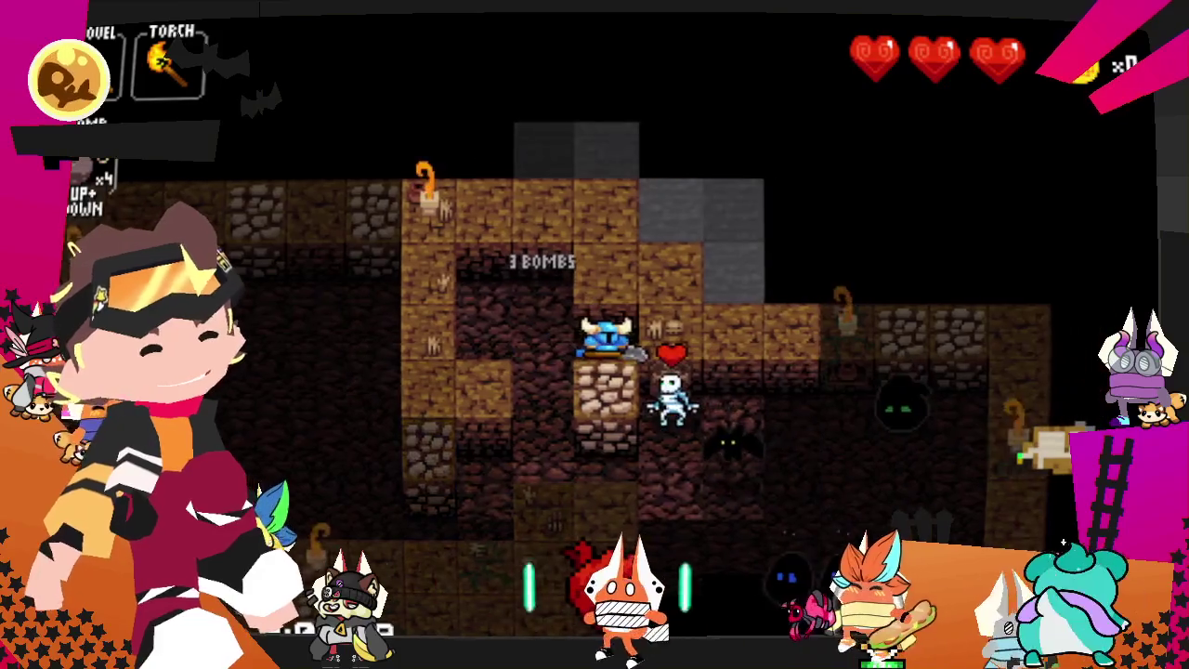
key("Down")
key("Right")
key("Down")
key("Right")
key("Down")
key("Right")
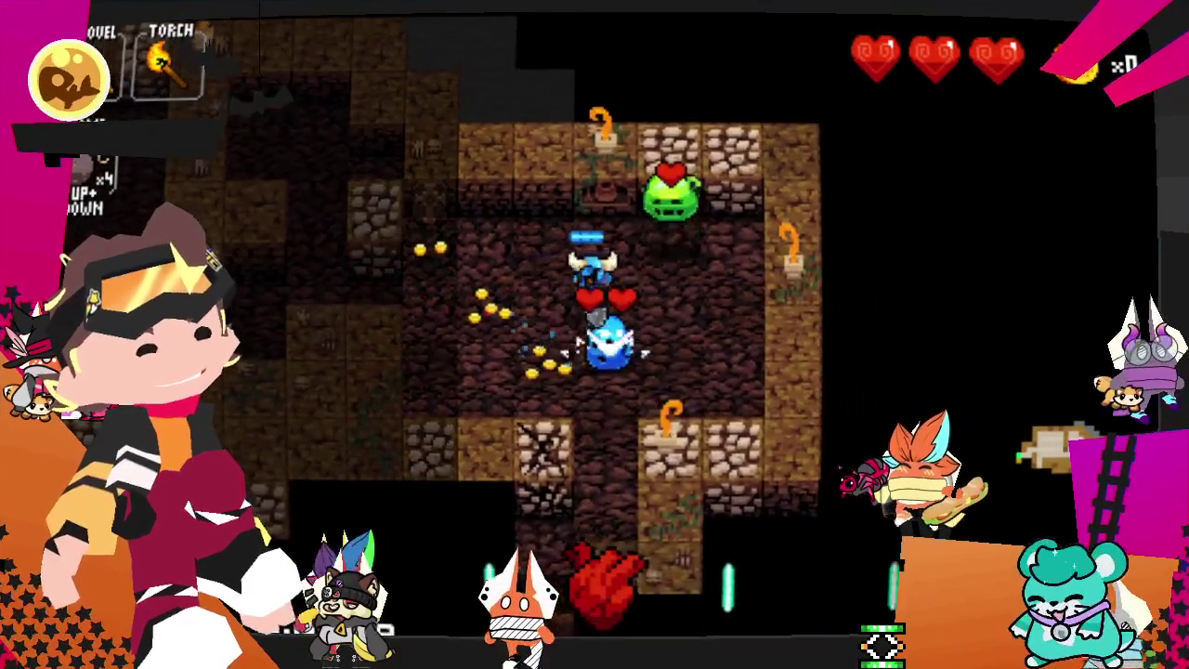
key("Down")
key("Down")
key("Down")
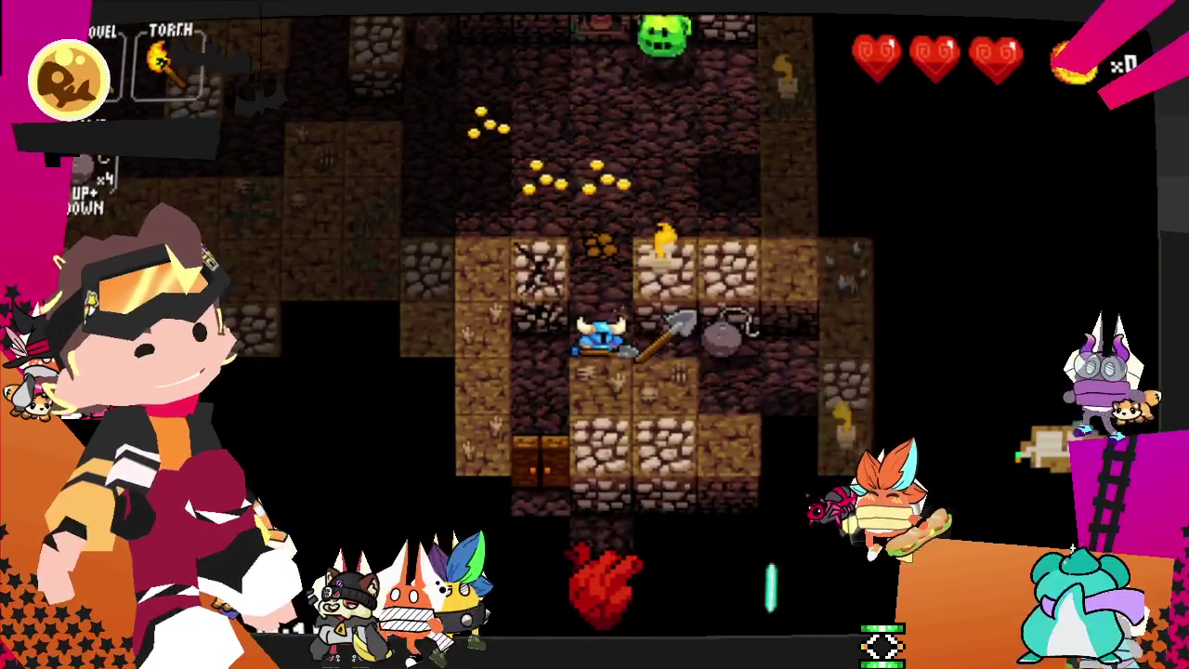
- Walk down and left, then up into the shop selling grenades and a carrot
key("Right")
key("Left")
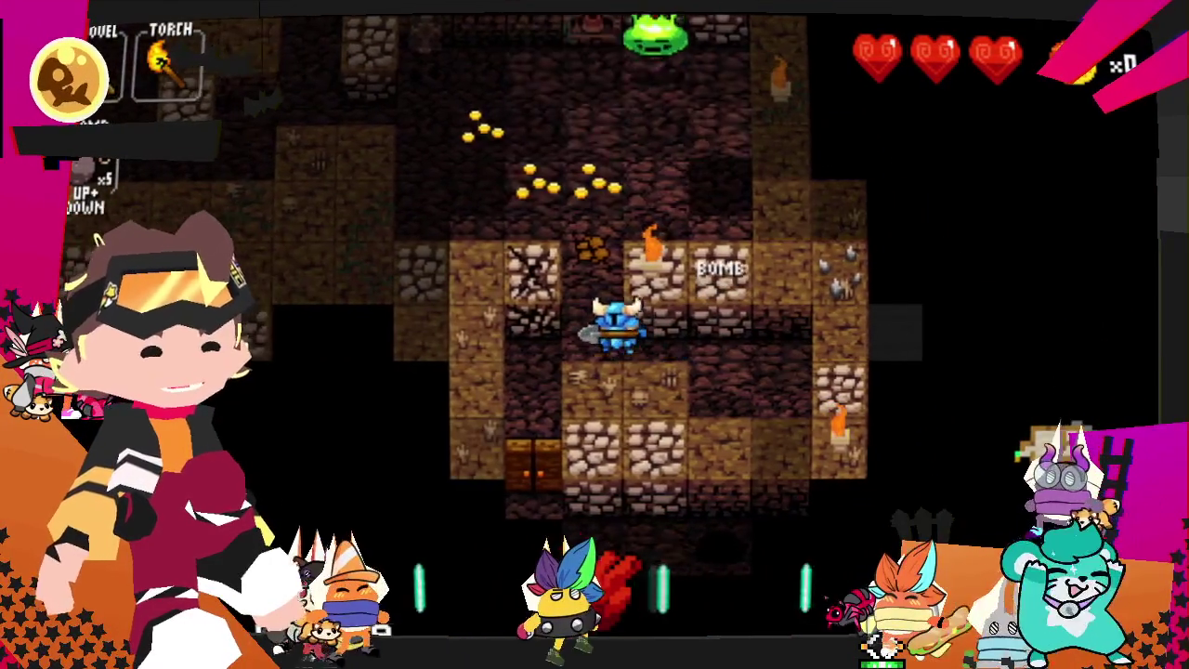
key("Down")
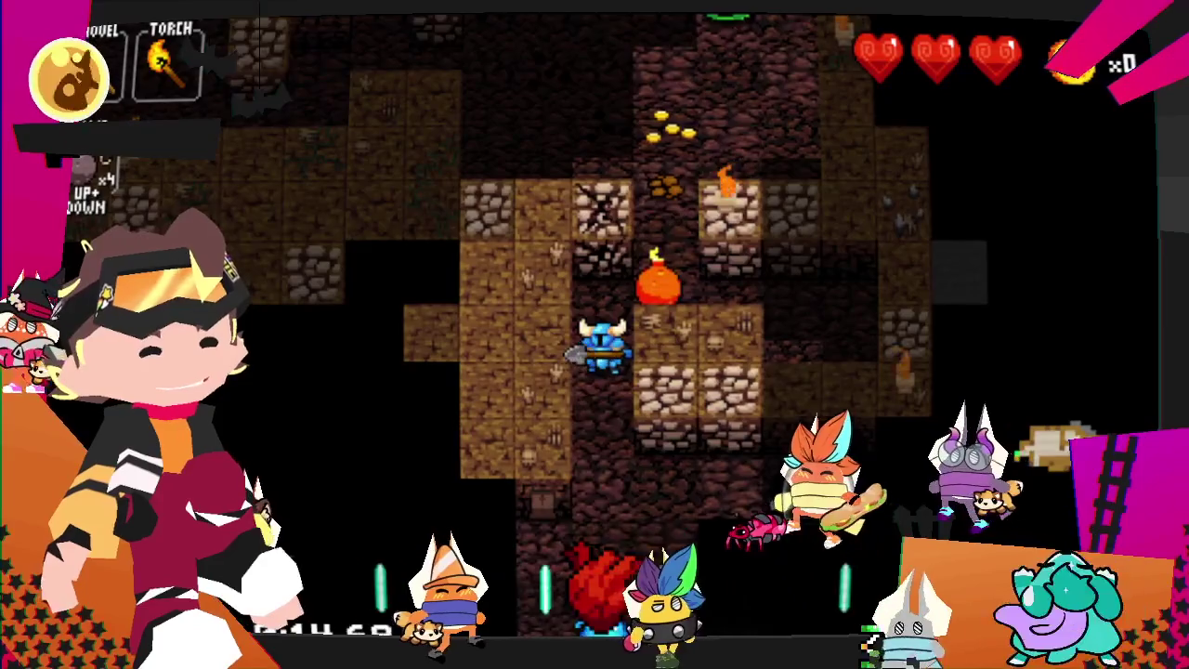
key("Left")
key("Up")
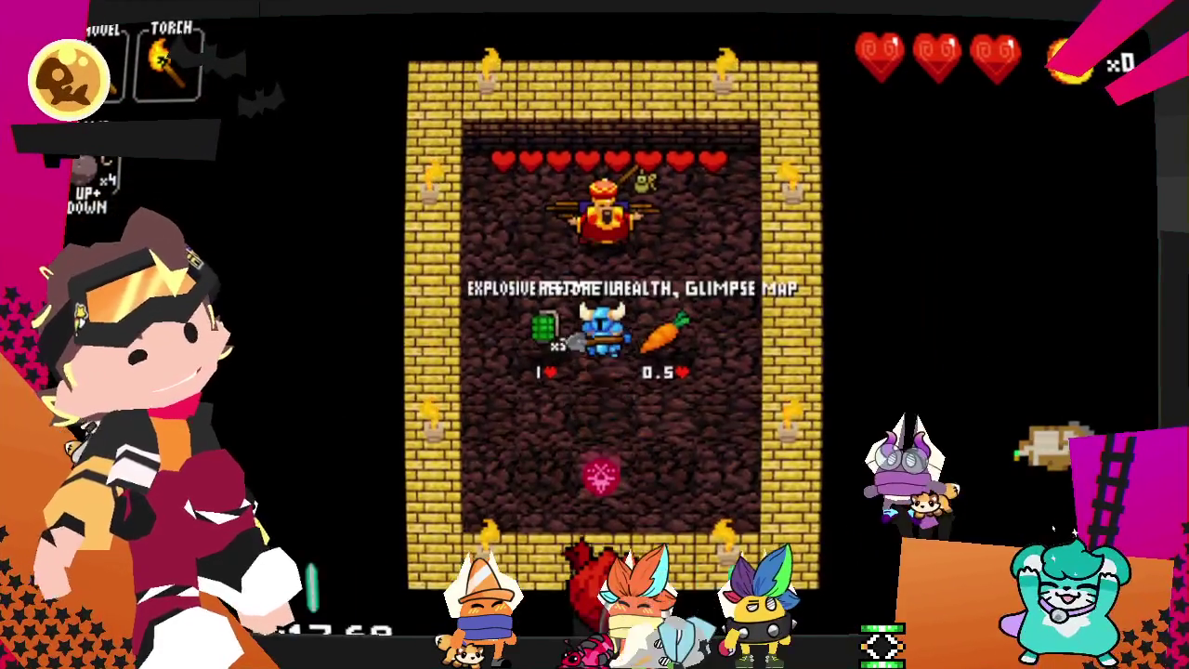
- Buy the carrot for half a heart, move toward the grenade, then descend a floor
key("Right")
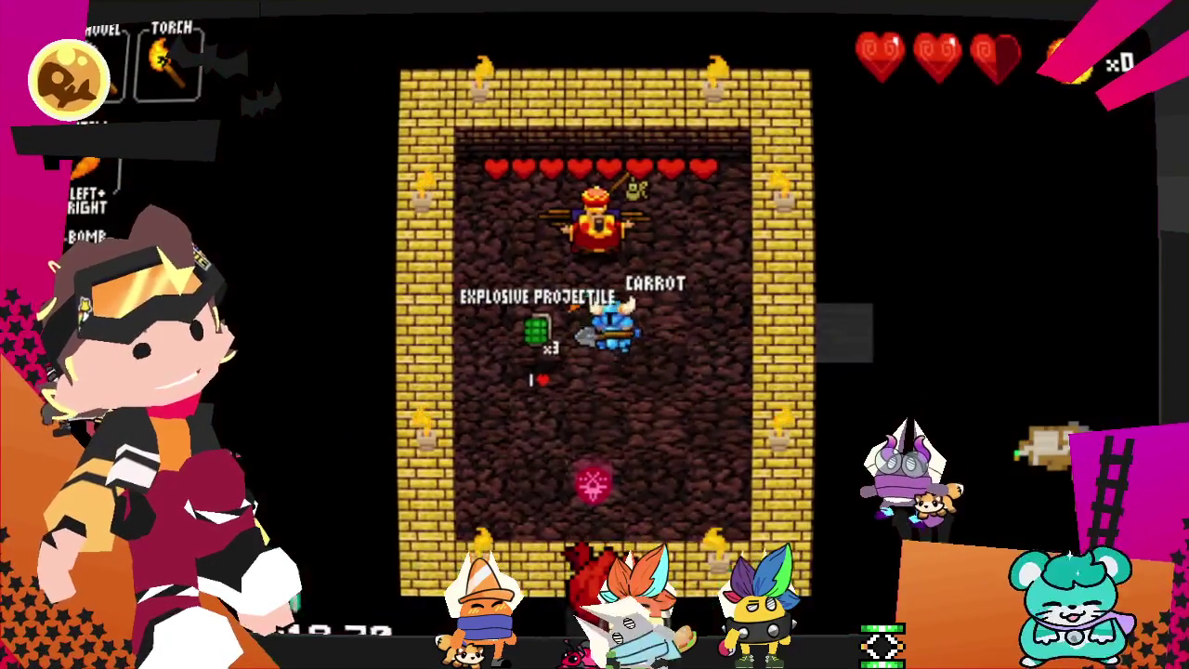
key("Left")
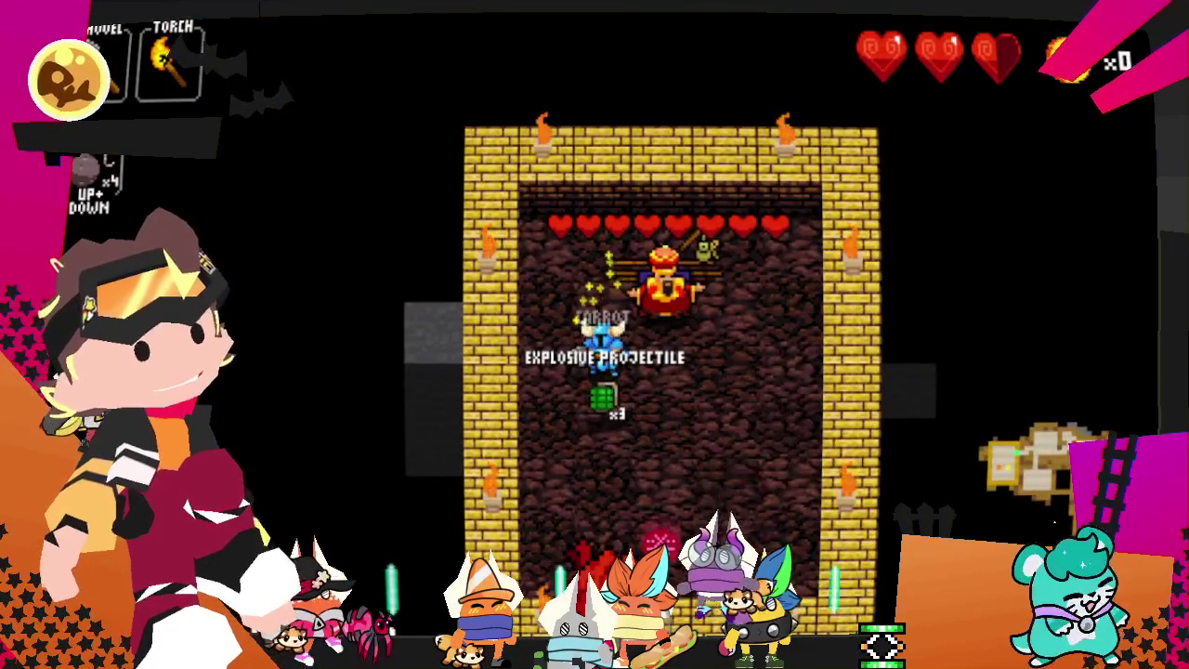
key("Down")
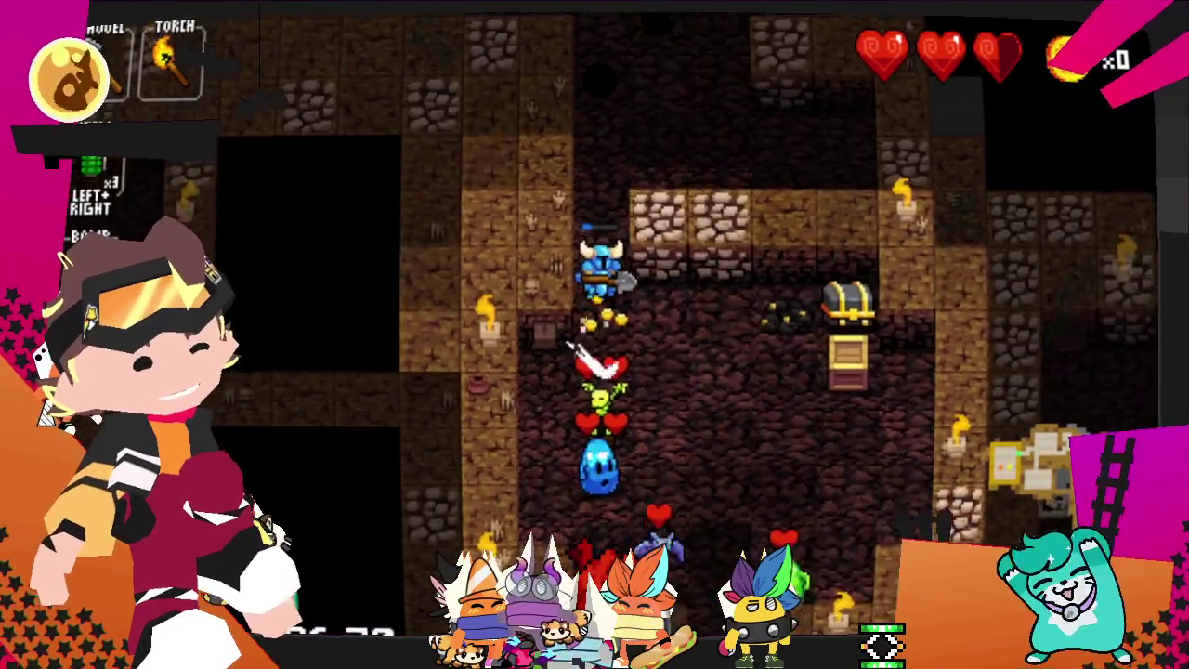
- Kill the blue slime below and the green slime for its gold
key("Down")
key("Down")
key("Down")
key("Down")
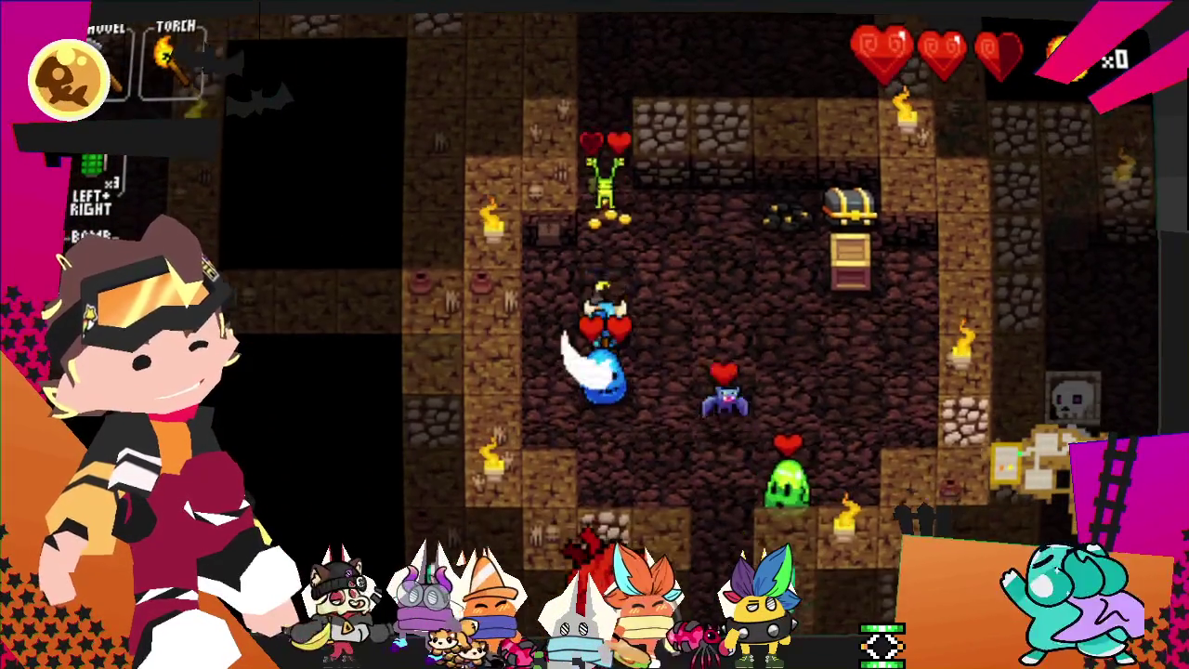
key("Down")
key("Down")
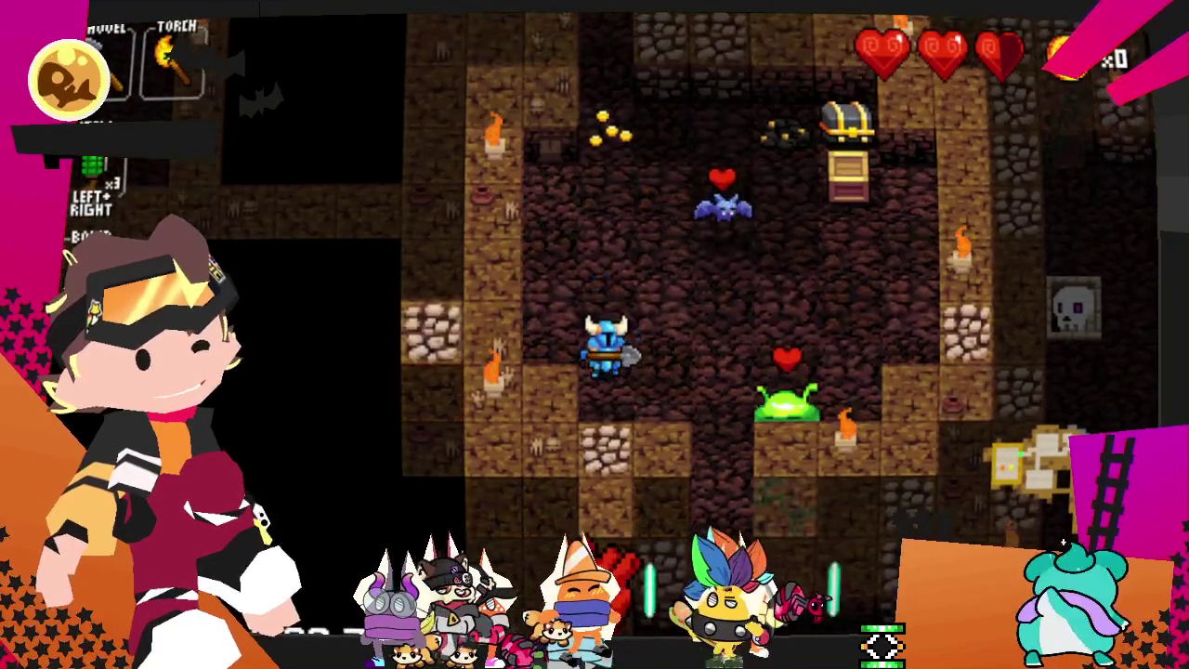
key("Right")
key("Right")
key("Right")
key("Down")
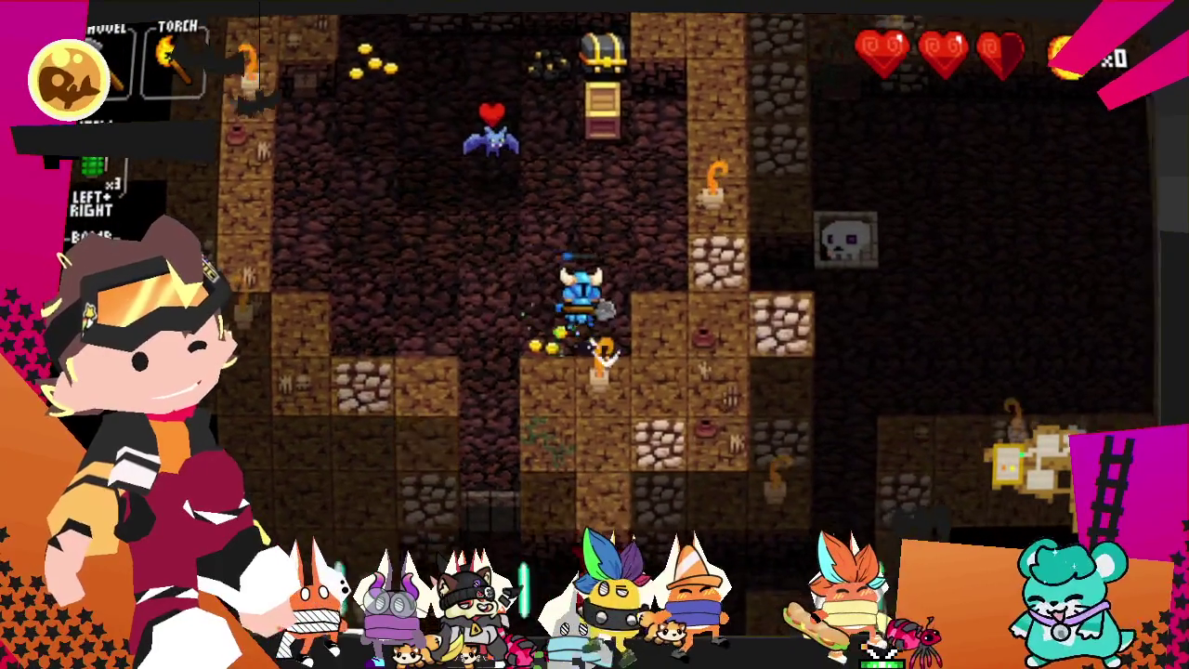
- Open the chest beside the crate for Quartz Armor, then attack the minotaur
key("Up")
key("Up")
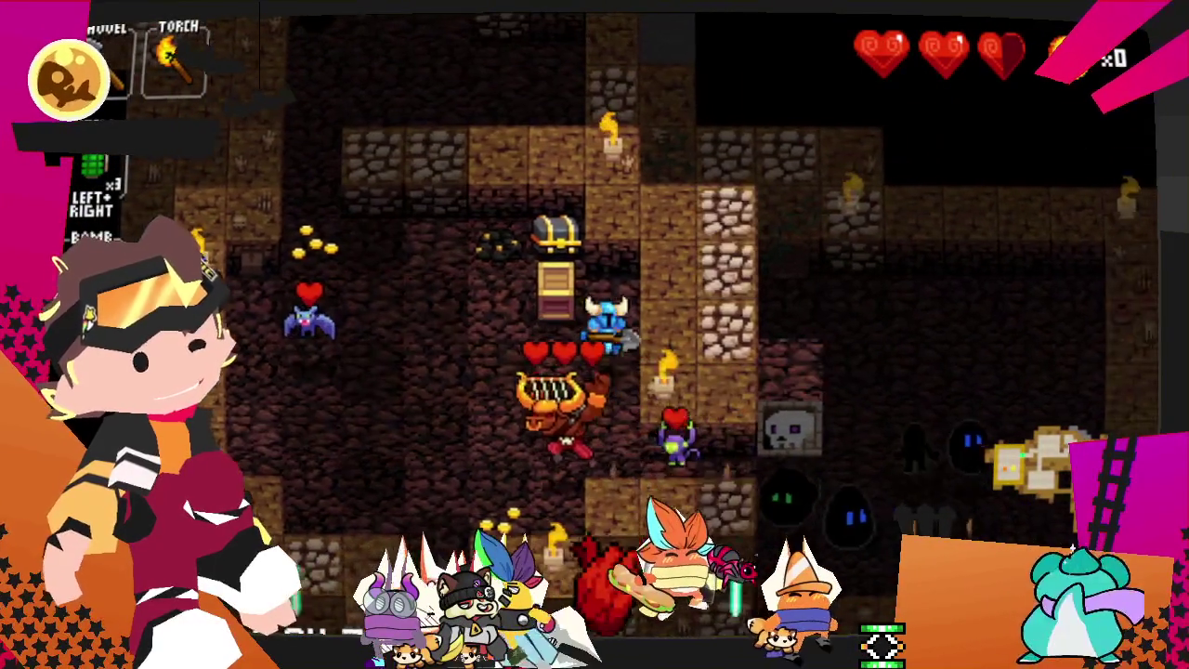
key("Left")
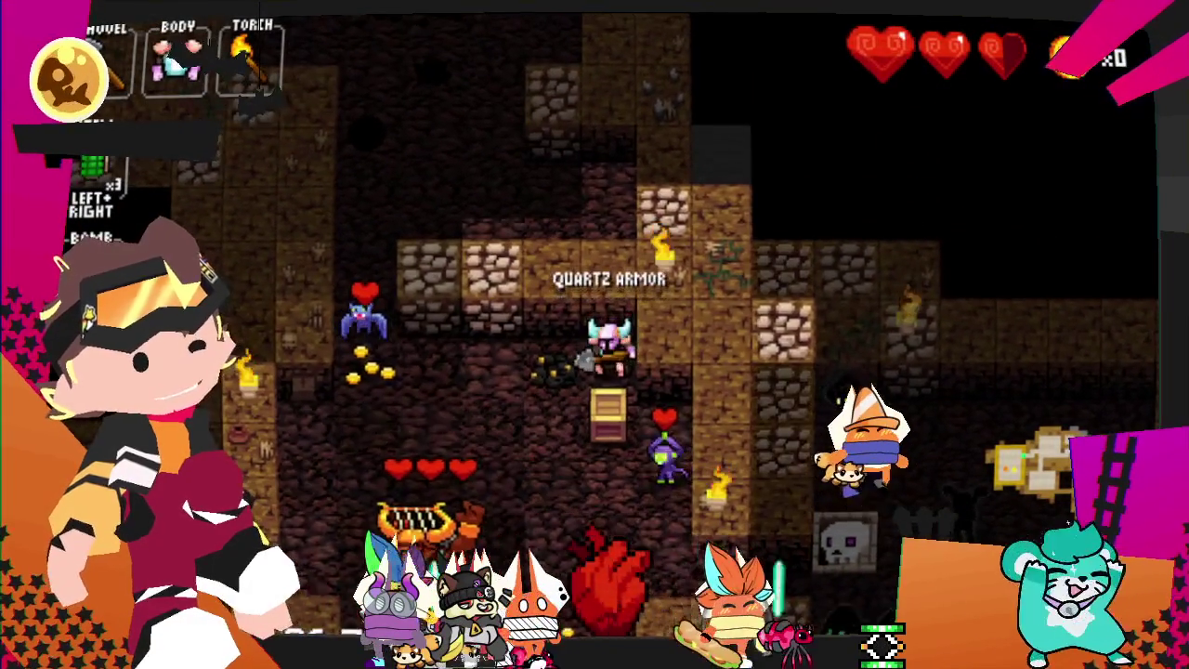
key("Down")
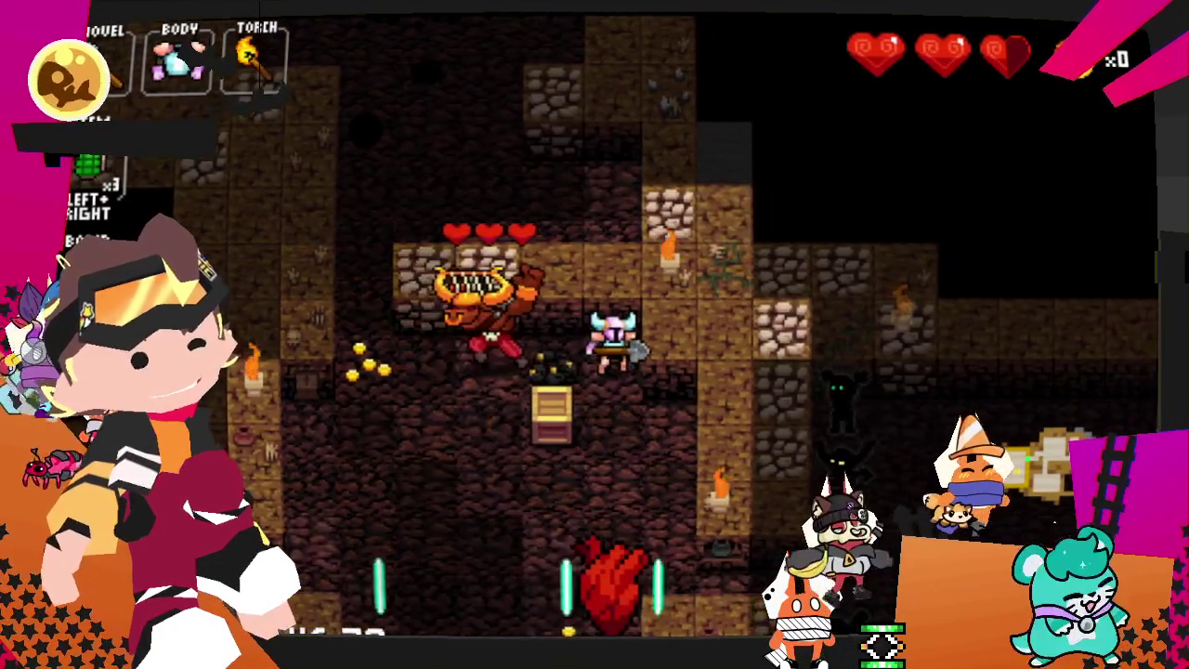
key("Left")
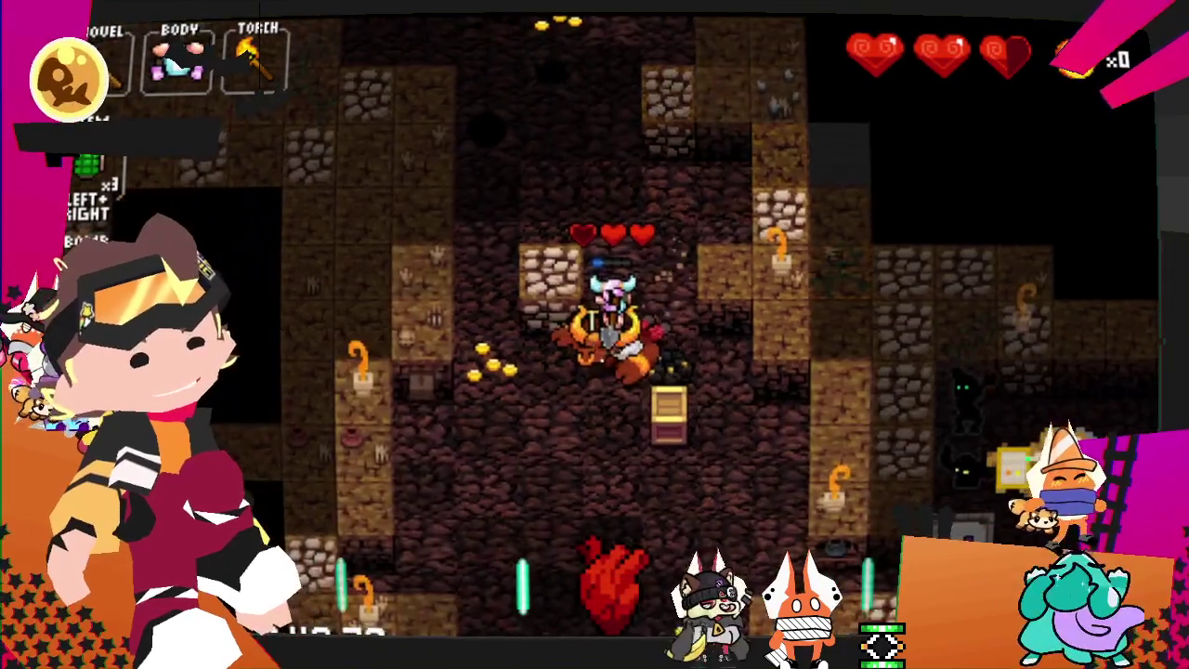
key("Right")
key("Down")
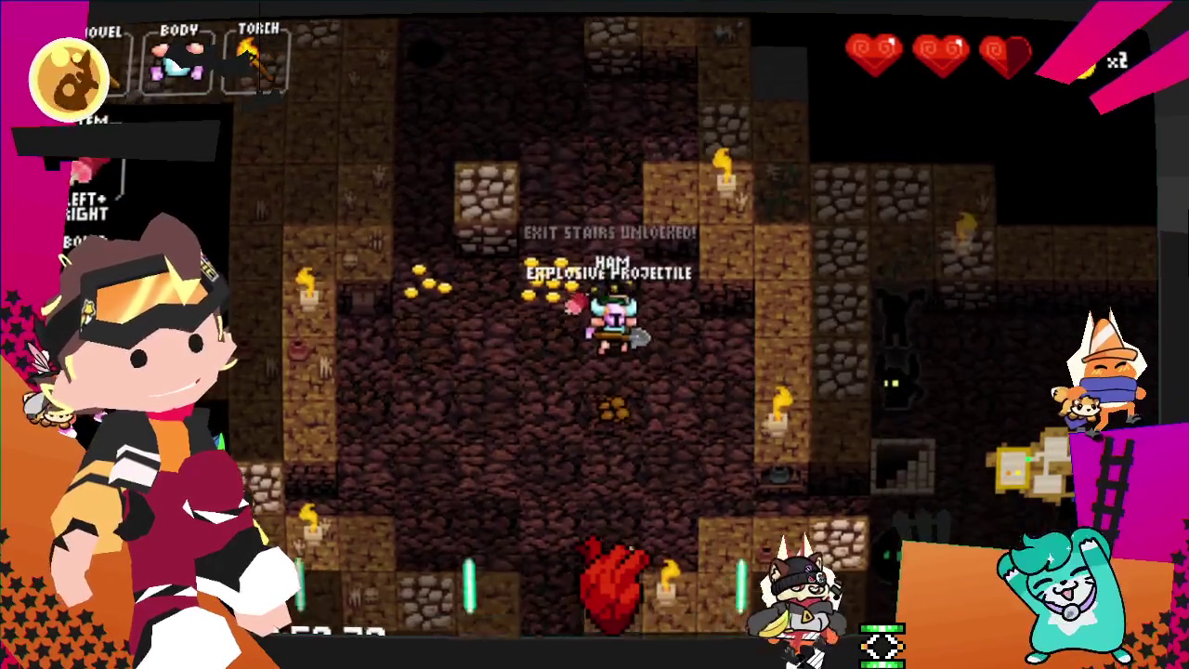
- Pick up the dropped grenade and descend the exit stairs to the next floor
key("Down")
key("Up")
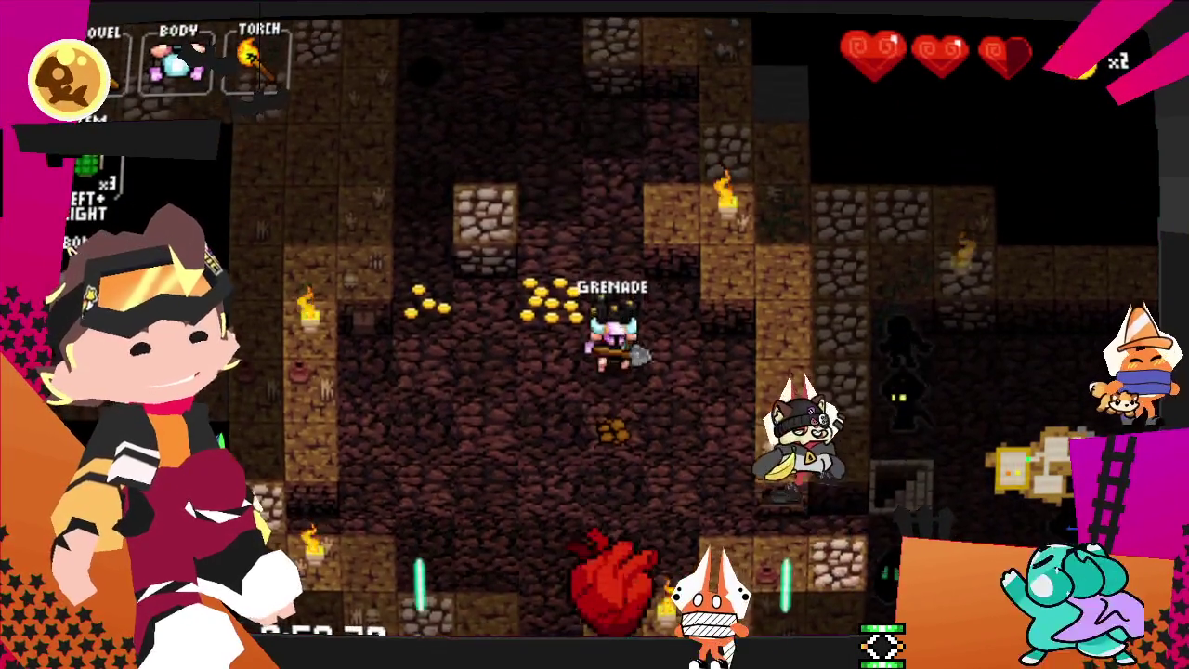
key("Down")
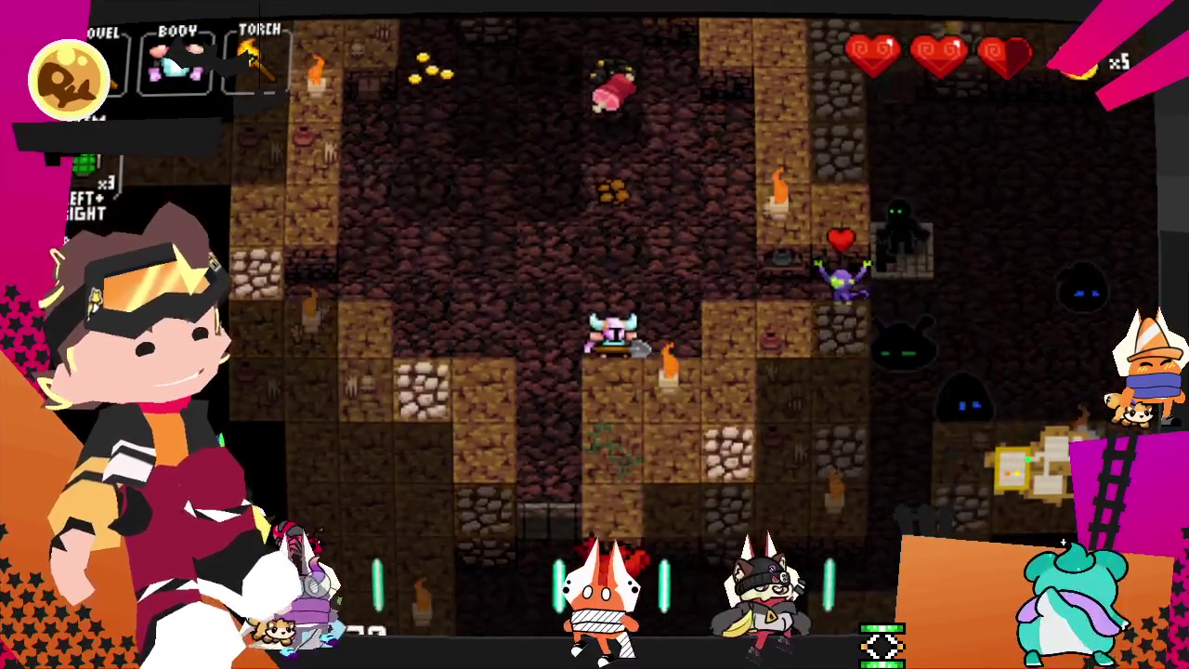
key("Right")
key("Right")
key("Right")
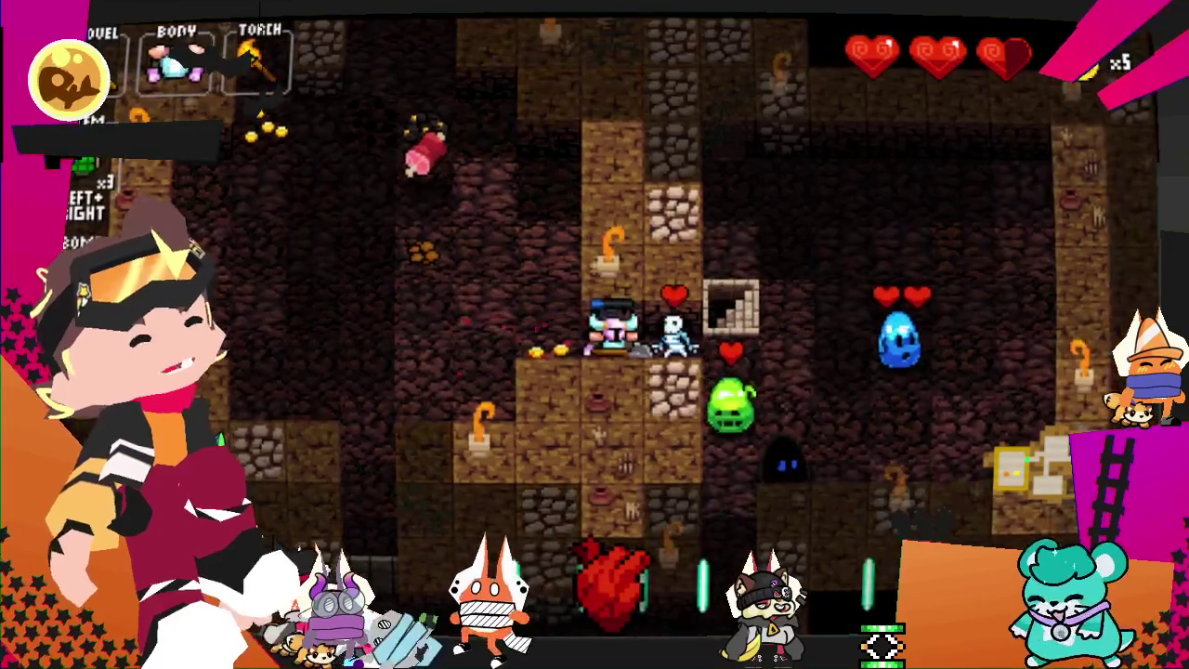
key("Right")
key("Right")
key("Down")
key("Down")
key("Right")
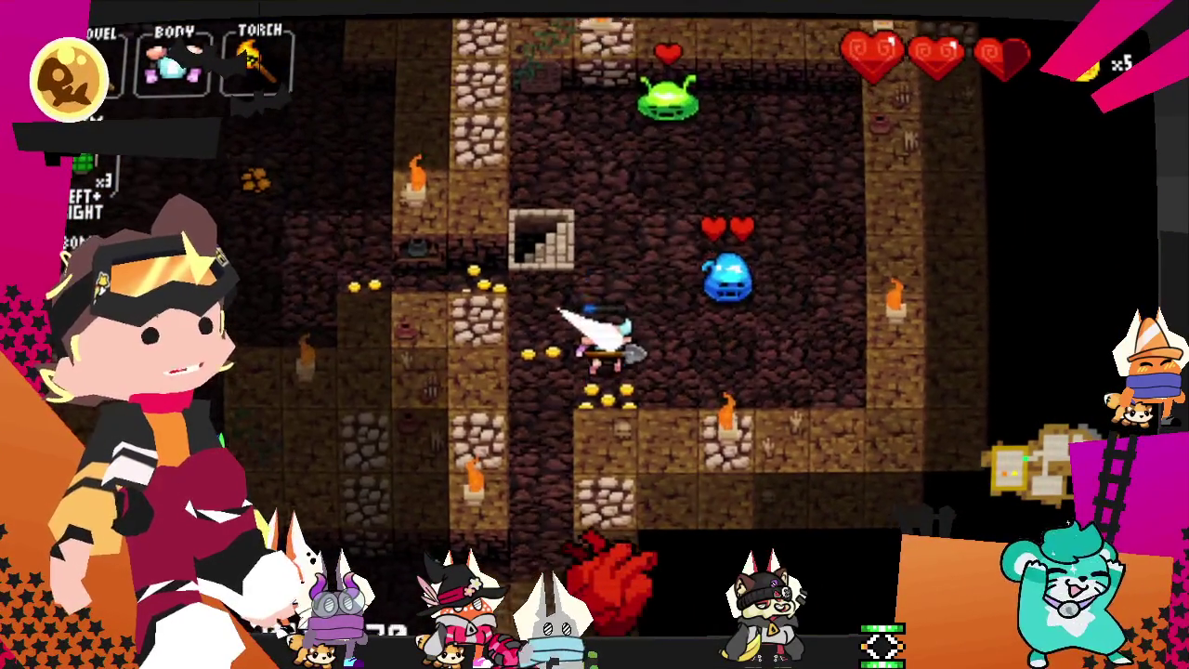
key("Up")
key("Left")
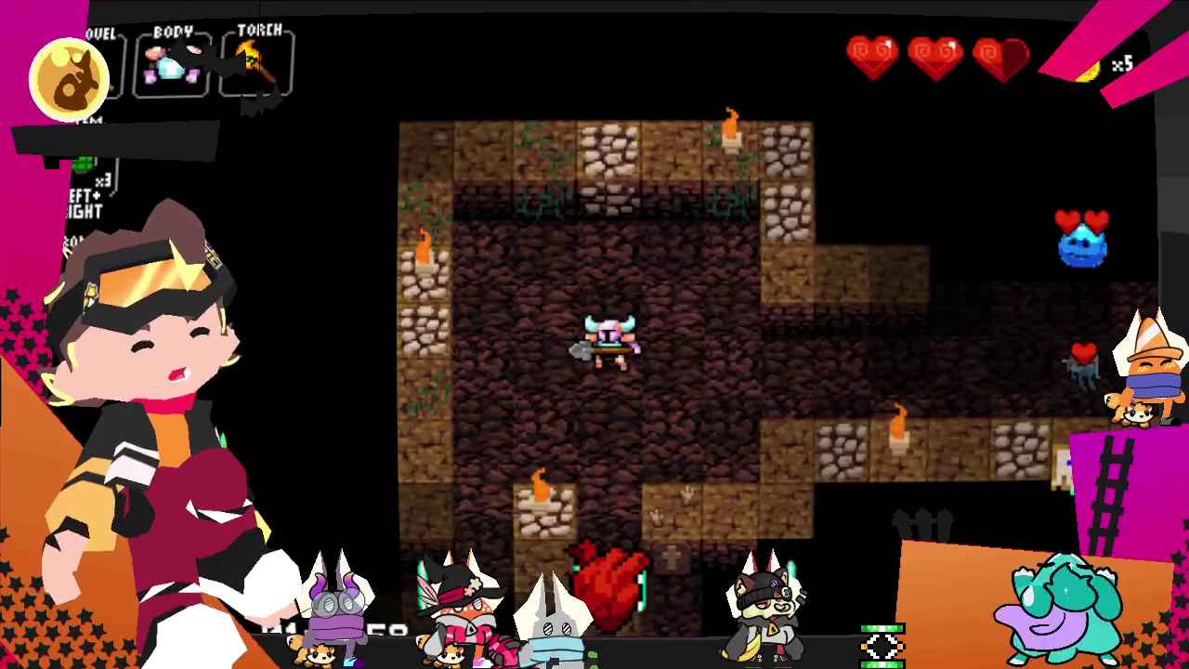
- Dig down-right through the dungeon into the brick room and hit the blue slime
key("Down")
key("Down")
key("Right")
key("Down")
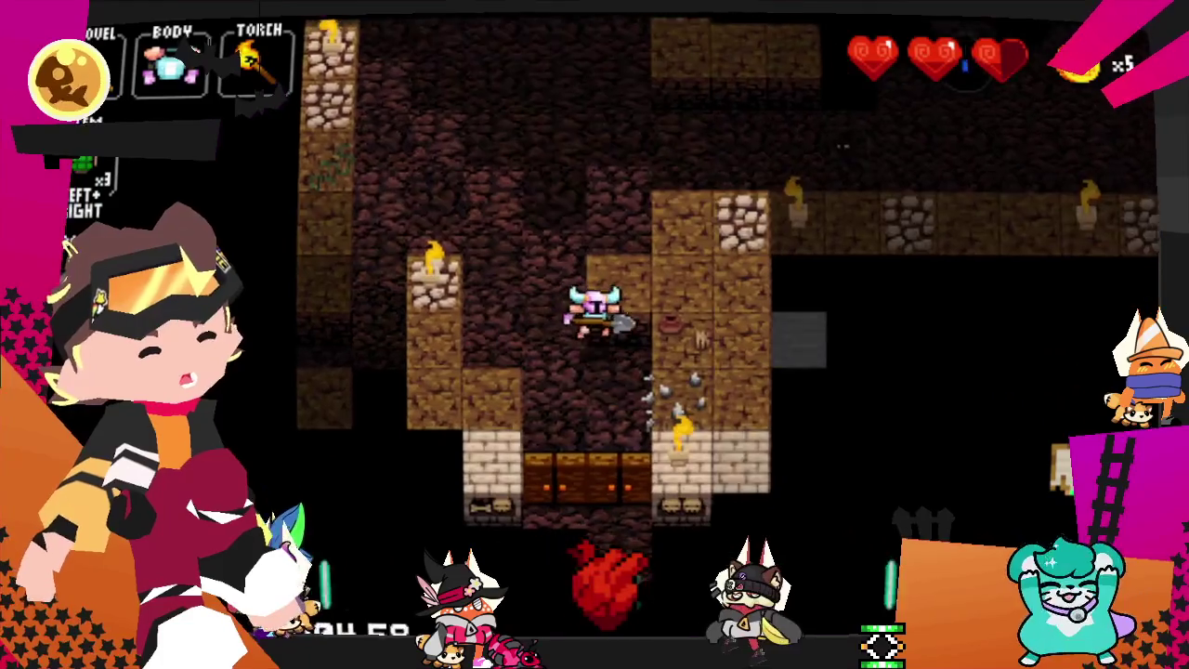
key("Right")
key("Down")
key("Down")
key("Down")
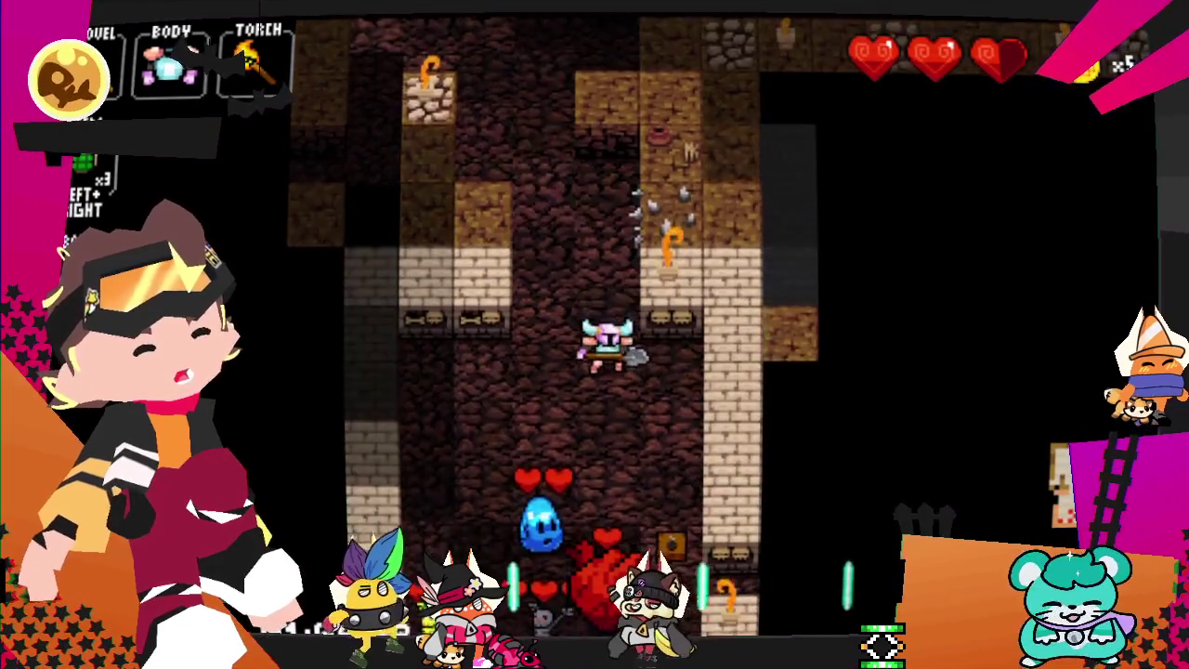
key("Down")
key("Left")
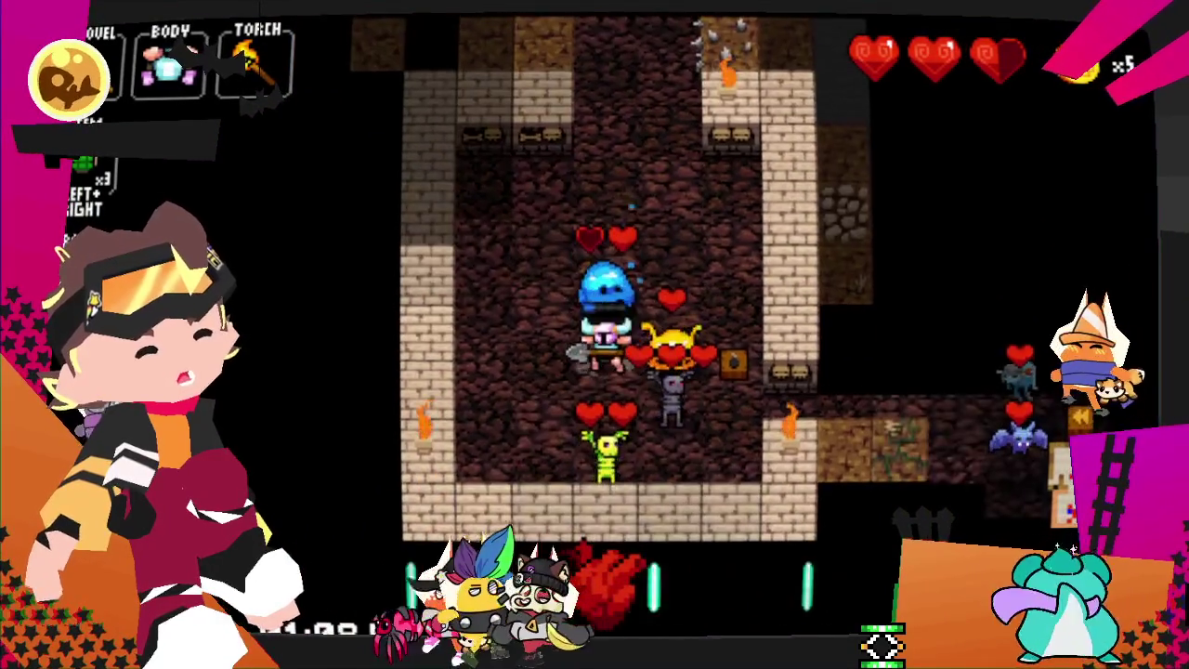
- Fight the skeleton and orange slime, gathering gold to 33 coins until dying by the red dragon
key("Up")
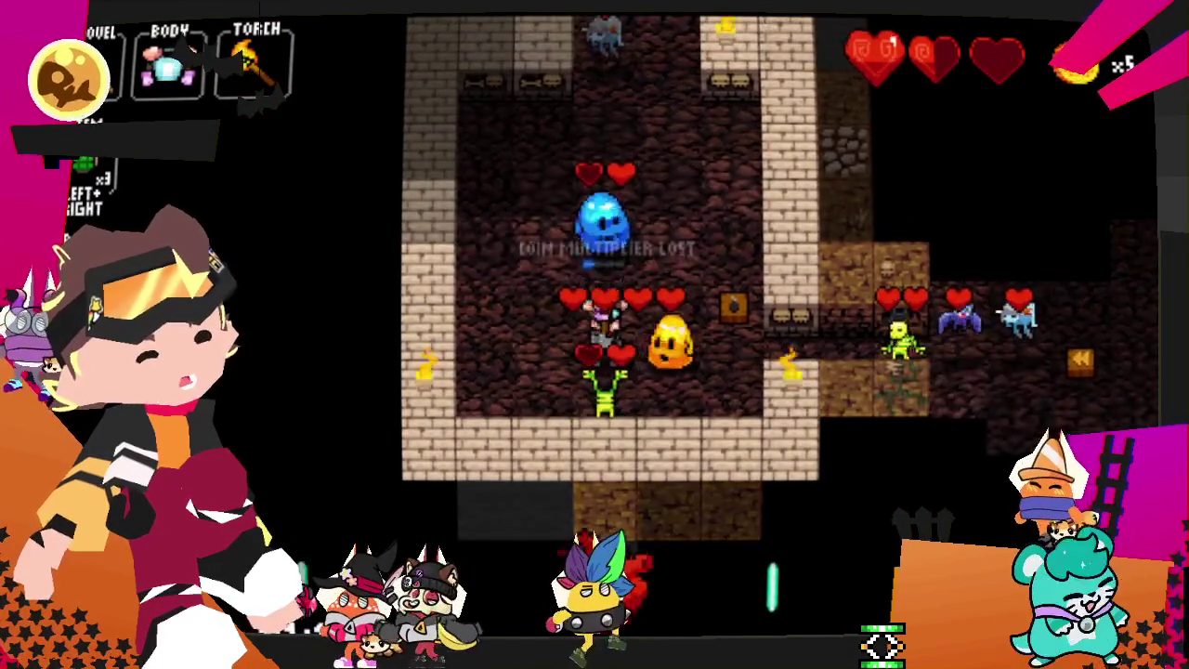
key("Down")
key("Down")
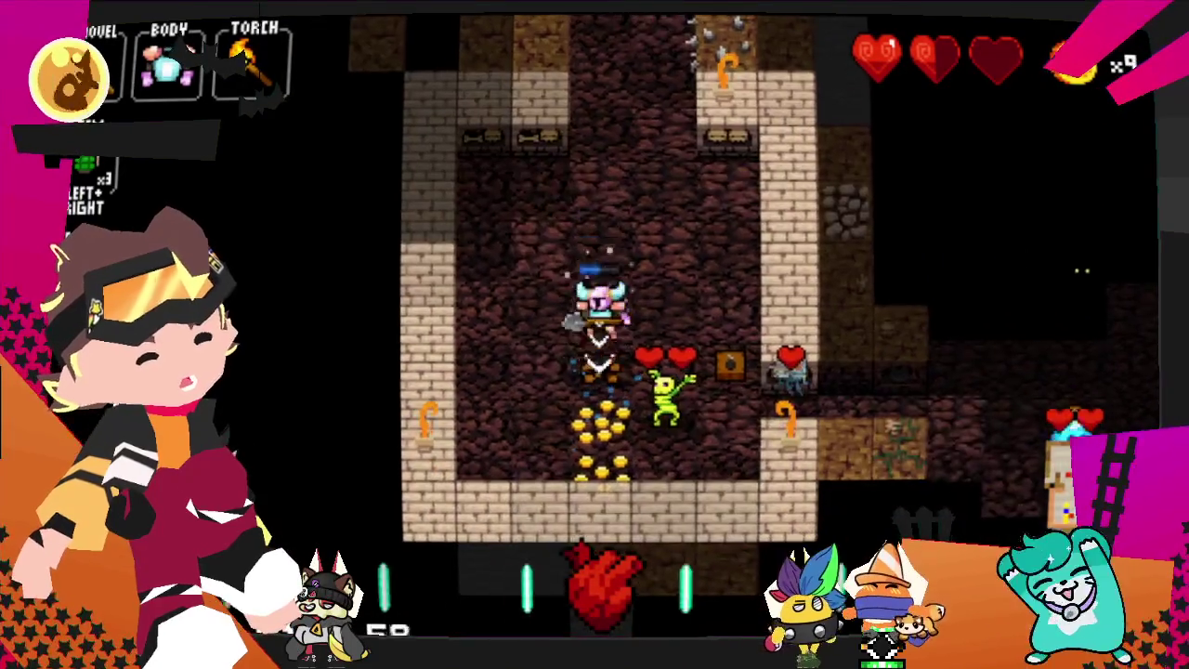
key("Down")
key("Left")
key("Left")
key("Right")
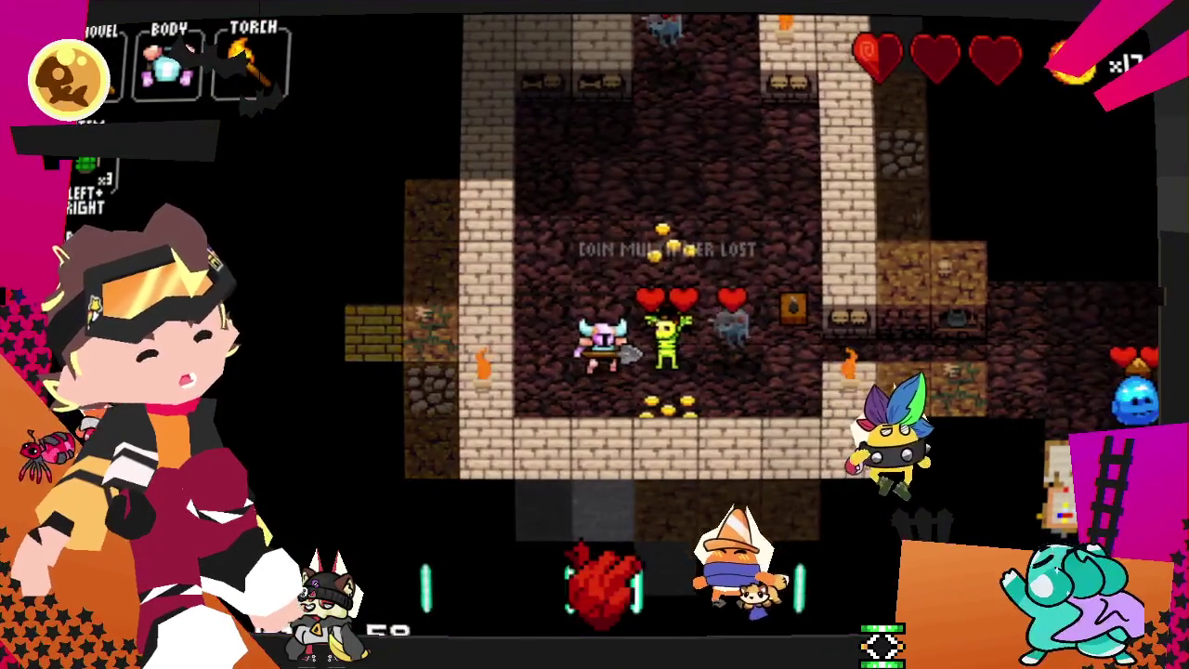
key("Right")
key("Up")
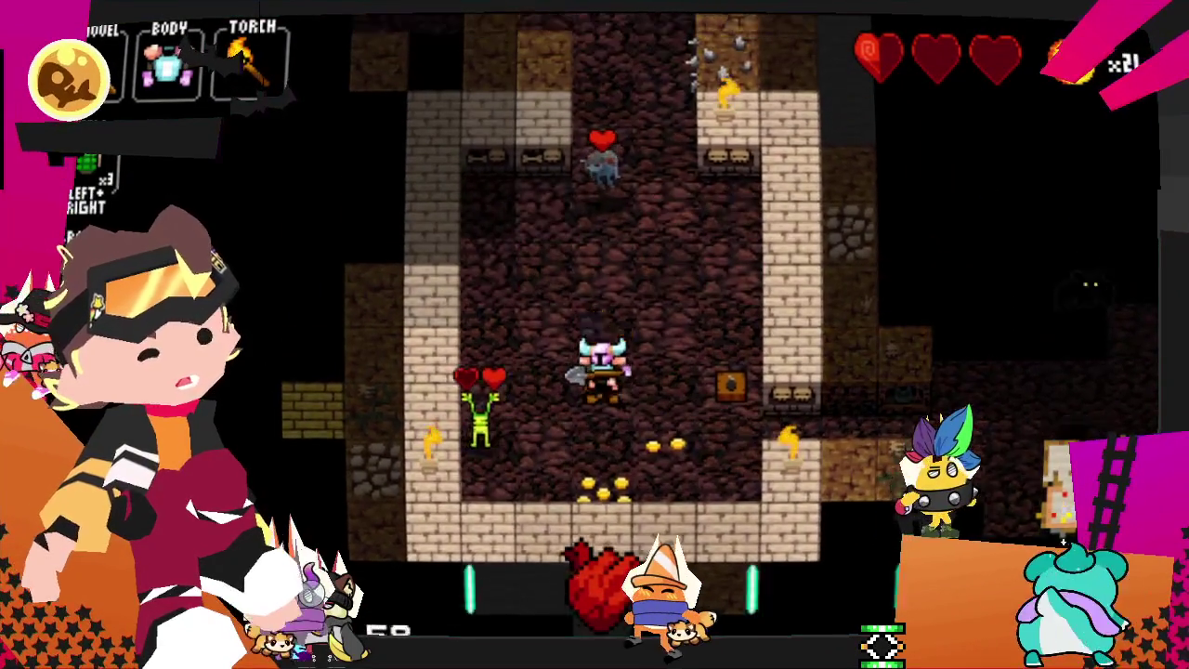
key("Up")
key("Down")
key("Down")
key("Down")
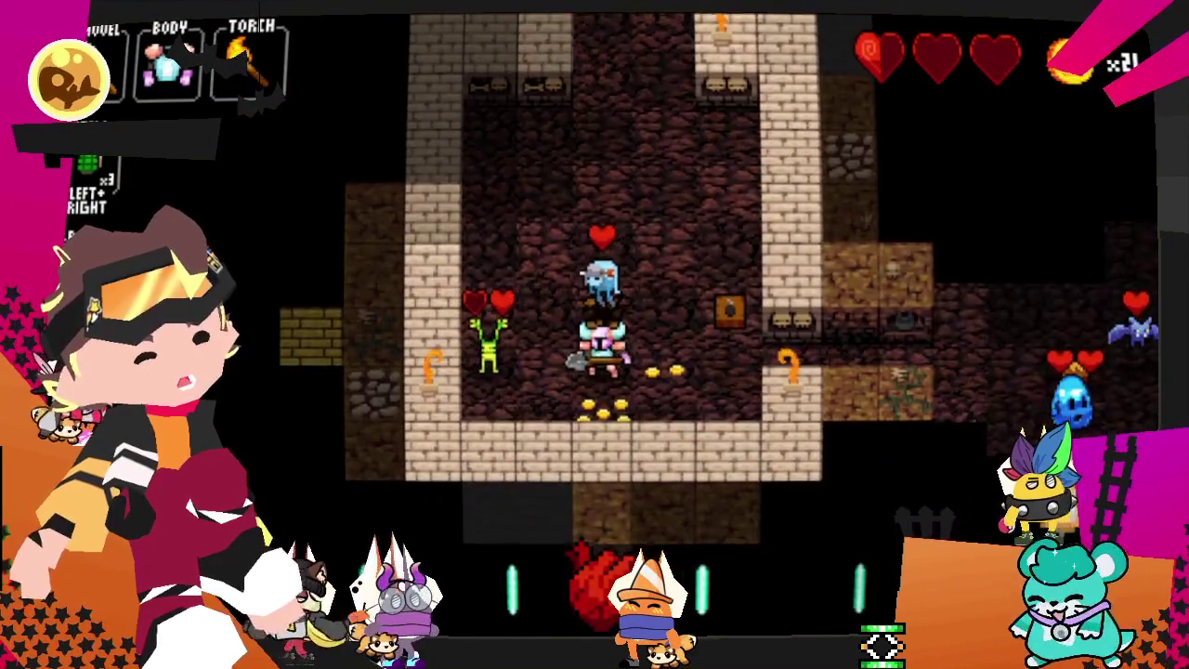
key("Up")
key("Up")
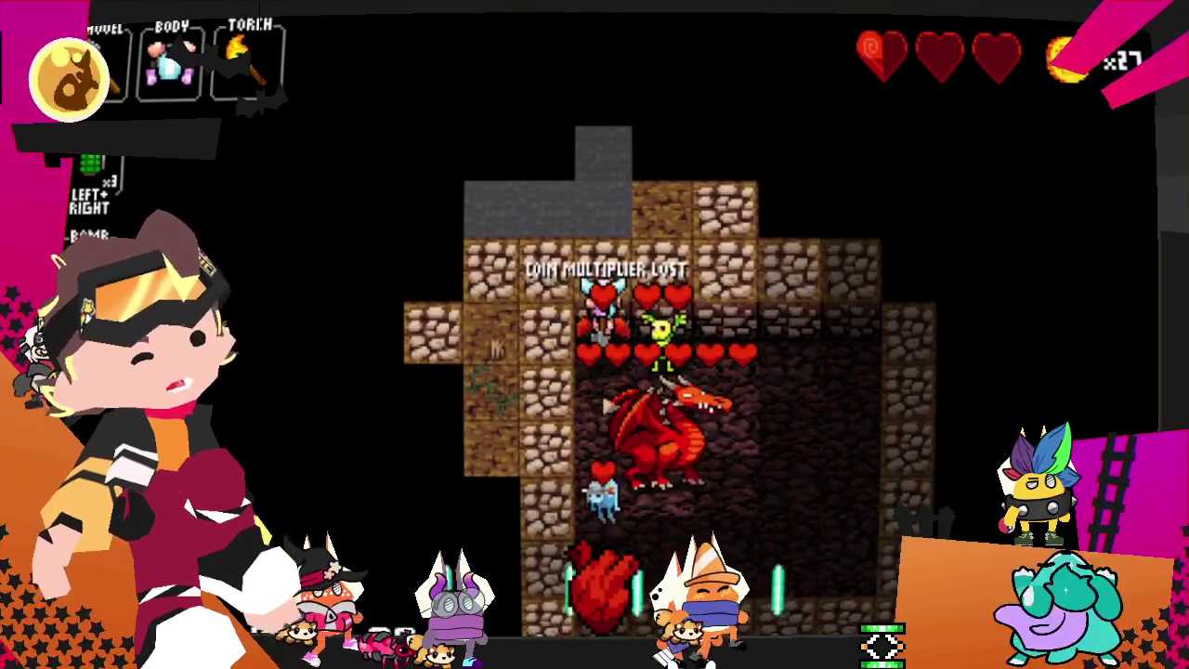
key("Left")
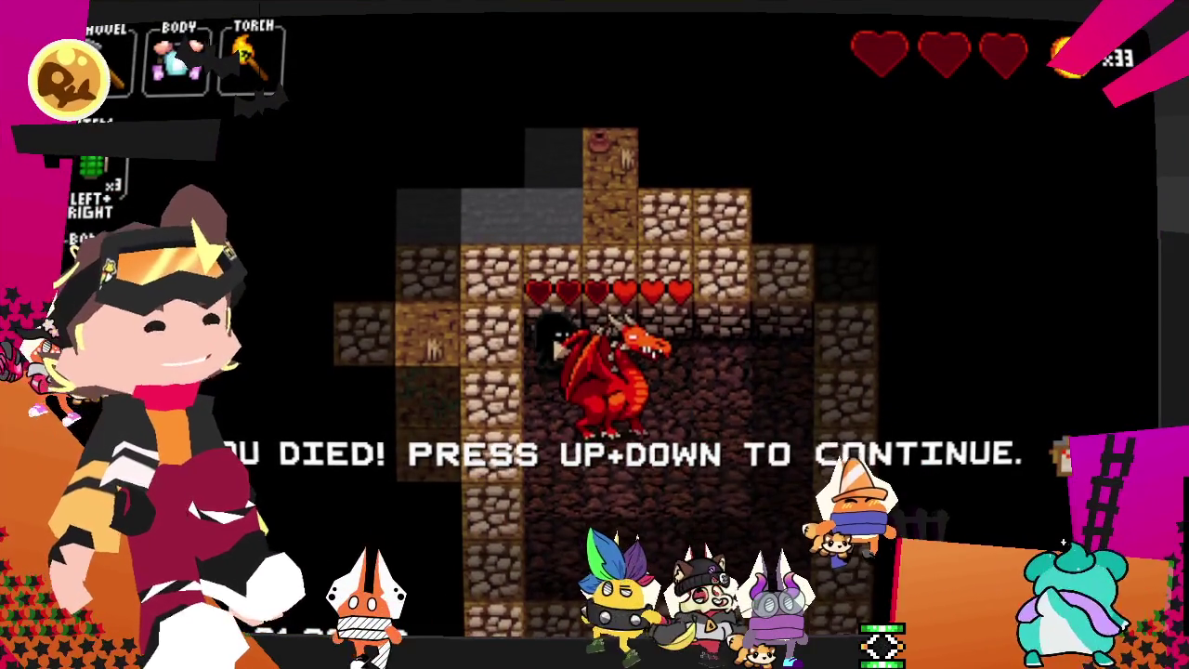
- Start a new run from the death screen
key("Up")
key("Down")
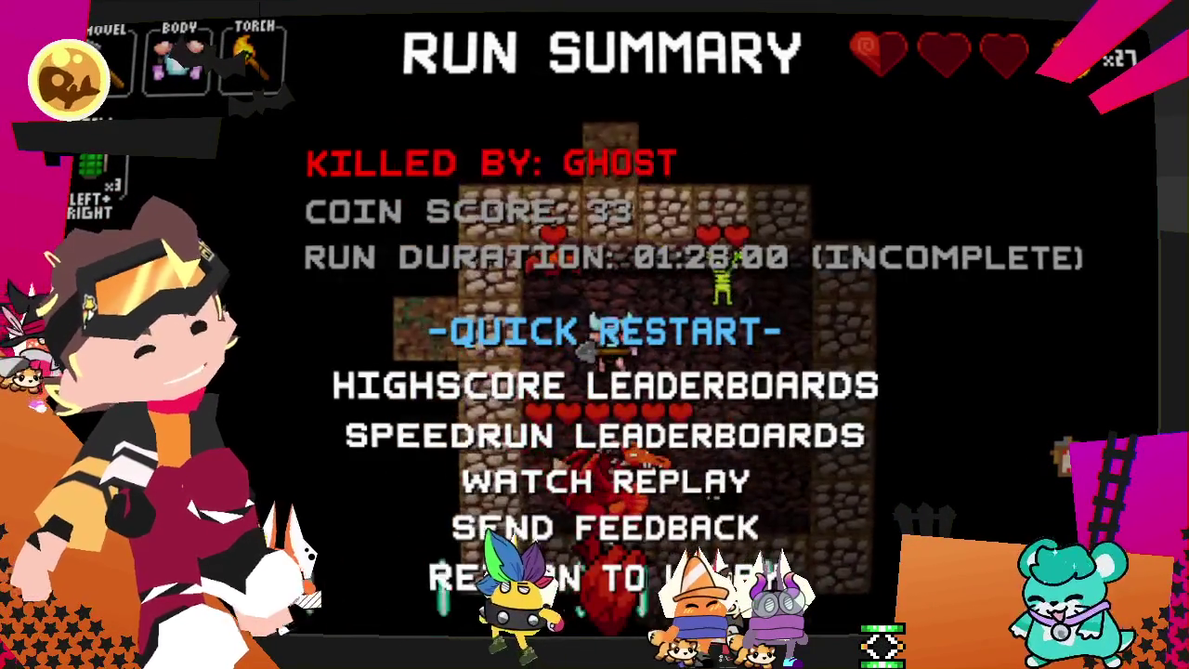
key("Return")
- Walk through the lobby onto the first floor, striking the nearby skeleton
key("Down")
key("Right")
key("Down")
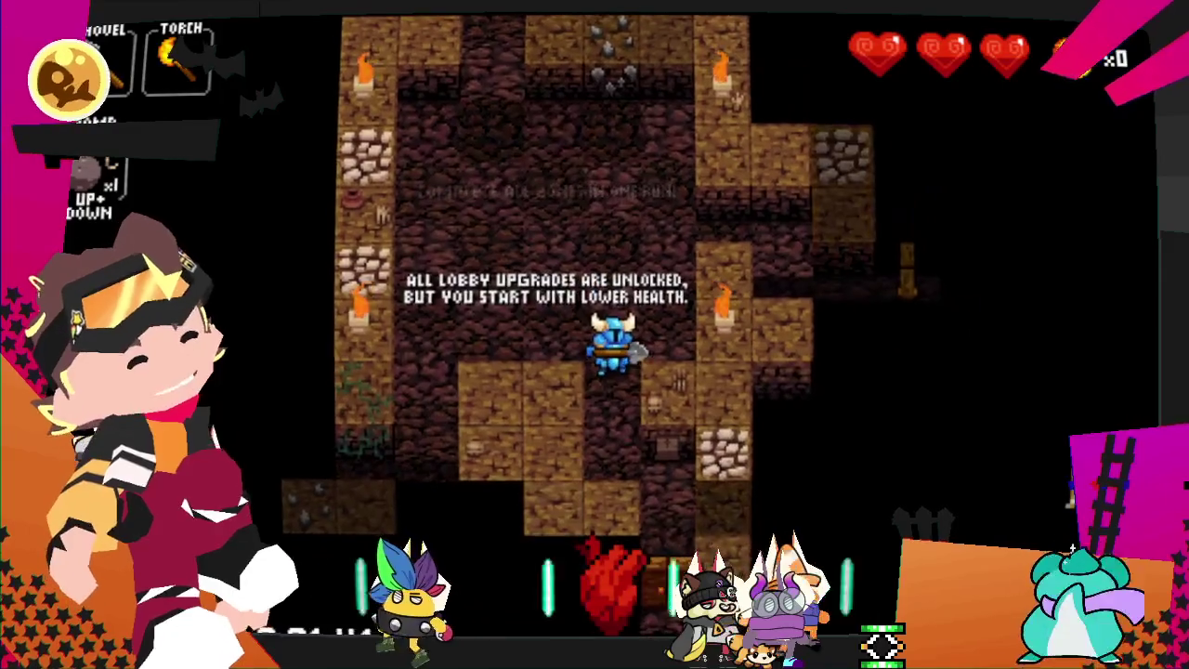
key("Down")
key("Right")
key("Down")
key("Down")
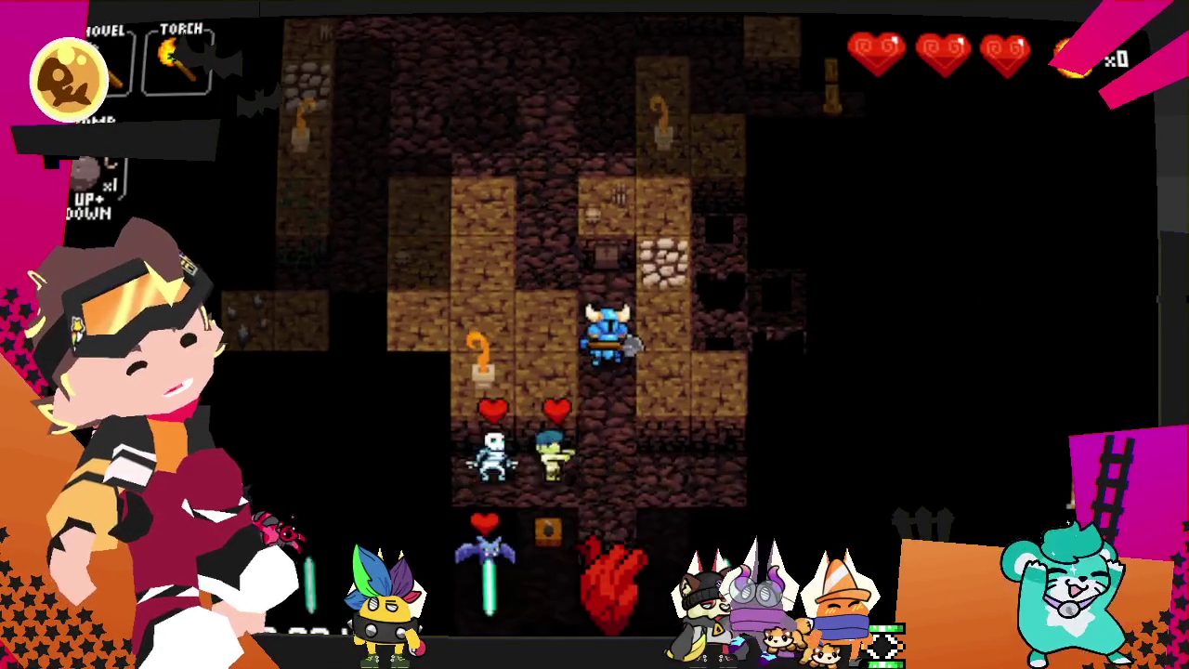
key("Right")
key("Down")
- Kill the skeleton and fight through the slimes into the lit room
key("Left")
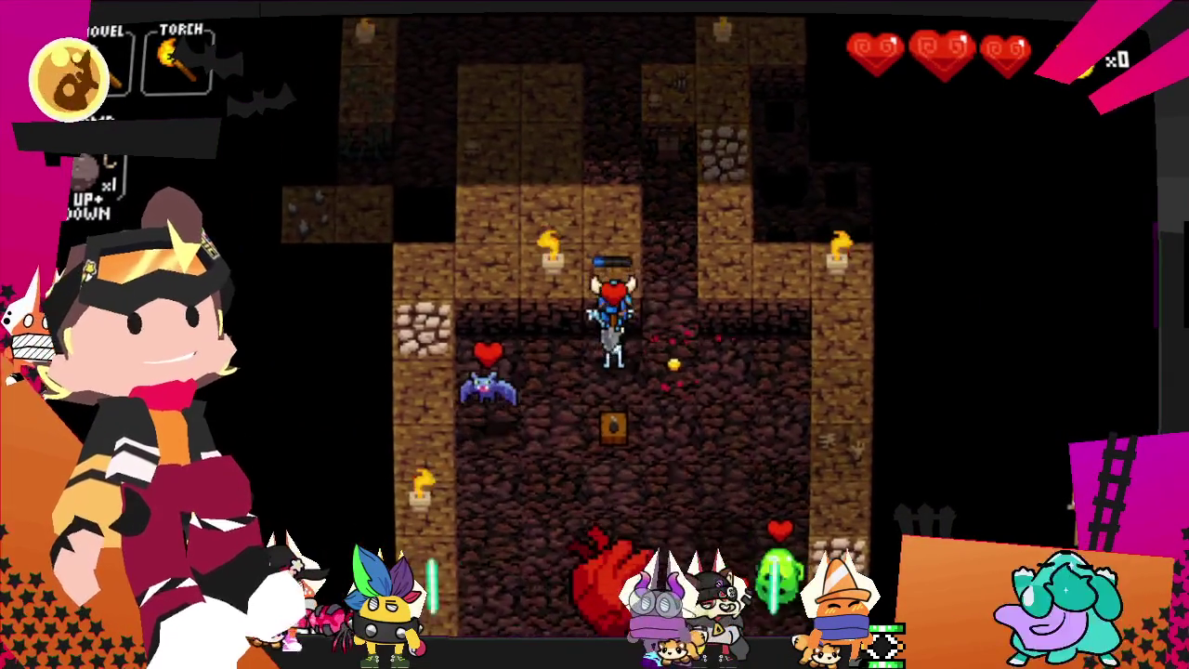
key("Down")
key("Down")
key("Down")
key("Down")
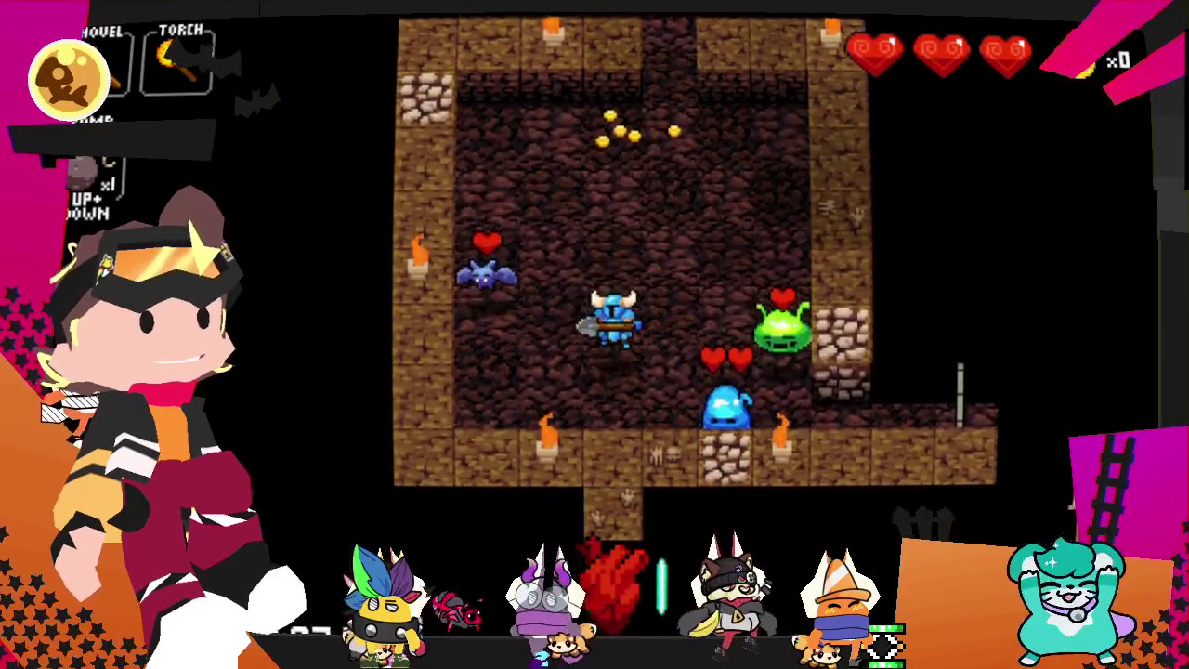
key("Right")
key("Right")
key("Right")
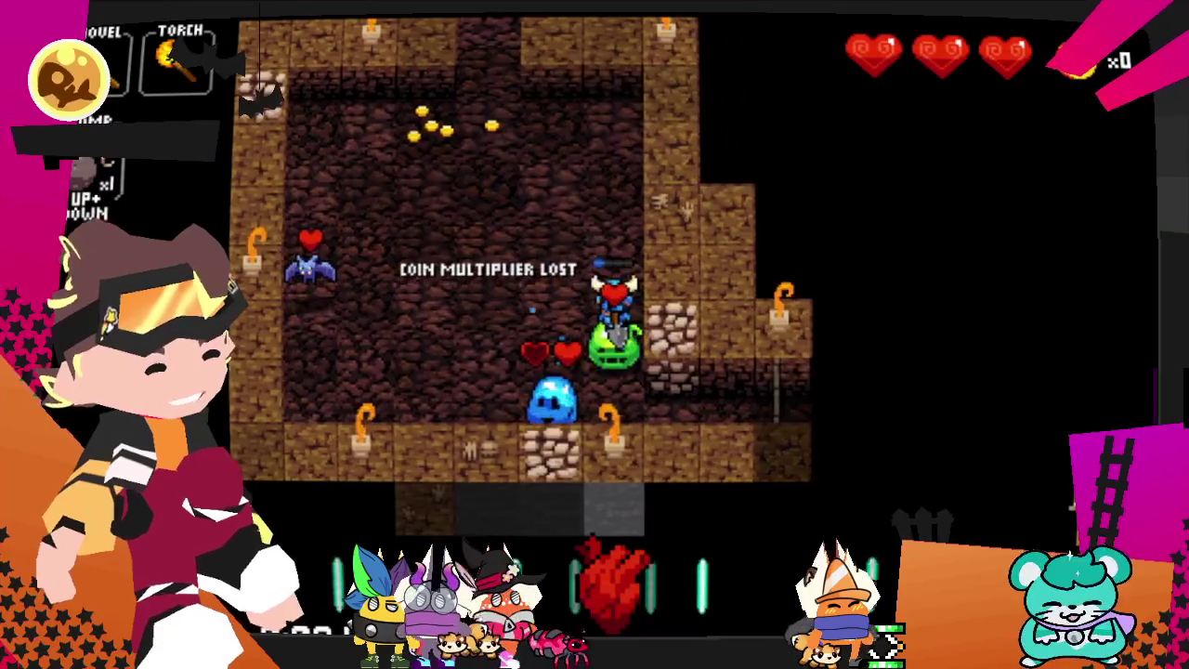
key("Down")
key("Right")
key("Right")
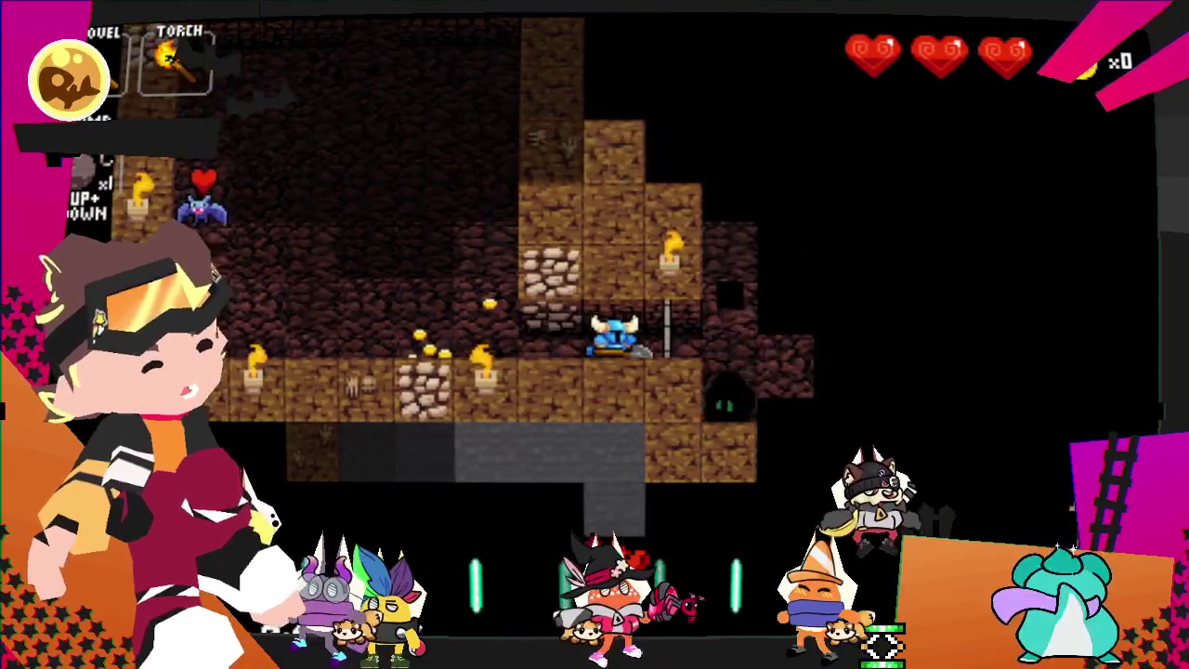
key("Right")
key("Right")
key("Right")
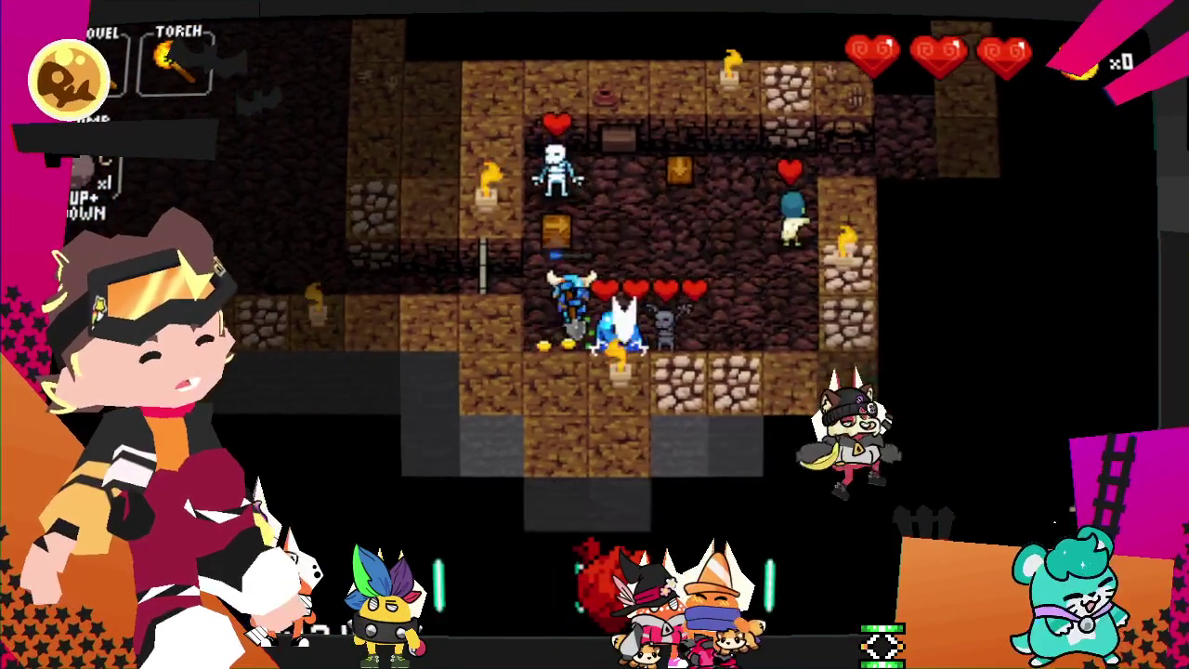
key("Right")
key("Up")
key("Up")
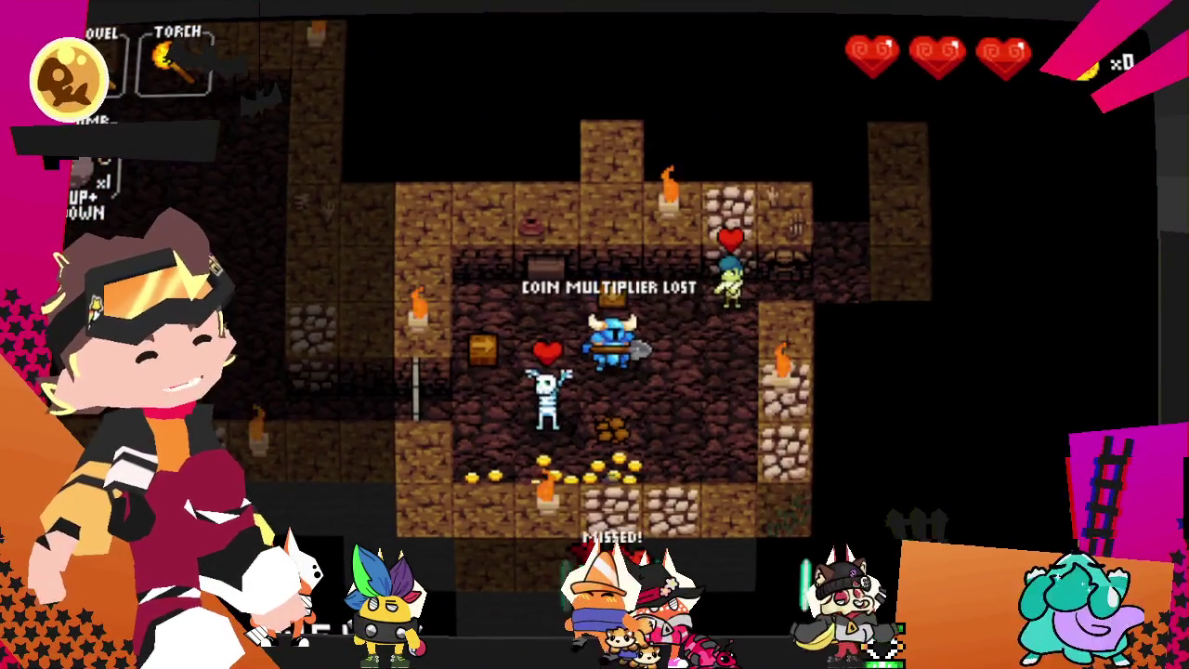
- Kill the green enemy beside the knight and collect the coin pile, reaching 5 coins
key("Right")
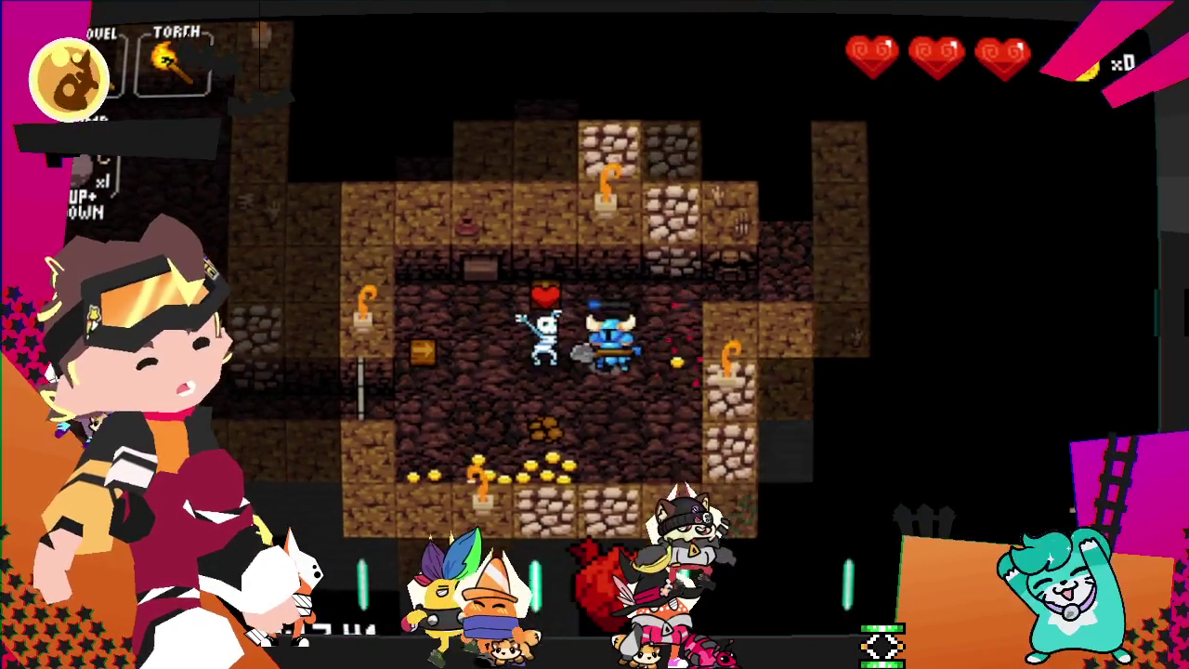
key("Up")
key("Down")
key("Right")
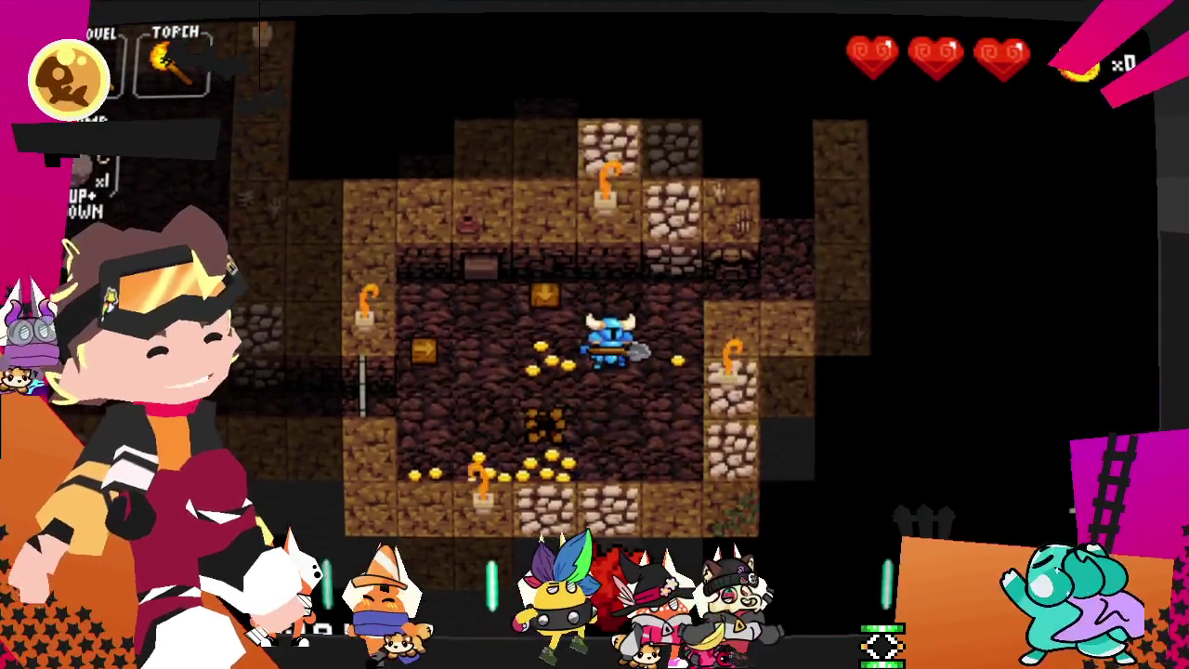
key("Left")
key("Right")
key("Right")
key("Right")
key("Up")
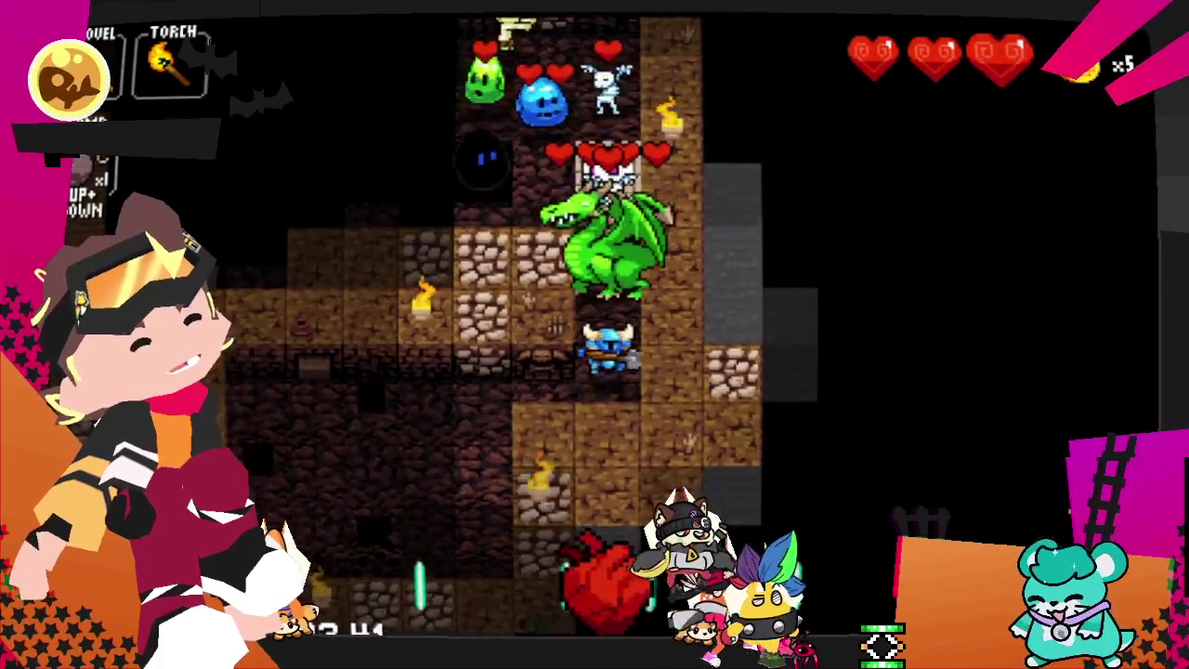
- Kill the dragon and pick up its dropped gold
key("Up")
key("Up")
key("Down")
key("Up")
key("Down")
key("Up")
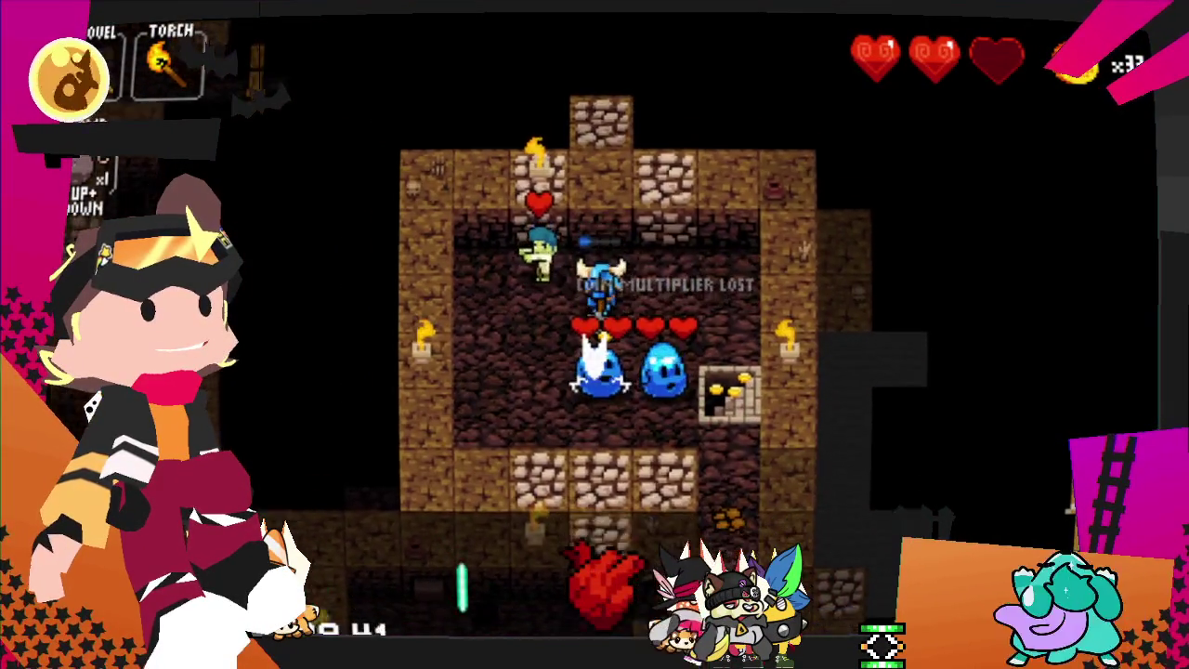
- Descend the exit stairs and kill the green slime down the corridor on the new floor
key("Right")
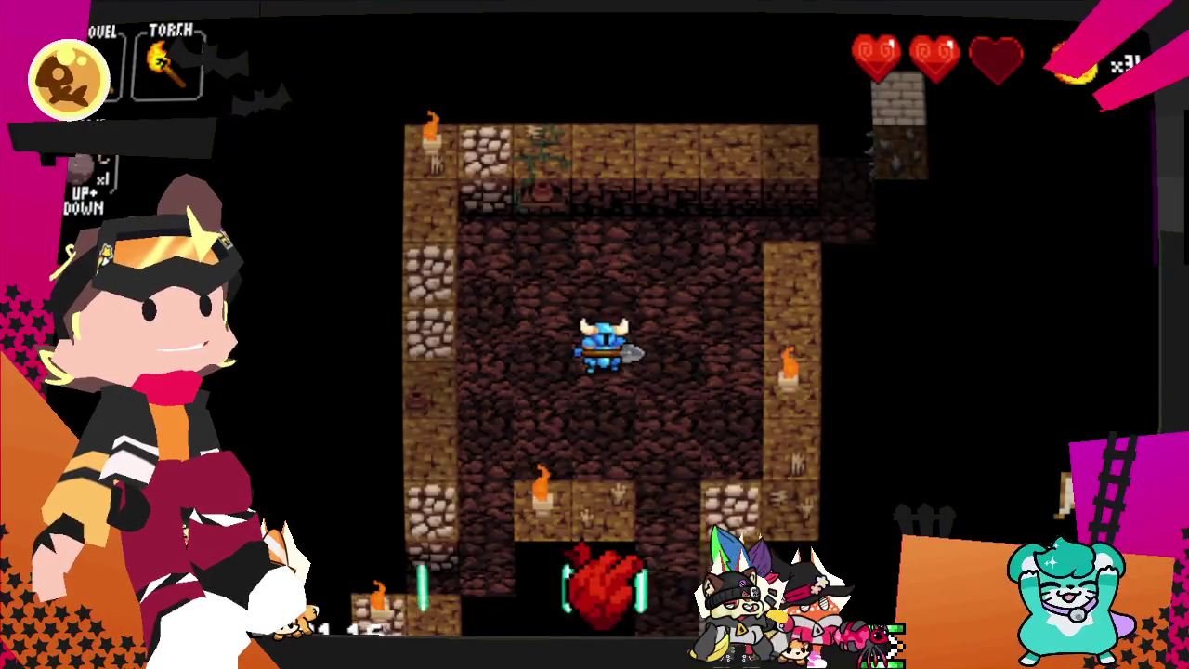
key("Down")
key("Down")
key("Right")
key("Down")
key("Down")
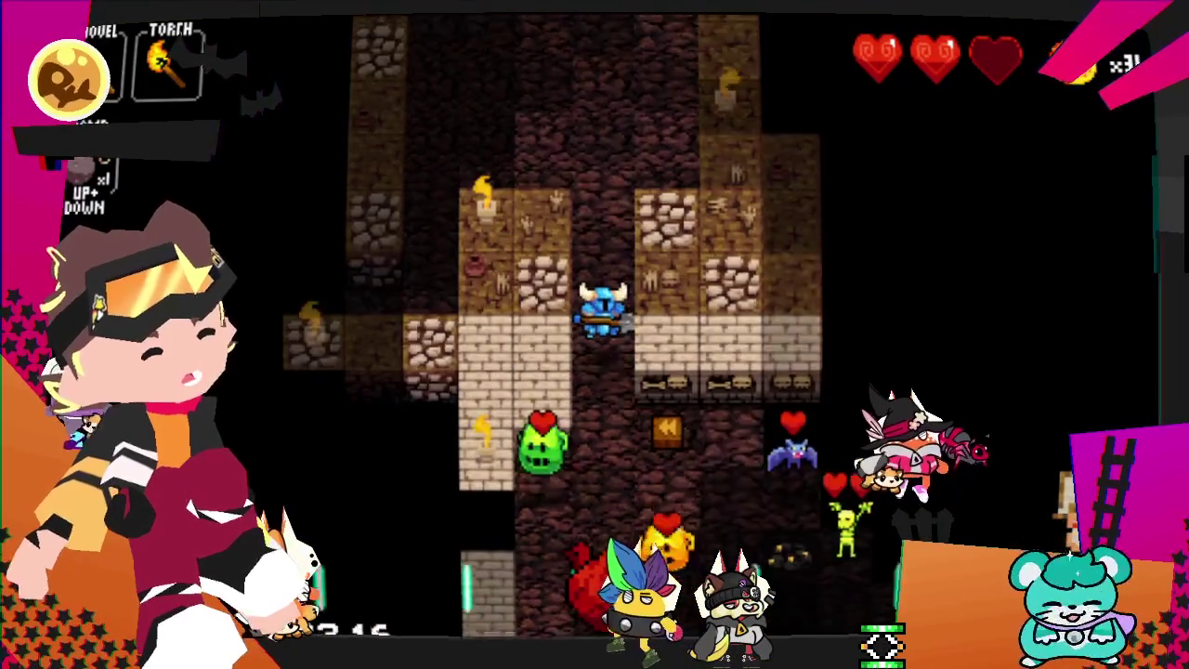
key("Down")
key("Left")
key("Down")
key("Left")
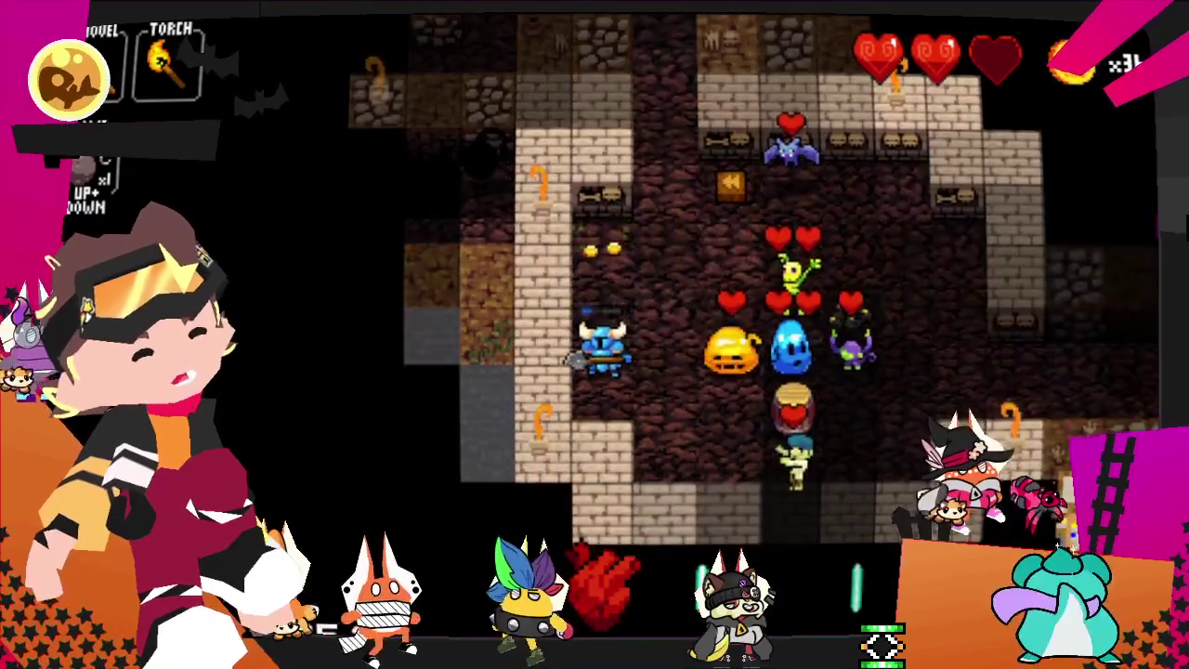
- Fight rightward through the enemies, destroying the blocking slime and barrel
key("Right")
key("Right")
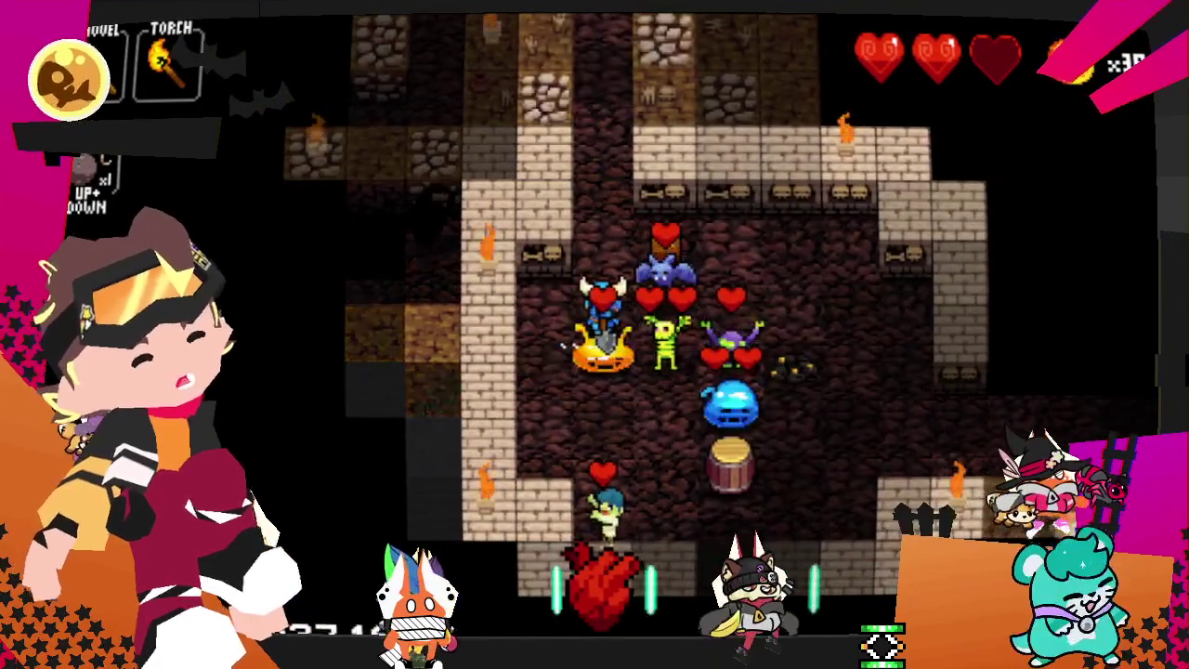
key("Right")
key("Right")
key("Down")
key("Down")
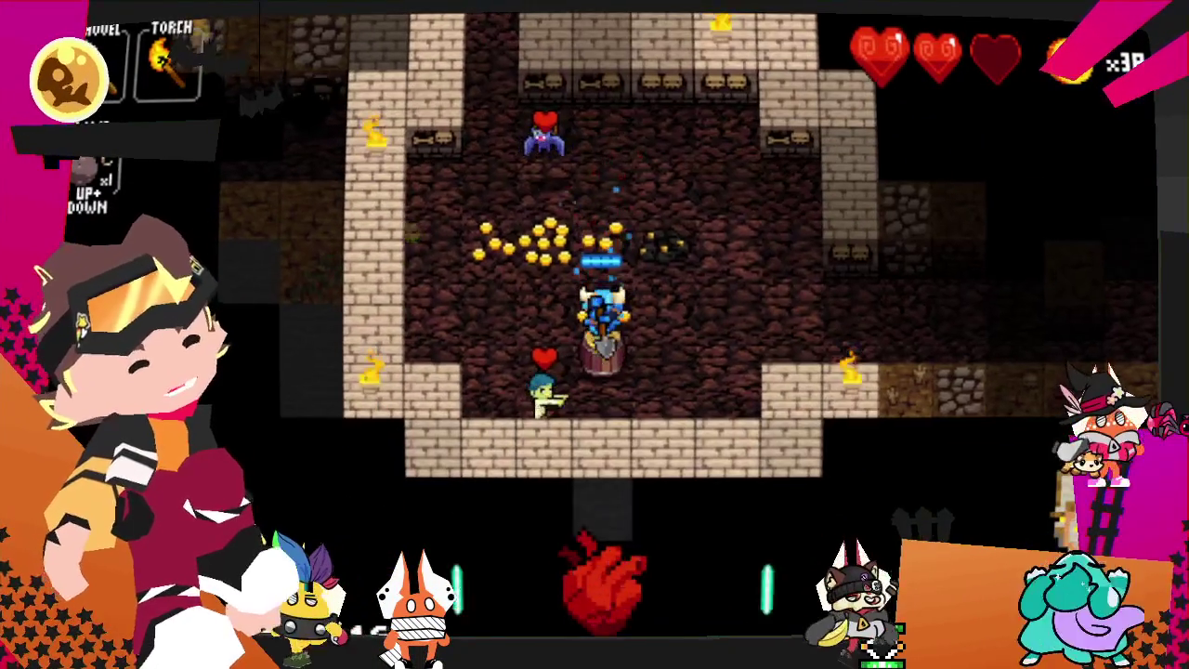
key("Right")
key("Right")
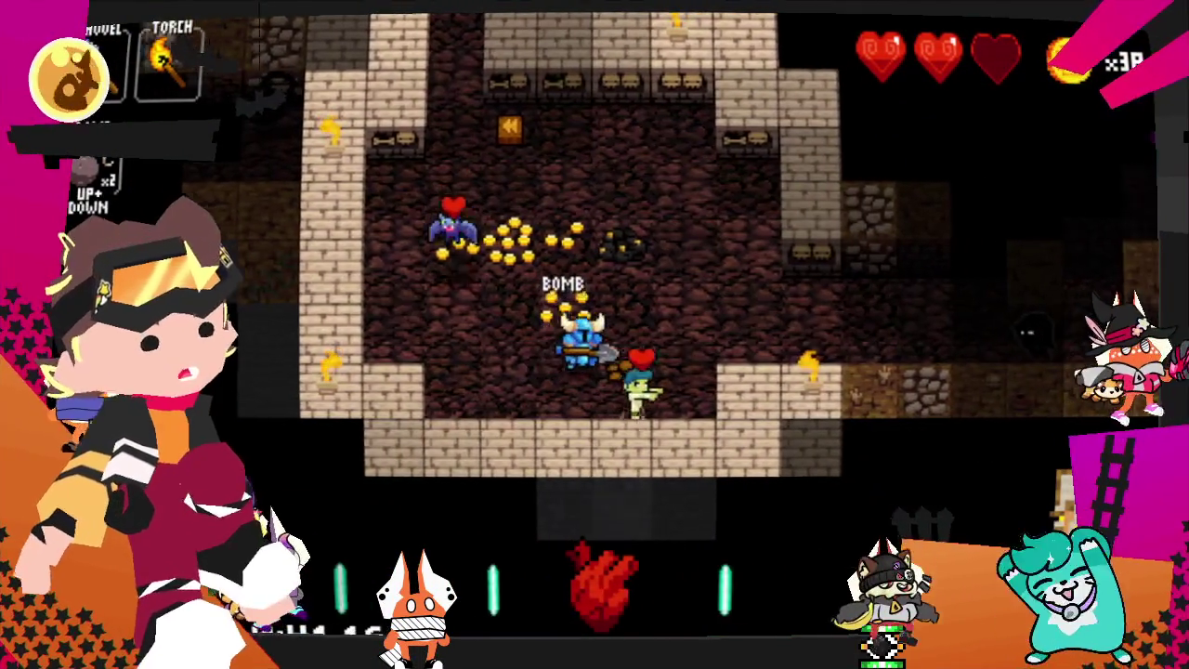
key("Left")
key("Up")
key("Up")
key("Left")
key("Down")
key("Right")
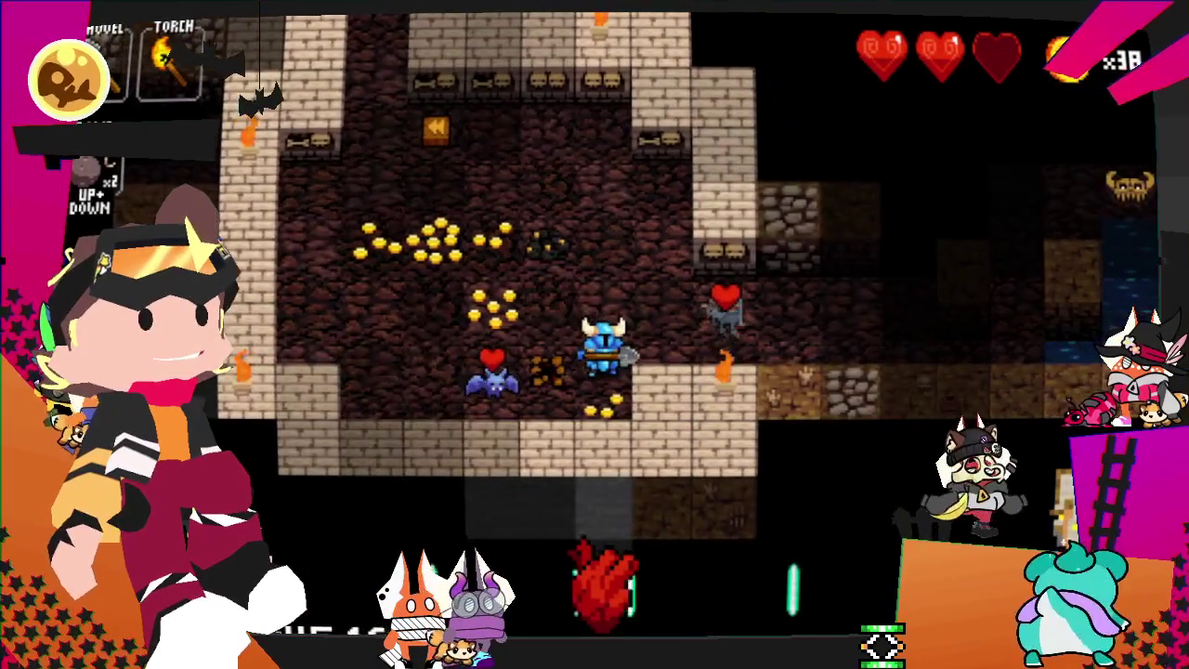
- Kill the ghost and fight up to the miniboss, unlocking the exit stairs with 56 coins
key("Right")
key("Up")
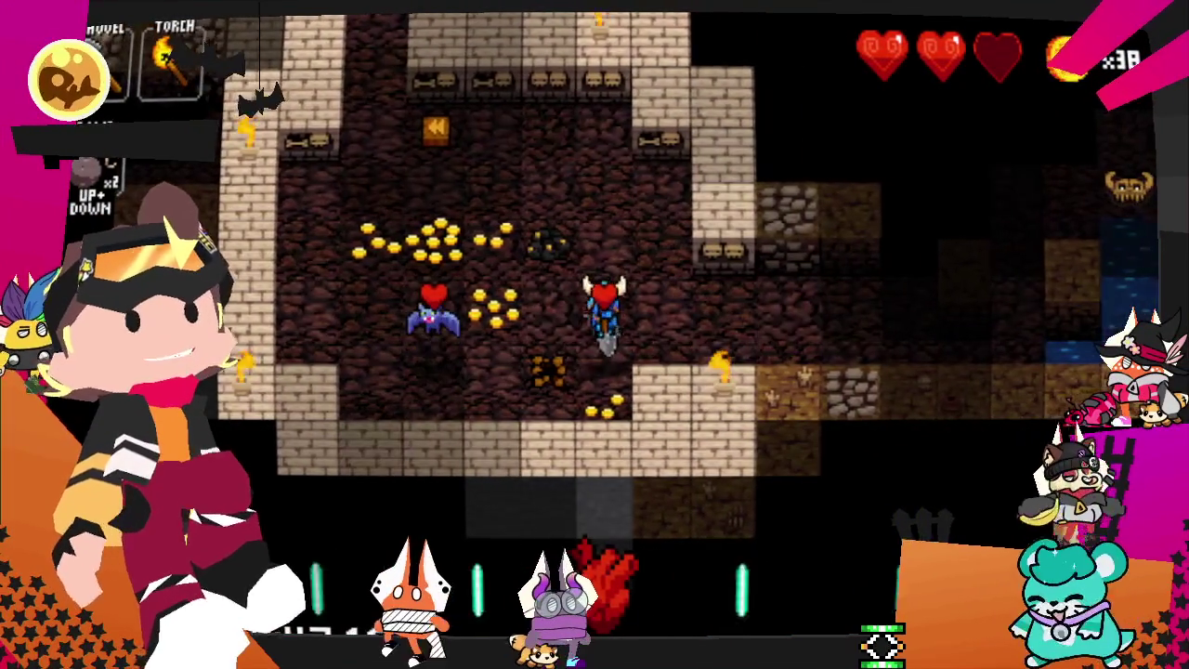
key("Right")
key("Right")
key("Right")
key("Right")
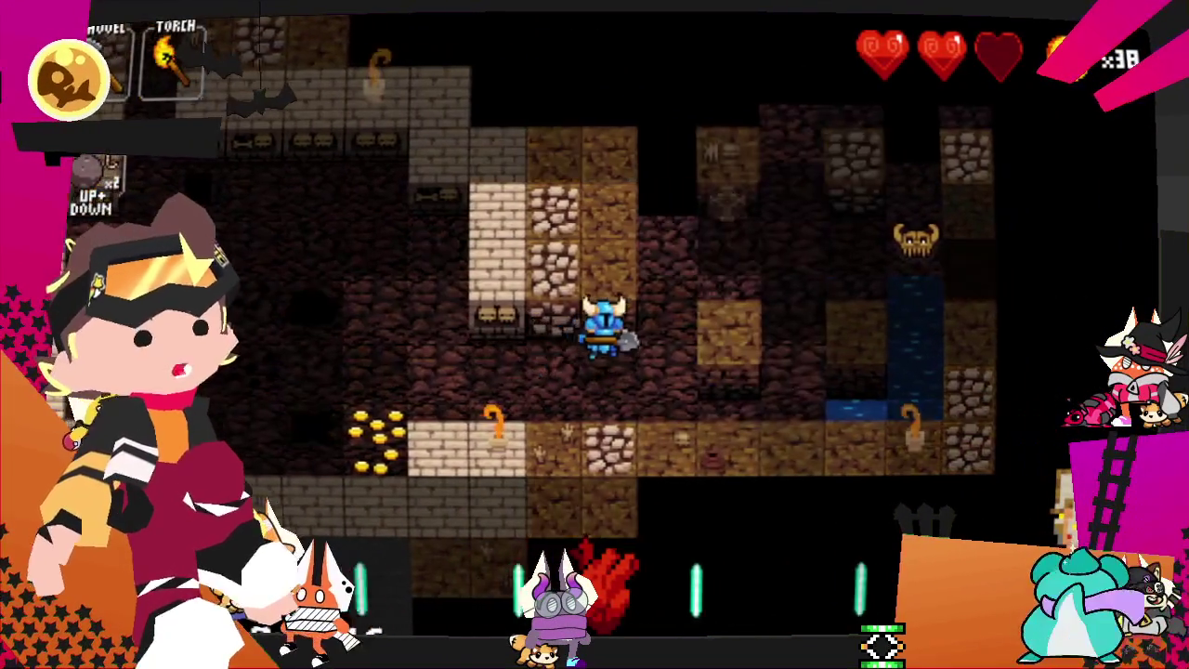
key("Right")
key("Up")
key("Right")
key("Up")
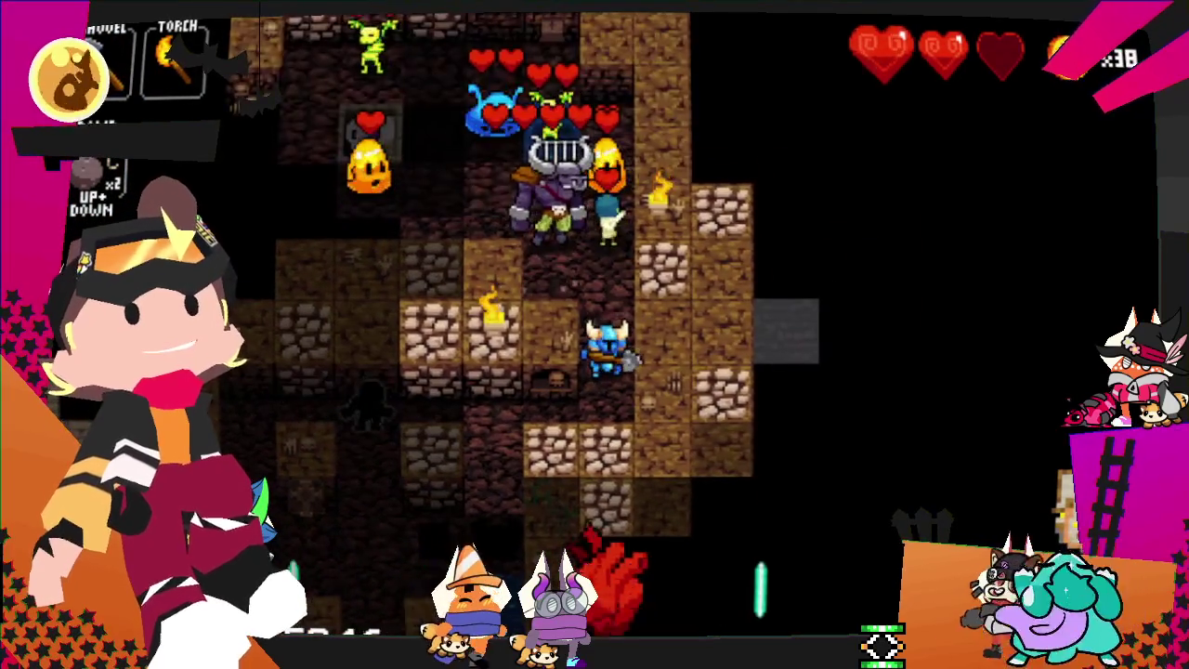
key("Up")
key("Up")
key("Up")
key("Up")
key("Right")
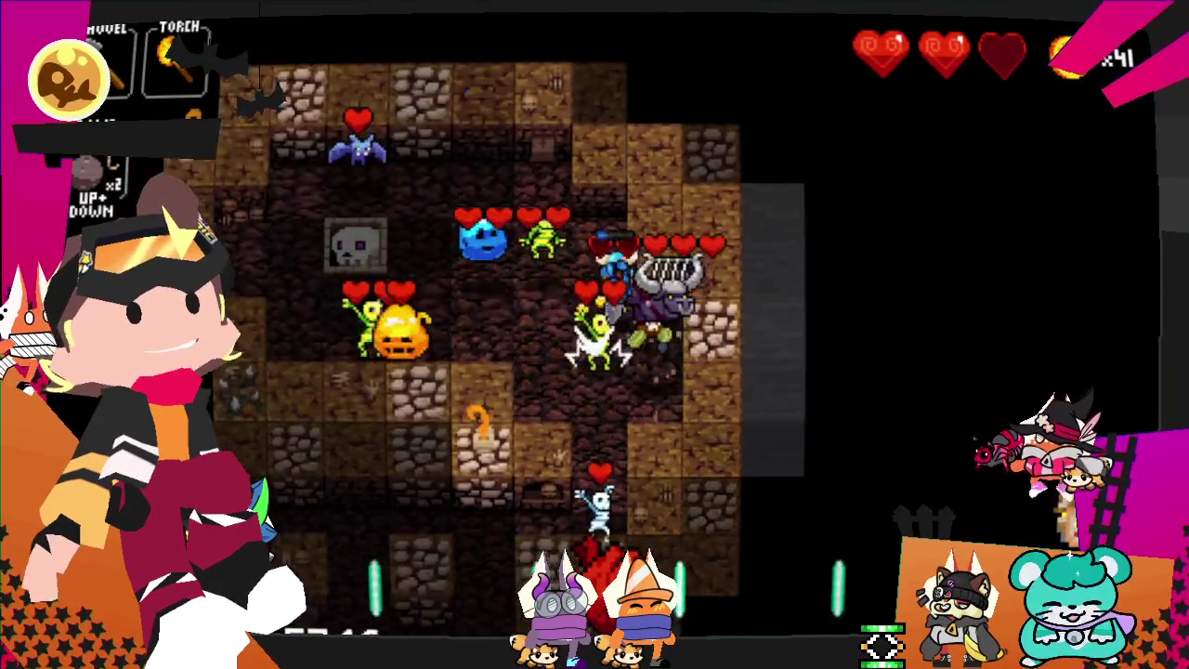
key("Left")
key("Up")
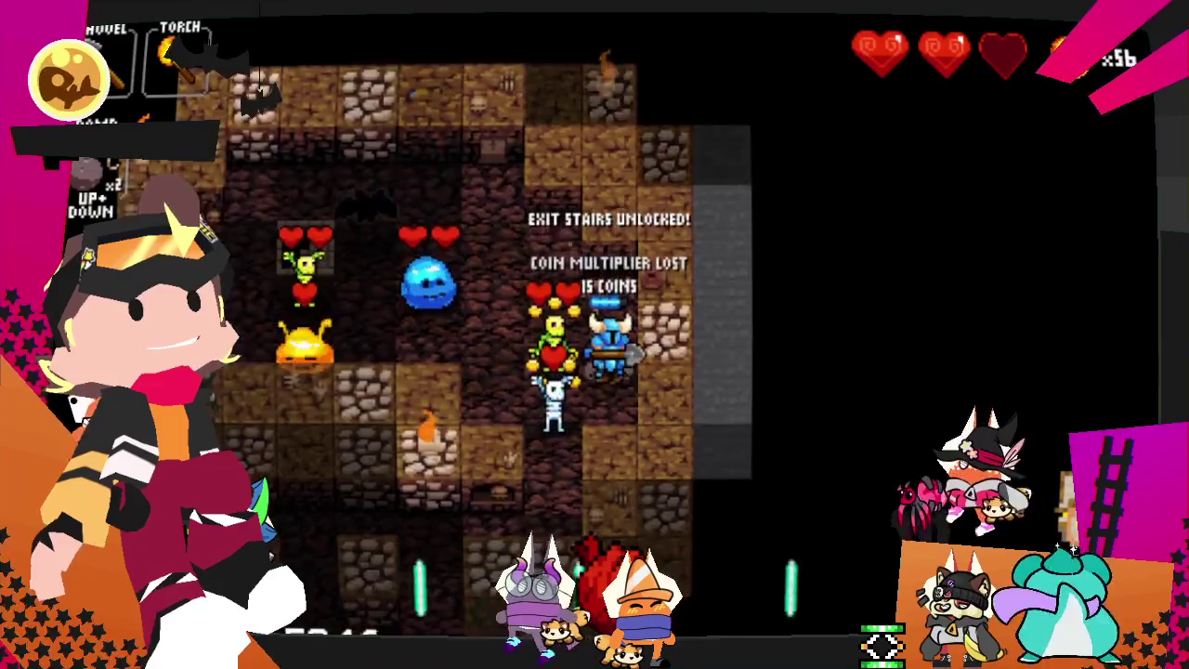
- Kill the white skeleton and blue slime, then take the exit stairs down
key("Down")
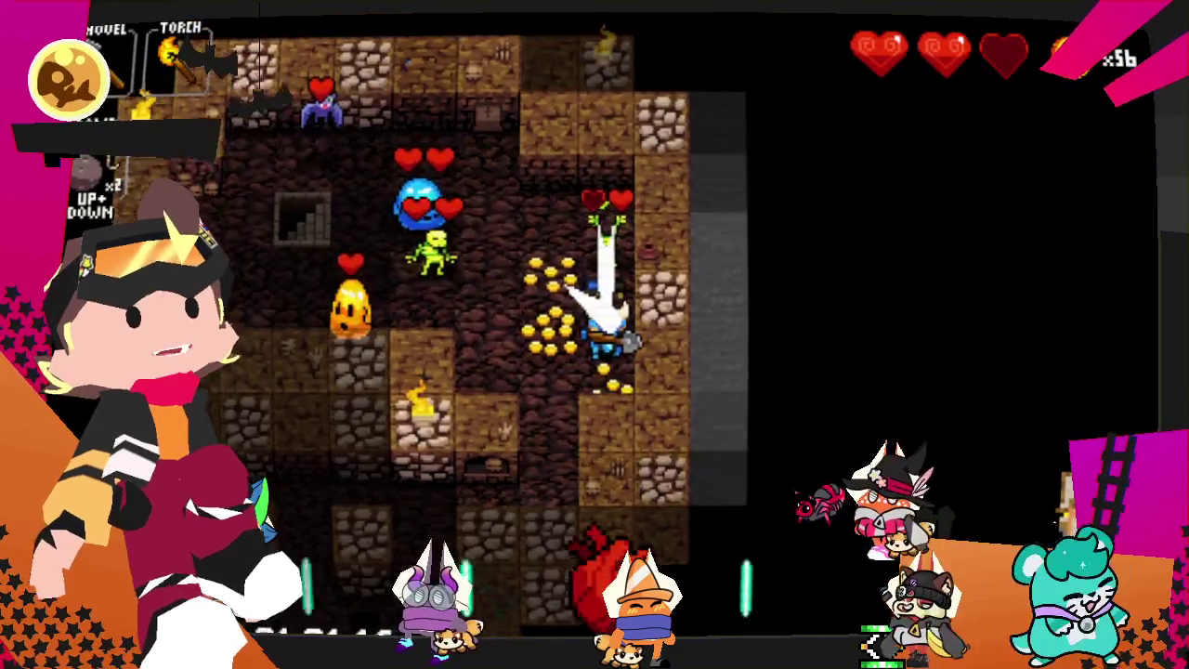
key("Down")
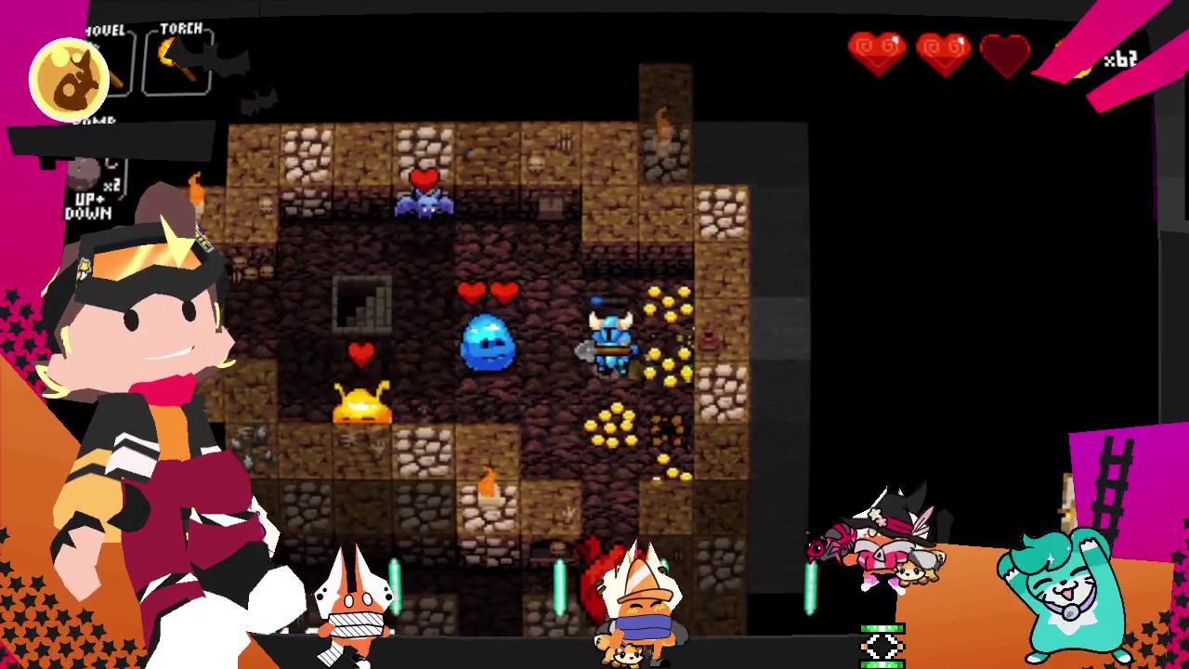
key("Left")
key("Left")
key("Up")
key("Down")
key("Up")
key("Down")
key("Left")
key("Left")
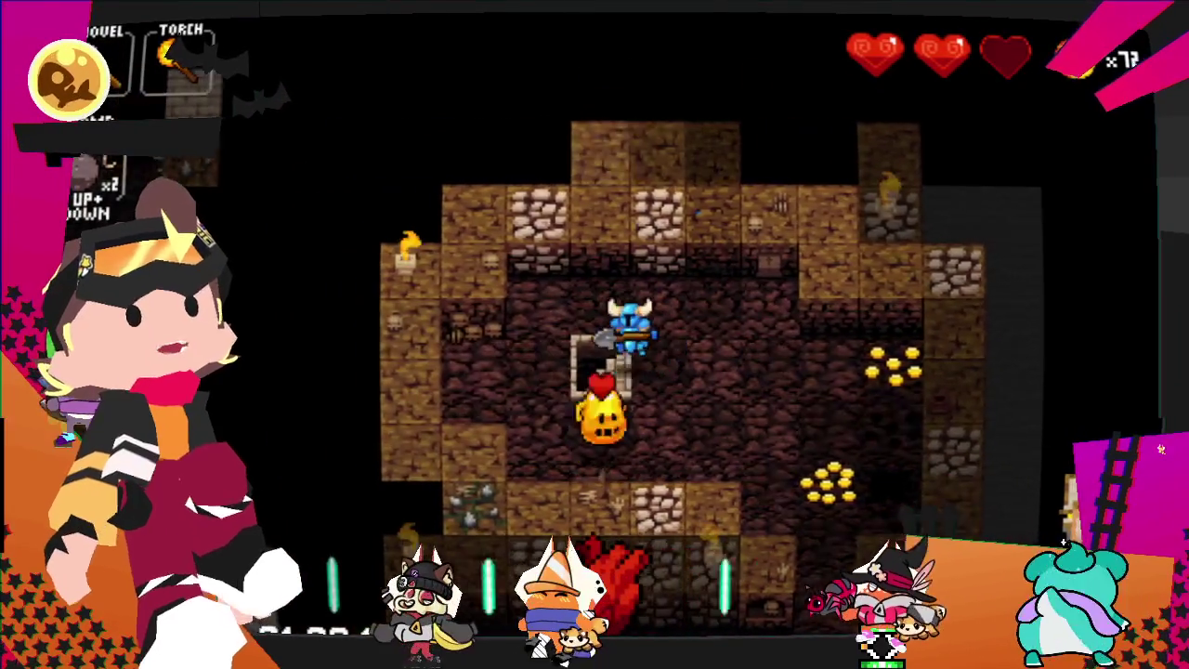
key("Down")
- On the new floor, dig down, kill the skeleton for its gold, and fight the blue creature
key("Down")
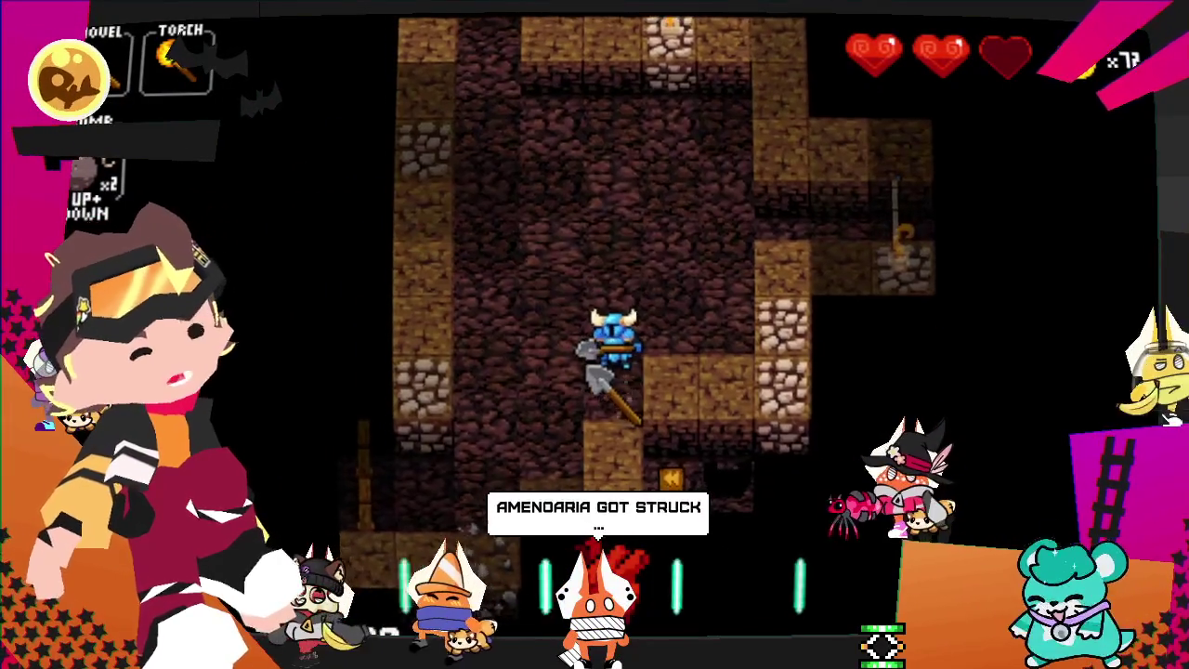
key("Down")
key("Left")
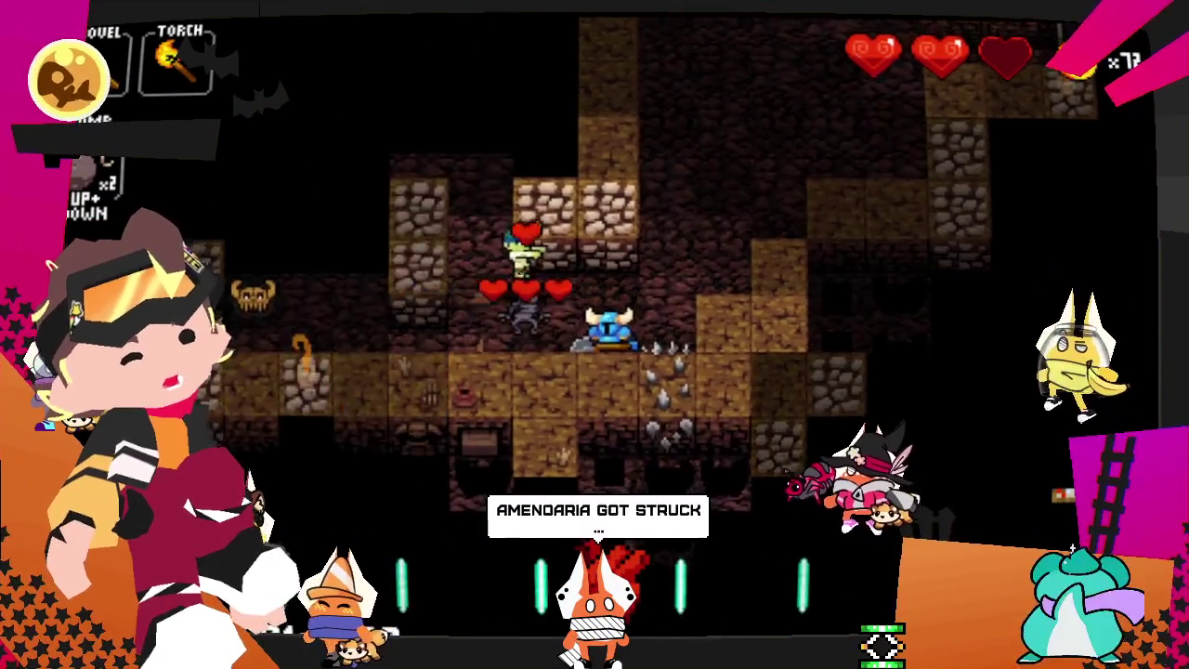
key("Left")
key("Down")
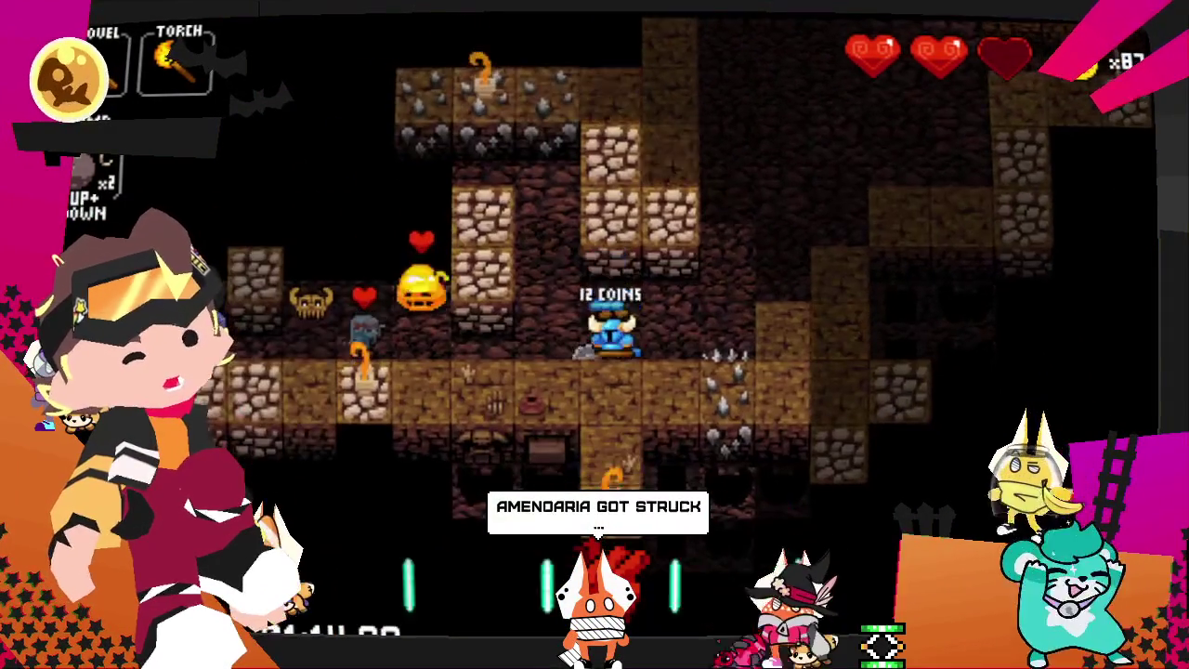
key("Up")
key("Right")
key("Left")
key("Up")
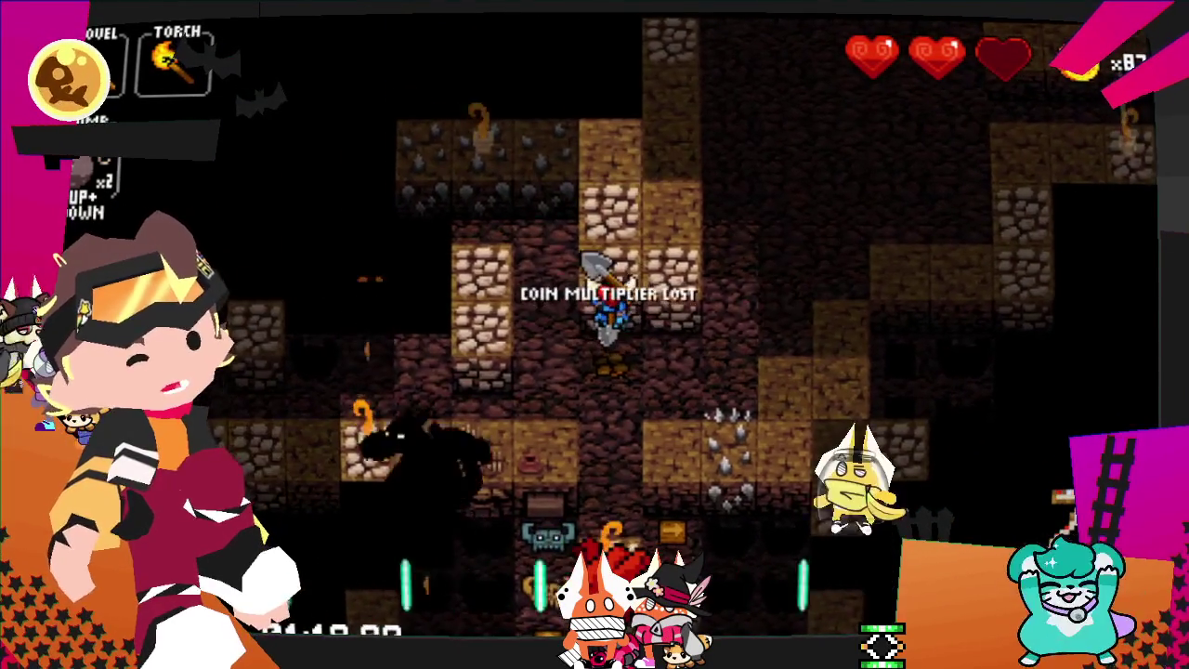
- Move beside the red dragon and attack it until it dies for 40 coins
key("Down")
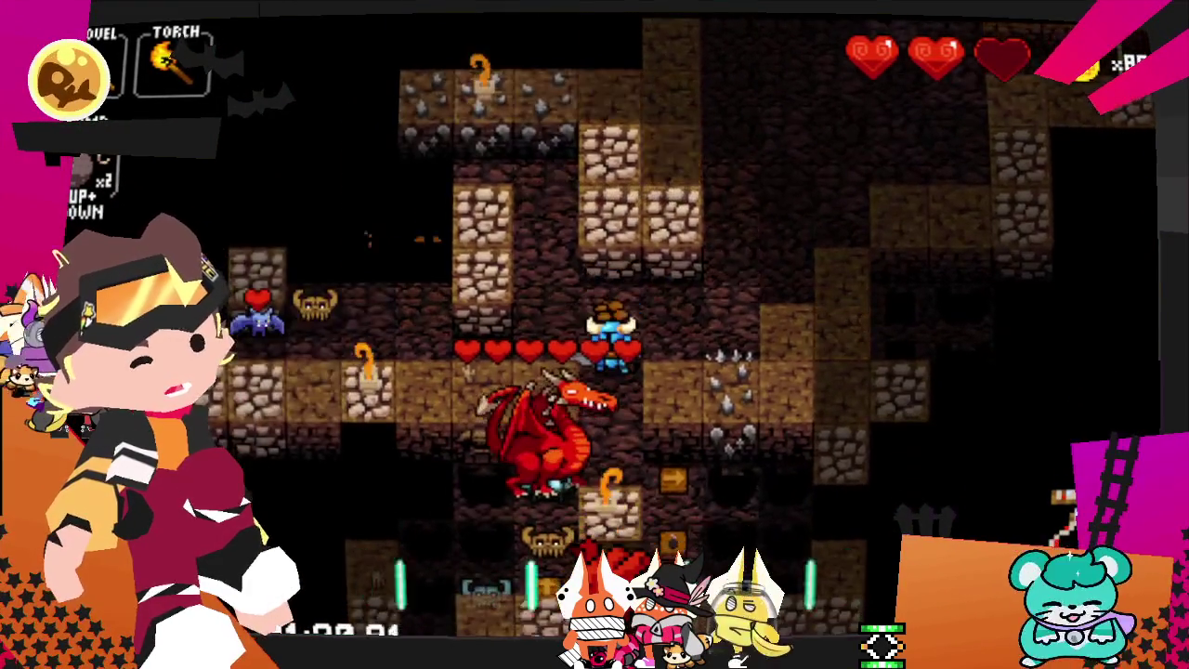
key("Down")
key("Down")
key("Up")
key("Down")
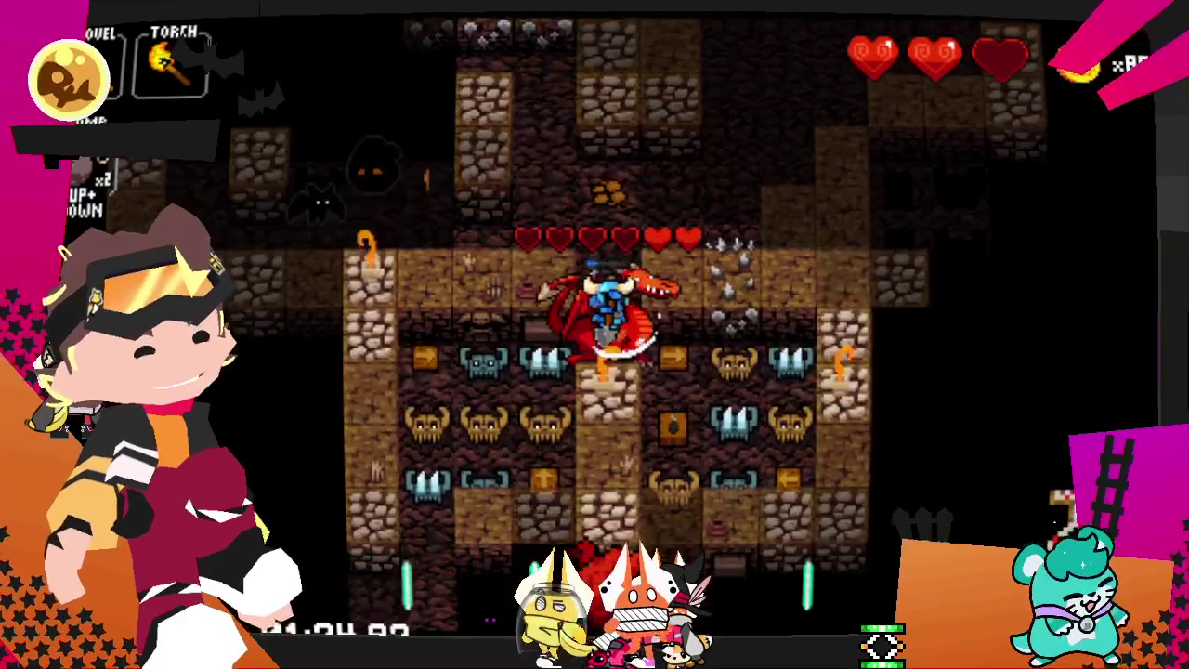
key("Down")
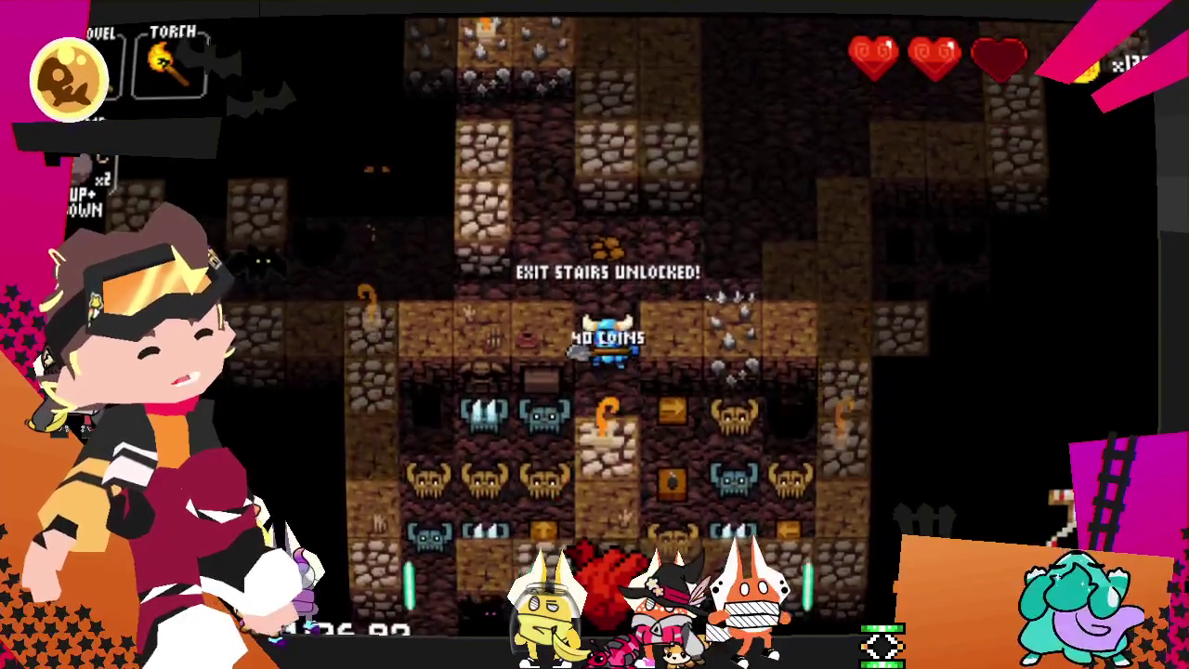
- Walk up to the newly unlocked exit stairs
key("Up")
key("Right")
key("Right")
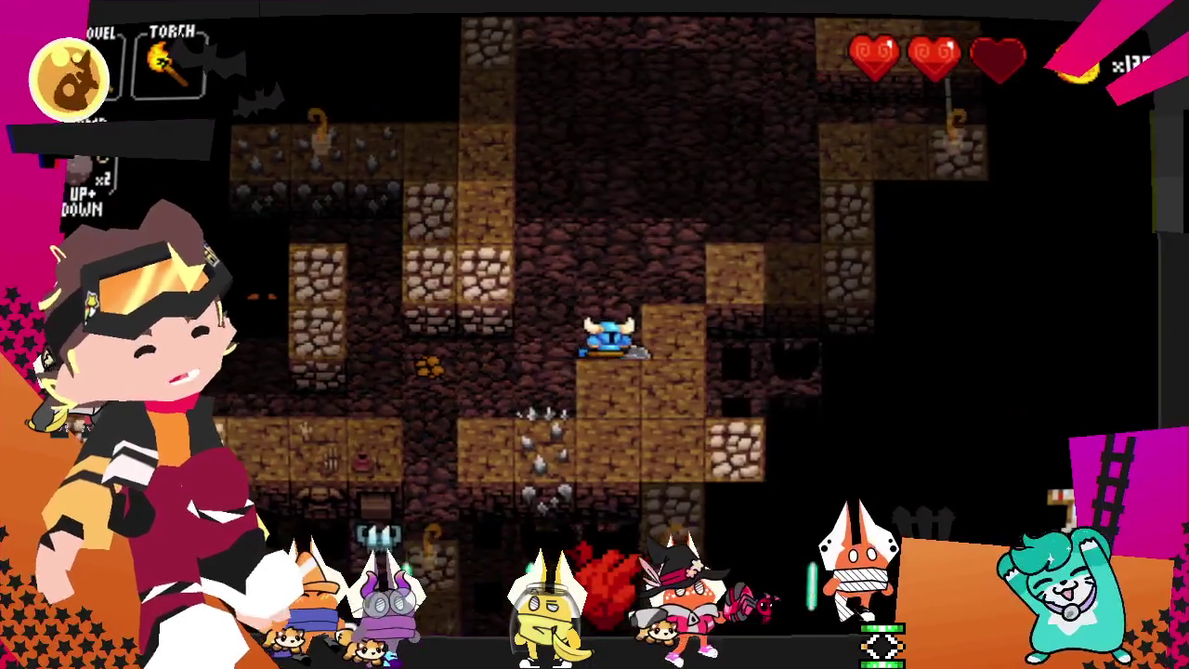
key("Up")
key("Up")
key("Up")
key("Up")
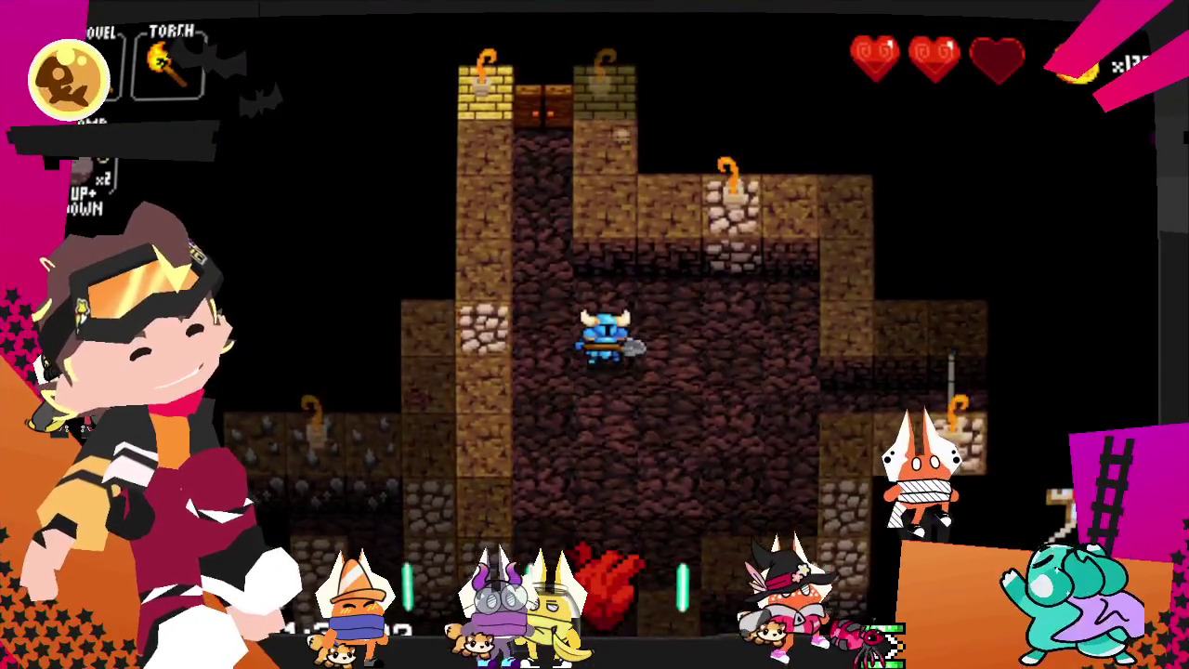
key("Up")
key("Left")
key("Up")
key("Up")
key("Up")
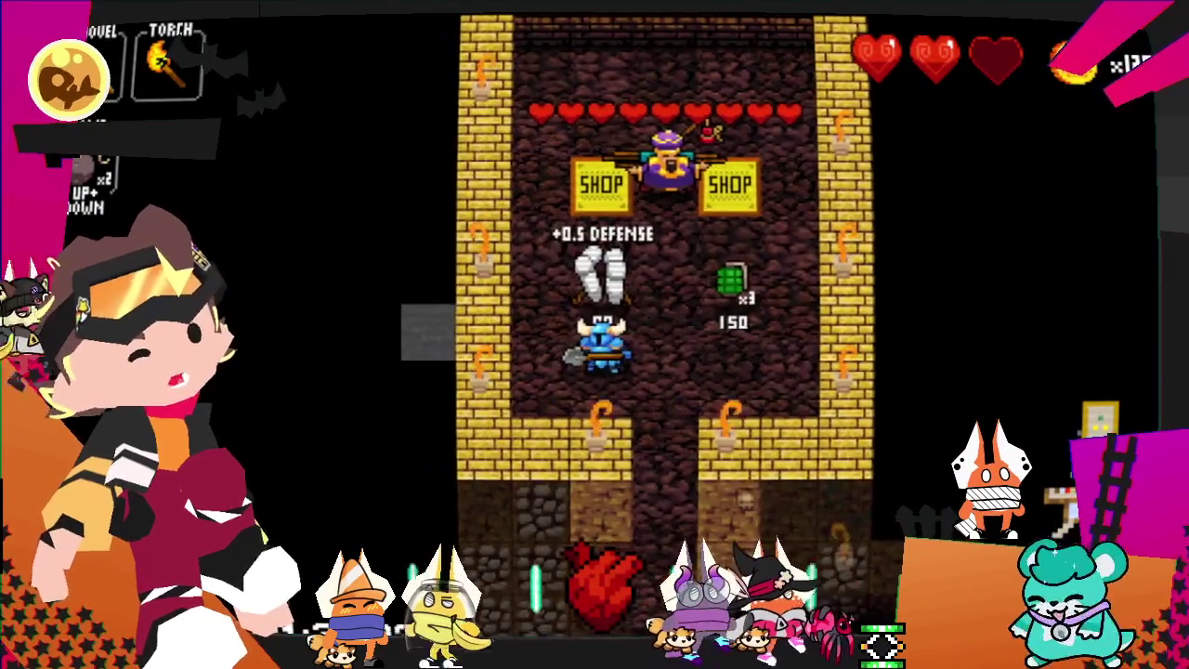
- Buy the +0.5 defense boots and leave the shop toward the skull-tile room
key("Up")
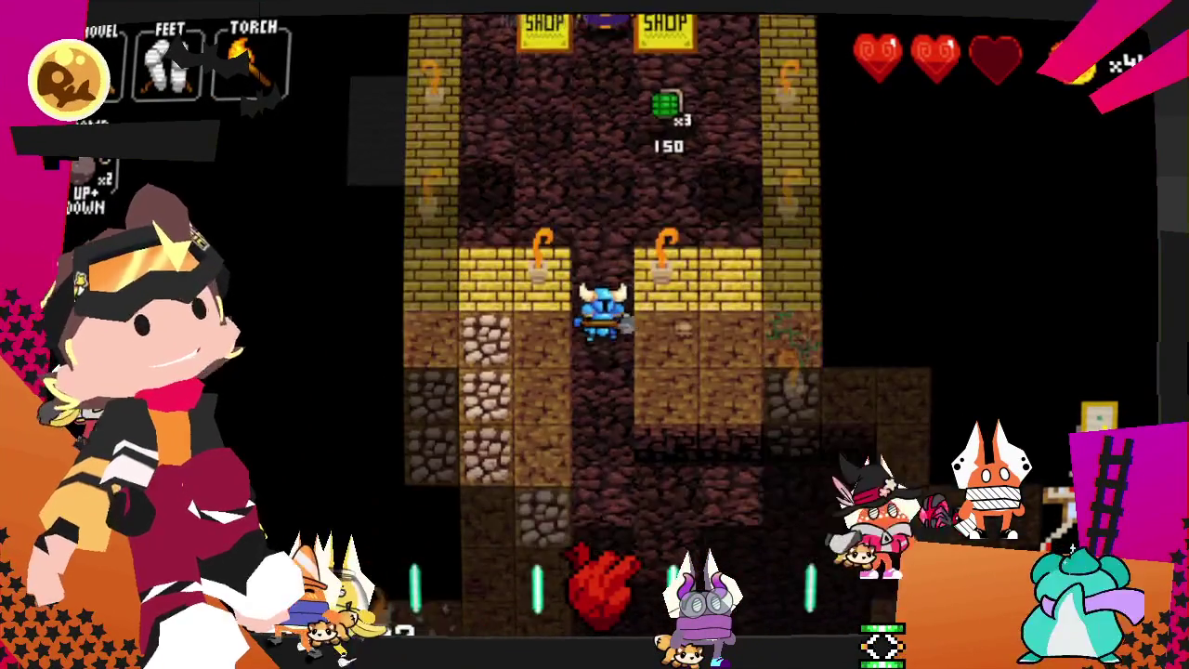
key("Down")
key("Down")
key("Down")
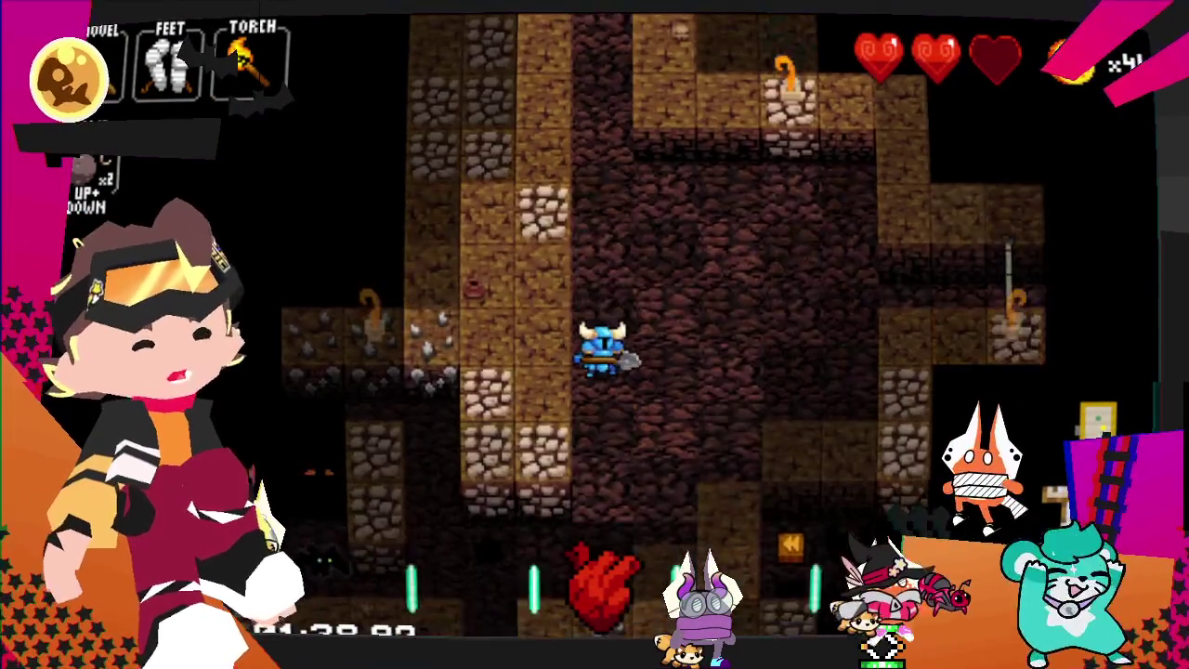
key("Down")
key("Down")
key("Left")
key("Down")
key("Down")
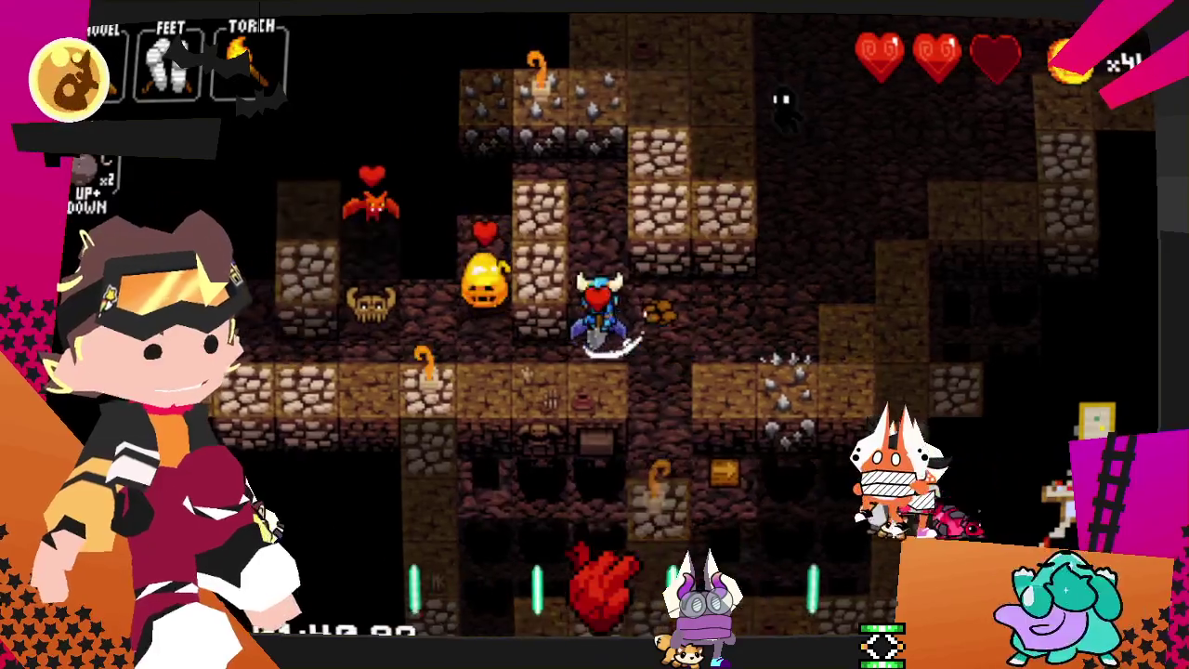
key("Left")
key("Down")
- Kill the red enemy above and collect its dropped gold
key("Left")
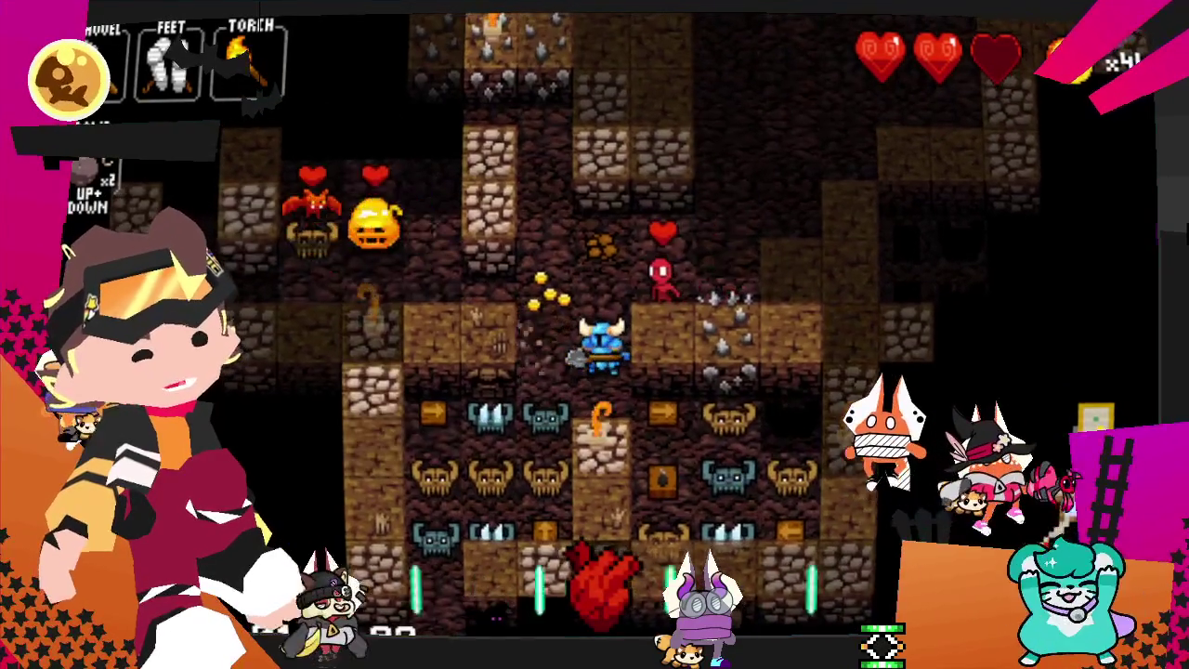
key("Up")
key("Left")
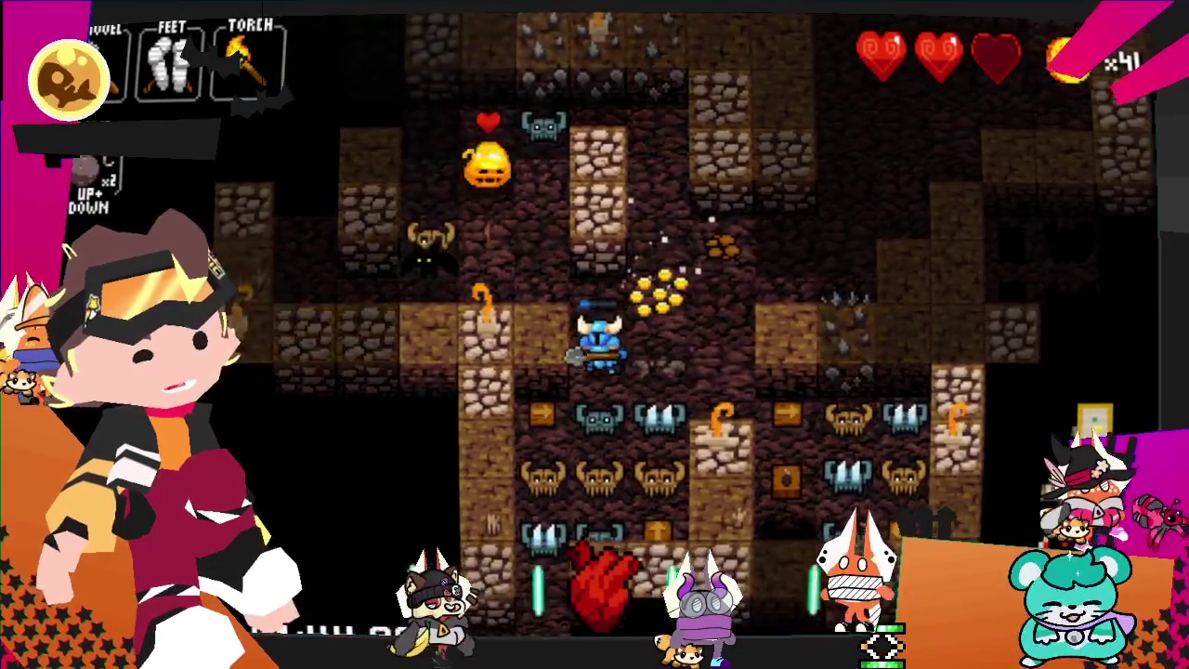
key("Up")
key("Left")
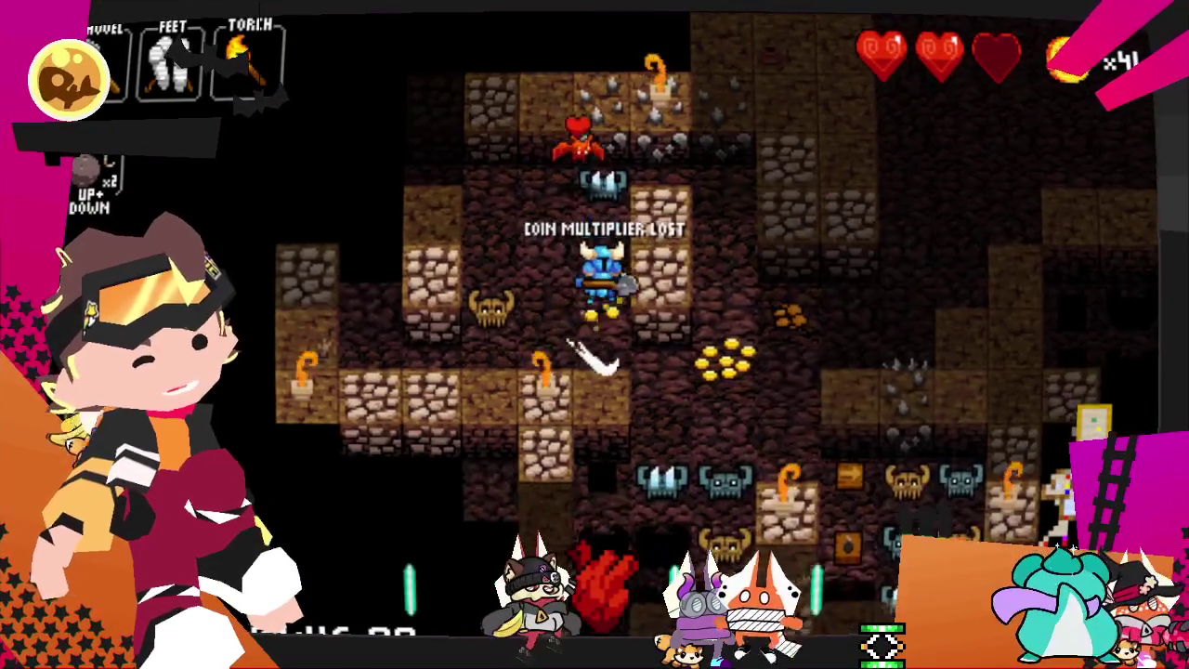
key("Left")
key("Left")
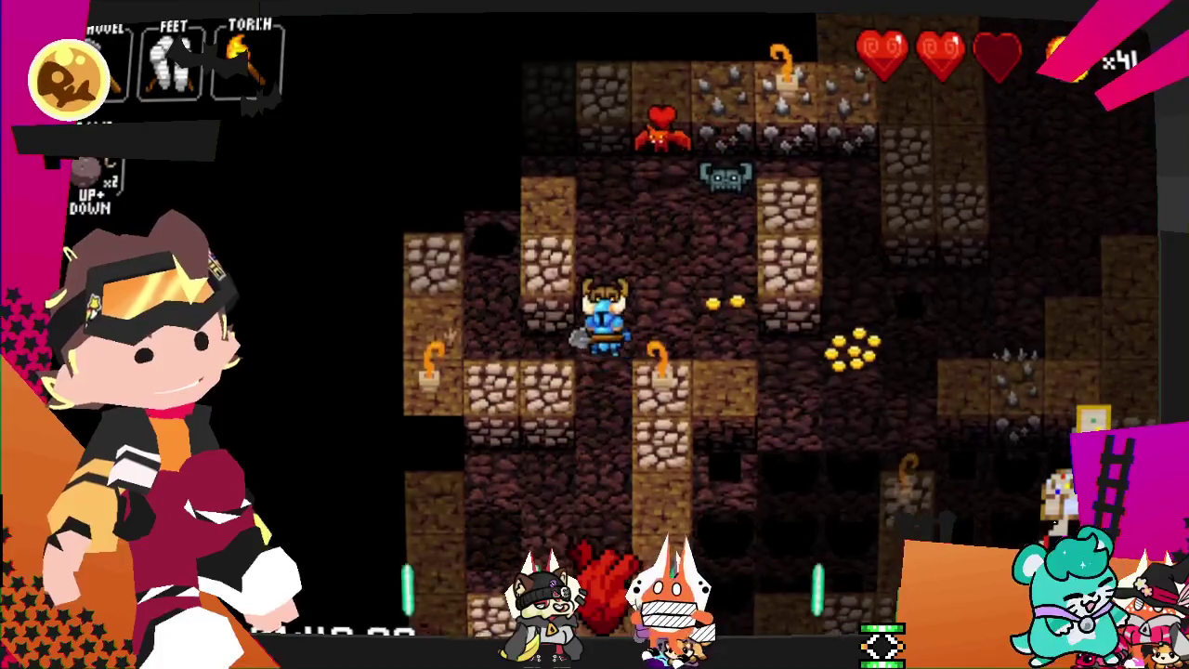
key("Left")
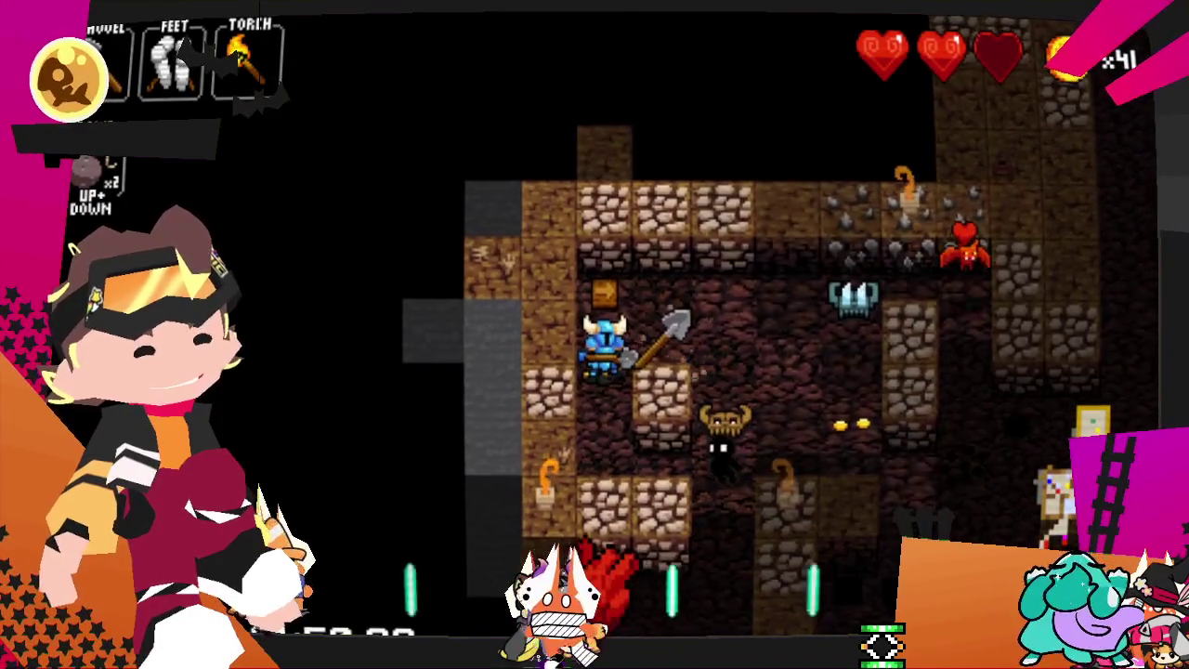
key("Right")
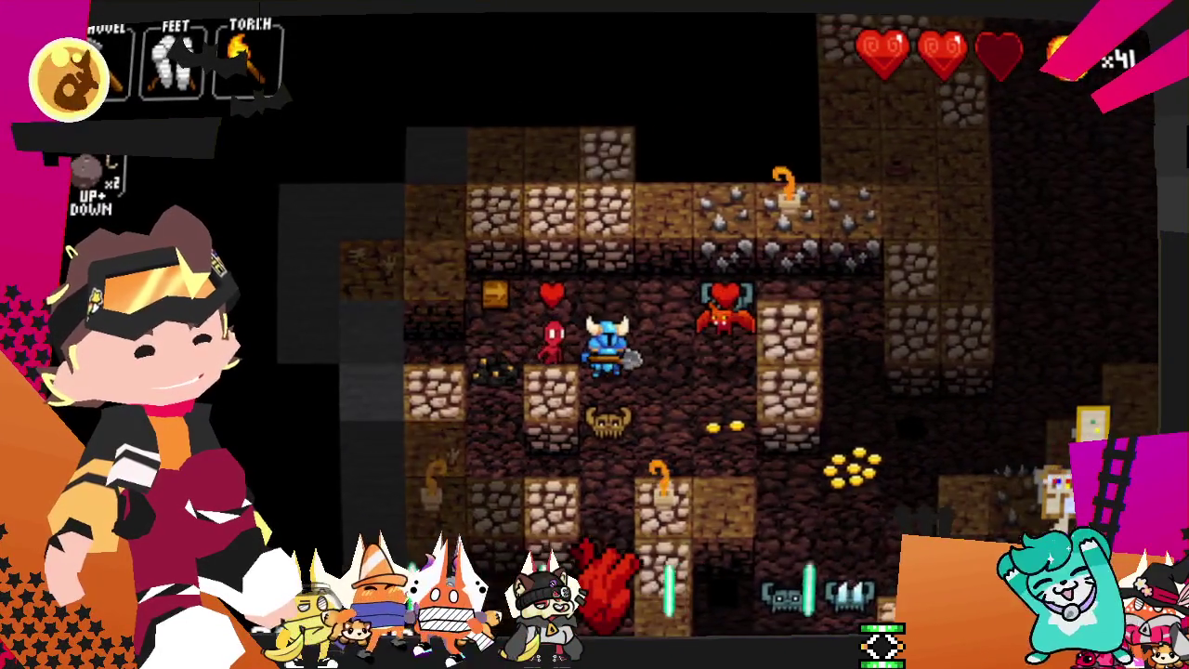
key("Left")
key("Down")
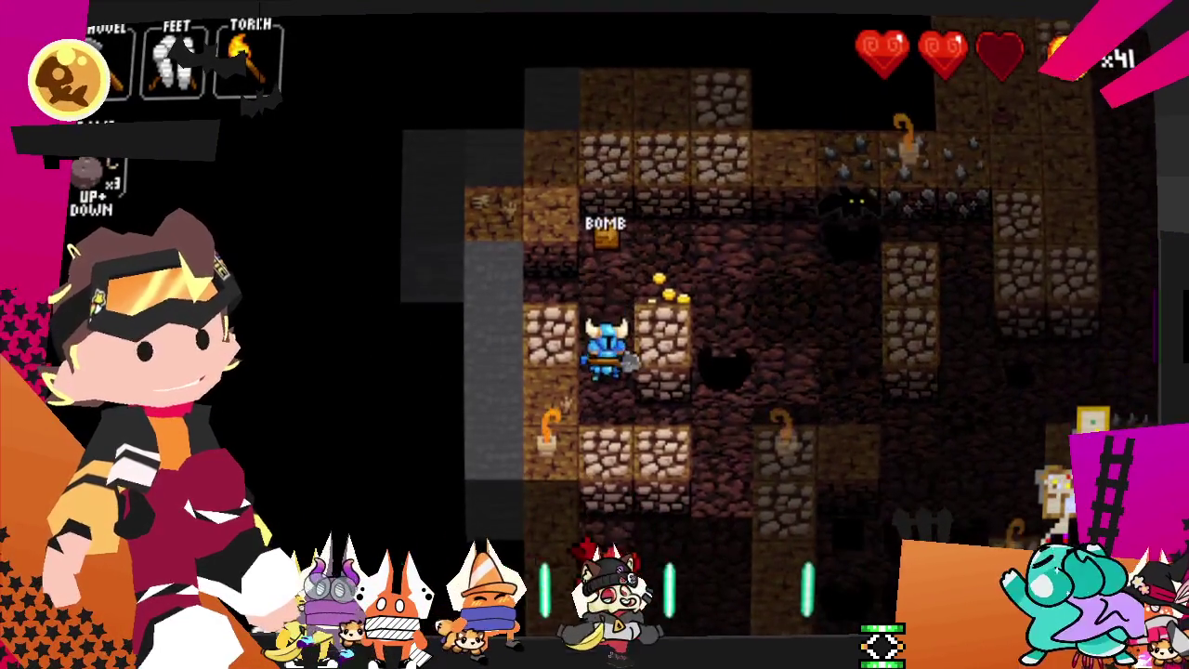
- Move right through the dungeon, digging a path down into new rooms
key("Right")
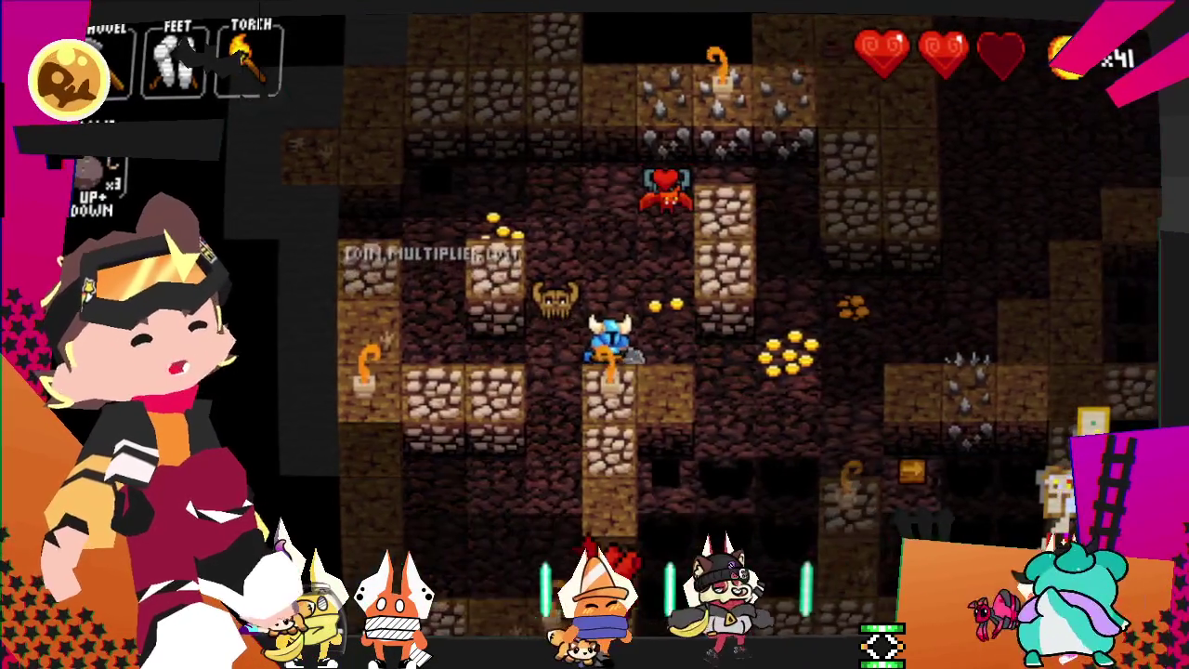
key("Right")
key("Down")
key("Right")
key("Right")
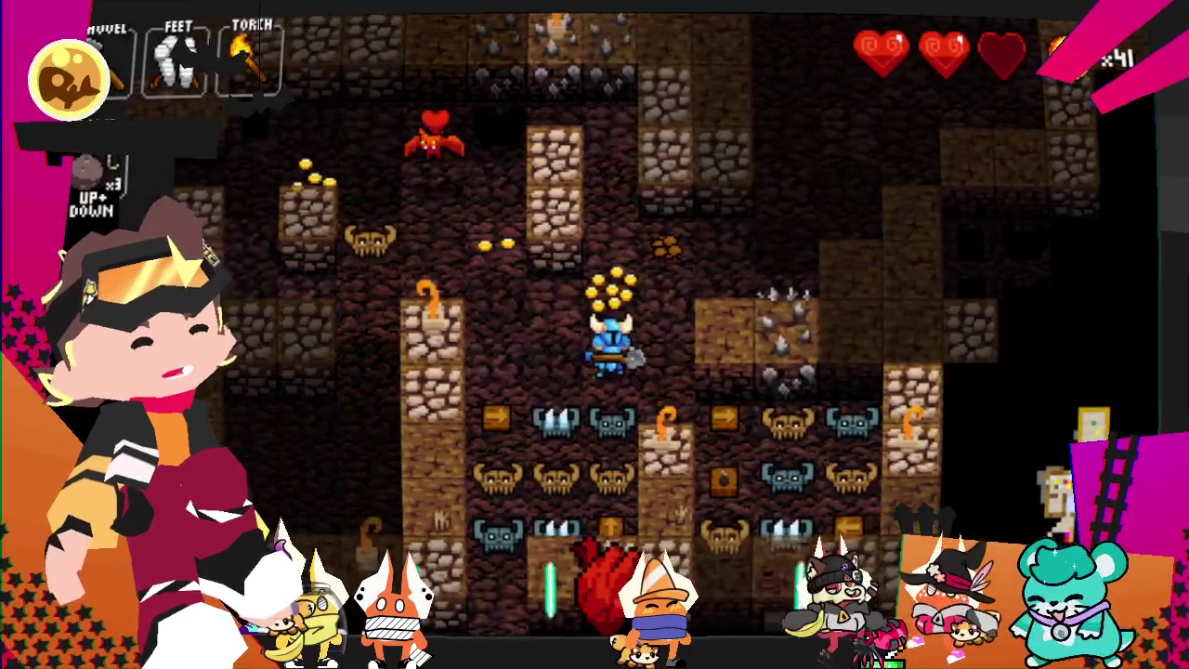
key("Right")
key("Up")
key("Right")
key("Right")
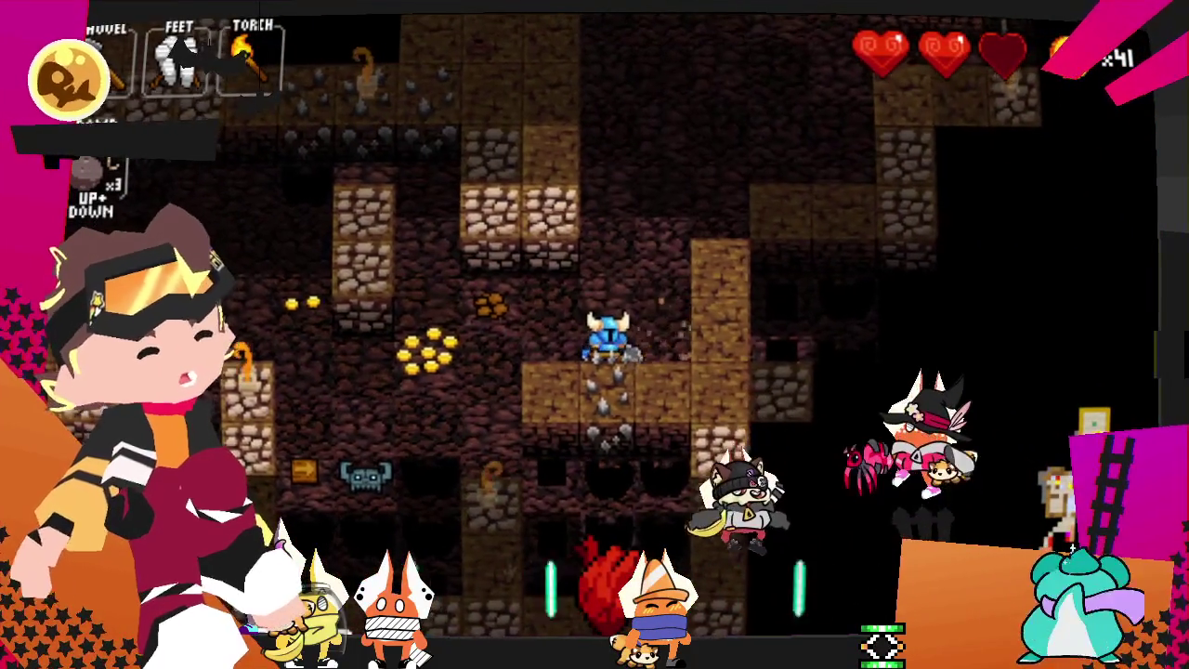
key("Right")
key("Right")
key("Down")
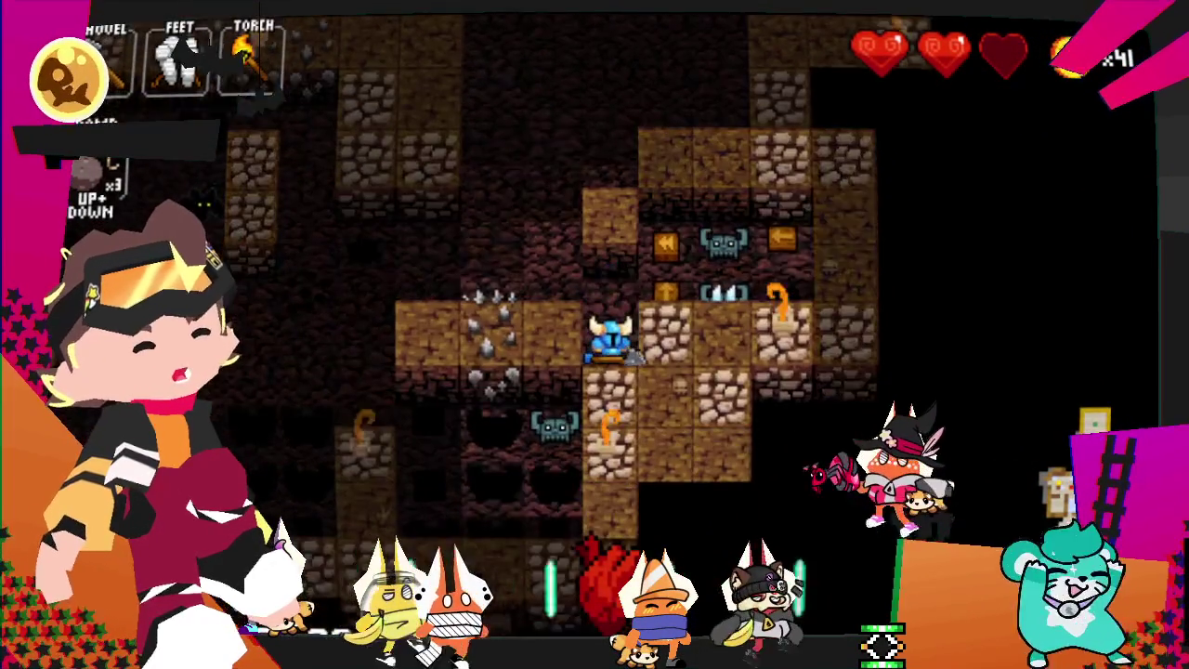
key("Right")
key("Down")
key("Down")
key("Down")
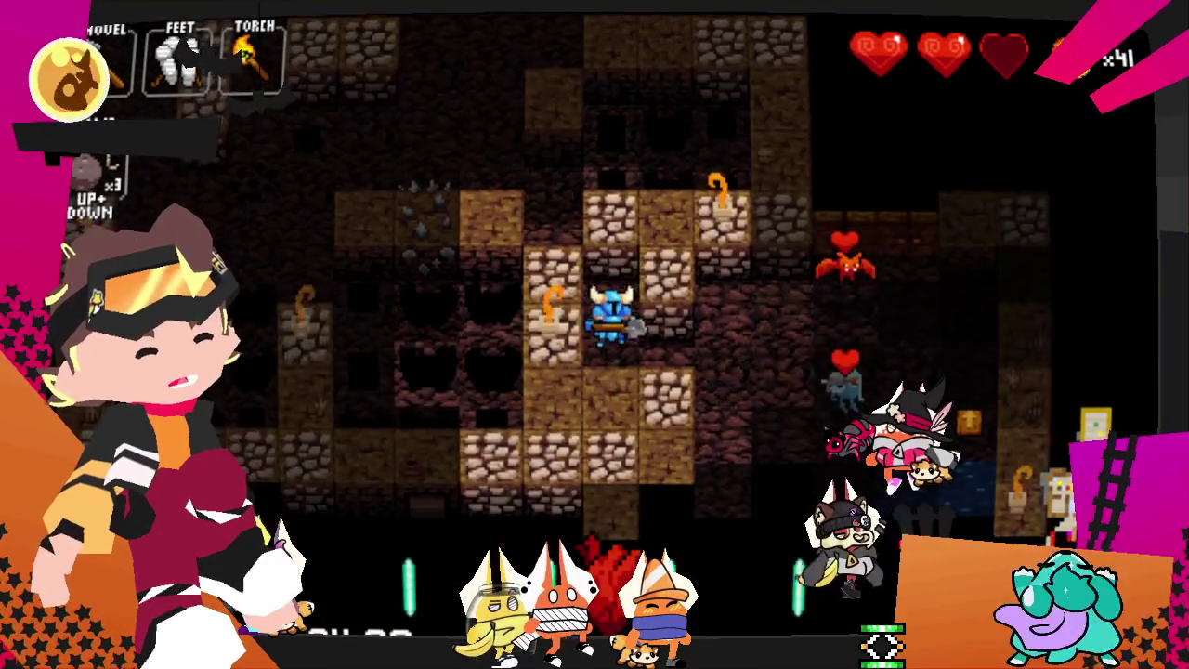
key("Right")
key("Right")
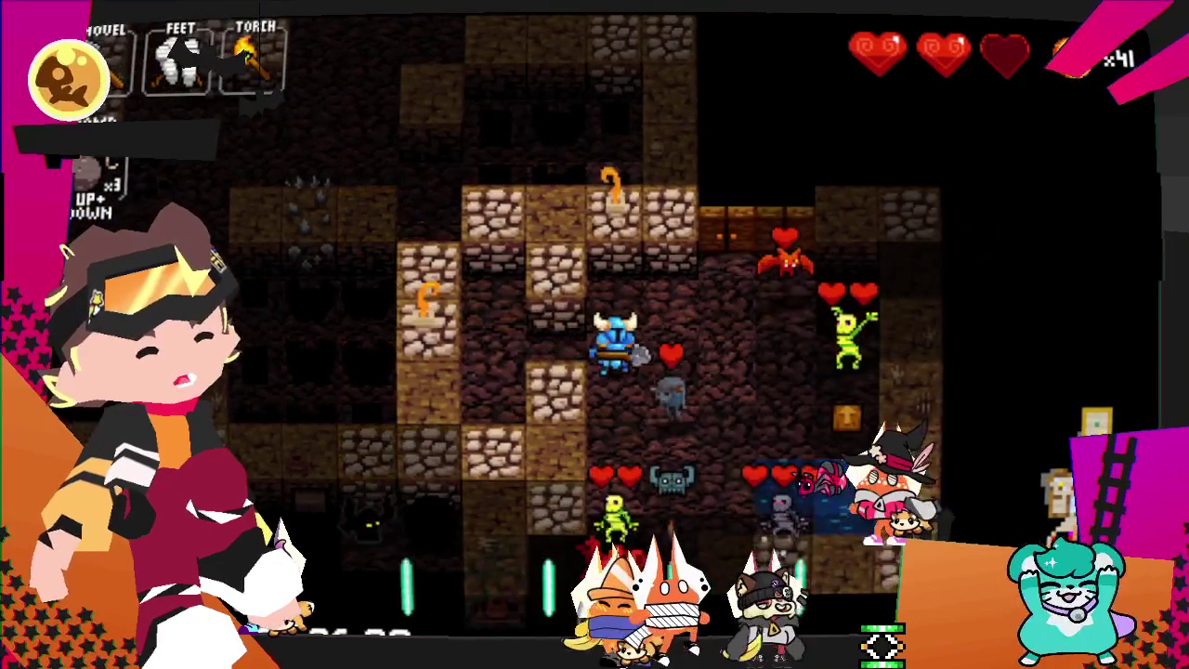
- Fight the skeletons and collect gold until holding 54 coins
key("Left")
key("Left")
key("Up")
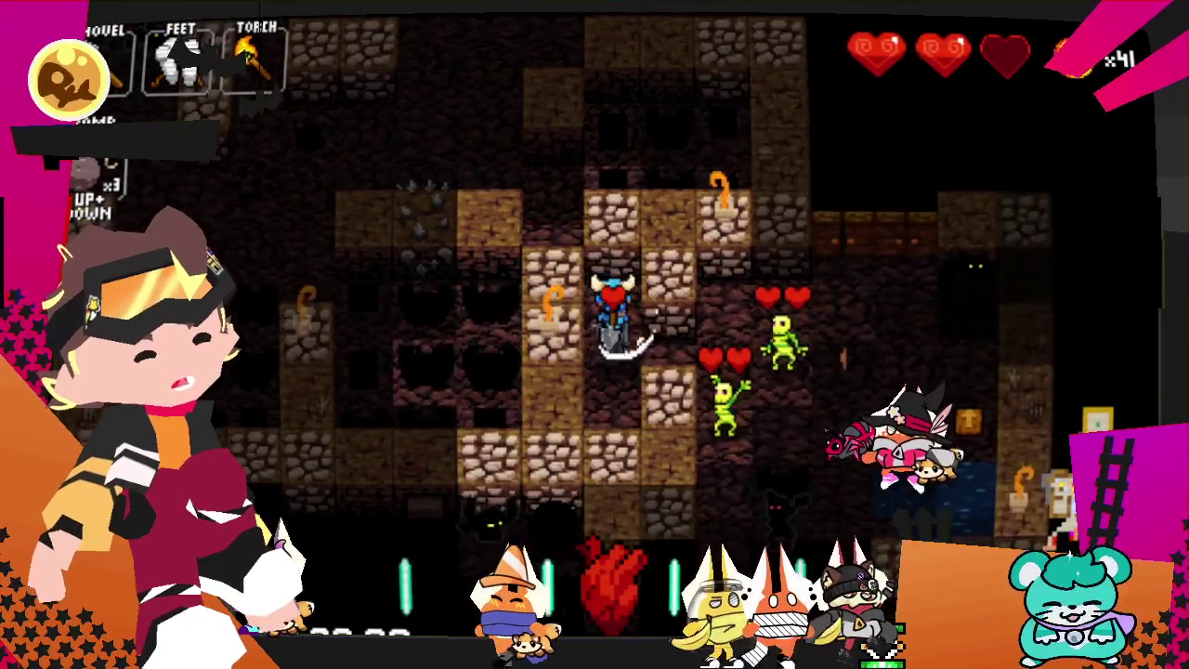
key("Down")
key("Right")
key("Up")
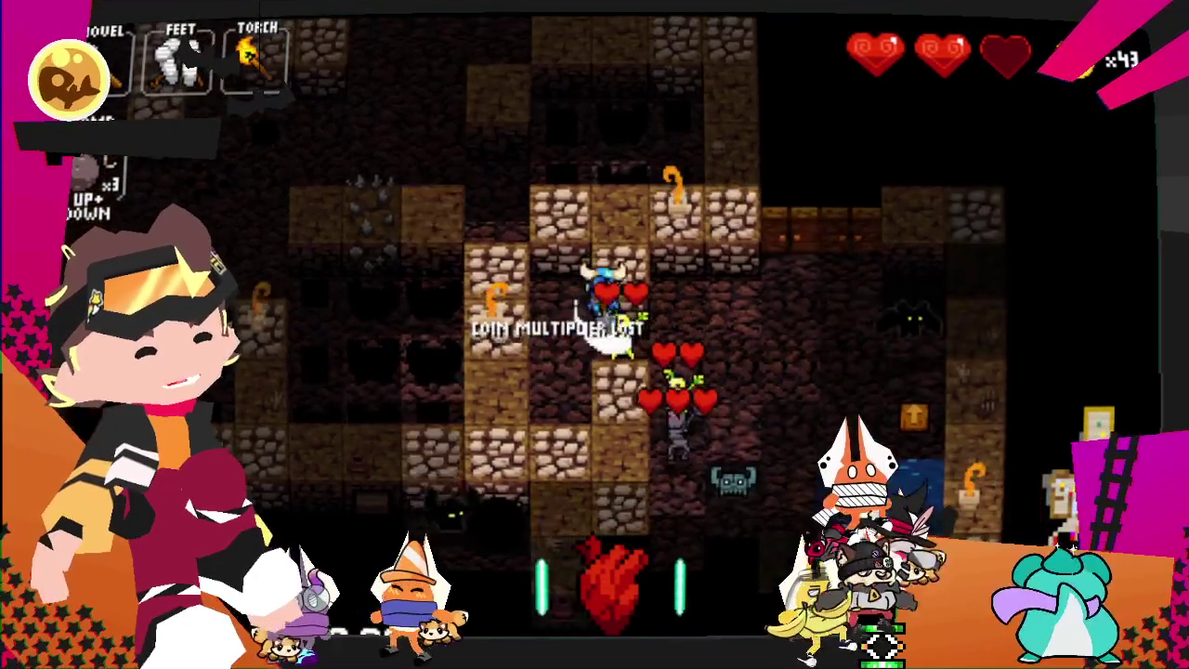
key("Down")
key("Right")
key("Down")
key("Down")
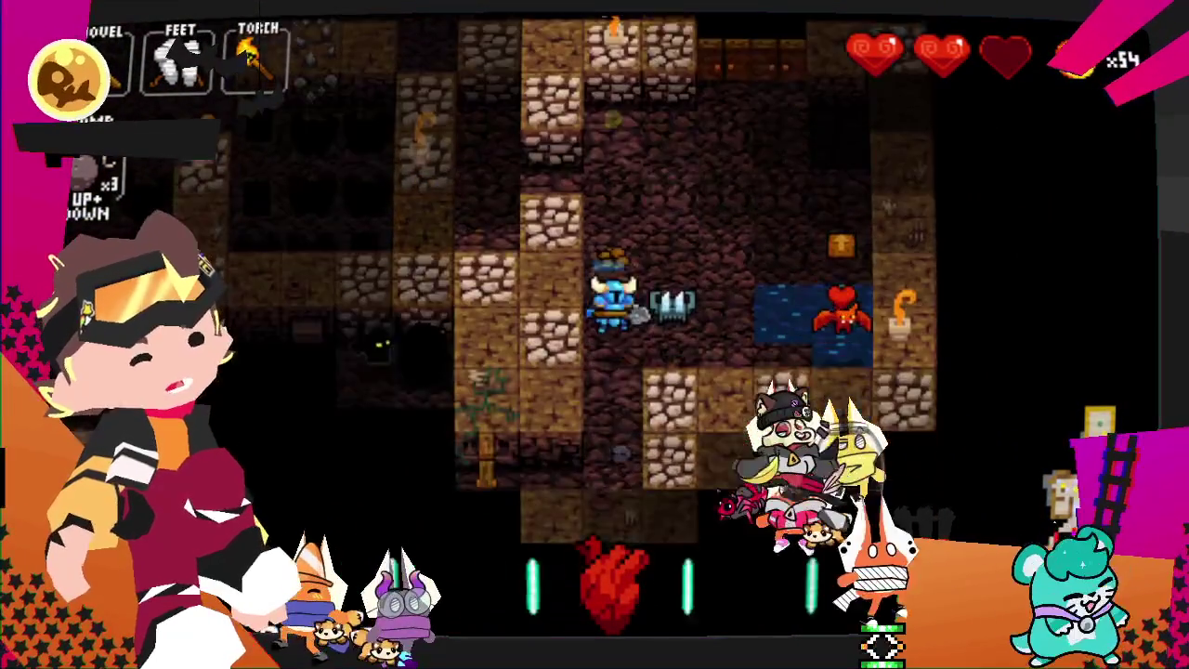
key("Down")
key("Down")
key("Left")
key("Left")
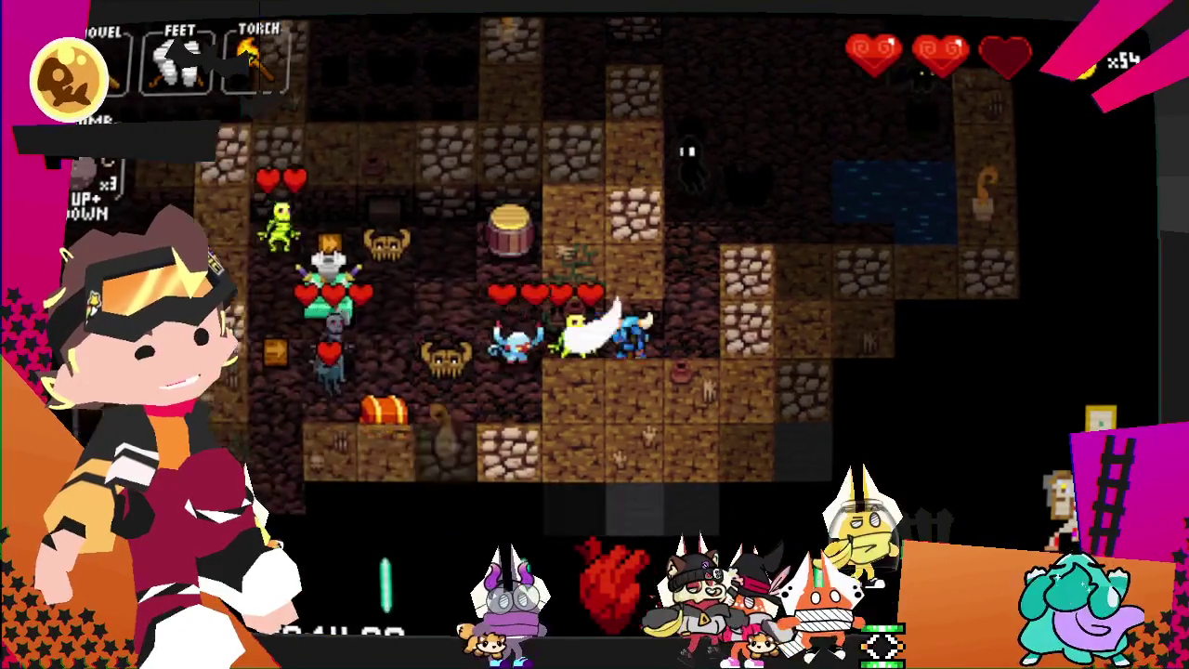
- Move up through the dungeon and collect the pile of 50 coins near the chest
key("Up")
key("Right")
key("Right")
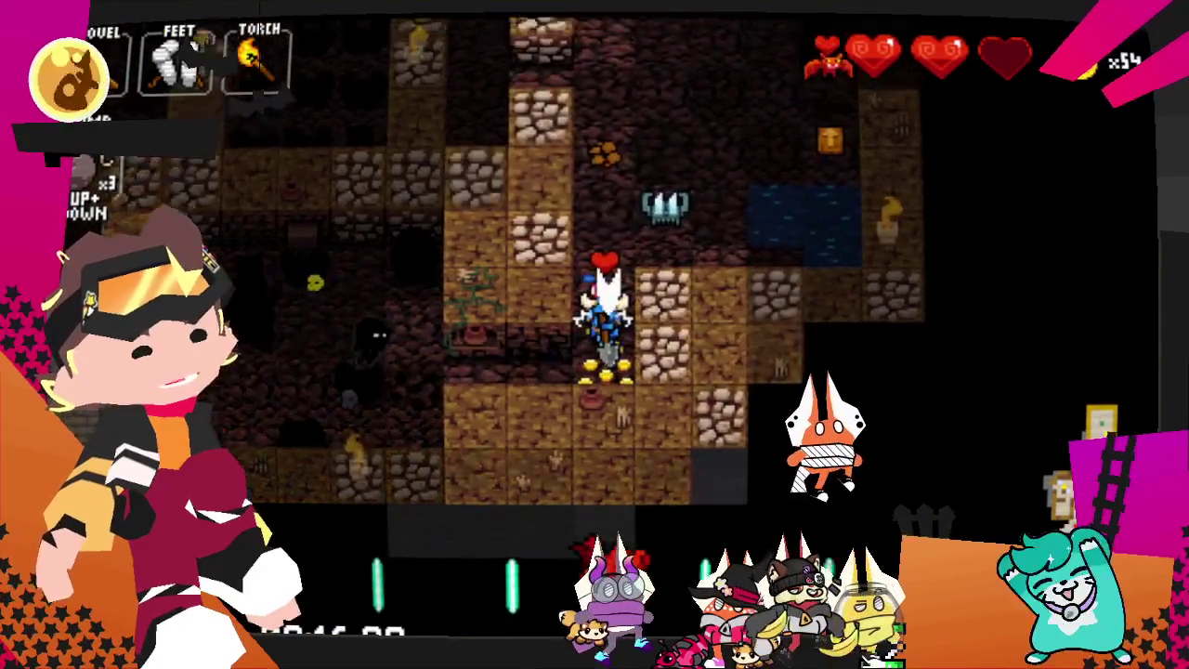
key("Left")
key("Up")
key("Left")
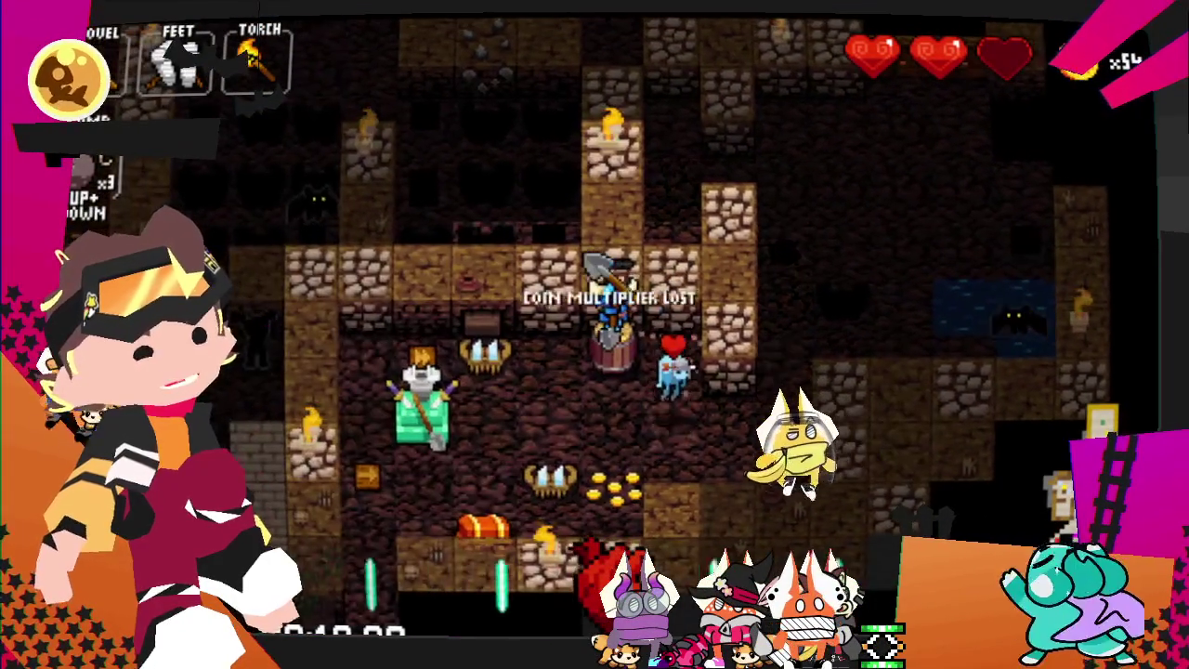
key("Left")
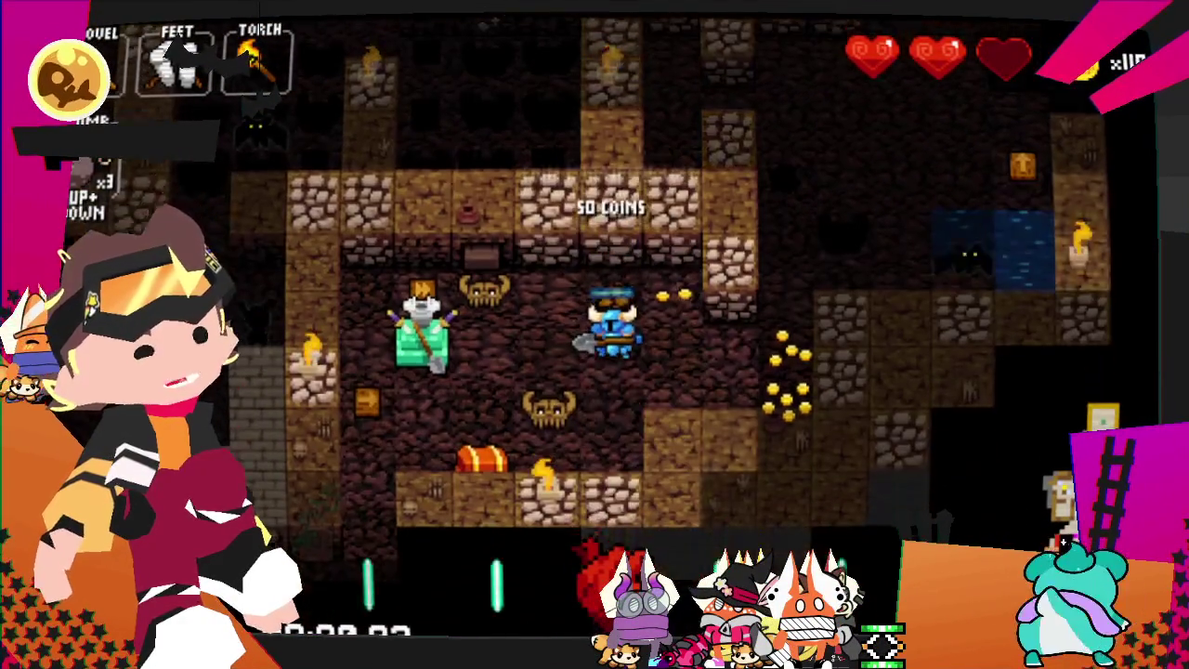
key("Left")
key("Left")
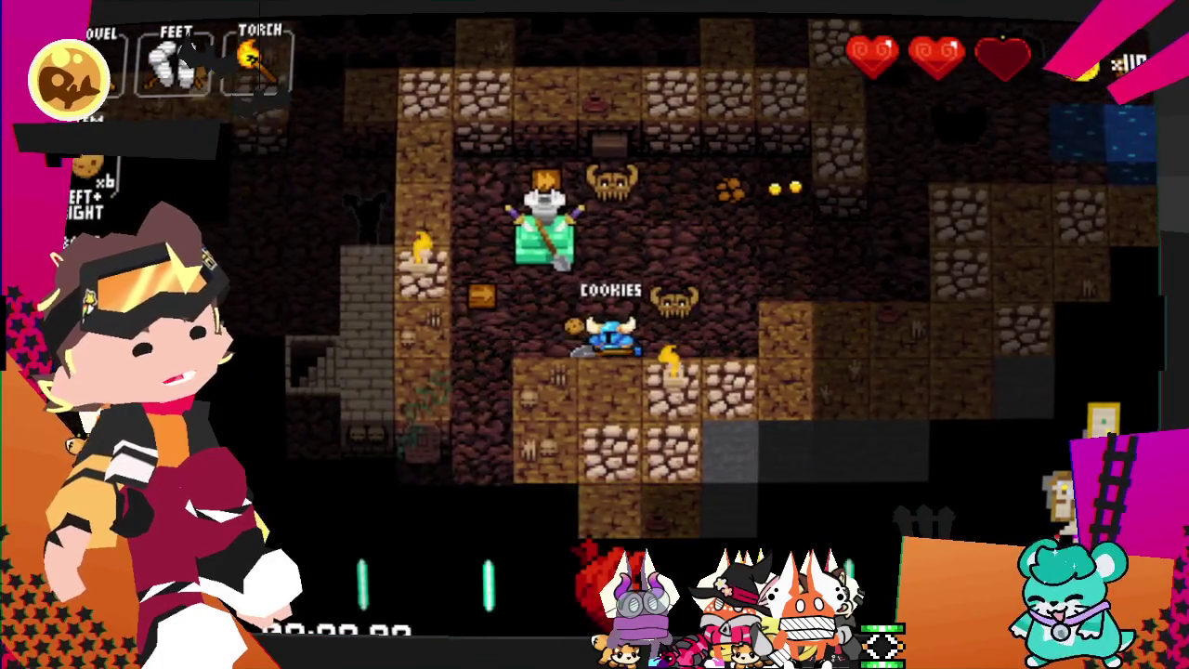
key("Down")
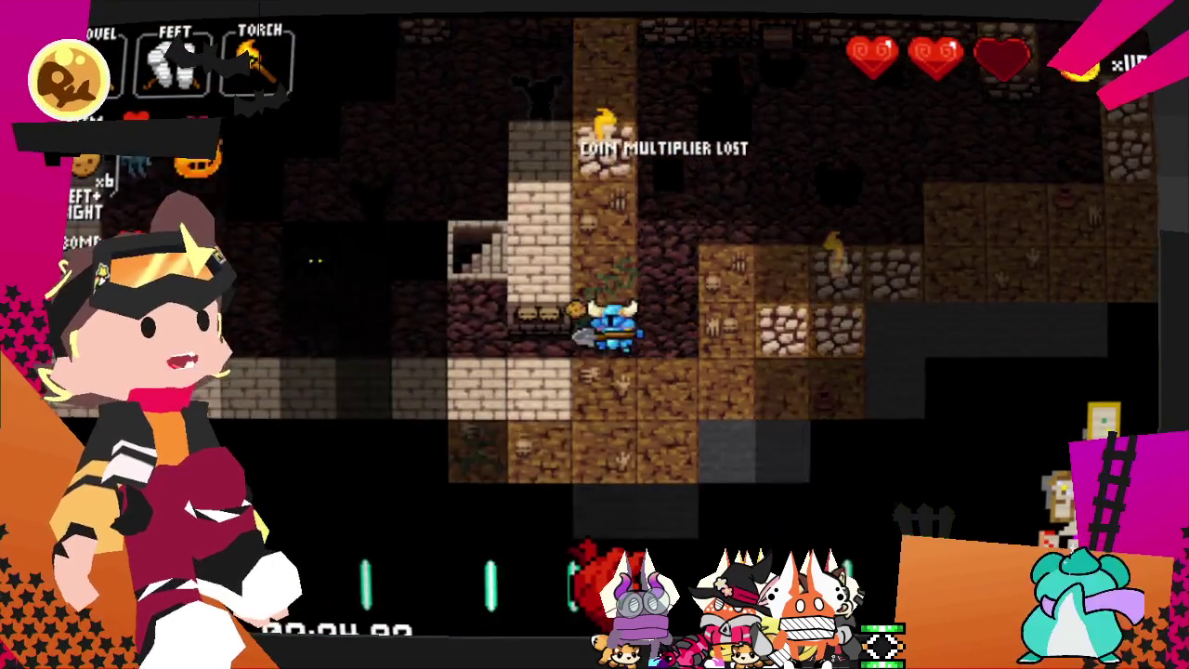
- Enter the room full of monsters and fight past the row of coins
key("Left")
key("Up")
key("Left")
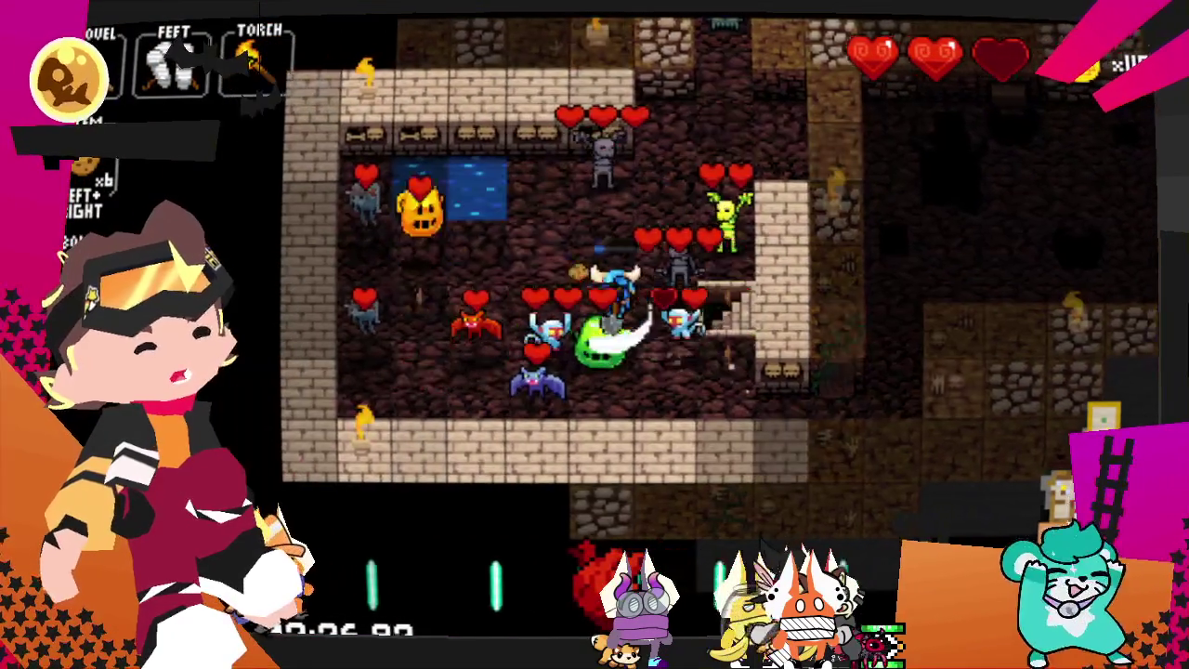
key("Left")
key("Up")
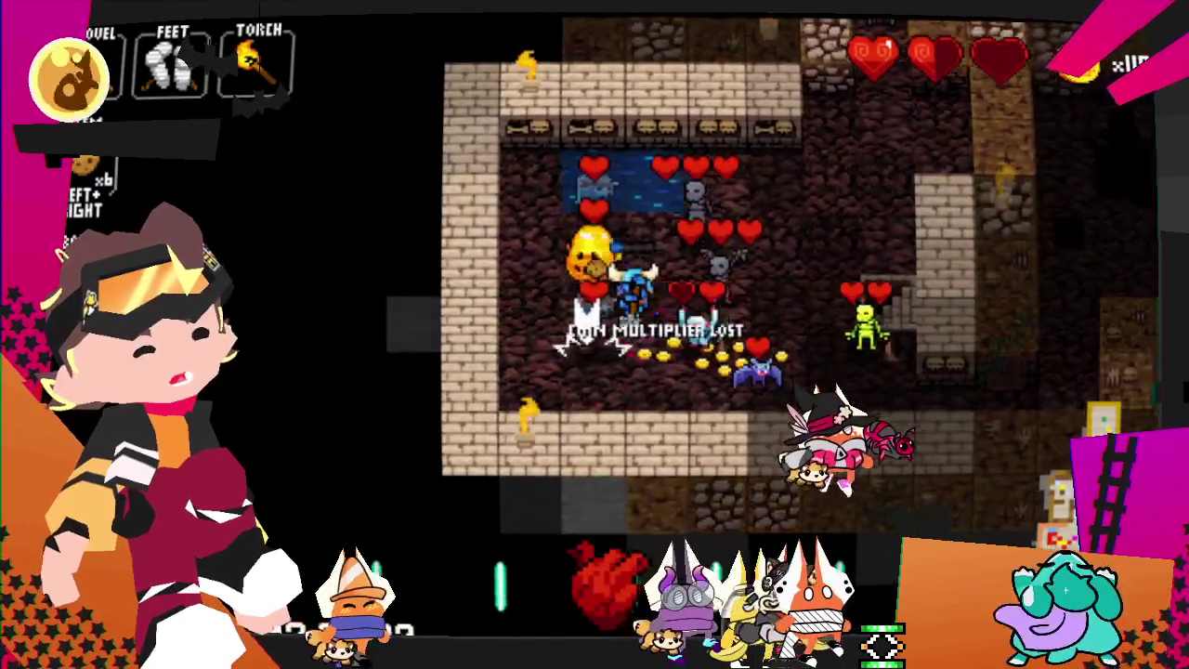
key("Up")
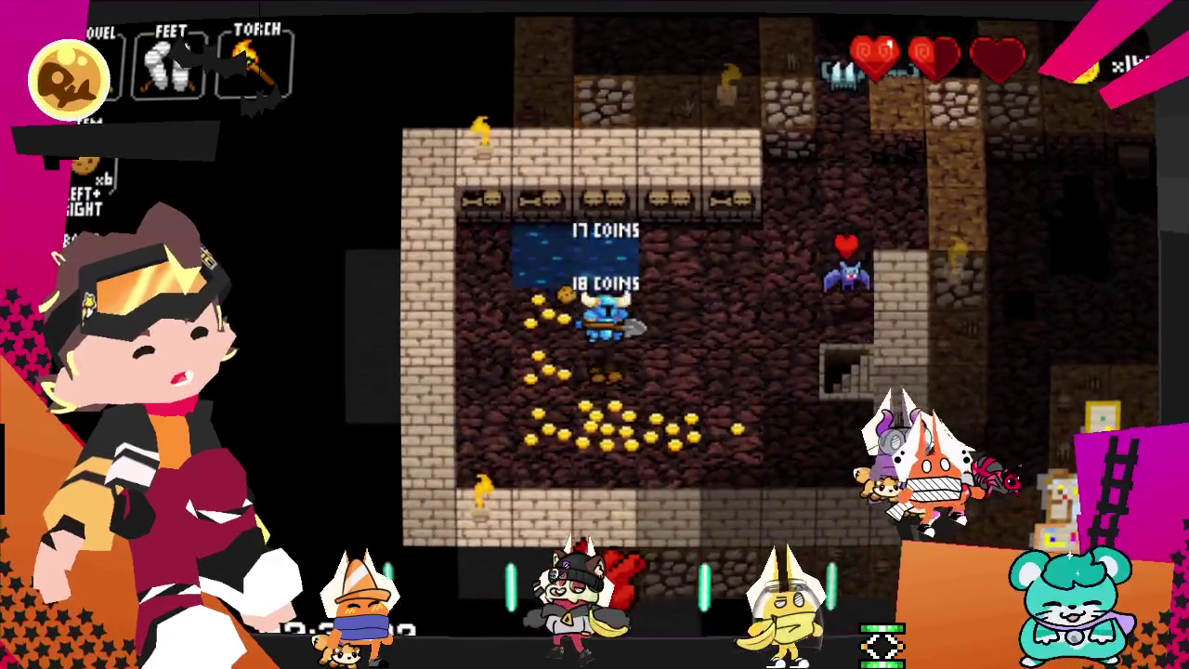
- Reach the stairs under the bat and descend to the next level
key("Right")
key("Right")
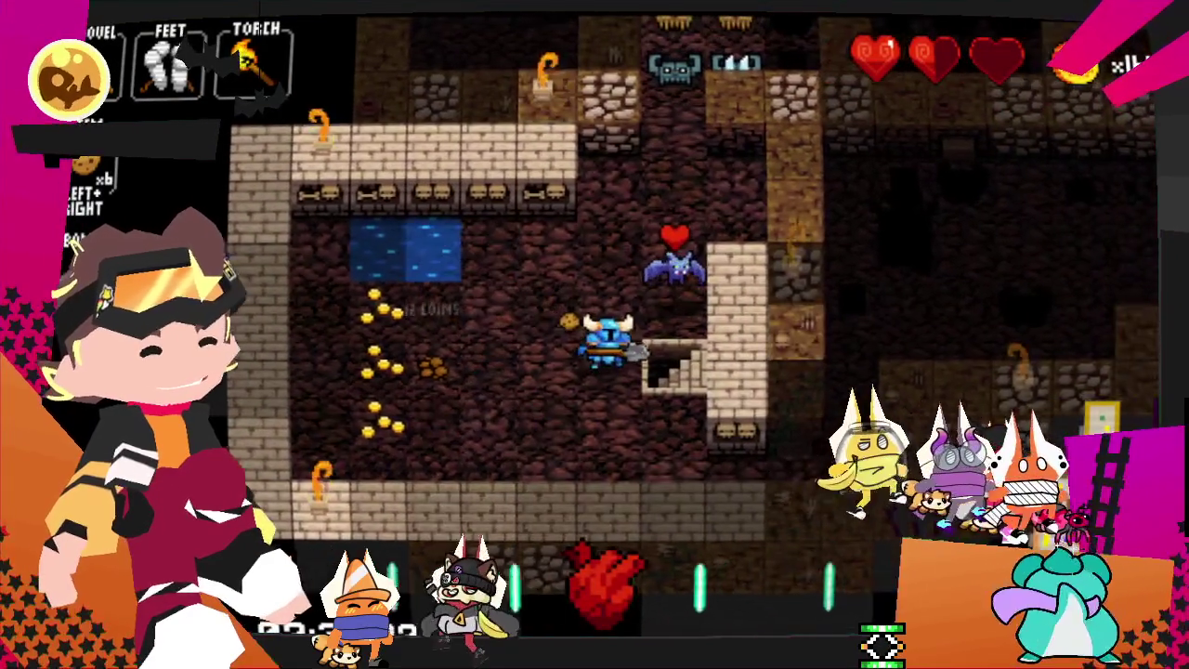
key("Up")
key("Right")
key("Down")
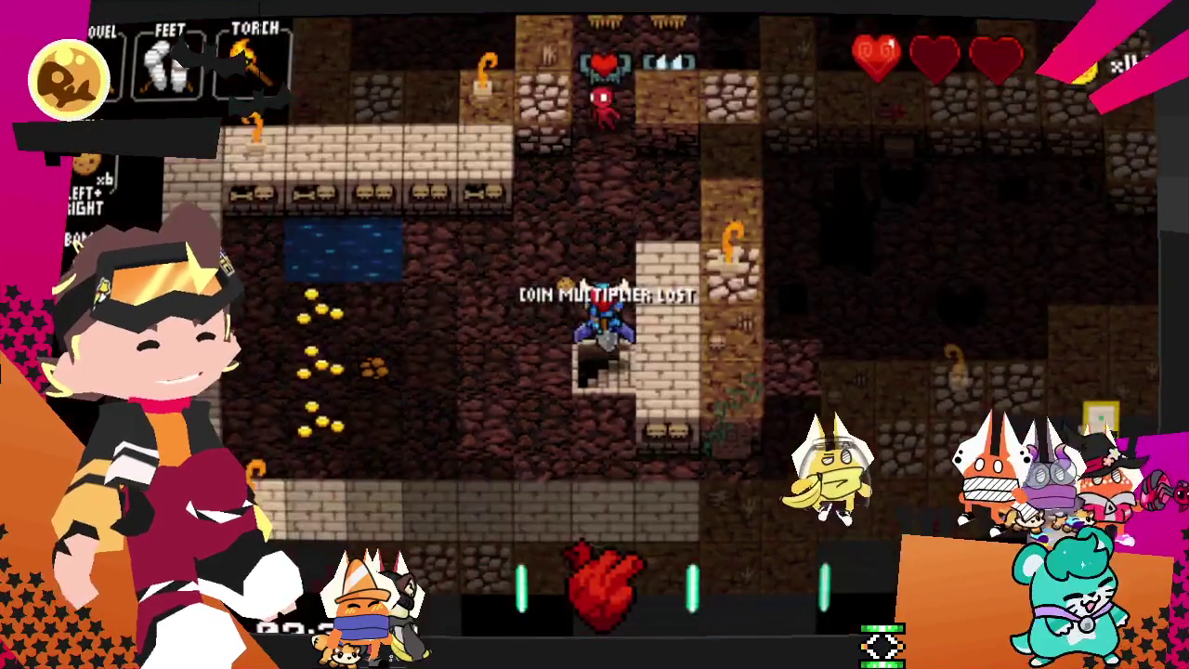
key("Down")
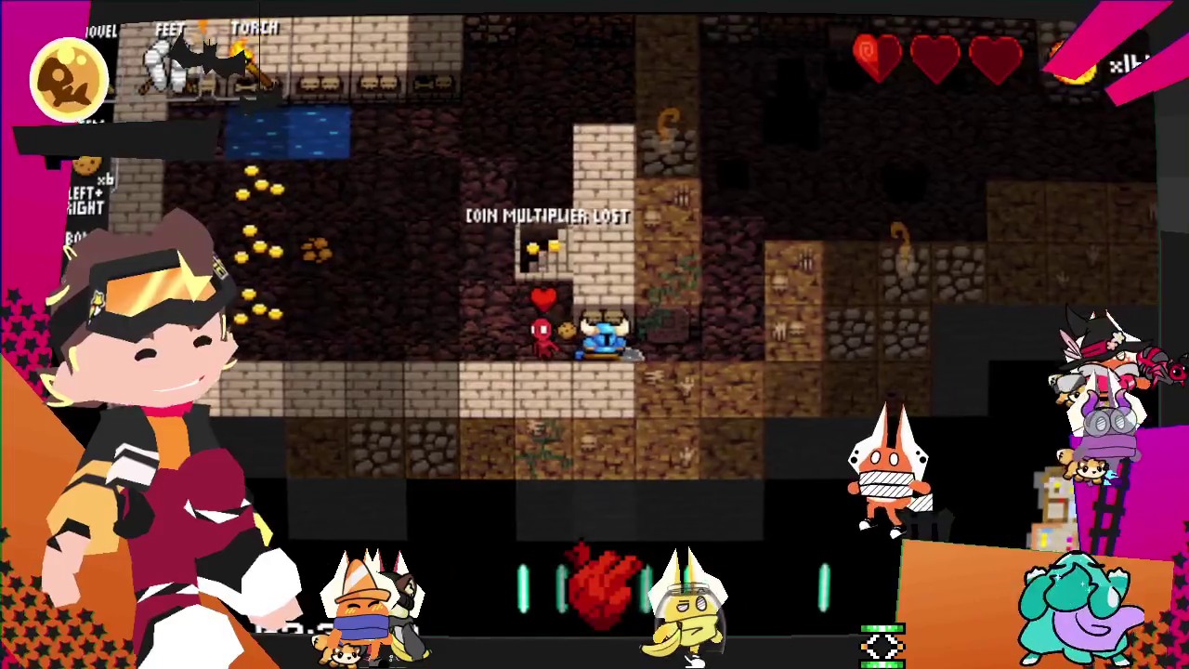
key("Right")
key("Left")
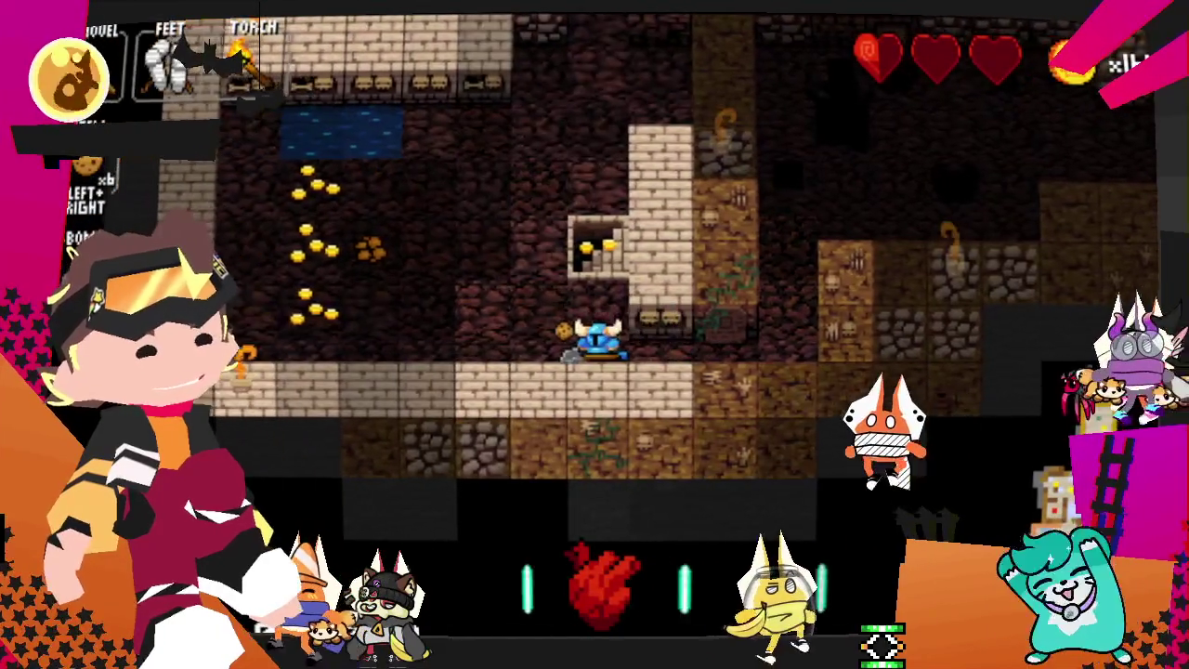
key("Up")
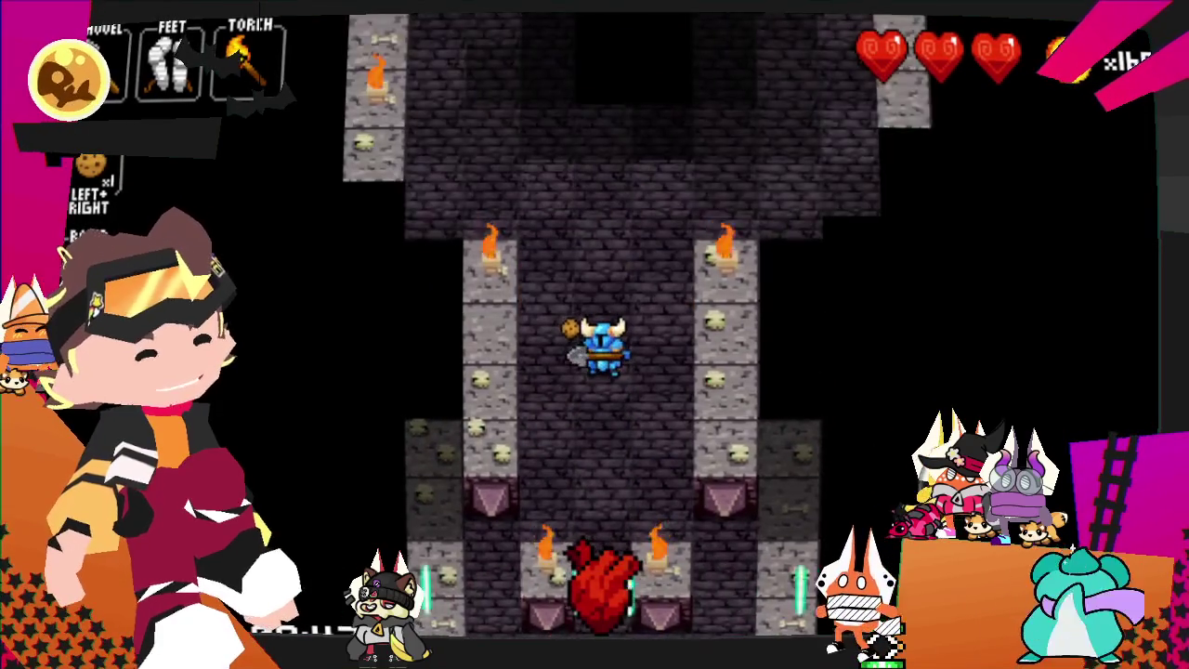
- Advance toward the throne, retreat down the left side, then defeat three pawns
key("Up")
key("Up")
key("Left")
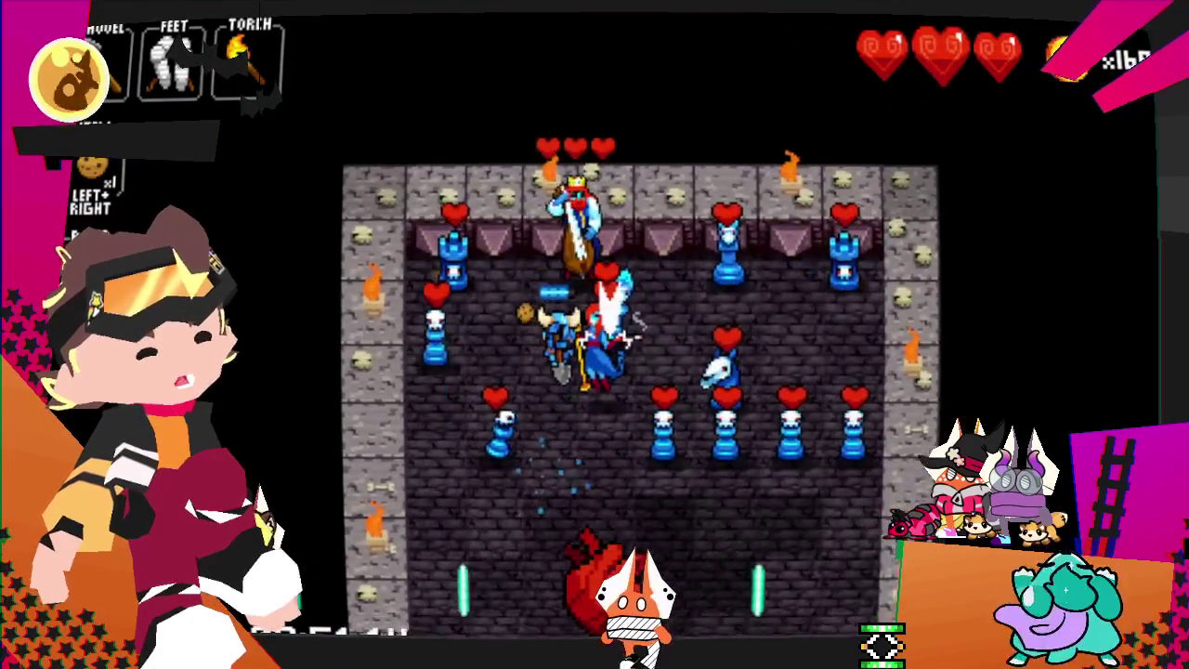
key("Down")
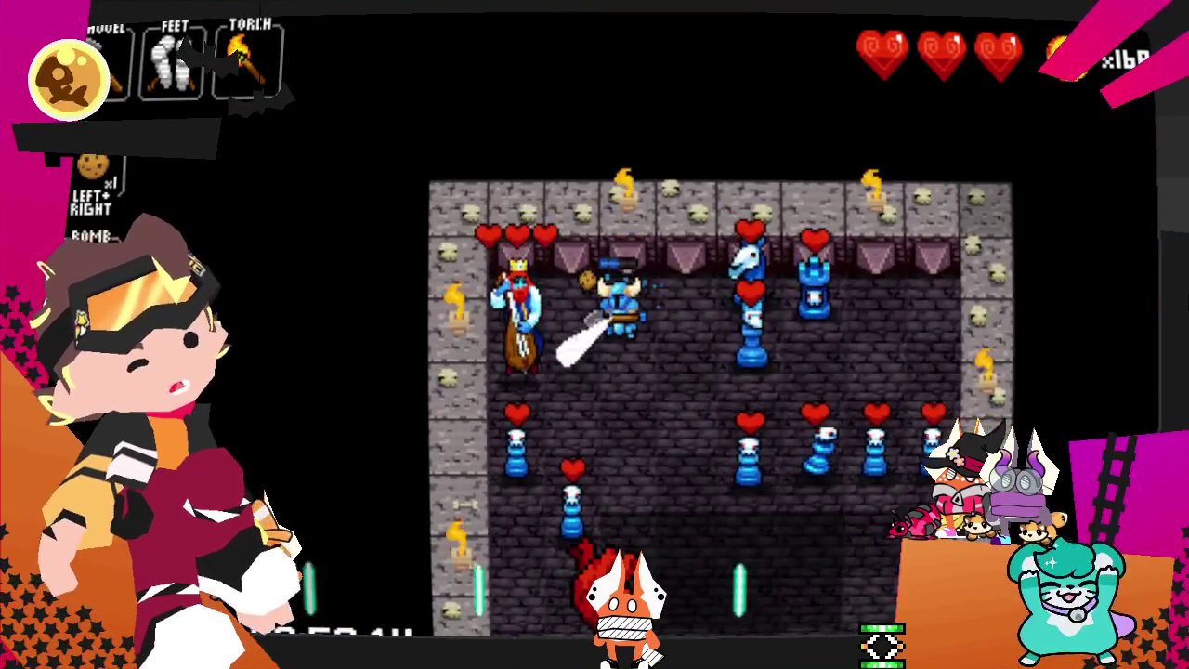
key("Left")
key("Left")
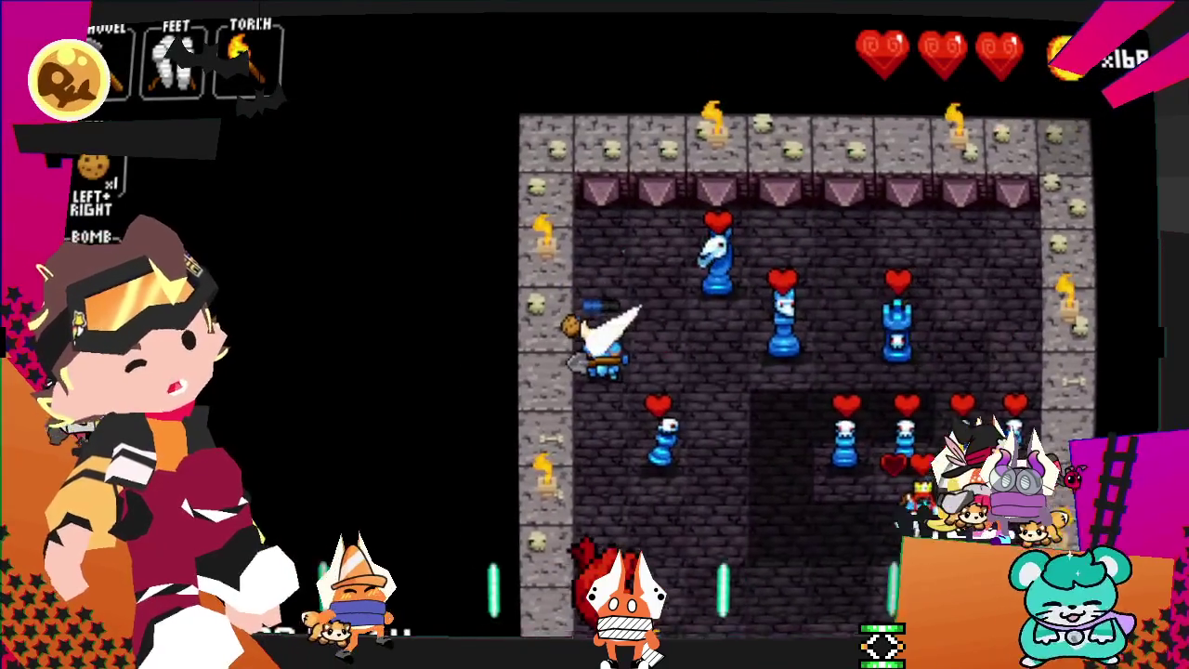
key("Down")
key("Down")
key("Down")
key("Right")
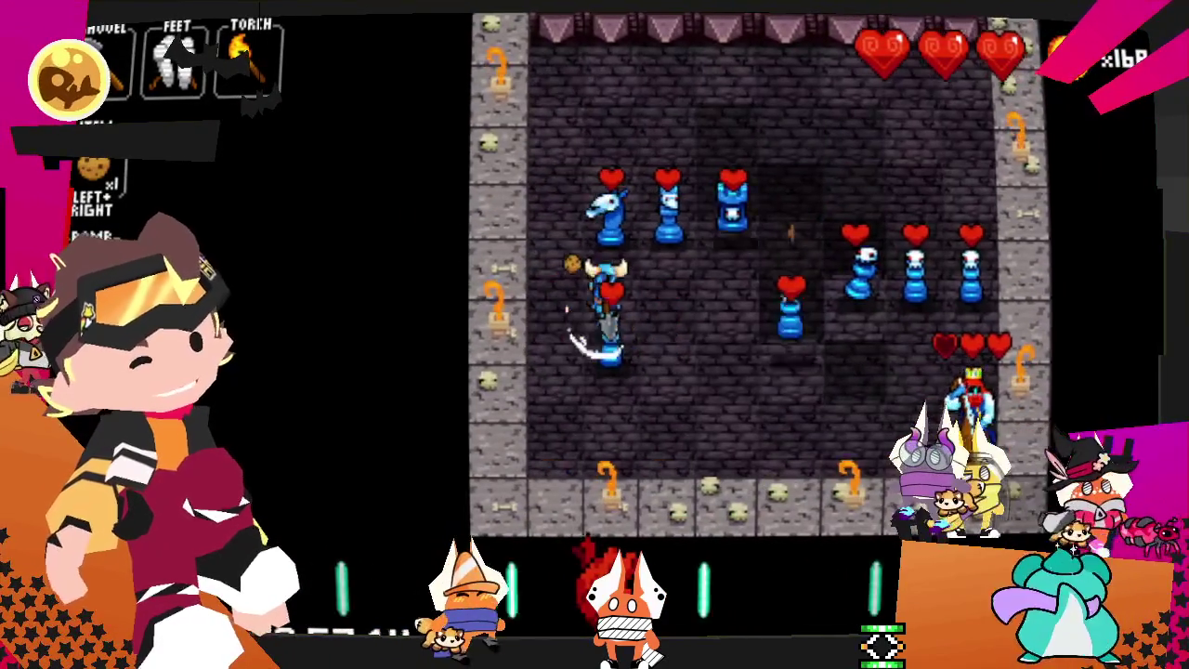
key("Right")
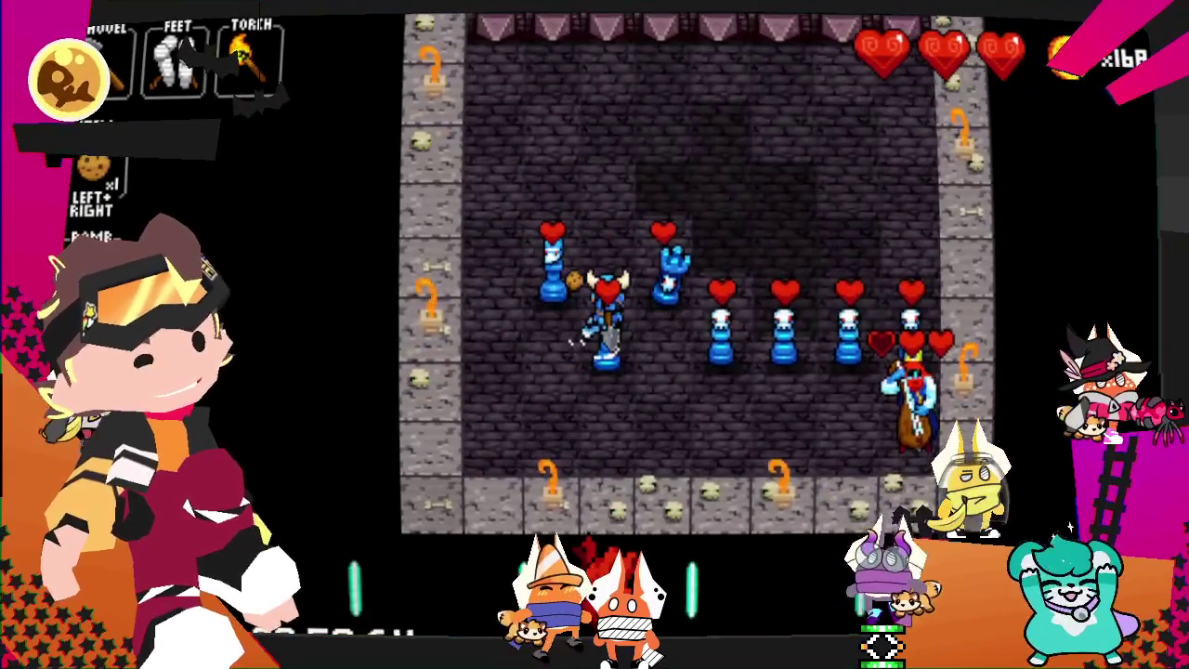
key("Right")
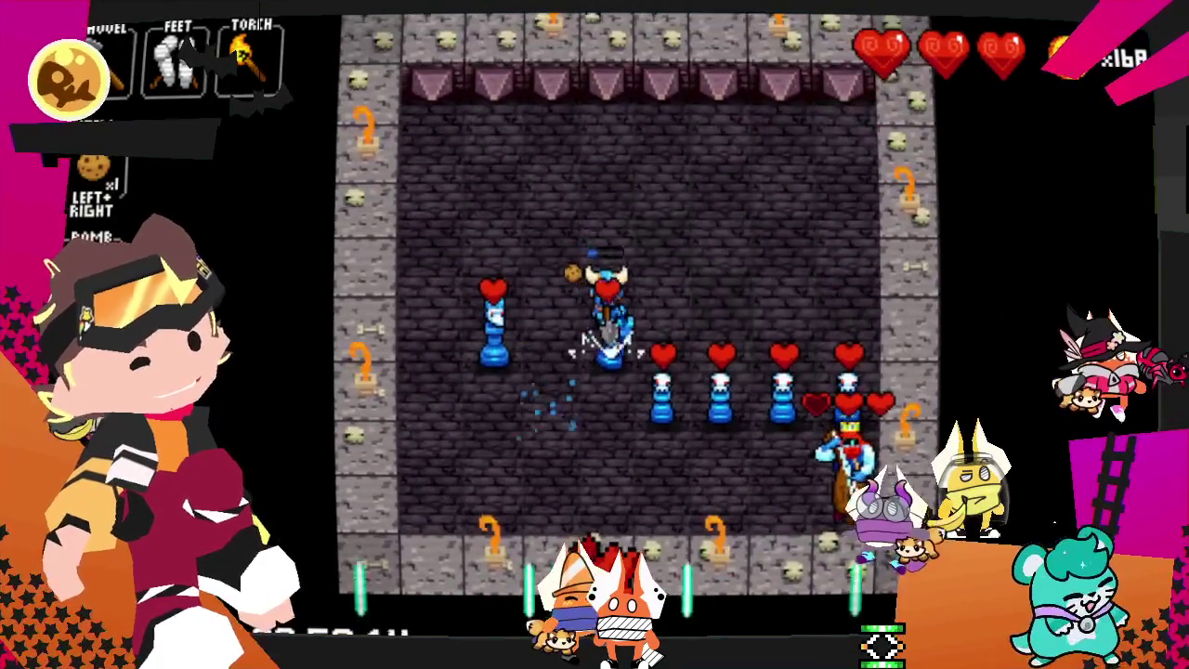
key("Right")
key("Right")
key("Right")
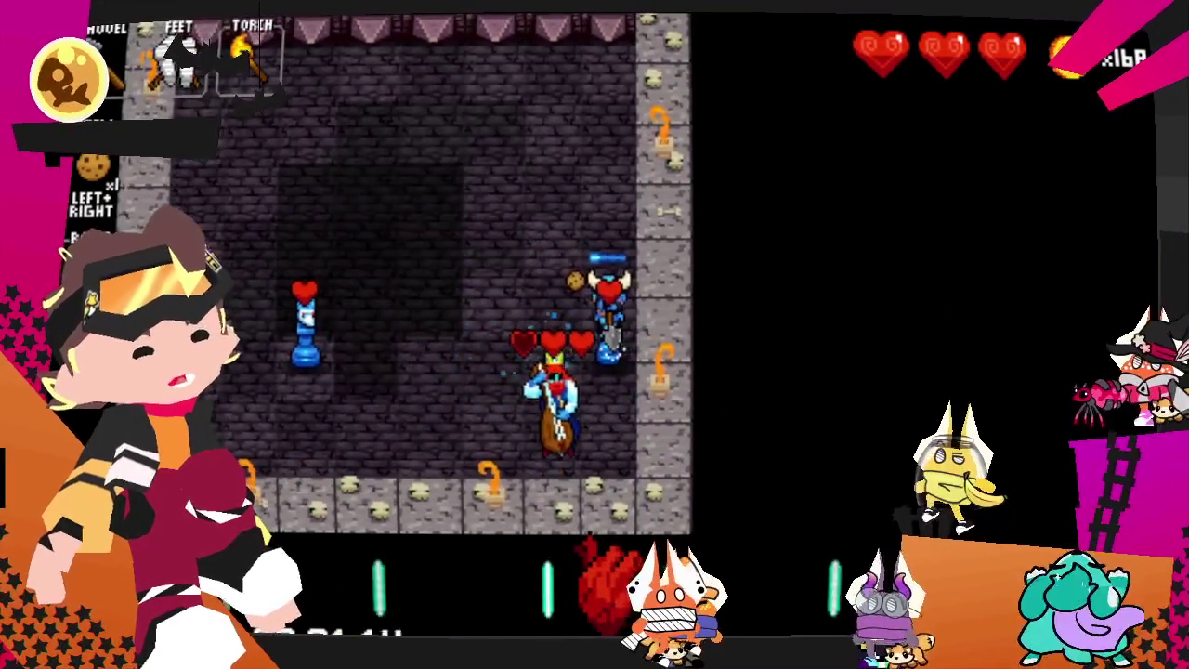
- Maneuver around the chess pieces, dodge the king, and land the final hit on it
key("Up")
key("Left")
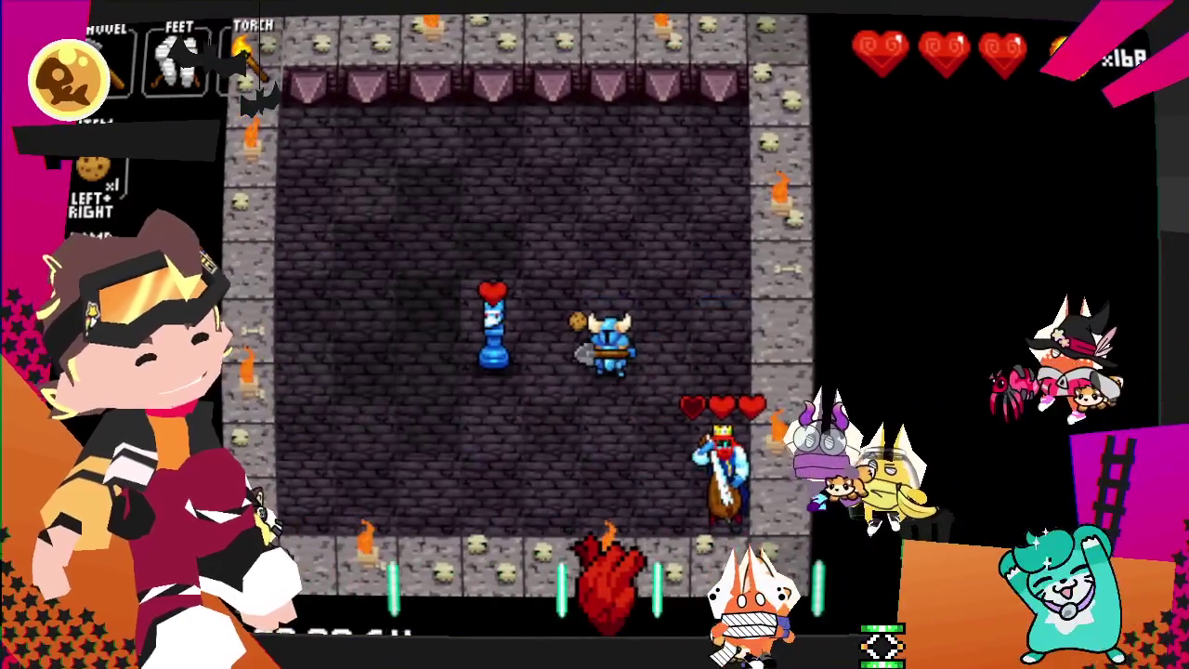
key("Up")
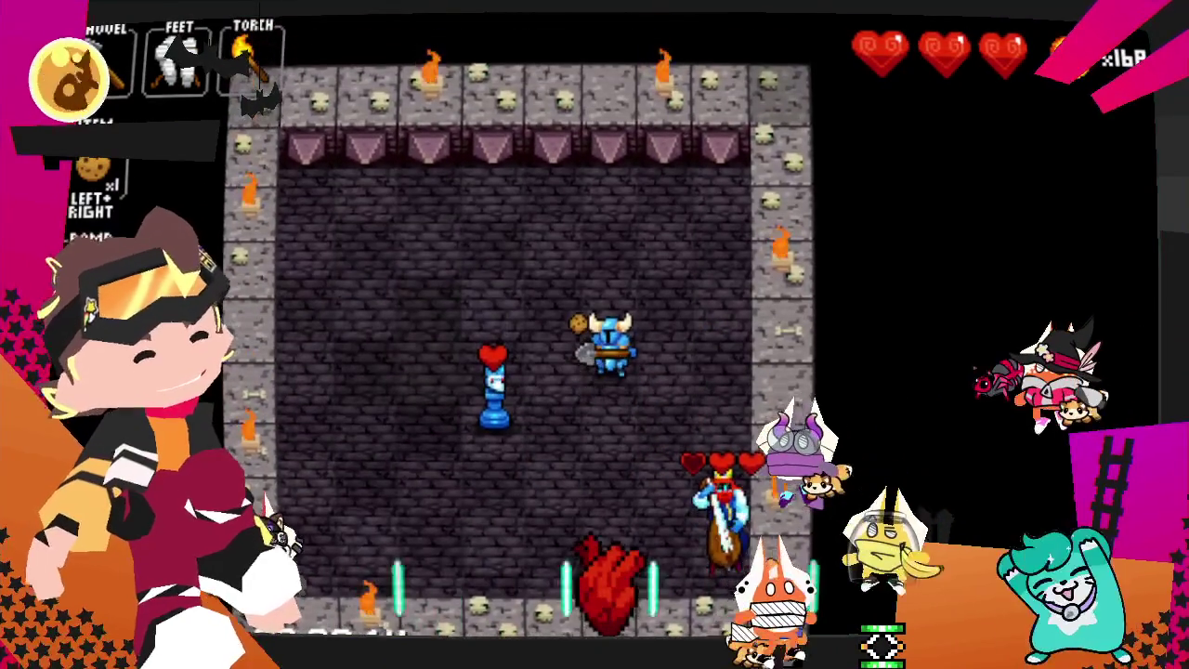
key("Up")
key("Left")
key("Down")
key("Left")
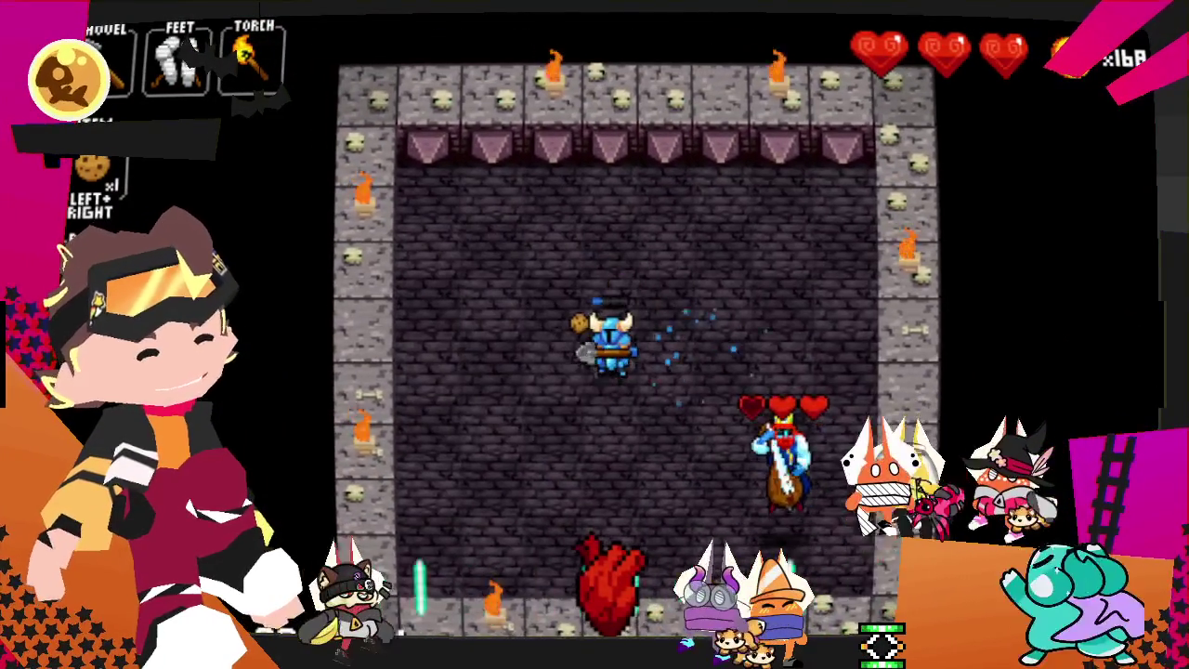
key("Up")
key("Right")
key("Right")
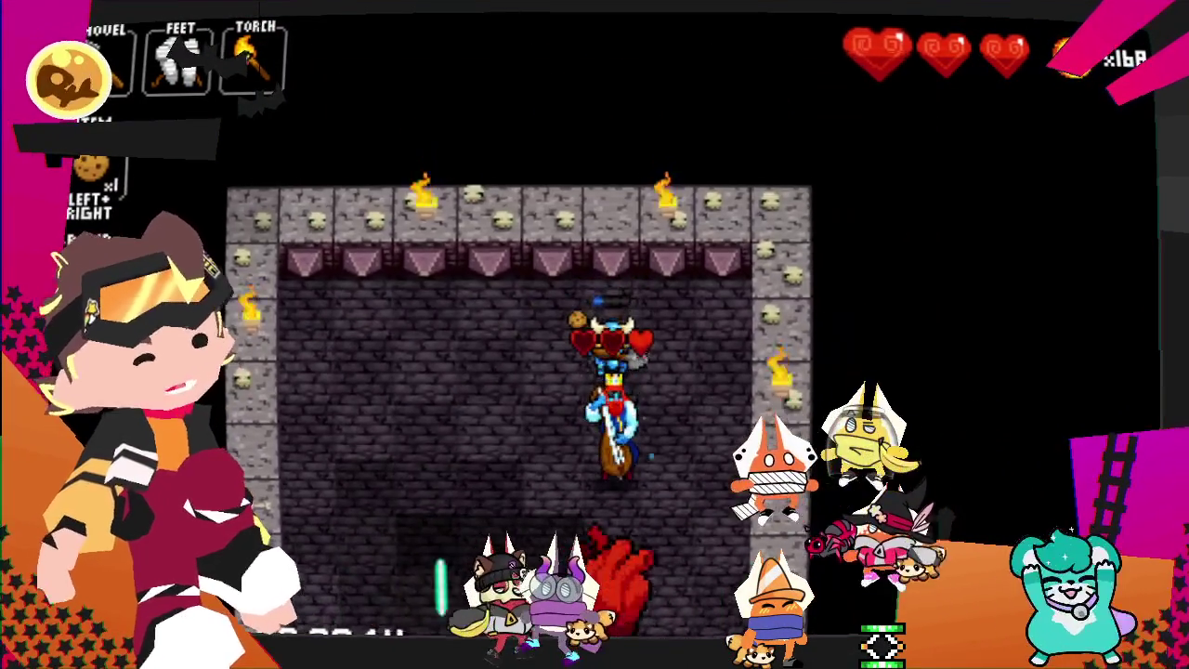
key("Down")
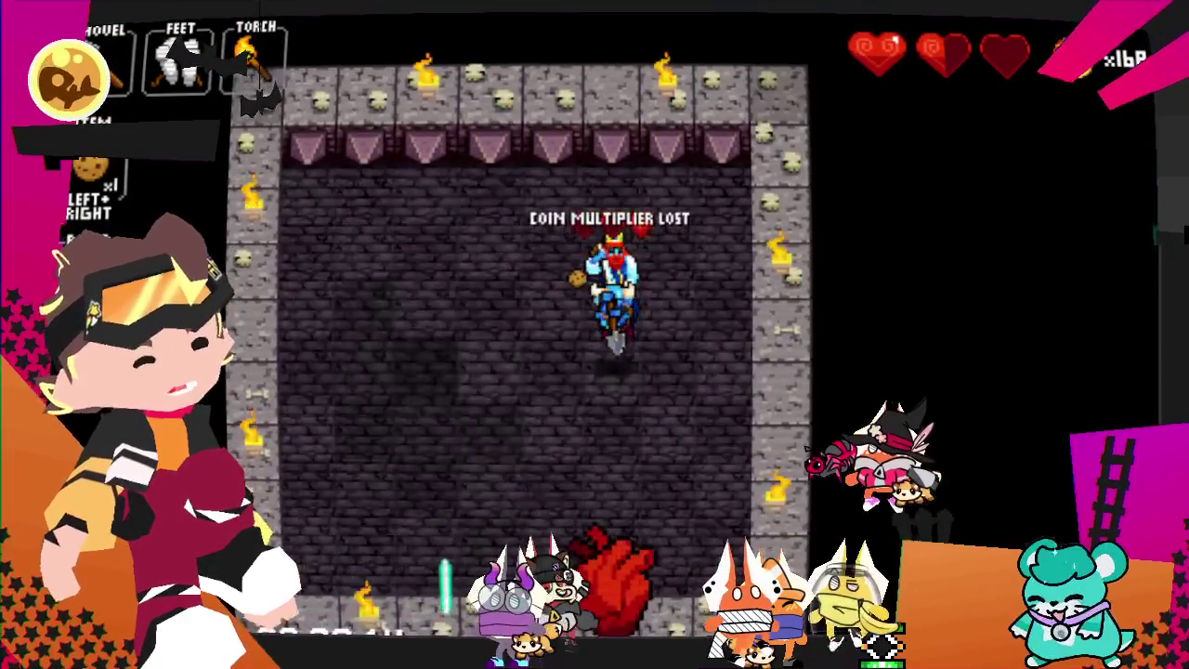
key("Down")
- Collect the 100 coins the king dropped
key("Left")
key("Up")
key("Left")
key("Up")
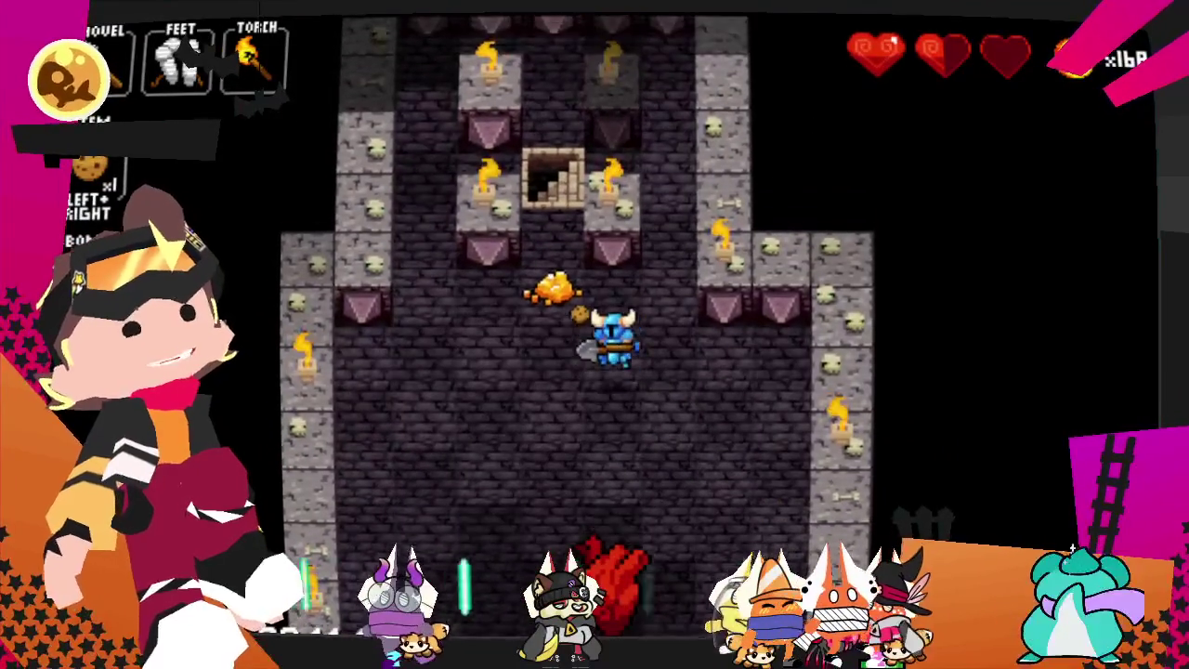
key("Up")
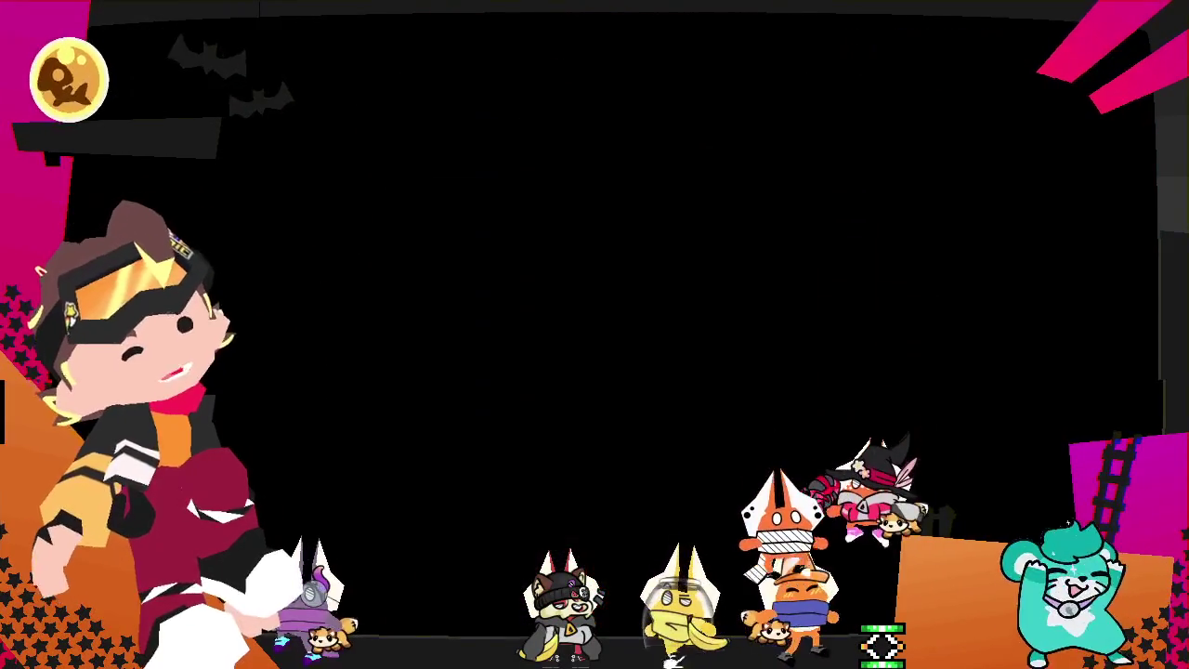
- Walk down and right to the purple chest and open it
key("Right")
key("Down")
key("Down")
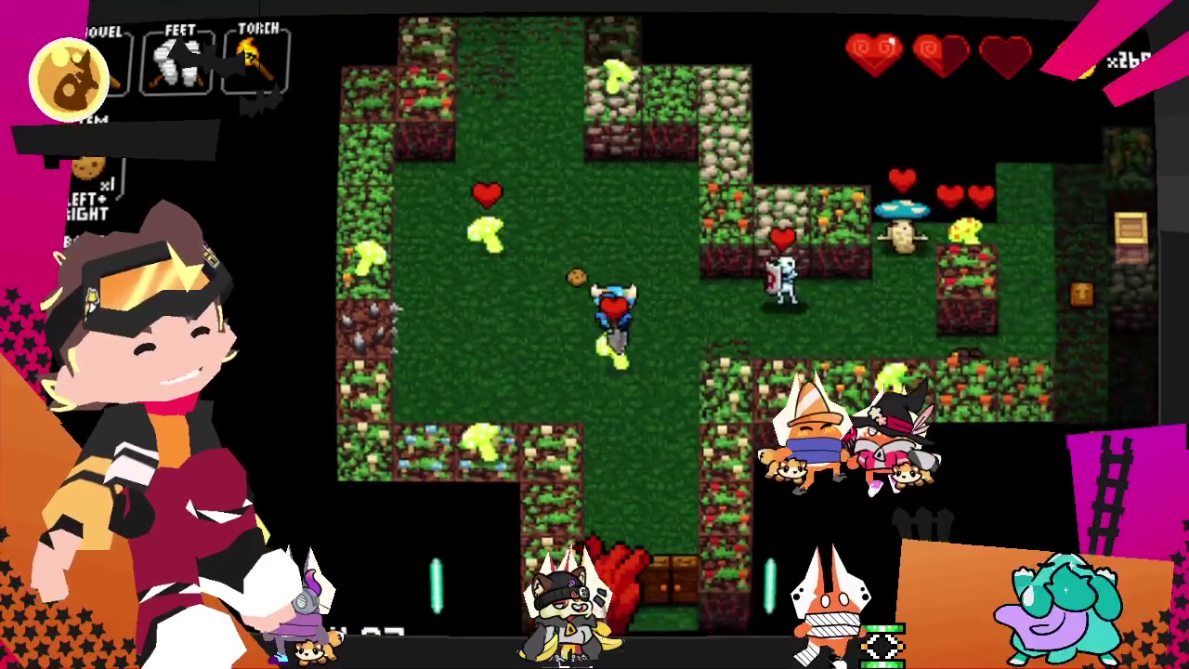
key("Down")
key("Down")
key("Right")
key("Right")
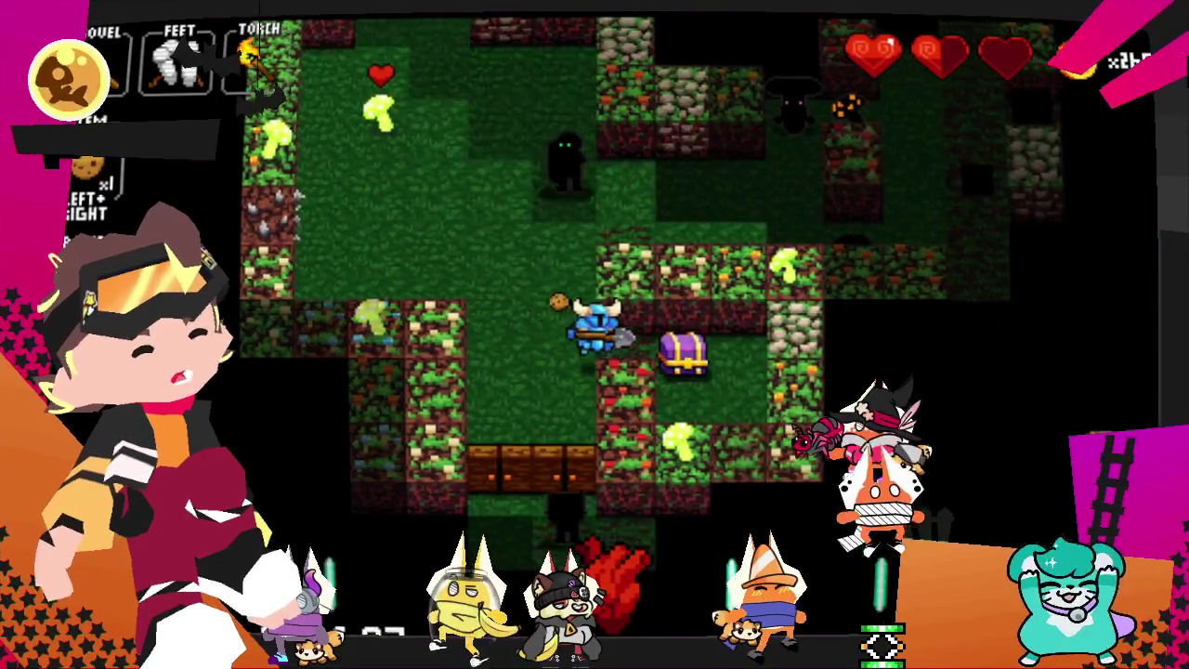
key("Right")
key("Right")
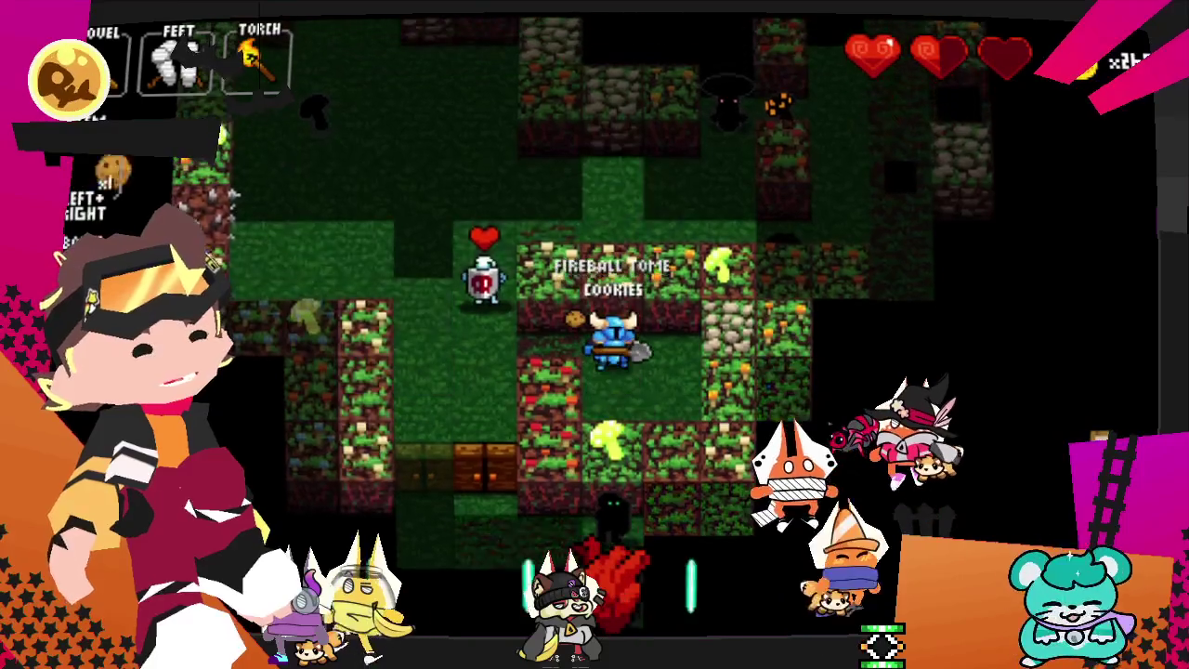
key("Right")
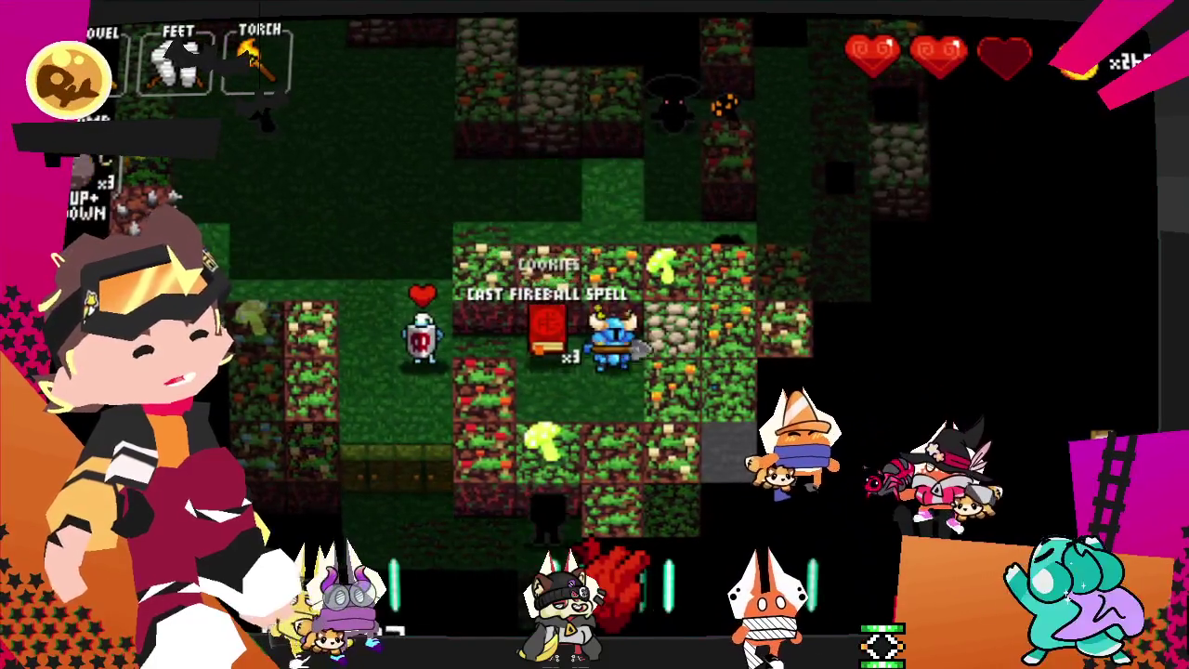
- Pick up the Fireball Tome and head up and left
key("Left")
key("Left")
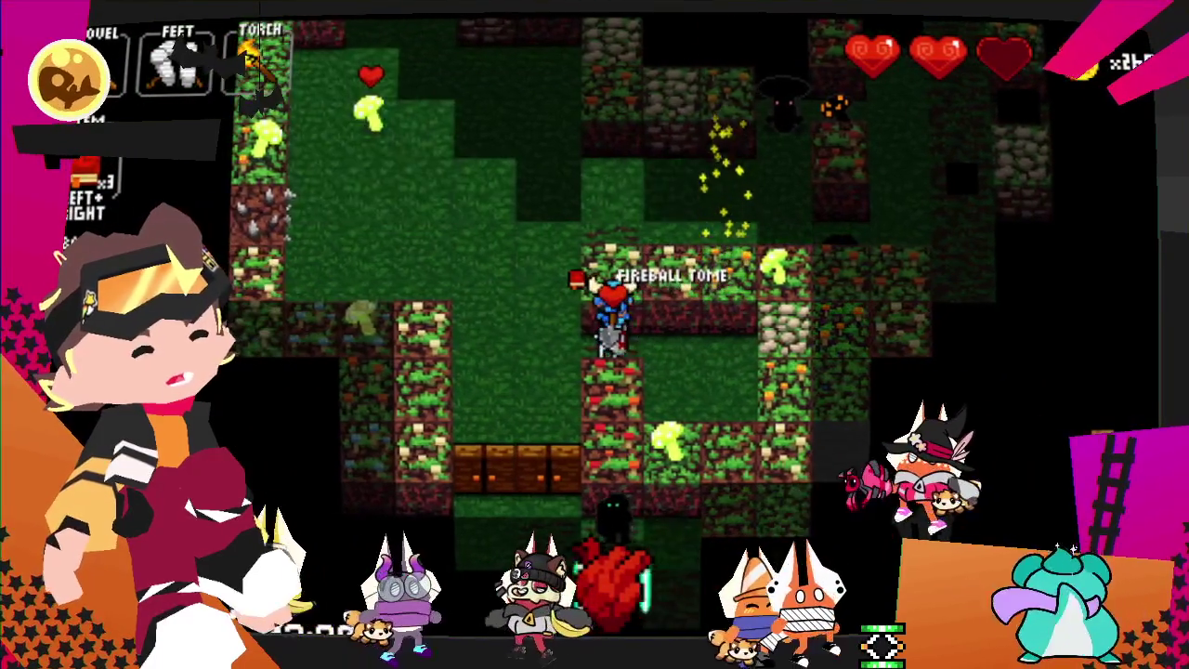
key("Left")
key("Left")
key("Up")
key("Left")
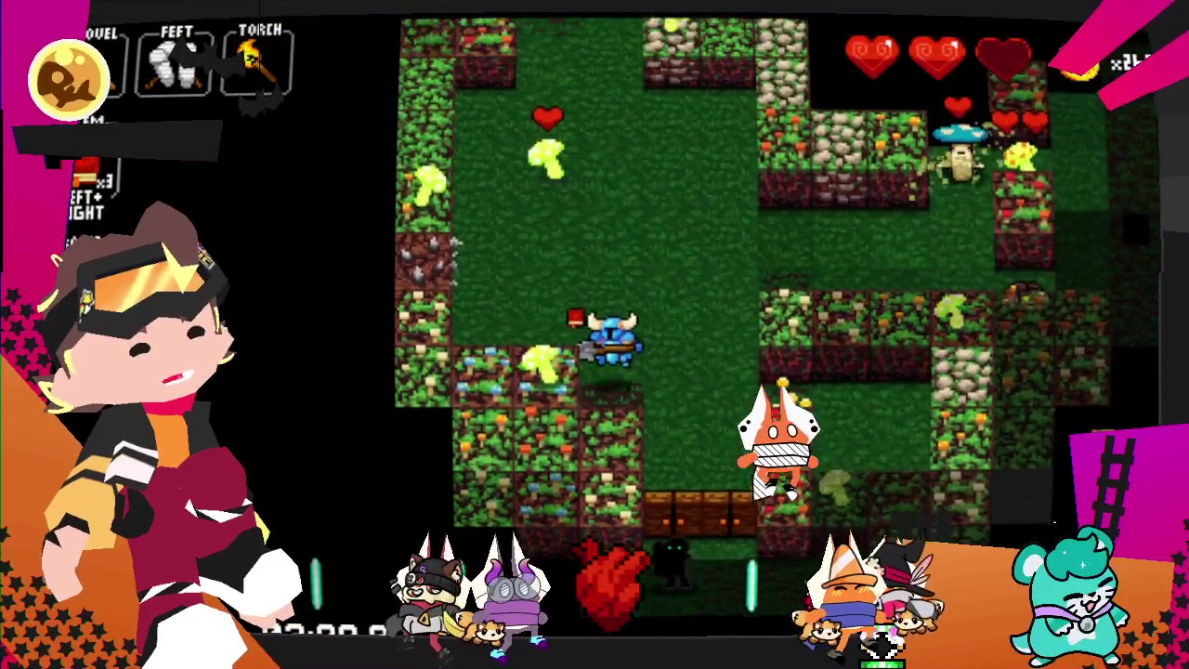
key("Left")
key("Left")
- Grab the bomb and continue up through the dungeon
key("Left")
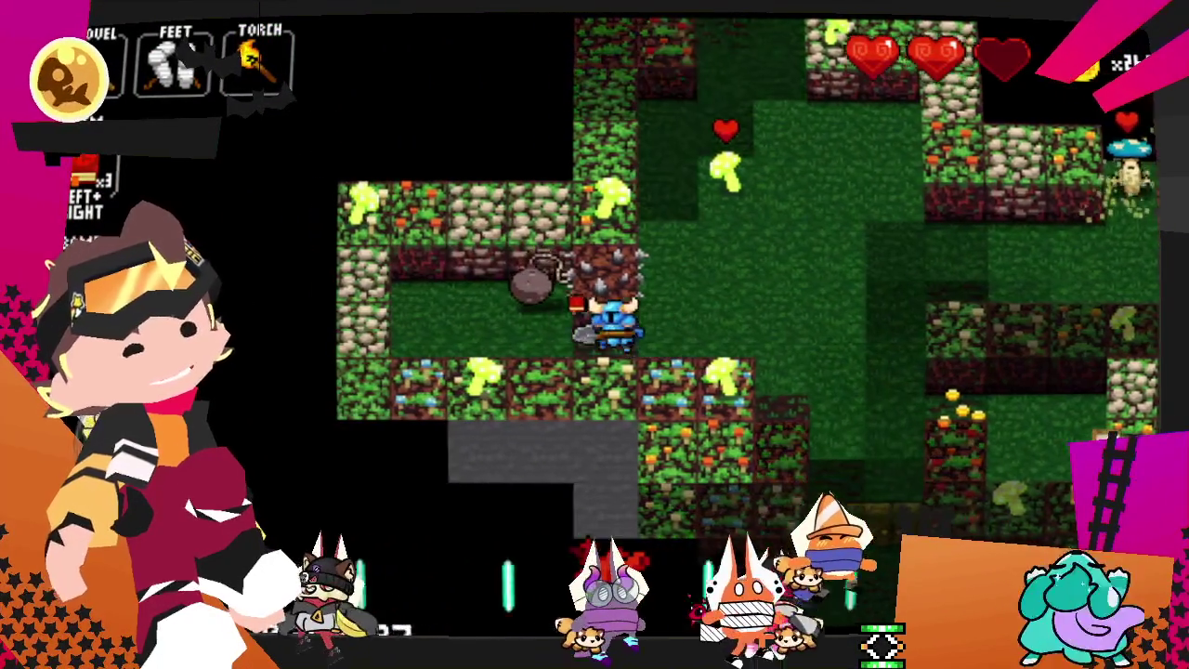
key("Left")
key("Up")
key("Left")
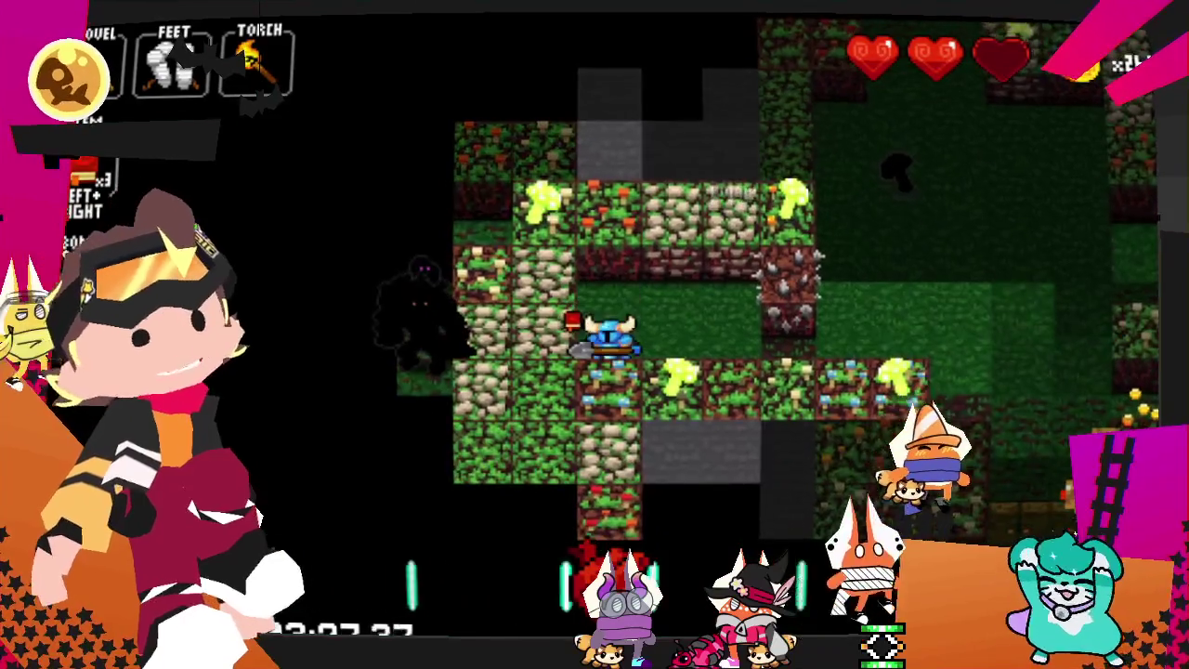
key("Right")
key("Up")
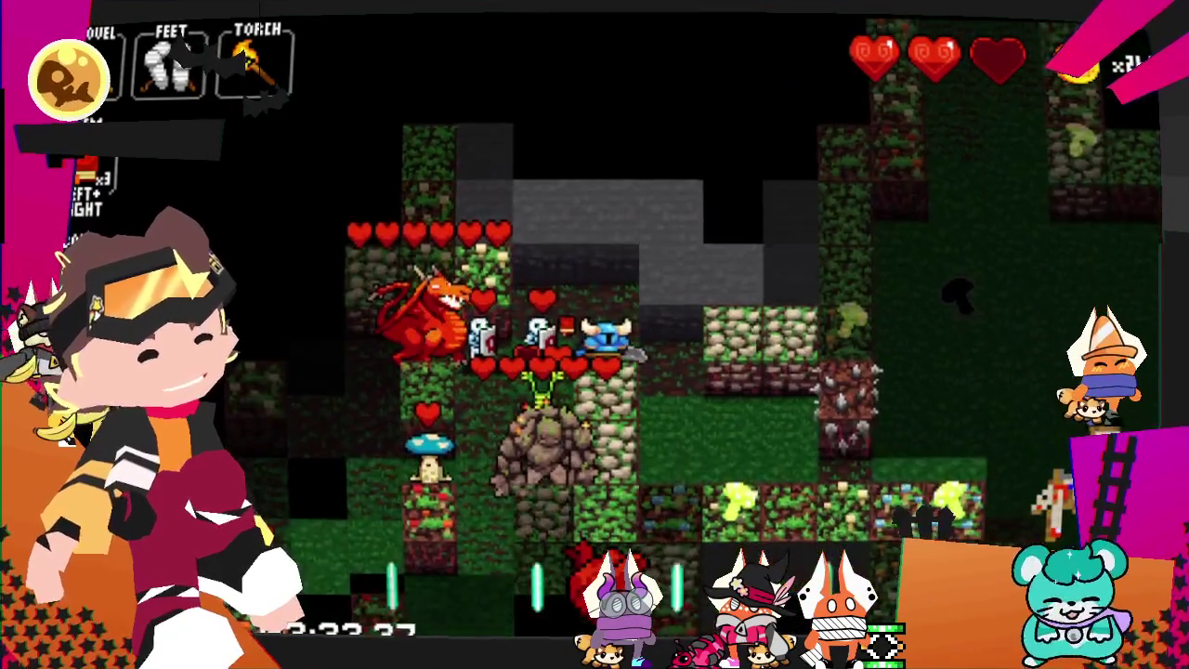
- Kill the dragon to unlock the exit and collect the gold it dropped
key("Left")
key("Up")
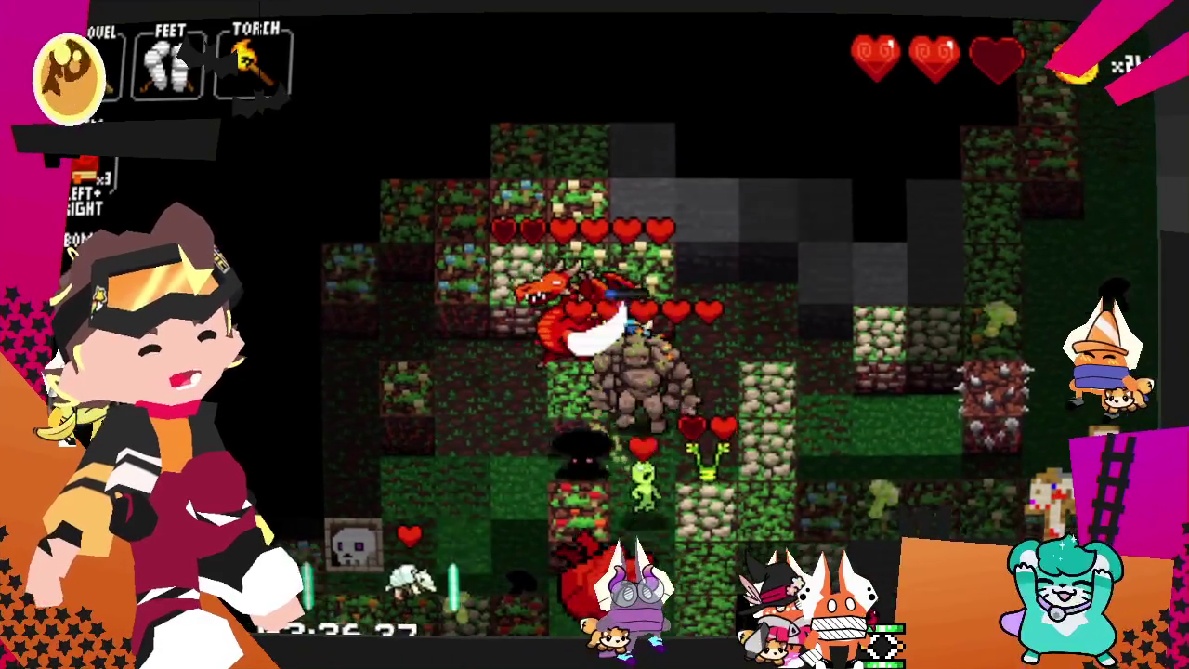
key("Left")
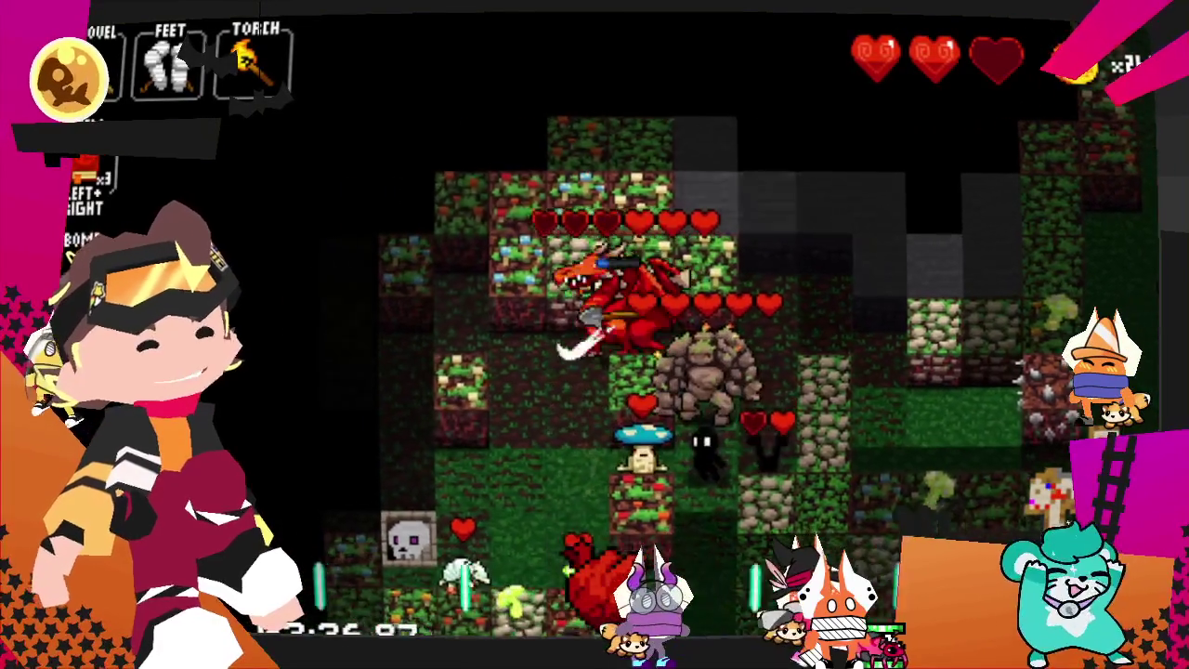
key("Right")
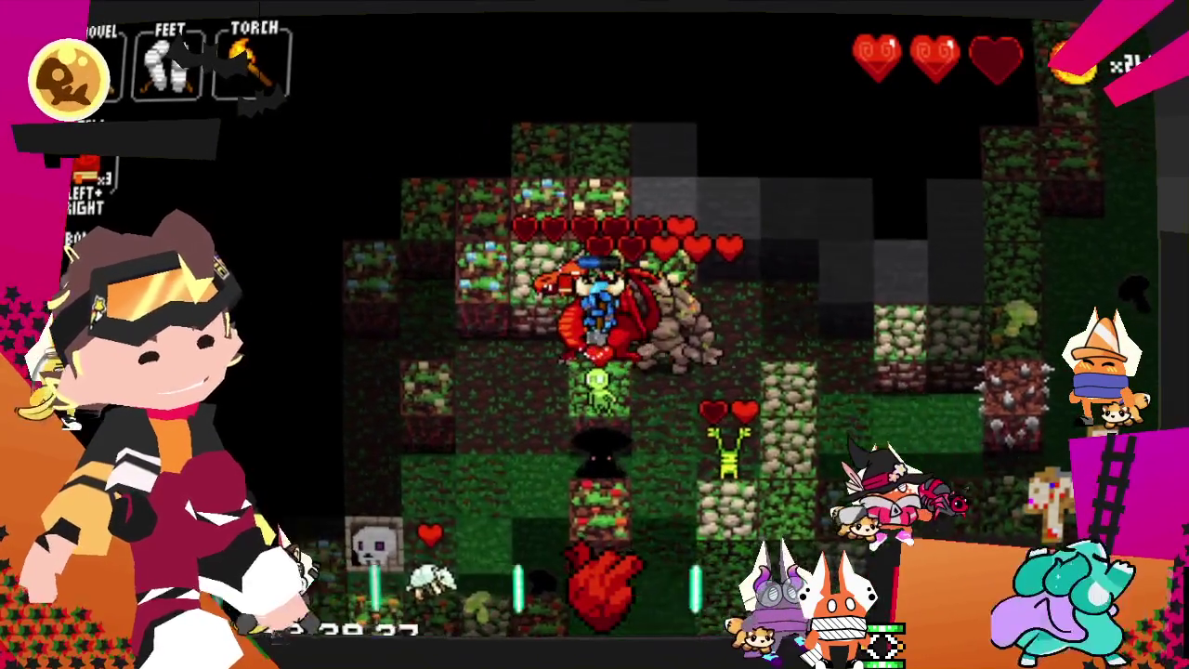
key("Right")
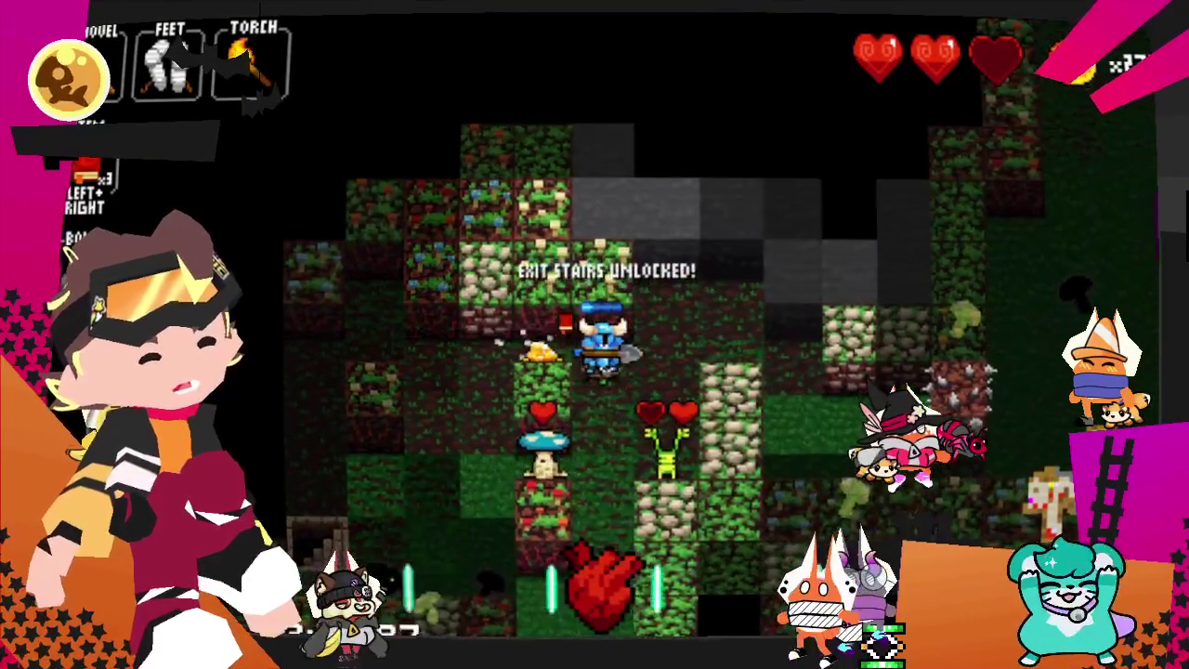
key("Left")
key("Left")
- Kill the nearby ghost, then walk to the staircase and descend
key("Right")
key("Down")
key("Down")
key("Down")
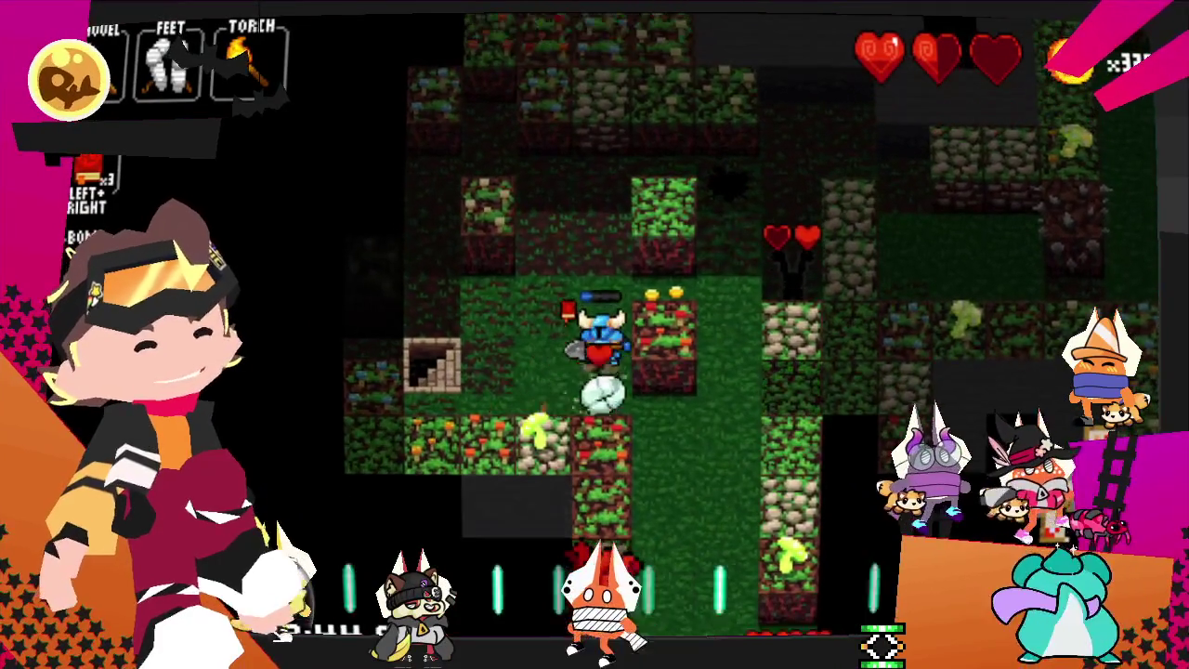
key("Left")
key("Right")
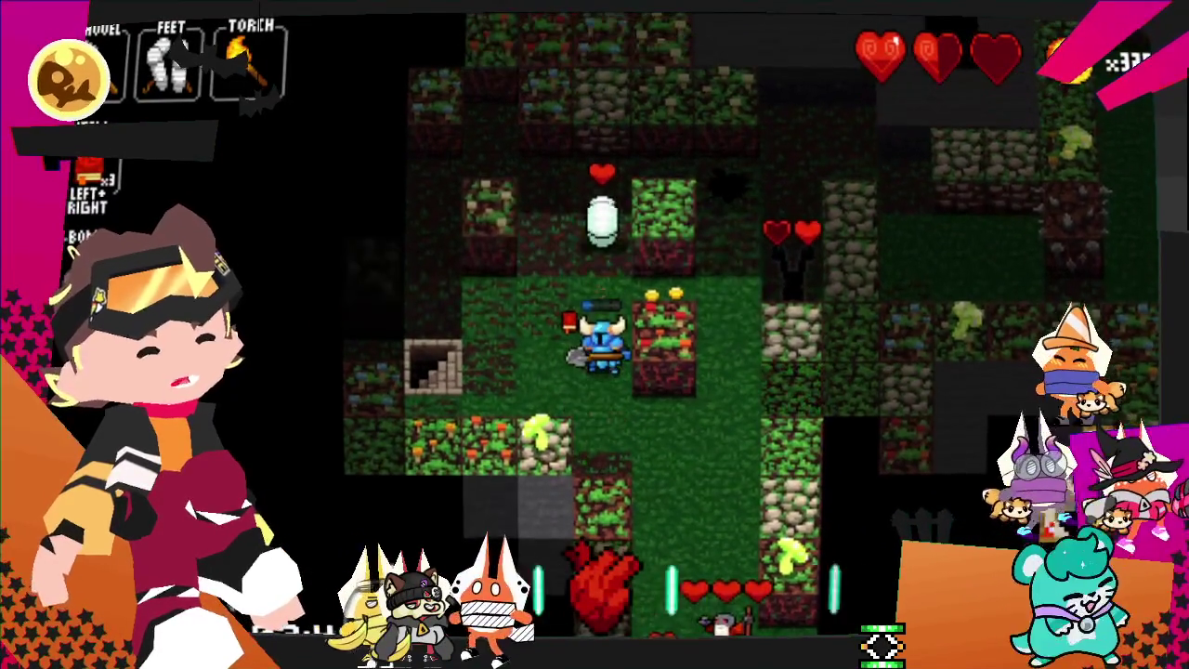
key("Left")
key("Left")
key("Left")
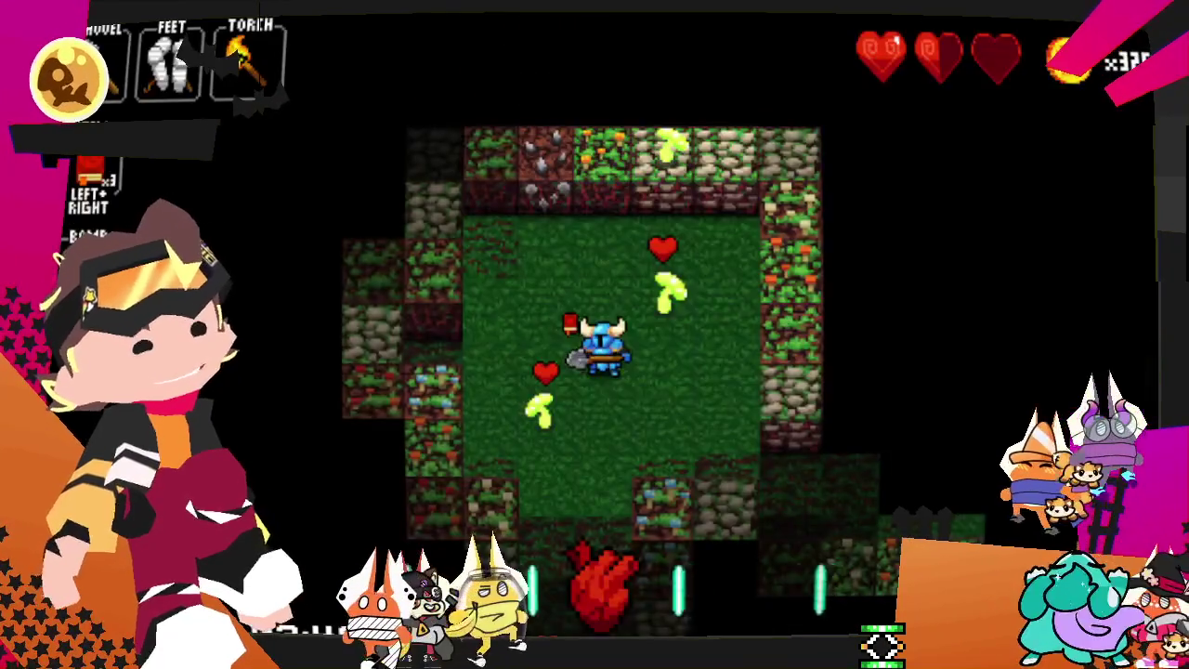
key("Left")
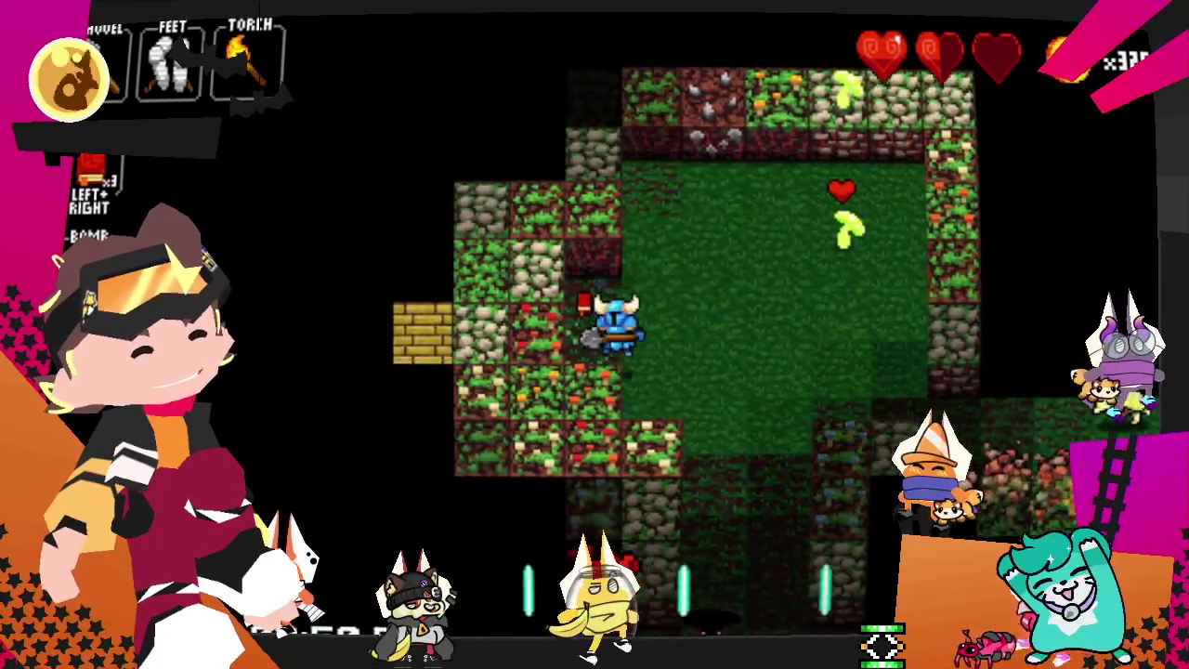
- Advance up through the new room toward the enemies
key("Up")
key("Right")
key("Up")
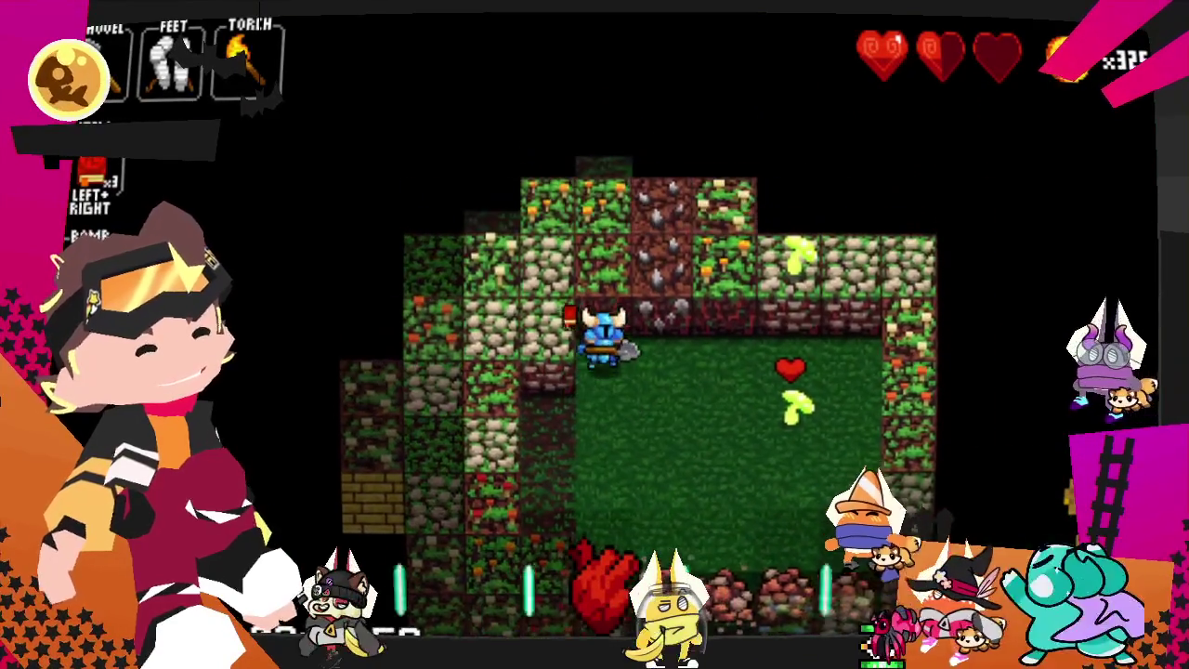
key("Up")
key("Up")
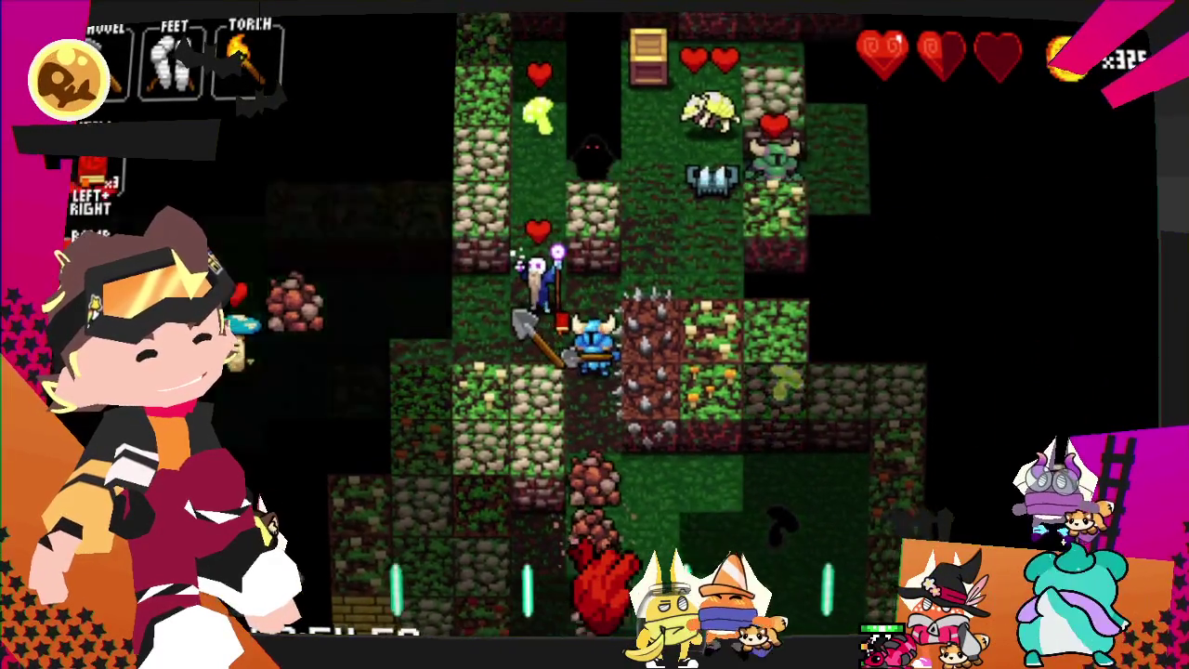
key("Left")
key("Up")
- Fight the skeletons and caster, losing the coin multiplier after taking a hit
key("Down")
key("Right")
key("Down")
key("Down")
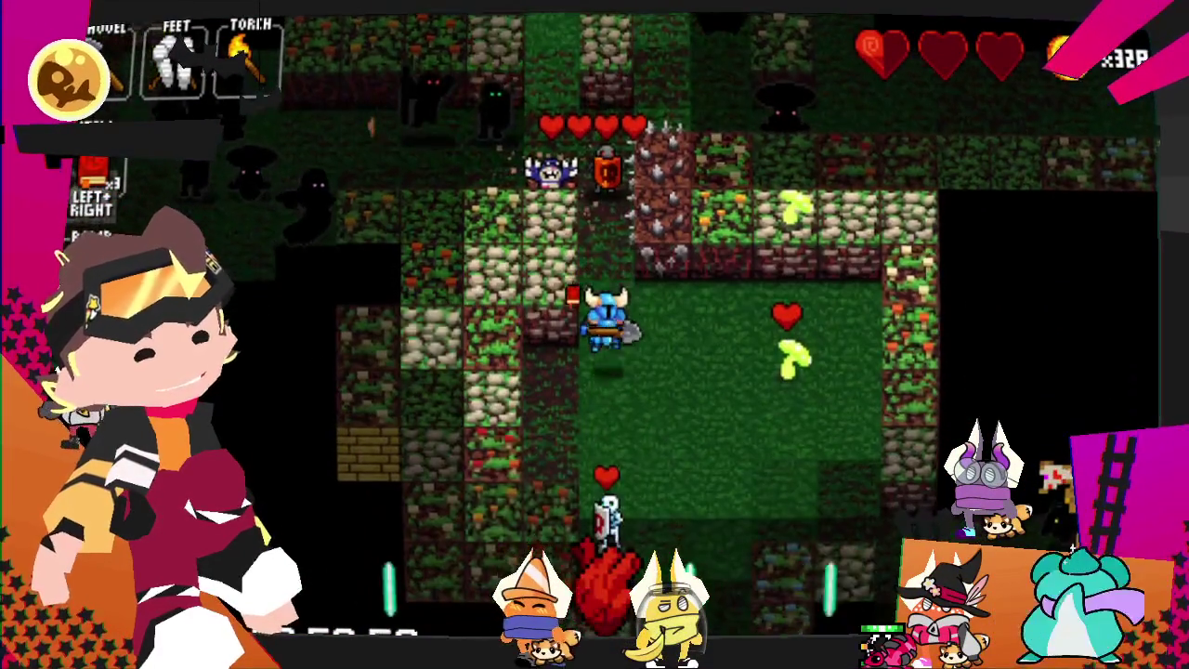
key("Up")
key("Up")
key("Down")
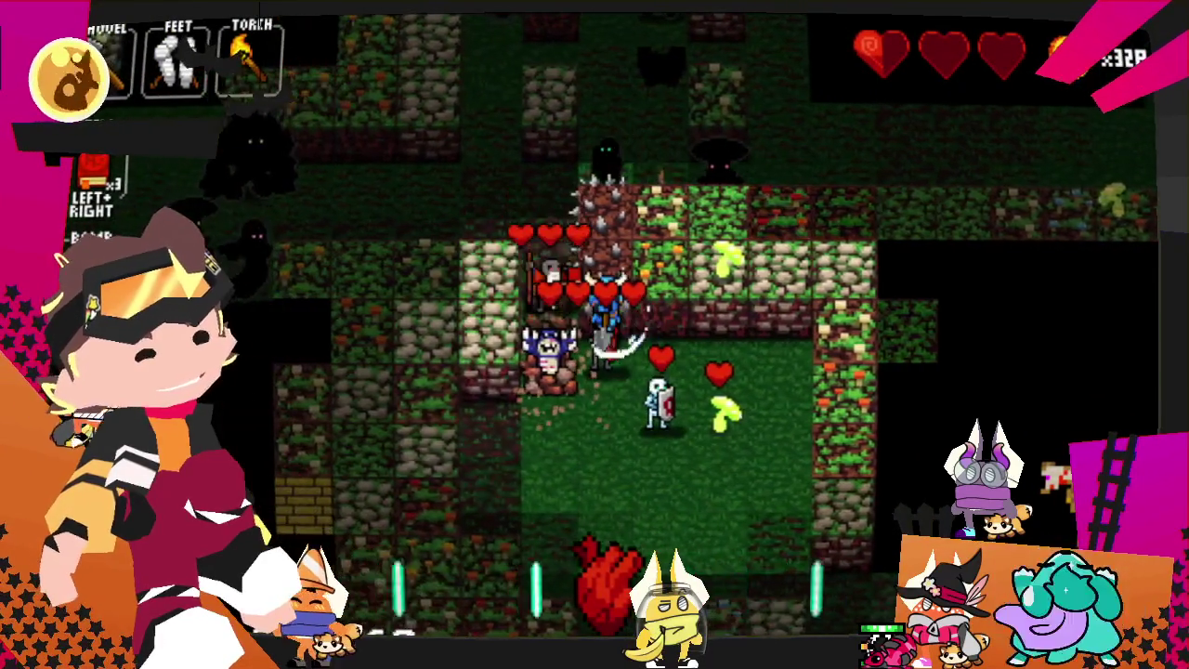
key("Left")
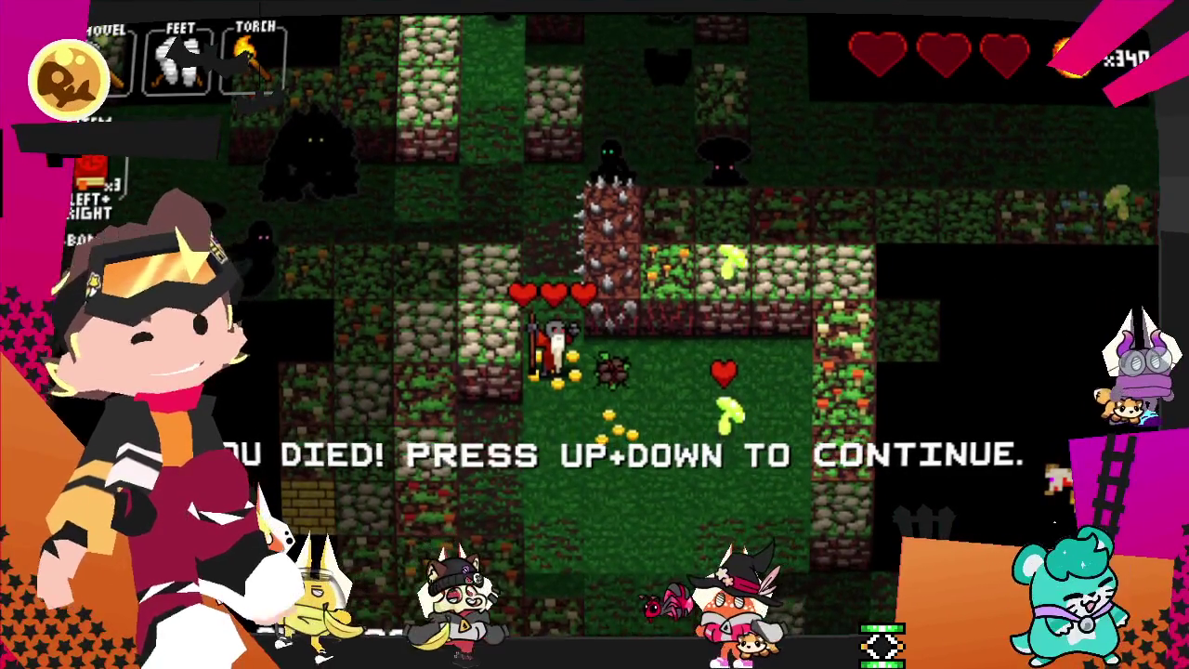
- Continue to the run summary and return to the lobby
key("Up+Down")
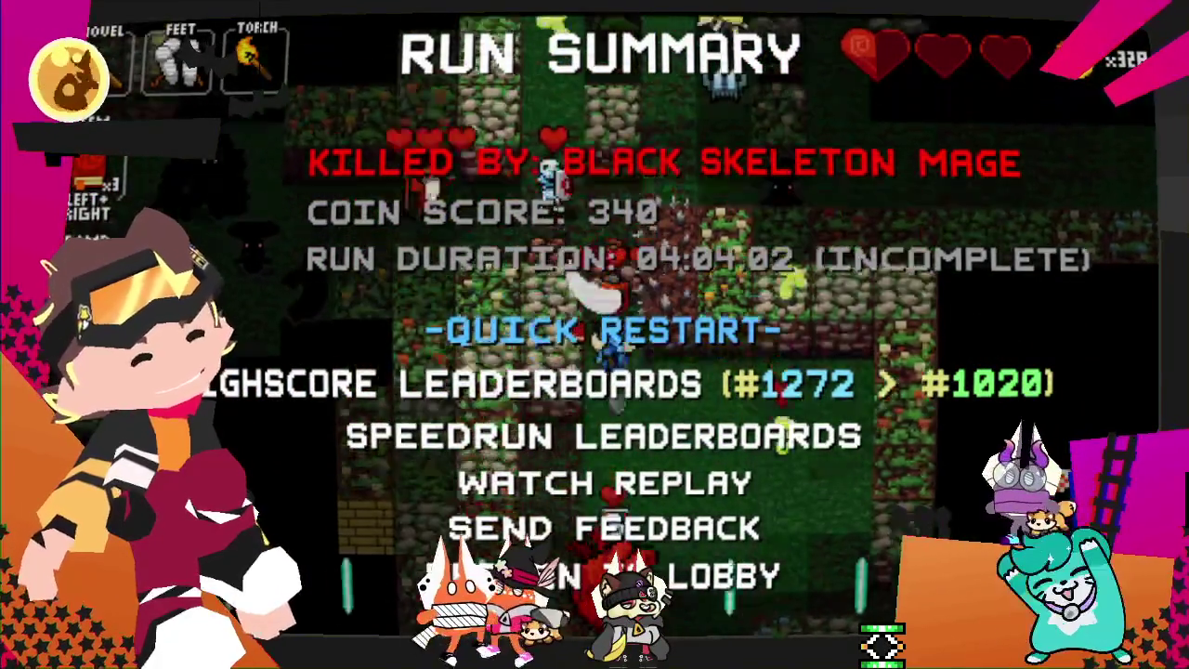
key("Up")
key("Return")
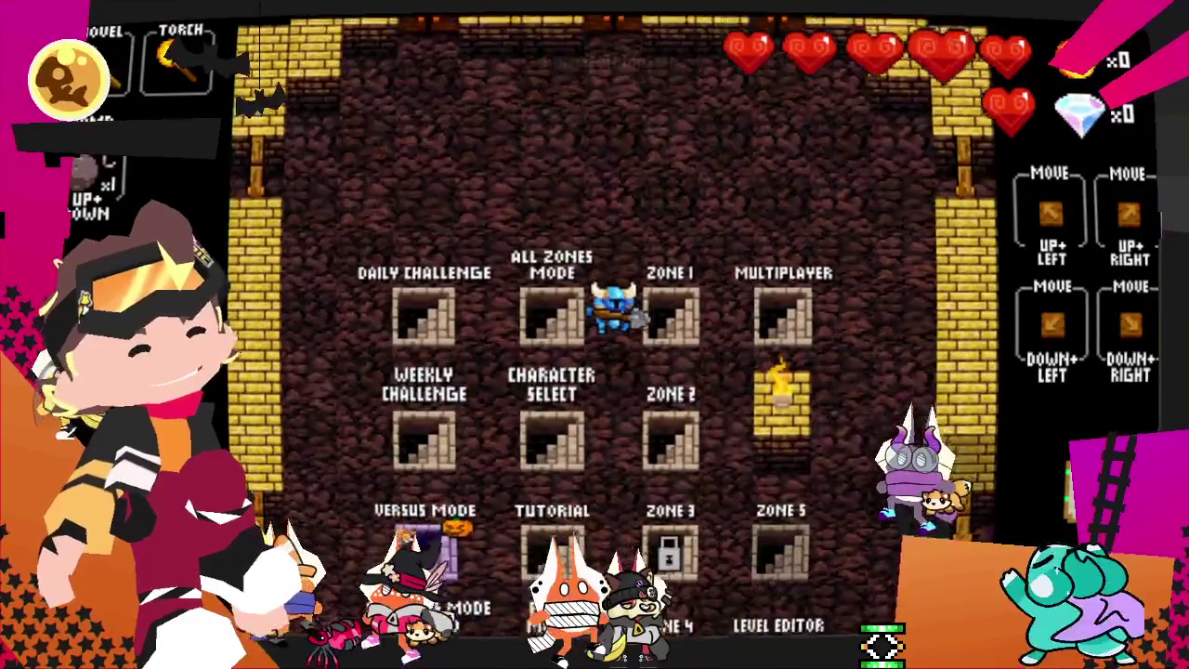
- Walk onto the Zone 5 staircase to start a fresh run
key("Down")
key("Down")
key("Down")
key("Right")
key("Right")
key("Right")
key("Down")
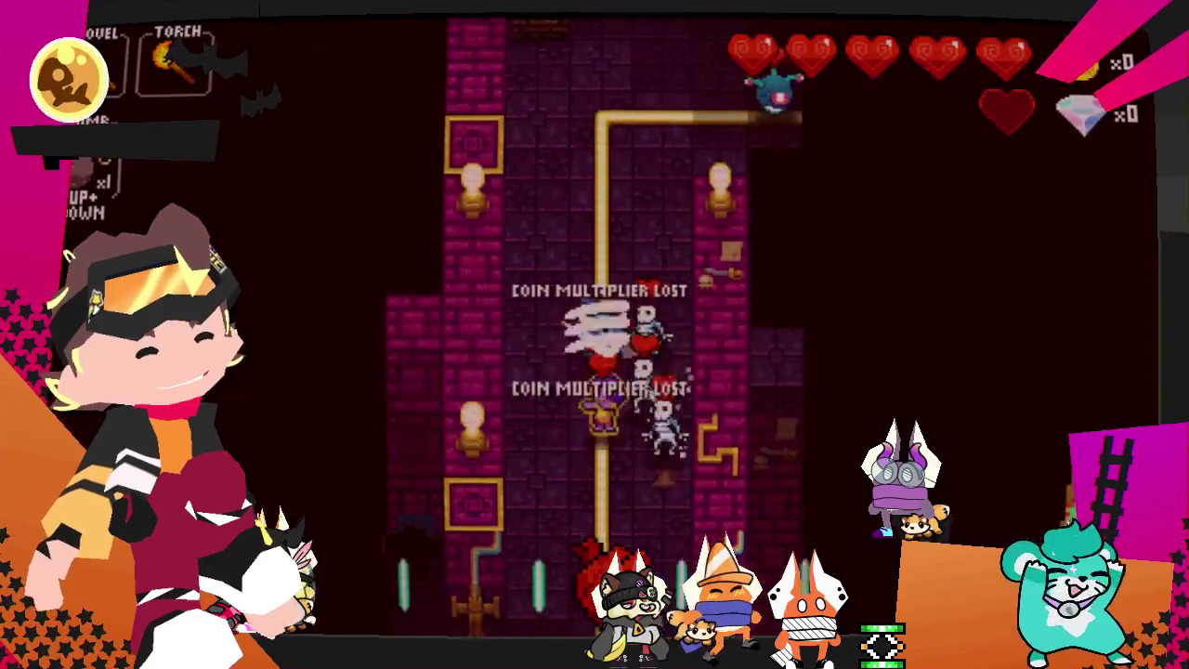
- Kill the skeletons below, then move up and left by the pipe corner
key("Down")
key("Down")
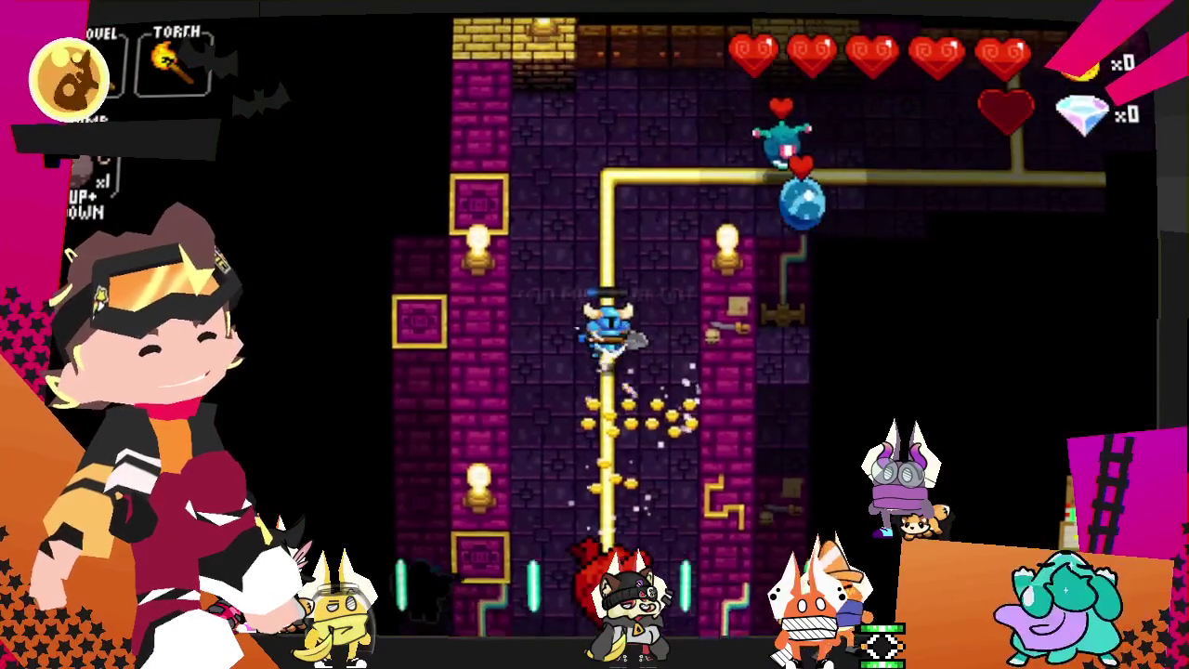
key("Up")
key("Up")
key("Left")
key("Up")
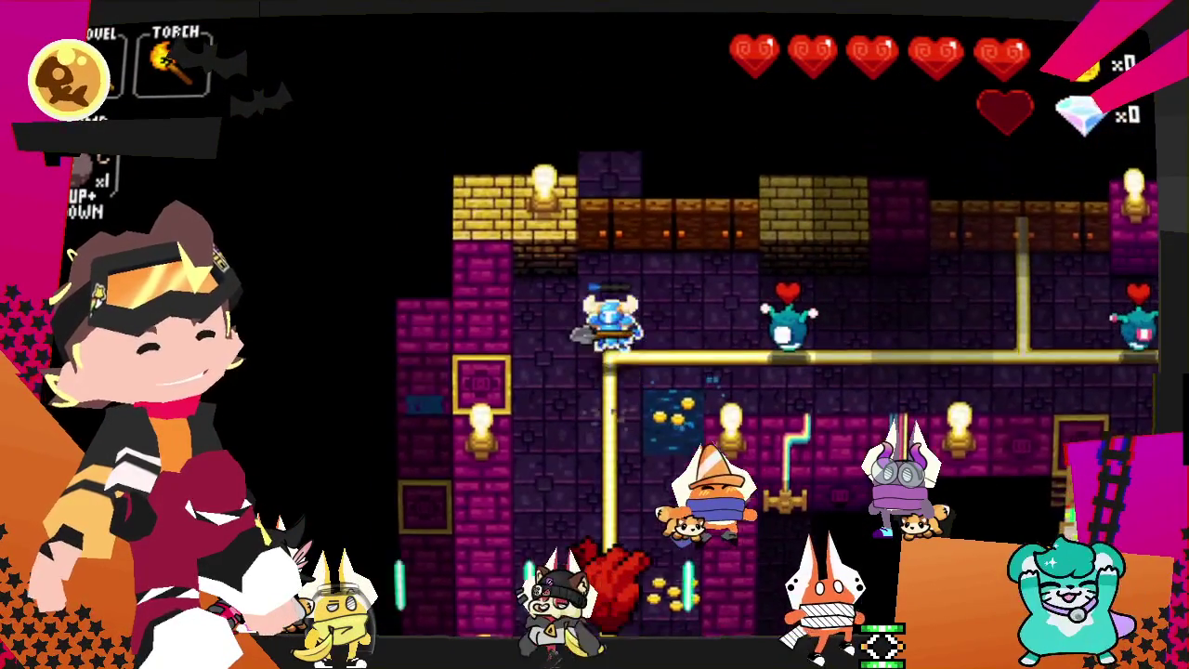
key("Up")
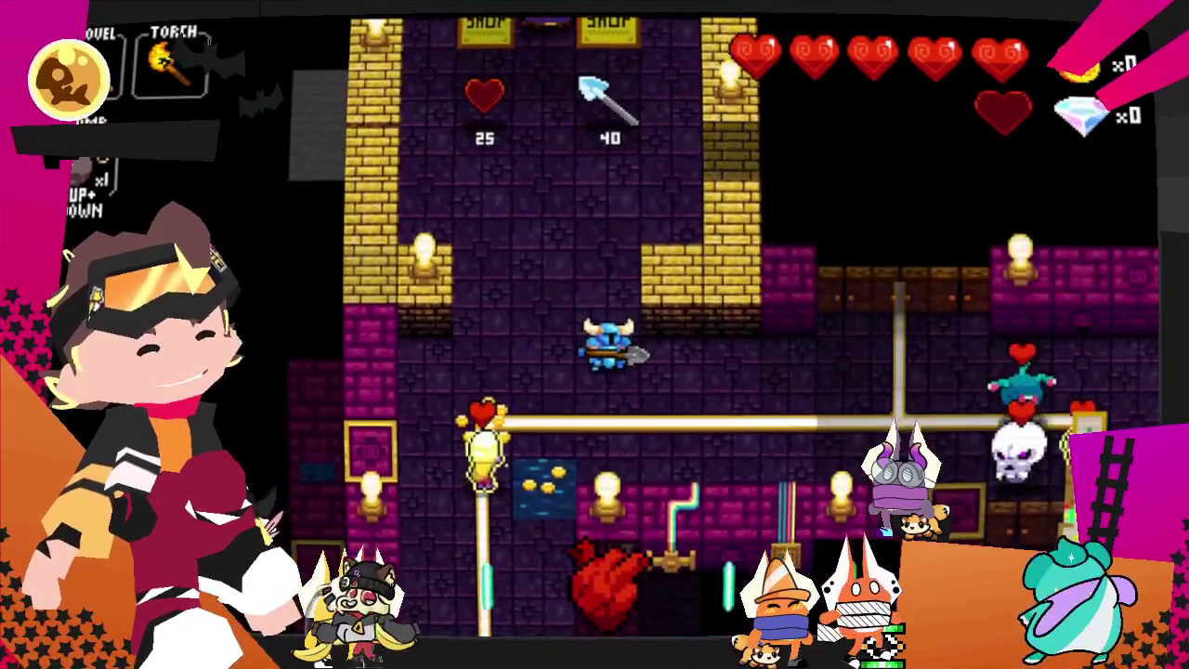
- Move right along the corridor and pipe, killing skeletons on the way
key("Right")
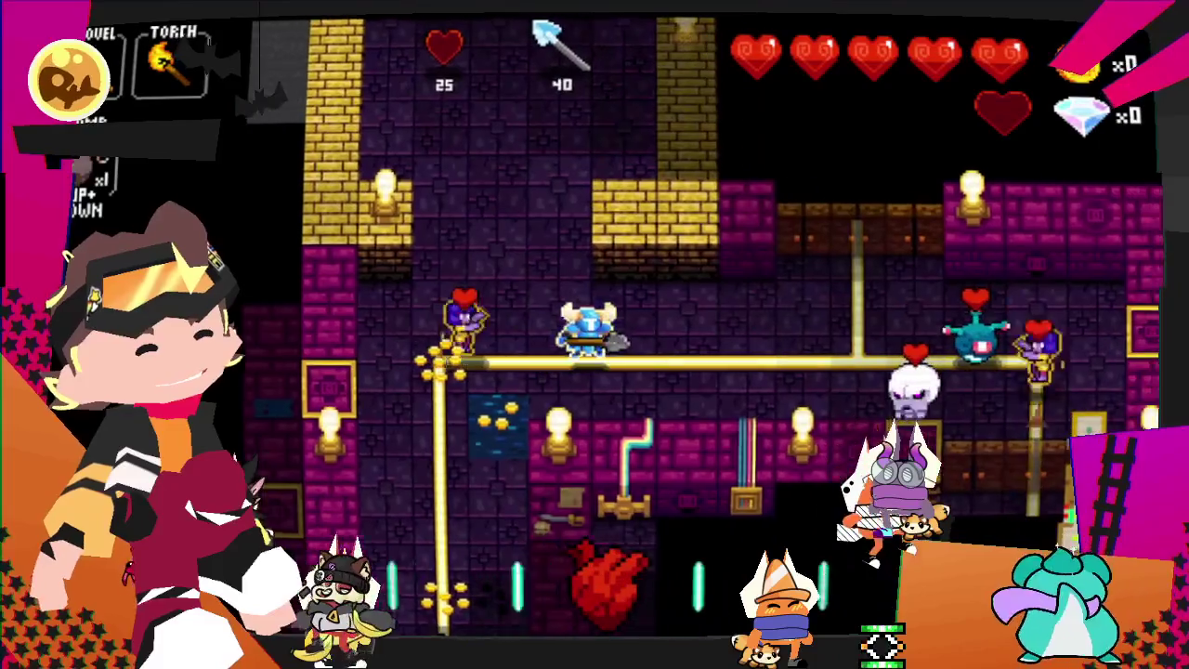
key("Right")
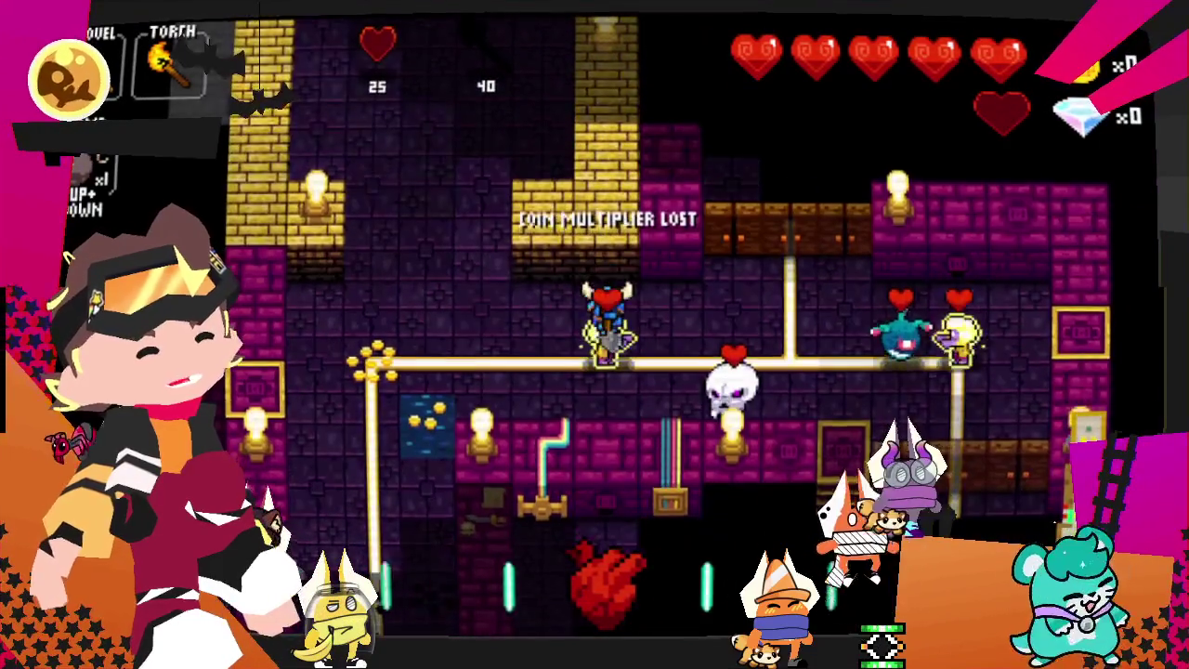
key("Down")
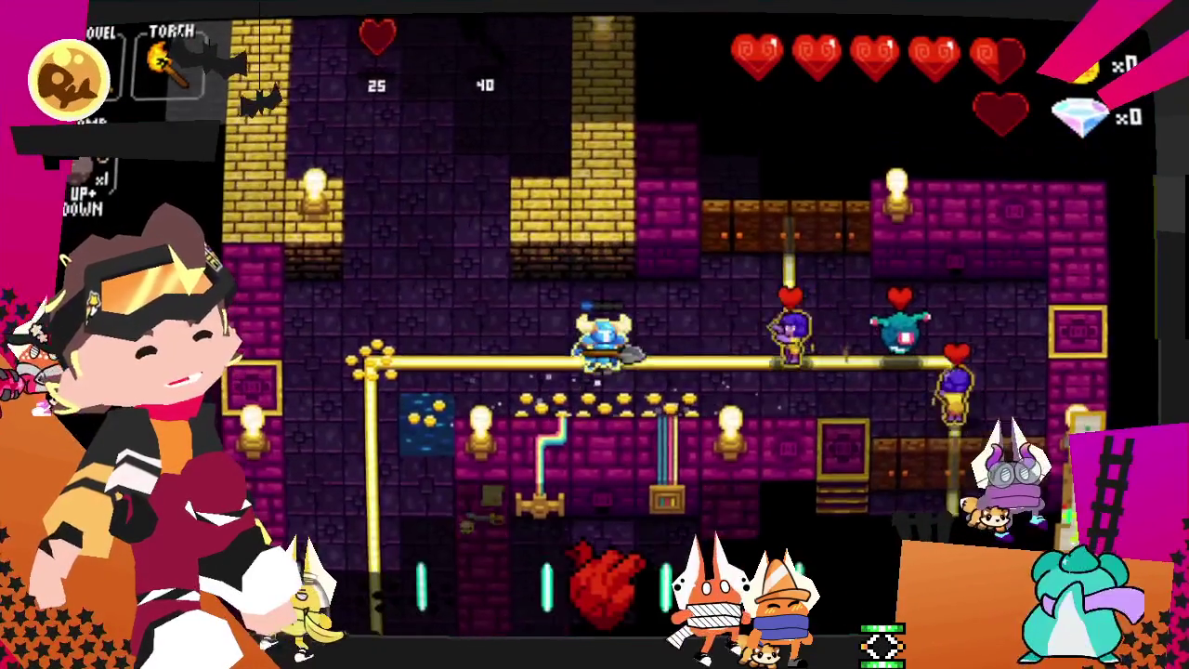
key("Left")
key("Left")
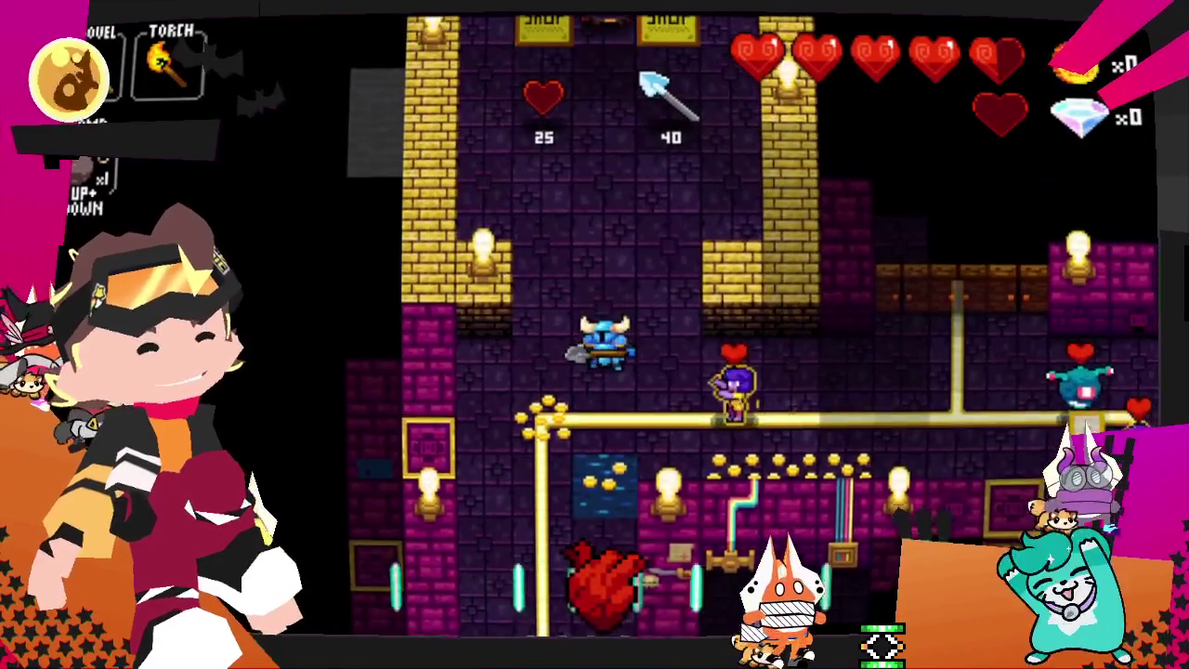
key("Right")
key("Right")
key("Right")
key("Right")
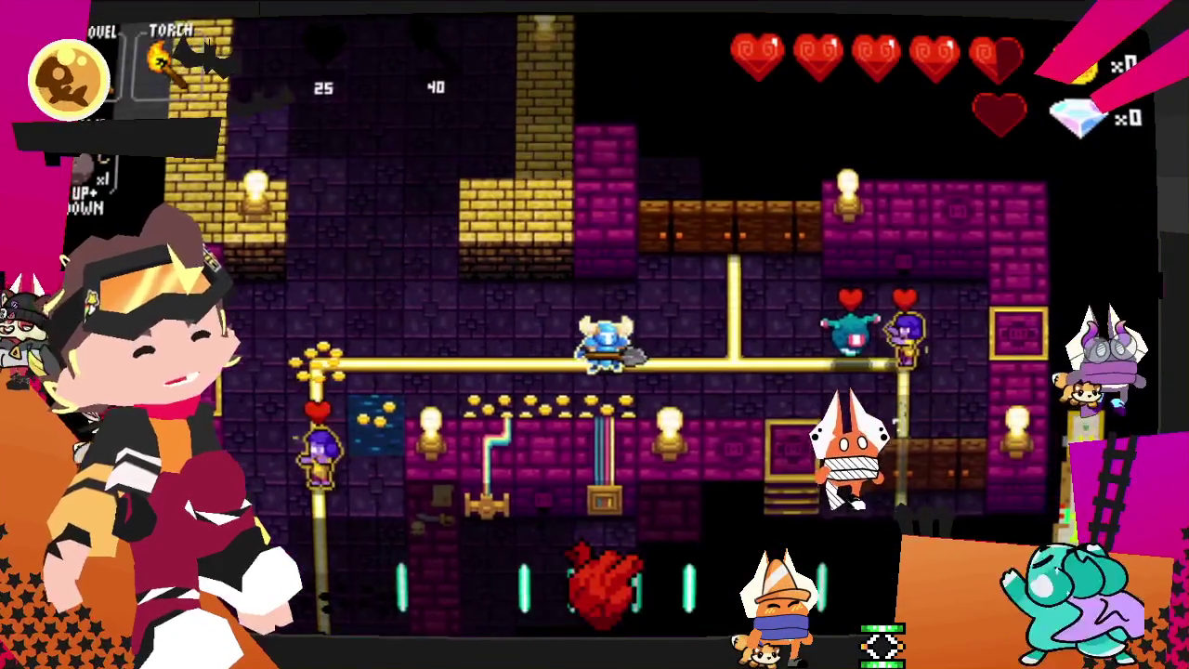
key("Right")
key("Right")
key("Right")
key("Right")
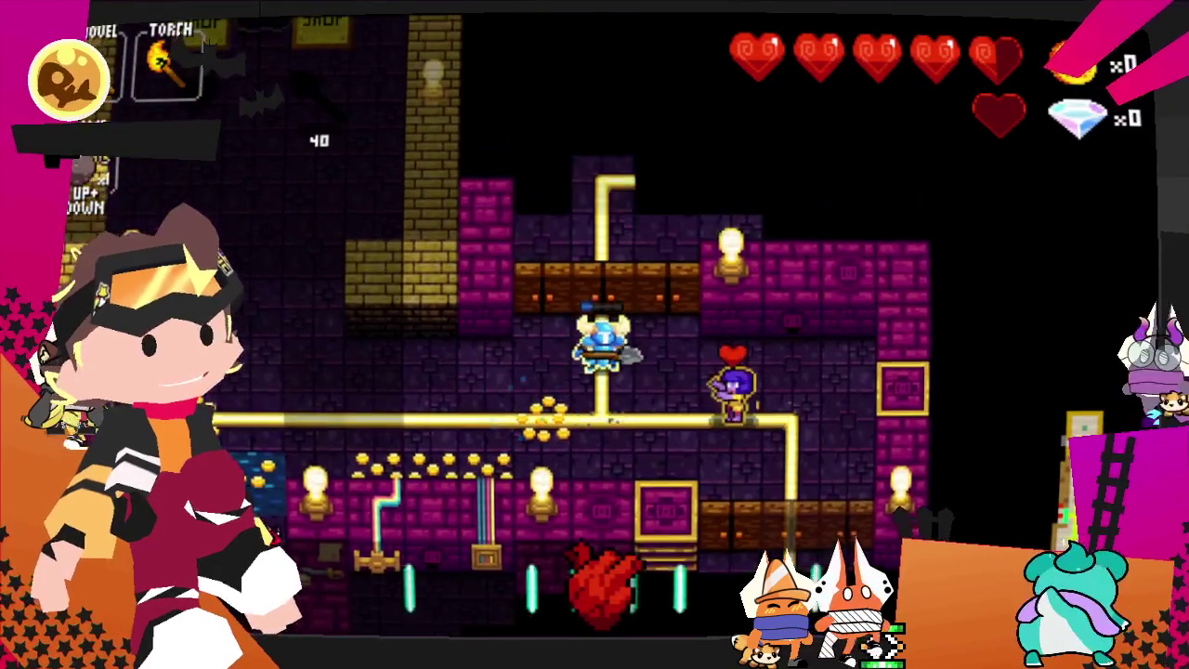
- Climb the pipe into the next room and attack the surrounding skeletons
key("Up")
key("Up")
key("Left")
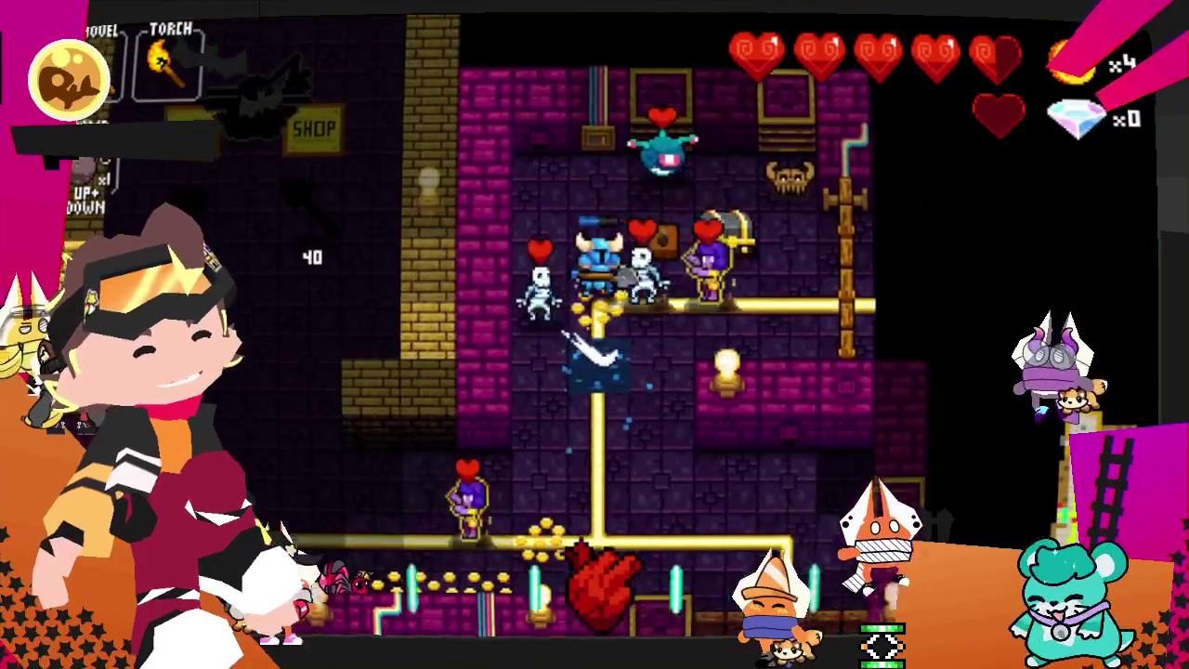
key("Right")
key("Up")
- Finish the skeletons for coins, open the chest for chainmail armour, and pause the game
key("Up")
key("Right")
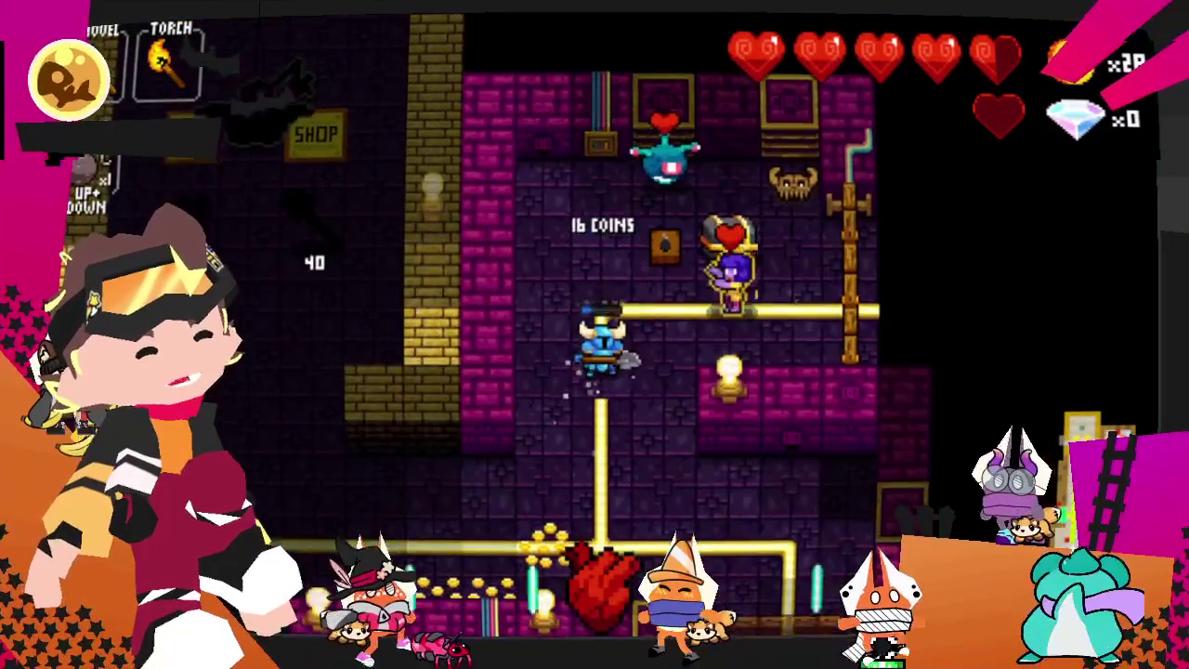
key("Right")
key("Right")
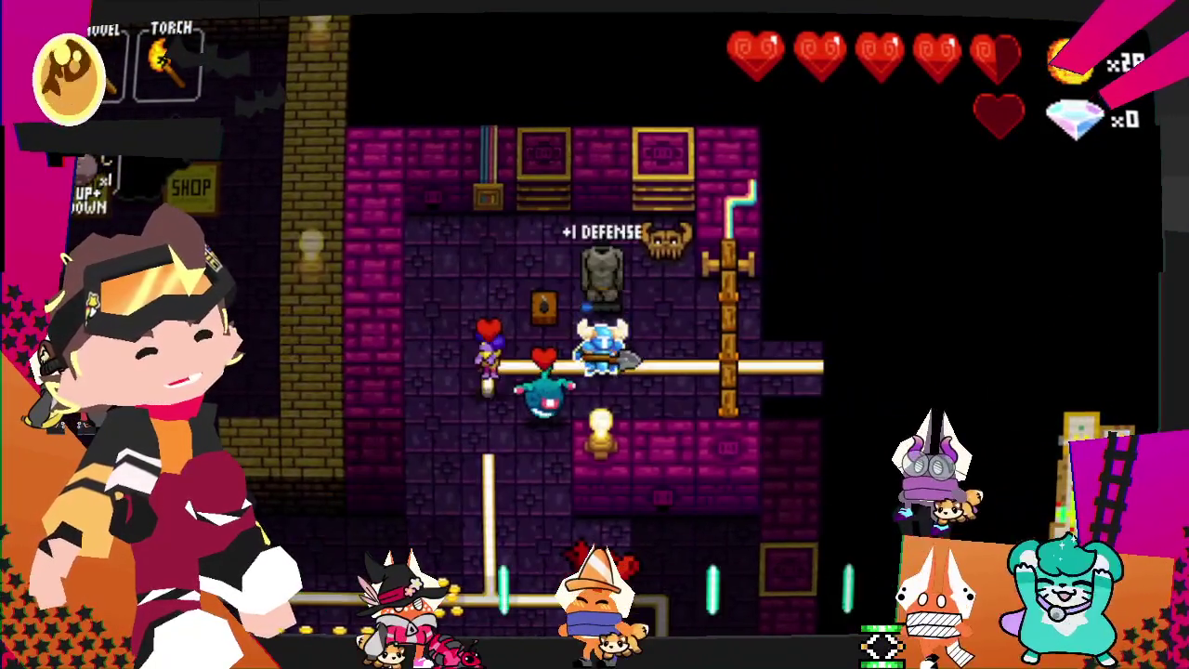
key("Up")
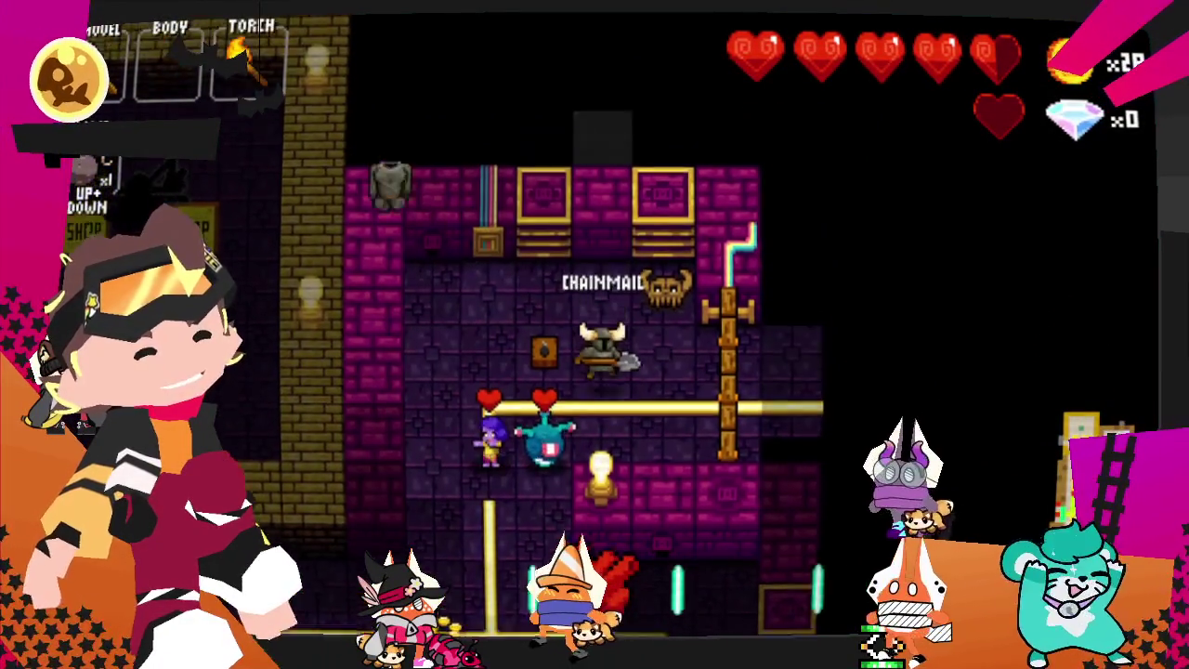
key("Down")
key("Right")
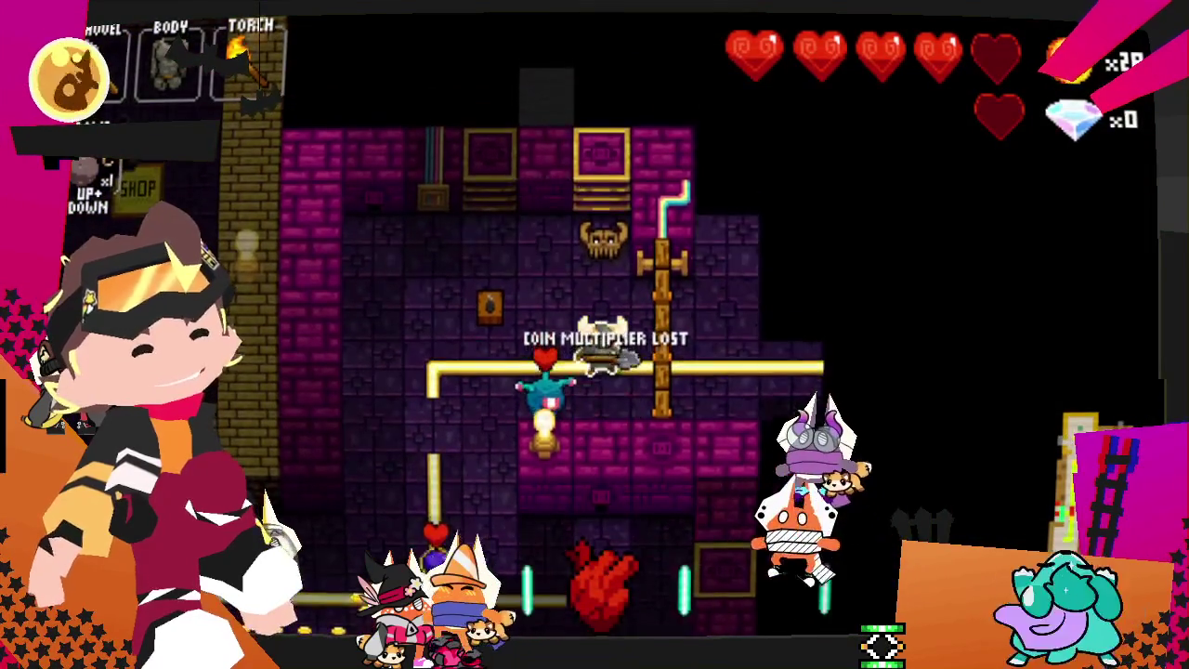
key("Escape")
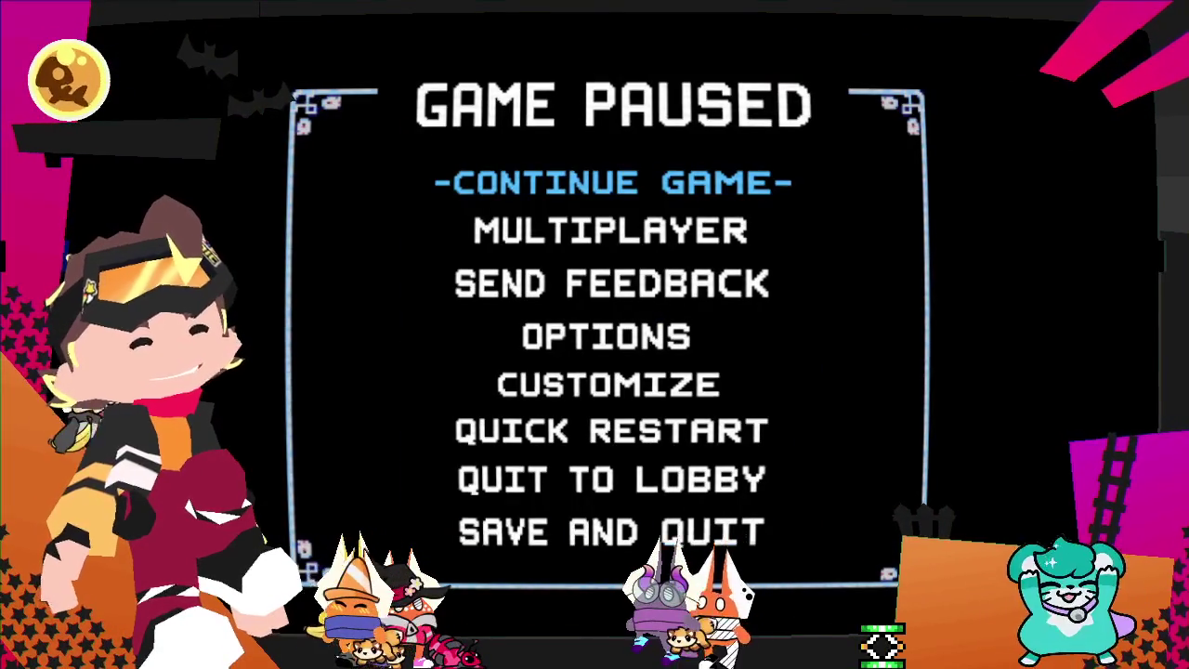
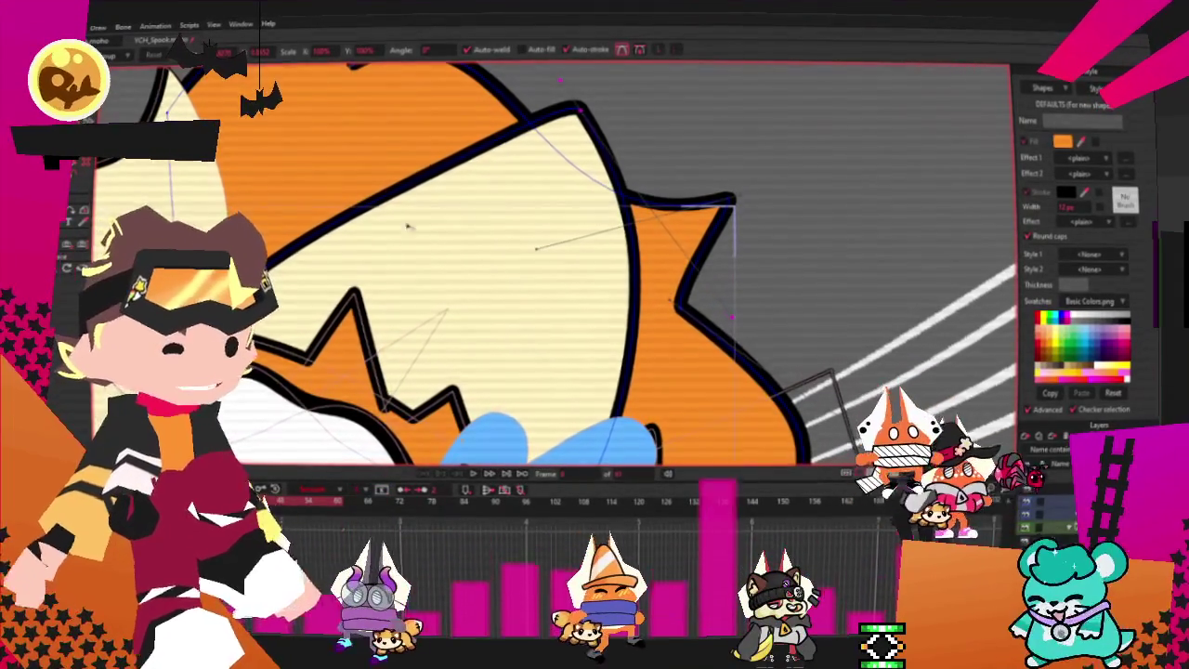
- Widen the orange strip on the cat's head and select it as a shape
scroll(407, 226, "down", 5)
scroll(407, 226, "up", 2)
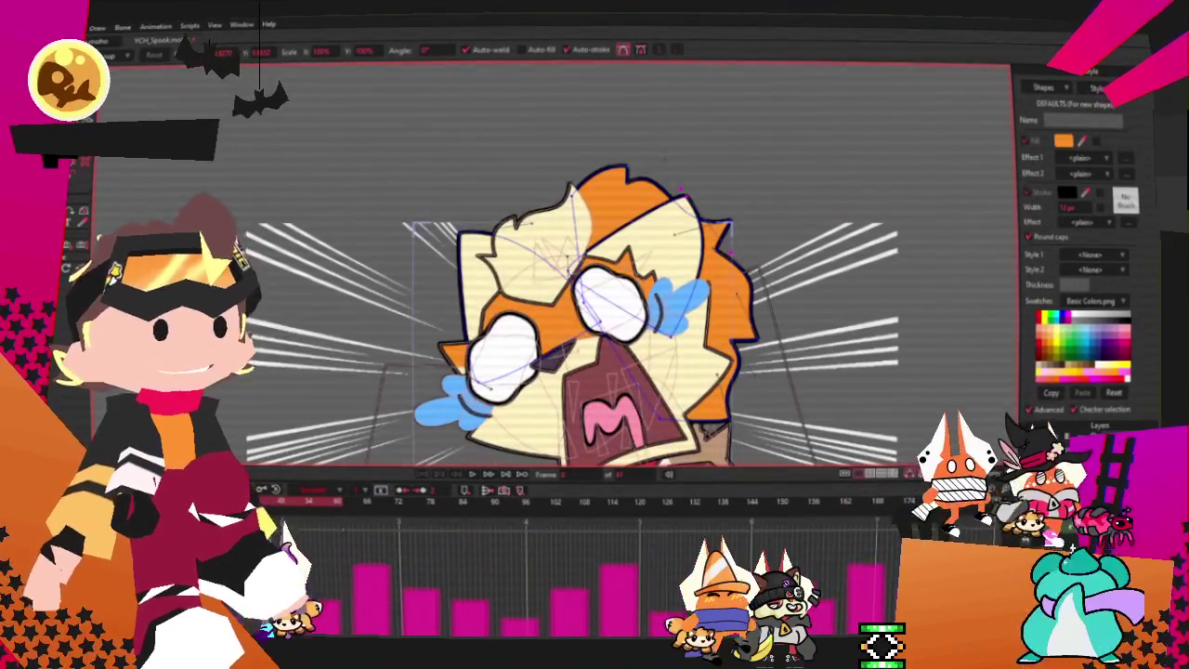
scroll(671, 239, "up", 3)
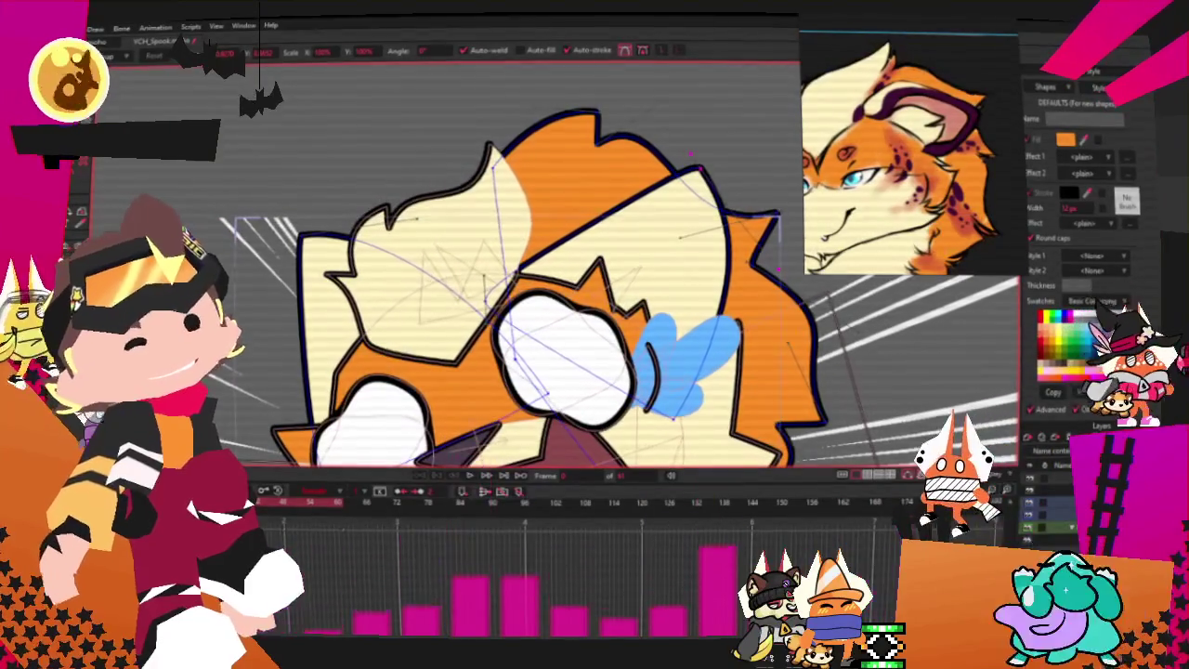
key("g")
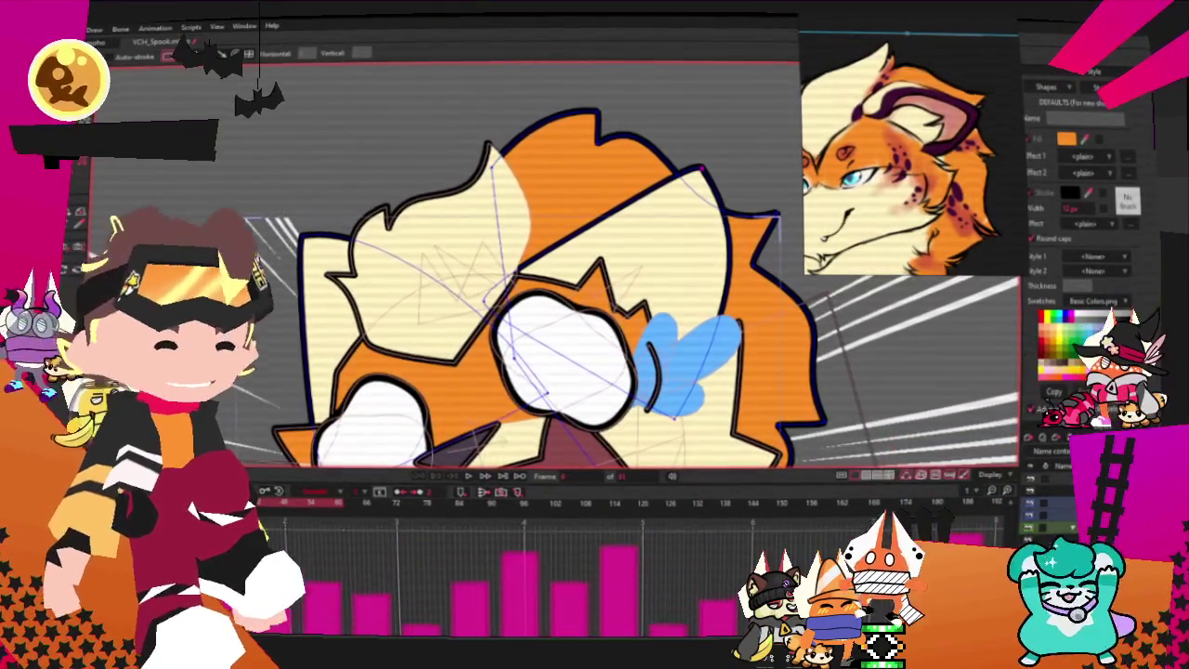
left_click_drag(750, 429, 793, 419)
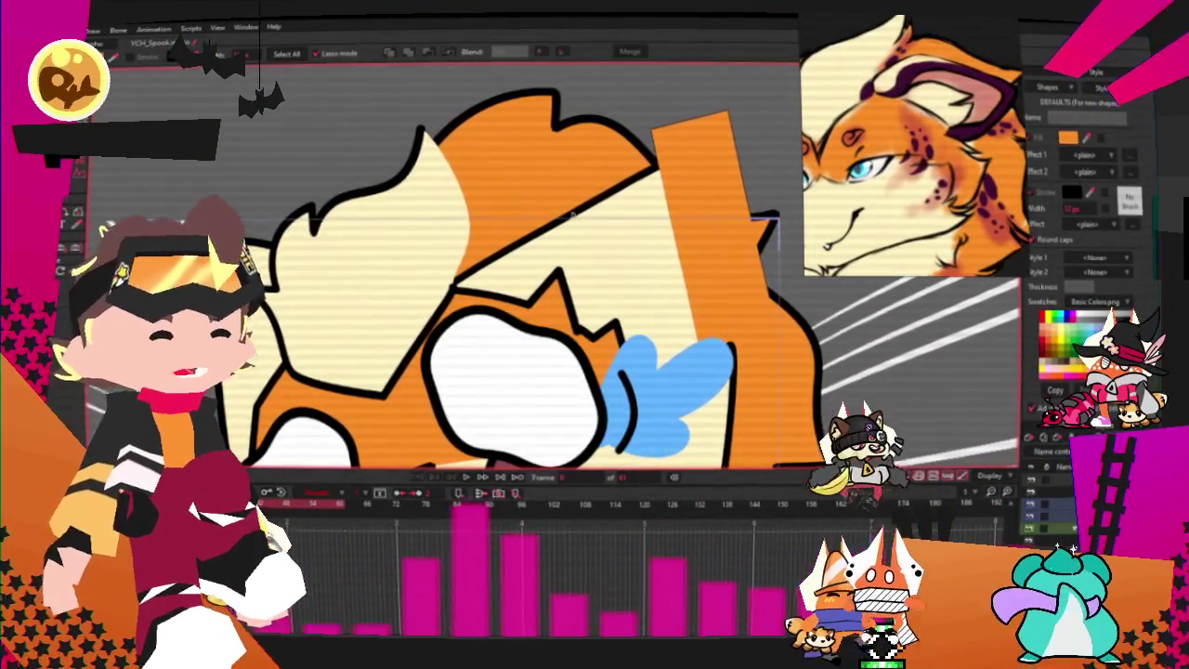
key("q")
scroll(955, 63, "up", 3)
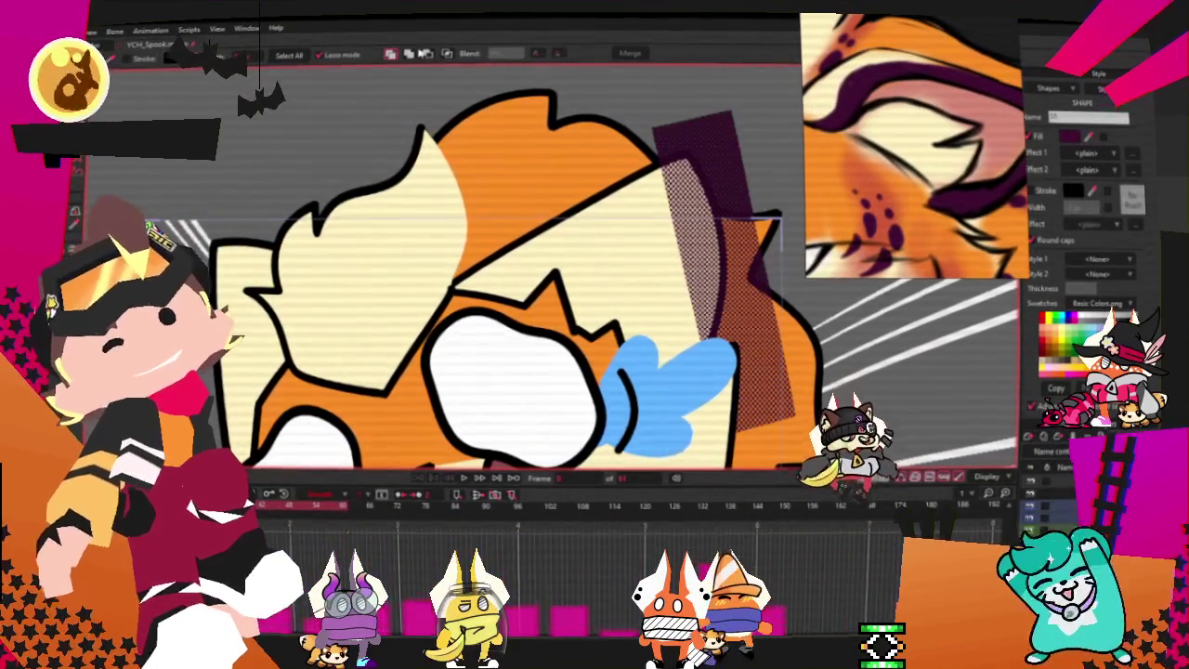
scroll(446, 279, "down", 3)
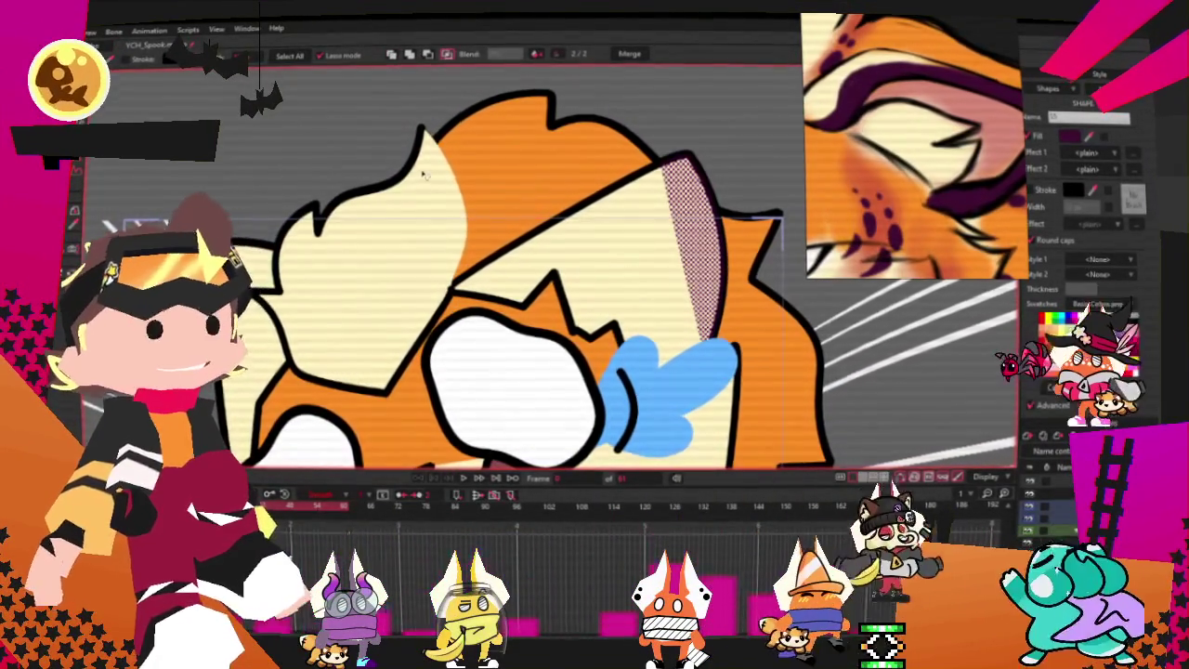
scroll(492, 228, "up", 2)
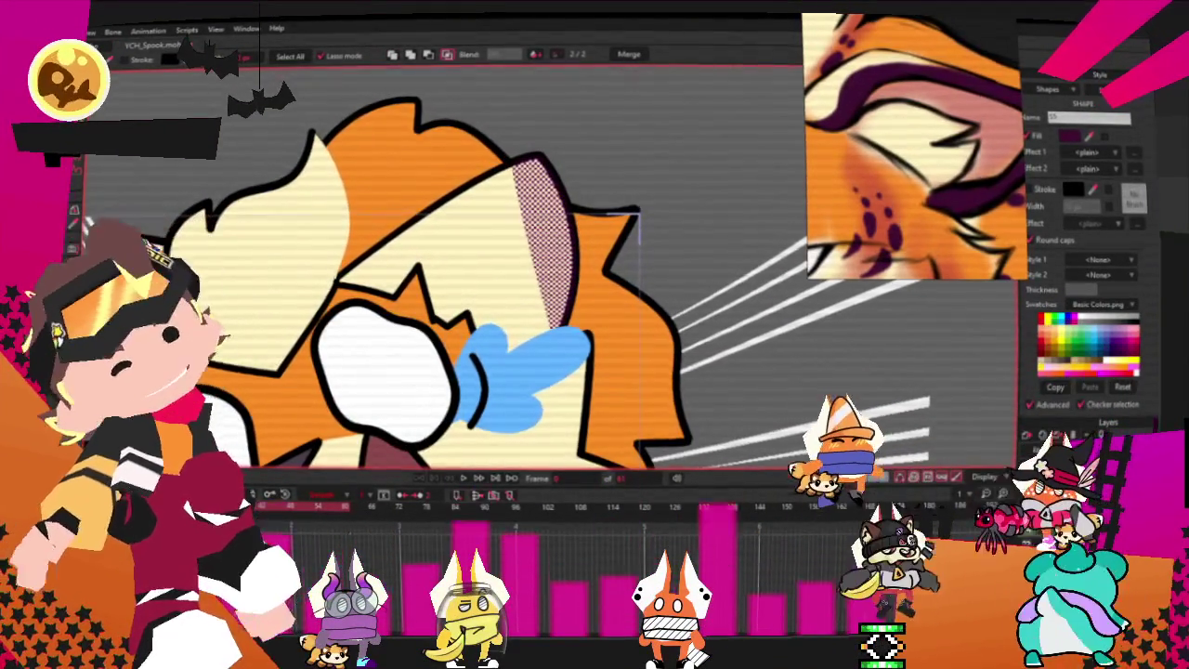
- Narrow the dark purple strip into a thin curved band along the hair
key("t")
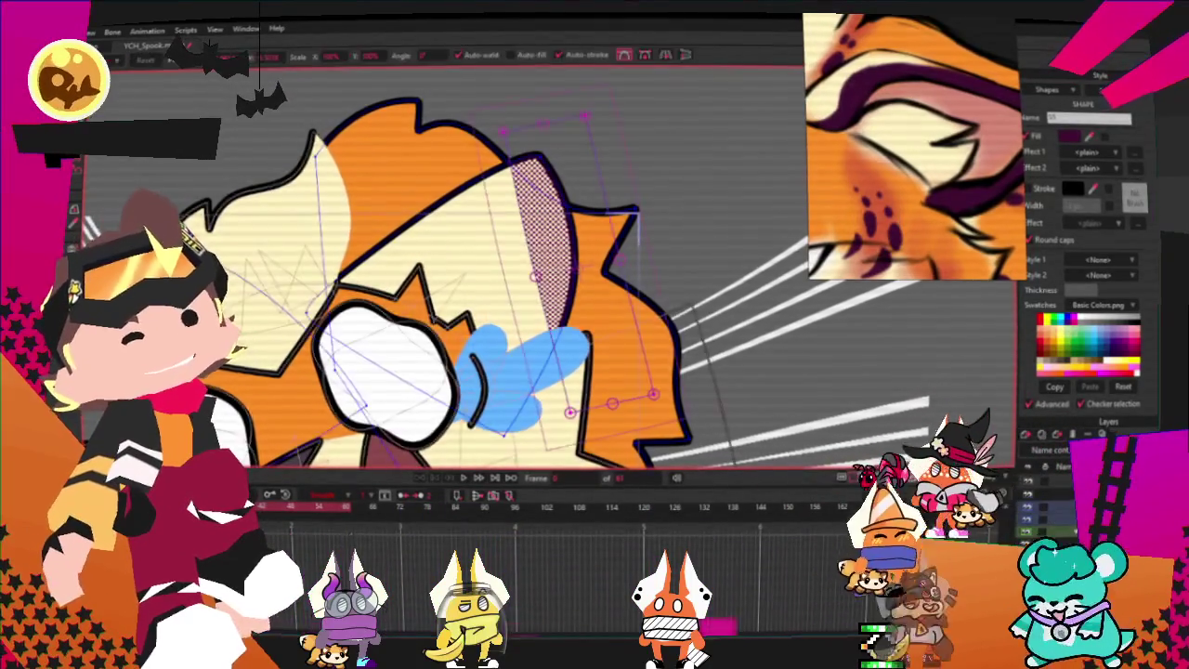
scroll(508, 142, "up", 2)
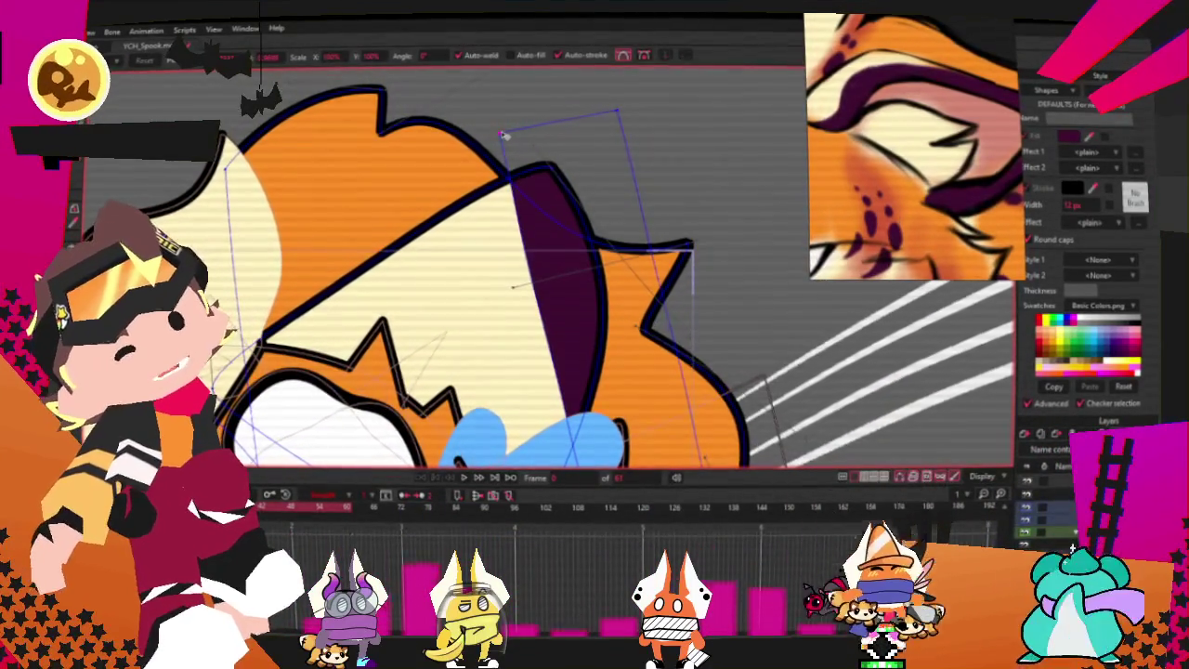
scroll(484, 146, "down", 2)
scroll(426, 409, "up", 2)
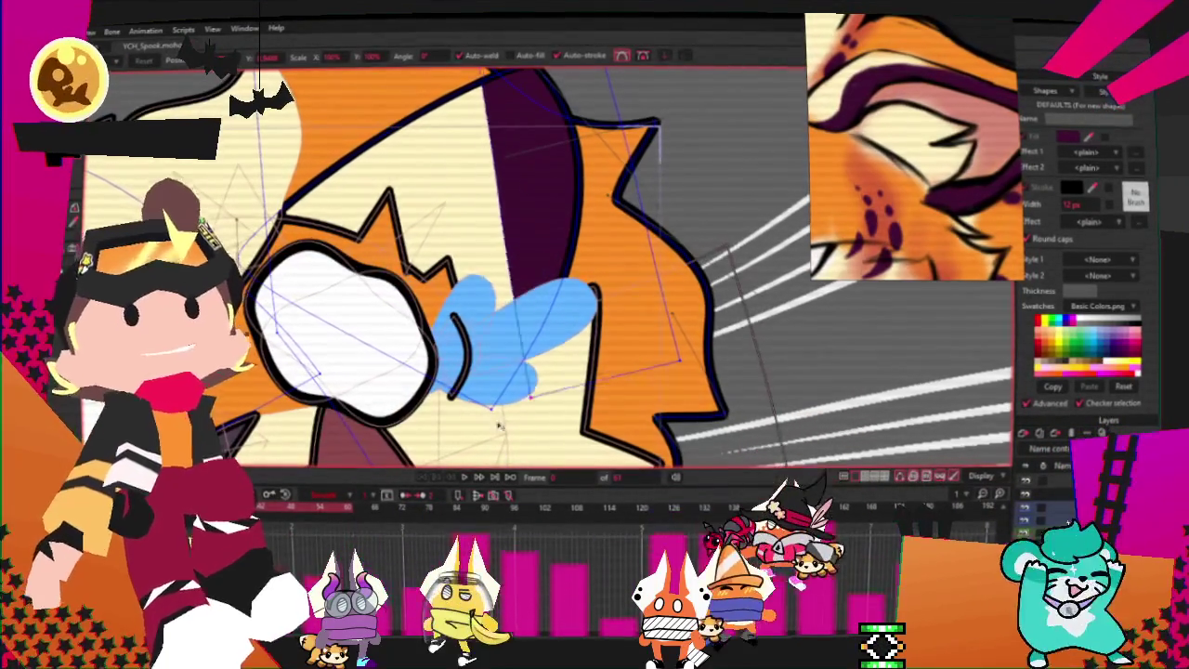
key("a")
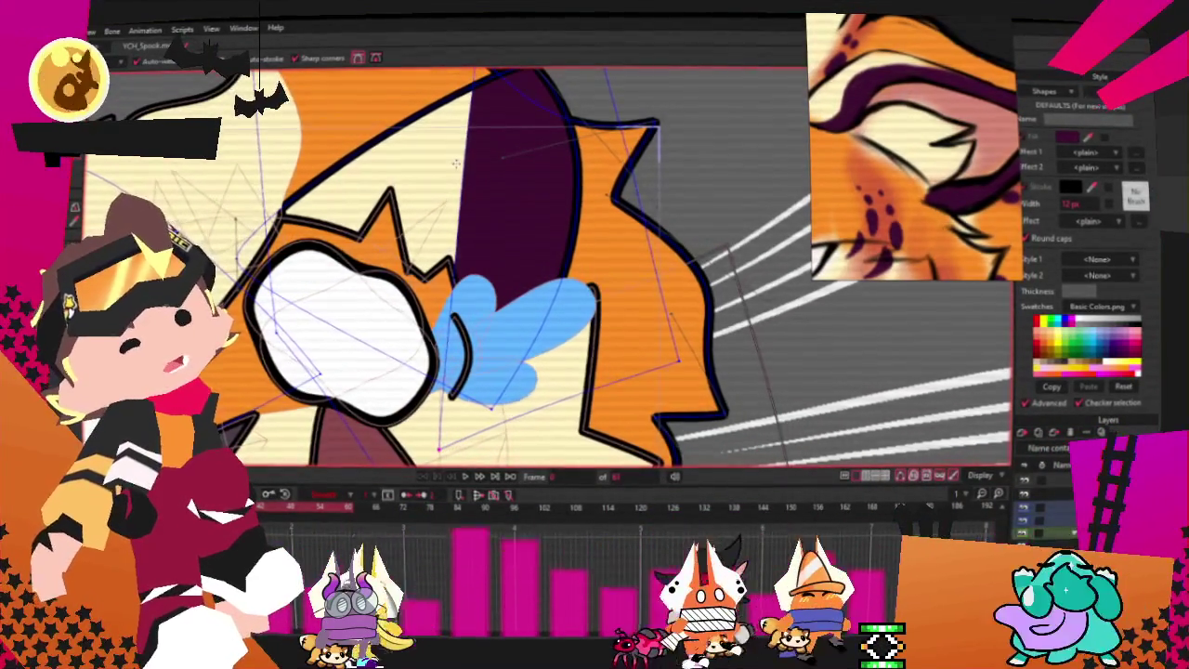
left_click_drag(465, 183, 509, 189)
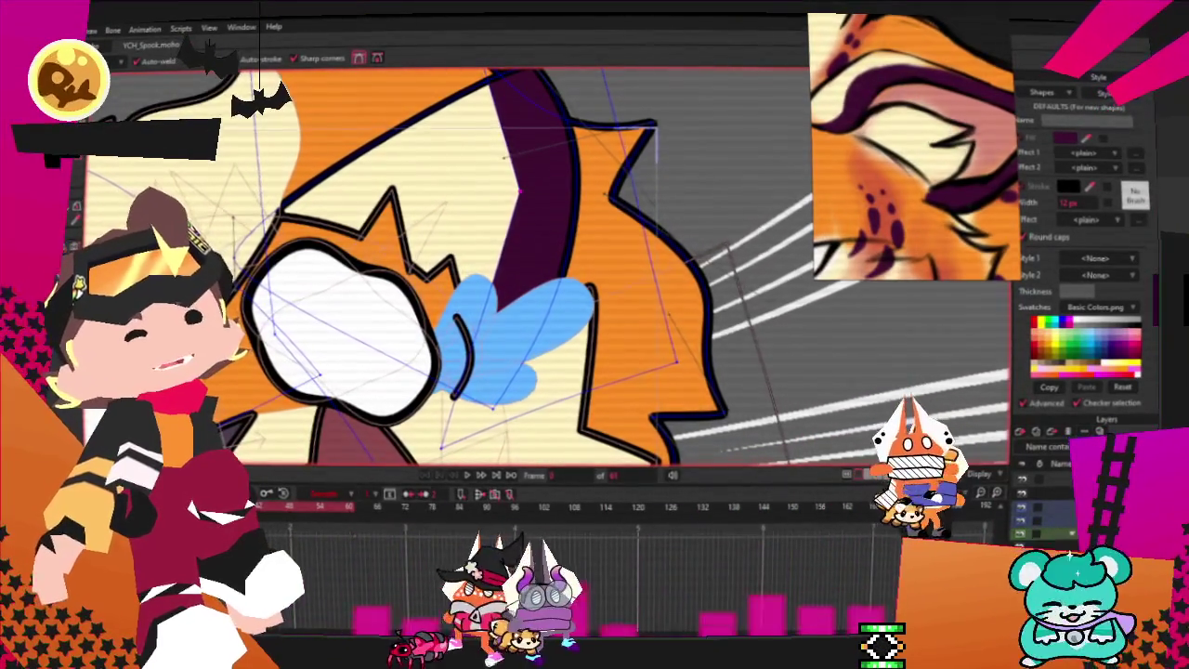
key("c")
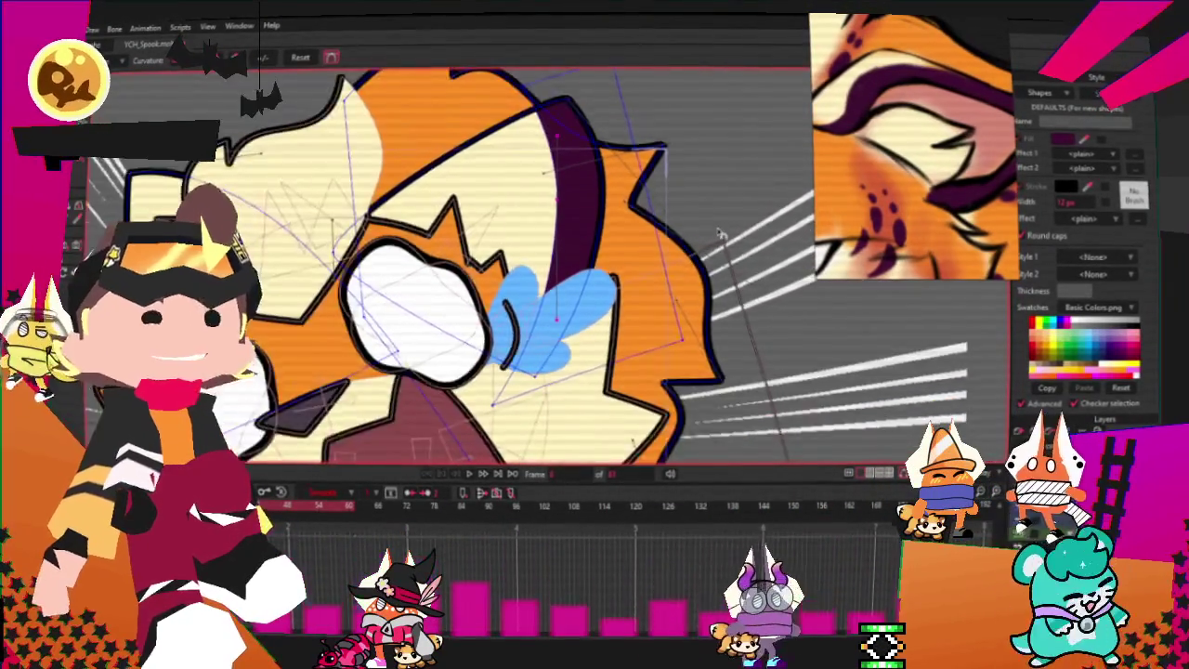
scroll(734, 240, "down", 5)
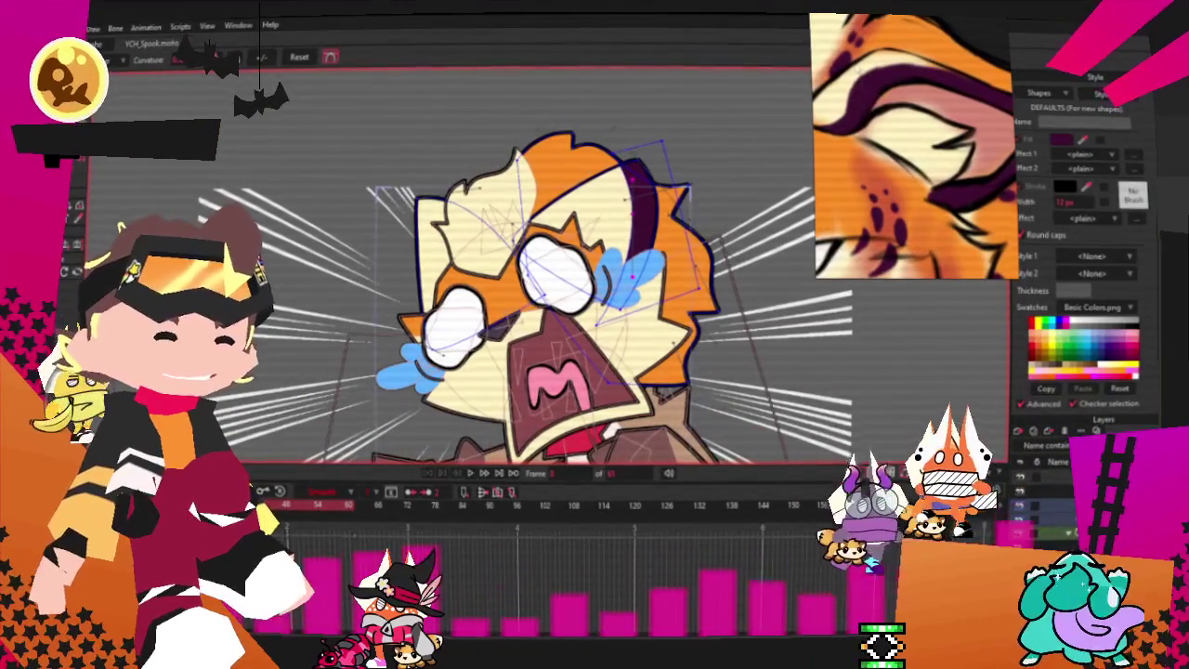
scroll(644, 241, "up", 2)
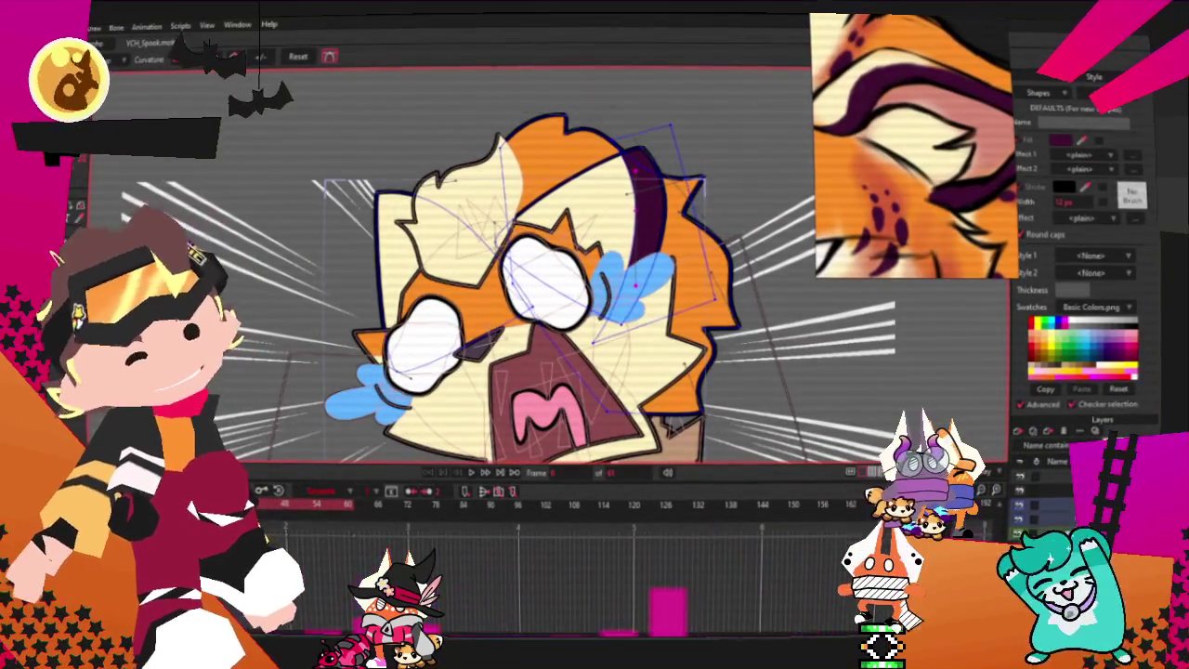
key("t")
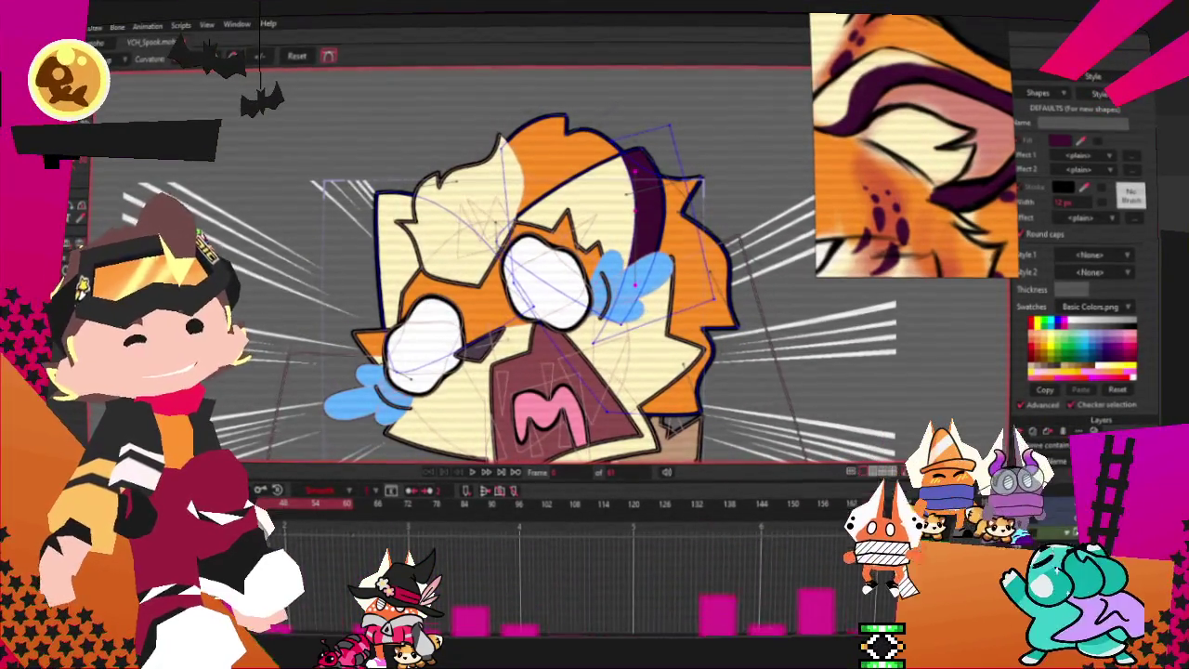
scroll(639, 228, "up", 2)
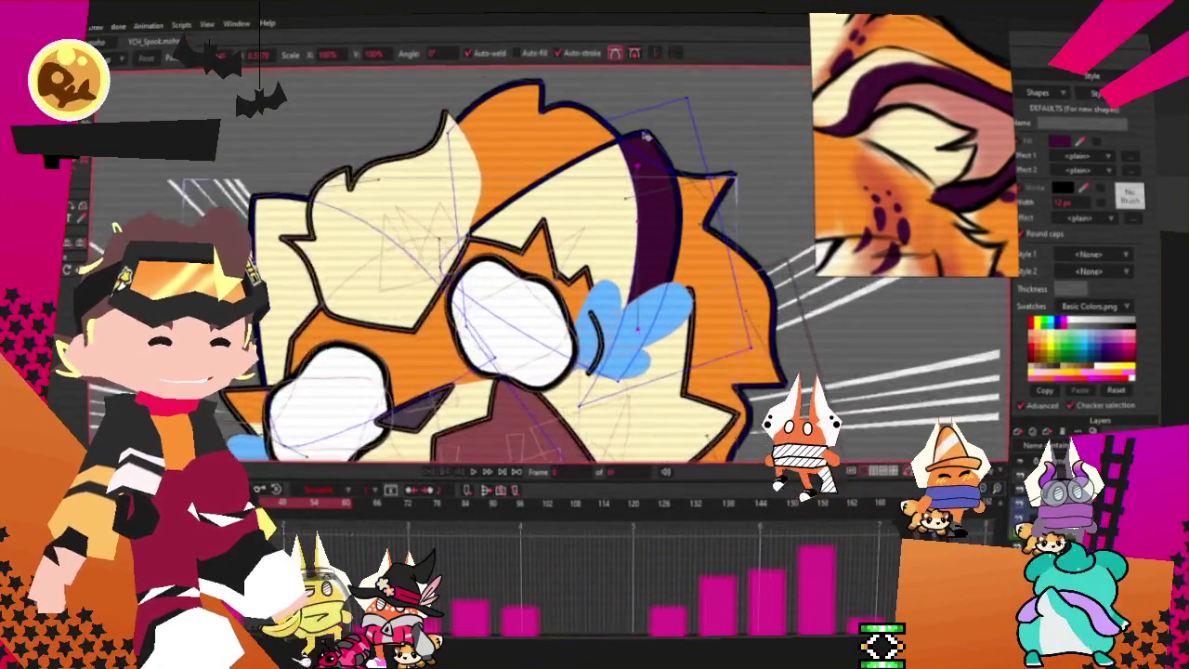
scroll(639, 228, "up", 2)
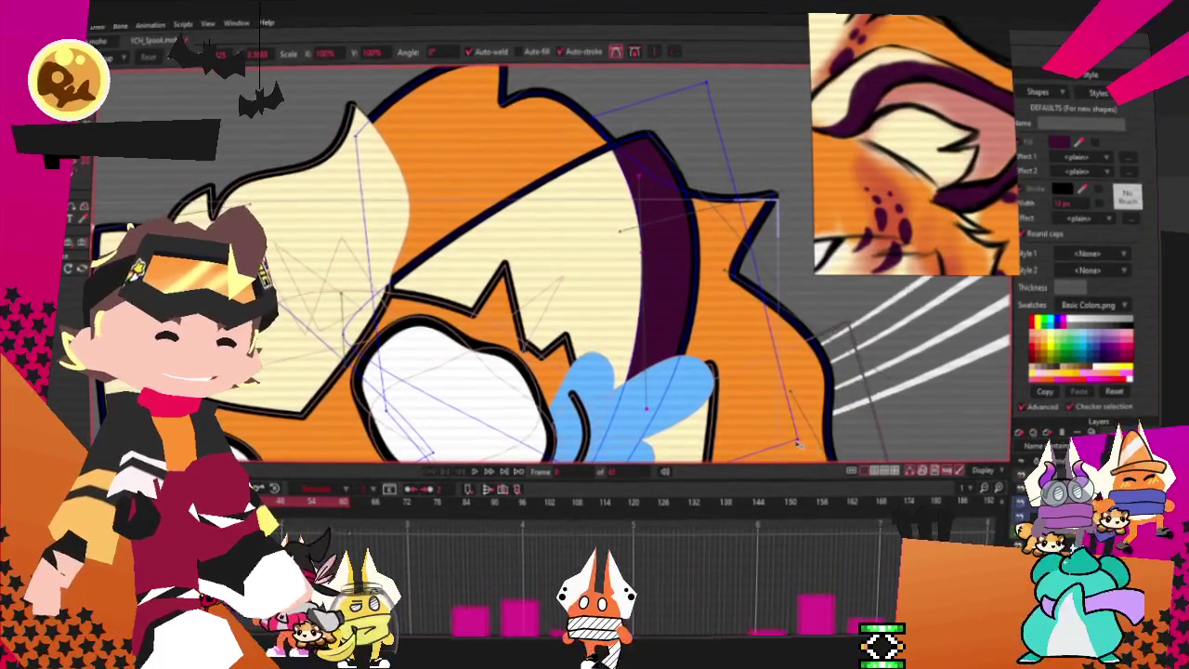
scroll(465, 80, "down", 3)
scroll(615, 231, "down", 2)
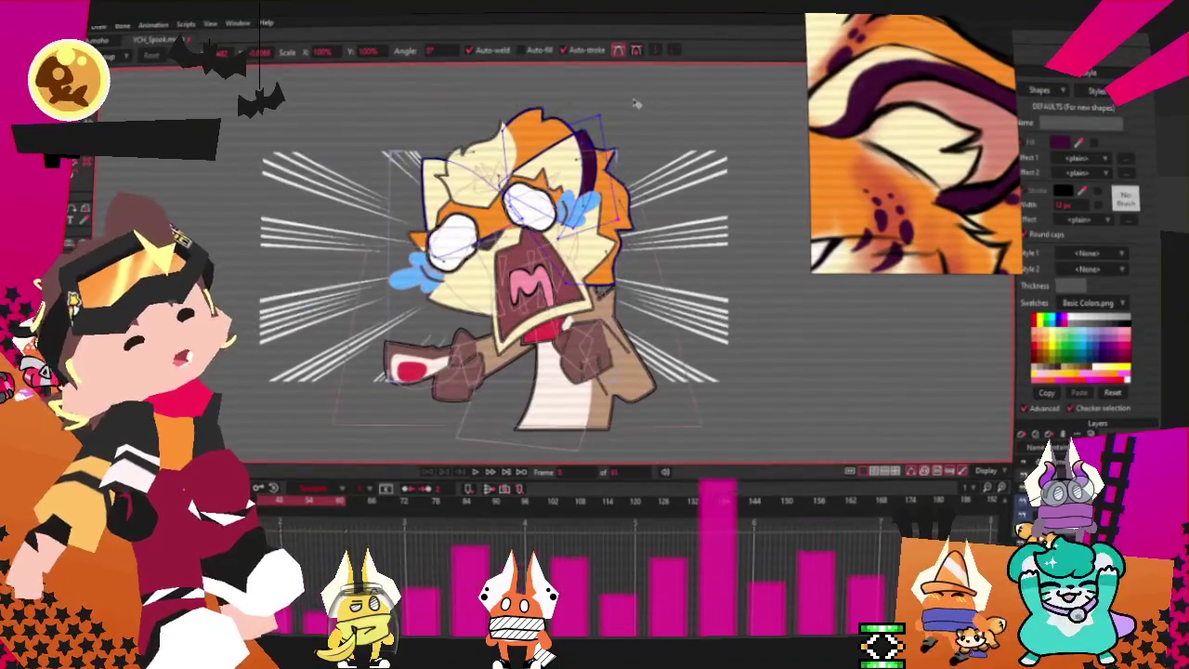
scroll(583, 81, "up", 1)
scroll(585, 93, "up", 3)
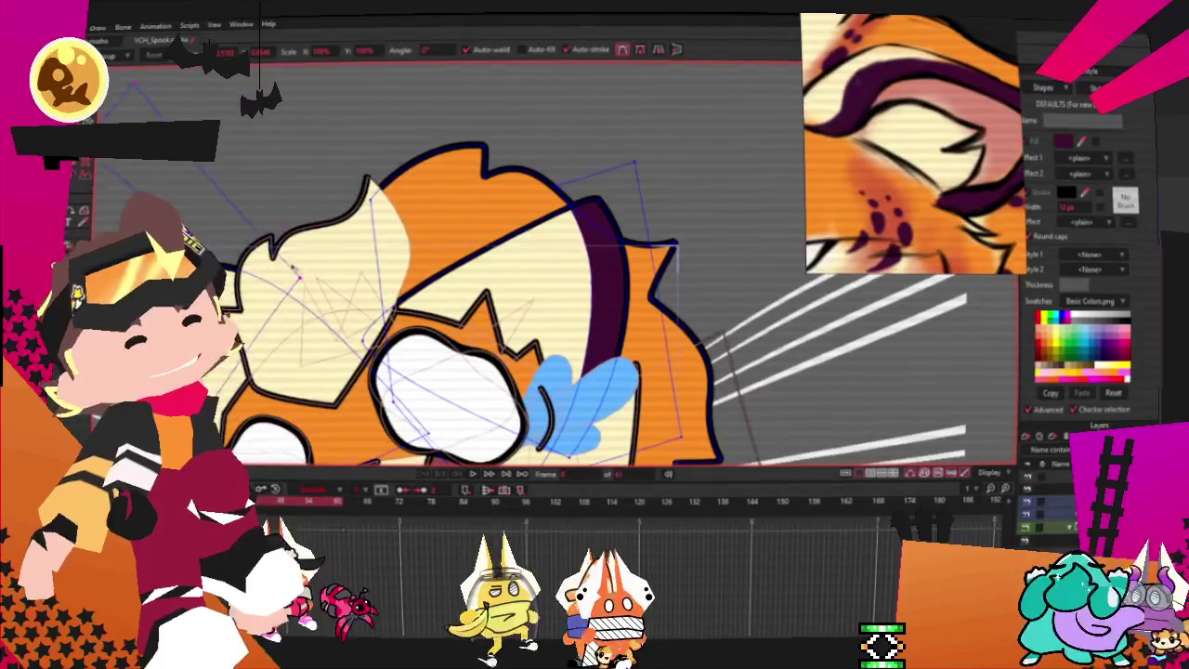
left_click(369, 314)
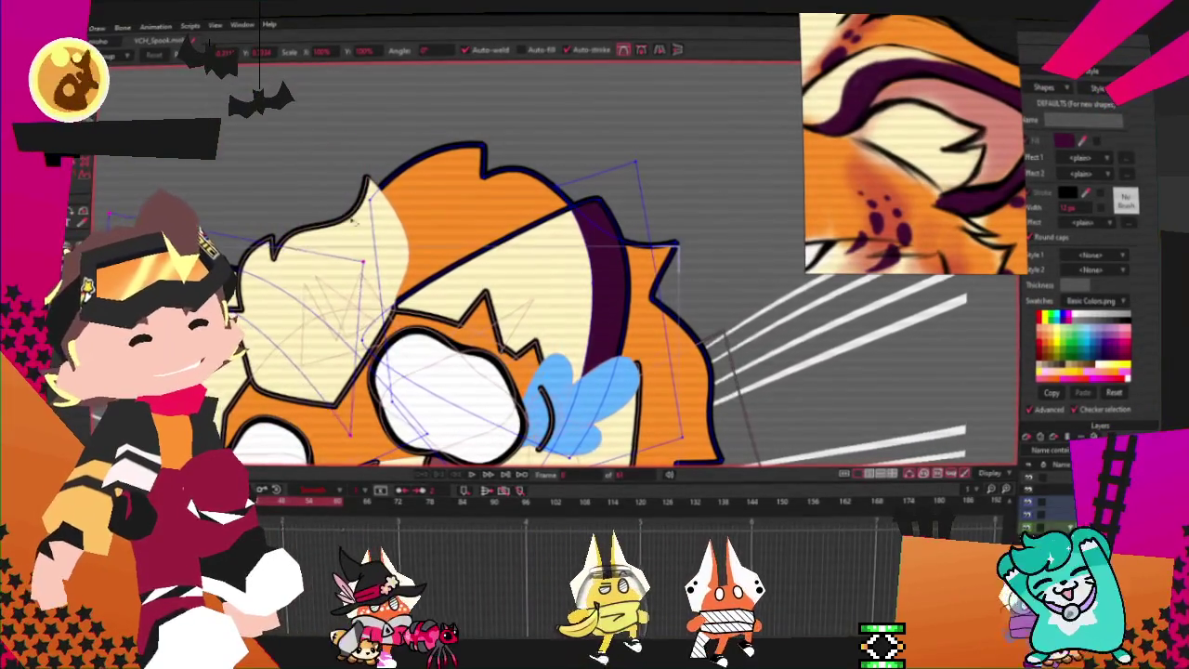
left_click(341, 302)
left_click(395, 288)
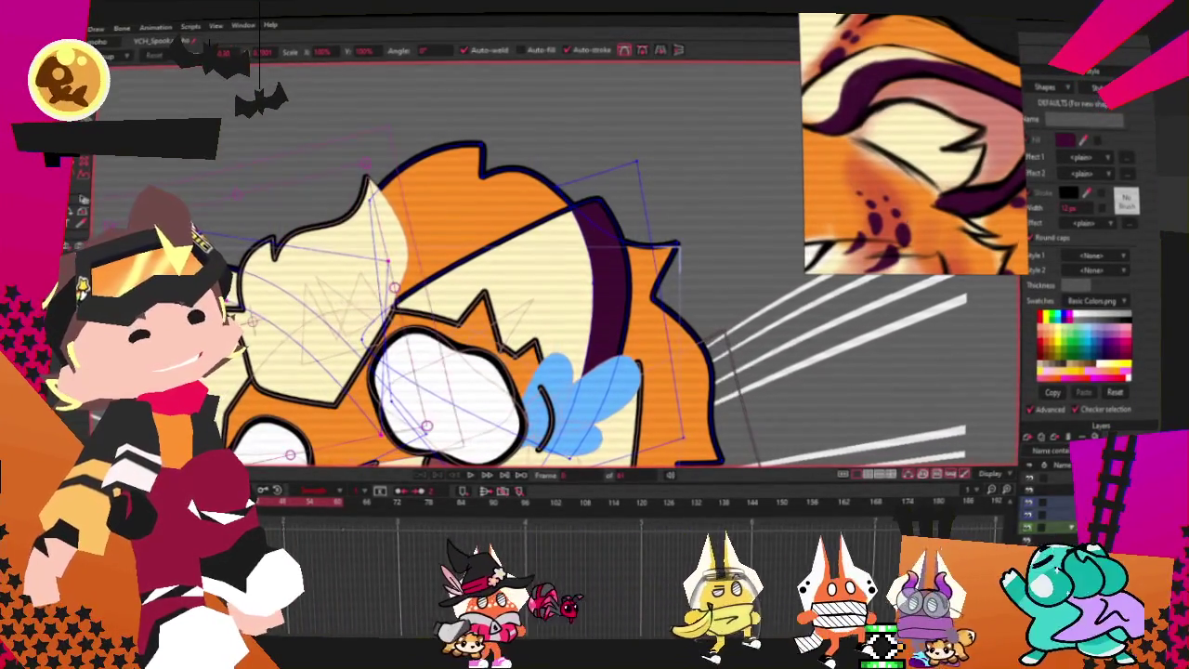
key("g")
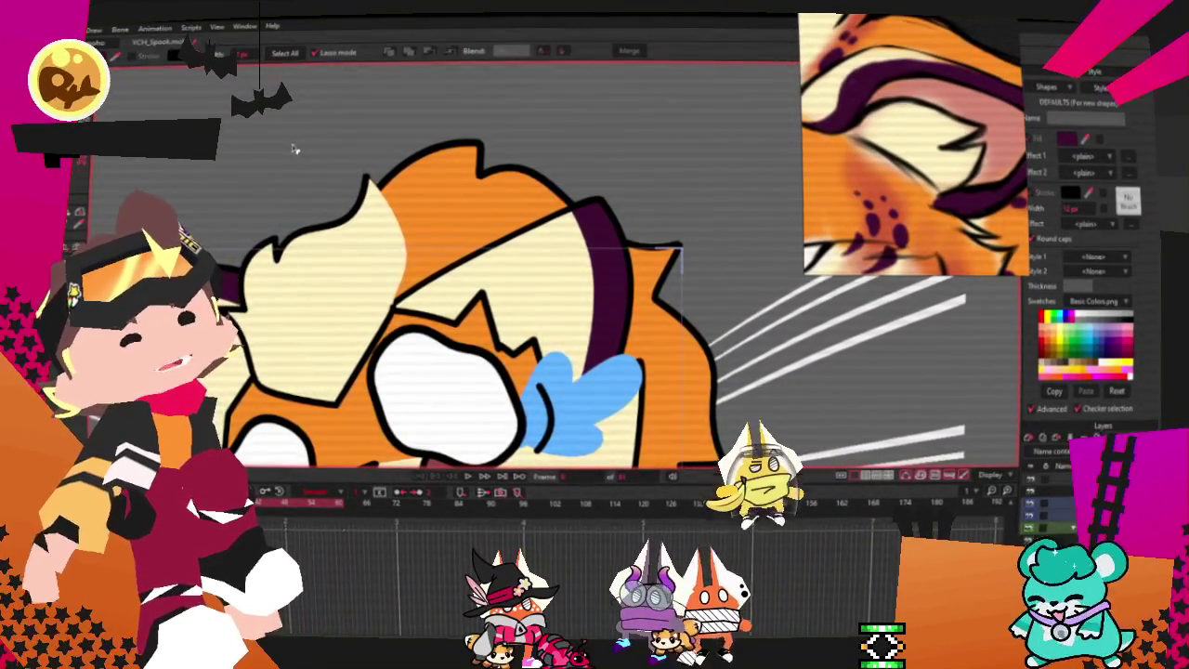
- Zoom the canvas in close on the cat's eye and the blue tear
scroll(249, 211, "down", 3)
scroll(249, 211, "down", 2)
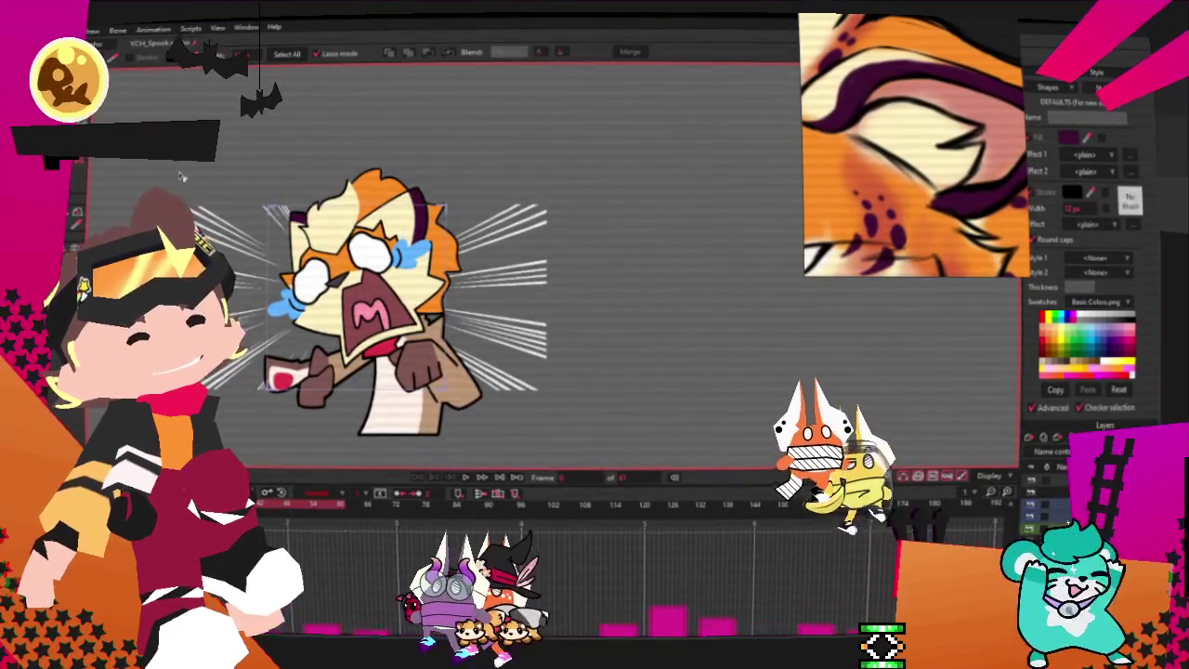
scroll(253, 225, "up", 2)
scroll(252, 225, "up", 1)
scroll(252, 224, "up", 2)
key("t")
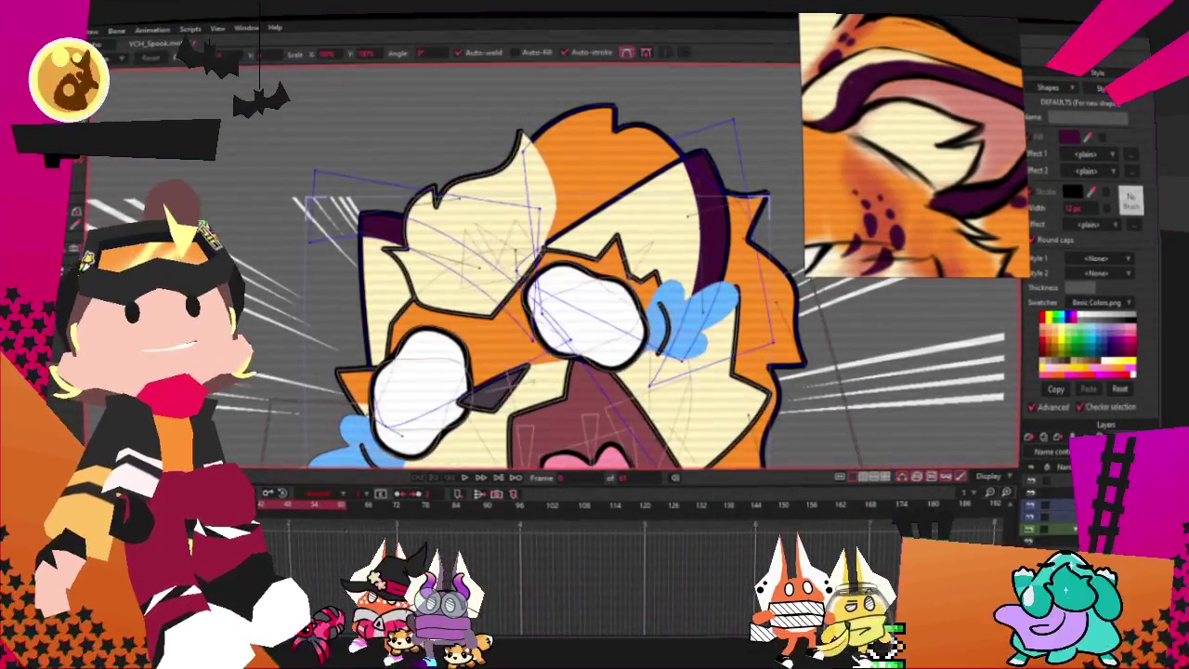
scroll(384, 183, "up", 1)
scroll(384, 183, "up", 1)
scroll(384, 183, "up", 1)
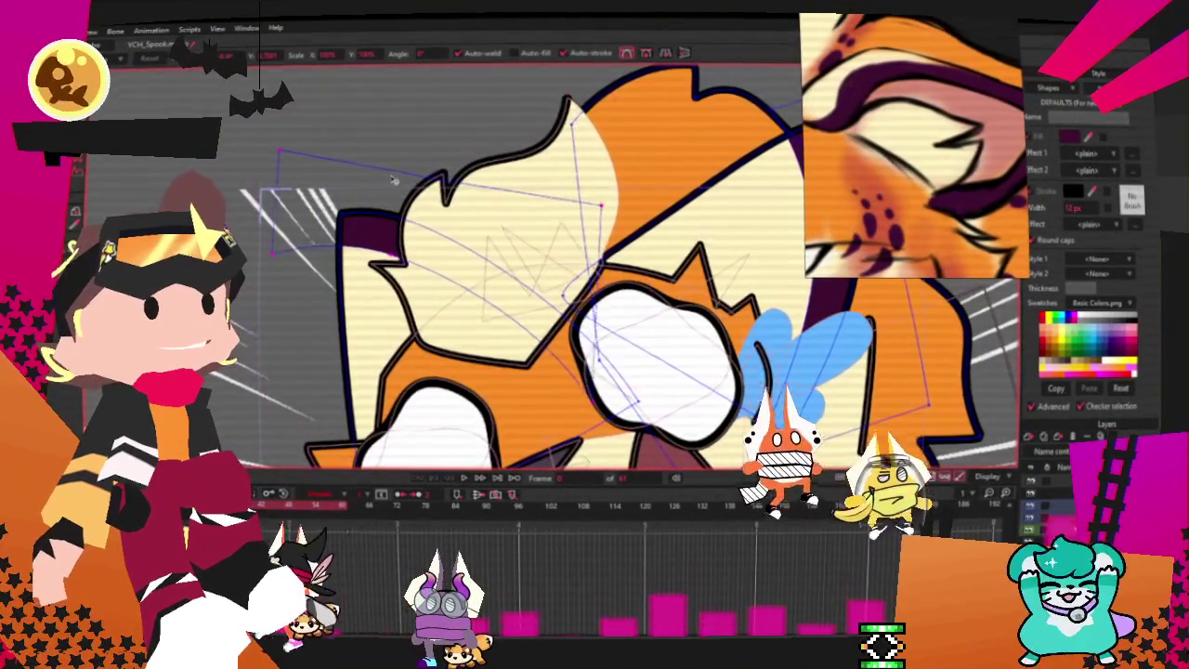
scroll(281, 181, "down", 3)
scroll(282, 181, "down", 2)
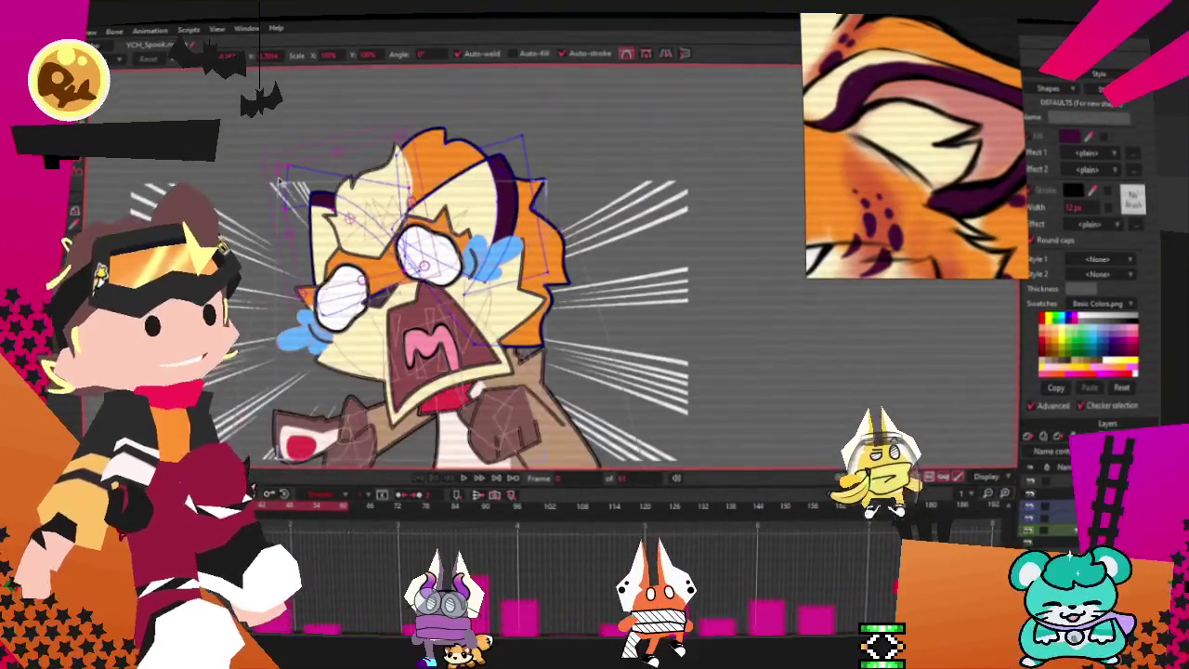
scroll(282, 182, "down", 2)
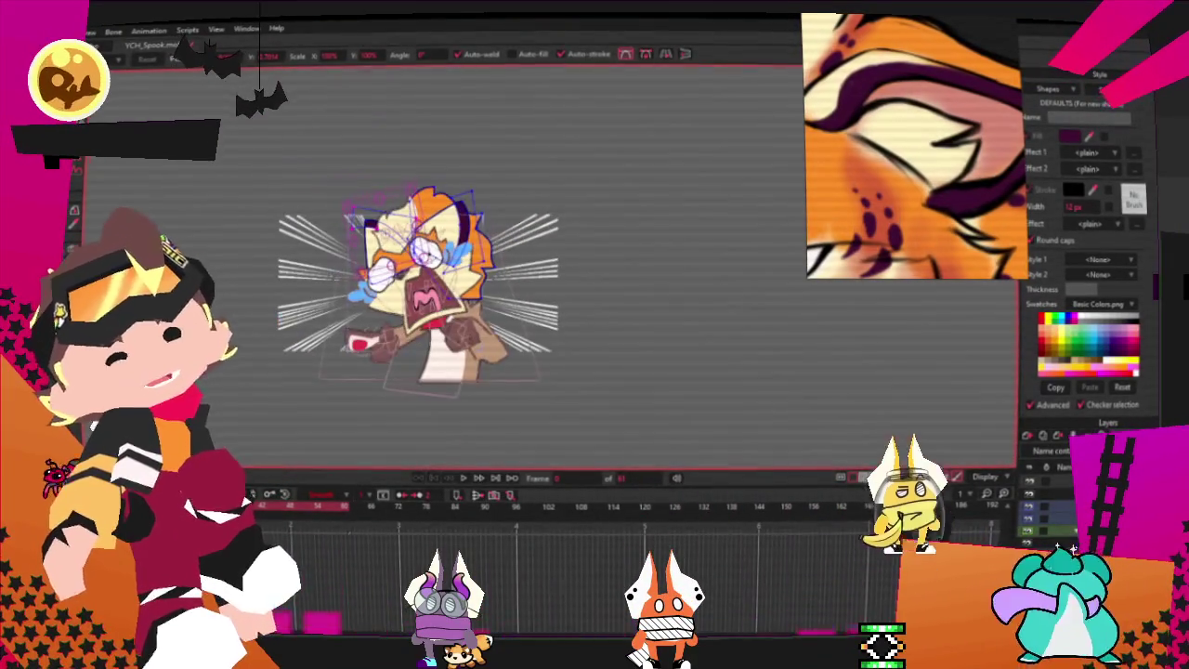
scroll(394, 272, "up", 3)
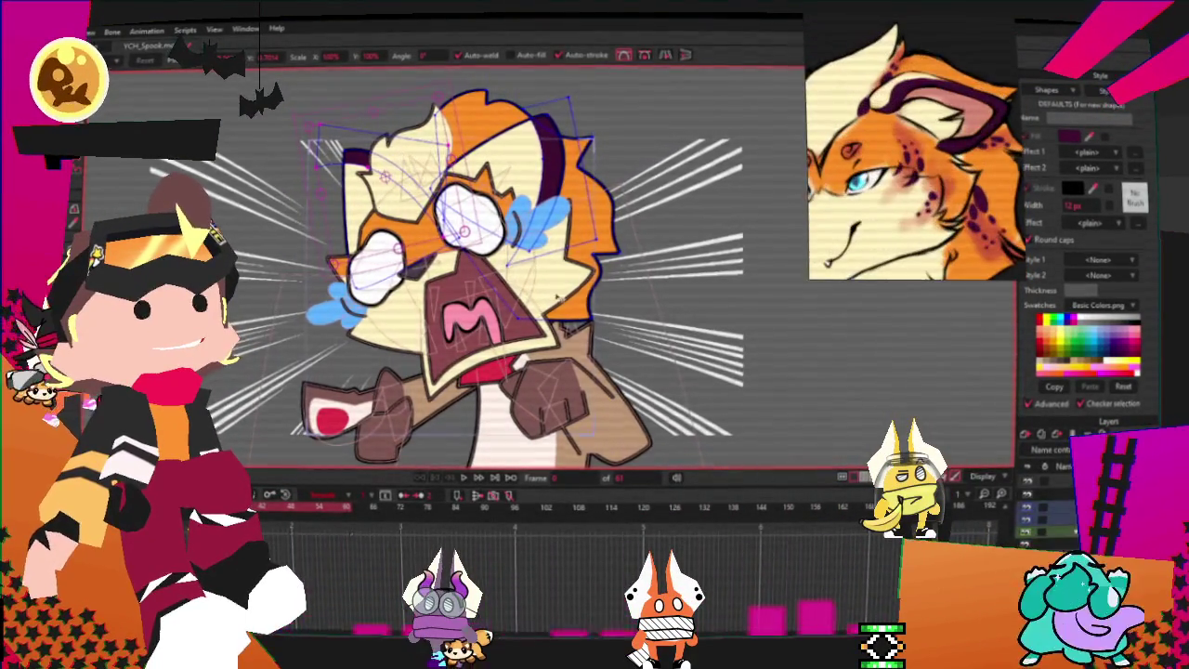
scroll(471, 252, "up", 3)
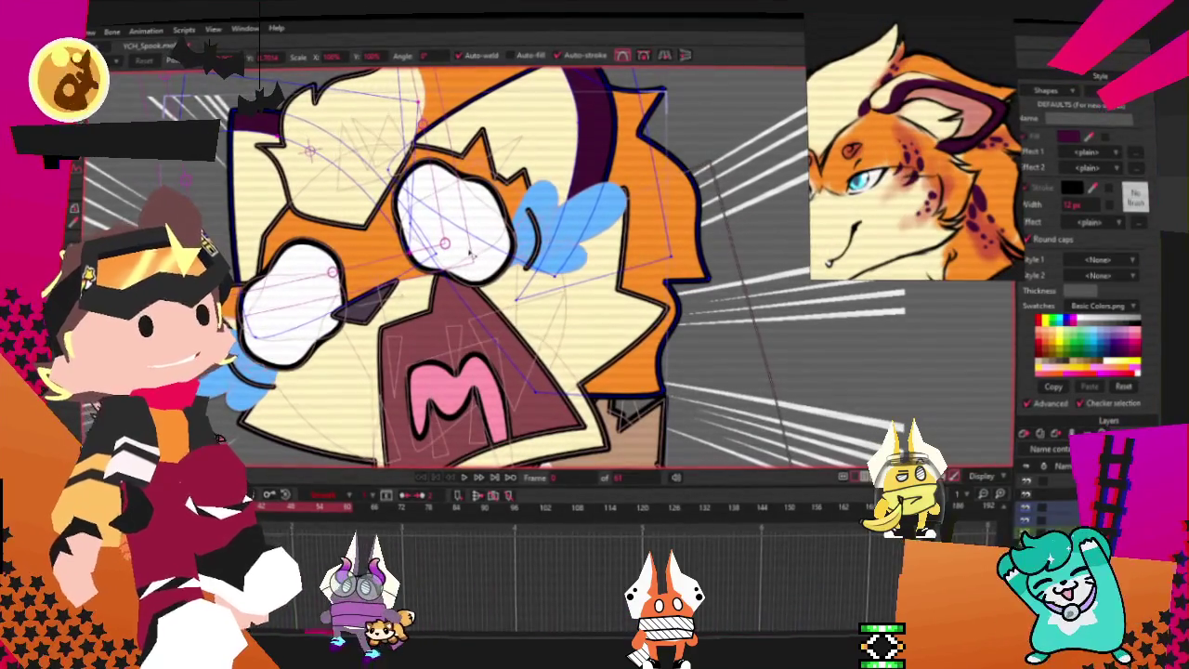
scroll(449, 184, "up", 1)
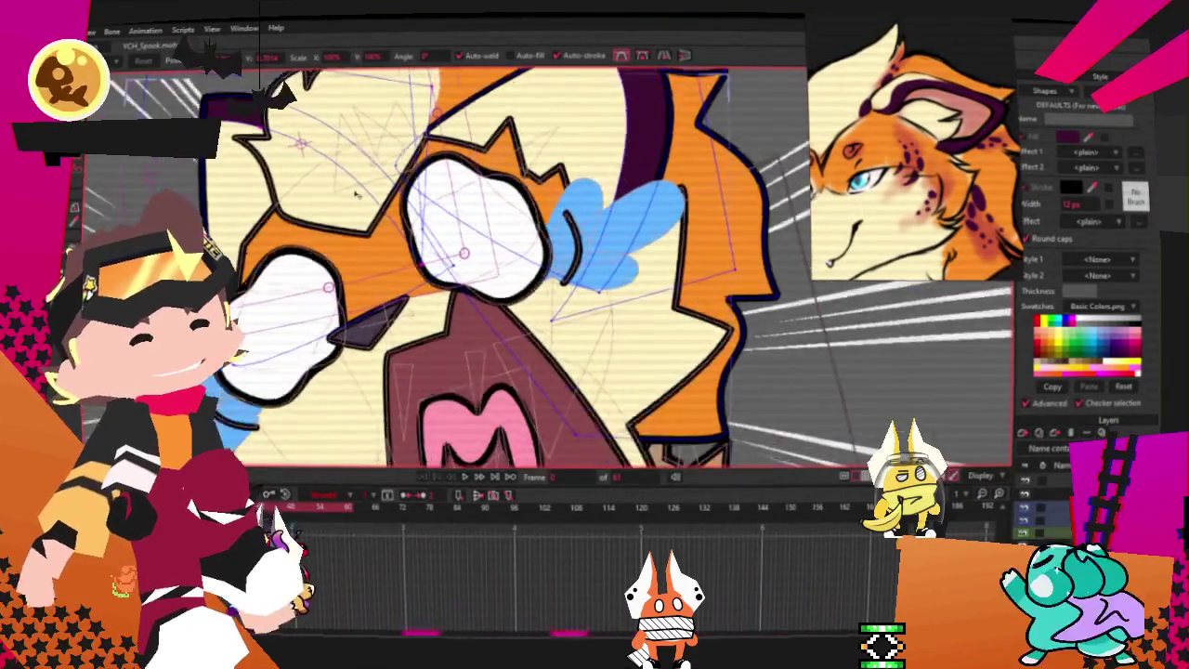
scroll(762, 283, "down", 2)
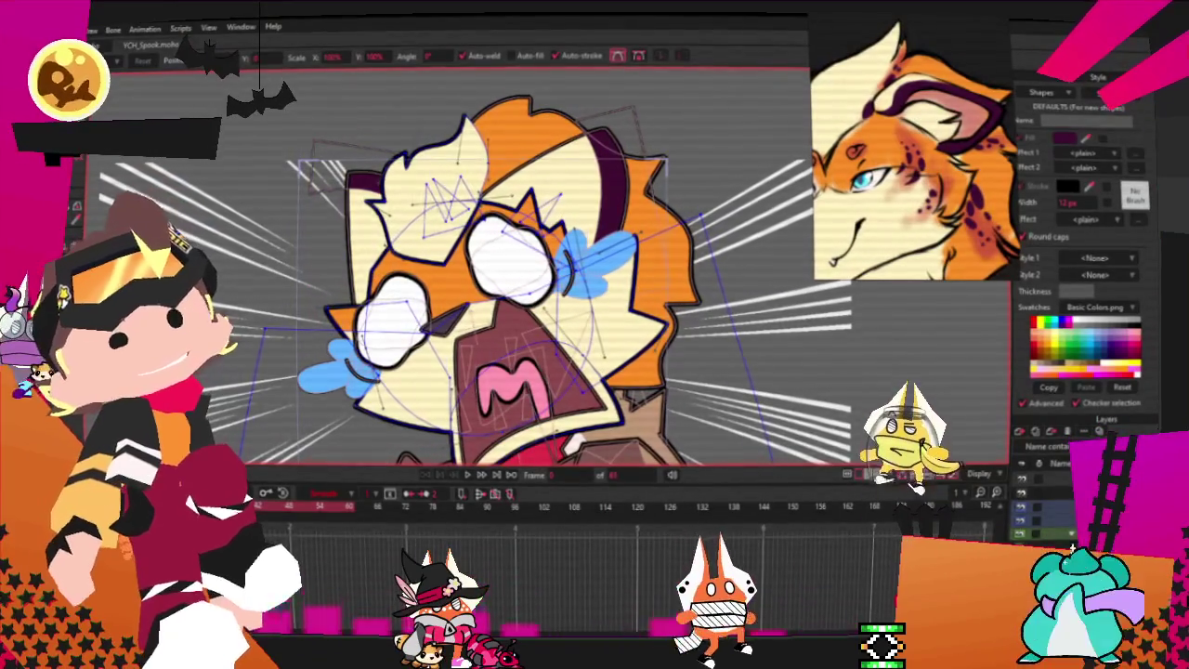
scroll(560, 298, "up", 3)
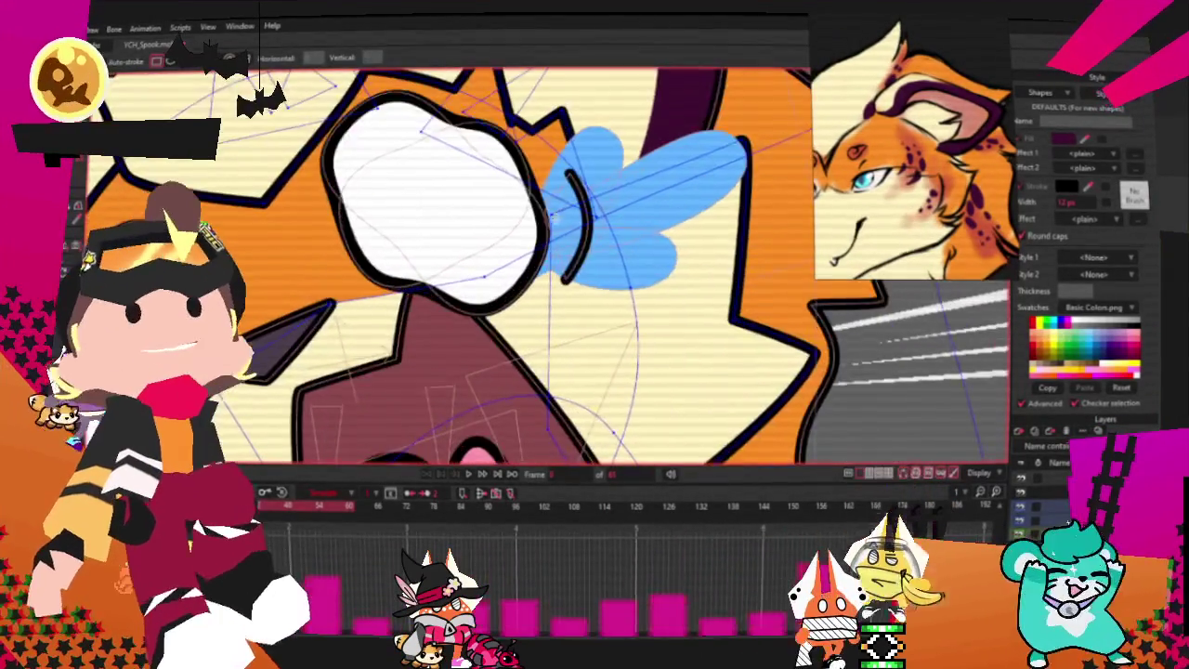
- Draw a new shape hanging below the blue tear and fill it orange
left_click_drag(678, 130, 669, 343)
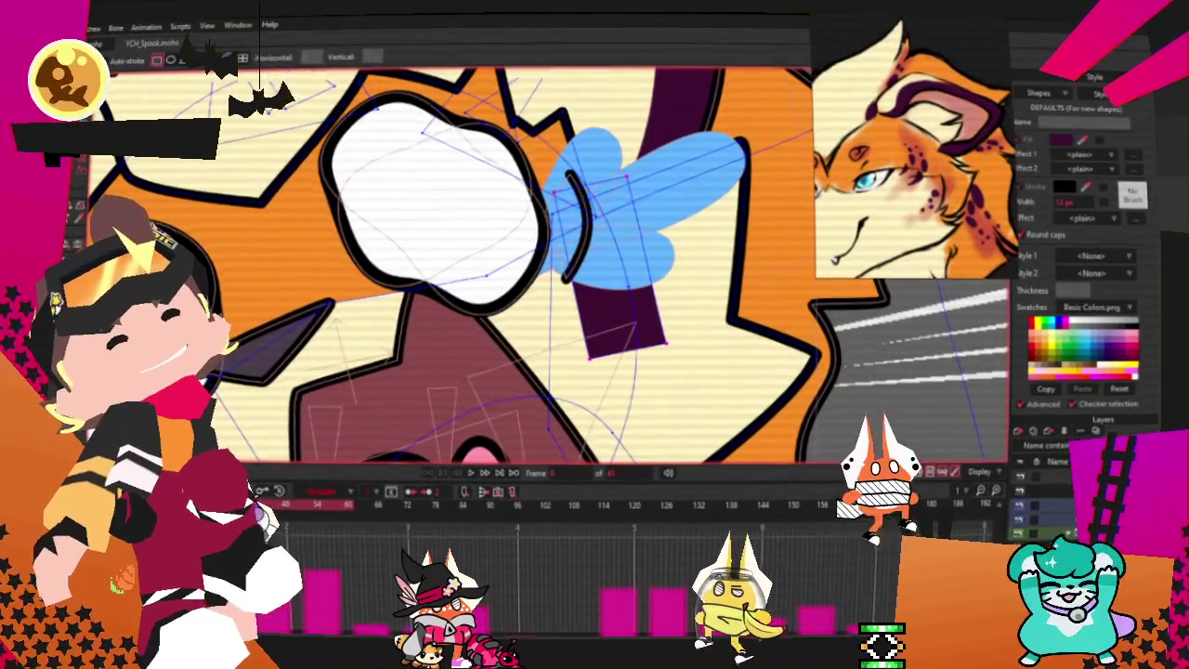
key("q")
left_click(620, 324)
scroll(957, 178, "up", 3)
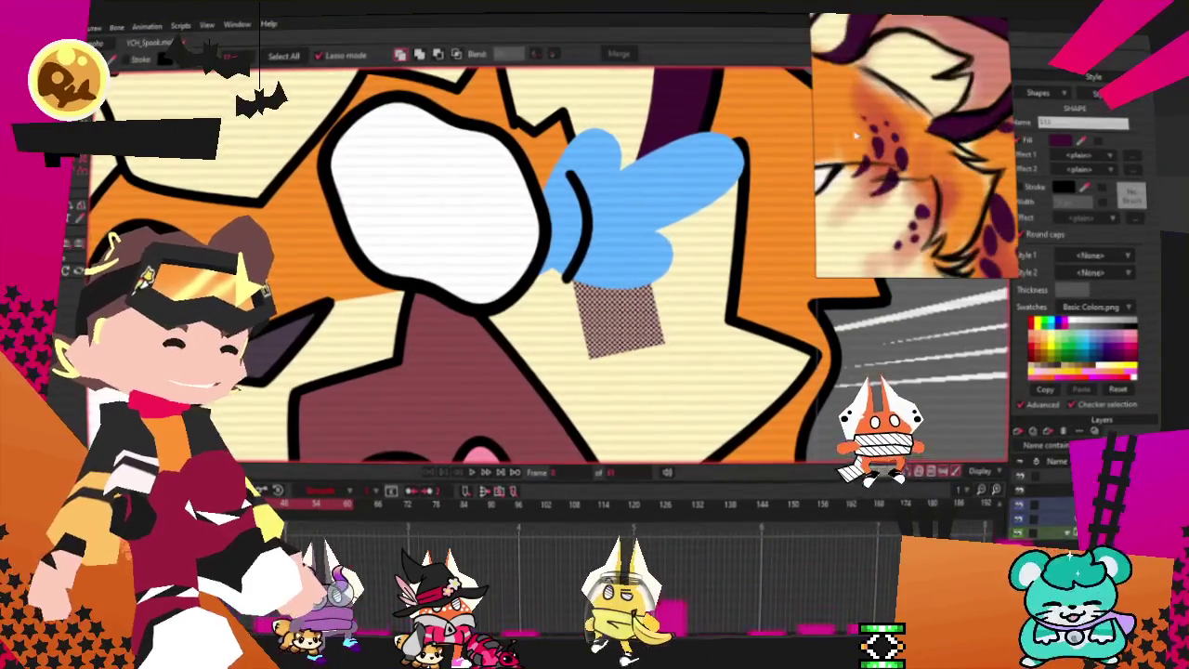
scroll(929, 149, "up", 3)
left_click(909, 109)
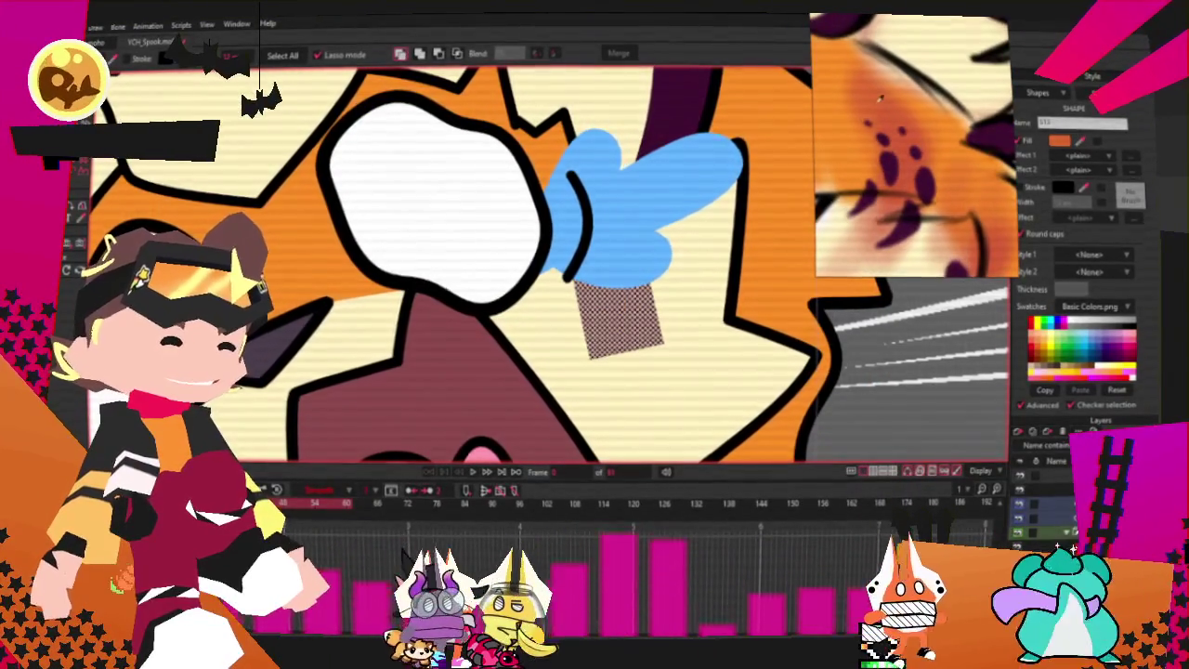
scroll(580, 174, "down", 3)
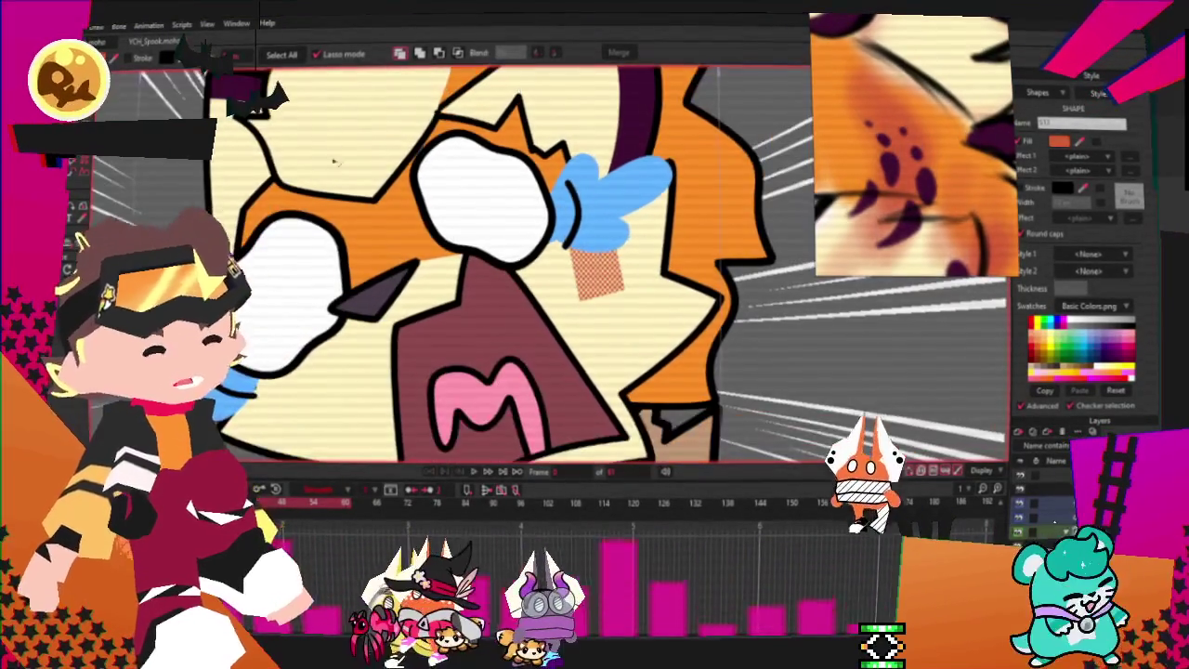
- Round and narrow the orange shape into a slim, tapering streak
key("t")
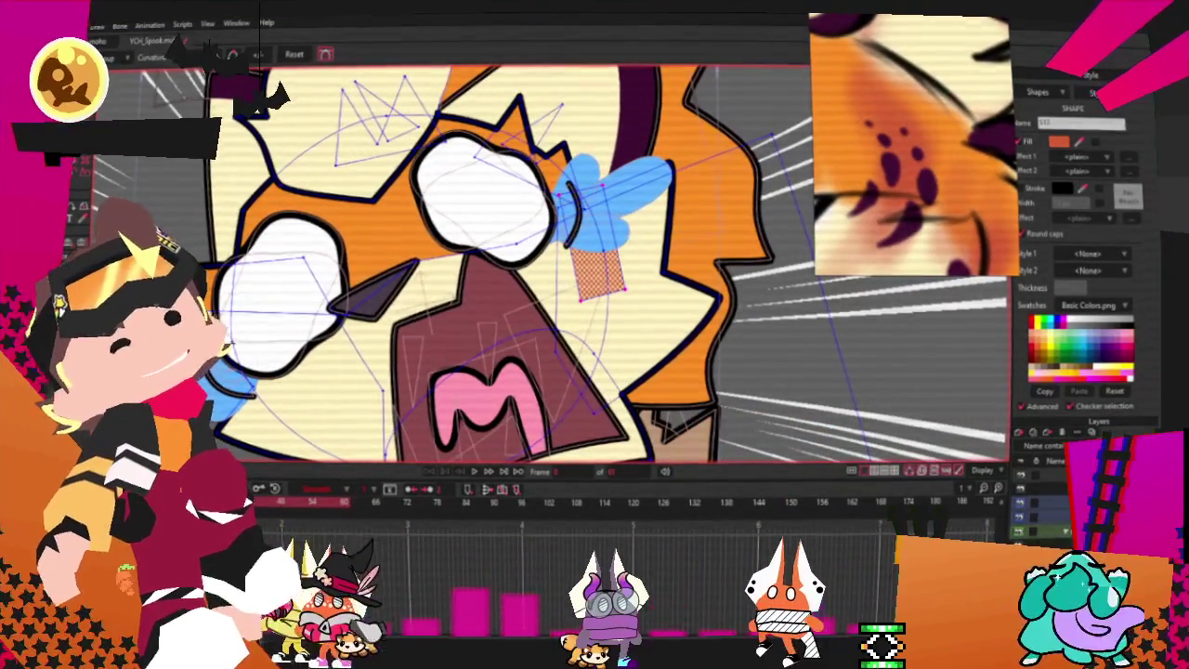
scroll(721, 306, "up", 2)
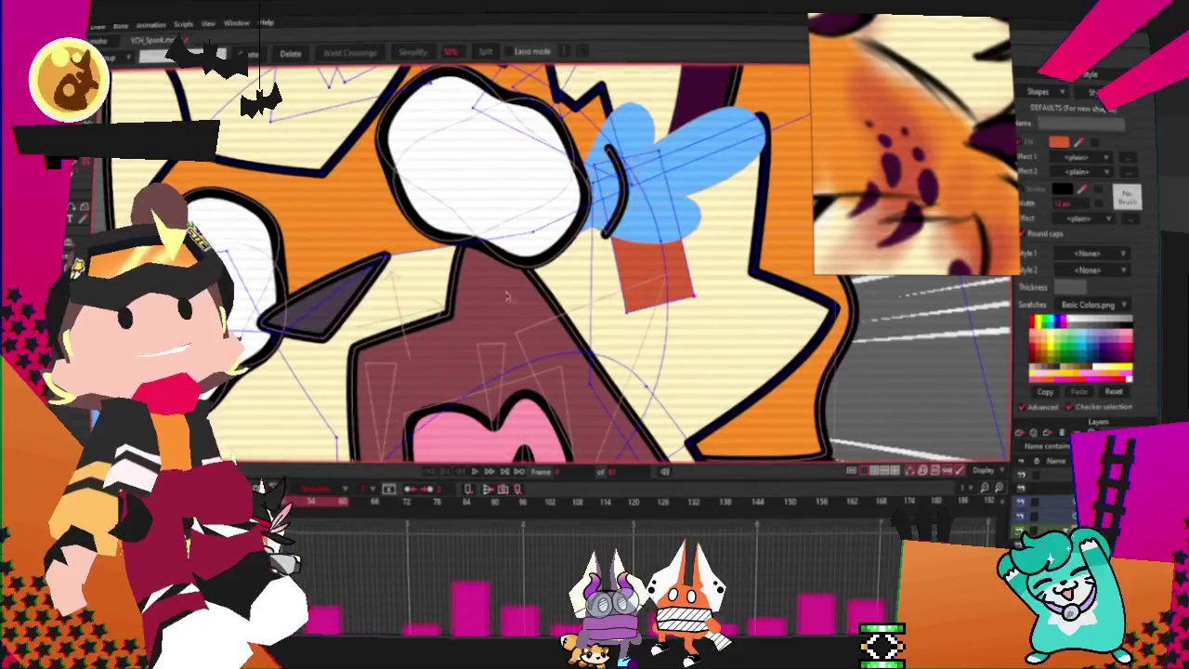
scroll(697, 286, "up", 2)
key("c")
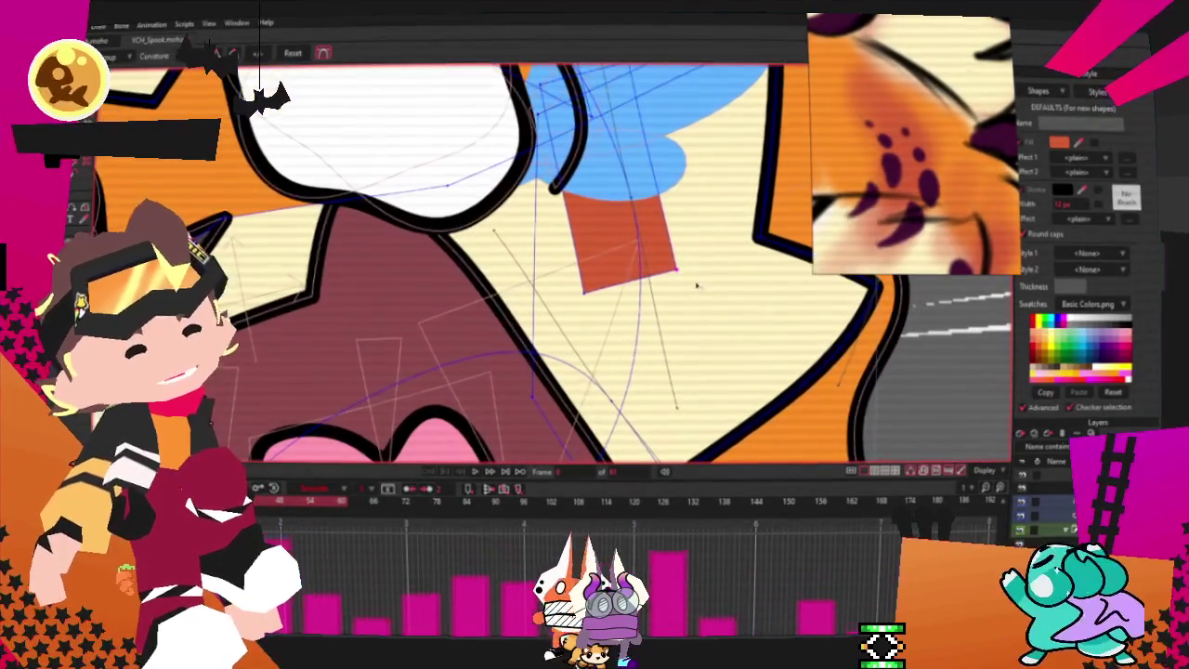
scroll(557, 279, "down", 3)
scroll(558, 278, "up", 1)
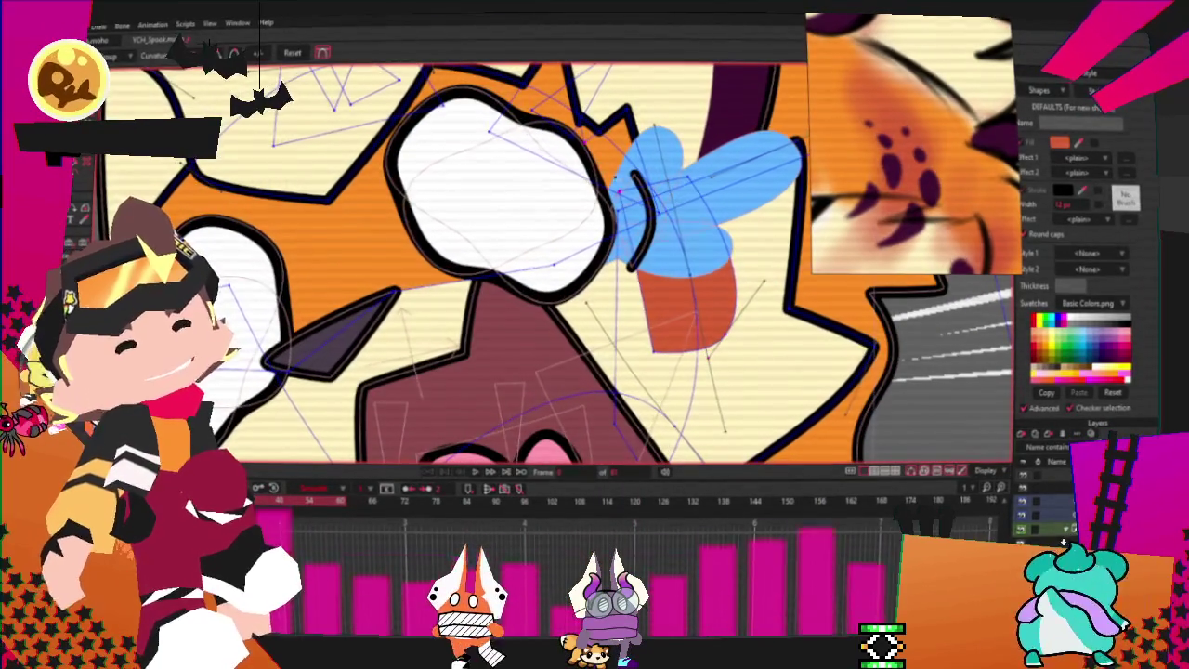
scroll(688, 164, "up", 2)
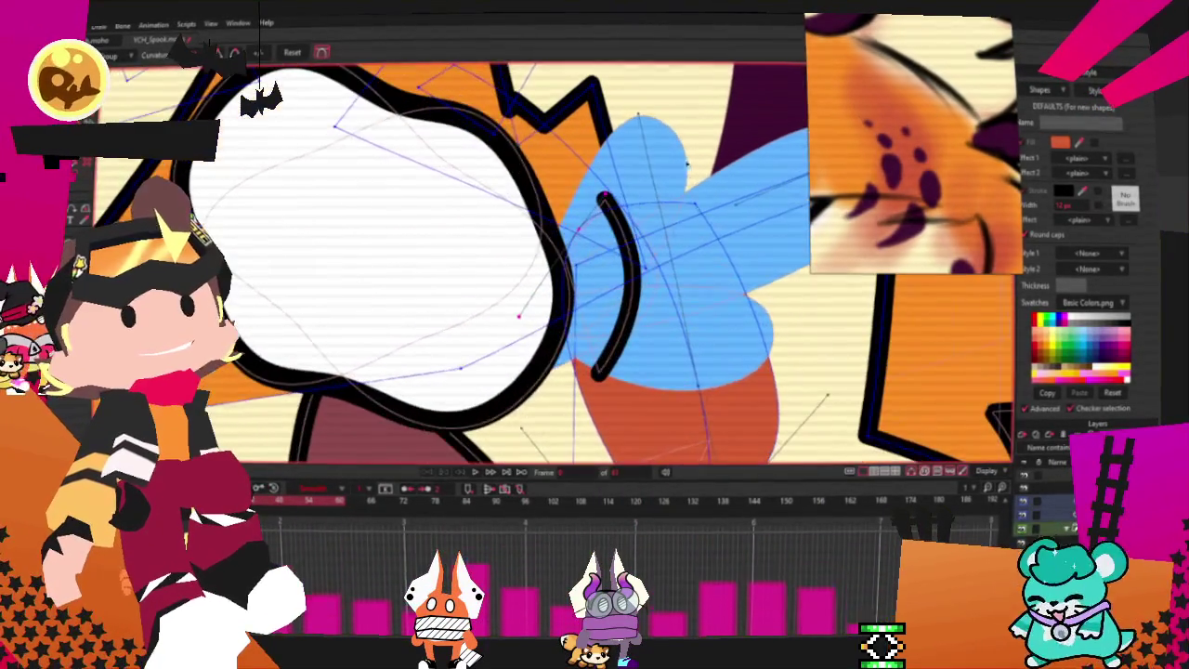
scroll(650, 378, "down", 1)
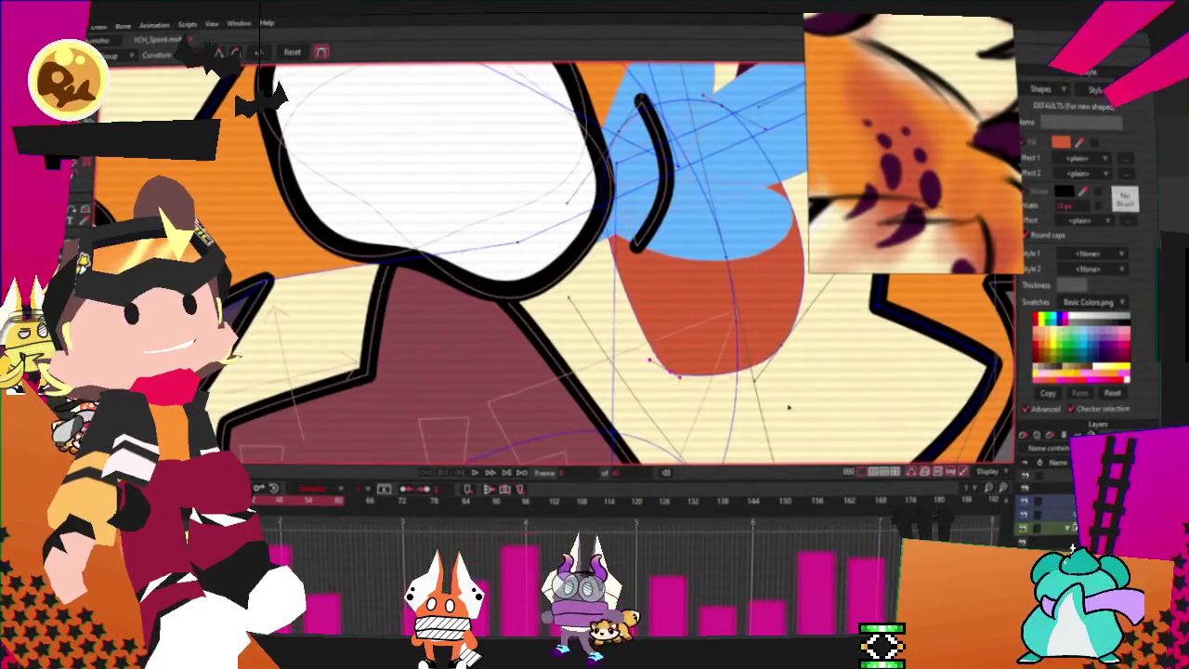
scroll(511, 248, "down", 2)
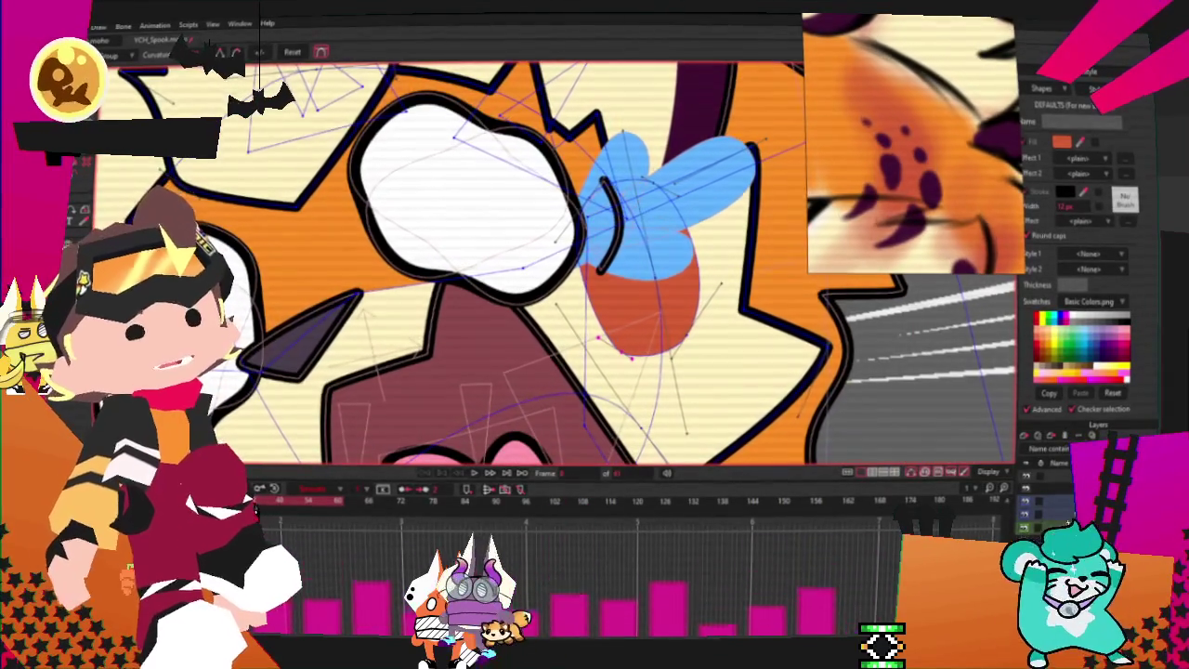
key("t")
scroll(595, 200, "up", 1)
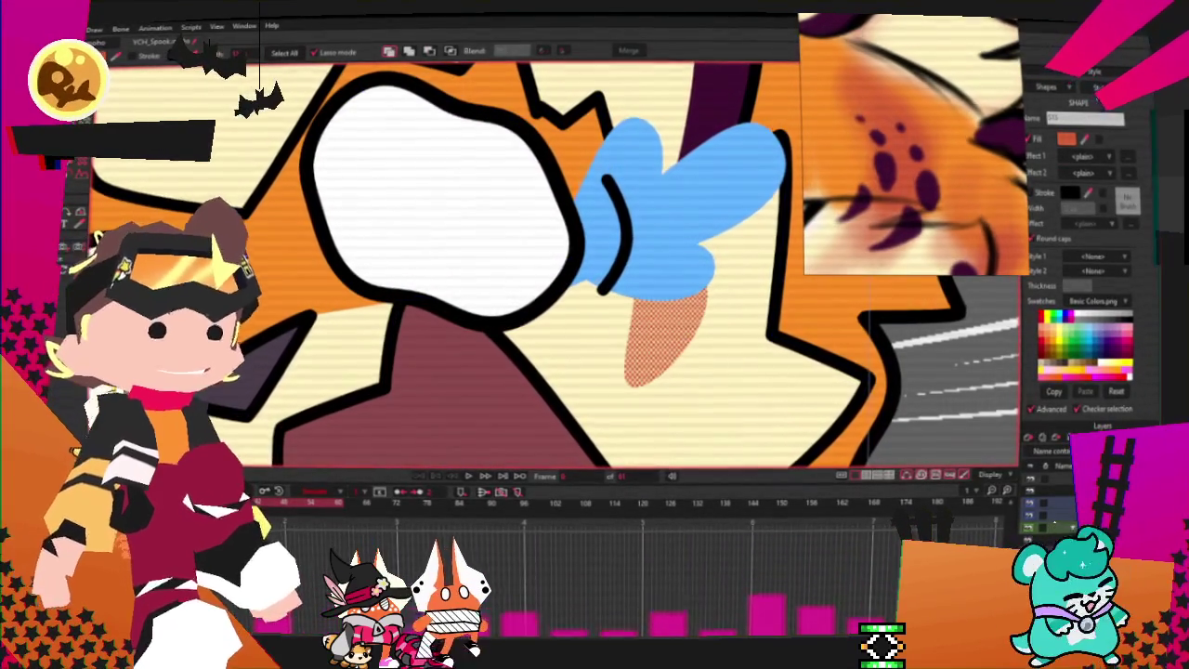
- Give the streak a paler, partly transparent orange fill, then deselect it
left_click(1069, 138)
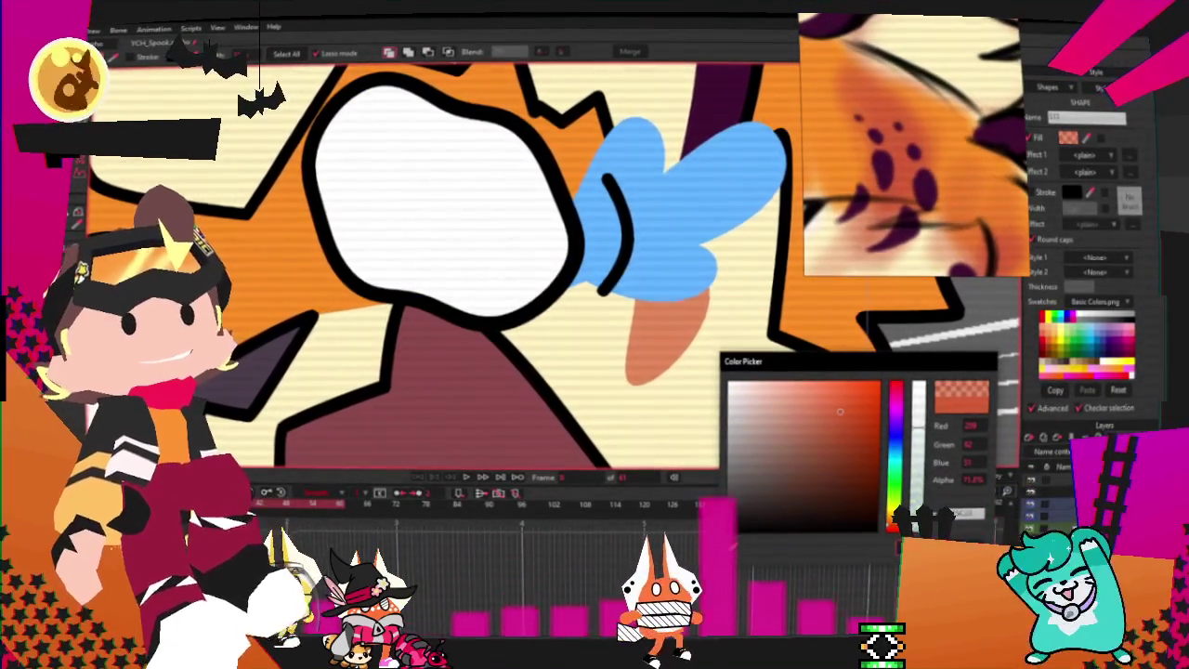
key("Escape")
scroll(424, 194, "up", 3)
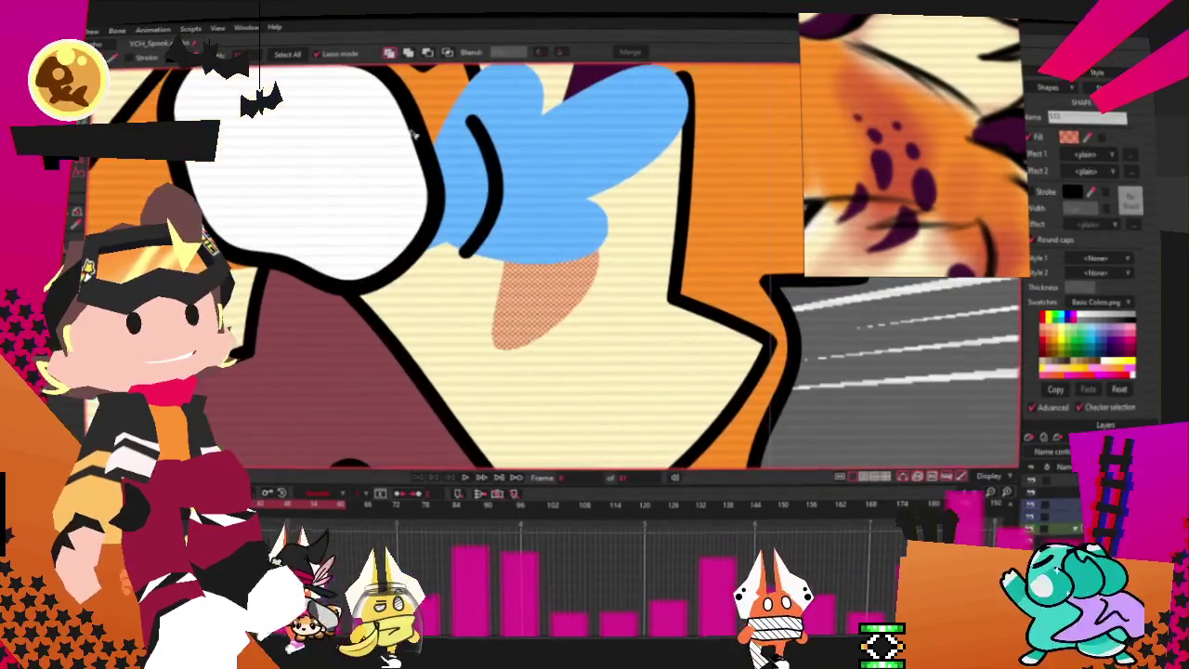
key("t")
scroll(639, 293, "up", 1)
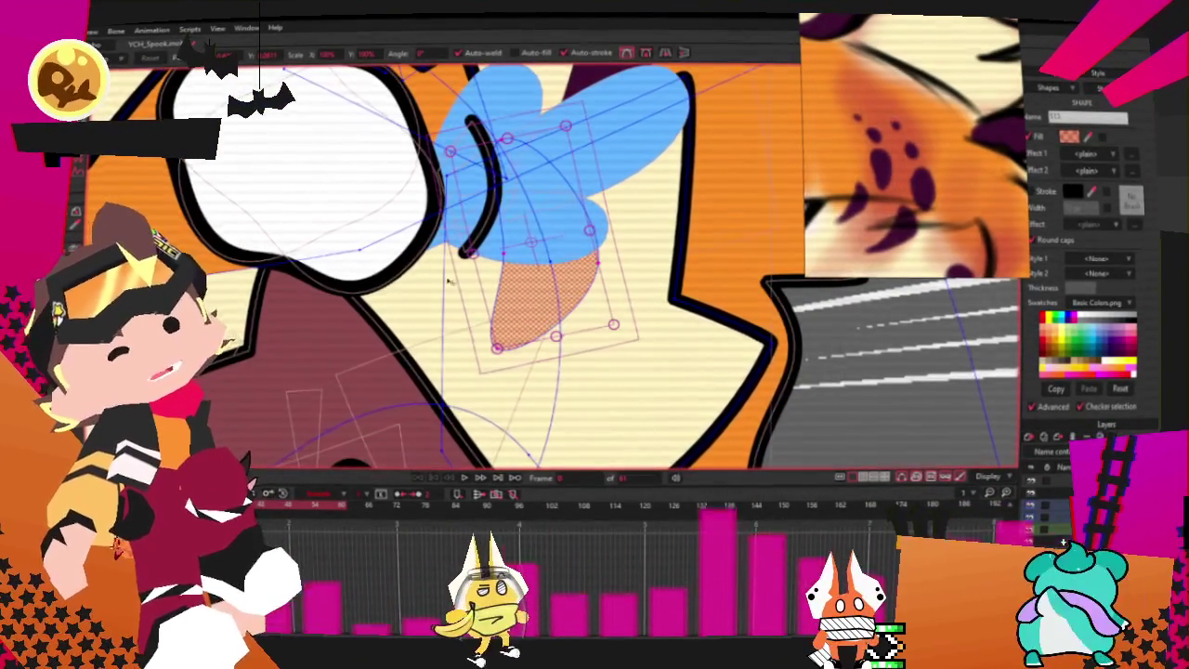
key("ctrl+d")
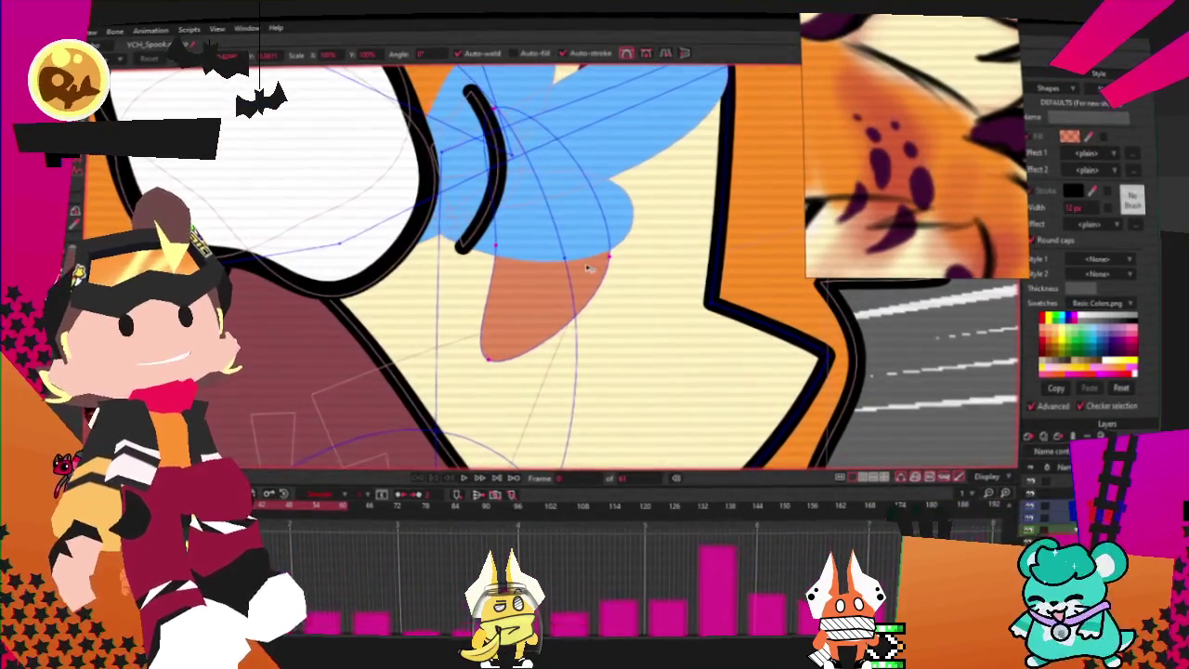
scroll(587, 269, "down", 3)
scroll(477, 290, "down", 2)
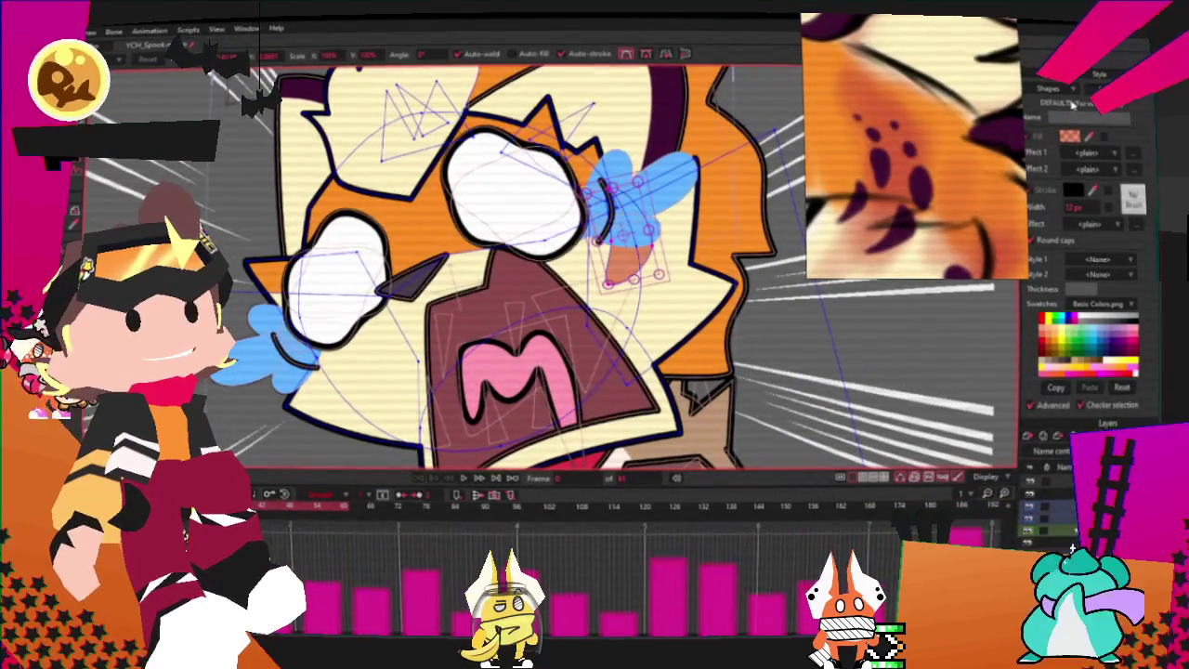
scroll(397, 364, "up", 2)
scroll(380, 291, "down", 3)
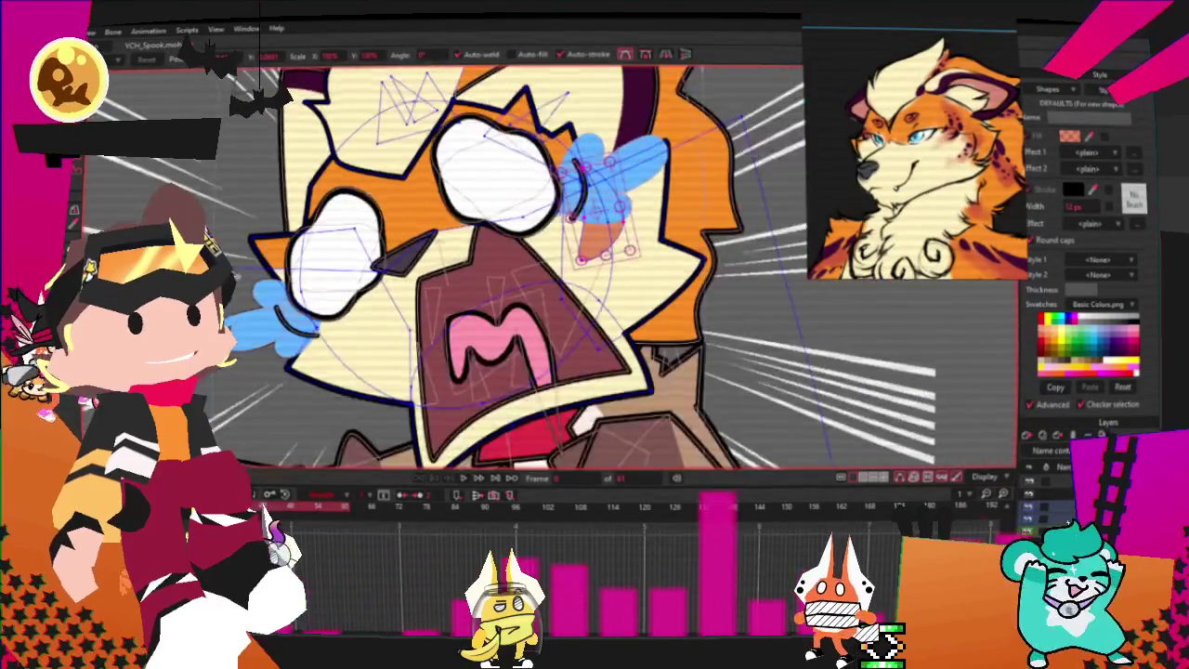
scroll(235, 250, "up", 2)
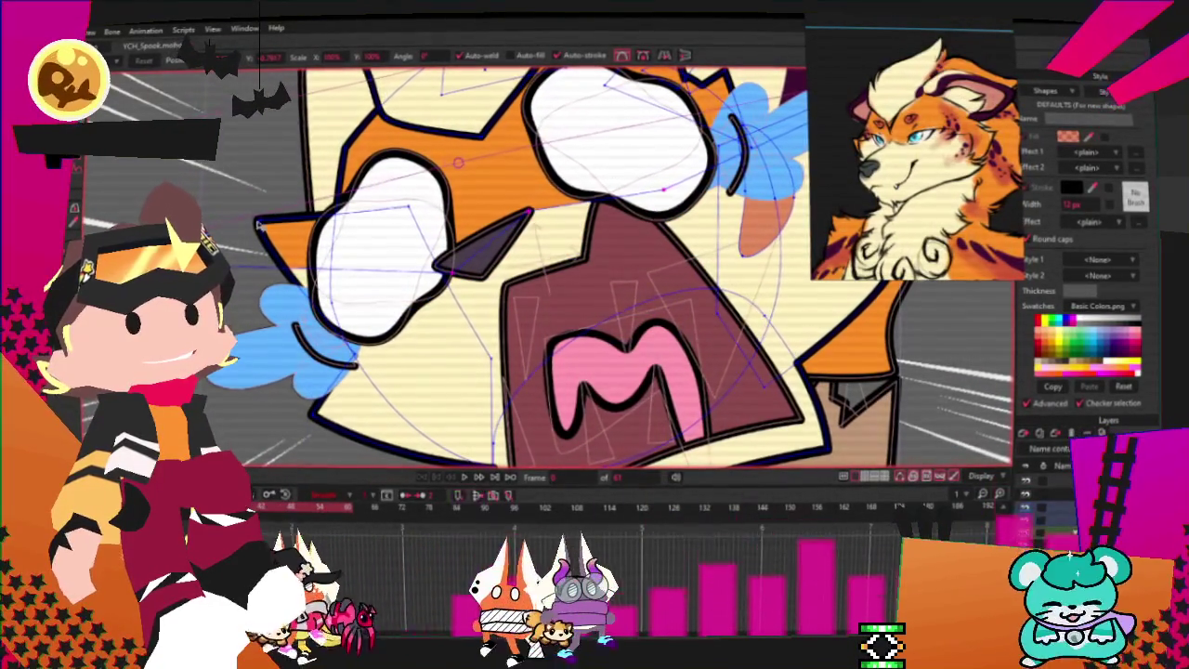
left_click(251, 283)
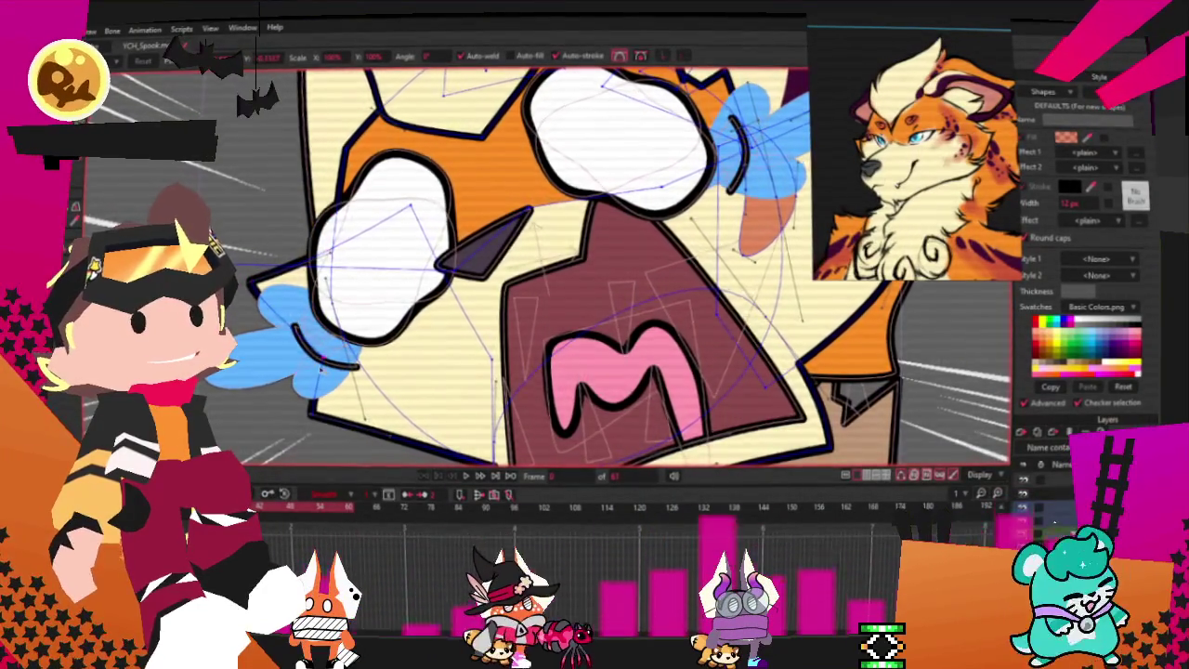
scroll(336, 432, "down", 1)
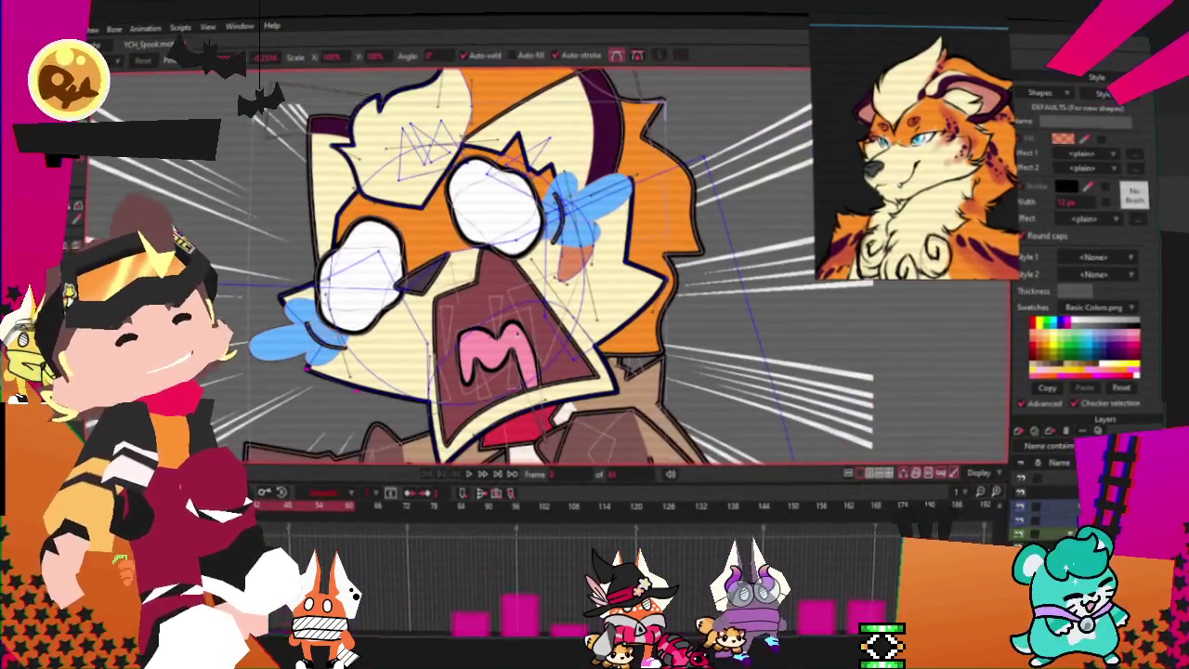
left_click_drag(332, 330, 177, 325)
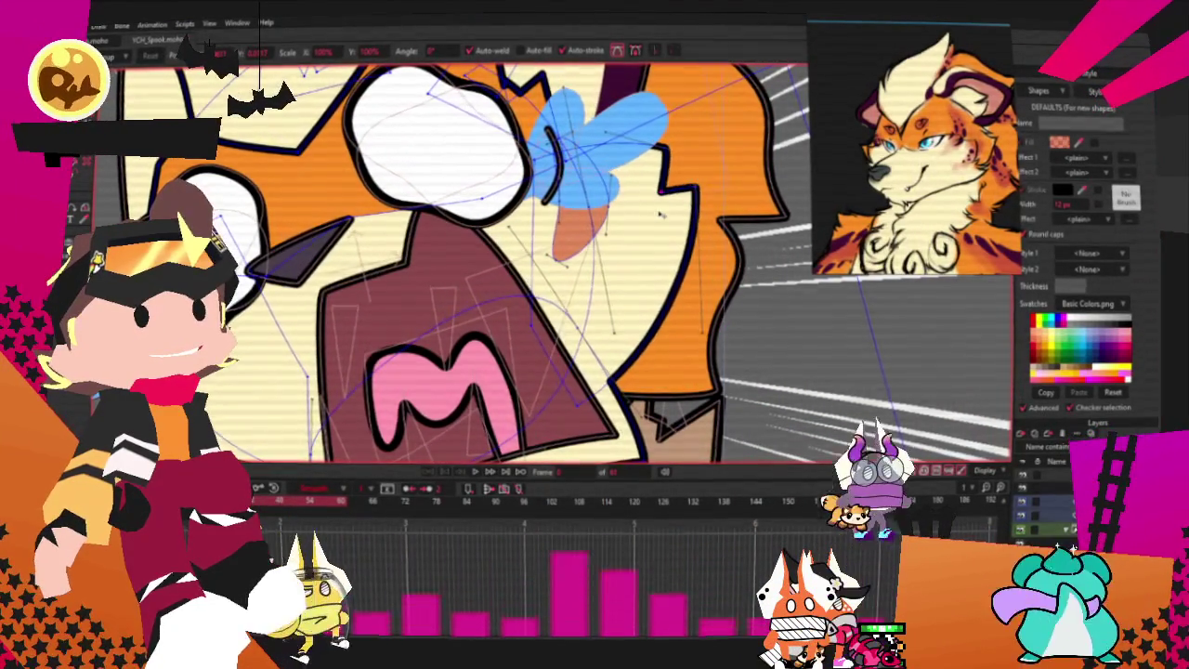
scroll(662, 222, "down", 5)
scroll(660, 205, "up", 4)
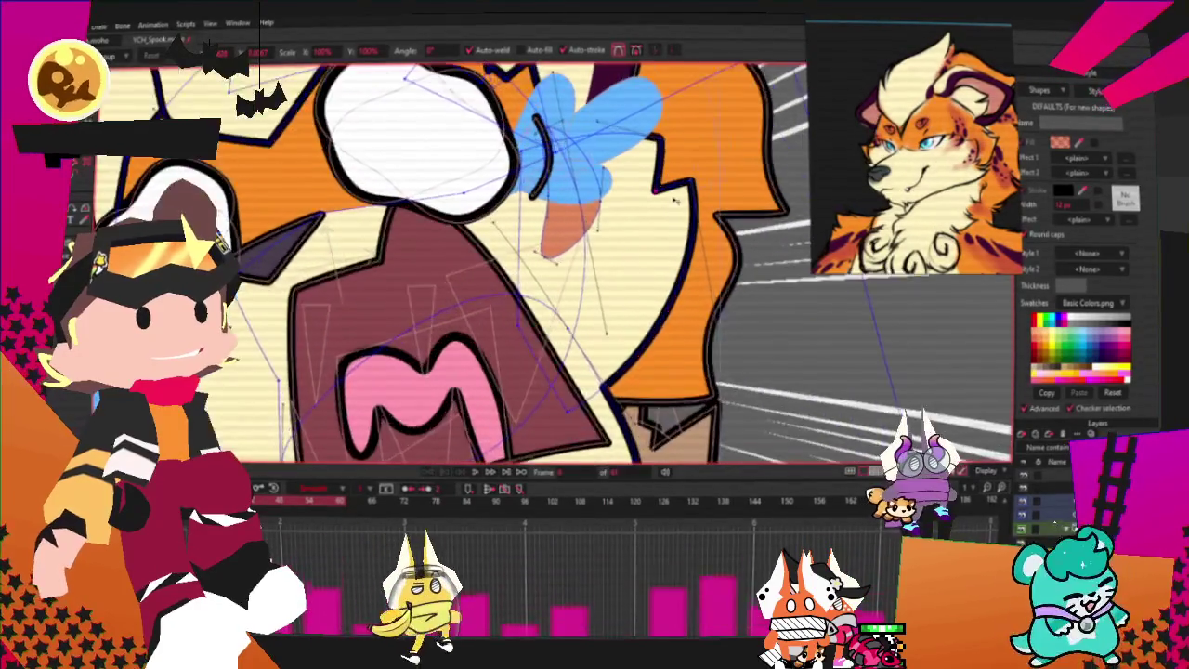
scroll(655, 176, "up", 2)
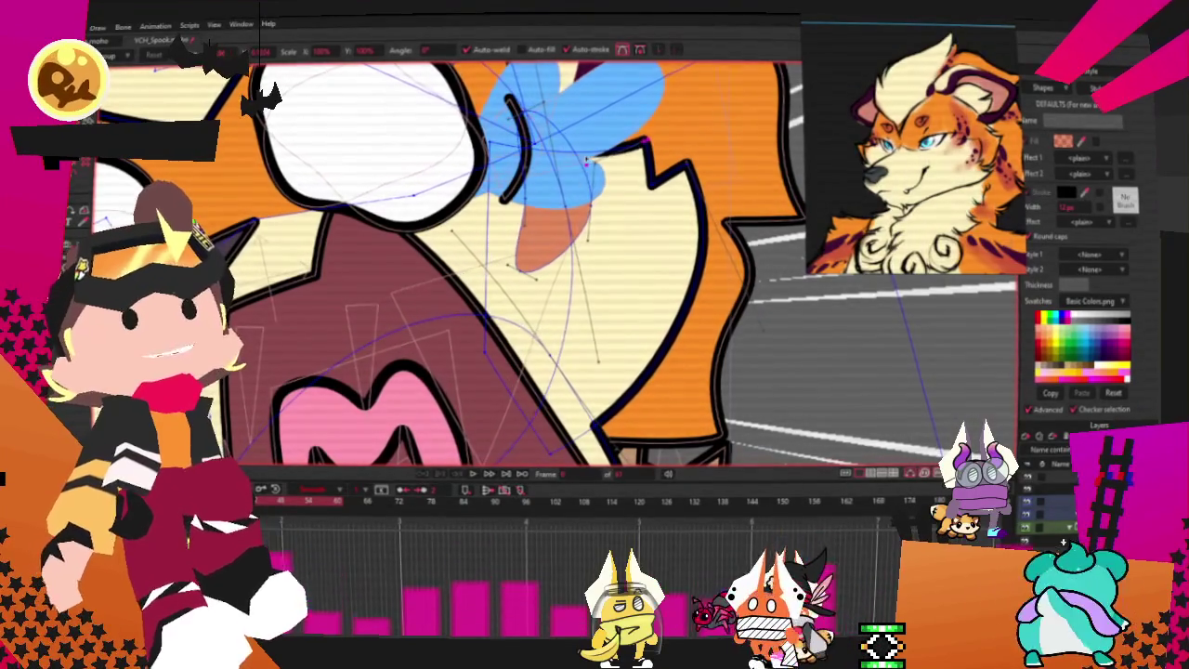
scroll(583, 133, "down", 3)
scroll(583, 133, "down", 2)
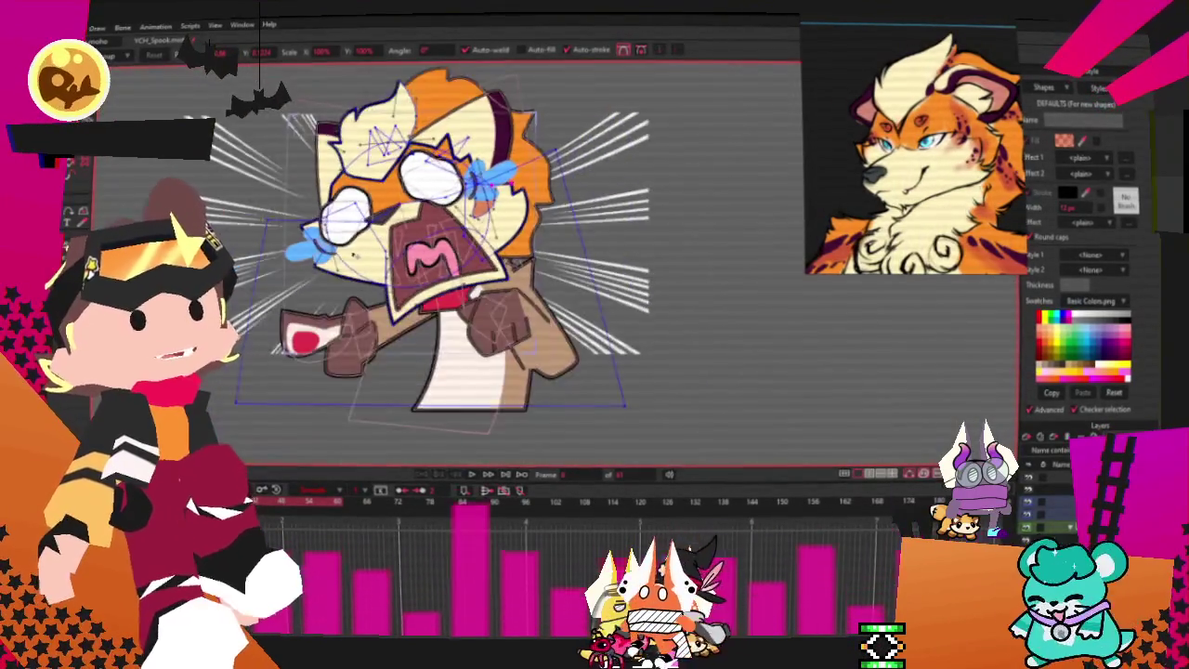
scroll(583, 133, "up", 1)
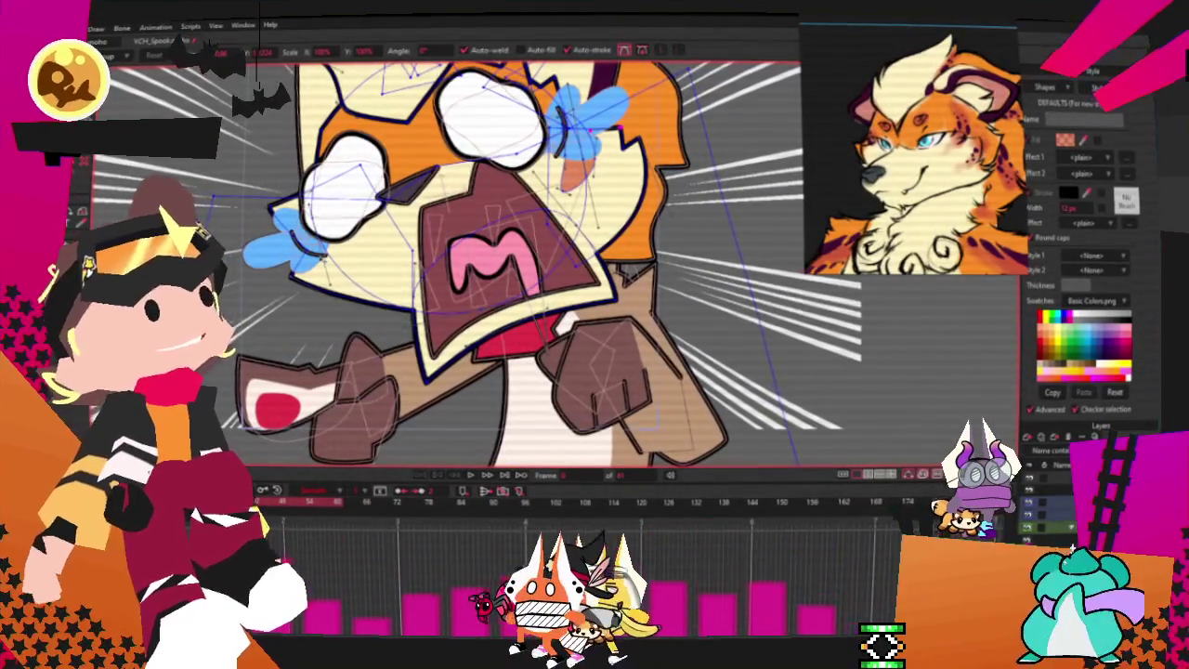
scroll(285, 283, "up", 2)
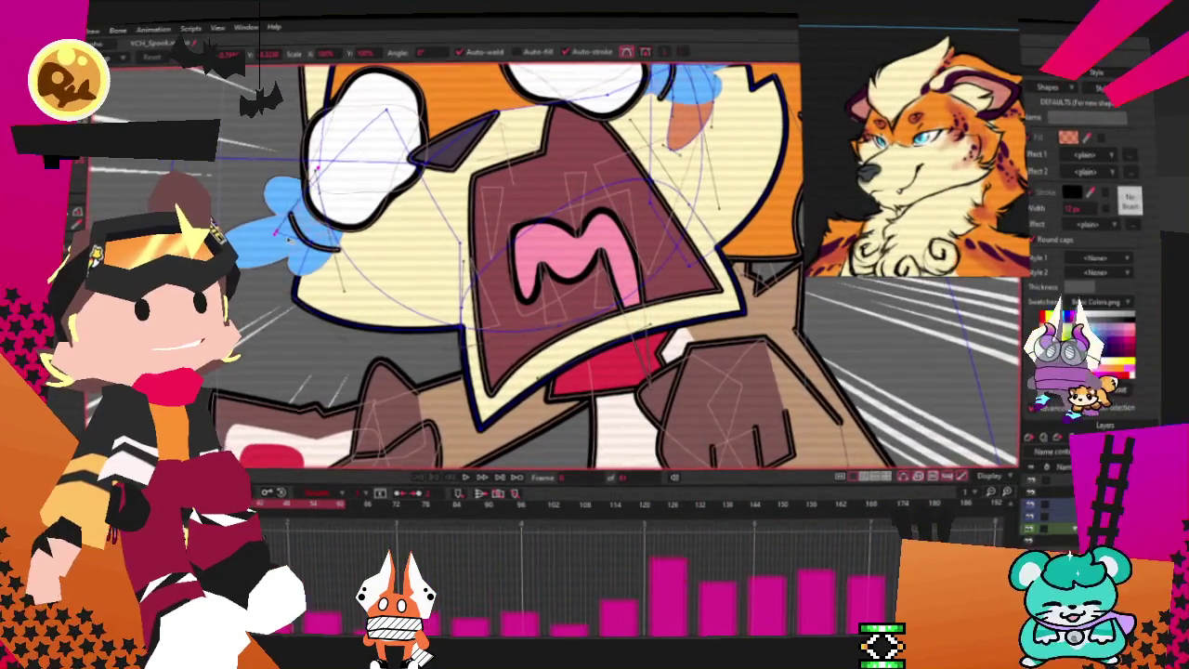
scroll(557, 269, "down", 2)
scroll(558, 270, "up", 3)
scroll(557, 270, "down", 3)
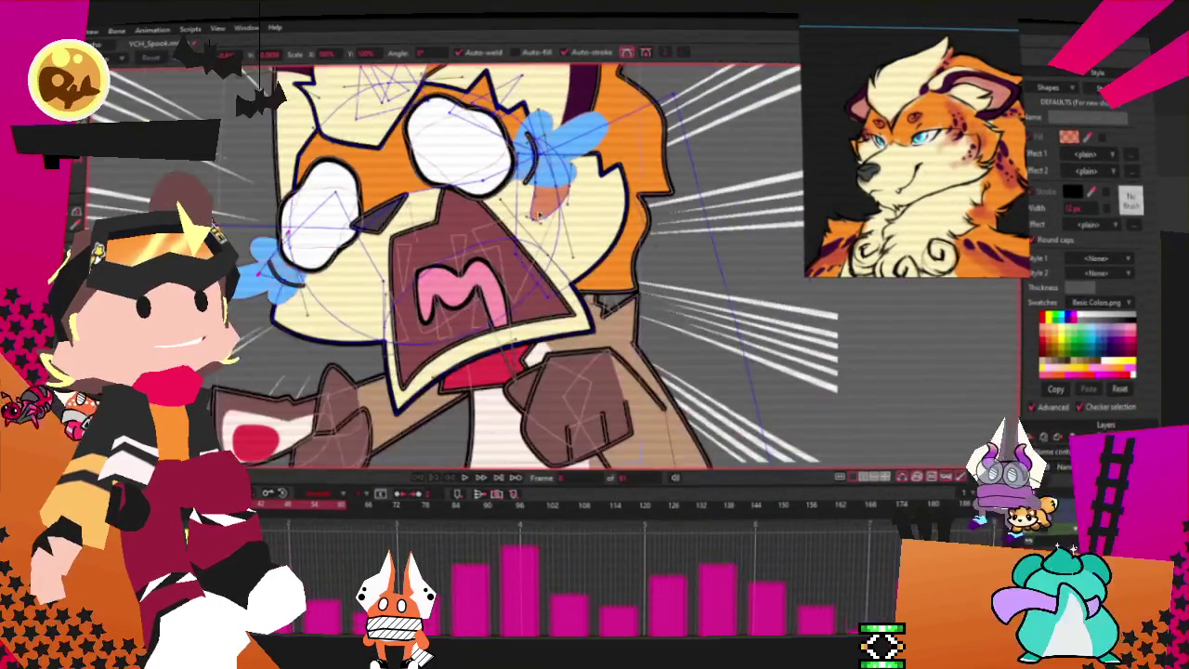
scroll(557, 270, "up", 3)
scroll(567, 200, "down", 2)
scroll(659, 140, "up", 3)
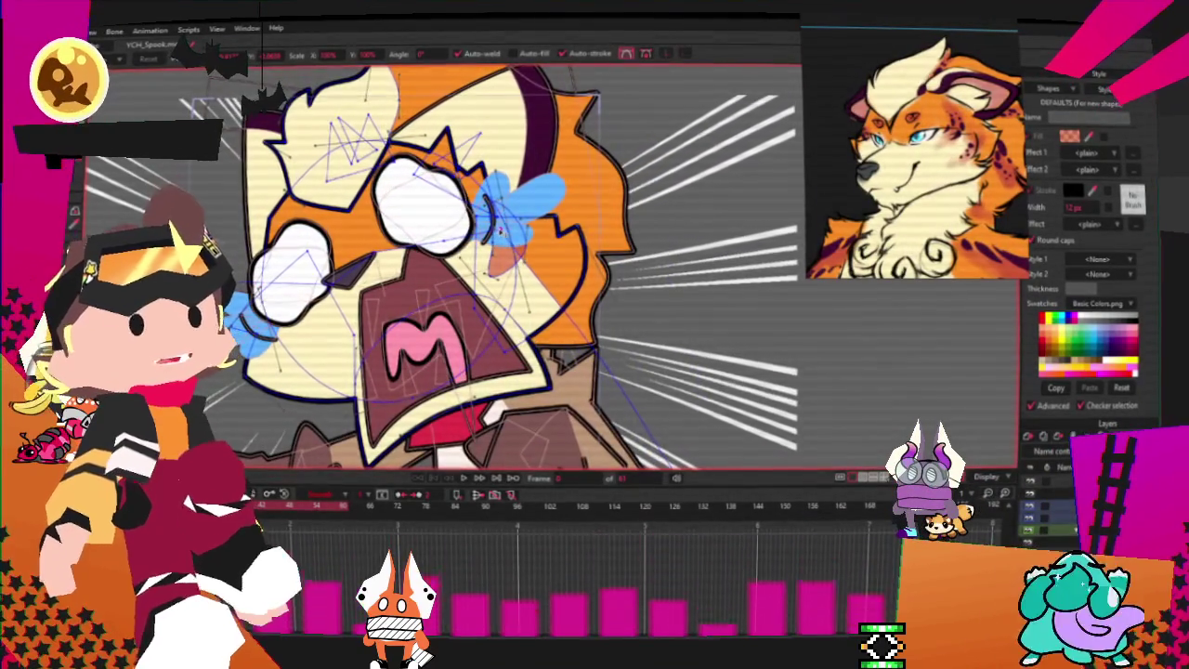
scroll(605, 321, "down", 3)
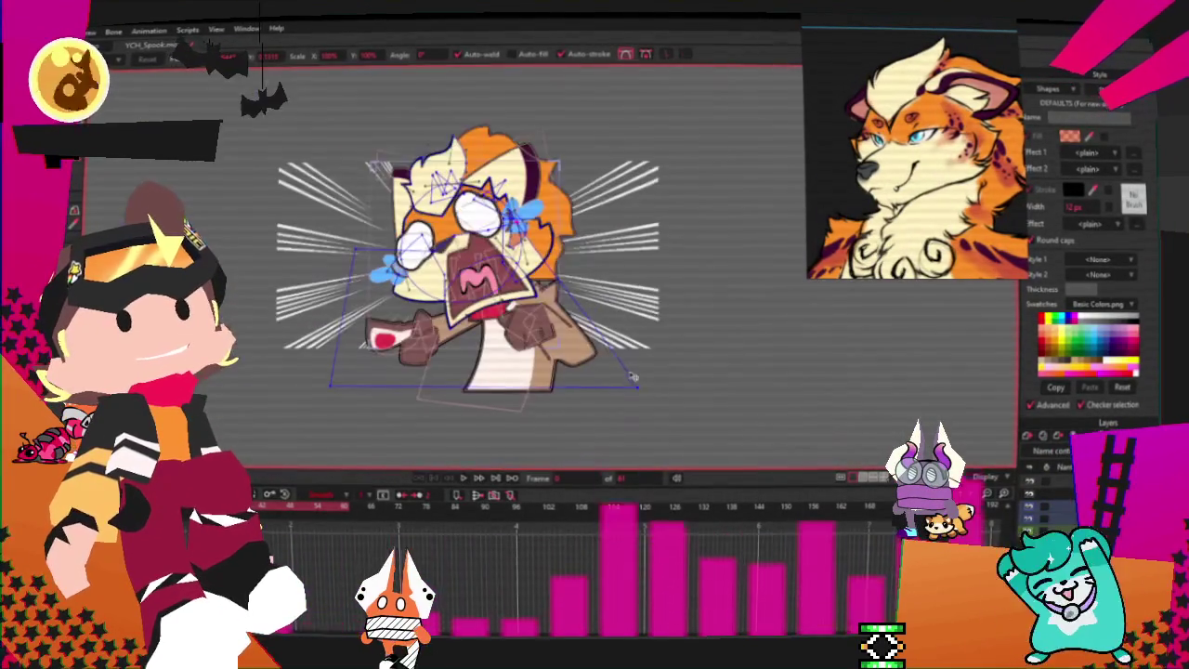
scroll(321, 154, "up", 5)
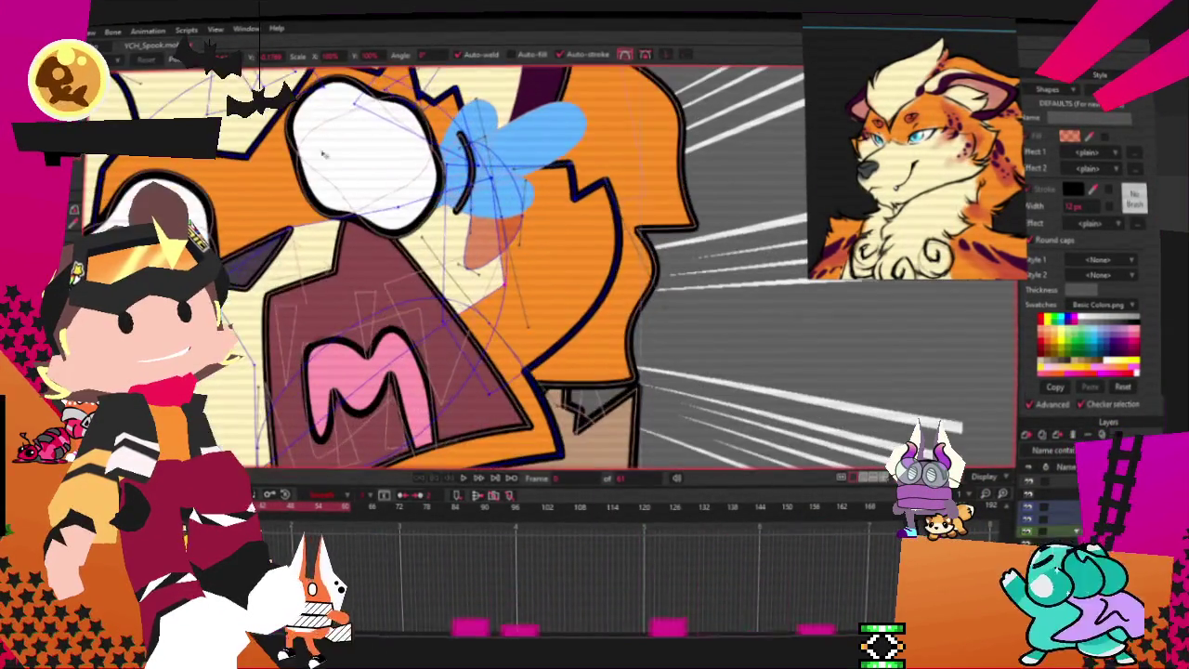
scroll(438, 155, "up", 2)
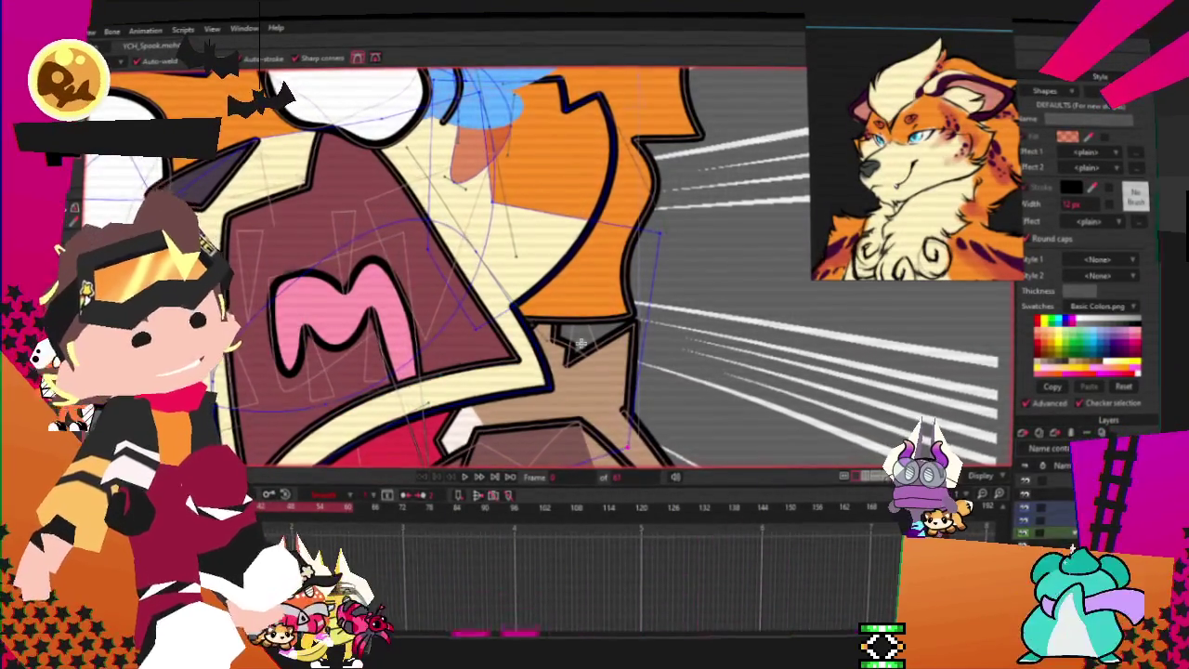
- Activate Transform Points and zoom in and out to inspect the cat's mouth and face
scroll(580, 342, "down", 5)
scroll(445, 269, "up", 2)
scroll(445, 269, "up", 1)
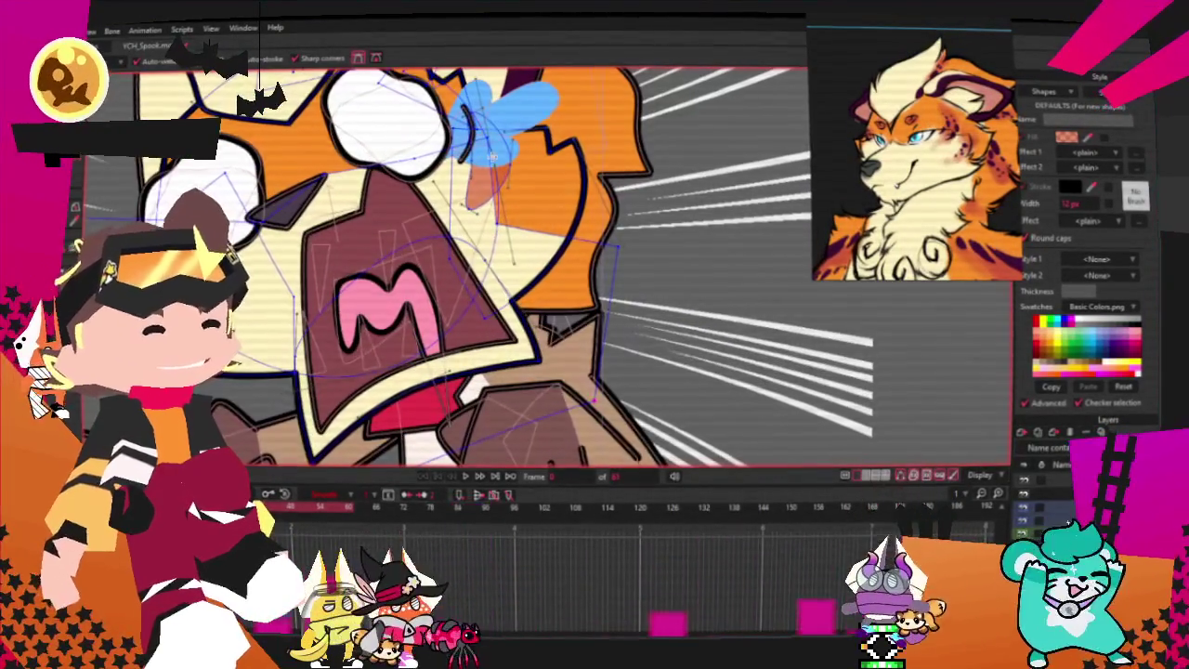
scroll(446, 270, "down", 4)
scroll(285, 195, "up", 3)
key("t")
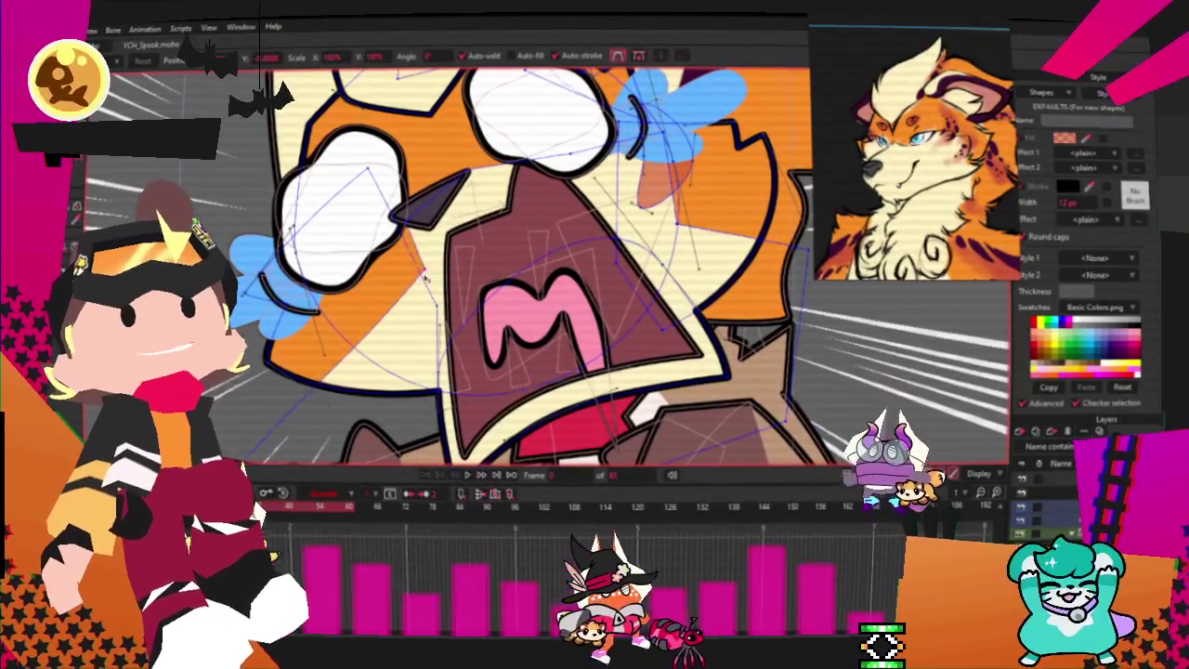
scroll(375, 269, "down", 1)
scroll(374, 268, "down", 1)
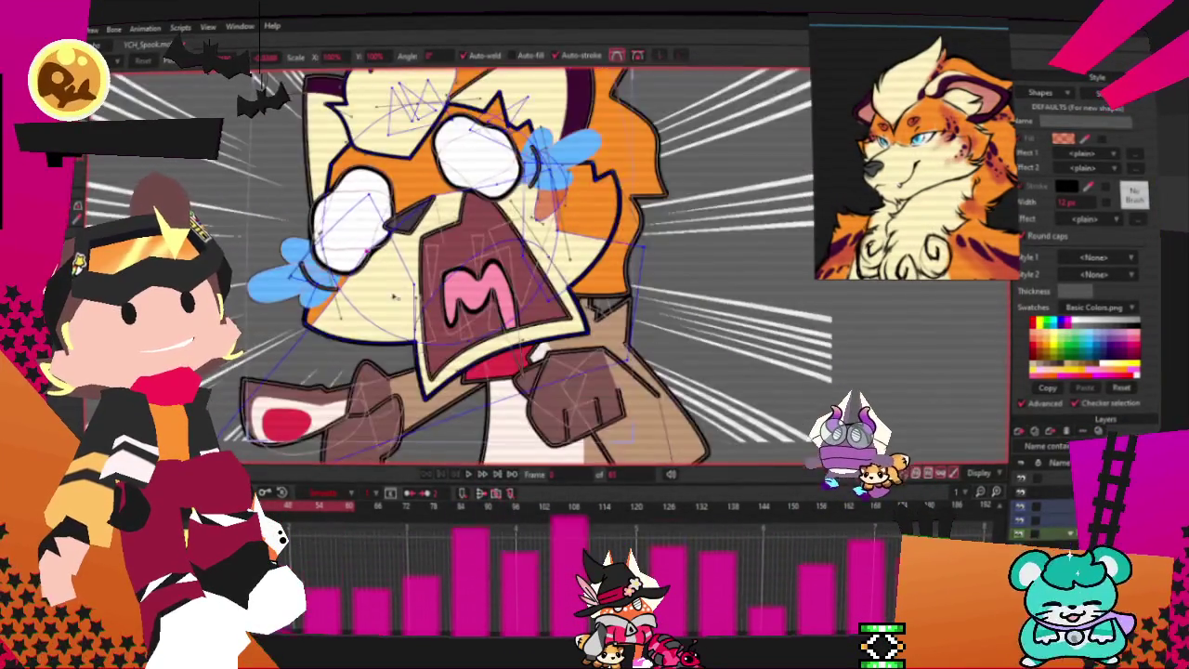
scroll(374, 268, "down", 2)
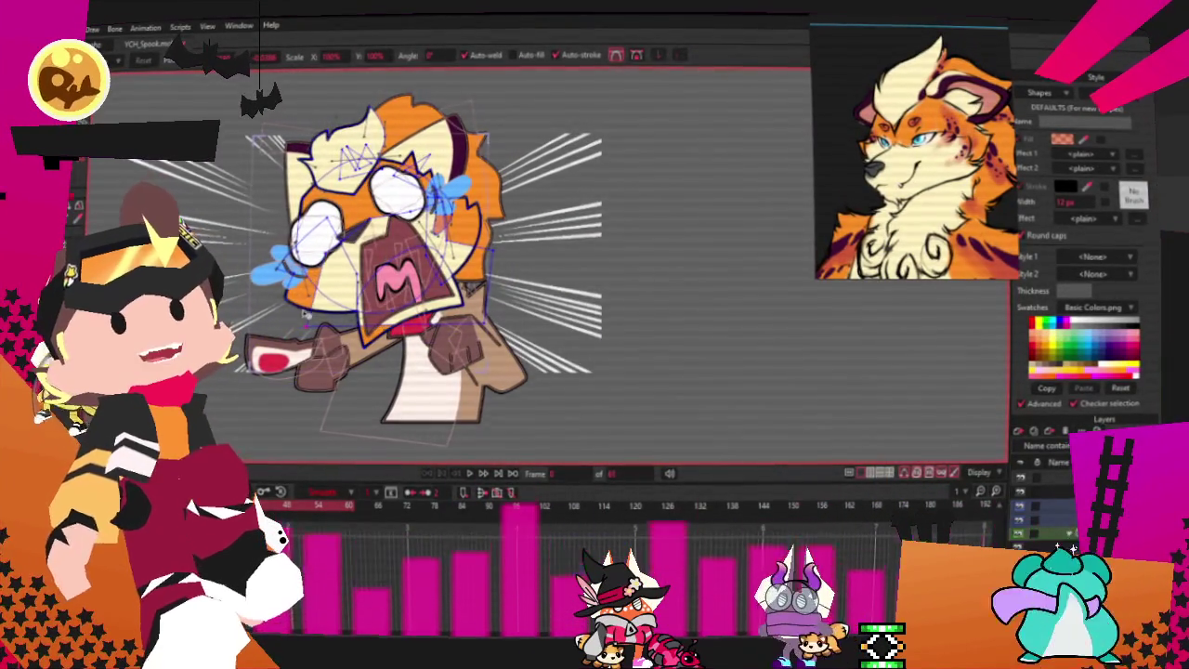
scroll(365, 255, "up", 2)
scroll(365, 255, "up", 2)
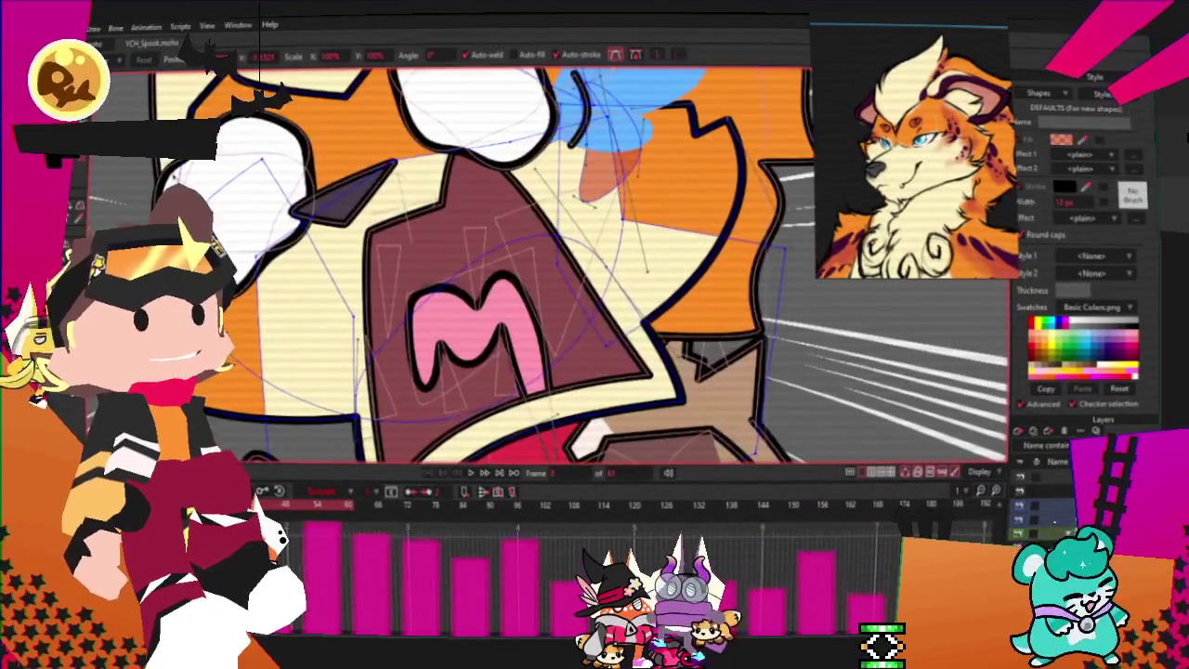
scroll(279, 307, "down", 1)
scroll(278, 307, "down", 1)
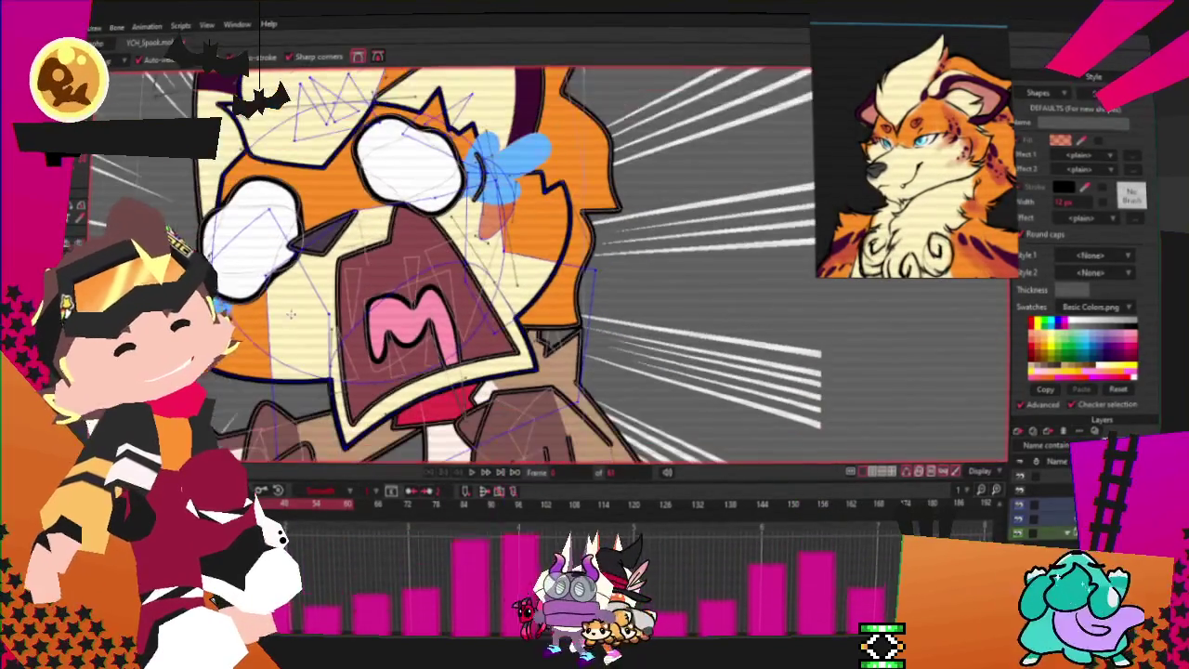
scroll(238, 411, "up", 1)
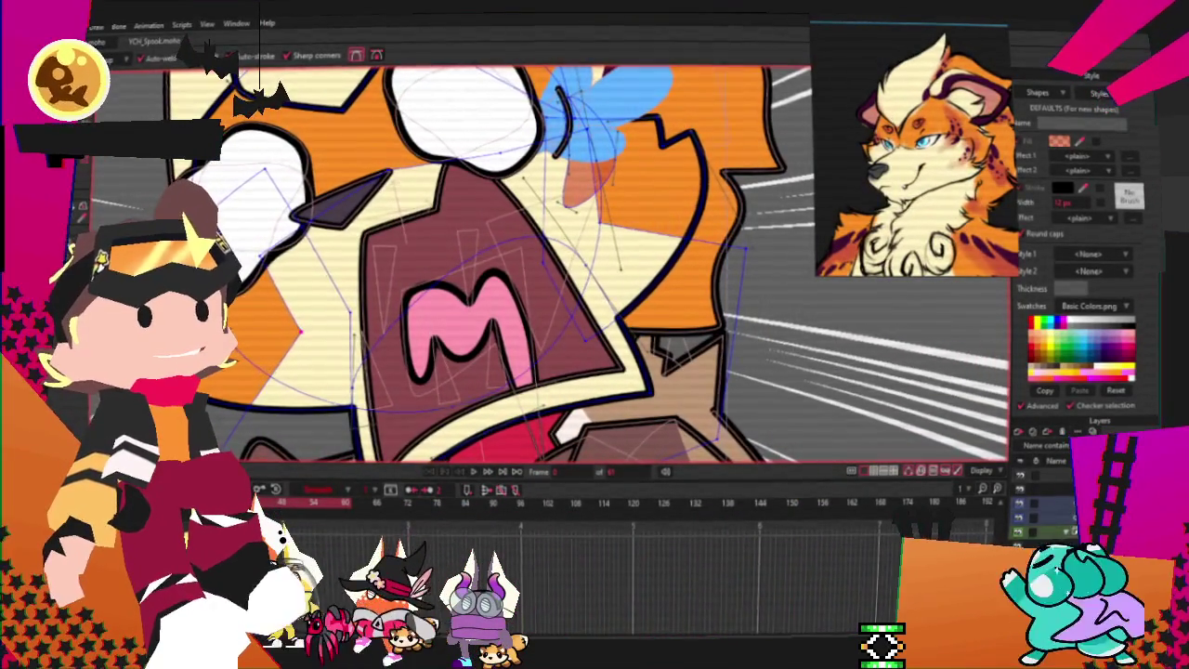
key("t")
scroll(284, 249, "up", 2)
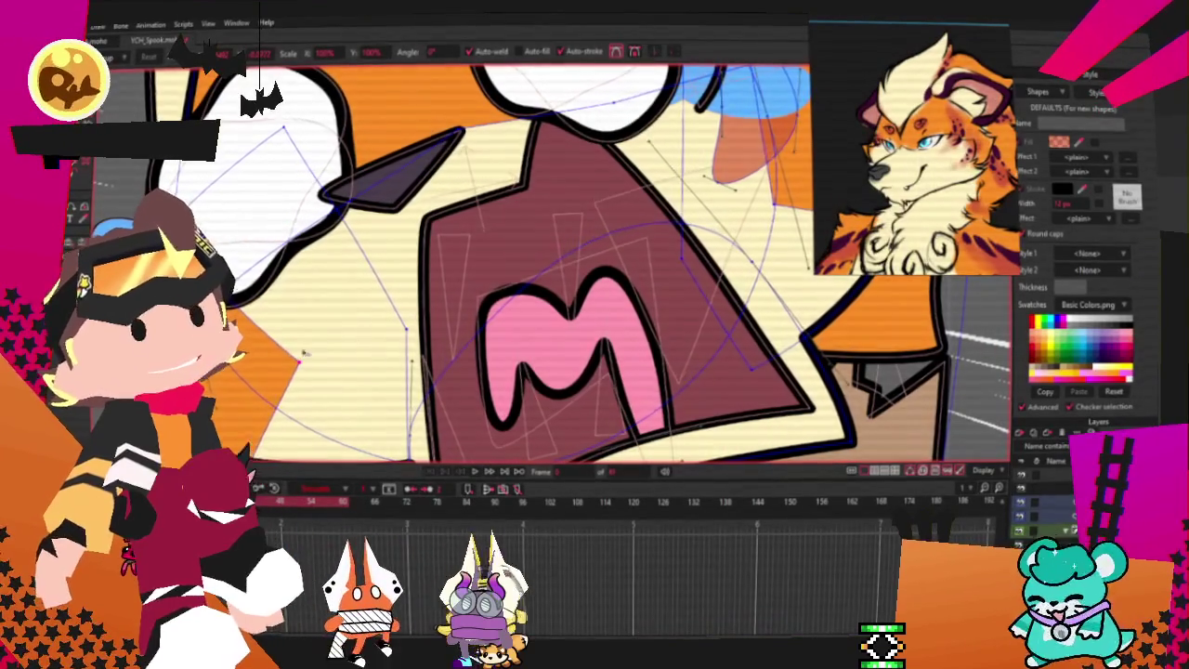
scroll(327, 327, "down", 1)
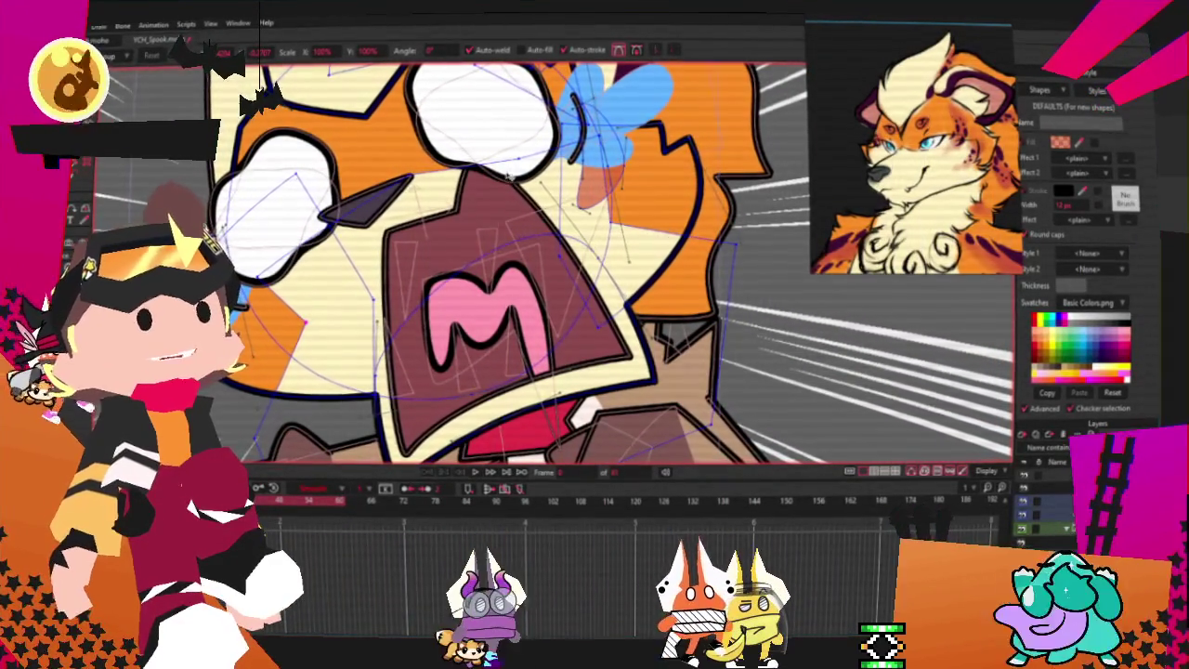
scroll(511, 260, "down", 1)
scroll(391, 304, "up", 1)
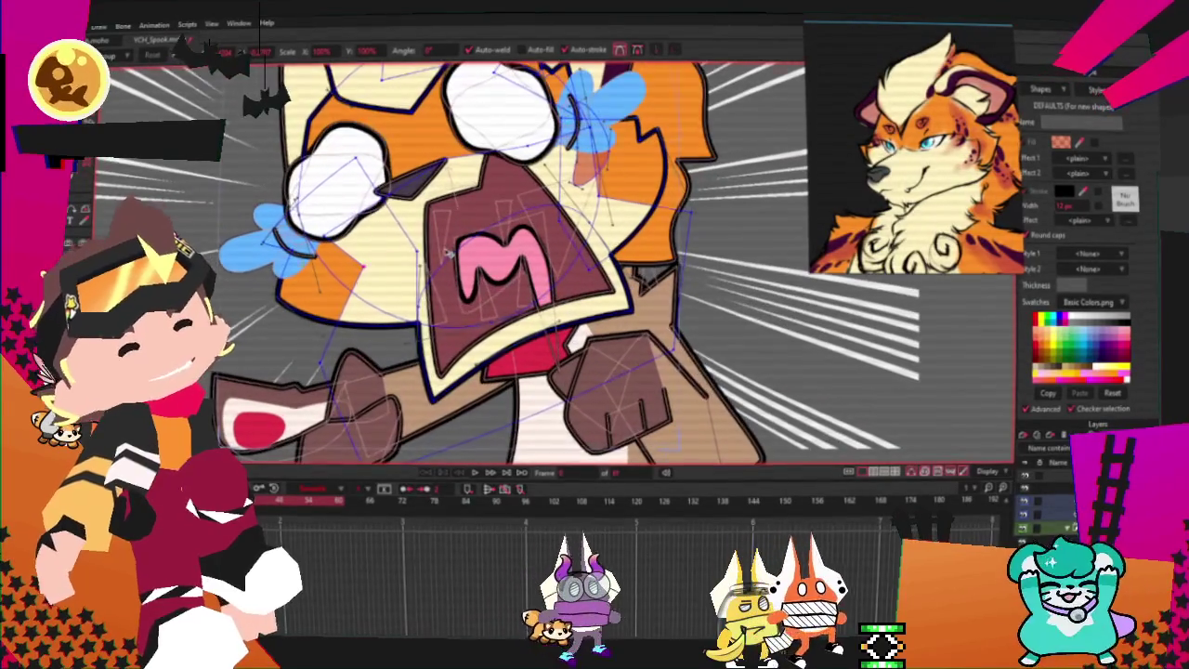
scroll(387, 304, "down", 1)
scroll(578, 241, "up", 1)
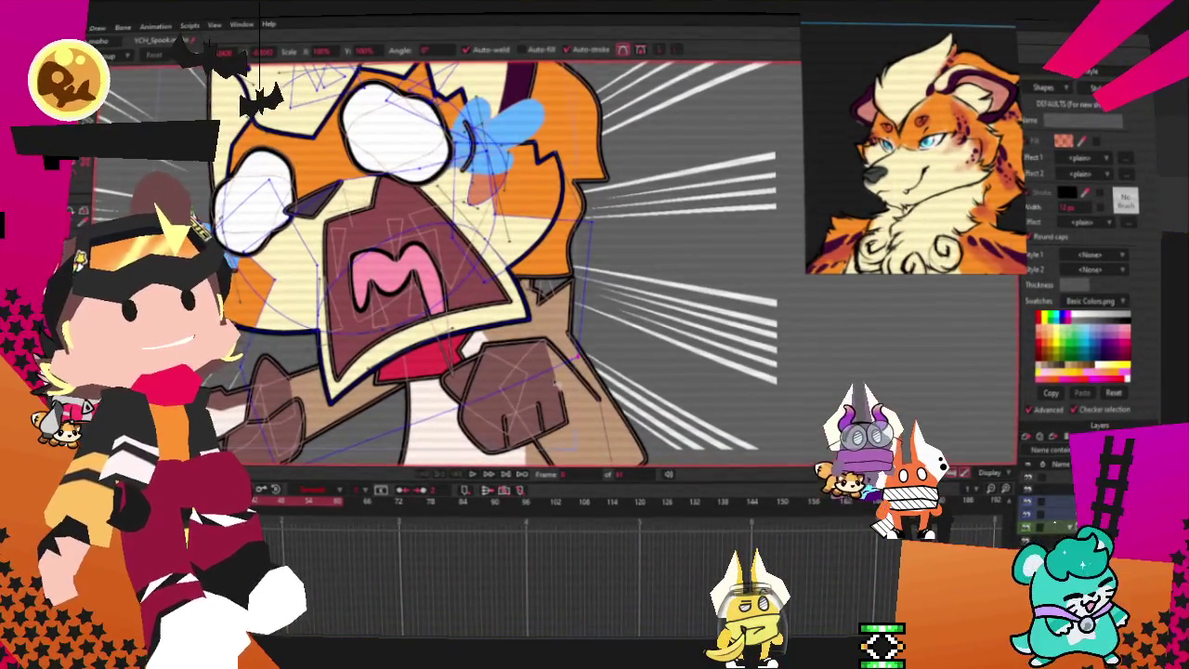
scroll(288, 284, "up", 1)
scroll(288, 283, "up", 1)
scroll(279, 284, "up", 1)
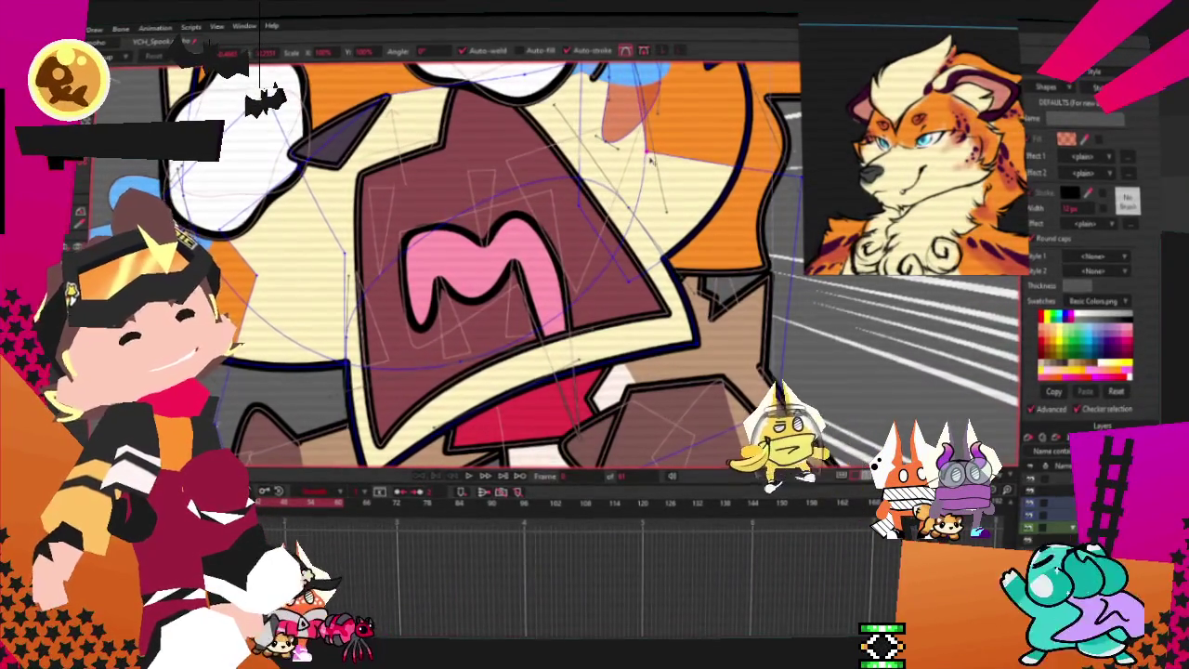
scroll(604, 172, "down", 2)
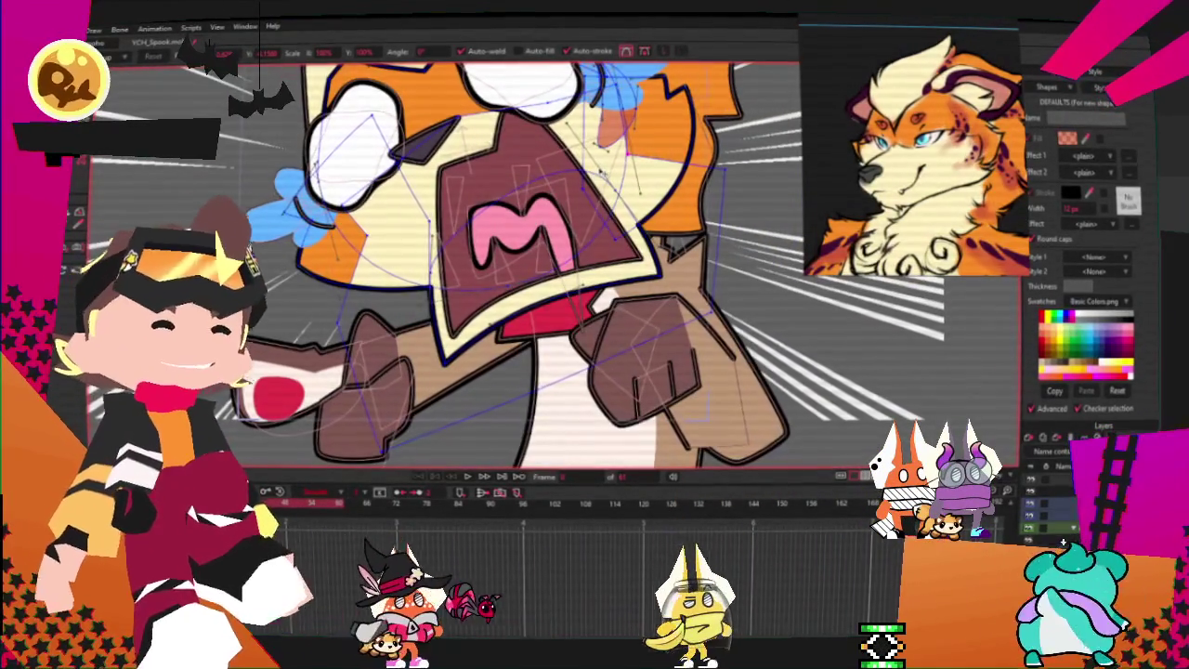
scroll(599, 171, "down", 2)
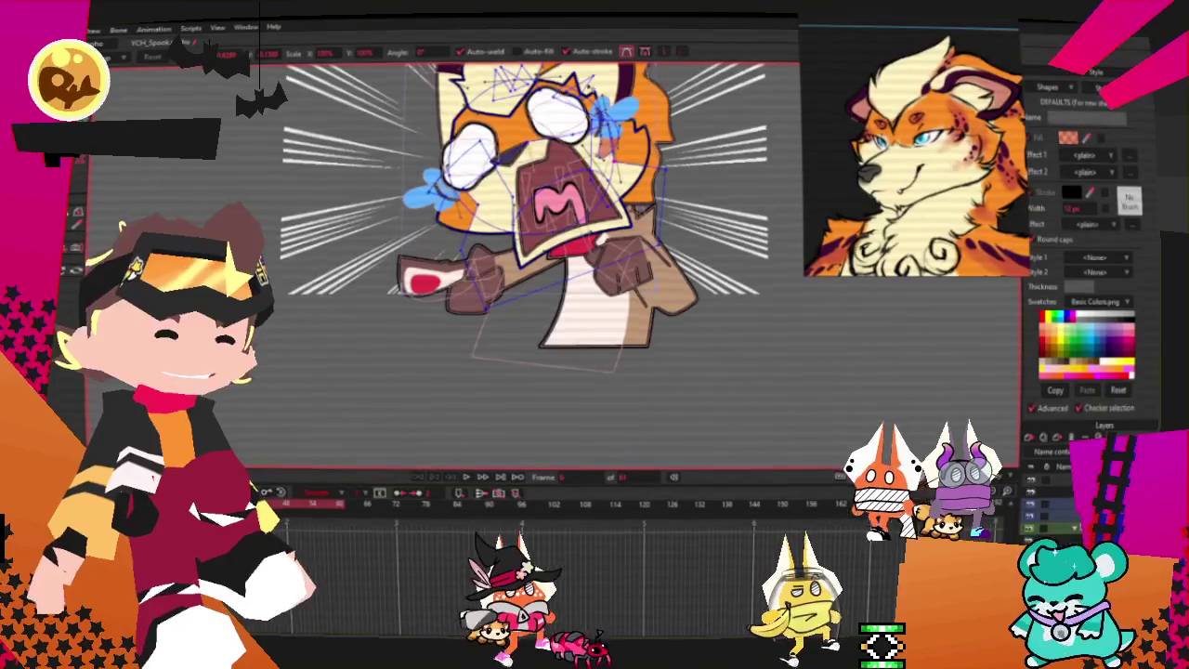
scroll(594, 176, "up", 3)
scroll(591, 182, "up", 1)
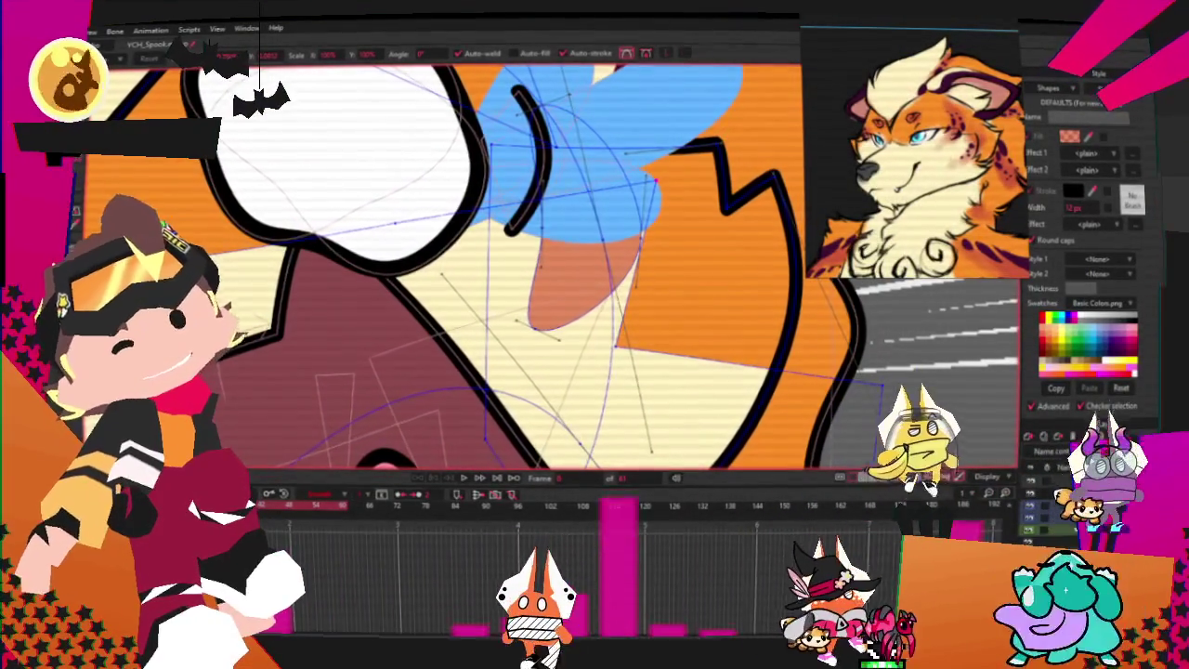
key("c")
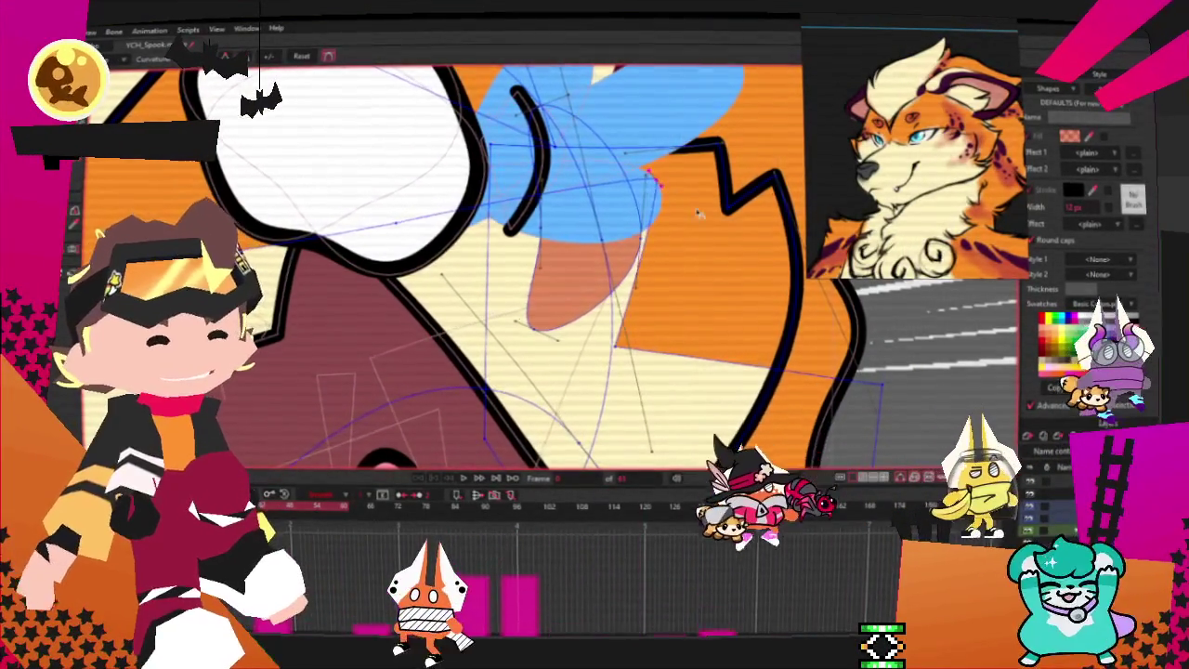
mouse_move(699, 215)
left_mouse_down()
mouse_move(729, 294)
mouse_move(703, 263)
left_mouse_up()
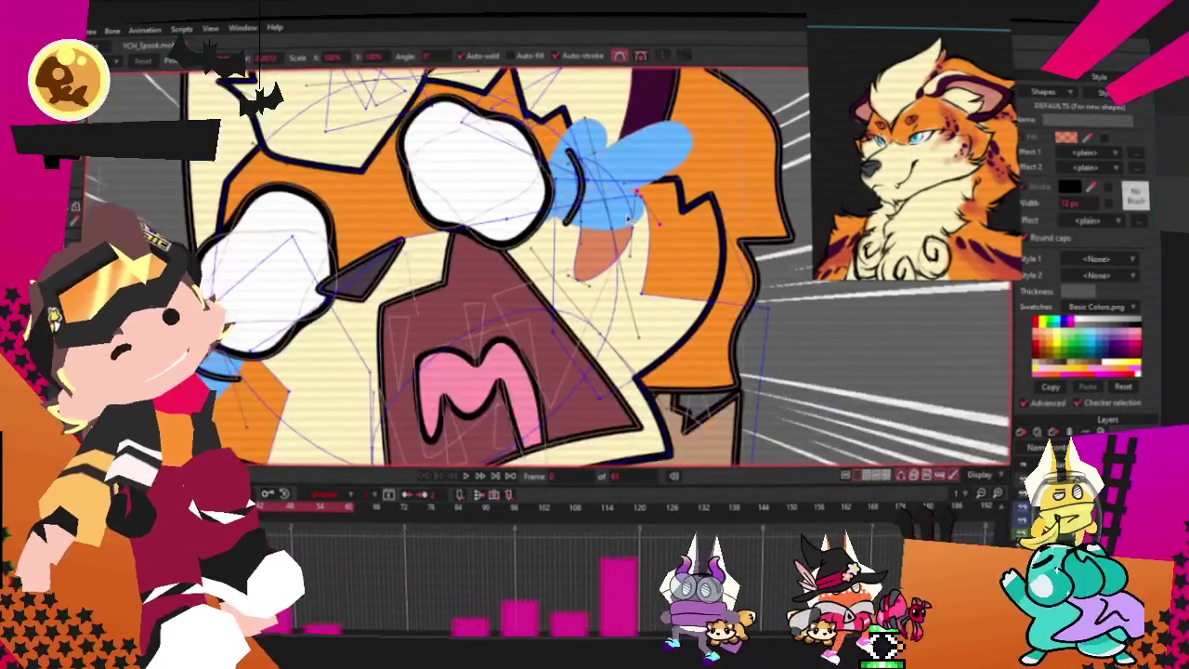
scroll(443, 388, "up", 2)
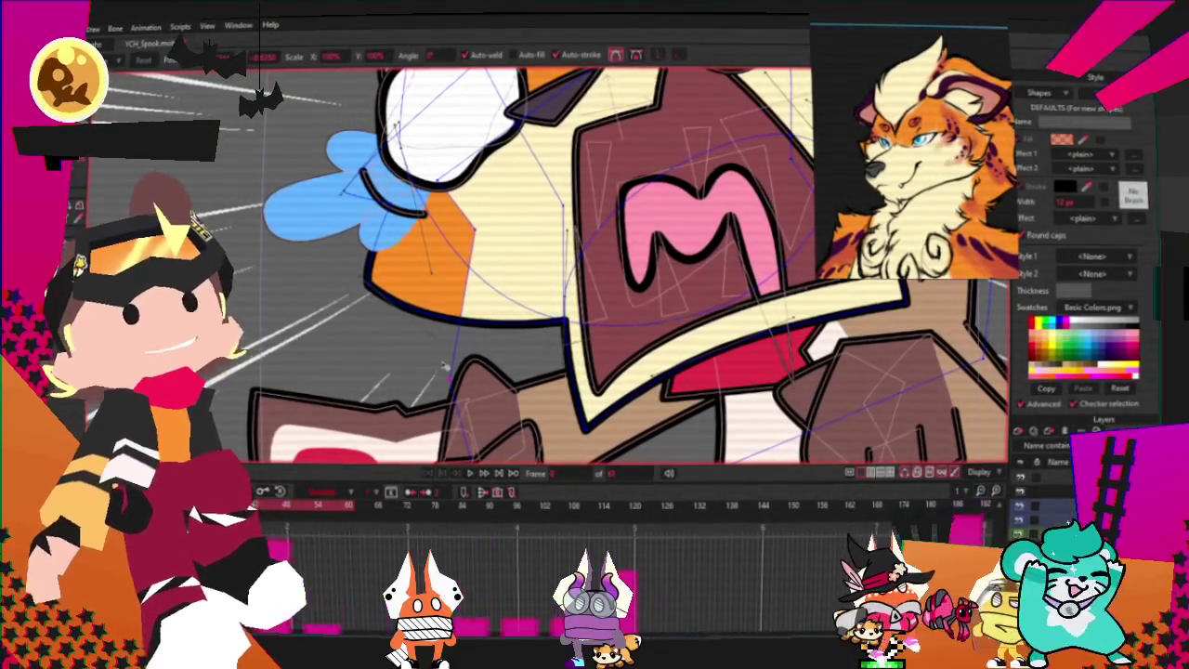
scroll(483, 376, "down", 5)
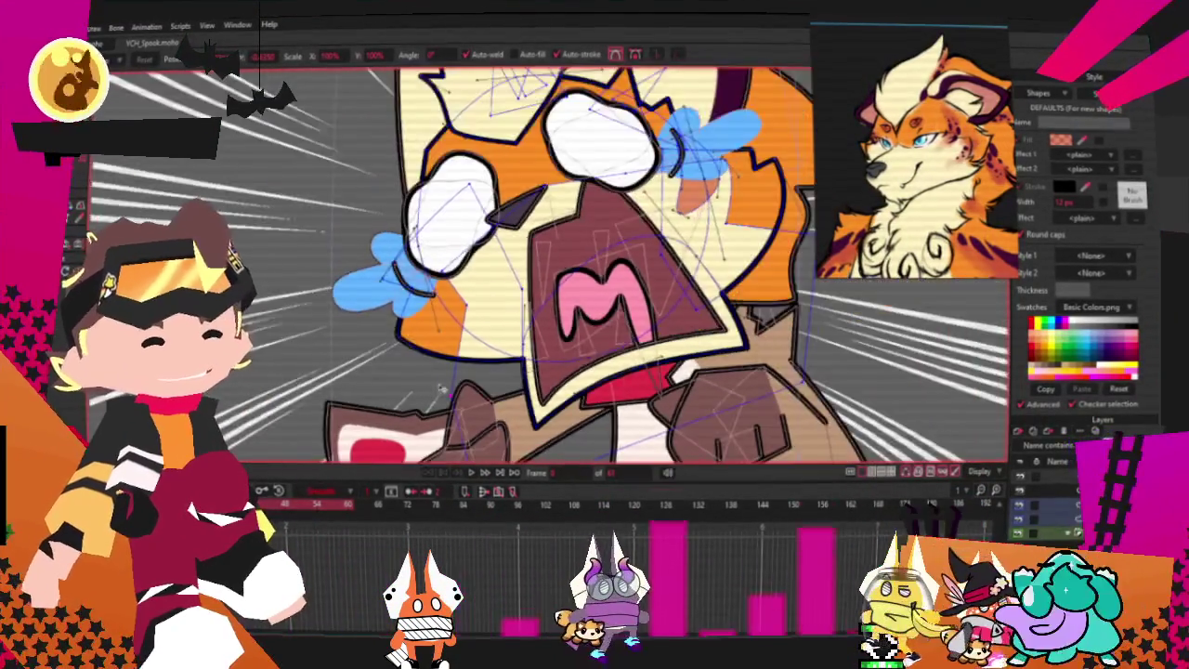
scroll(484, 377, "up", 2)
scroll(492, 325, "up", 2)
scroll(501, 251, "up", 1)
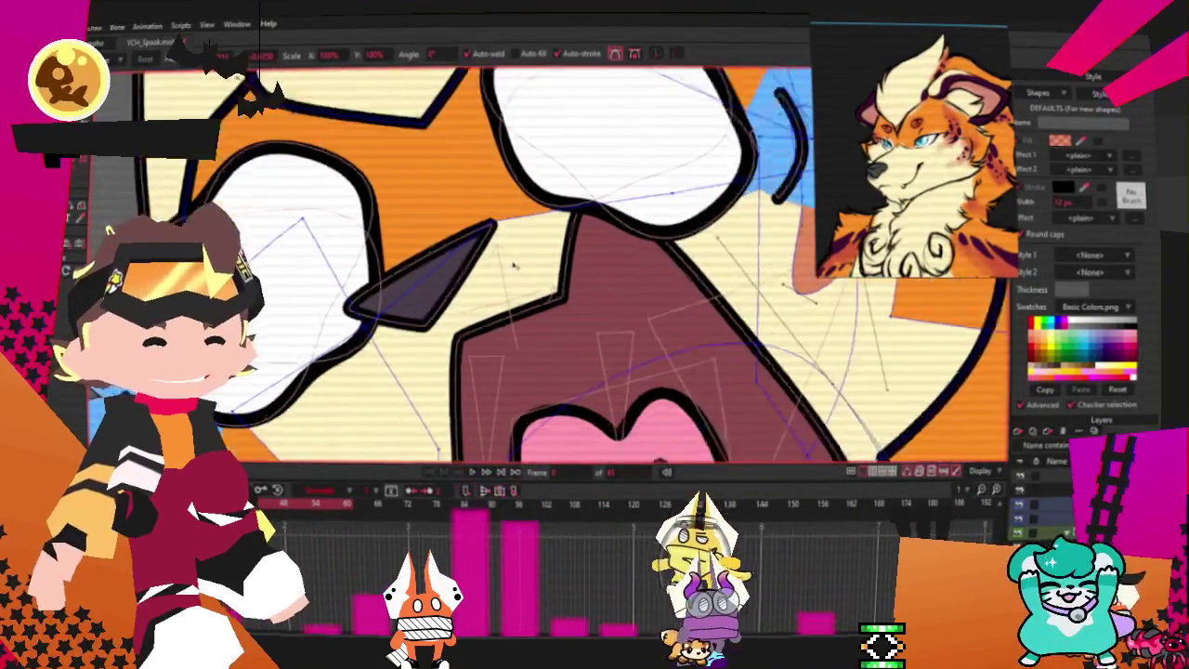
scroll(497, 225, "up", 1)
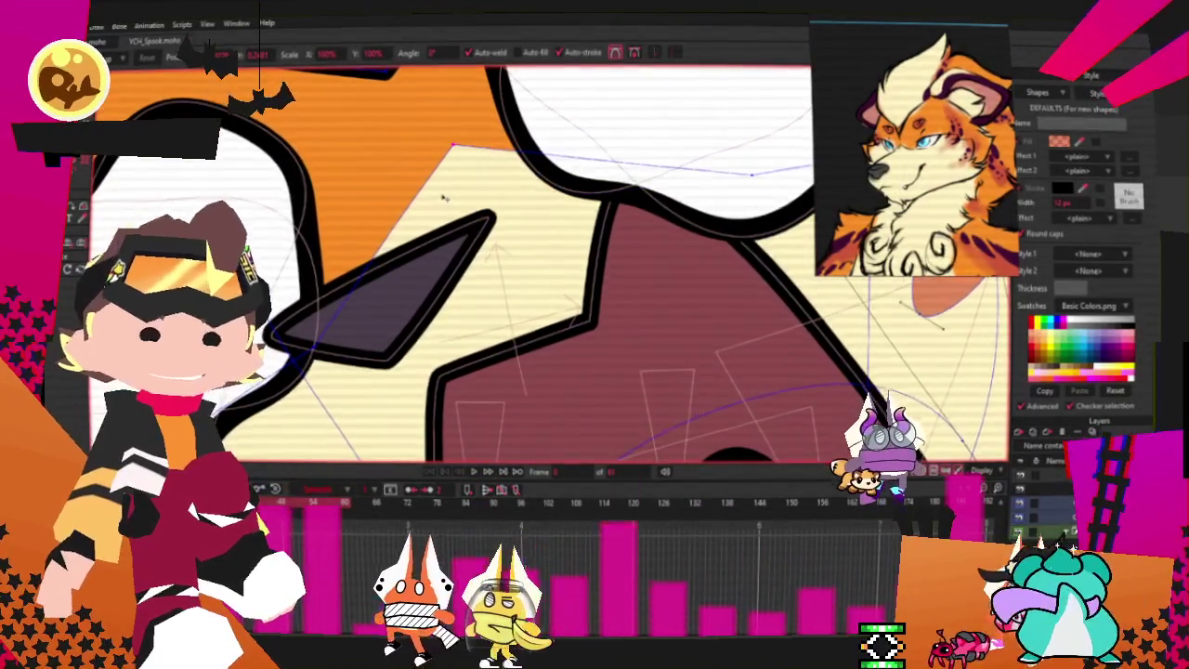
scroll(444, 197, "down", 1)
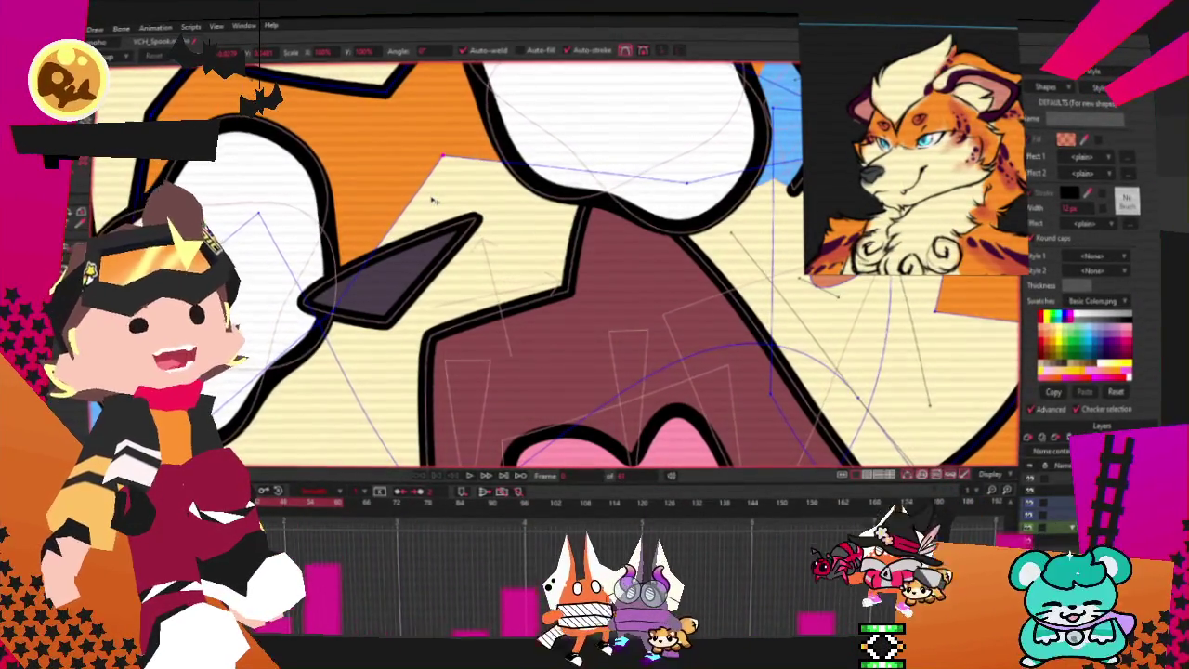
scroll(279, 236, "down", 3)
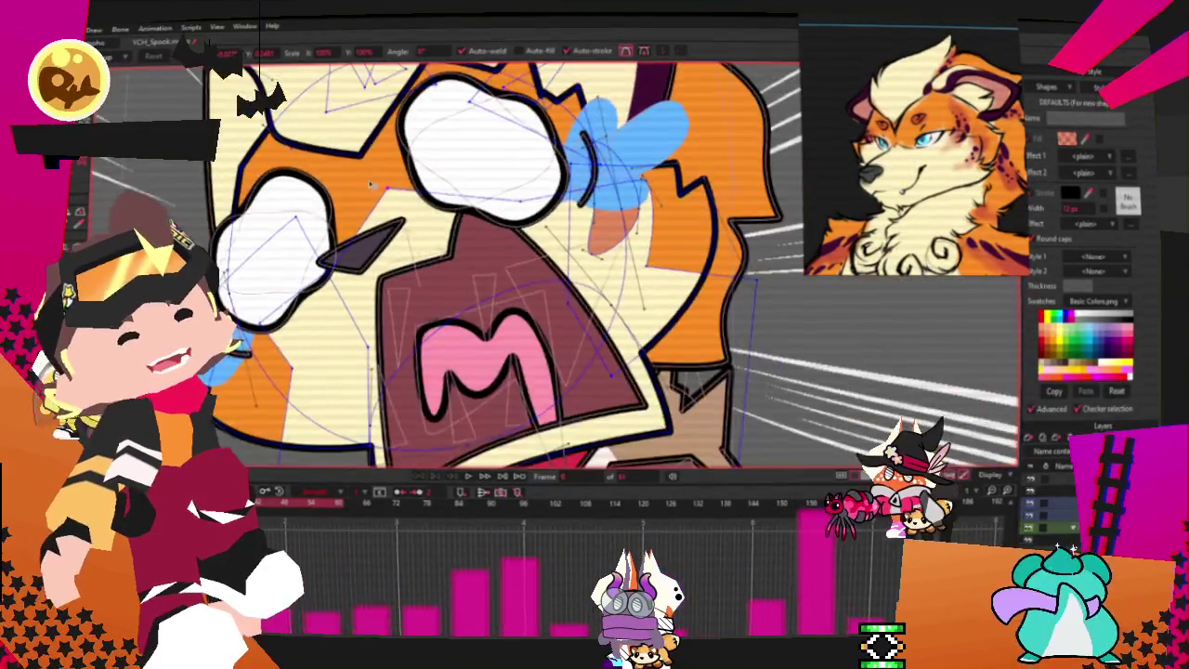
scroll(307, 246, "down", 2)
scroll(336, 257, "up", 5)
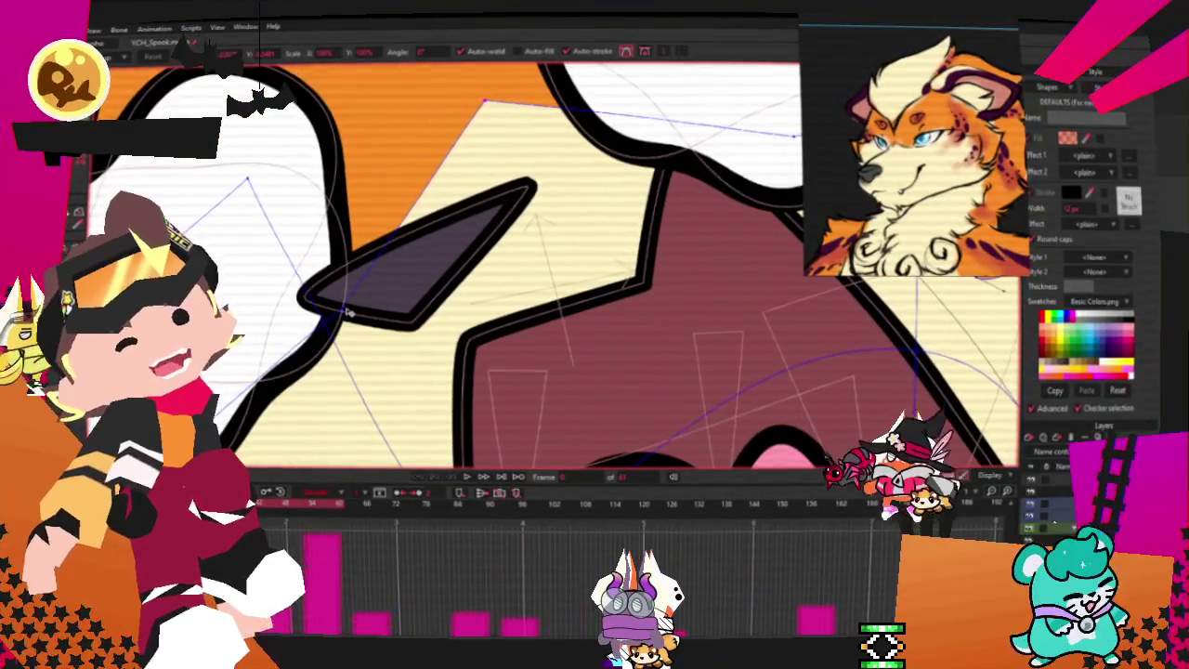
scroll(390, 287, "down", 3)
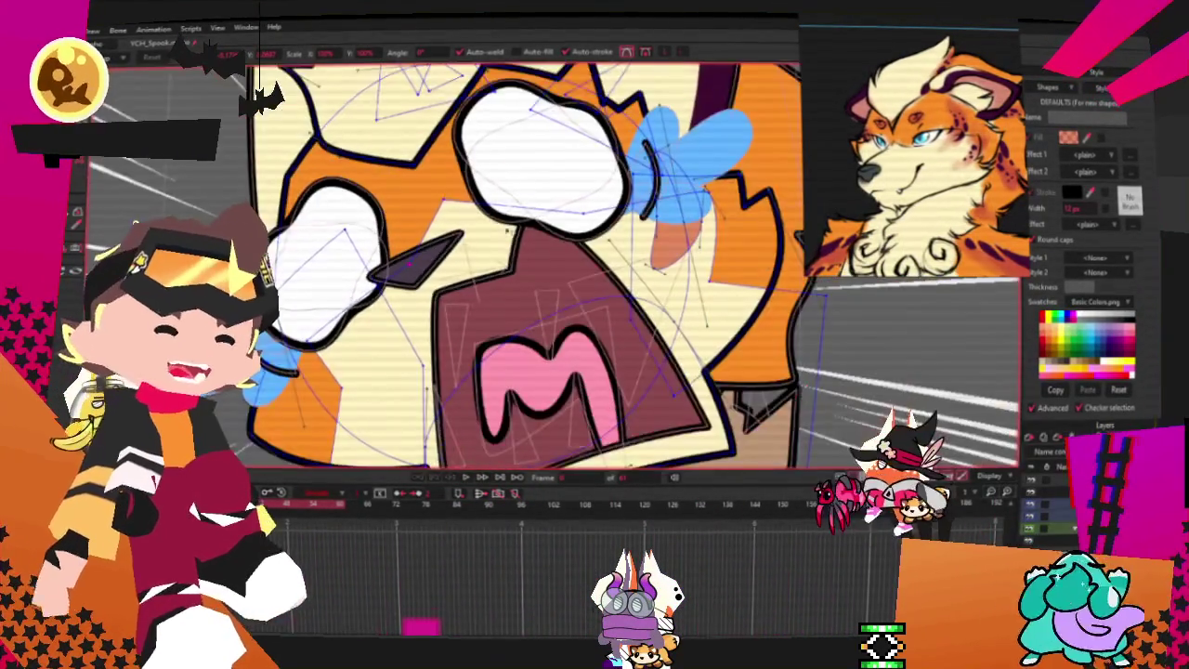
scroll(530, 251, "up", 3)
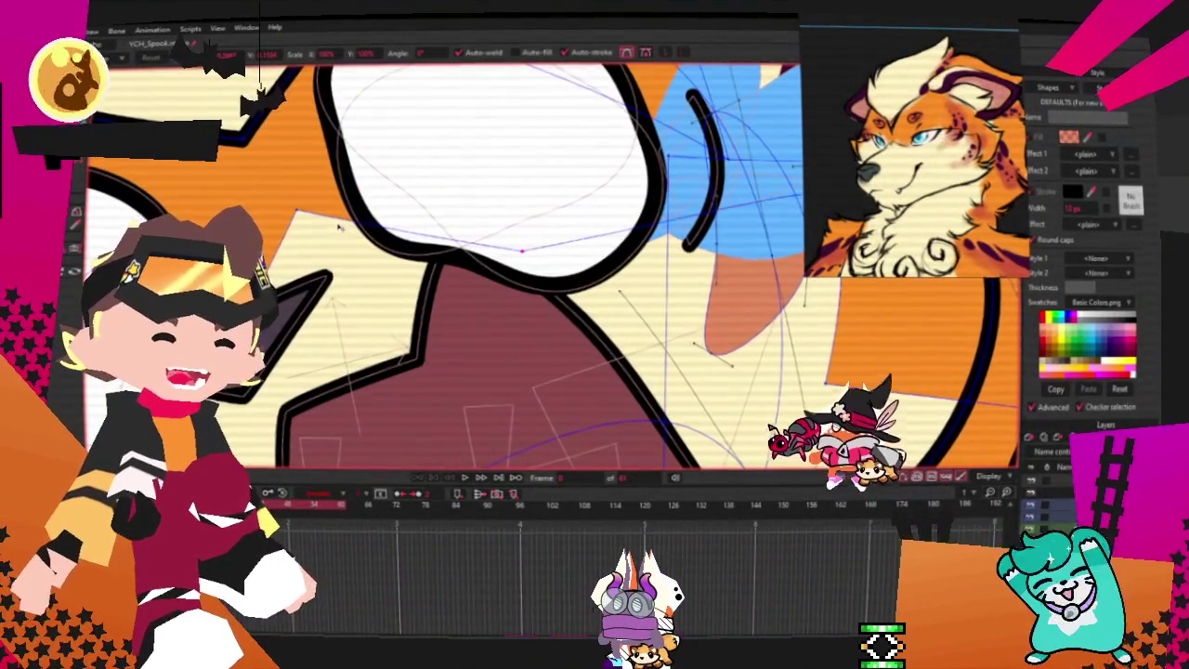
scroll(303, 214, "down", 2)
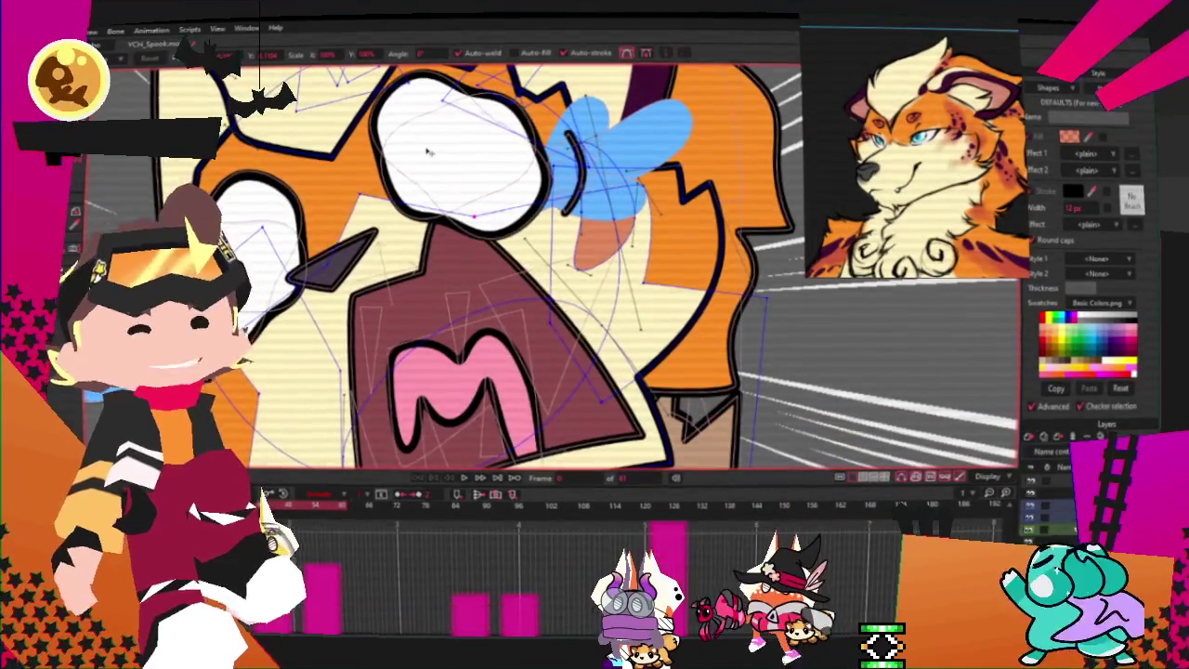
scroll(428, 151, "down", 3)
scroll(450, 136, "up", 3)
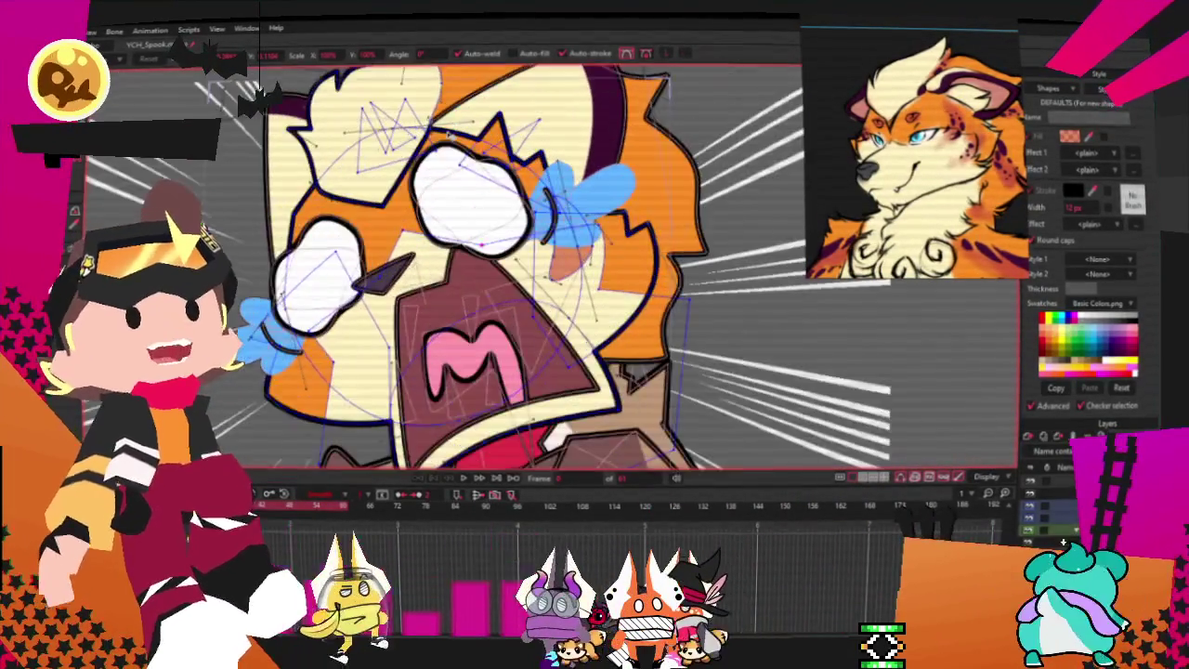
scroll(585, 279, "up", 1)
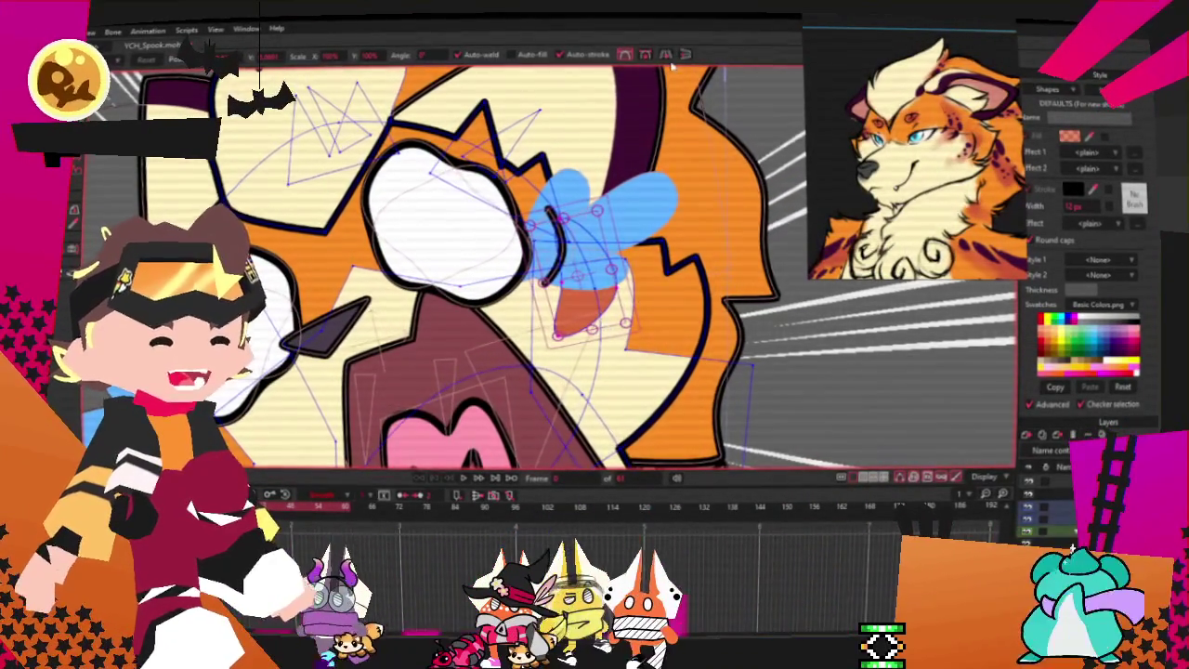
scroll(768, 94, "down", 3)
scroll(799, 167, "up", 2)
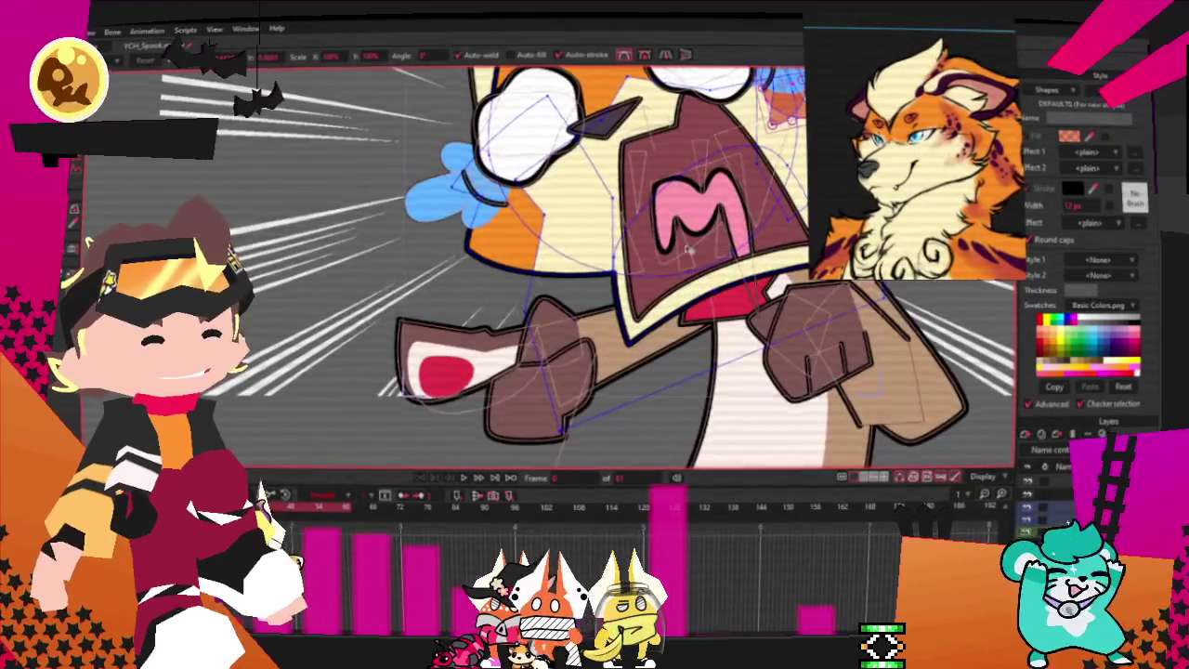
scroll(808, 172, "up", 1)
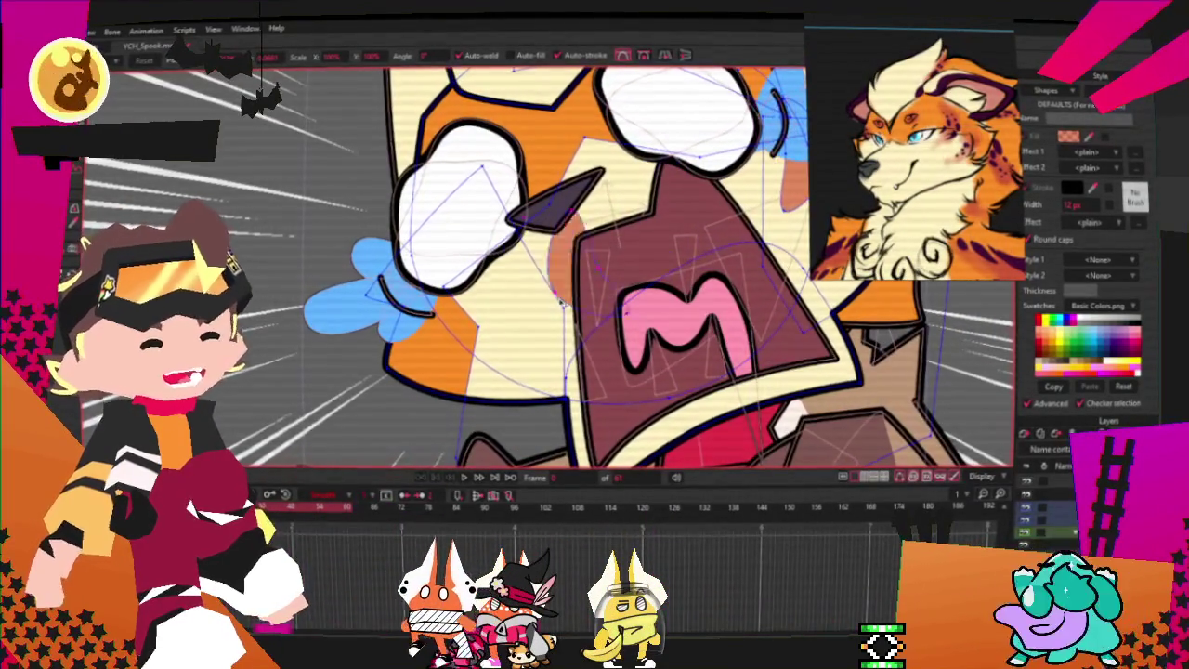
scroll(500, 318, "up", 2)
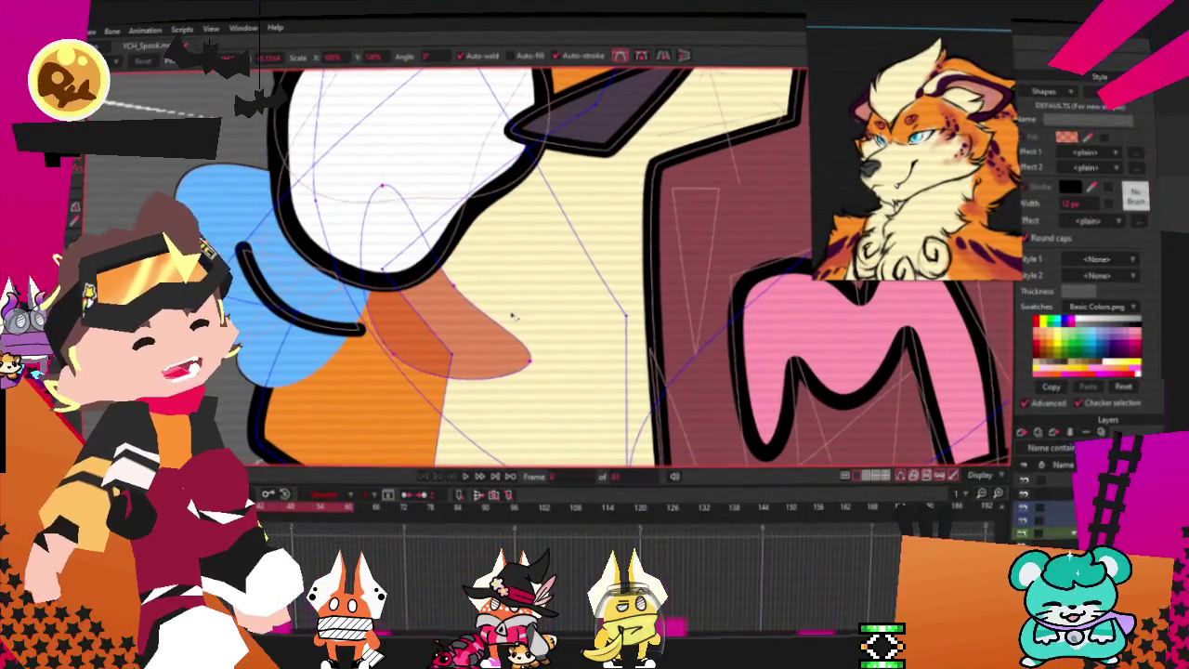
scroll(429, 341, "down", 2)
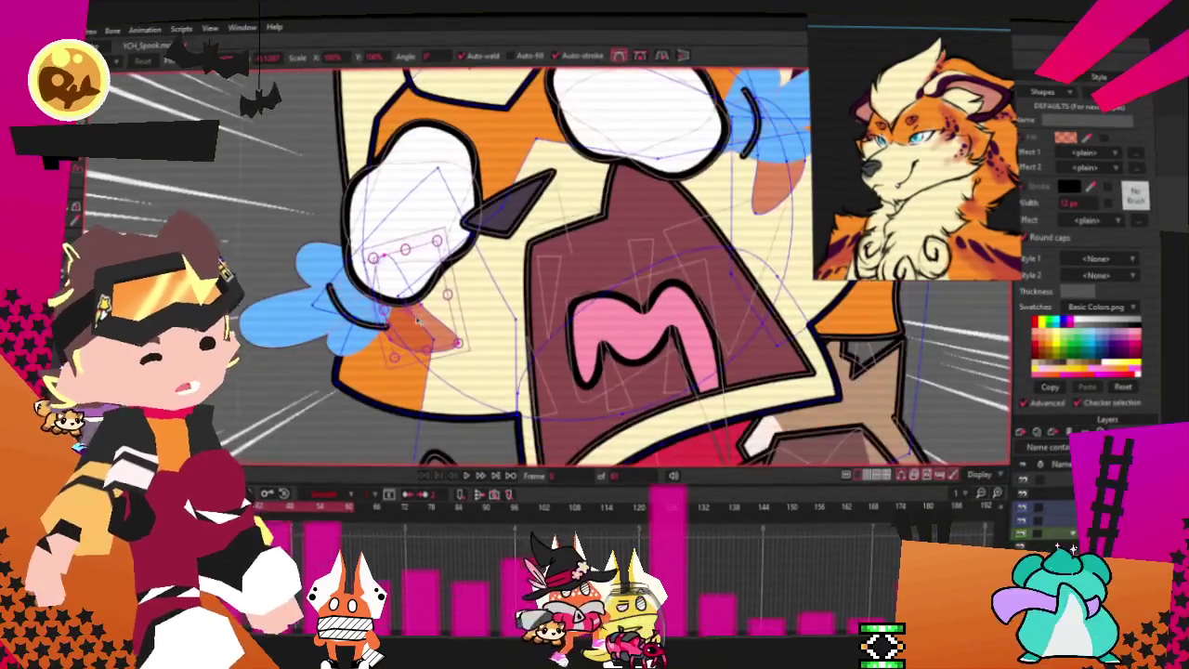
scroll(428, 340, "down", 1)
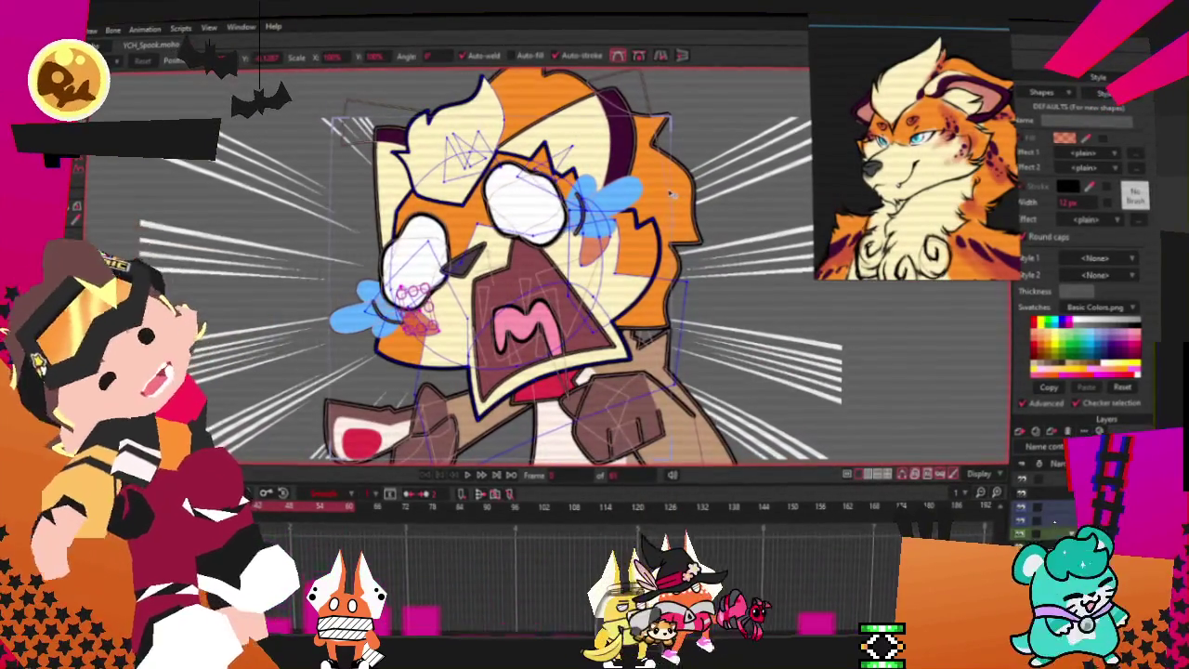
scroll(669, 193, "up", 2)
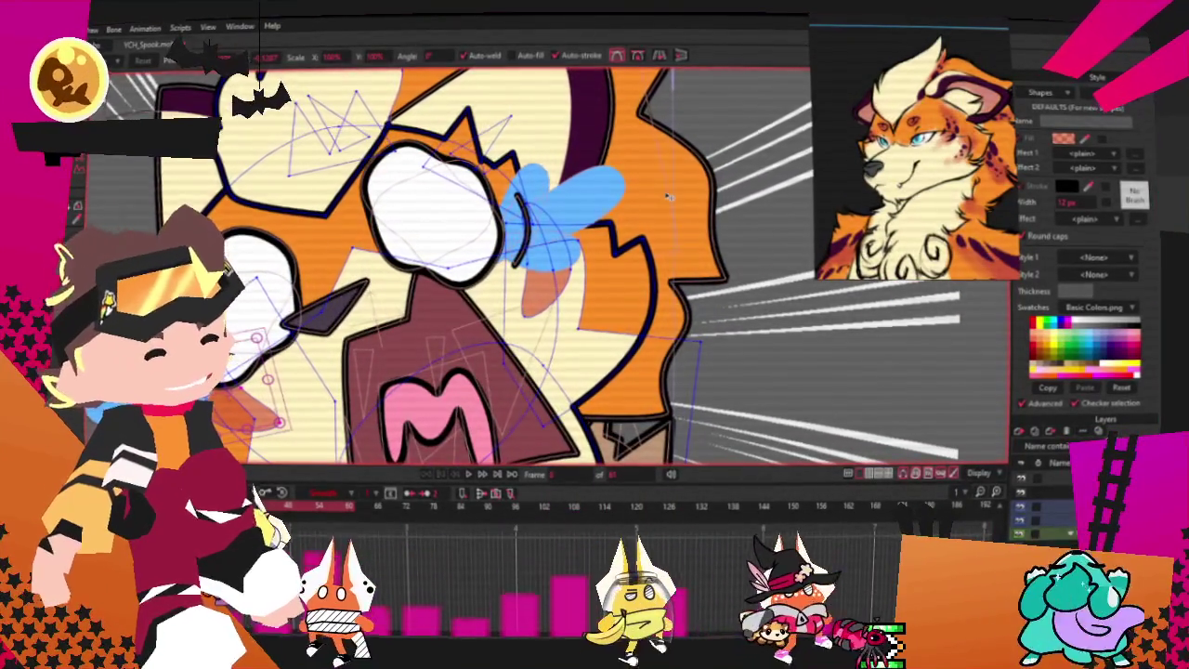
scroll(608, 238, "up", 2)
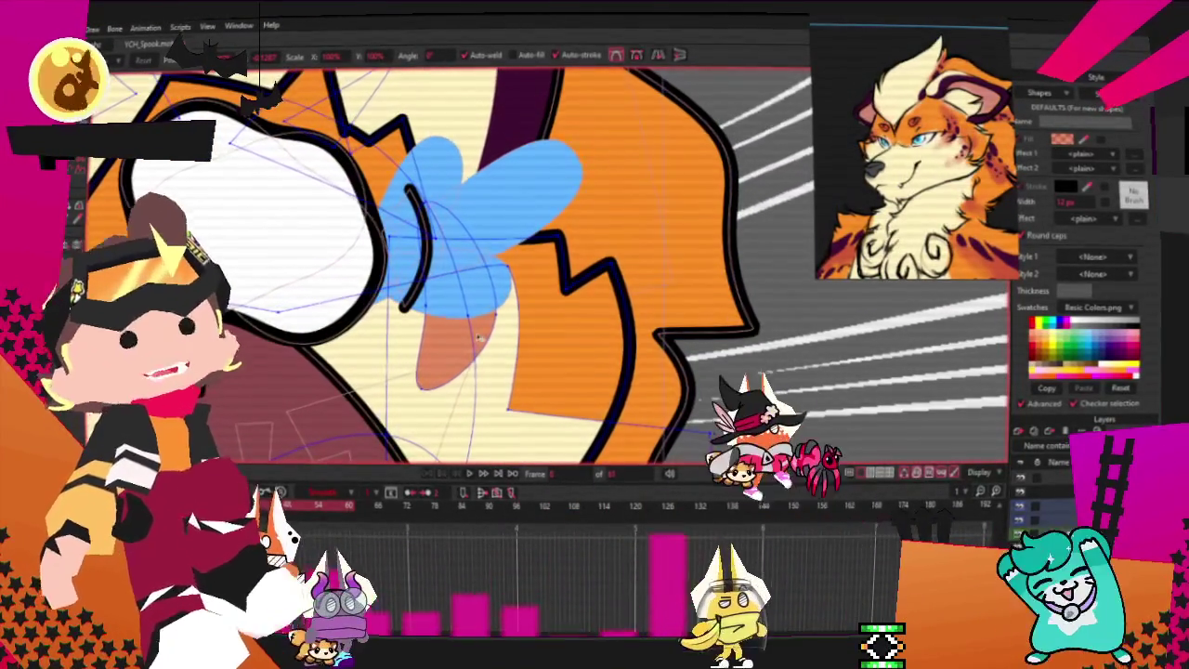
left_click(440, 326)
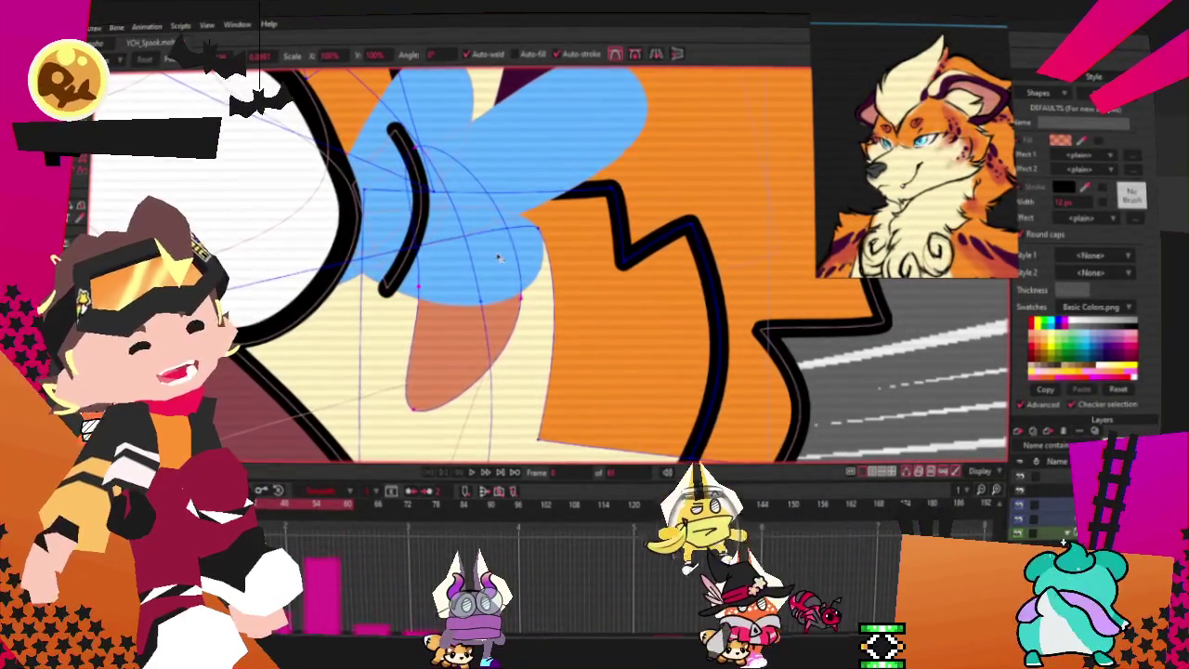
- Select the second brown mark beside the blue tear
scroll(484, 245, "down", 1)
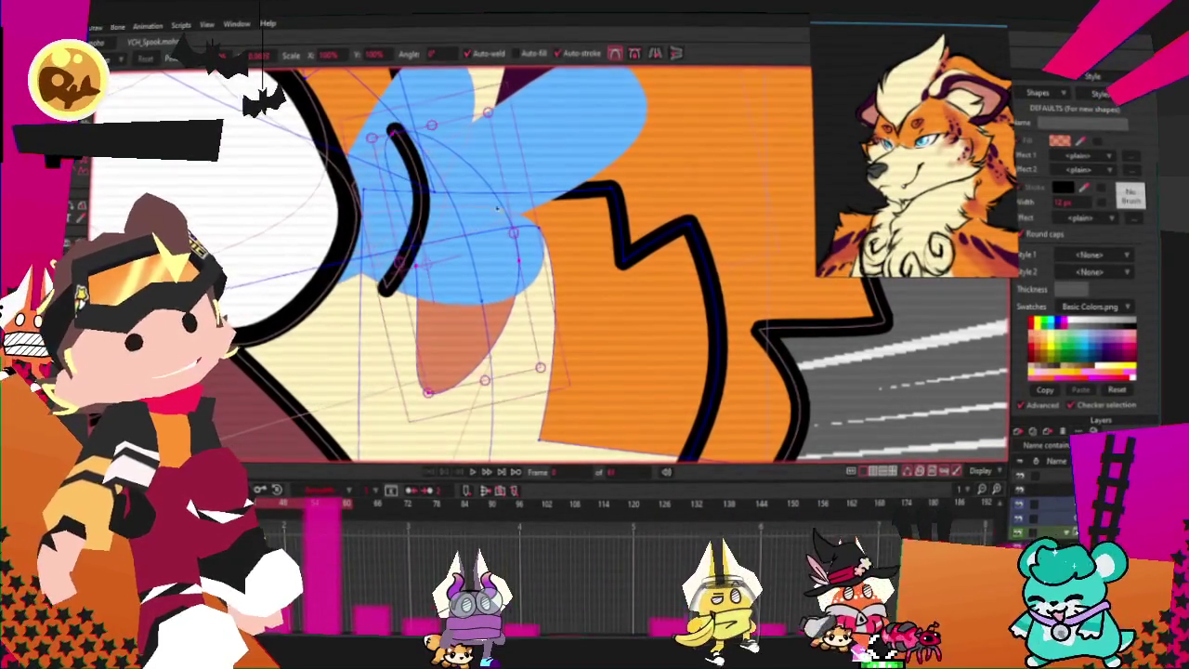
scroll(497, 227, "down", 1)
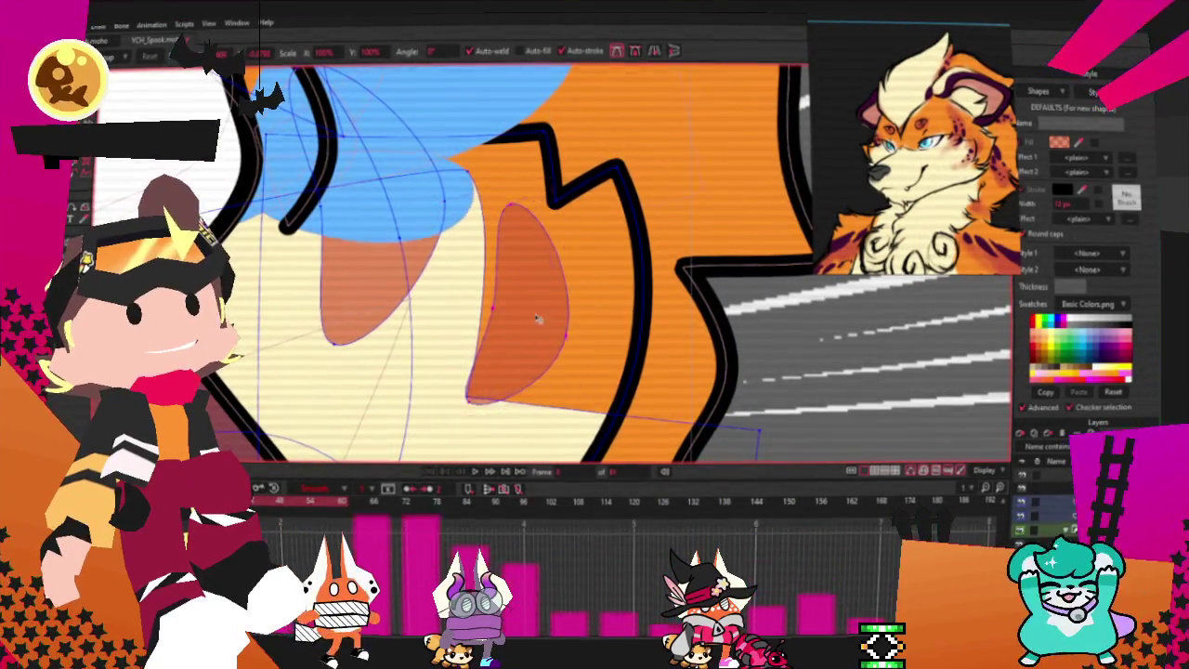
left_click(512, 356)
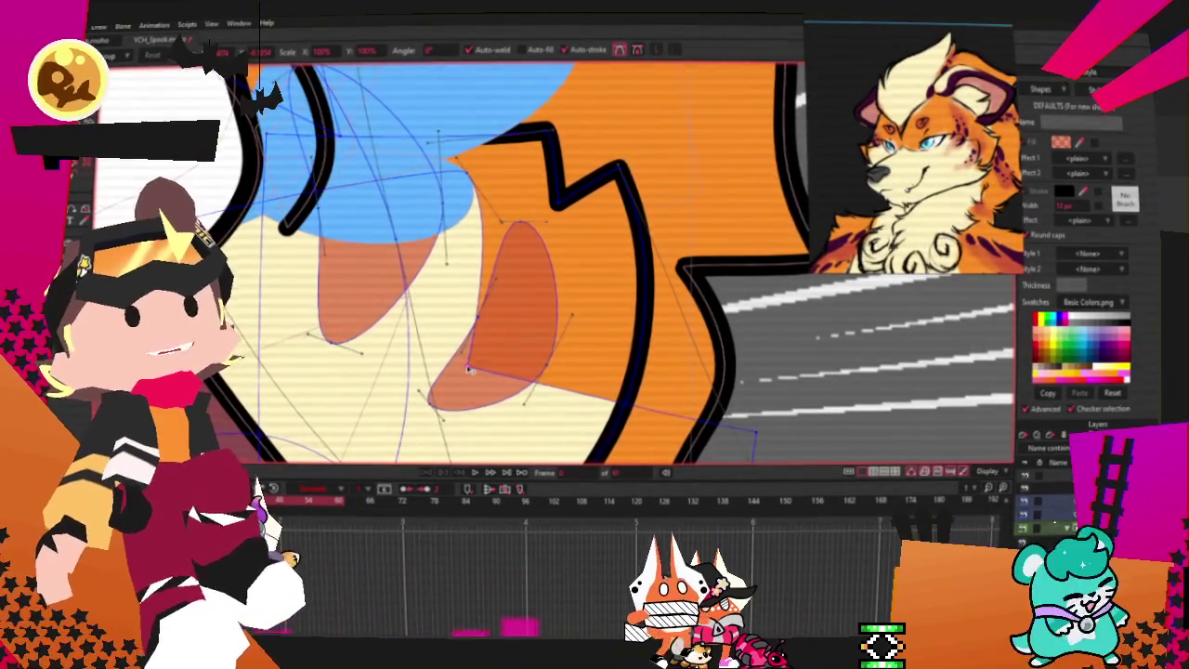
scroll(468, 369, "down", 2)
scroll(446, 353, "down", 2)
scroll(418, 335, "down", 2)
scroll(386, 315, "down", 1)
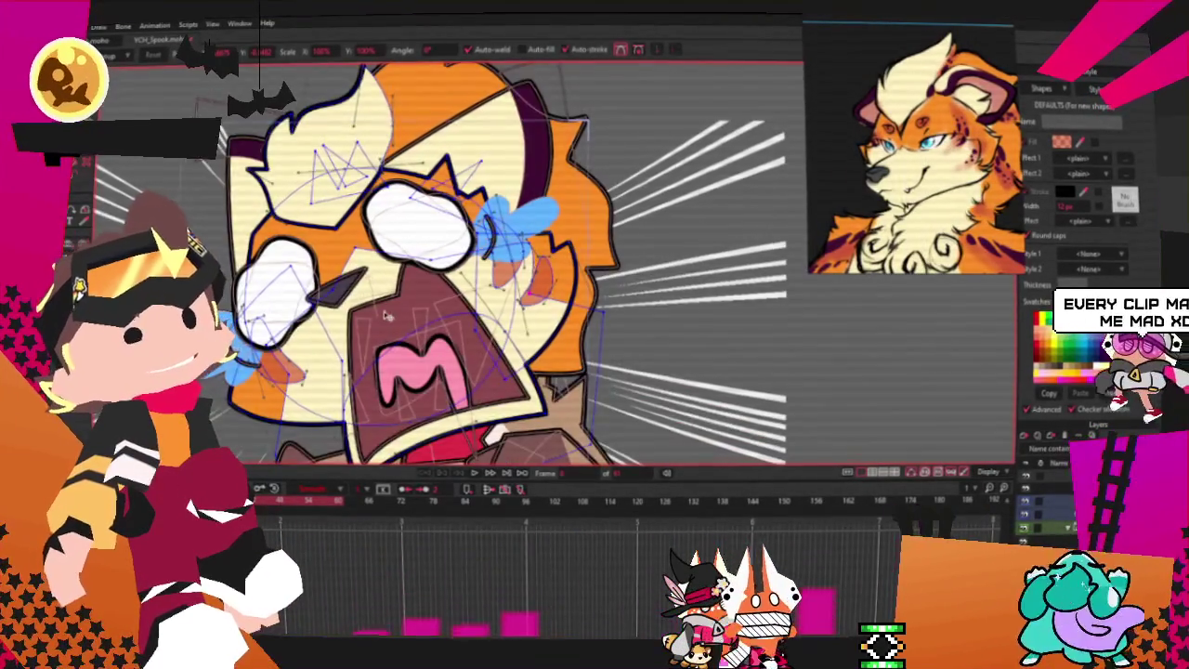
- Drag the upper and lower orange blush marks left of the mouth together, then deselect
scroll(385, 316, "up", 3)
scroll(372, 325, "down", 2)
scroll(325, 335, "up", 2)
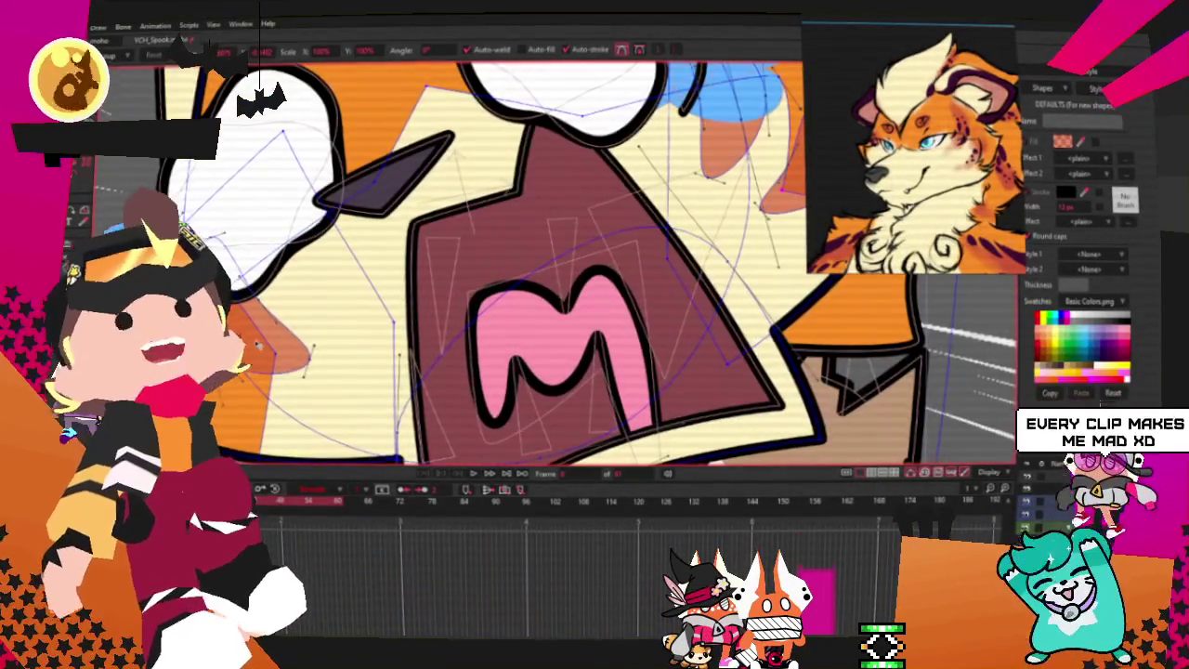
left_click(306, 327)
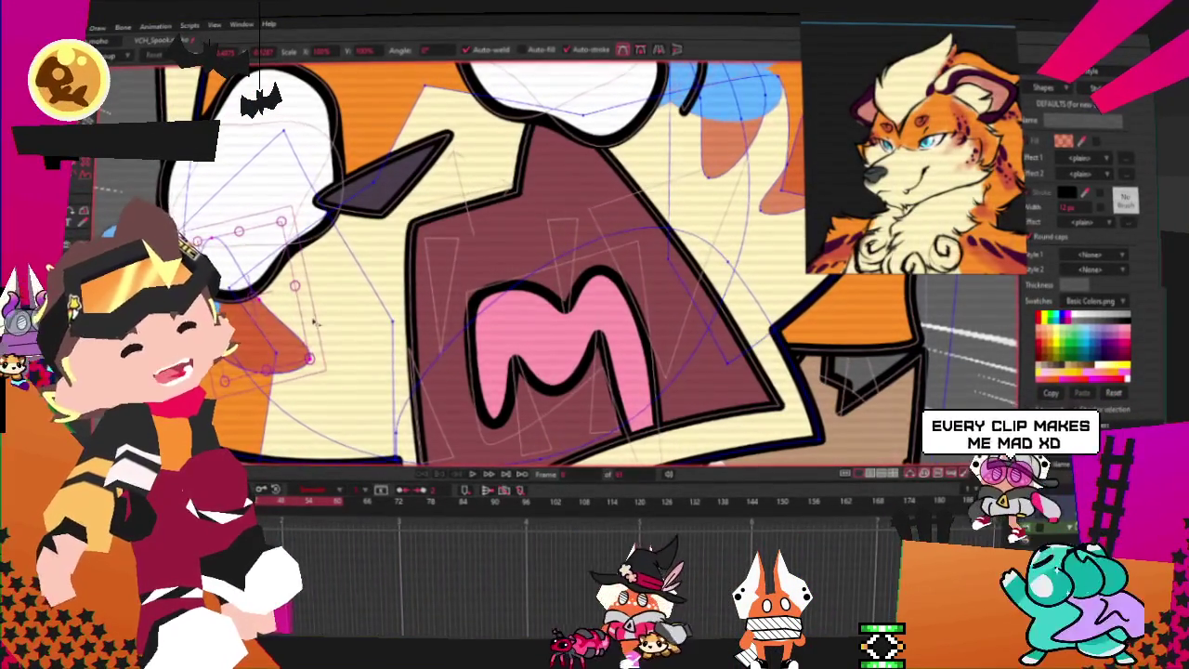
left_click_drag(313, 322, 320, 246)
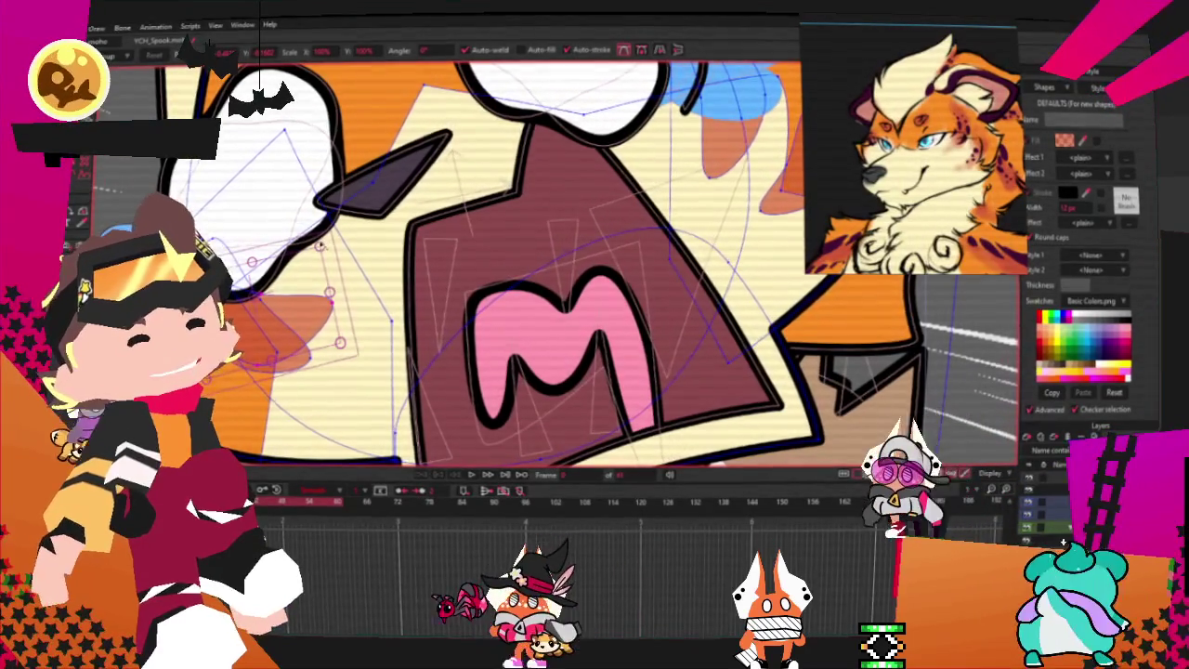
scroll(321, 245, "down", 3)
scroll(247, 331, "up", 3)
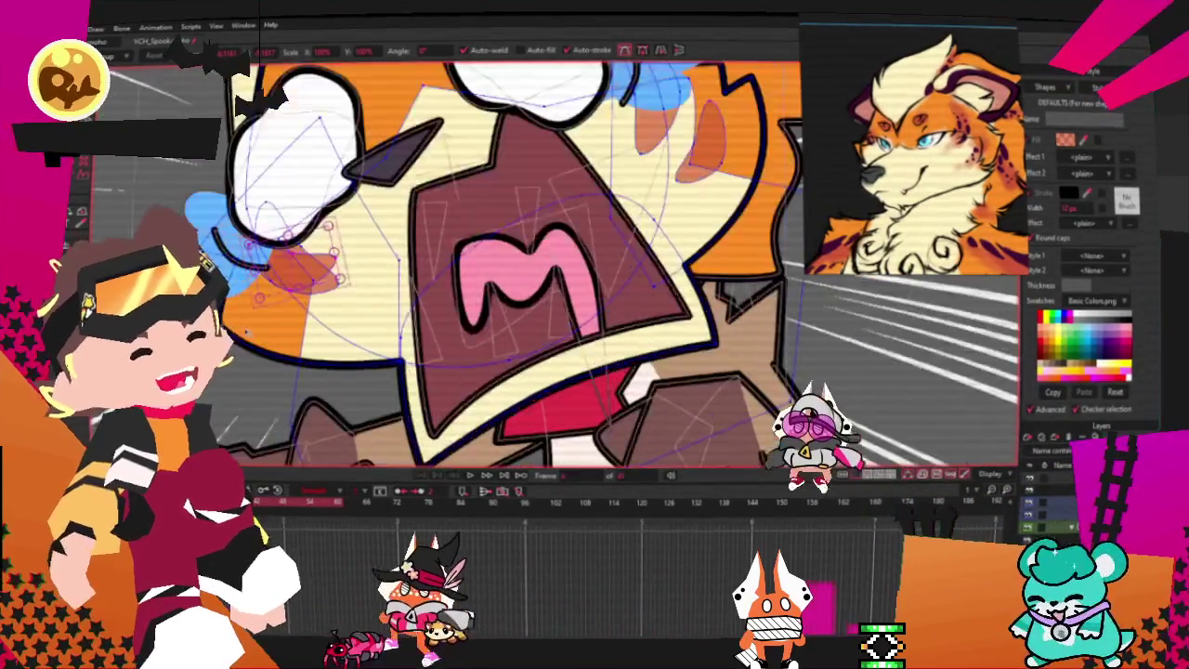
scroll(247, 331, "up", 2)
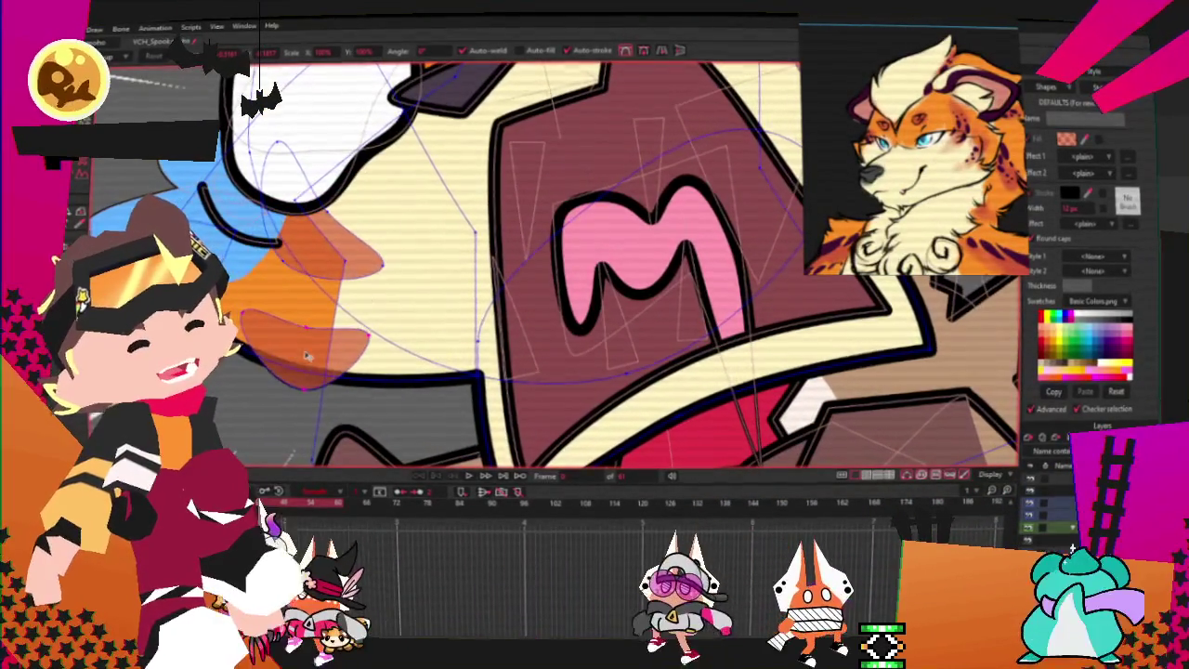
left_click_drag(307, 355, 325, 334)
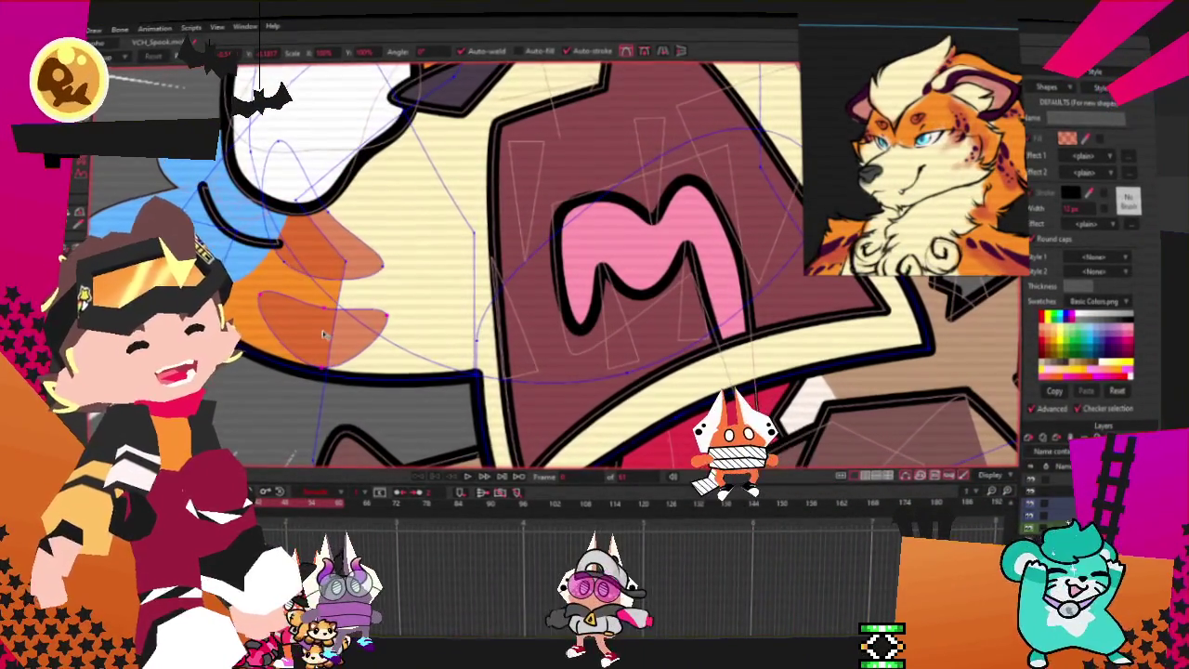
scroll(330, 304, "up", 2)
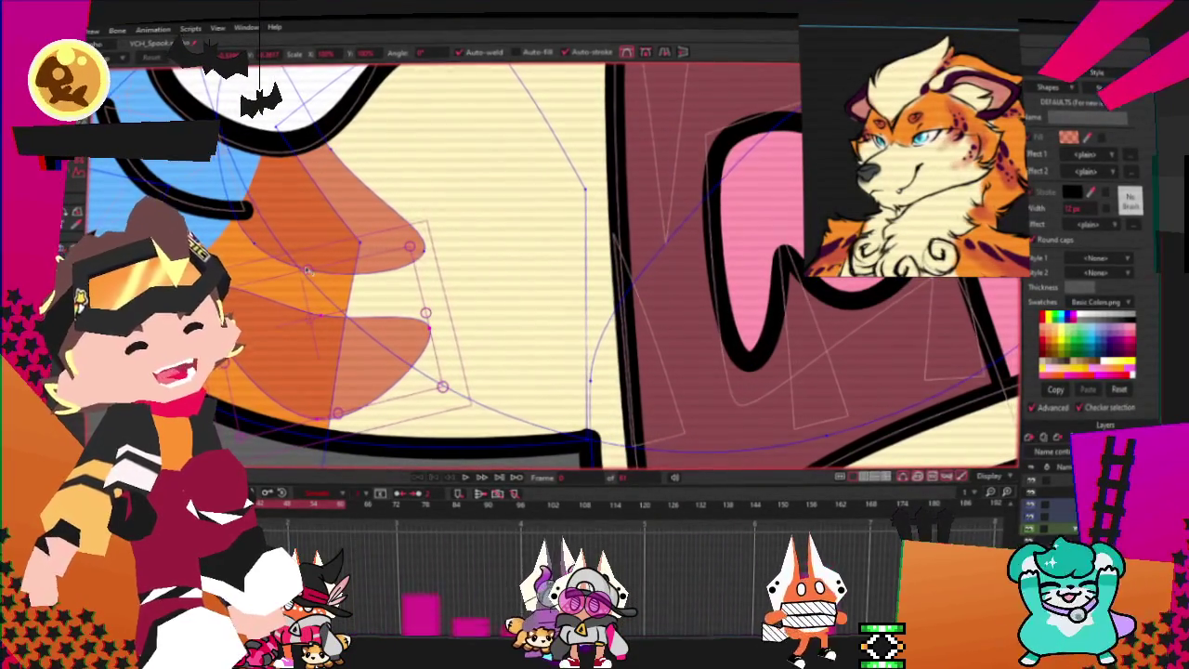
left_click(308, 271)
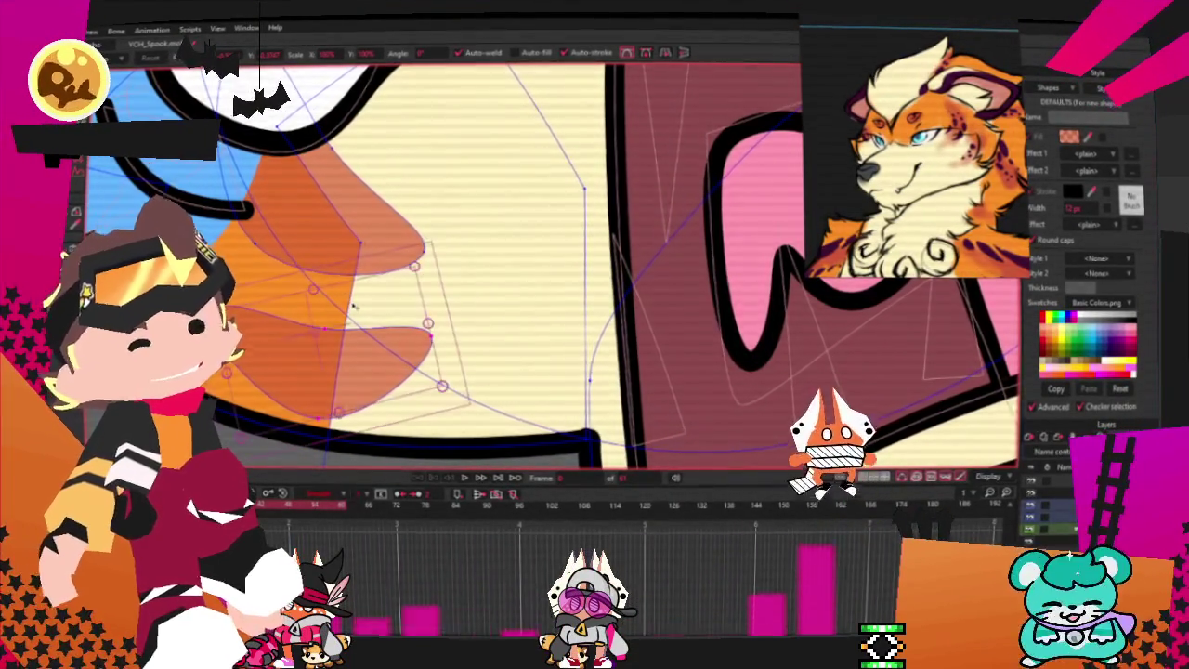
scroll(353, 305, "down", 3)
scroll(353, 305, "down", 1)
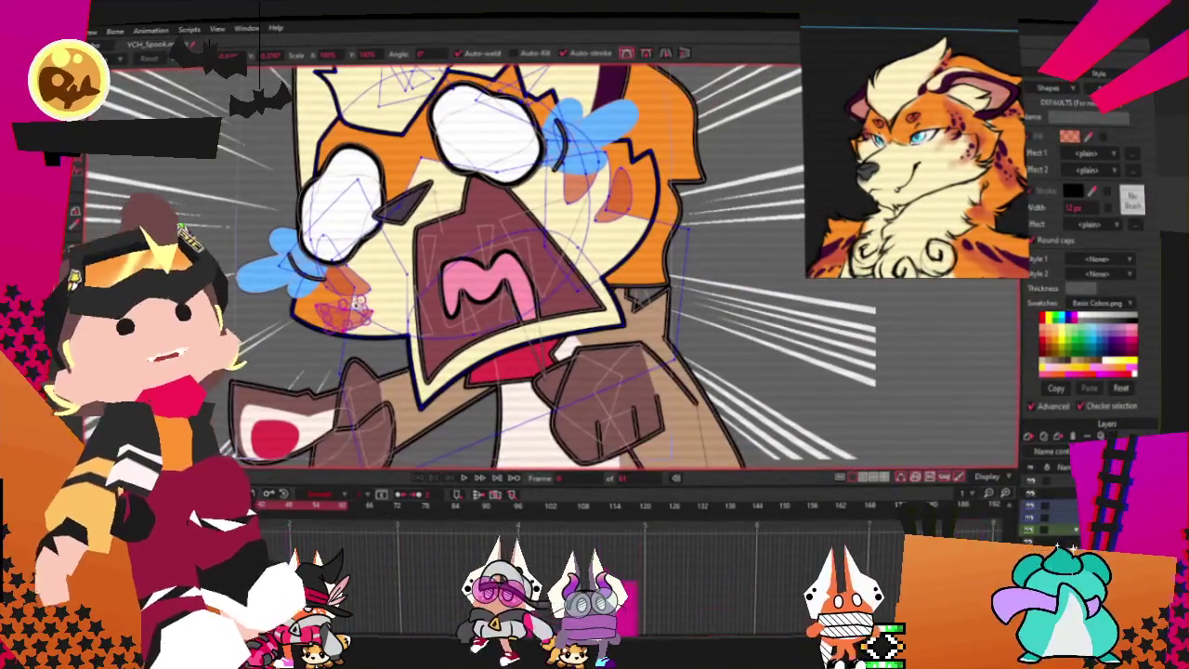
scroll(530, 260, "down", 2)
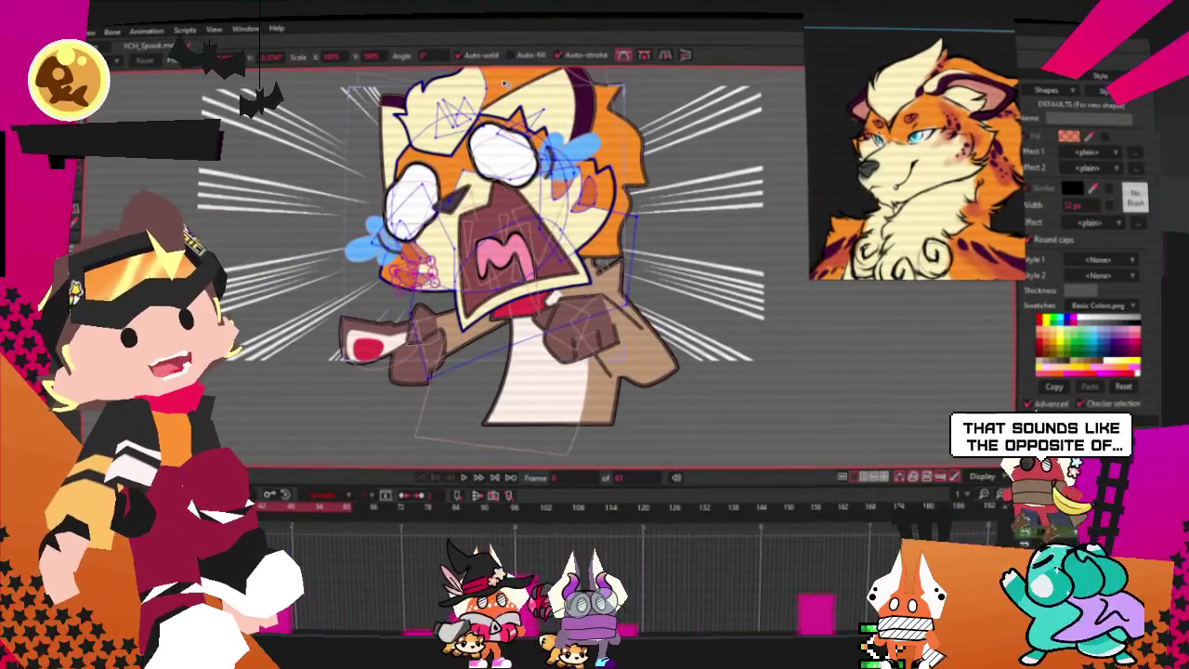
- Reshape the orange fur outline above the eye and pull the cream tuft's tip up-left
scroll(504, 84, "up", 2)
scroll(504, 84, "up", 2)
scroll(337, 247, "up", 2)
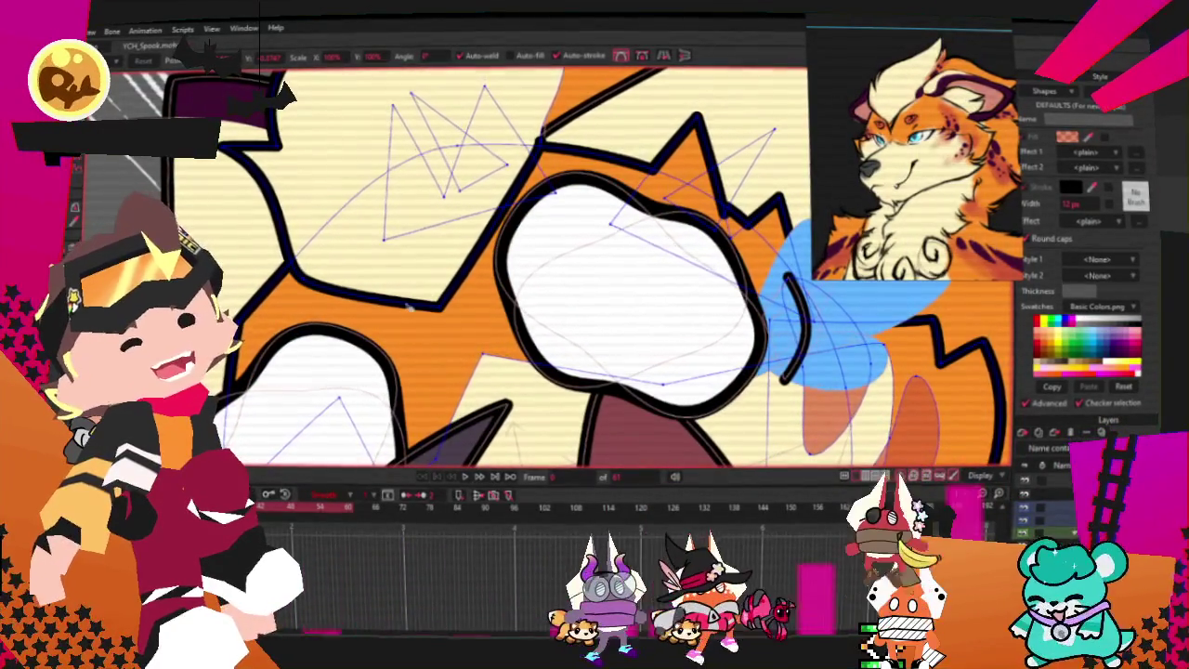
key("ctrl+v")
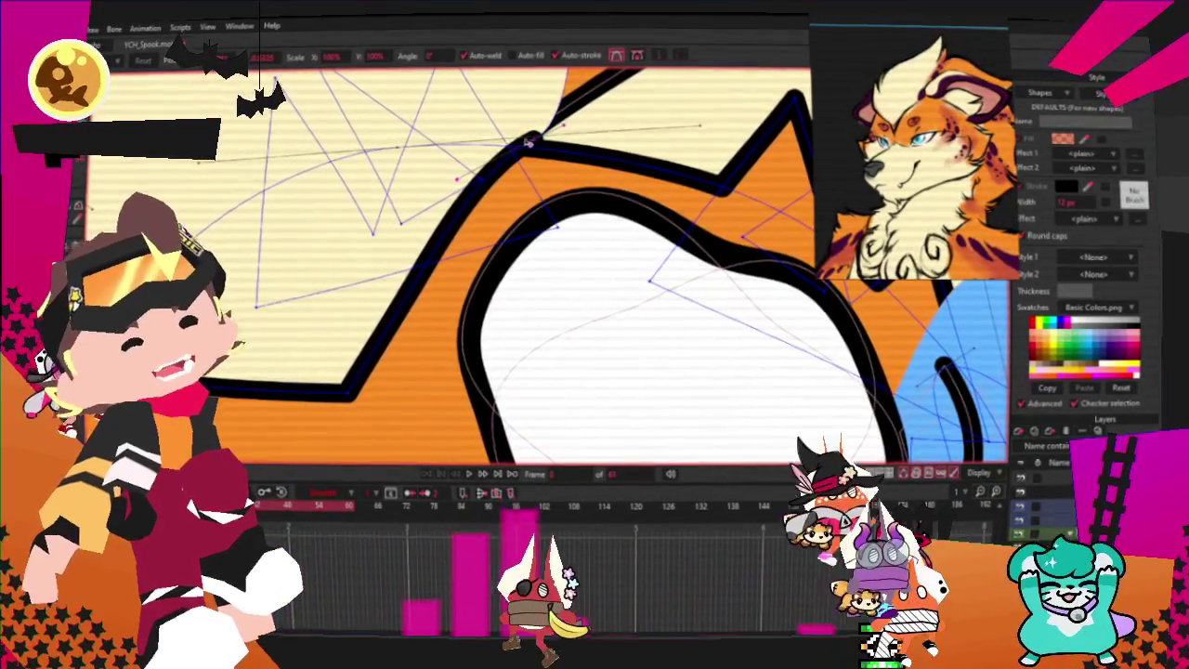
left_click_drag(441, 177, 483, 178)
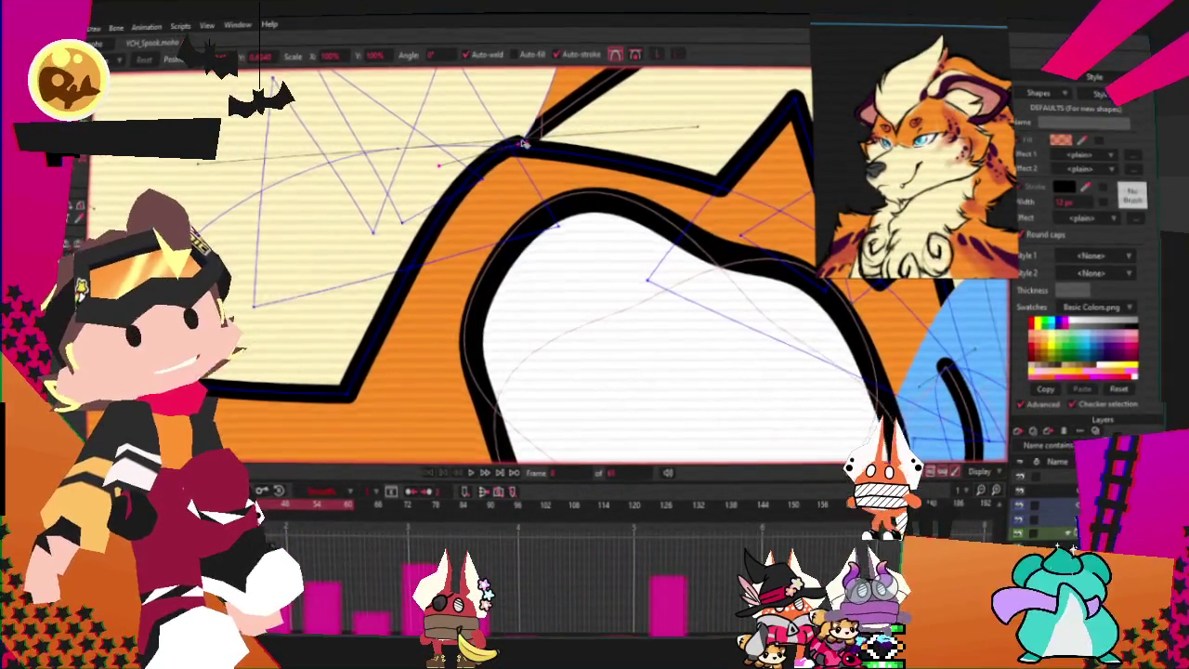
scroll(517, 149, "up", 1)
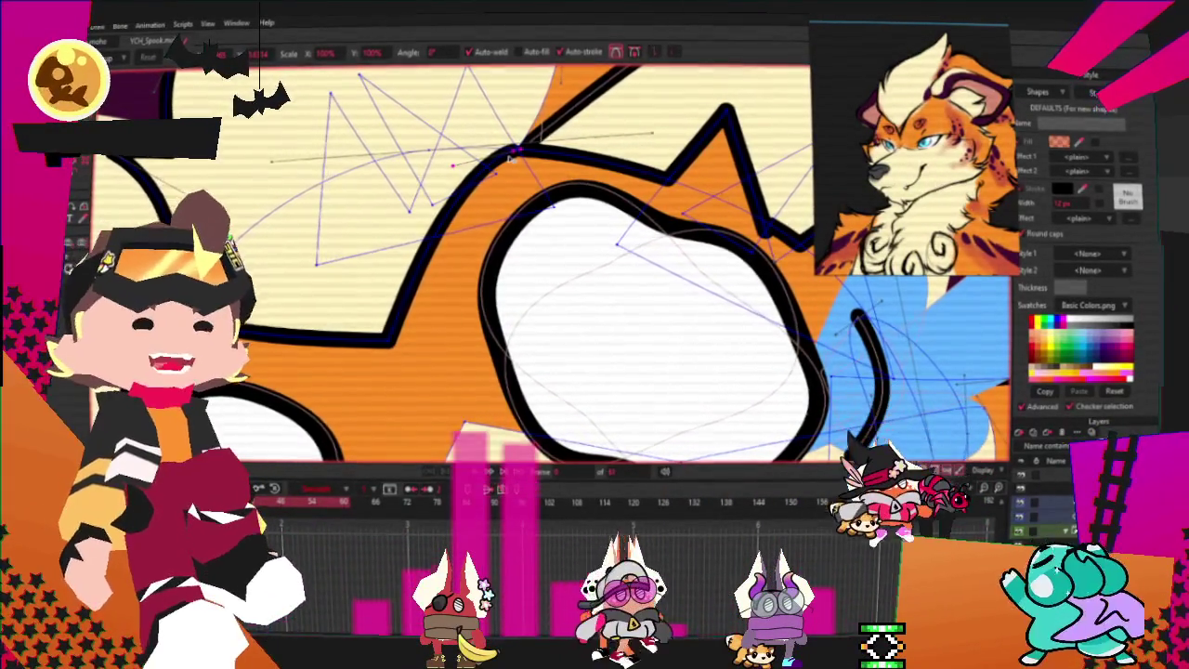
scroll(510, 156, "down", 5)
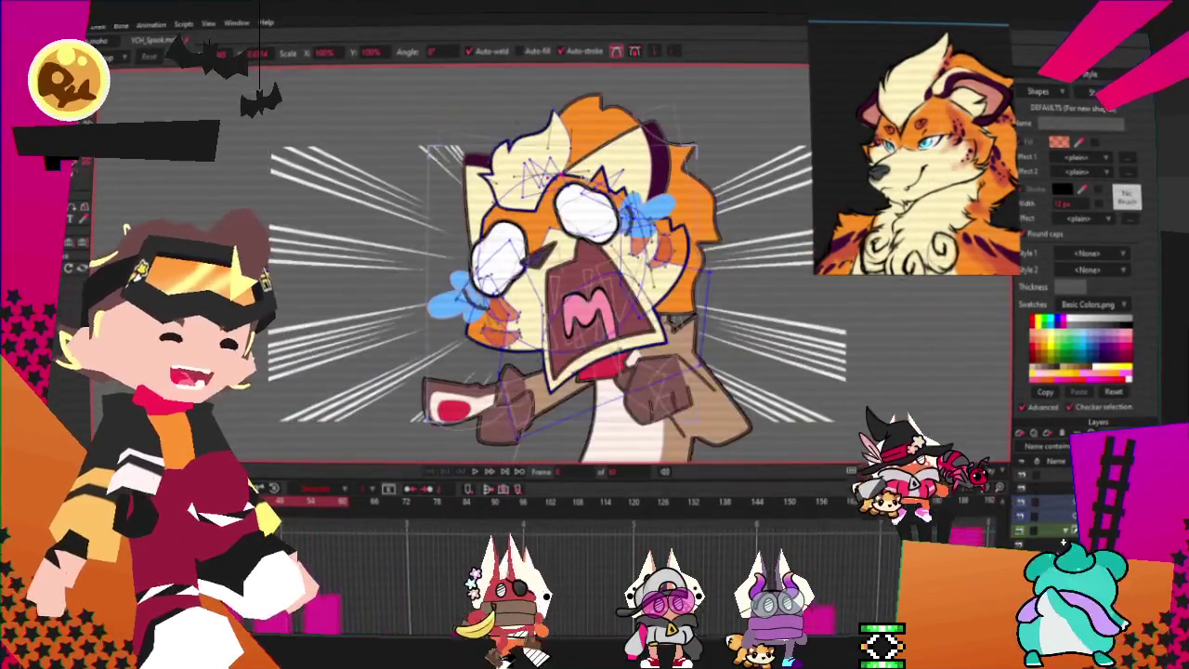
scroll(548, 112, "up", 5)
scroll(548, 111, "down", 5)
scroll(548, 111, "up", 5)
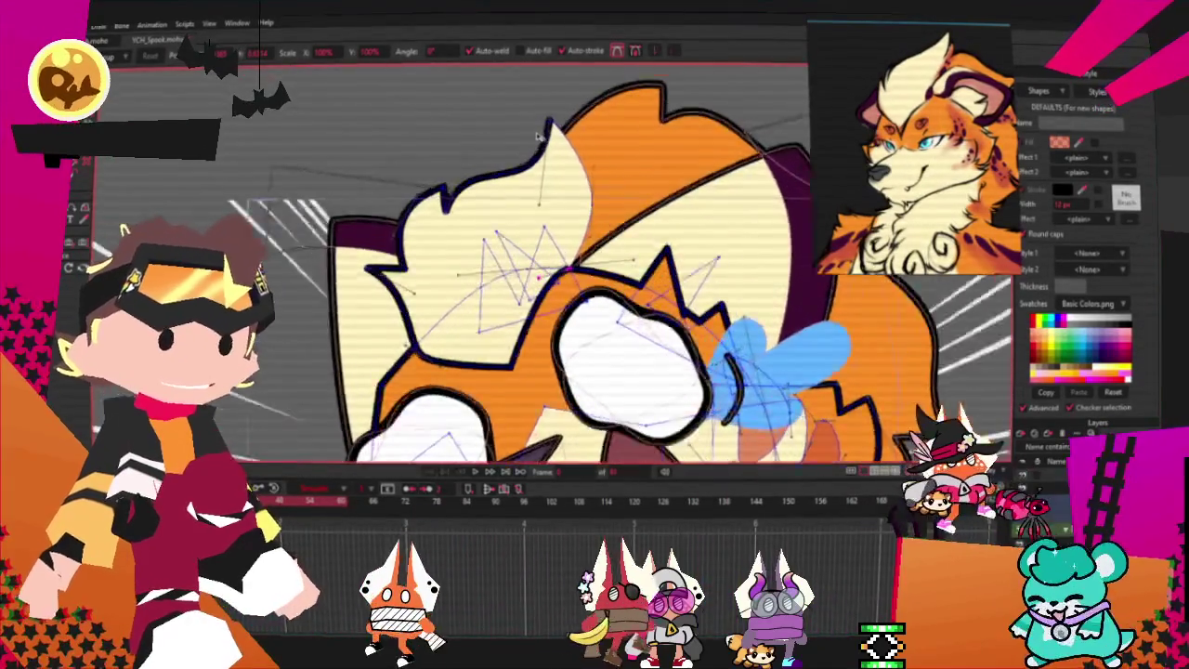
left_click_drag(551, 119, 544, 103)
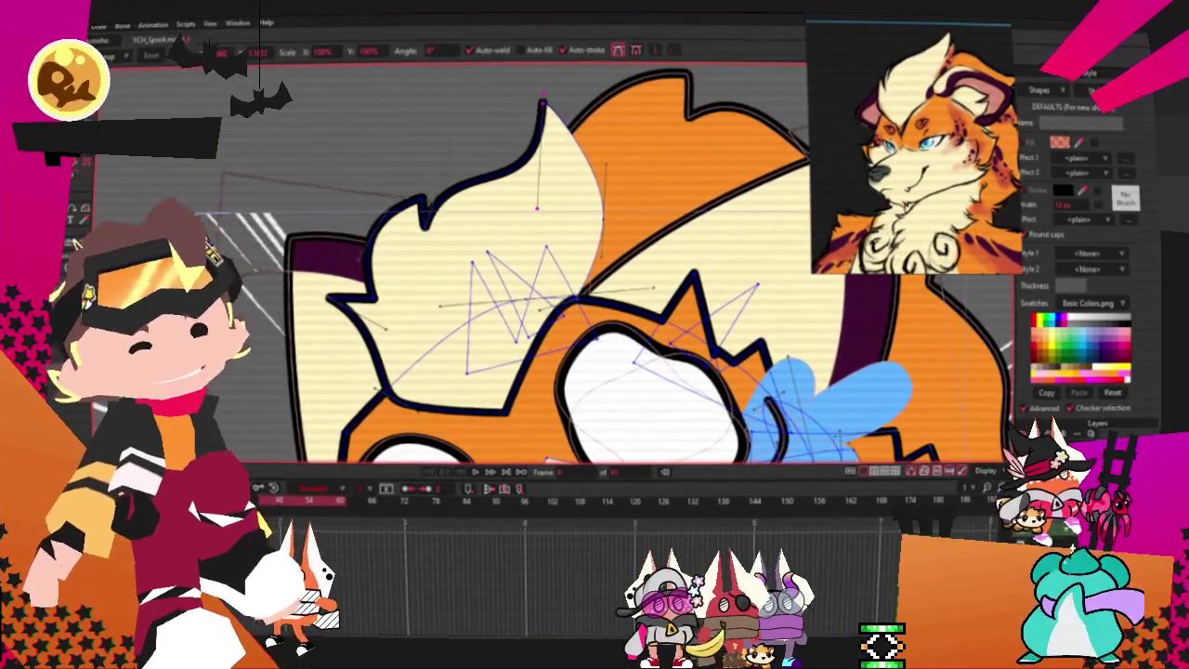
scroll(553, 111, "up", 5)
scroll(564, 121, "down", 2)
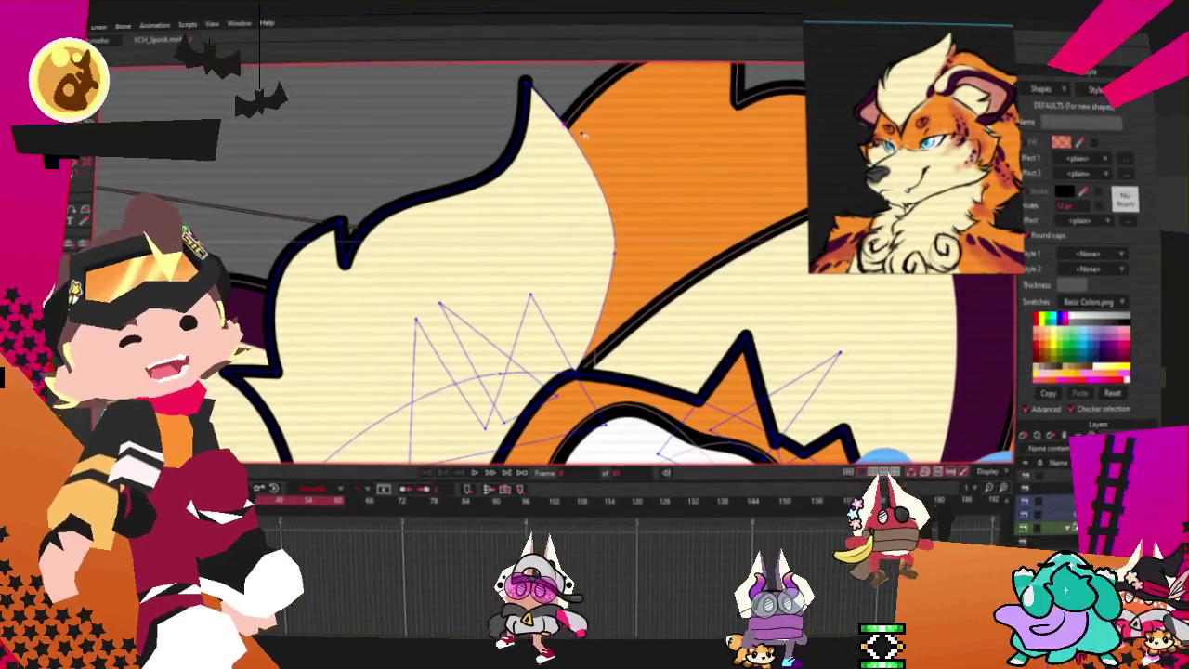
scroll(555, 164, "down", 2)
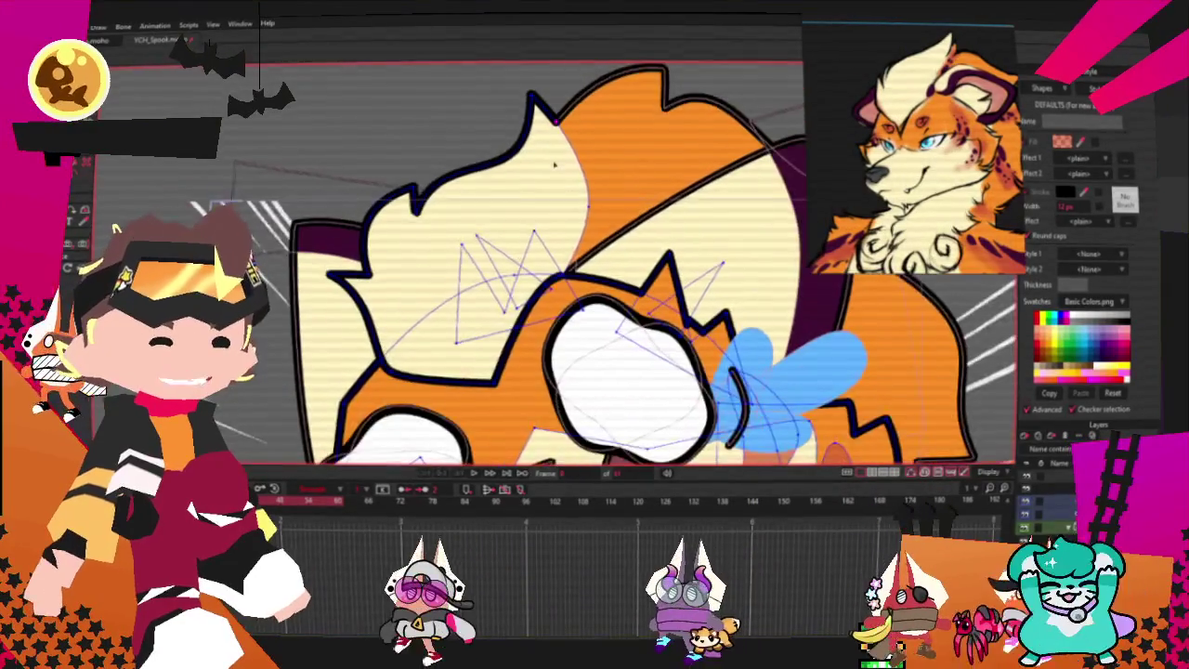
scroll(554, 165, "up", 2)
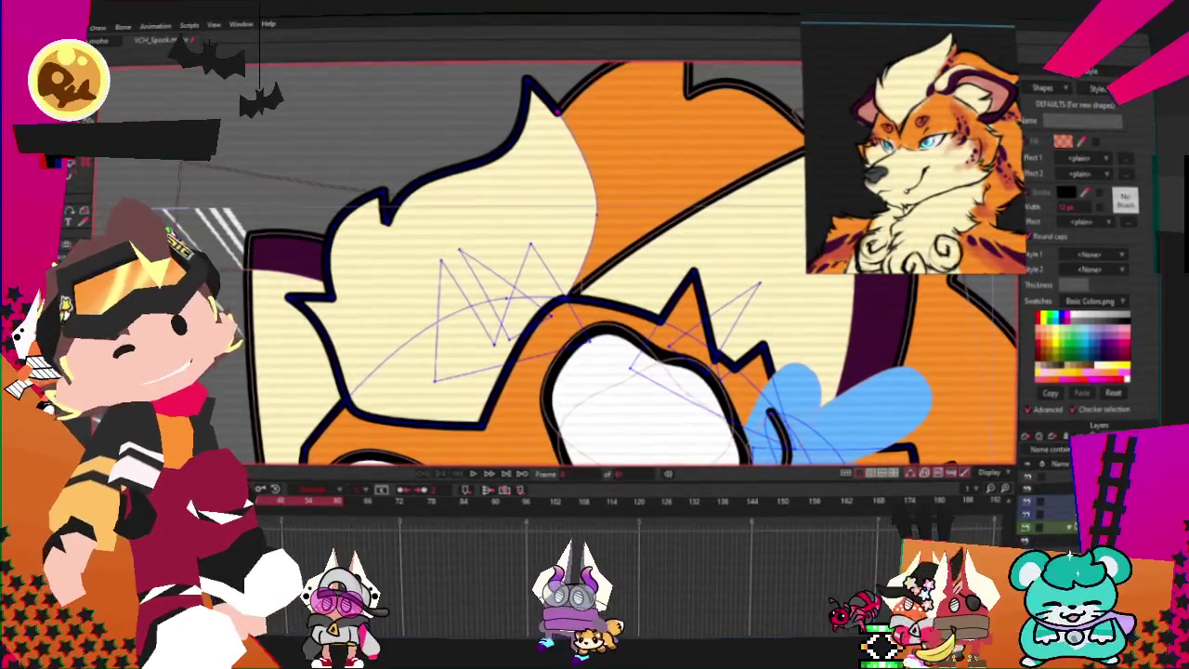
- Nudge the tuft's edge curve right and adjust points on the head outline
key("t")
left_click_drag(587, 242, 598, 238)
scroll(474, 191, "down", 3)
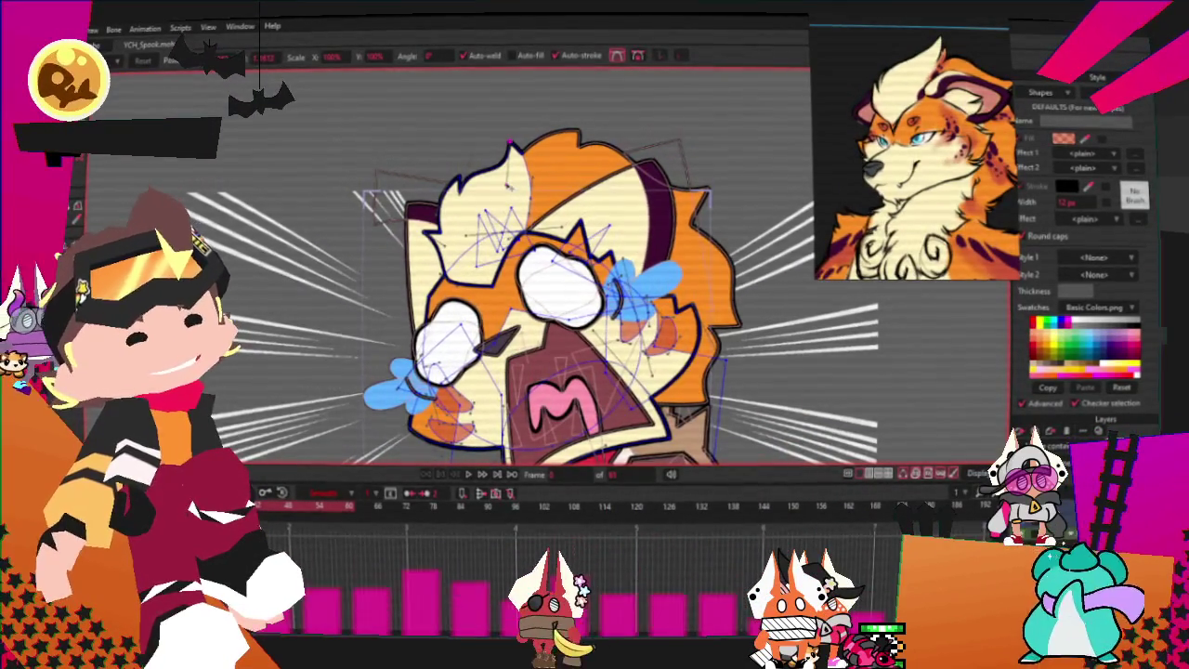
scroll(548, 270, "down", 2)
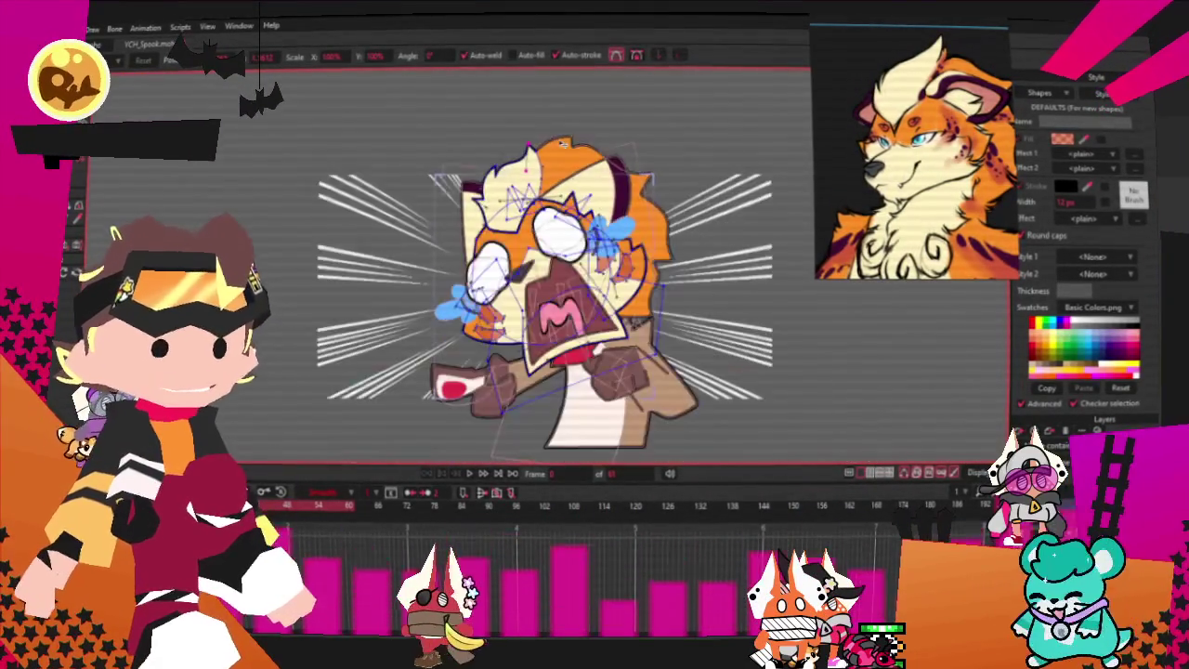
scroll(548, 269, "down", 2)
scroll(548, 269, "up", 4)
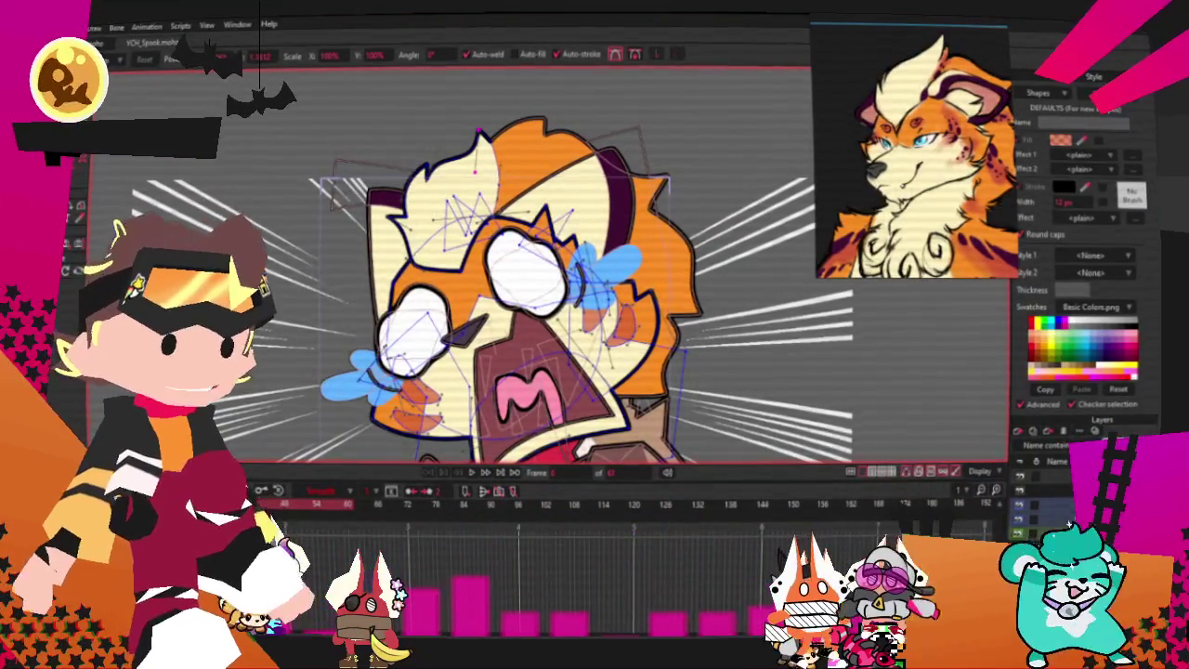
scroll(595, 179, "up", 4)
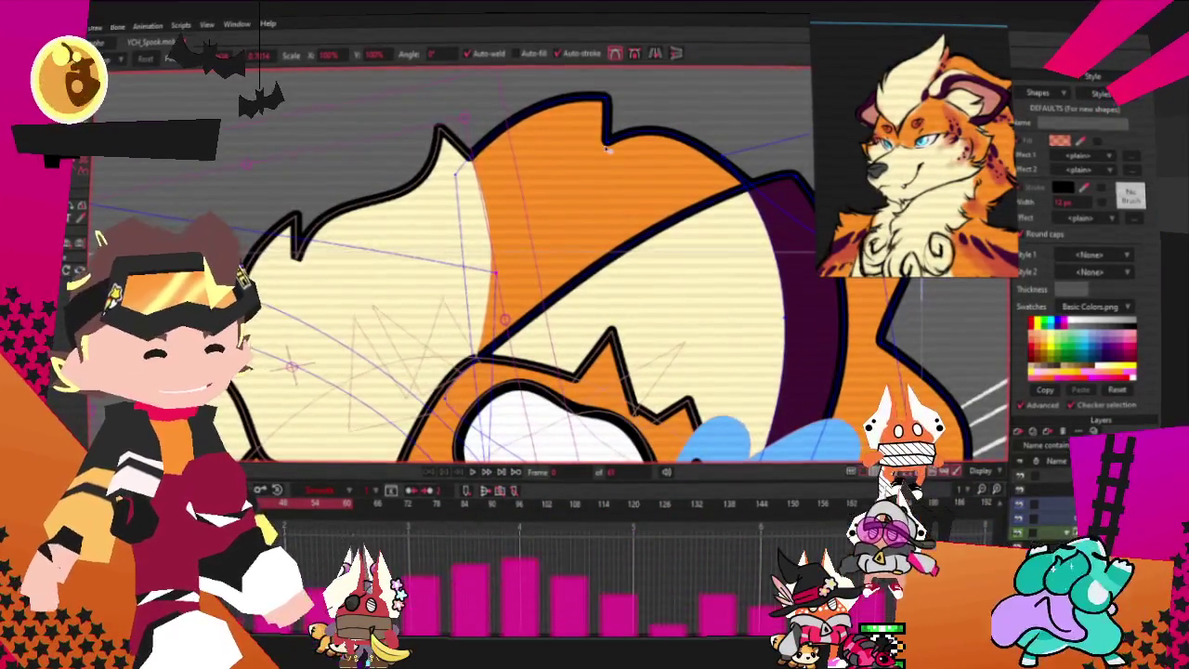
left_click_drag(596, 179, 611, 148)
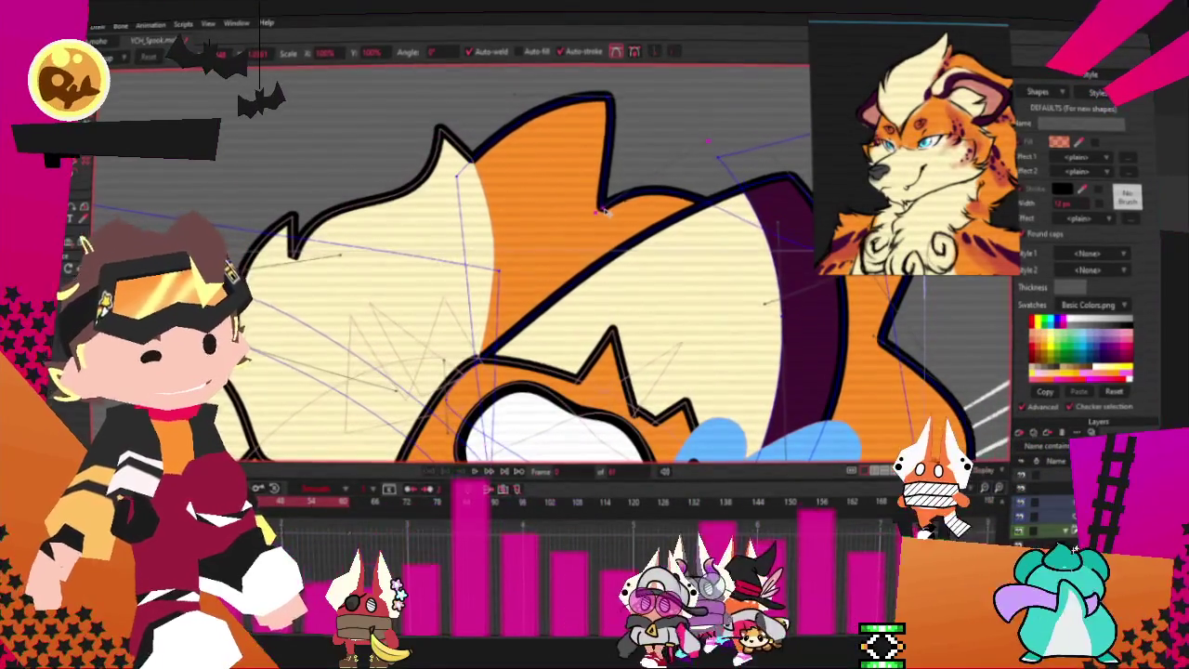
scroll(614, 147, "down", 4)
scroll(585, 180, "up", 3)
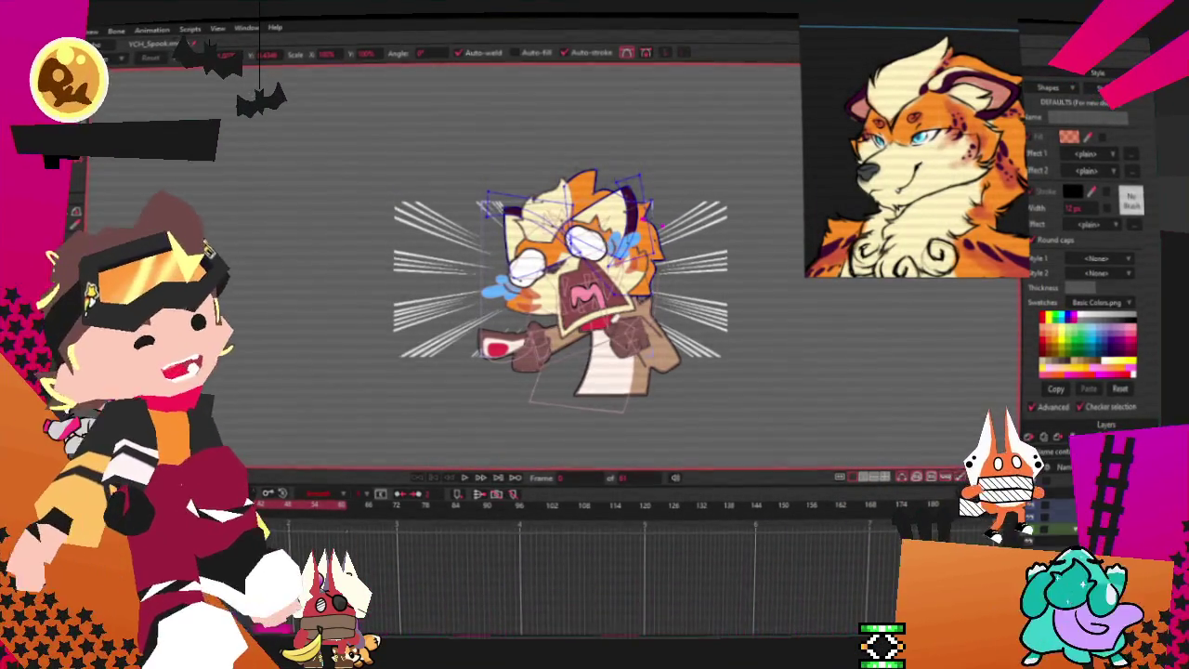
- Select the arm shading and fist shapes, give them a cream fill, then clear the selection
scroll(690, 371, "up", 2)
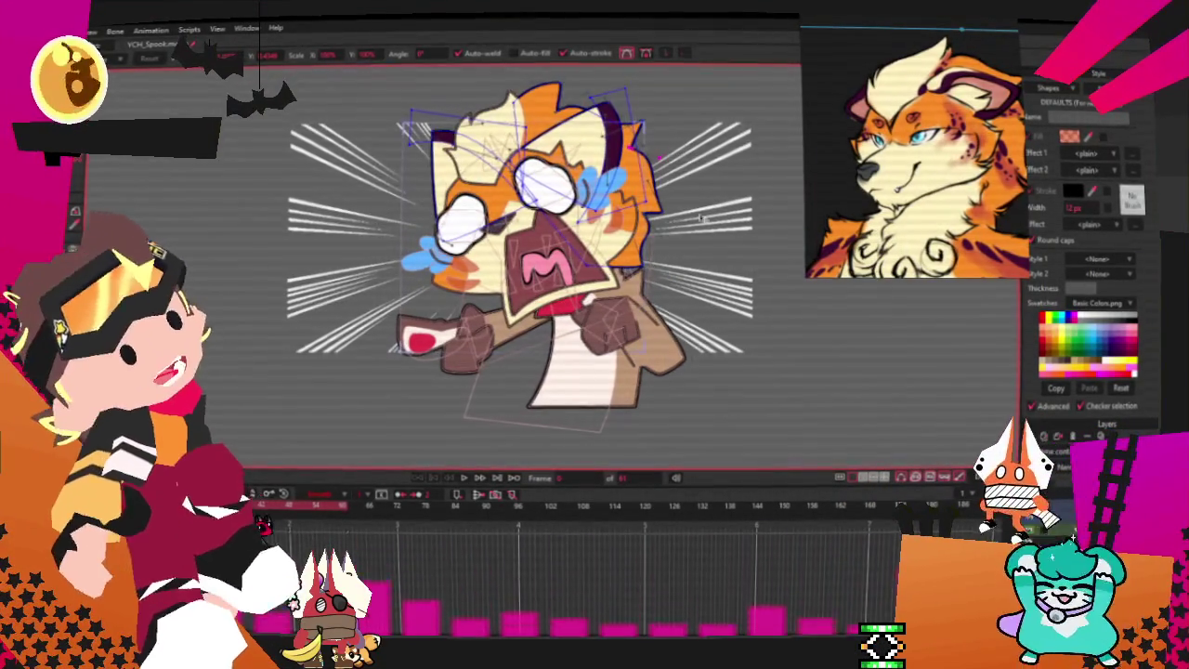
scroll(611, 413, "up", 2)
scroll(610, 413, "up", 1)
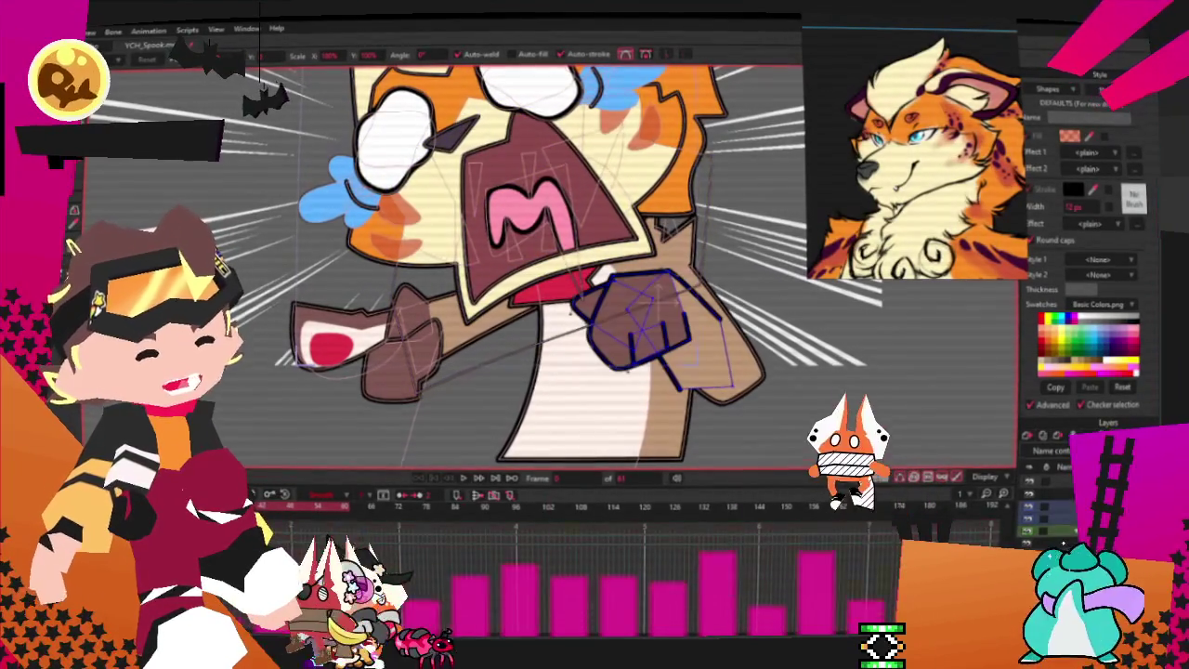
double_click(828, 249)
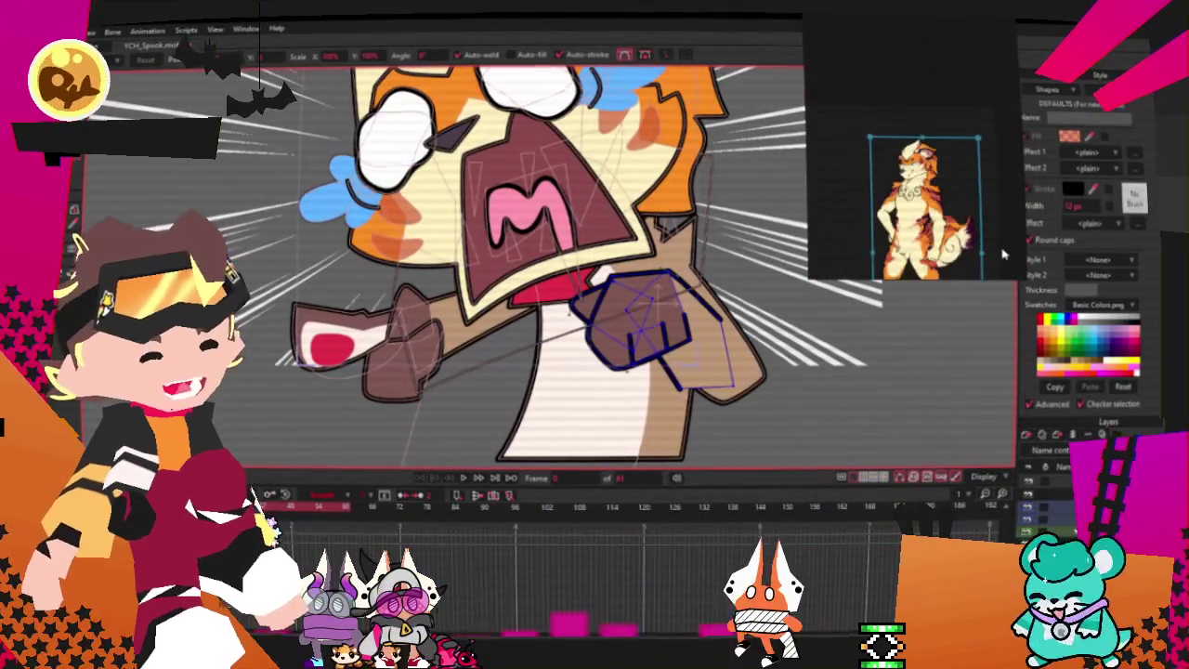
scroll(962, 251, "up", 3)
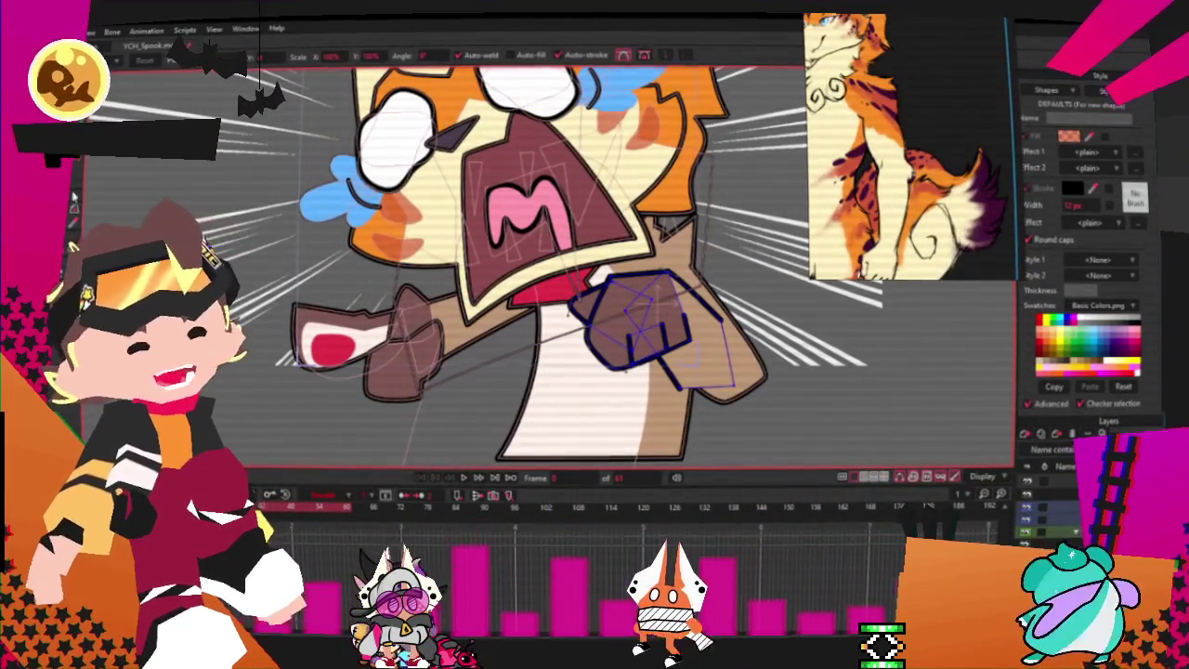
key("g")
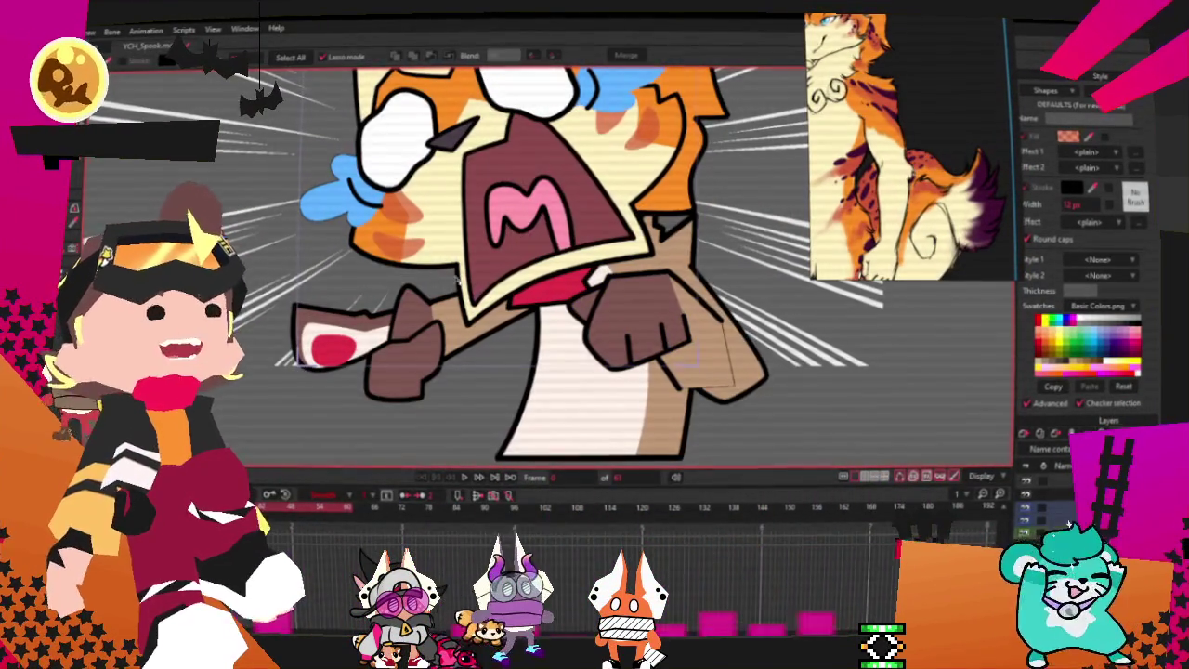
scroll(562, 325, "up", 2)
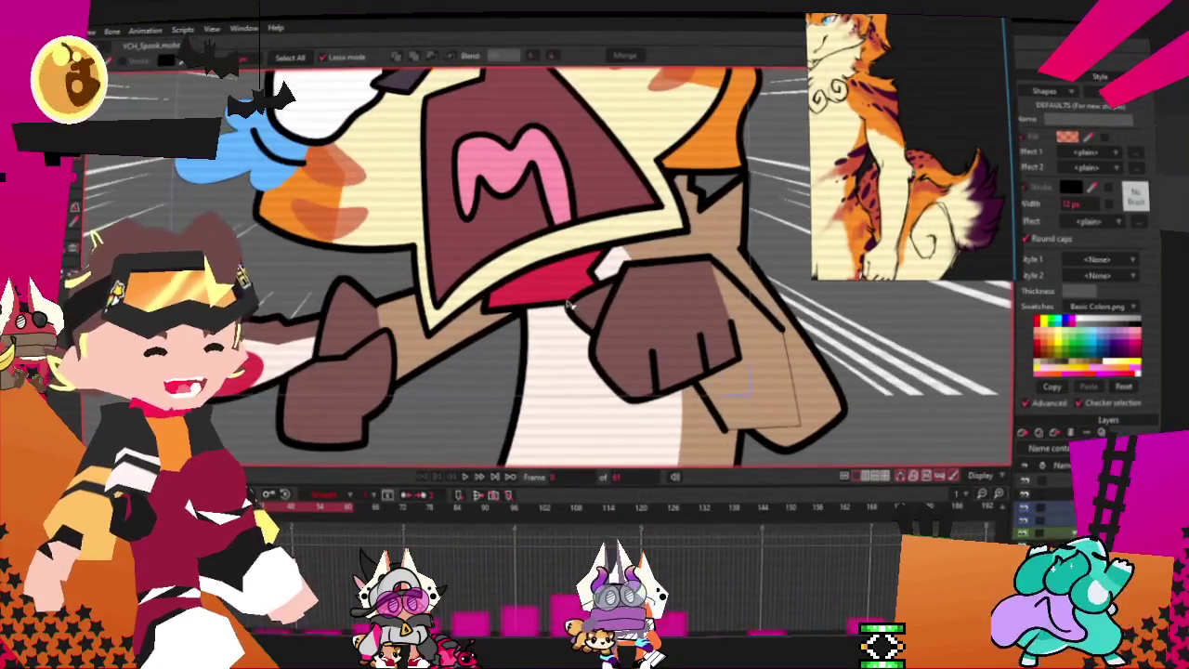
left_click(684, 336)
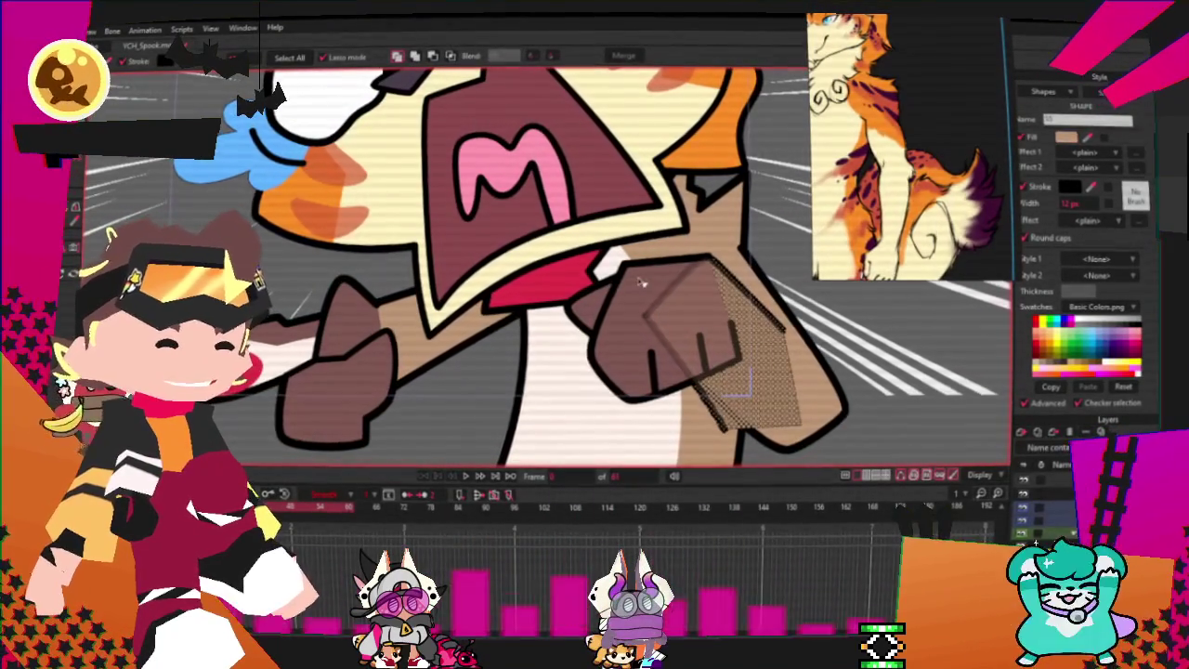
left_click(641, 283, "shift")
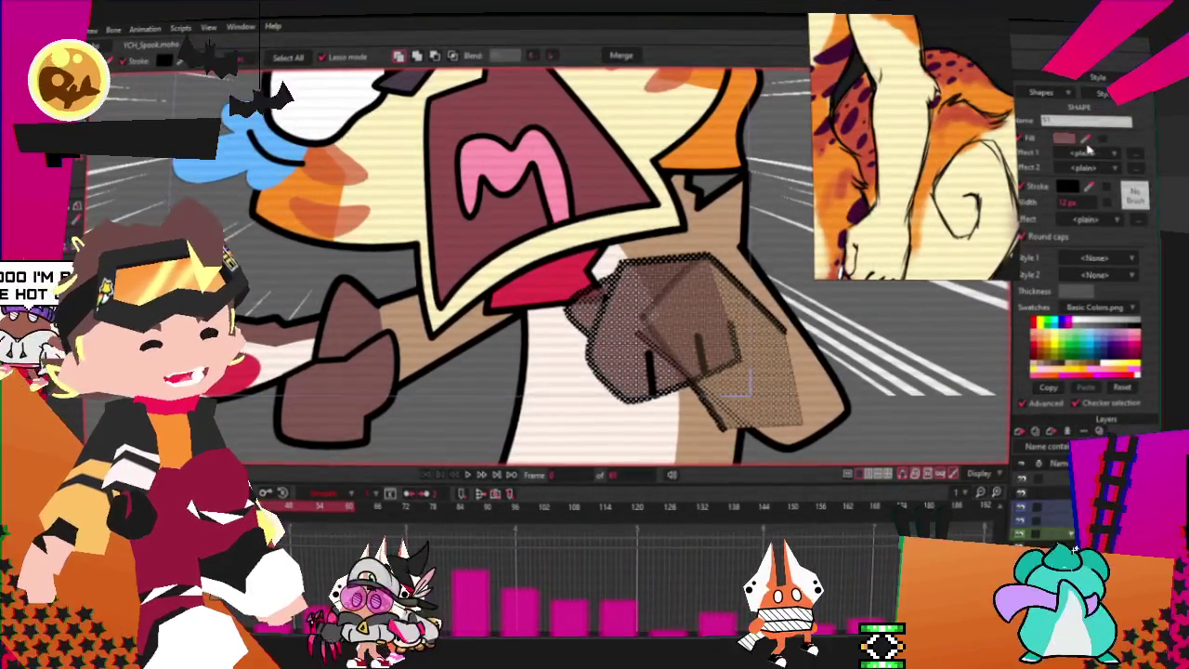
scroll(746, 388, "down", 5)
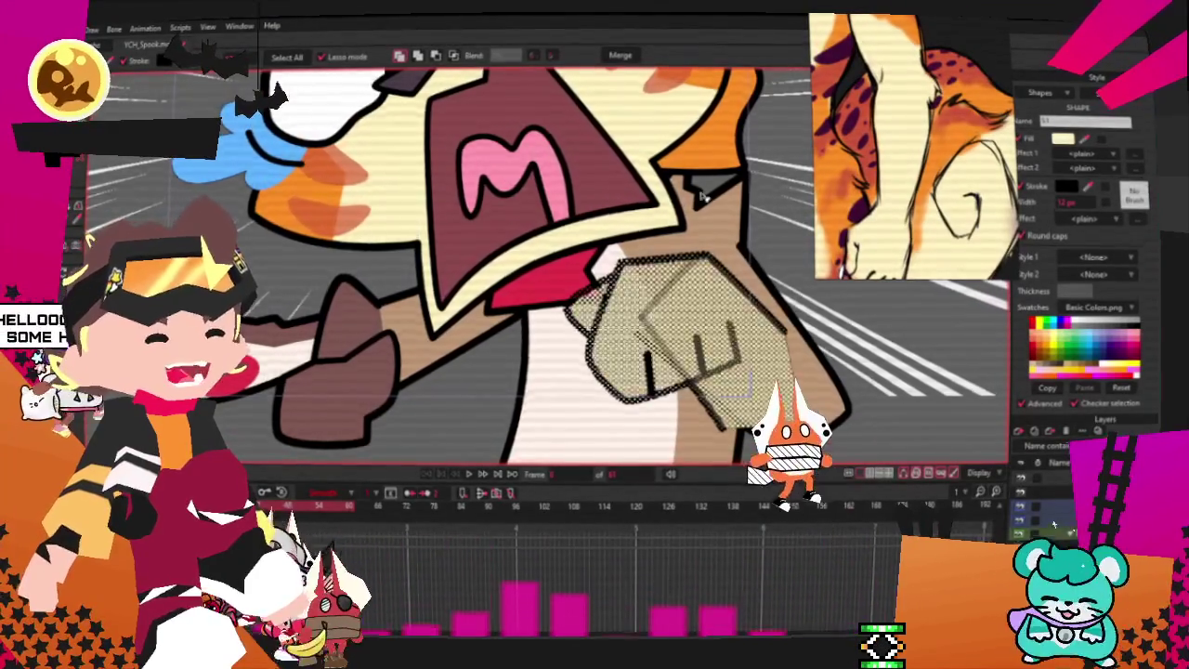
left_click(797, 331)
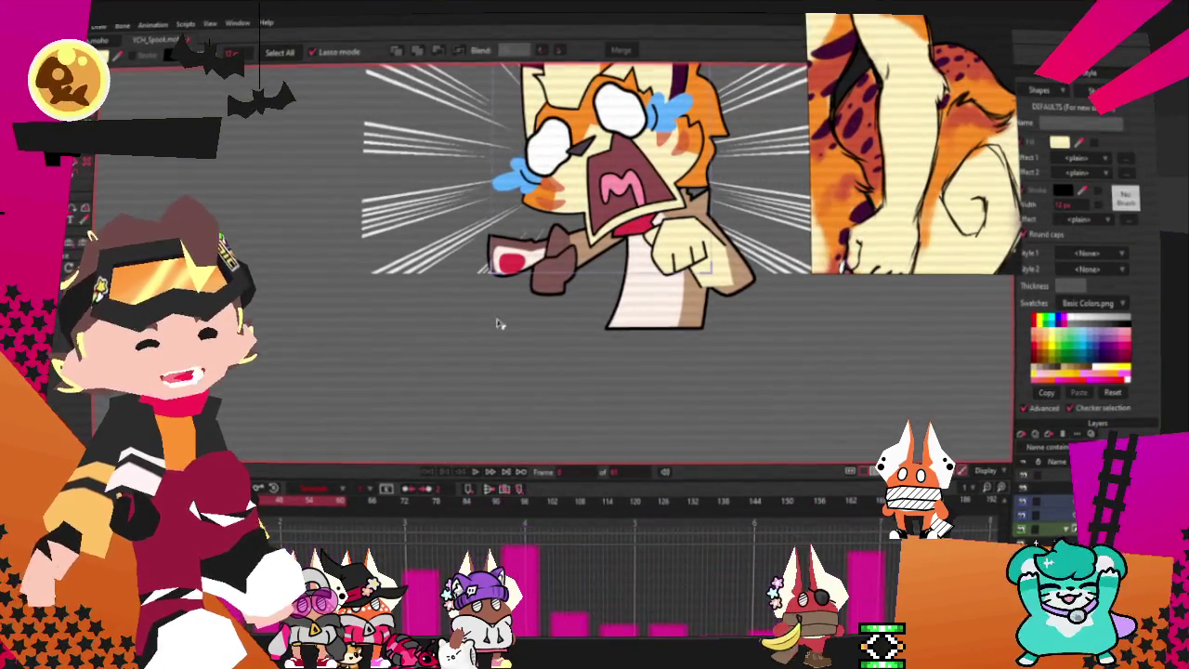
scroll(716, 225, "up", 5)
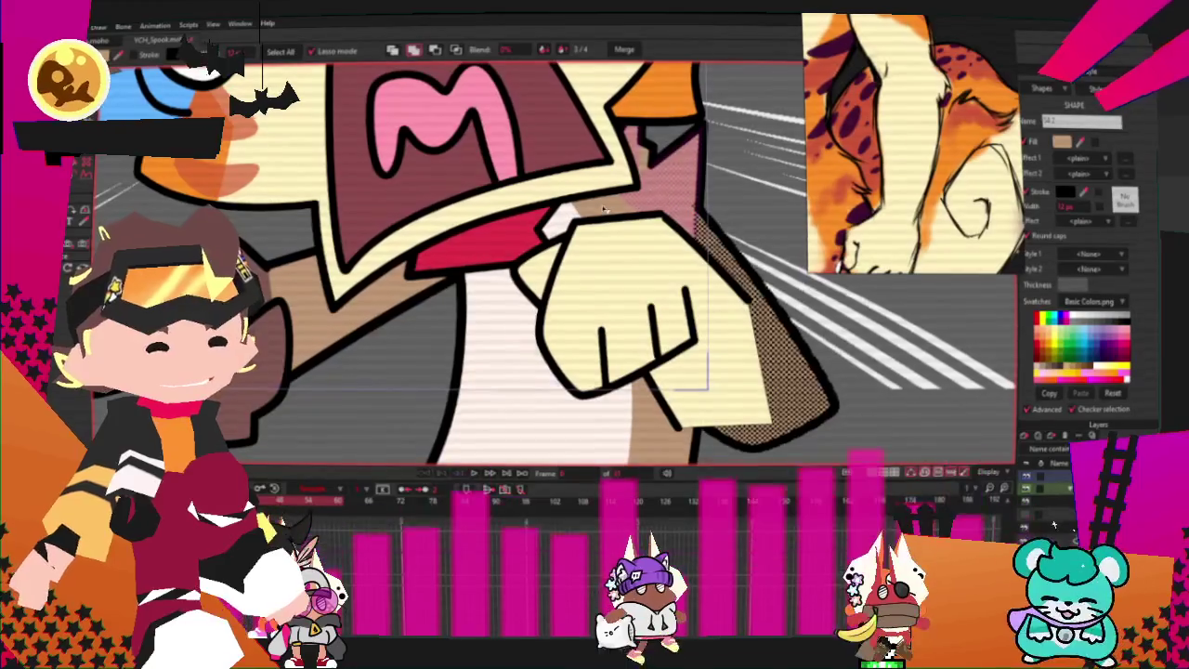
- Fill the brown arm shading under the fist with orange, then select the red tongue shape
left_click(665, 206)
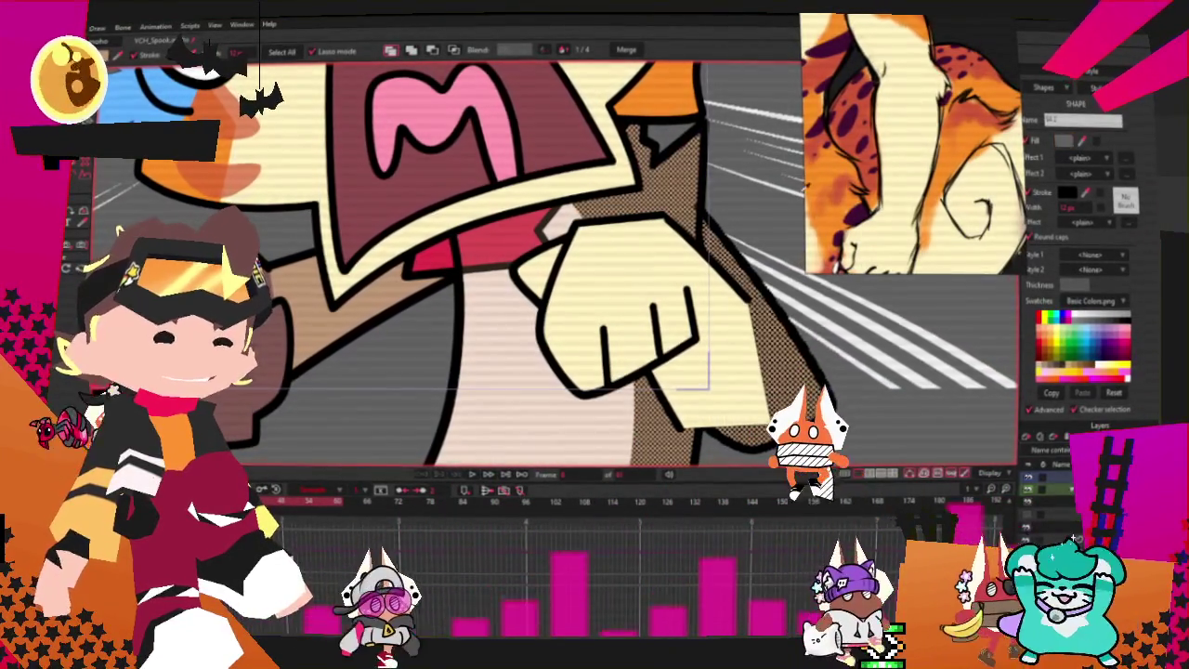
scroll(557, 269, "down", 3)
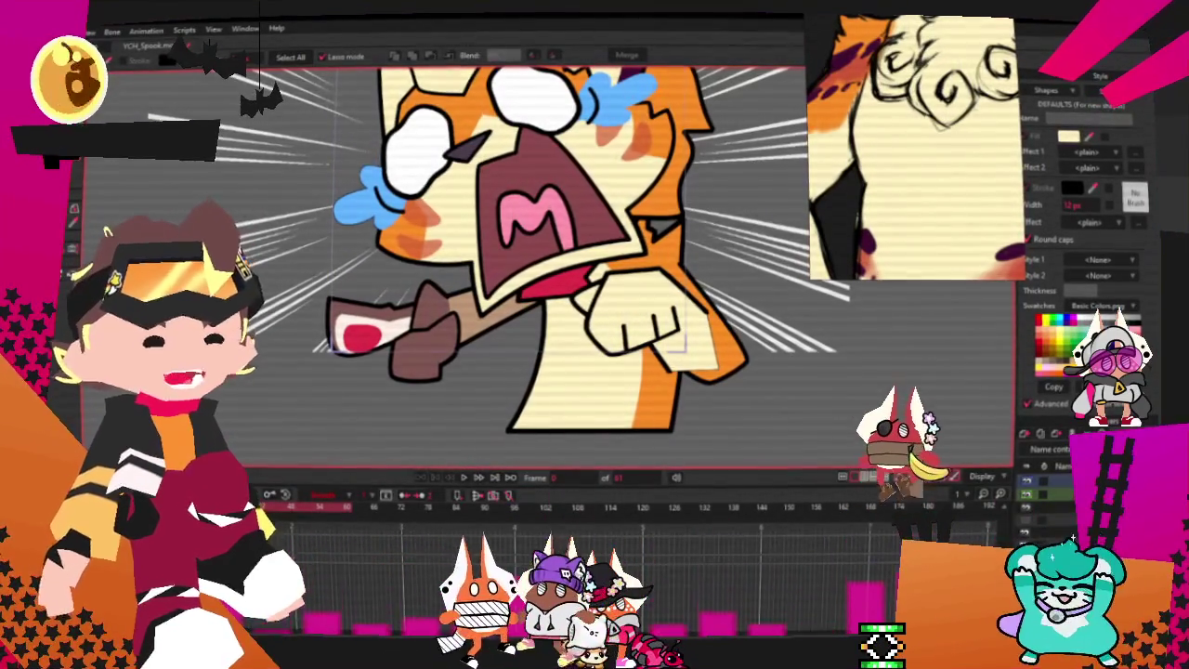
scroll(696, 331, "up", 3)
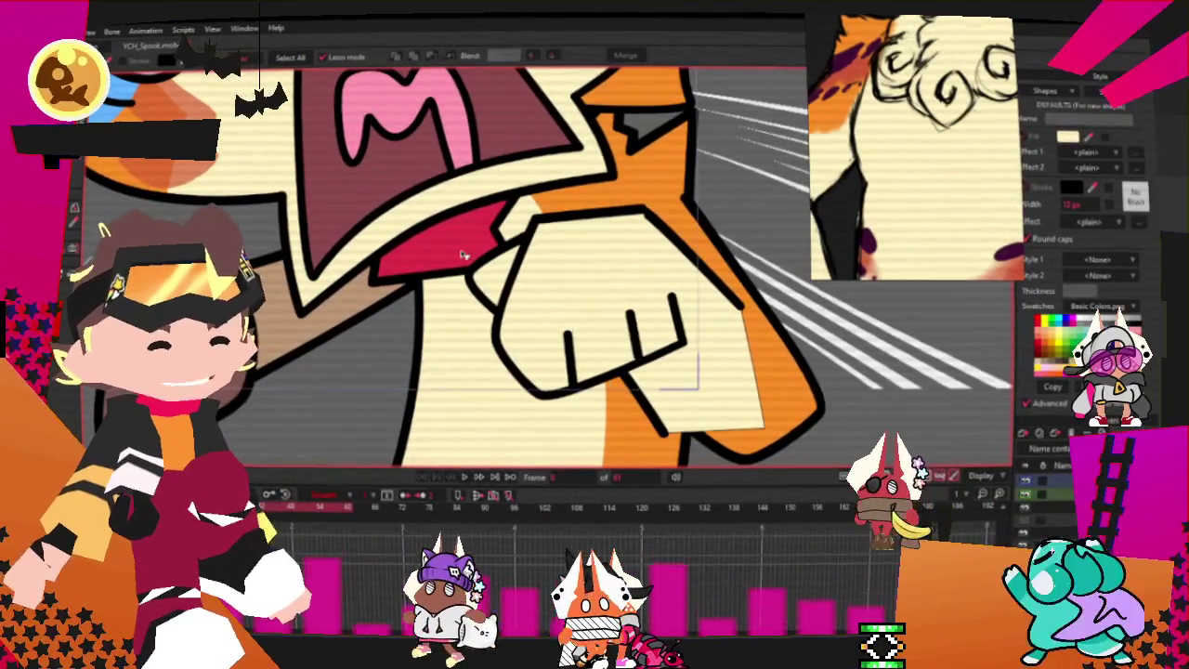
left_click(462, 254)
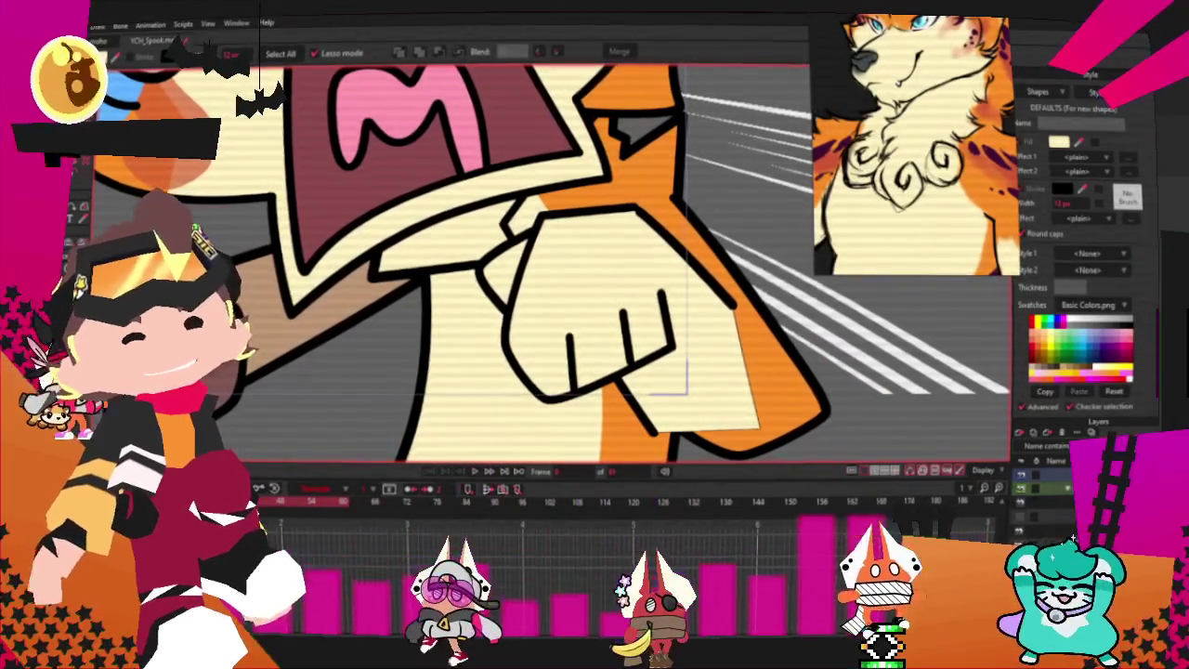
- Draw a sharp-cornered zigzag notch into the chest line and reshape the stroke's end point
key("t")
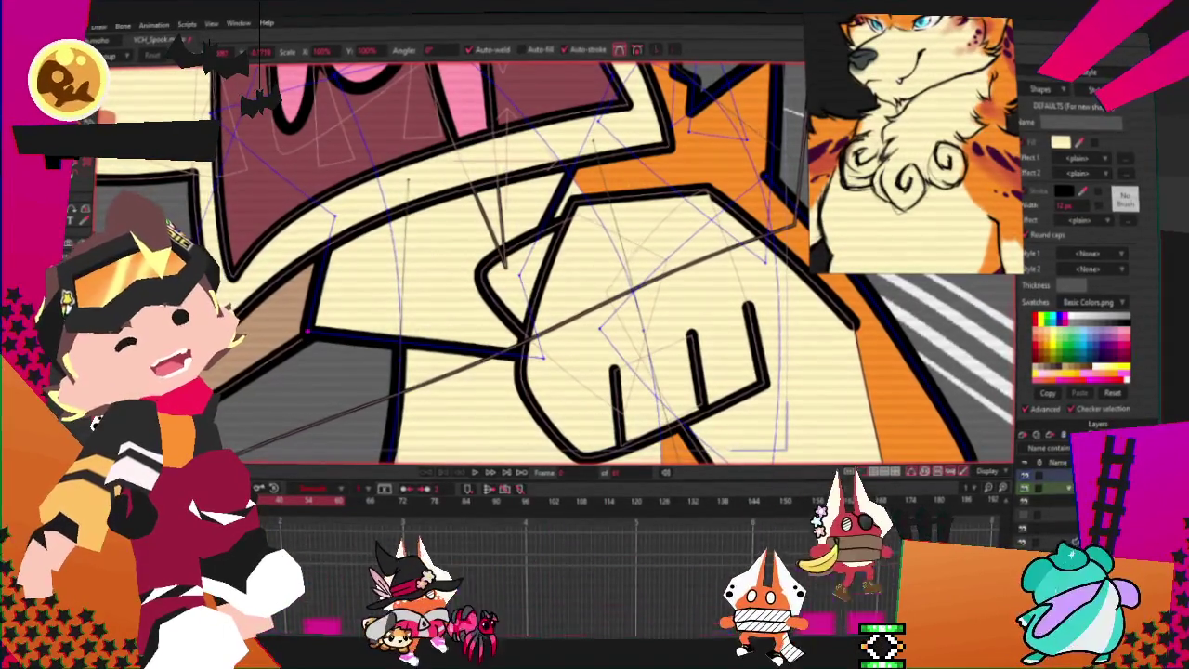
key("a")
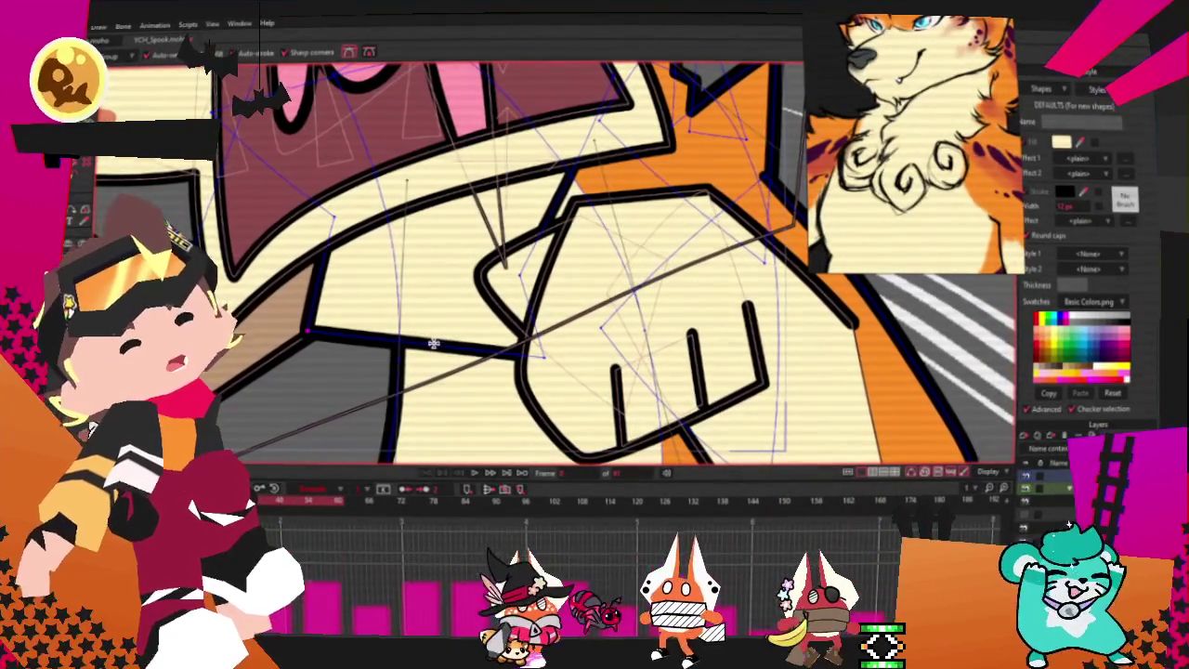
scroll(402, 314, "up", 2)
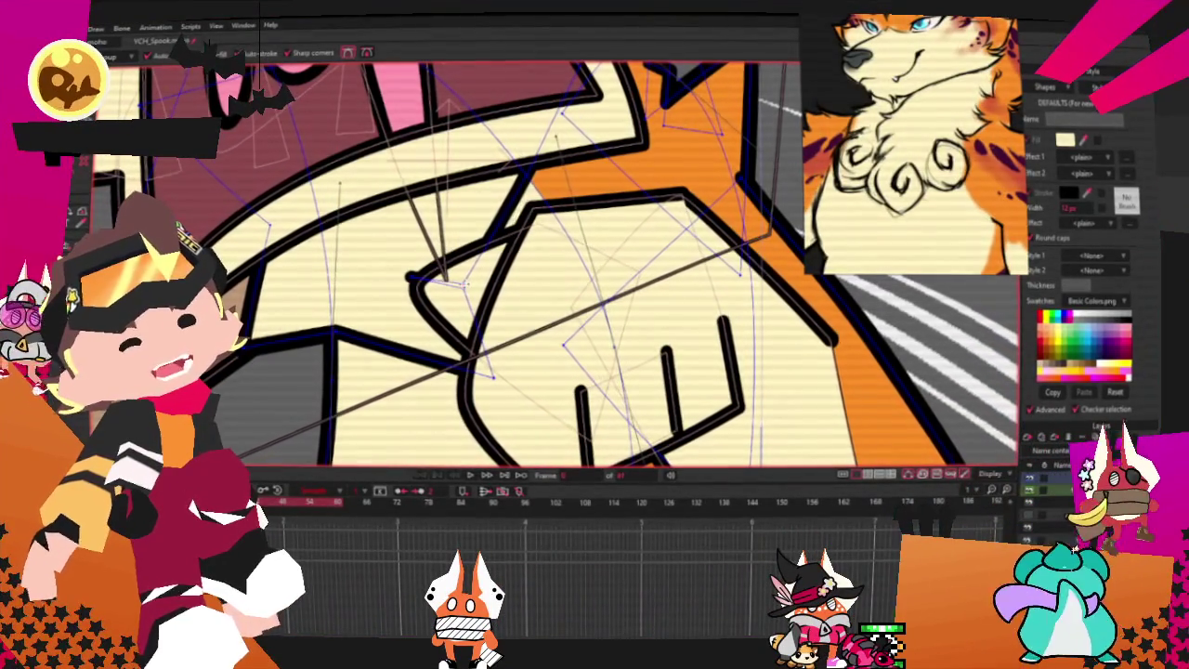
scroll(374, 210, "down", 2)
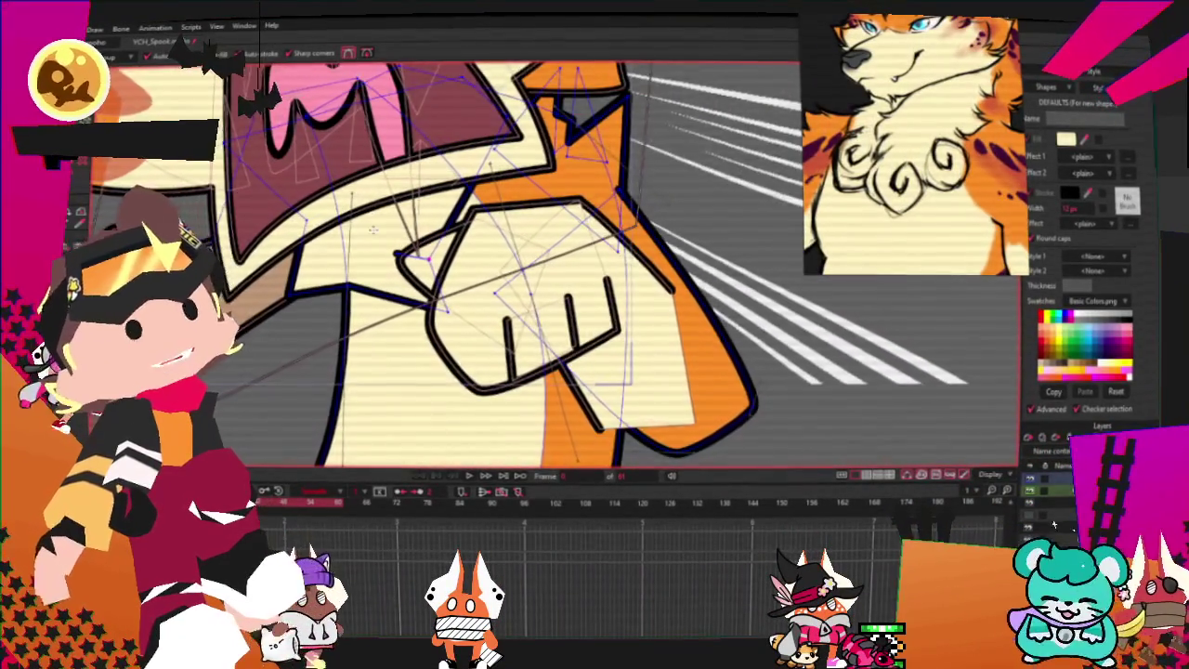
scroll(373, 230, "up", 1)
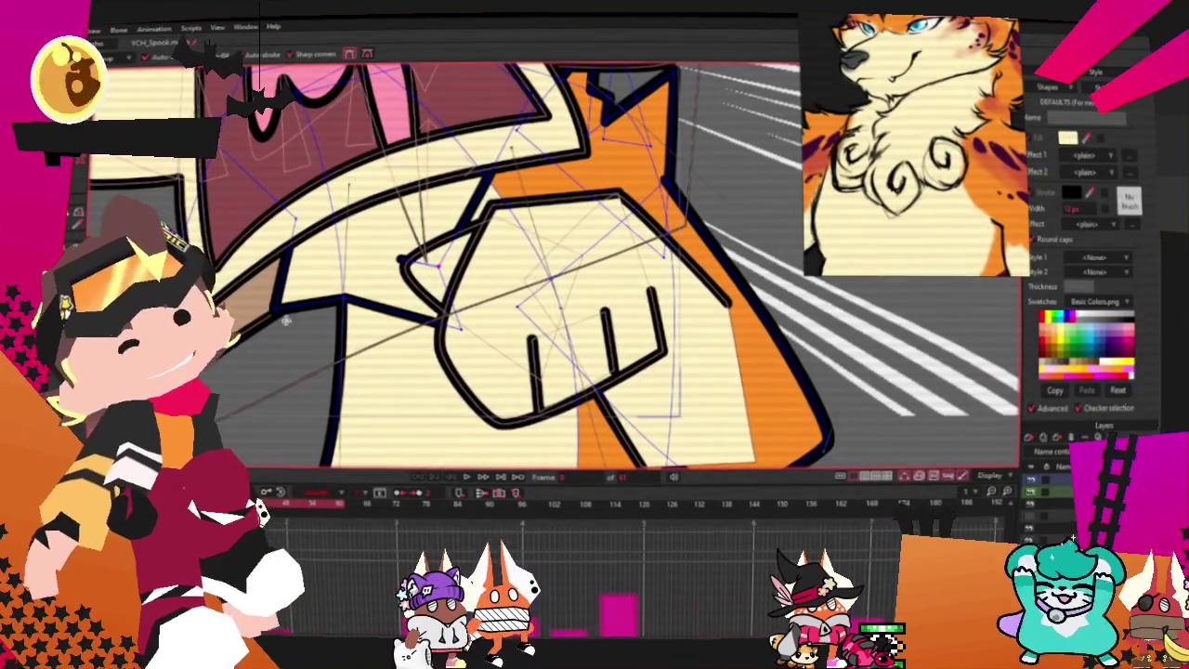
left_click_drag(392, 313, 364, 338)
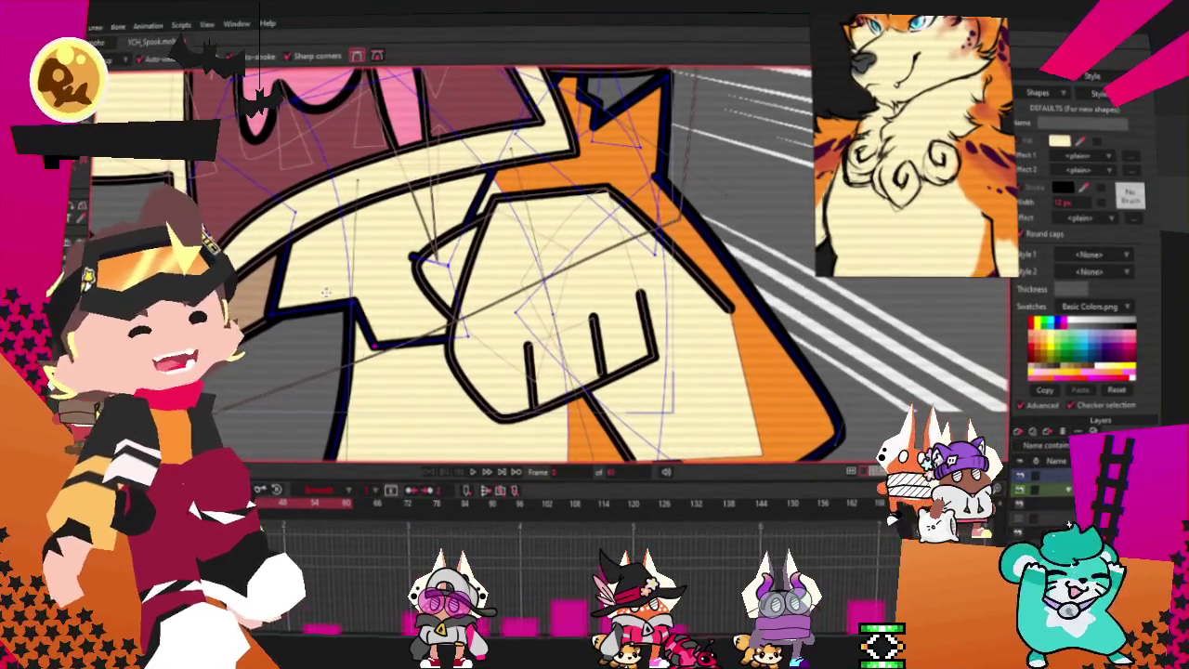
scroll(316, 373, "up", 2)
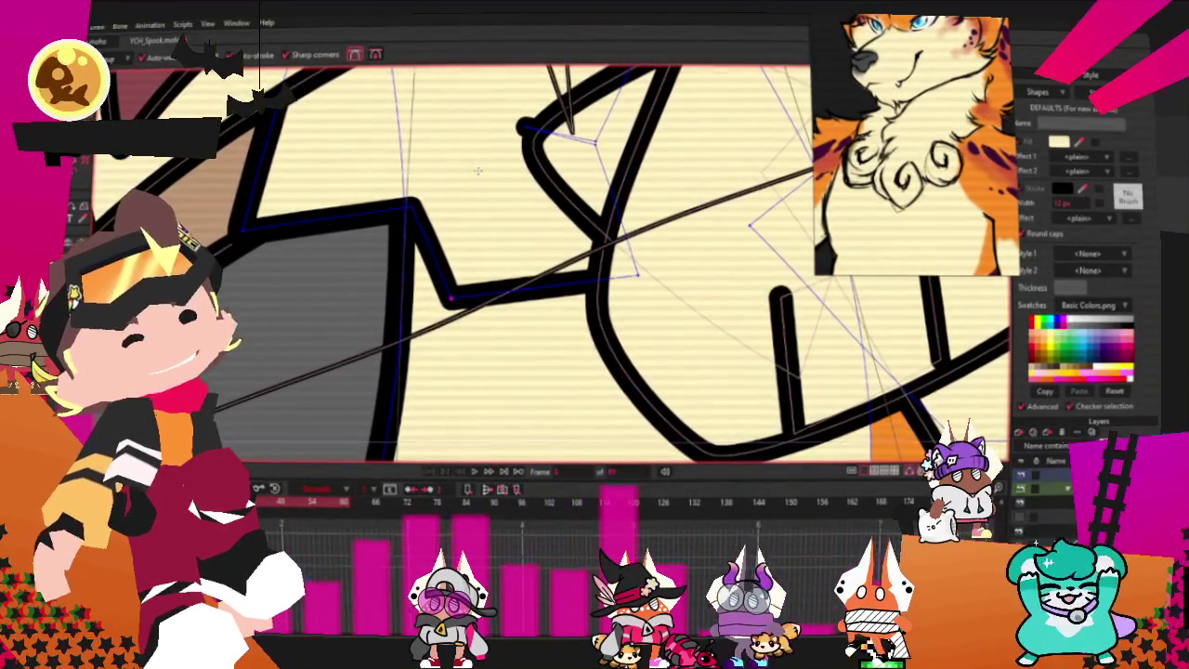
scroll(497, 142, "up", 1)
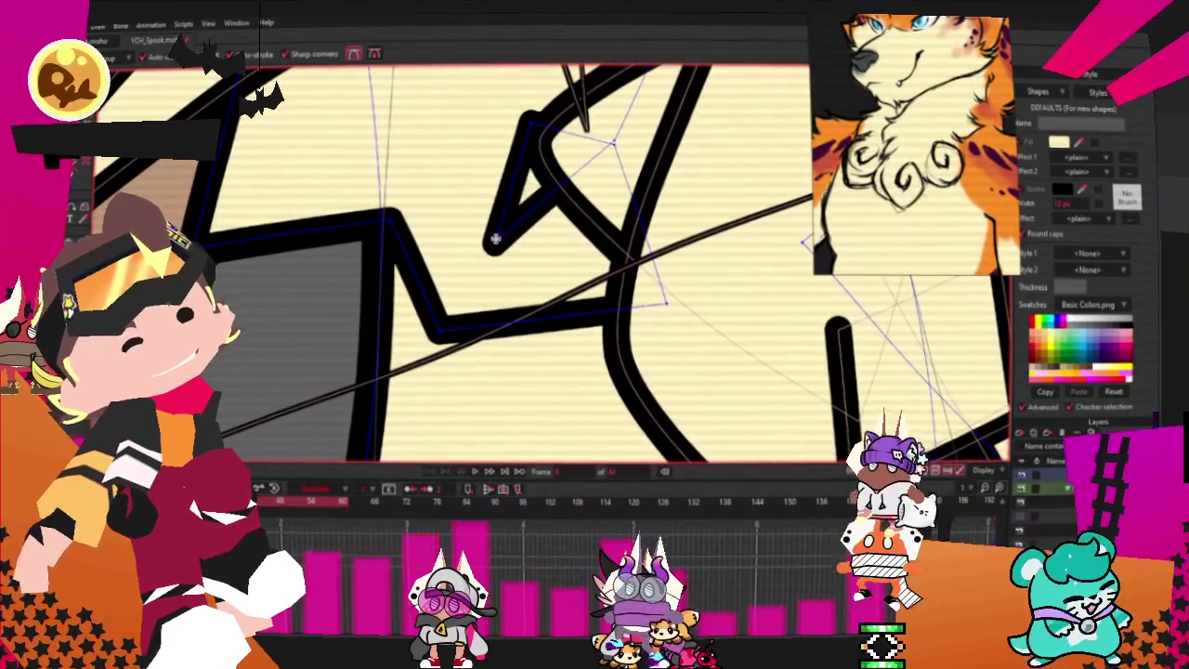
left_click_drag(495, 240, 506, 223)
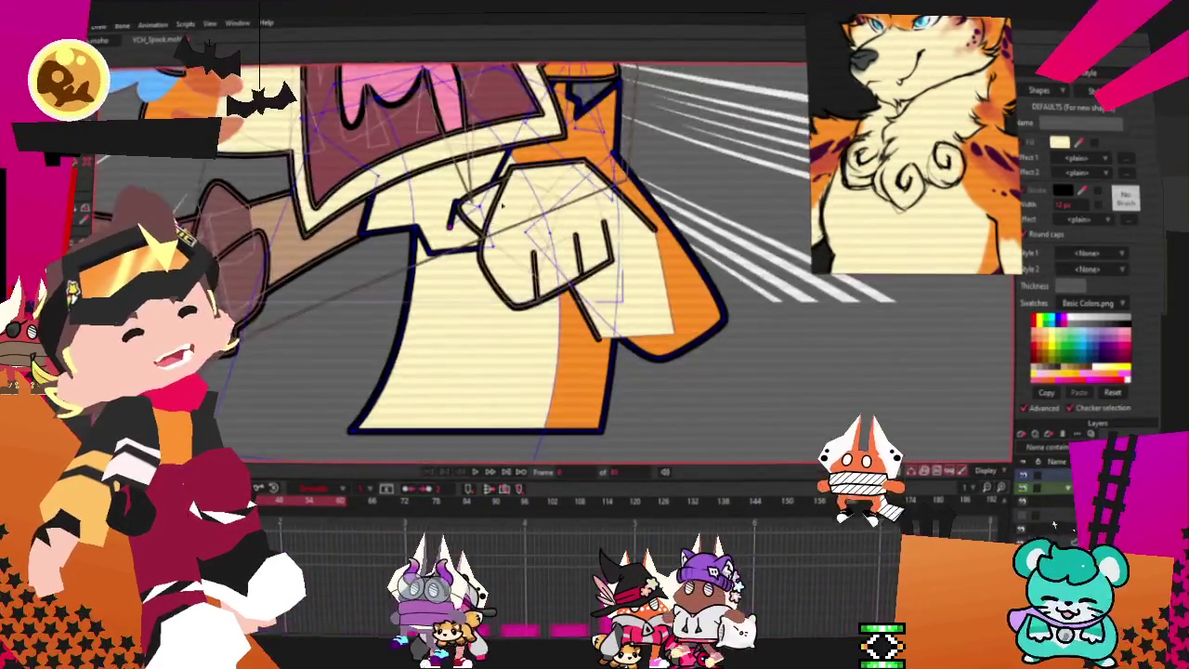
- Hide the layer holding the guide strokes
scroll(503, 204, "up", 3)
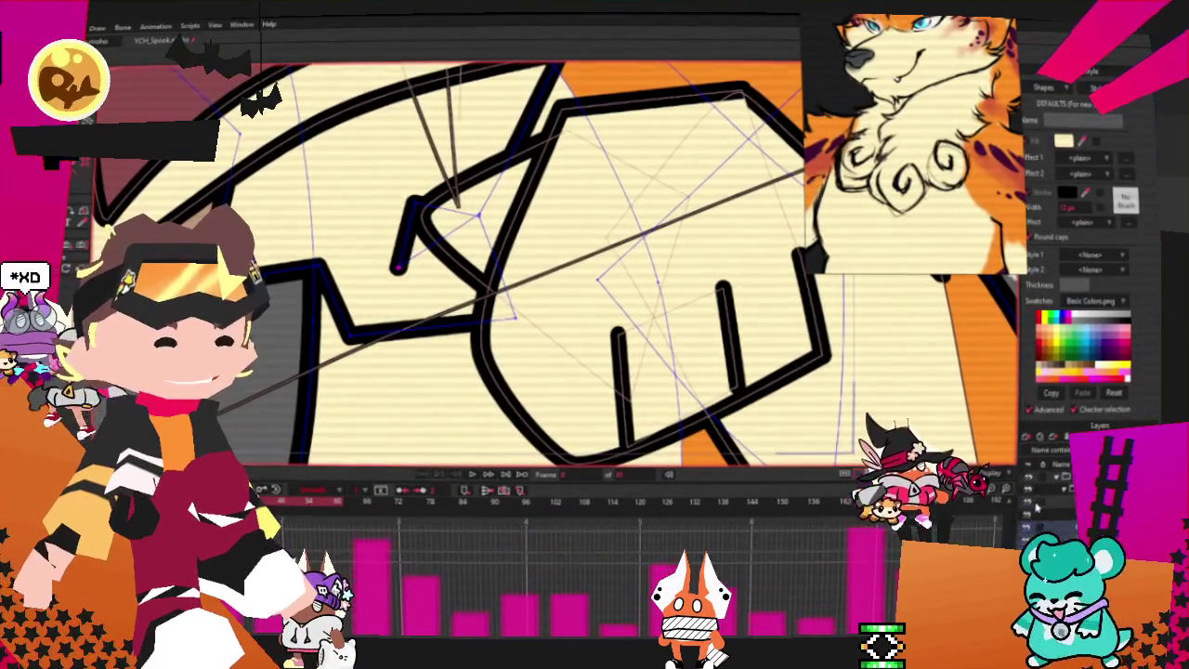
left_click(1037, 506)
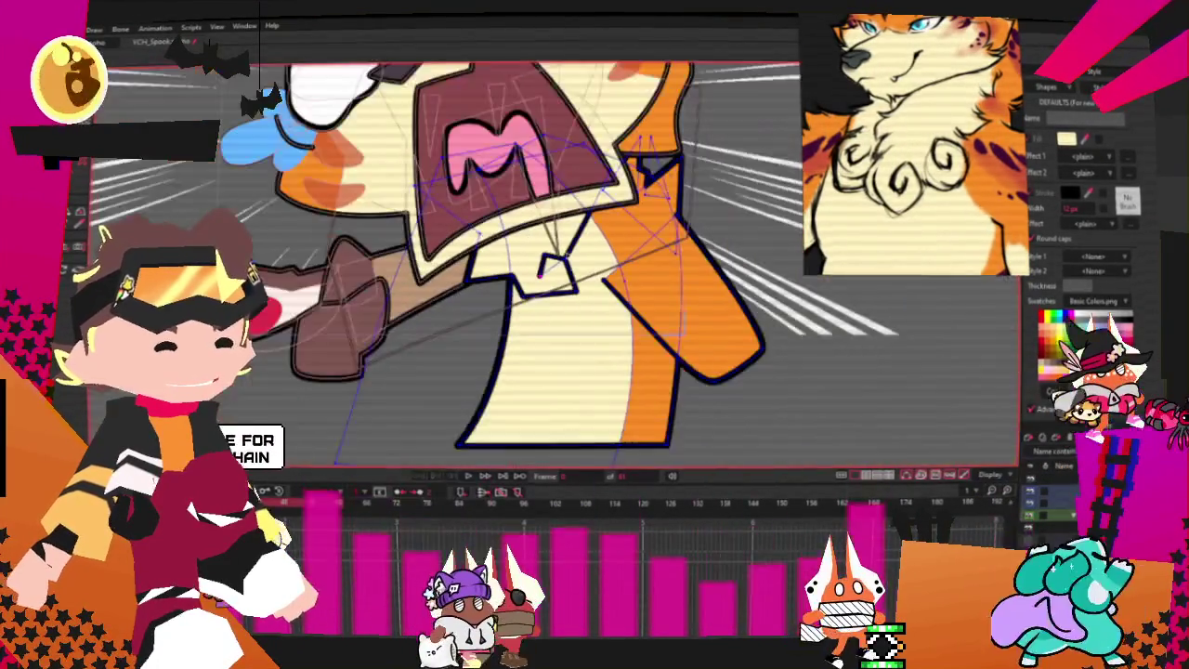
scroll(626, 273, "up", 2)
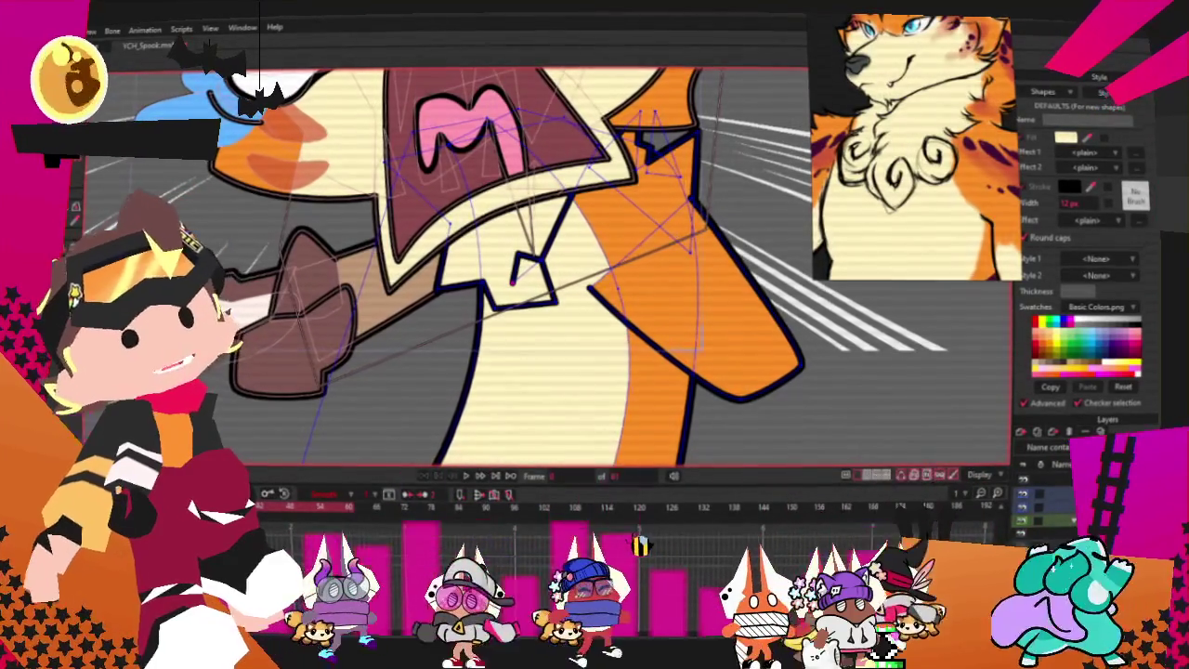
scroll(516, 274, "down", 2)
scroll(516, 274, "up", 2)
scroll(516, 274, "up", 3)
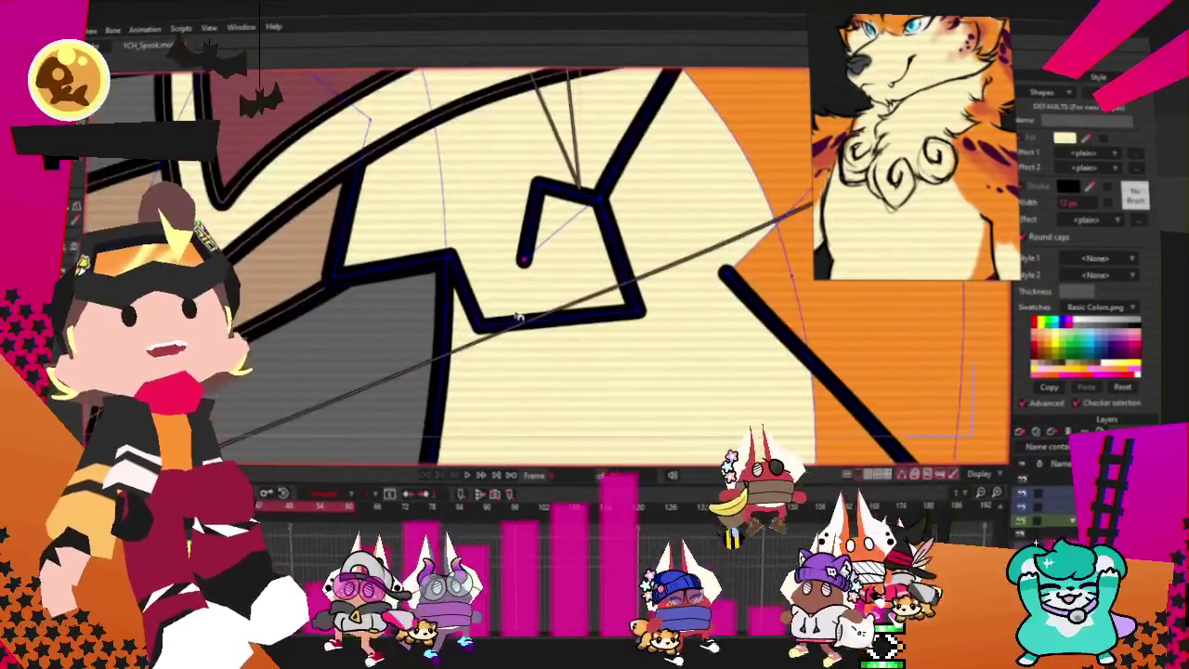
scroll(515, 274, "up", 2)
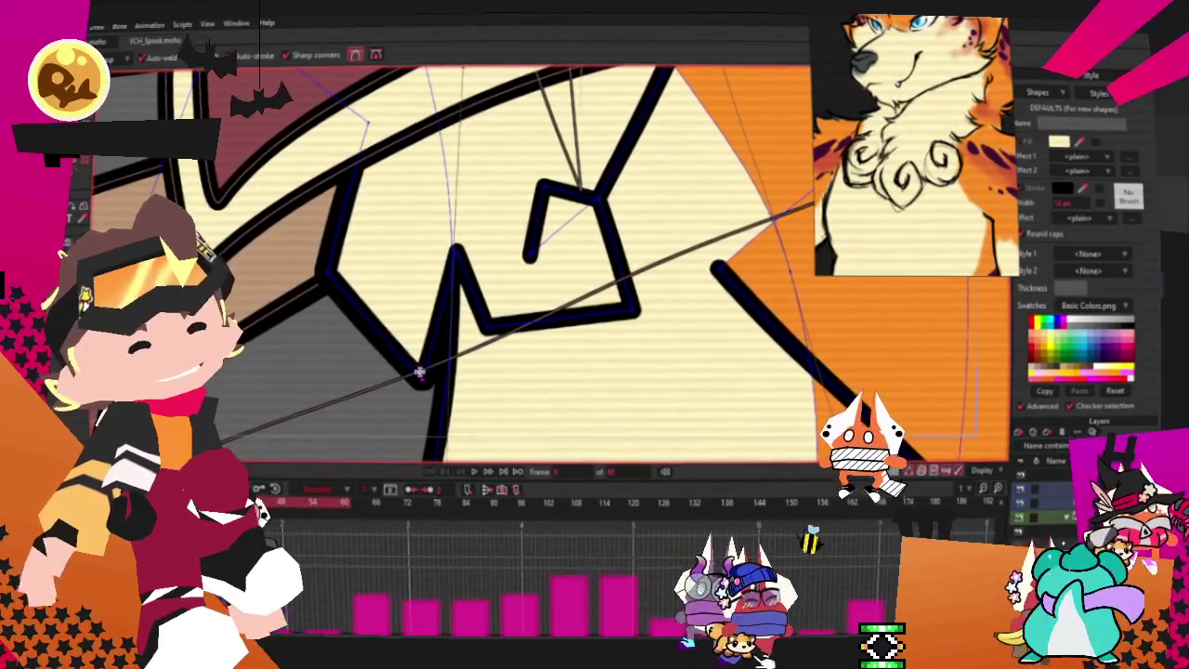
scroll(429, 330, "up", 2)
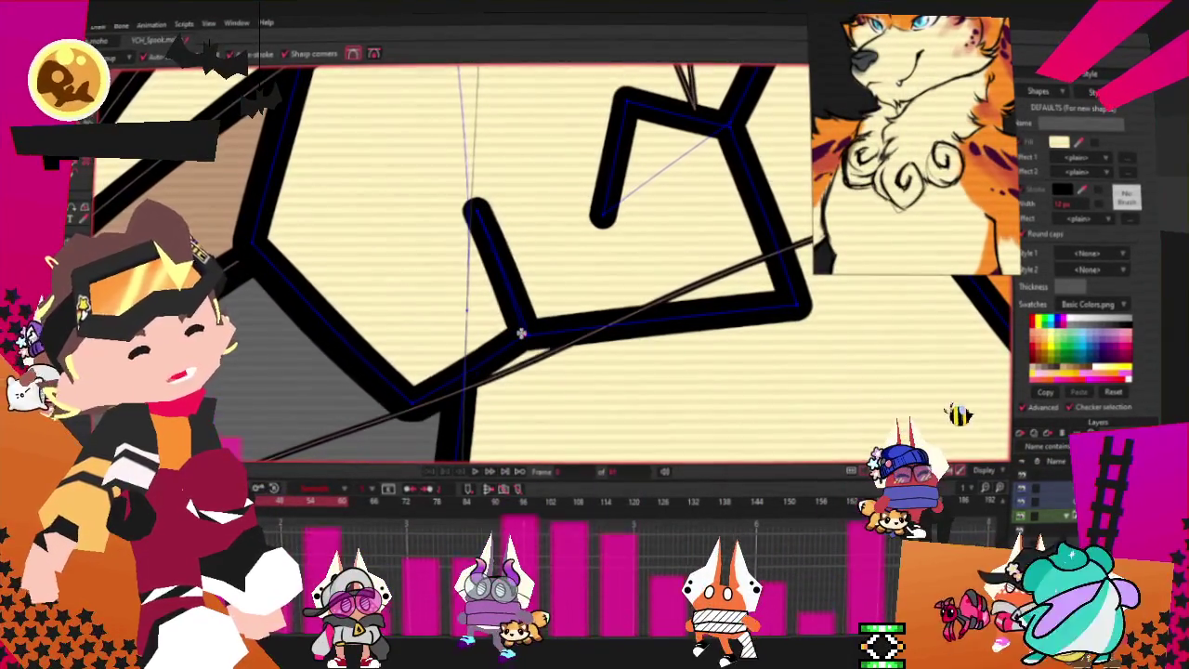
scroll(465, 223, "up", 2)
scroll(450, 216, "down", 3)
scroll(449, 217, "up", 2)
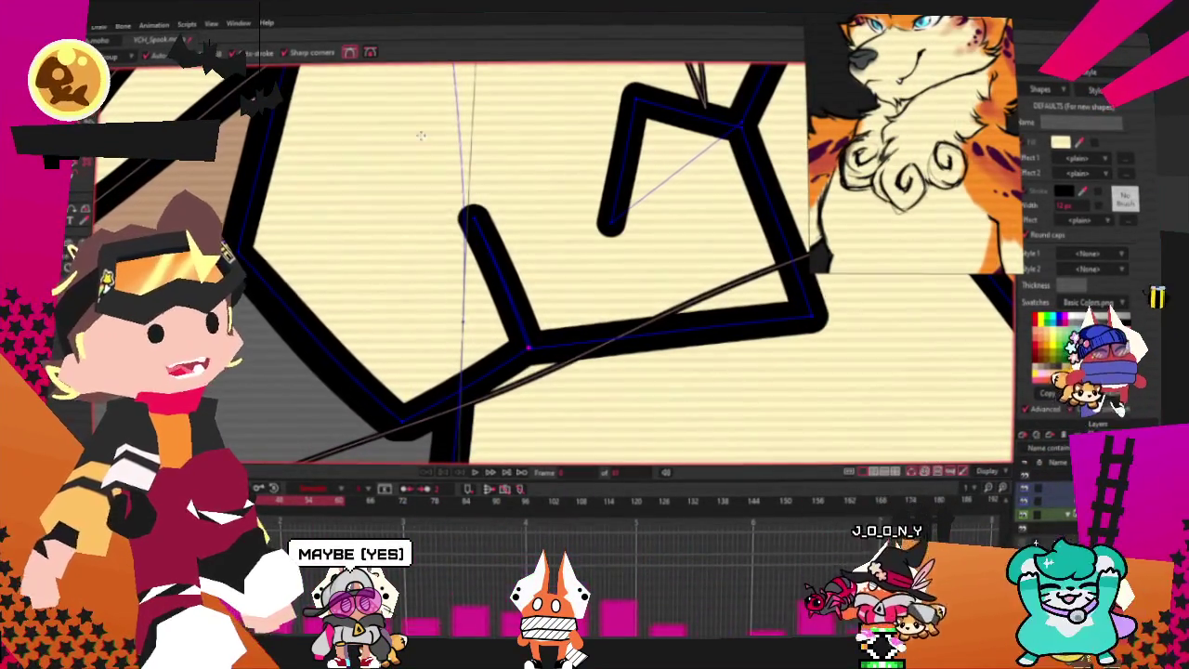
scroll(462, 340, "up", 1)
- Extend the fluff stroke with a new leftward segment and raise its end point slightly
left_click_drag(498, 246, 317, 241)
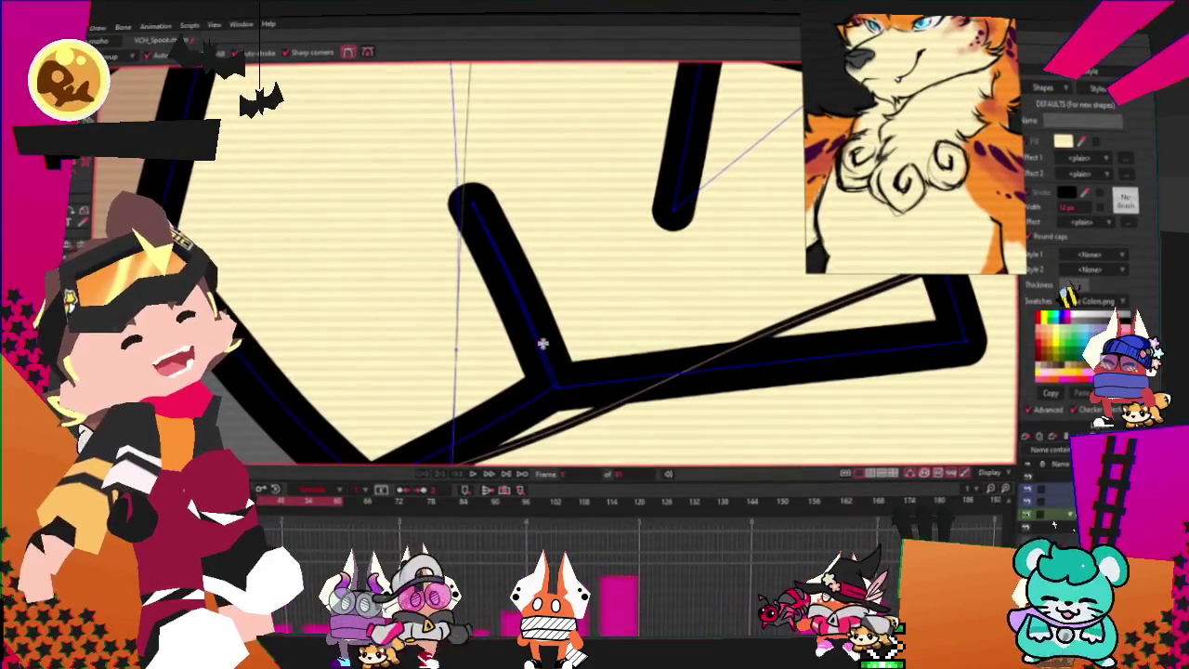
left_click_drag(323, 281, 316, 264)
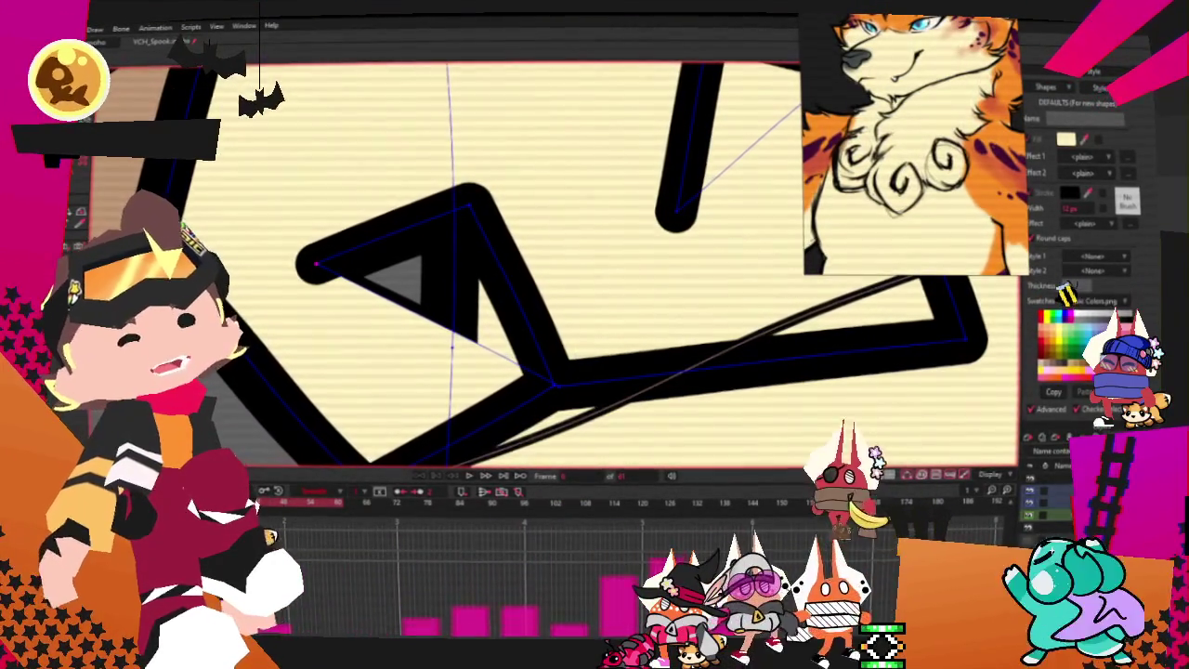
key("a")
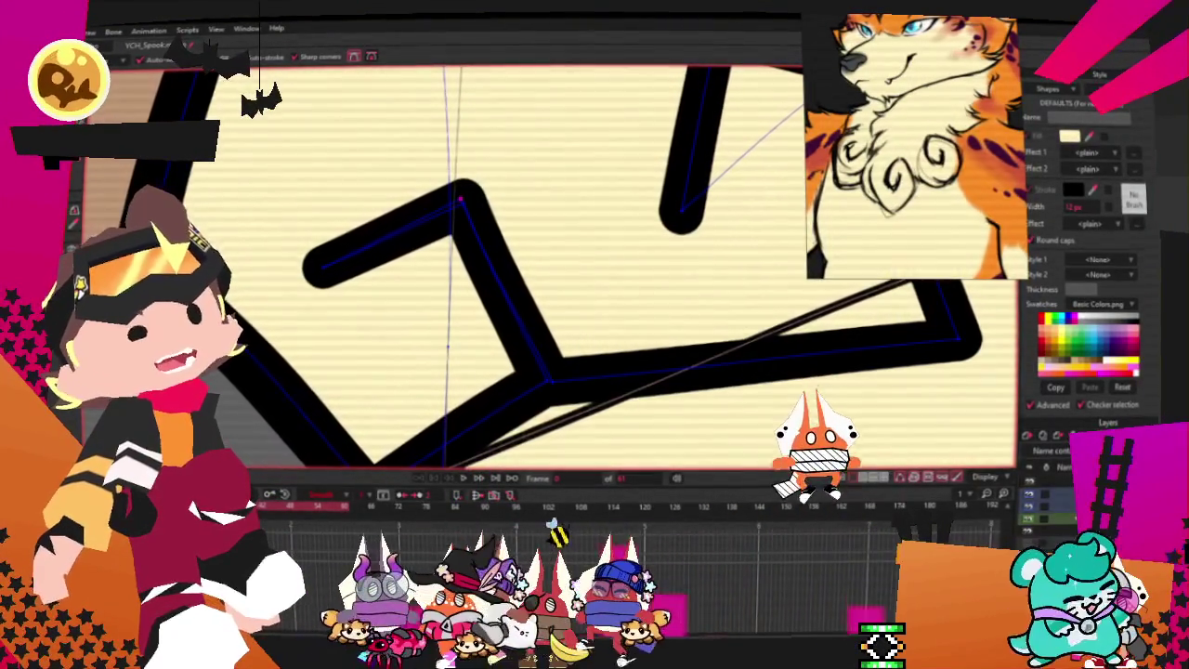
key("c")
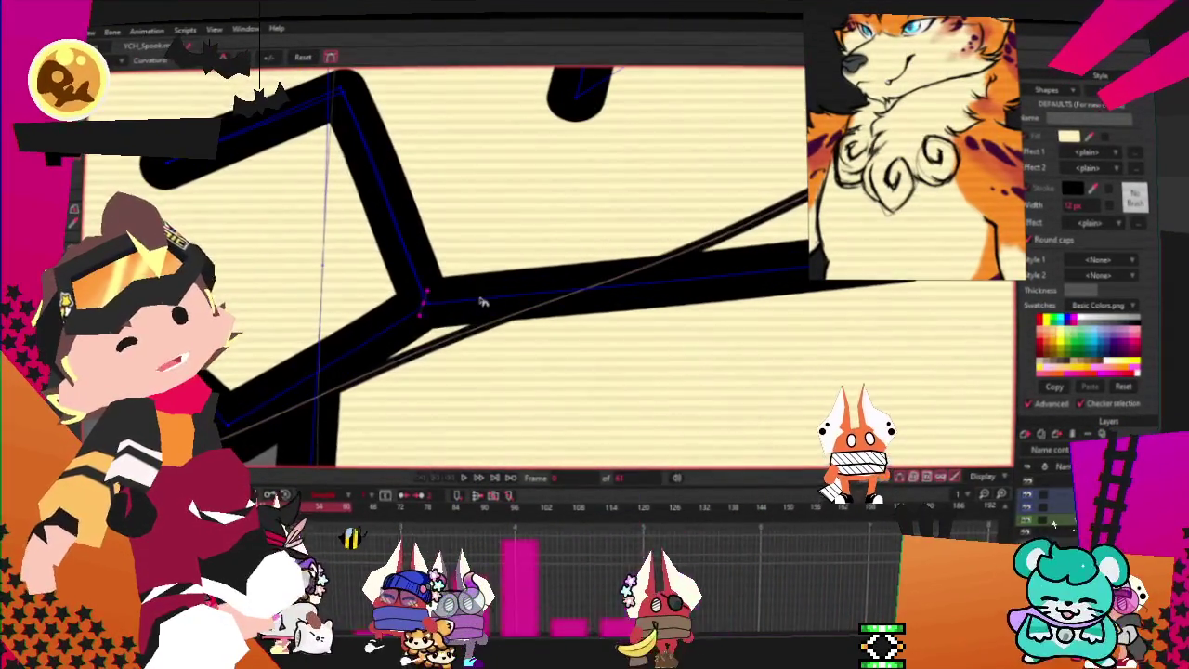
- Round the fluff stroke's sharp left corner and the curl's bottom-right corner with Curvature
scroll(550, 290, "down", 2)
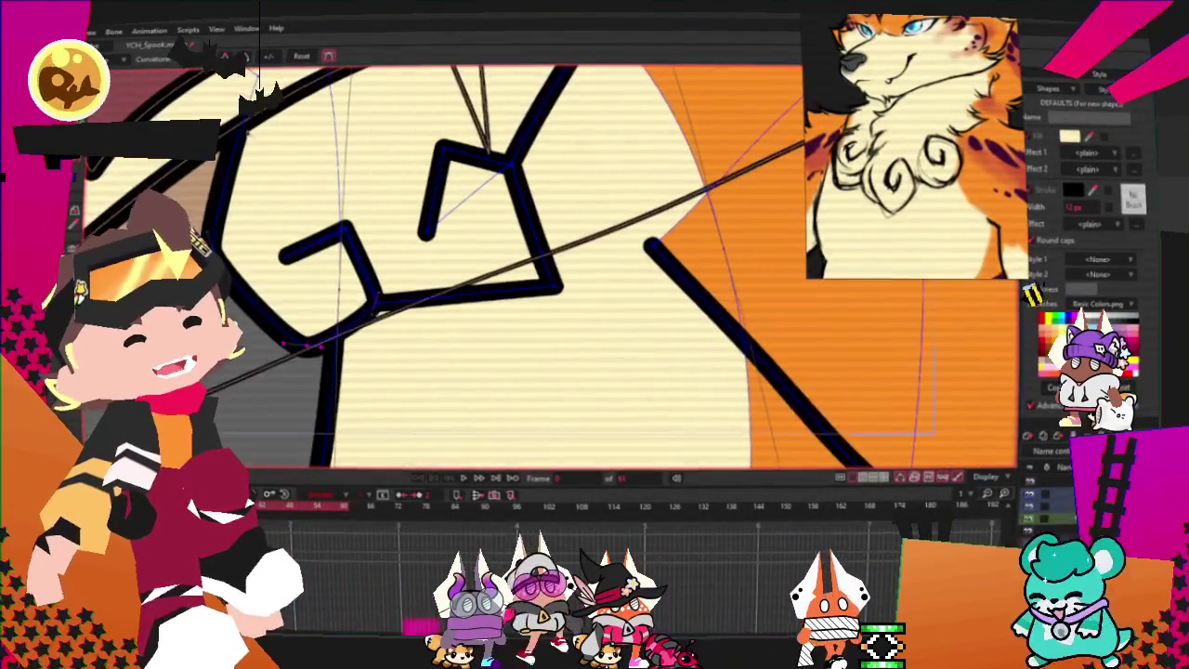
scroll(302, 239, "up", 3)
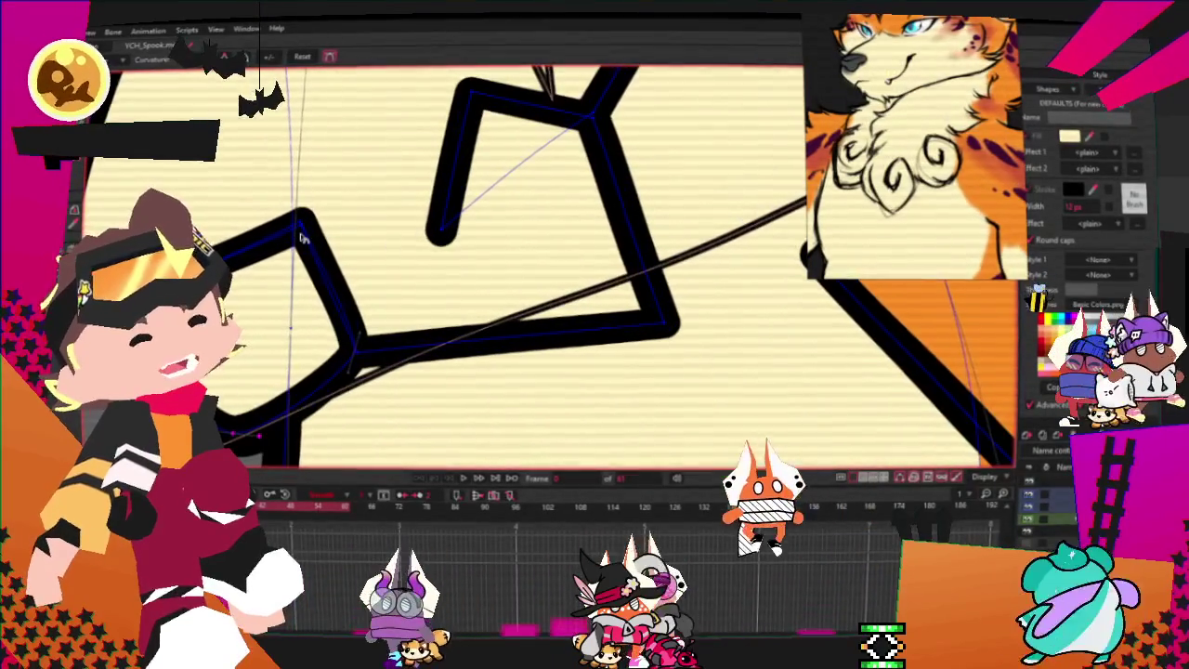
left_click_drag(302, 238, 302, 225)
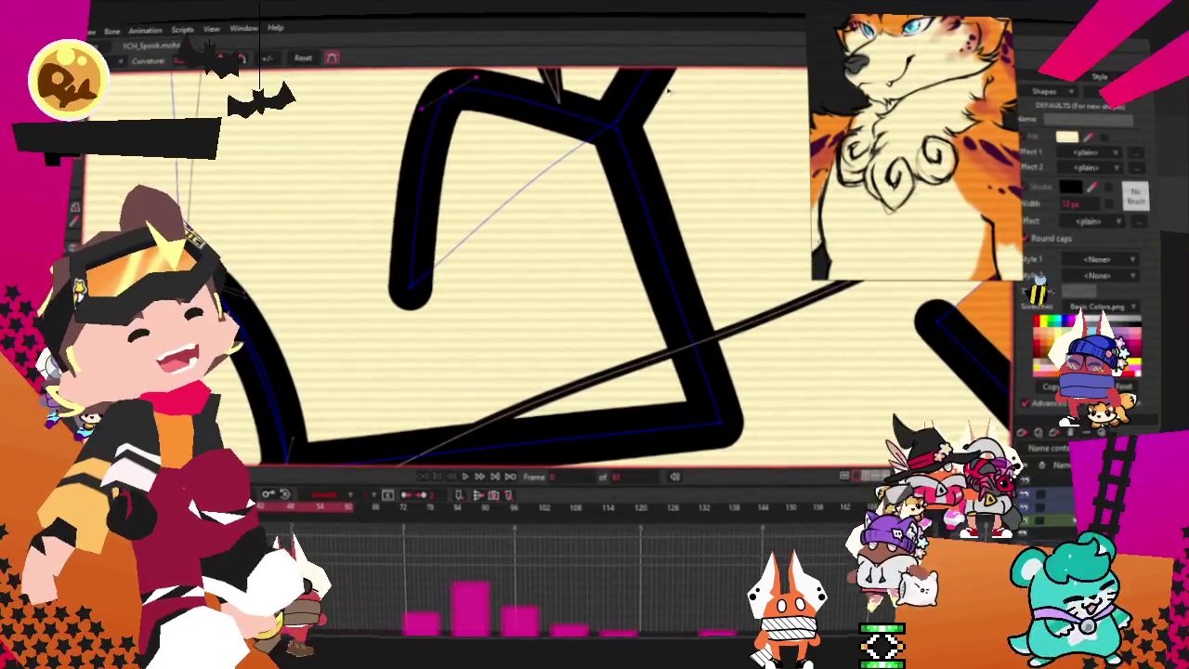
left_click_drag(717, 420, 768, 346)
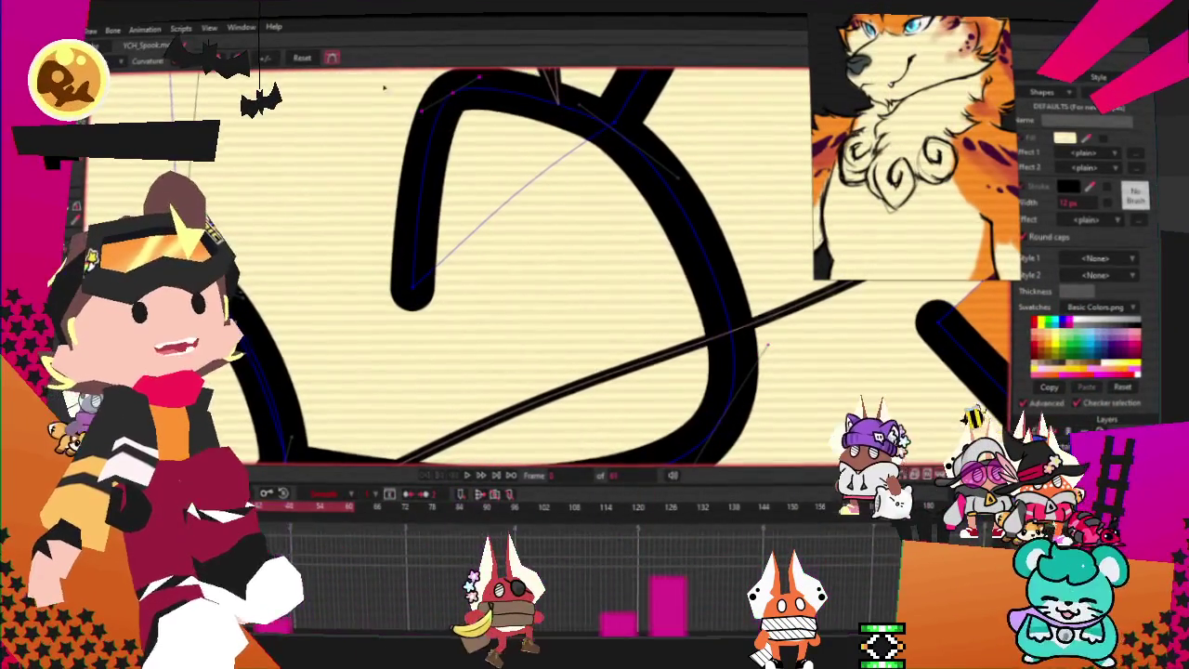
- Select the curl's upper-right, top-left and bottom-left points for adjustment
left_click(613, 127)
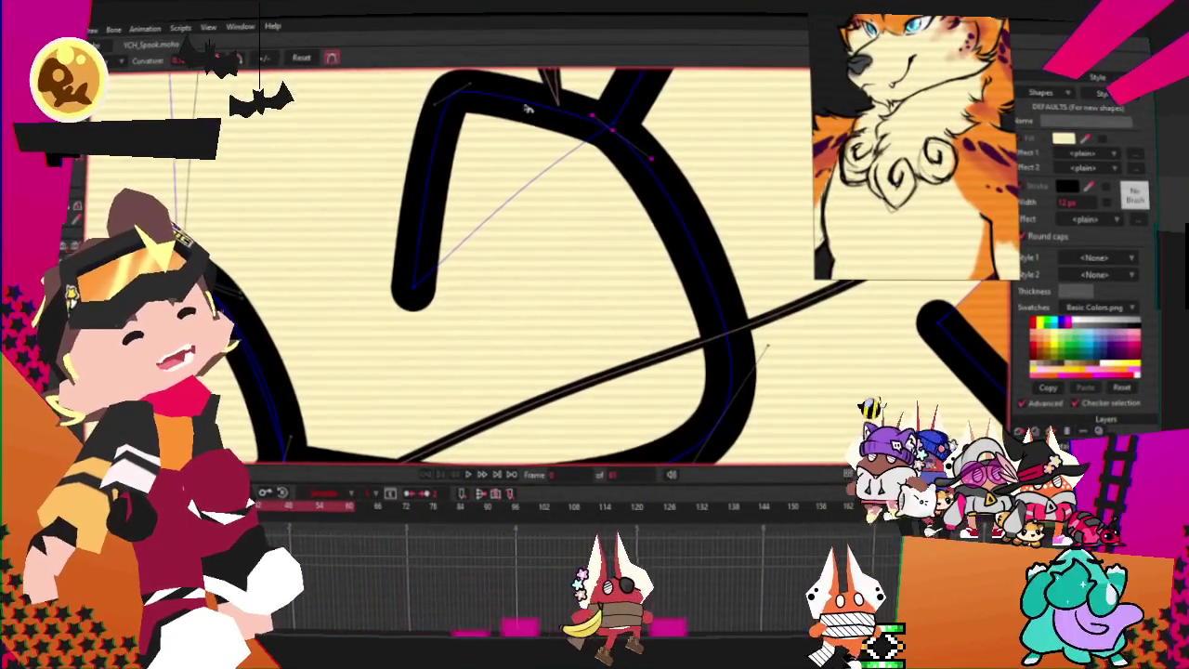
key("t")
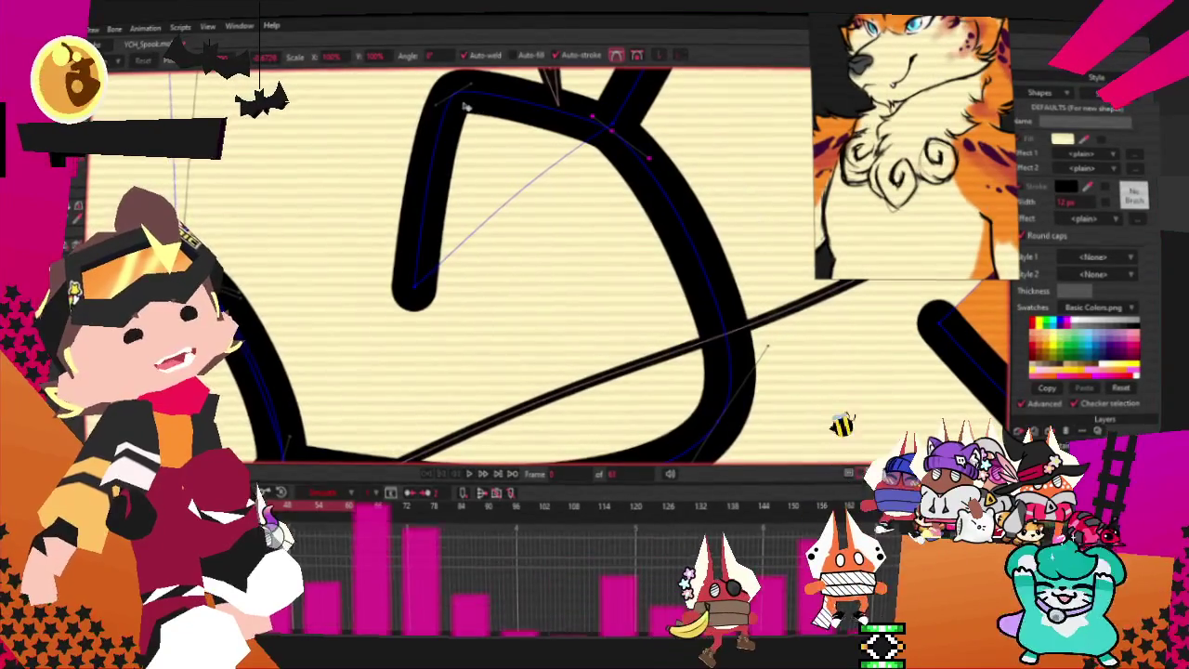
left_click(433, 127)
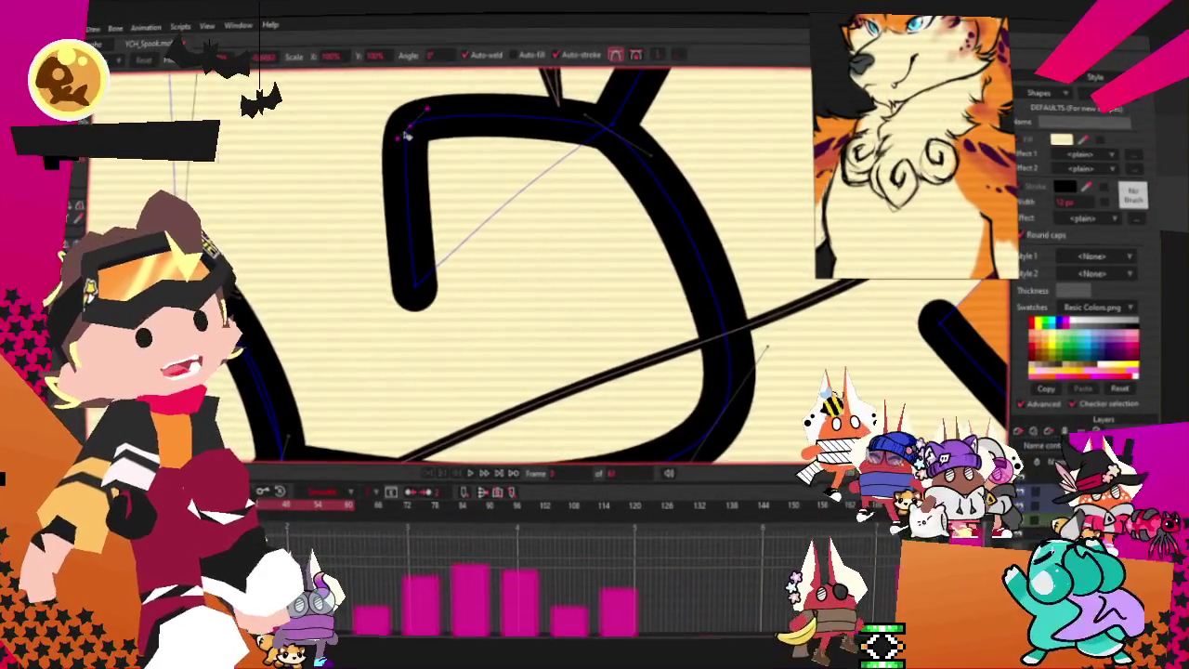
scroll(406, 136, "down", 2)
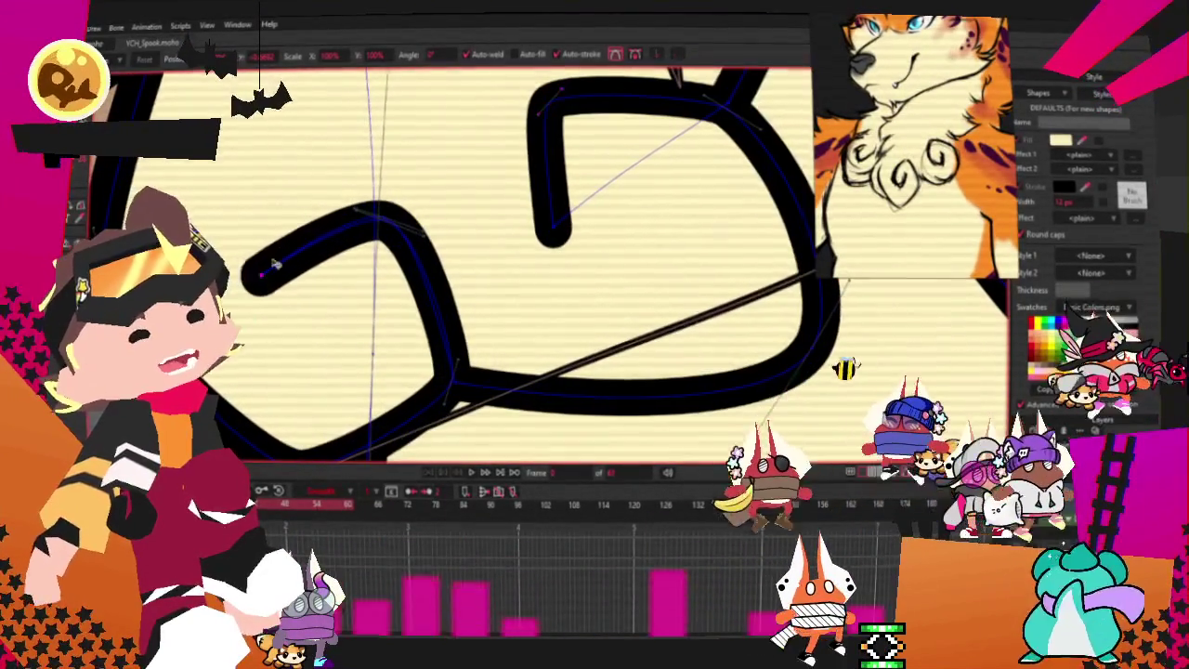
scroll(298, 288, "down", 3)
scroll(322, 324, "up", 2)
left_click(323, 323)
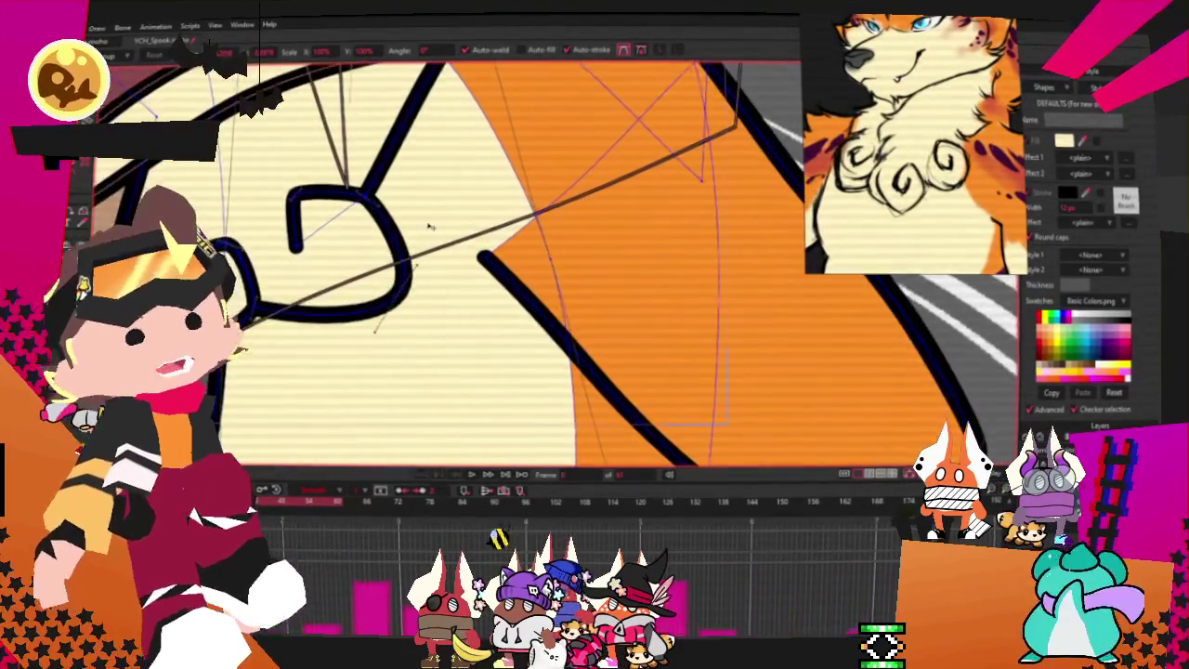
- Add points to the upper fluff curve forming a triangular notch, rounded into a teardrop loop
key("a")
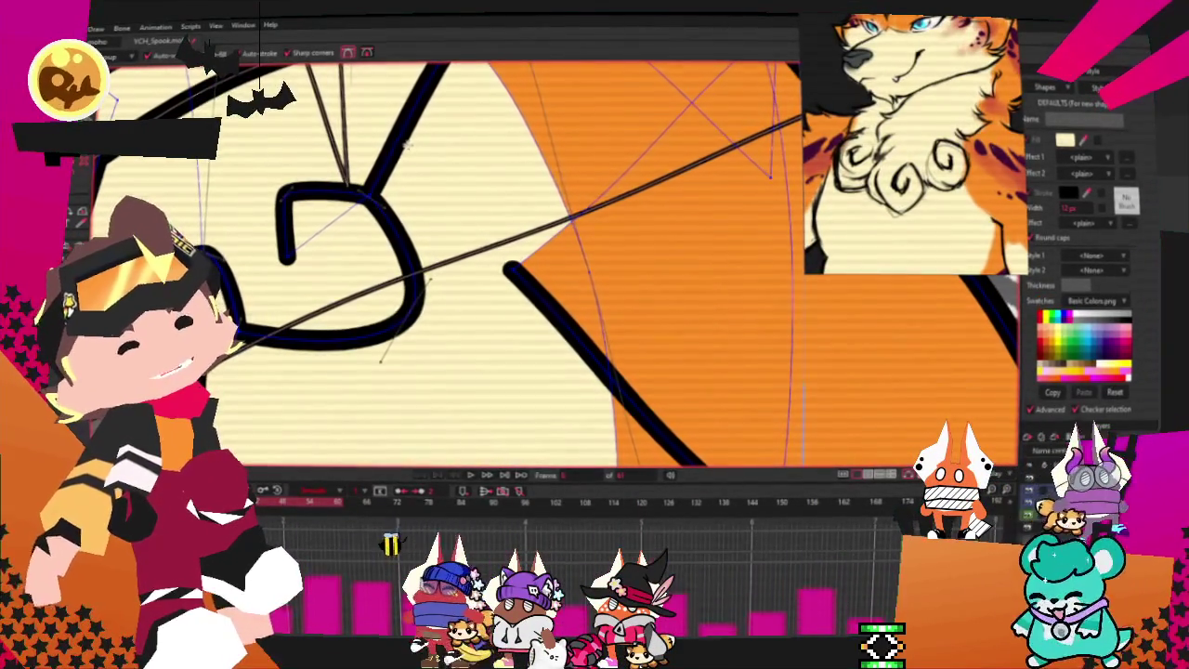
left_click_drag(406, 211, 558, 200)
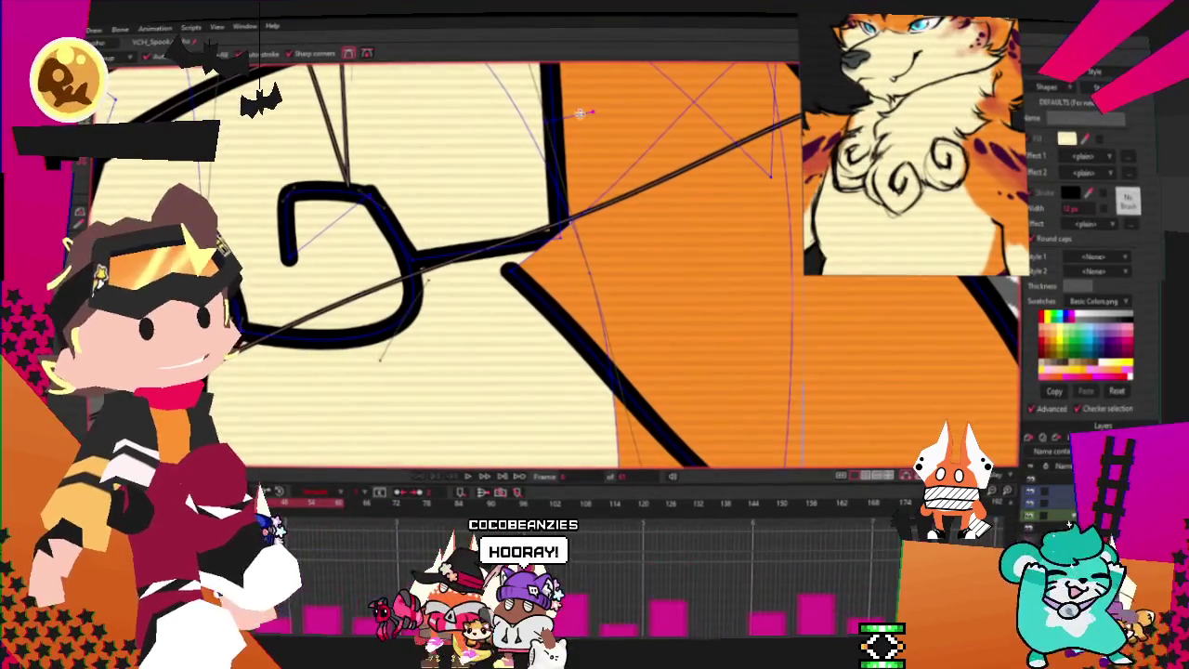
scroll(510, 141, "up", 3)
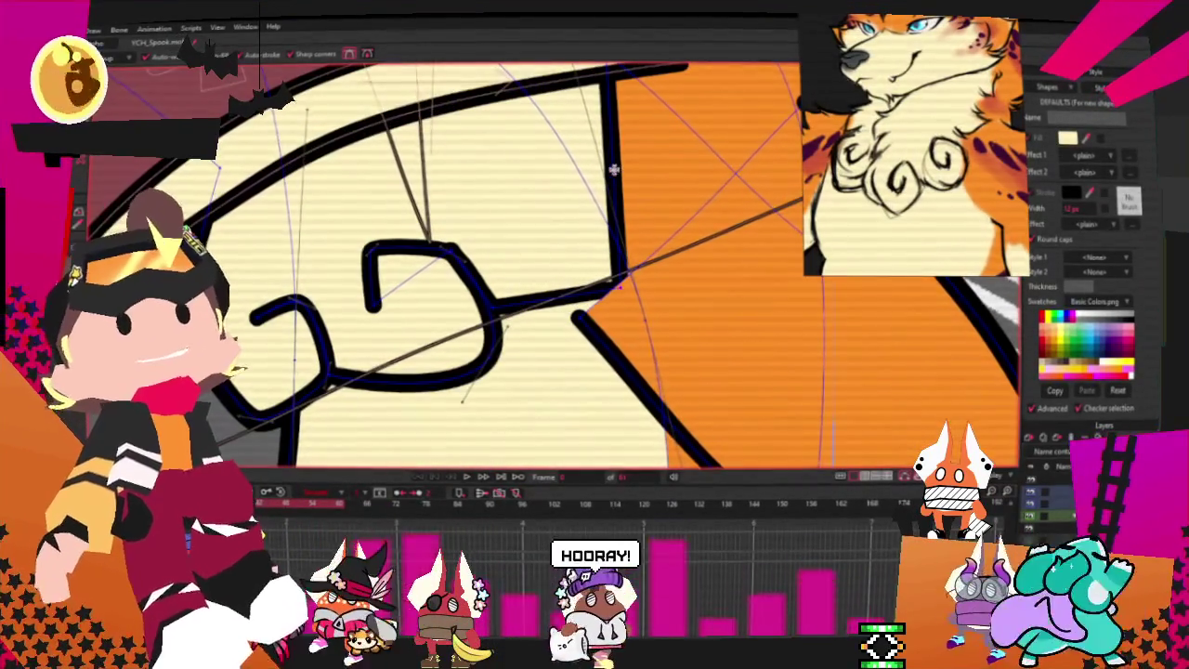
mouse_move(641, 209)
left_mouse_down()
mouse_move(525, 237)
mouse_move(546, 221)
left_mouse_up()
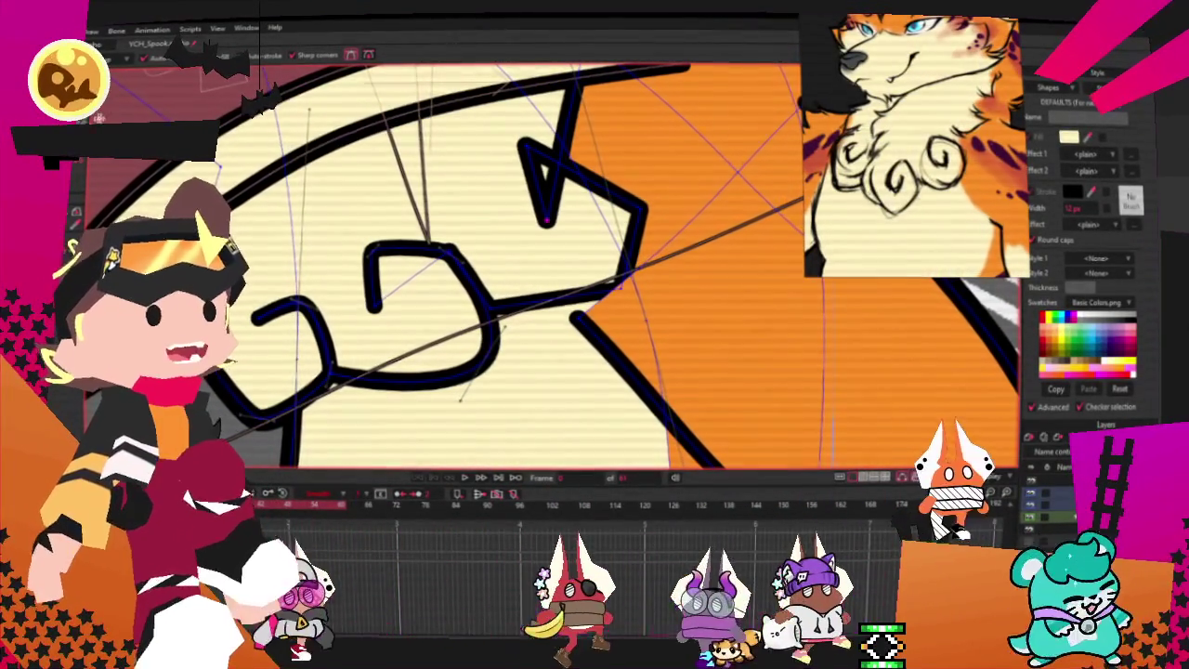
left_click_drag(572, 116, 589, 160)
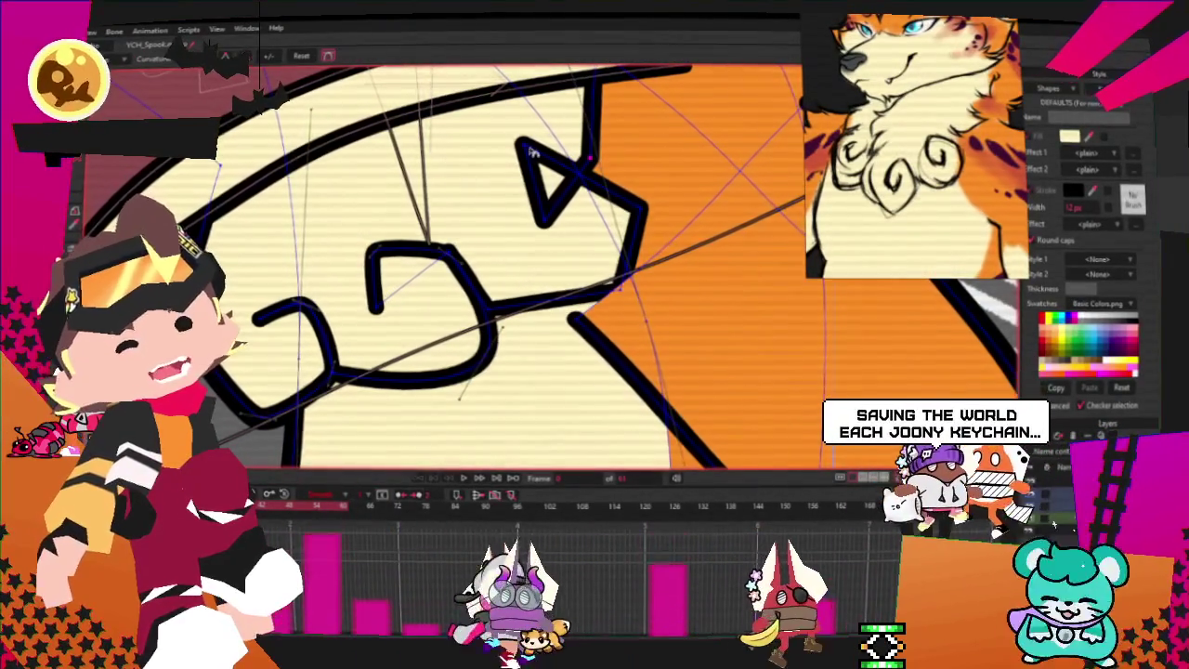
left_click_drag(541, 158, 548, 119)
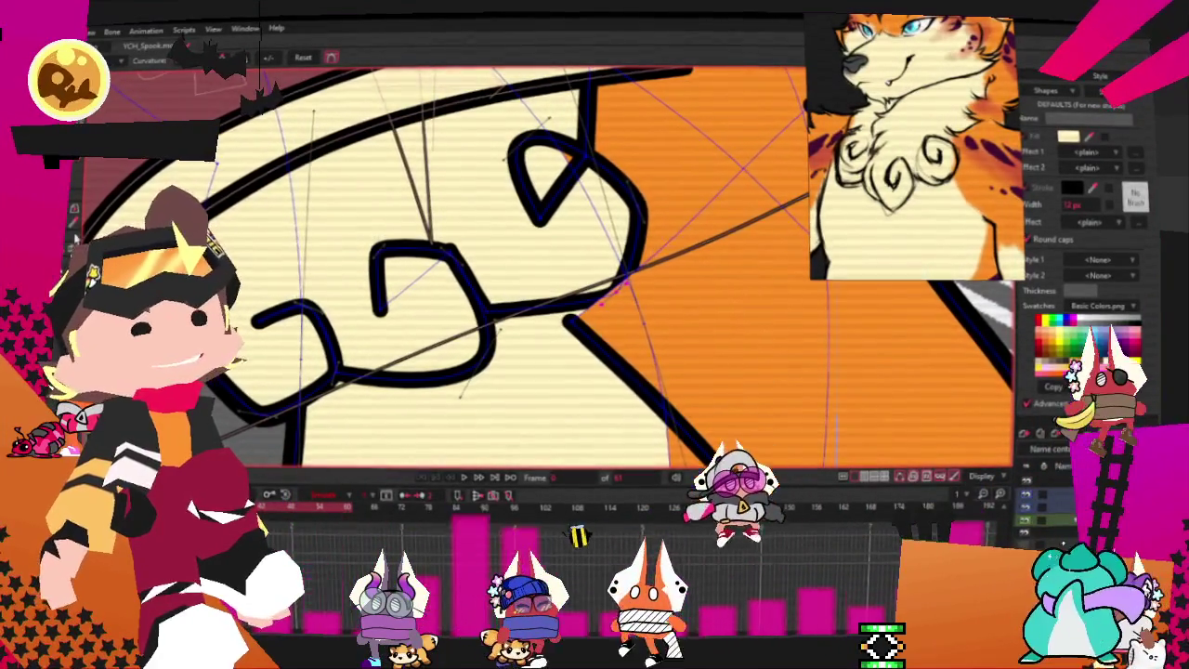
- Shift the new loop's lower-right part left and pull the upper curve's right bulge inward
scroll(627, 227, "up", 2)
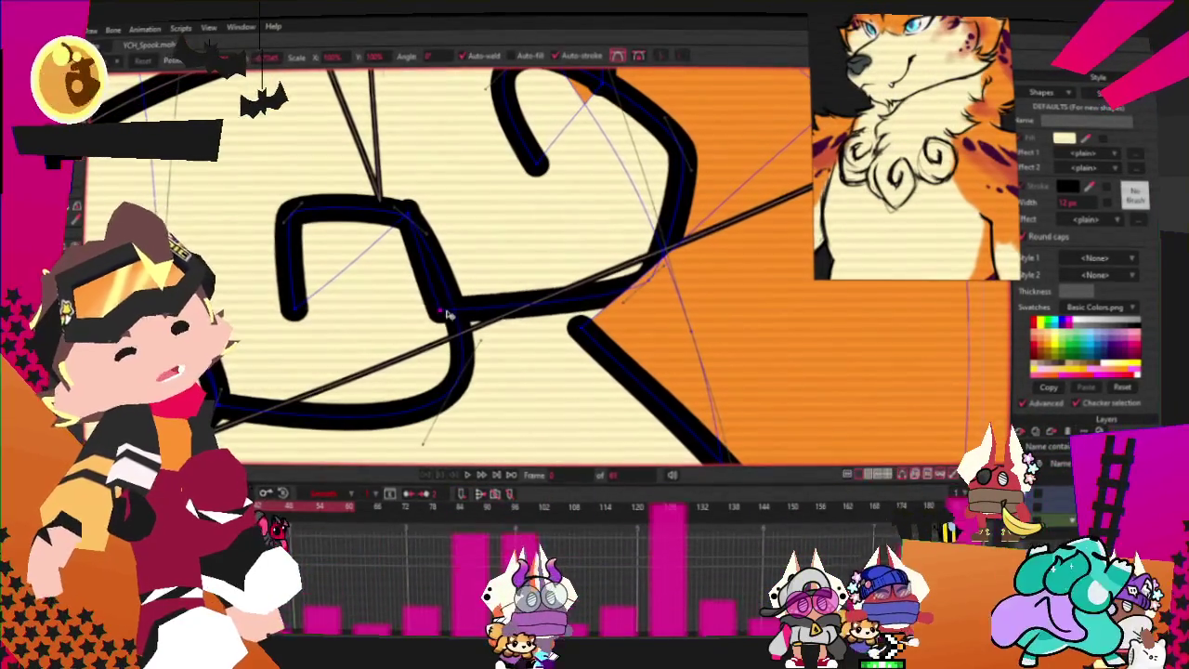
left_click(410, 218)
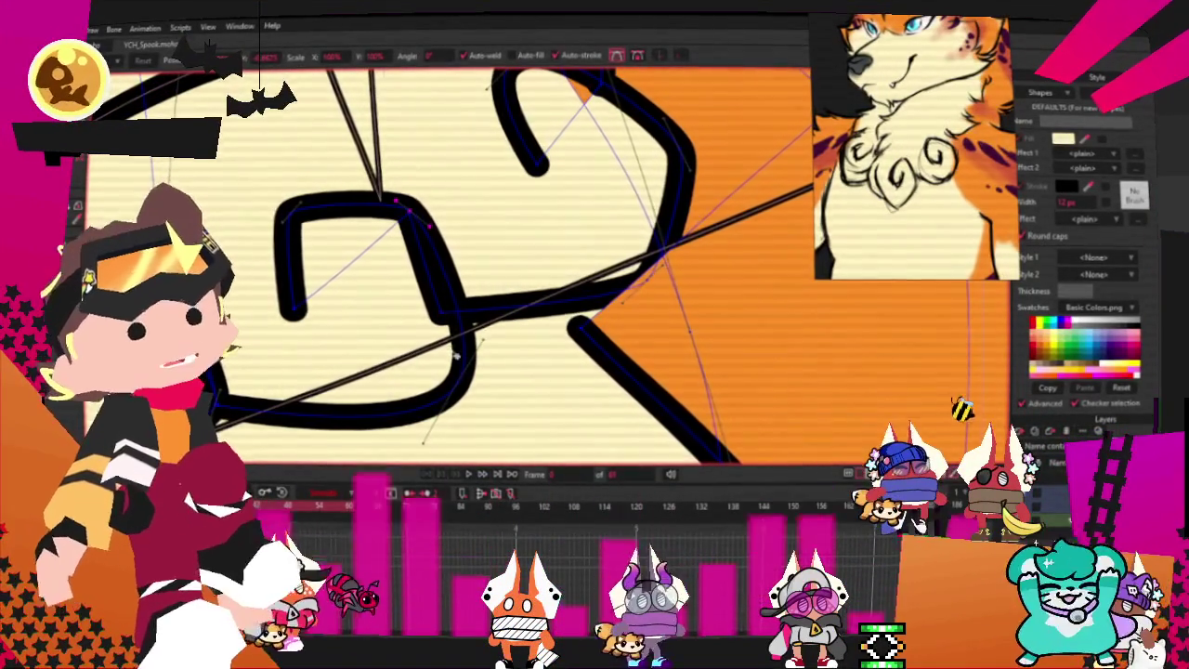
left_click_drag(456, 355, 437, 363)
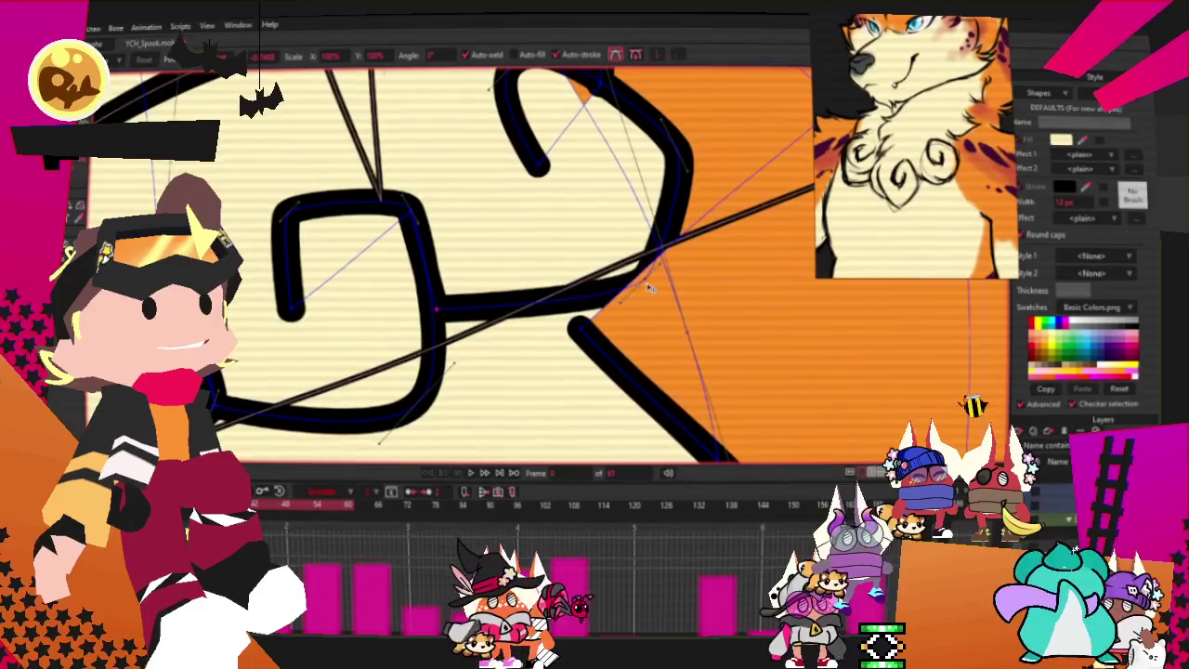
left_click_drag(706, 158, 663, 161)
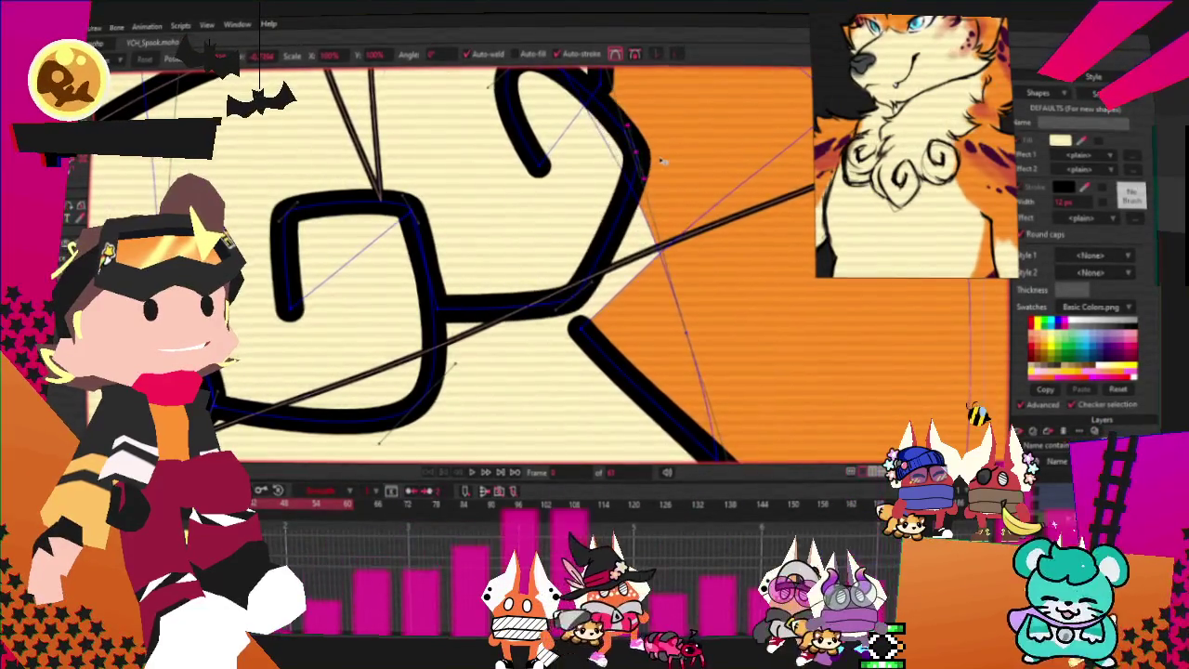
scroll(643, 159, "down", 2)
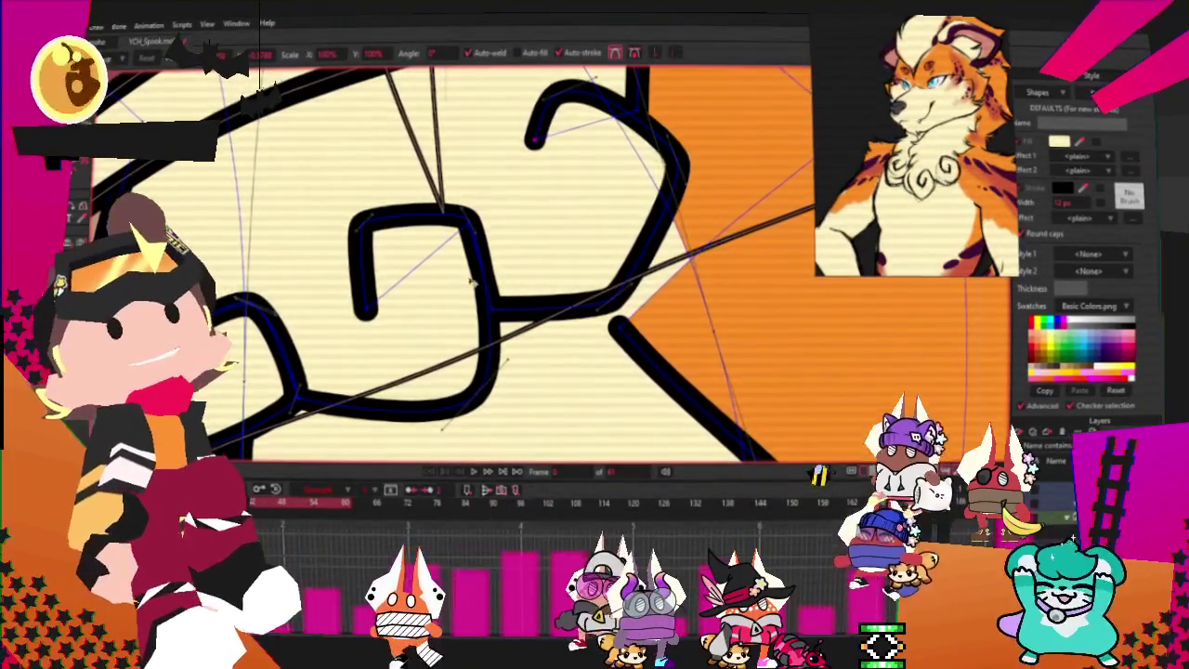
scroll(314, 289, "down", 2)
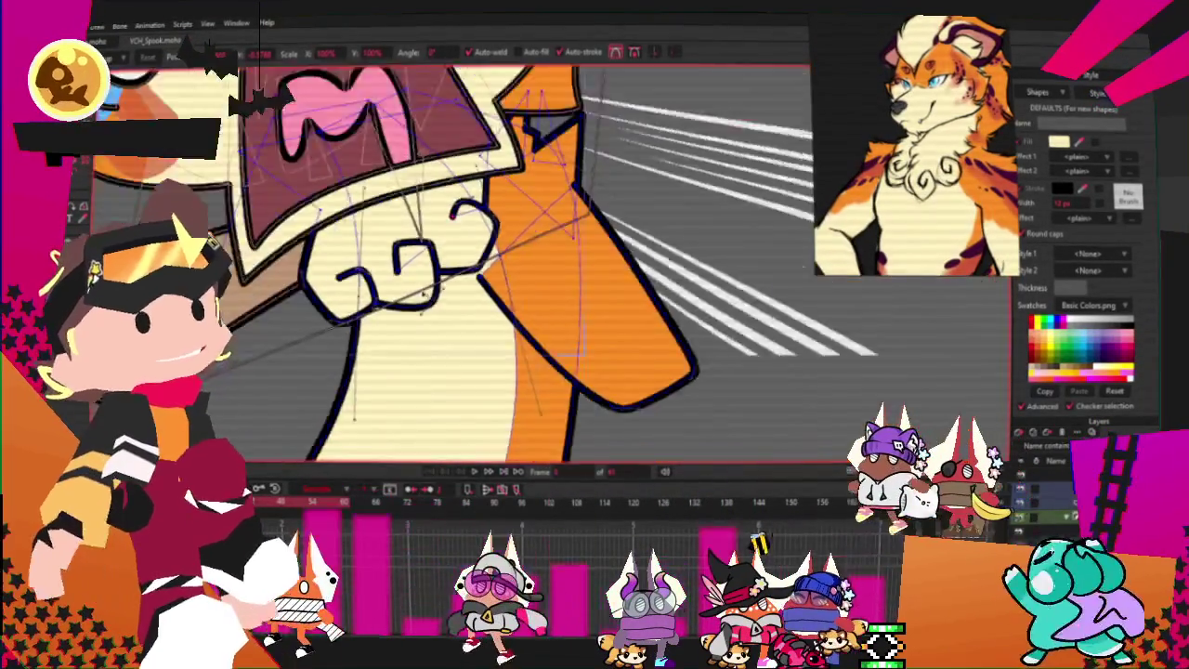
- Reposition the stroke's end, widen the S curve's lower-left, and notch the lower-left paw stroke
scroll(336, 315, "up", 2)
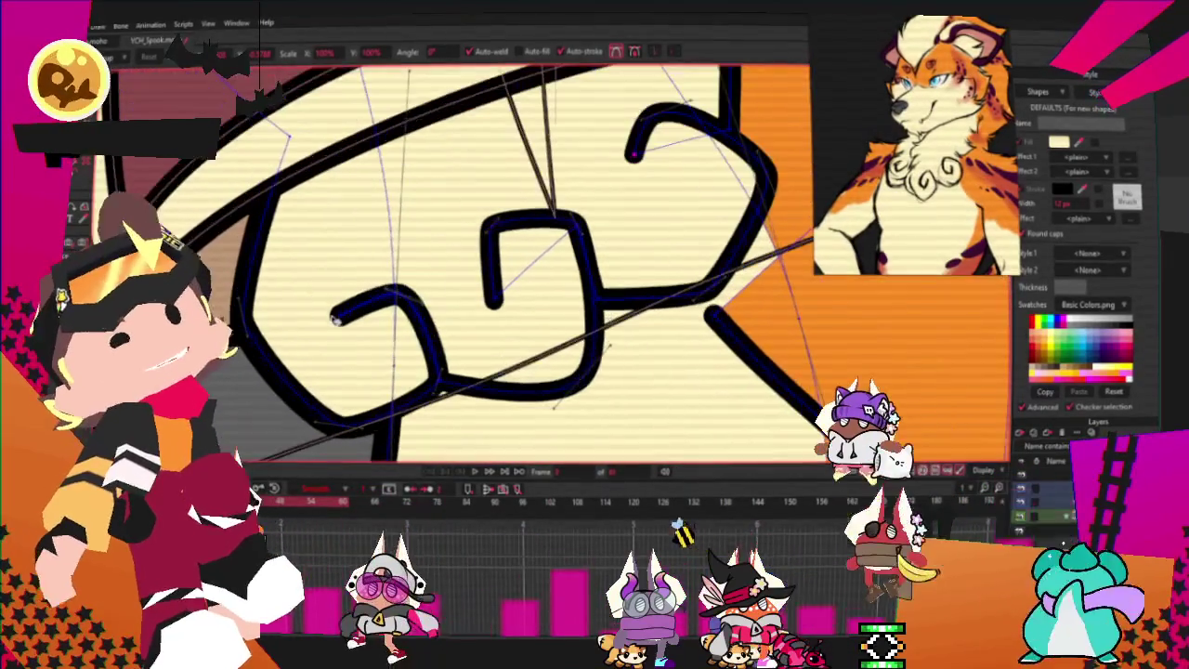
left_click_drag(375, 289, 429, 245)
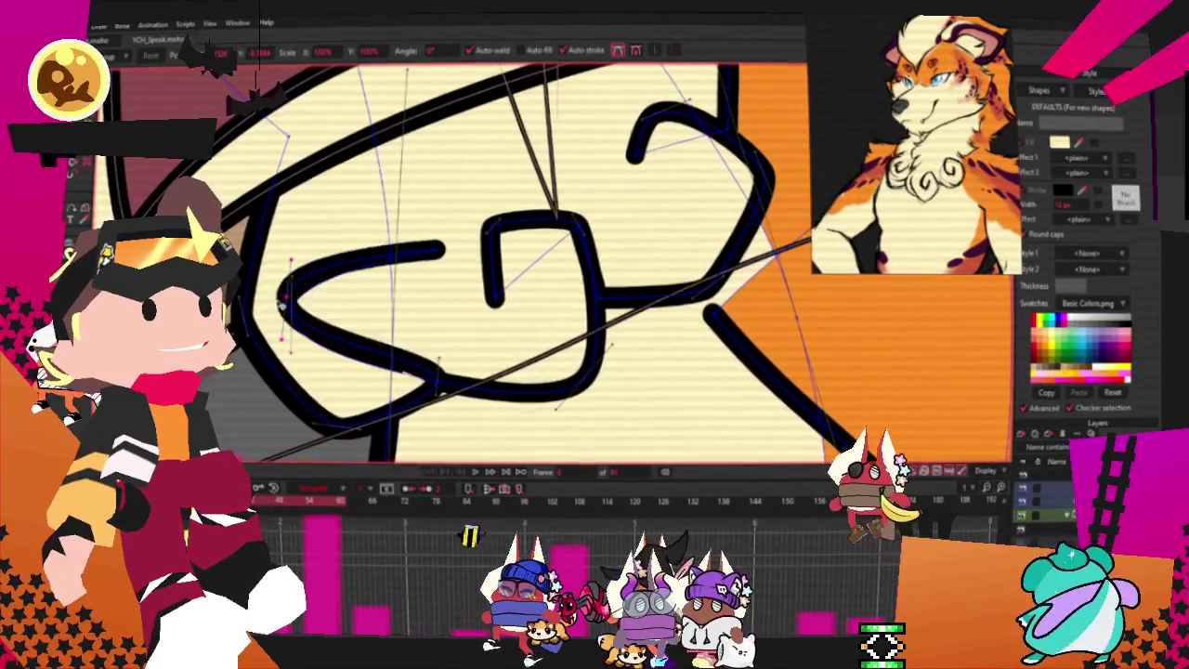
mouse_move(265, 305)
left_mouse_down()
mouse_move(251, 336)
mouse_move(307, 367)
left_mouse_up()
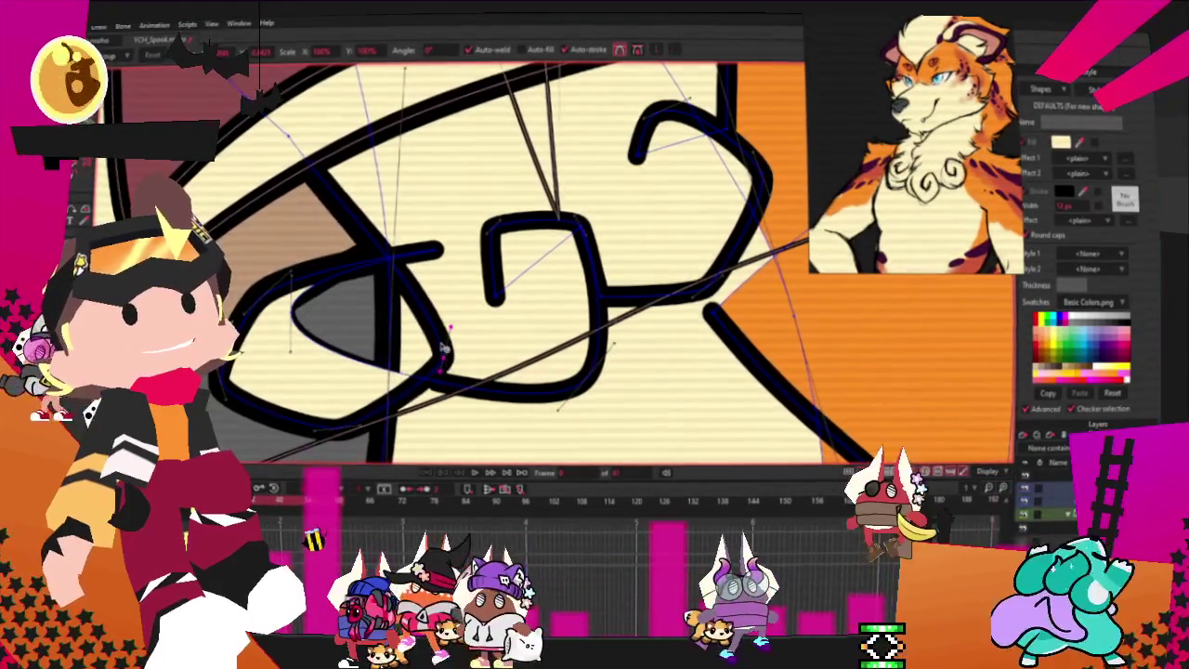
left_click_drag(430, 251, 316, 265)
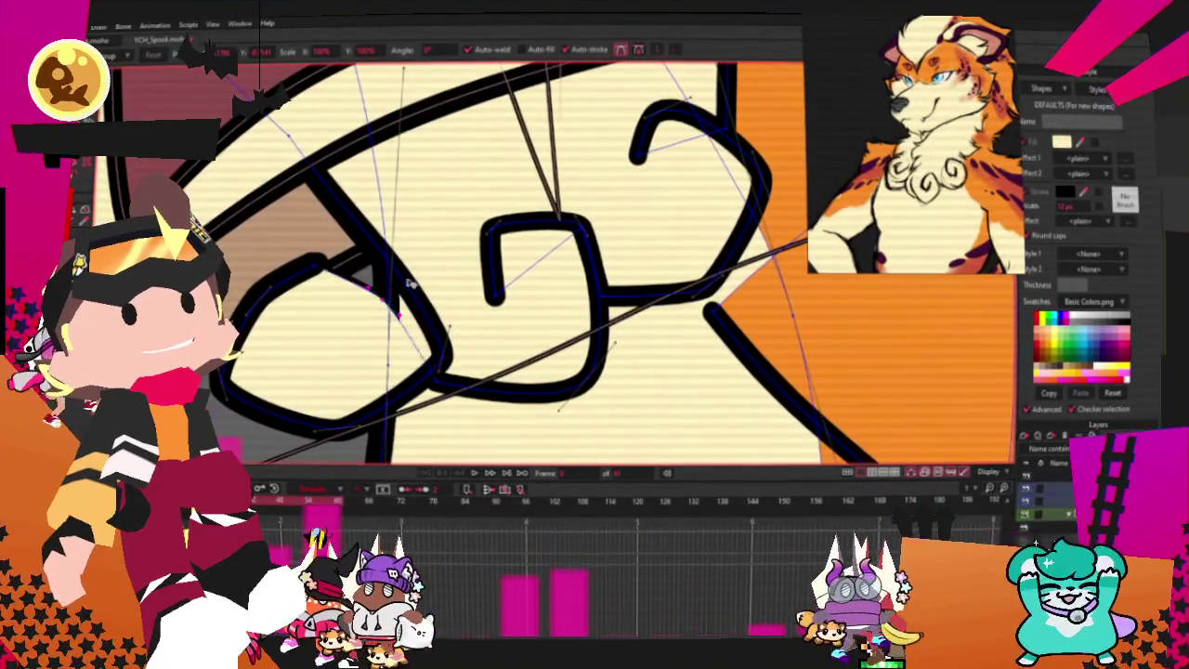
left_click_drag(332, 195, 316, 203)
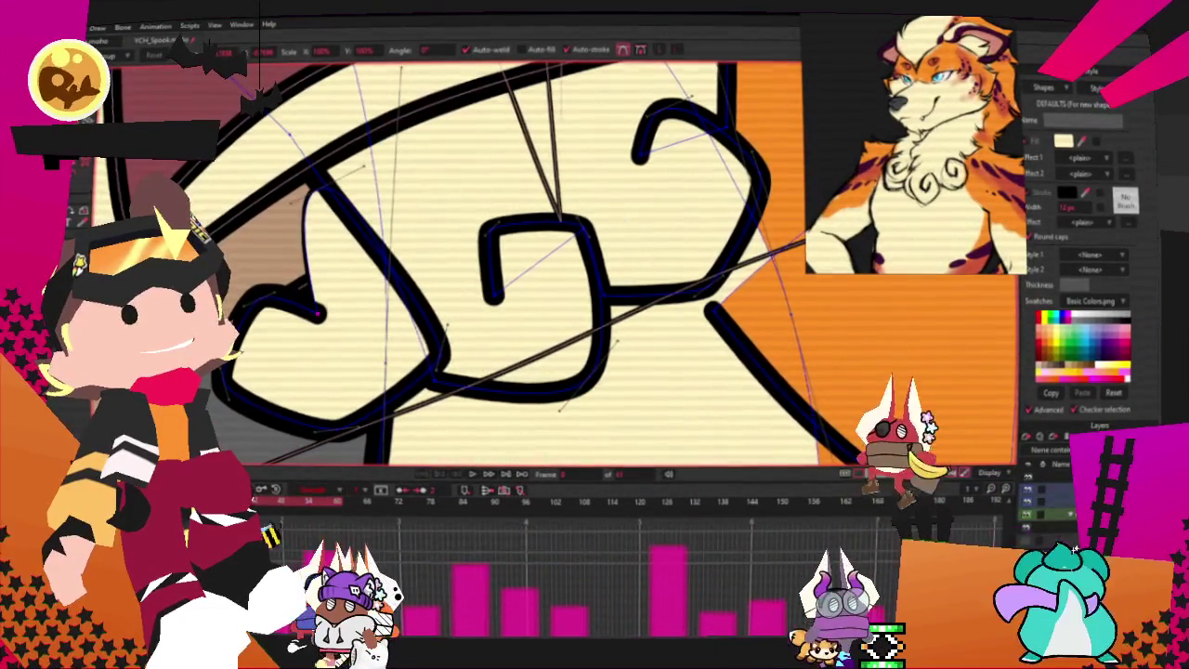
- Pull the left paw outline into a spike, tapering its lower end to a point
key("a")
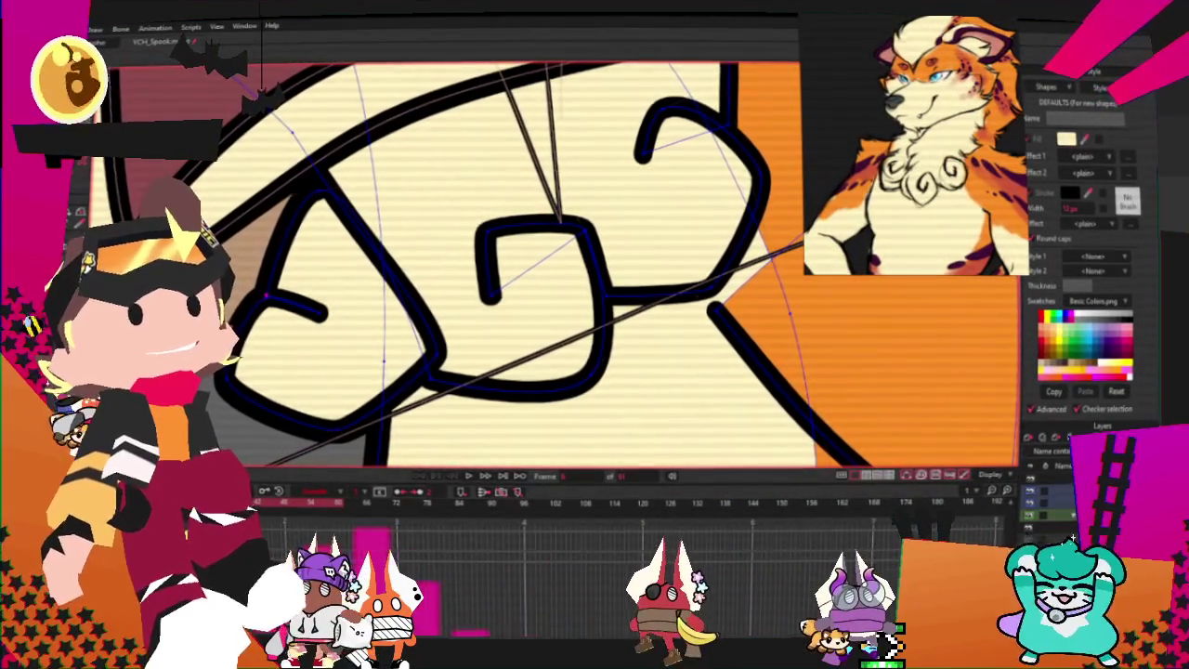
key("c")
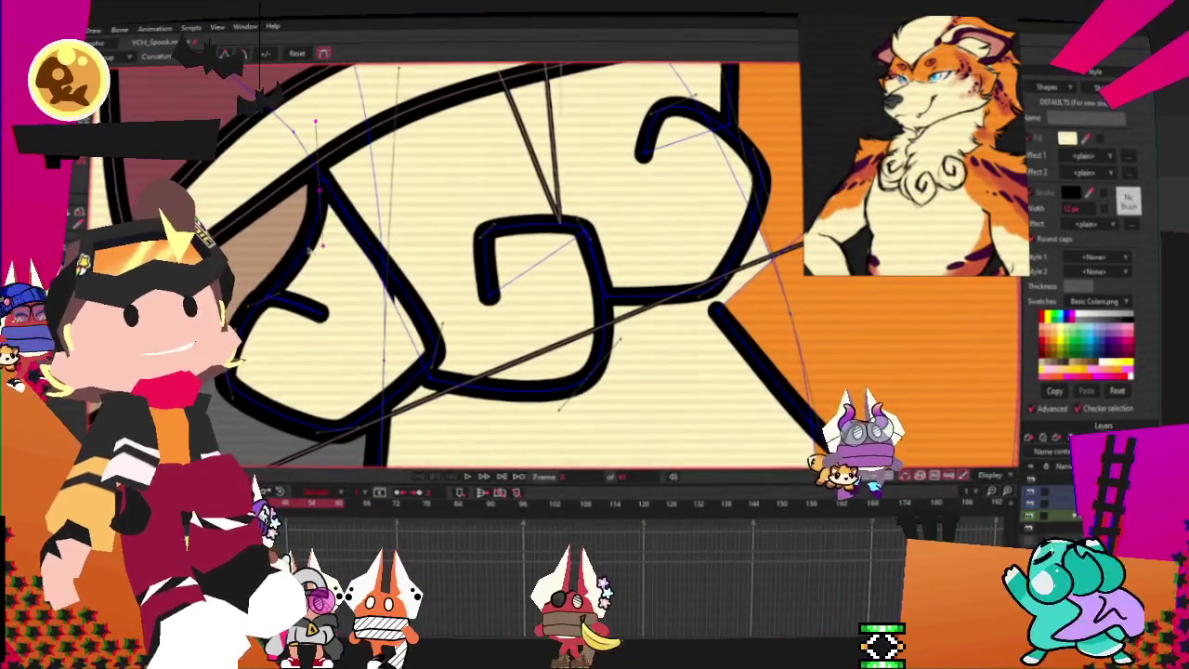
key("t")
scroll(274, 301, "up", 2)
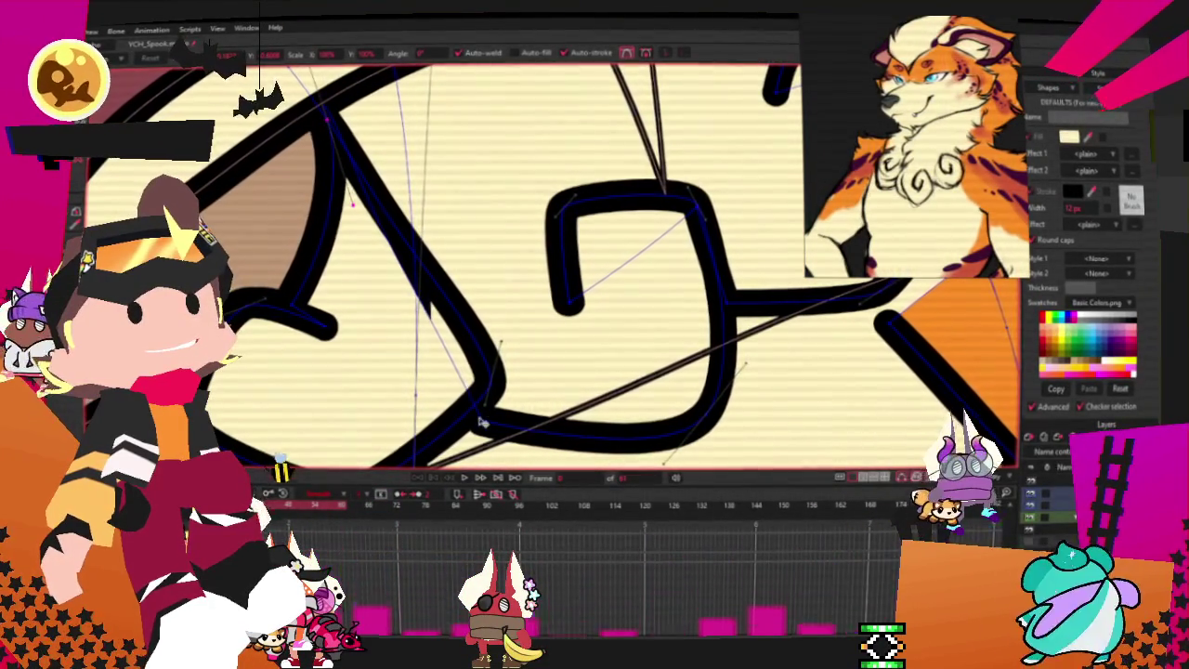
left_click_drag(482, 423, 456, 420)
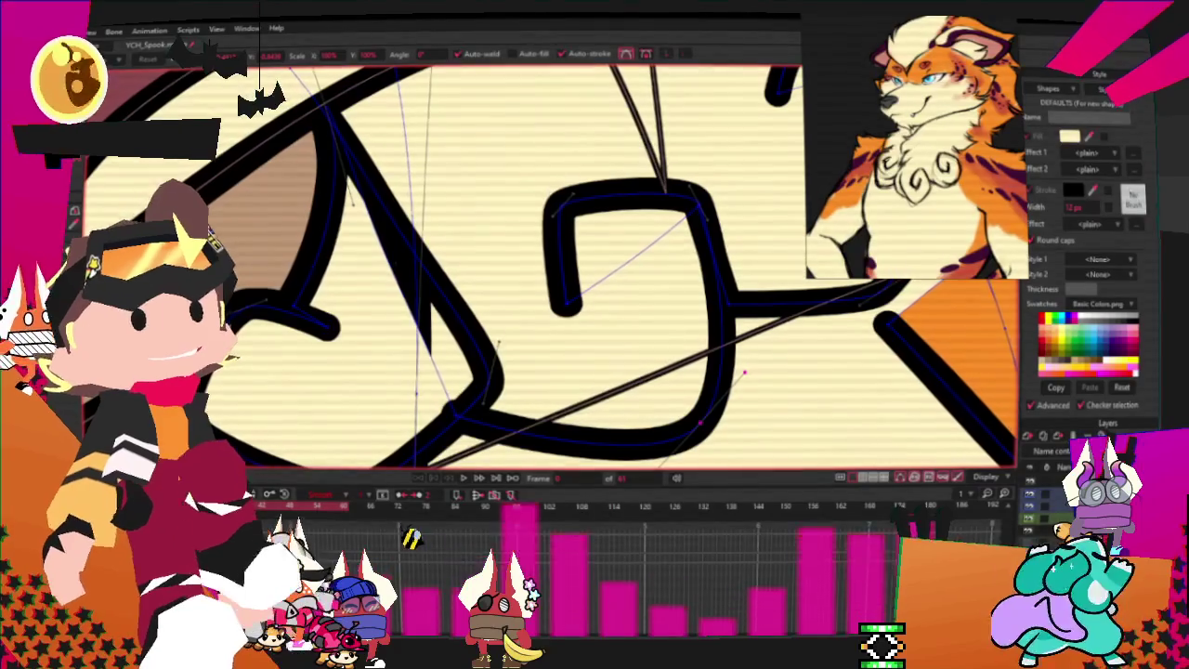
left_click_drag(498, 345, 431, 257)
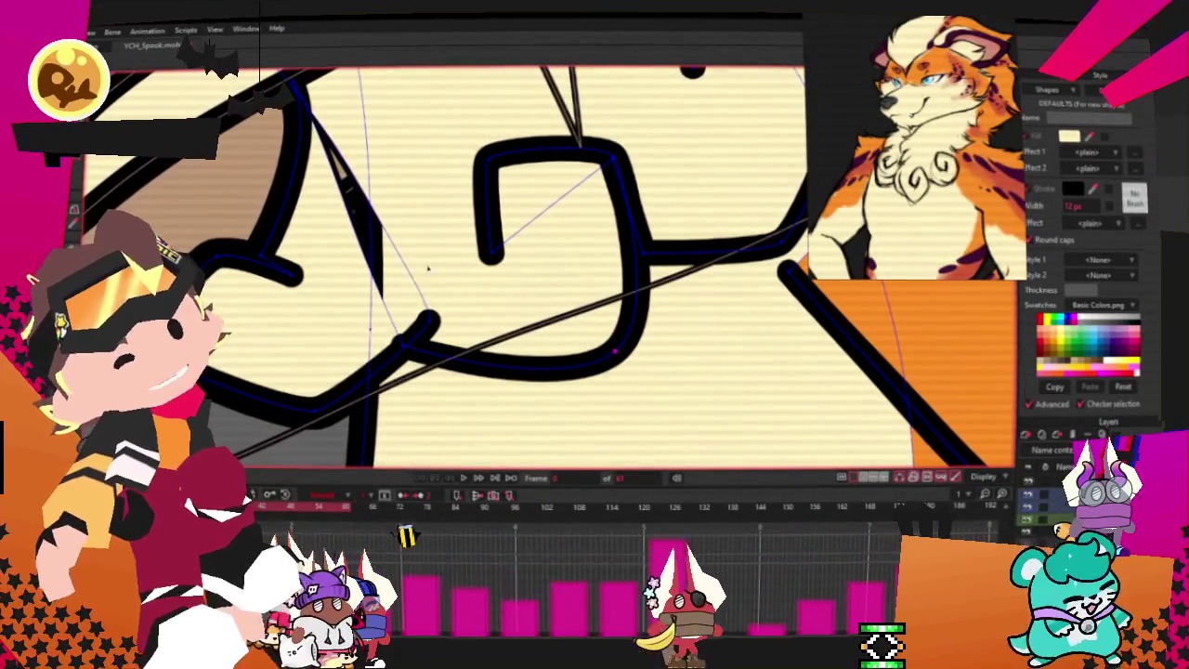
key("a")
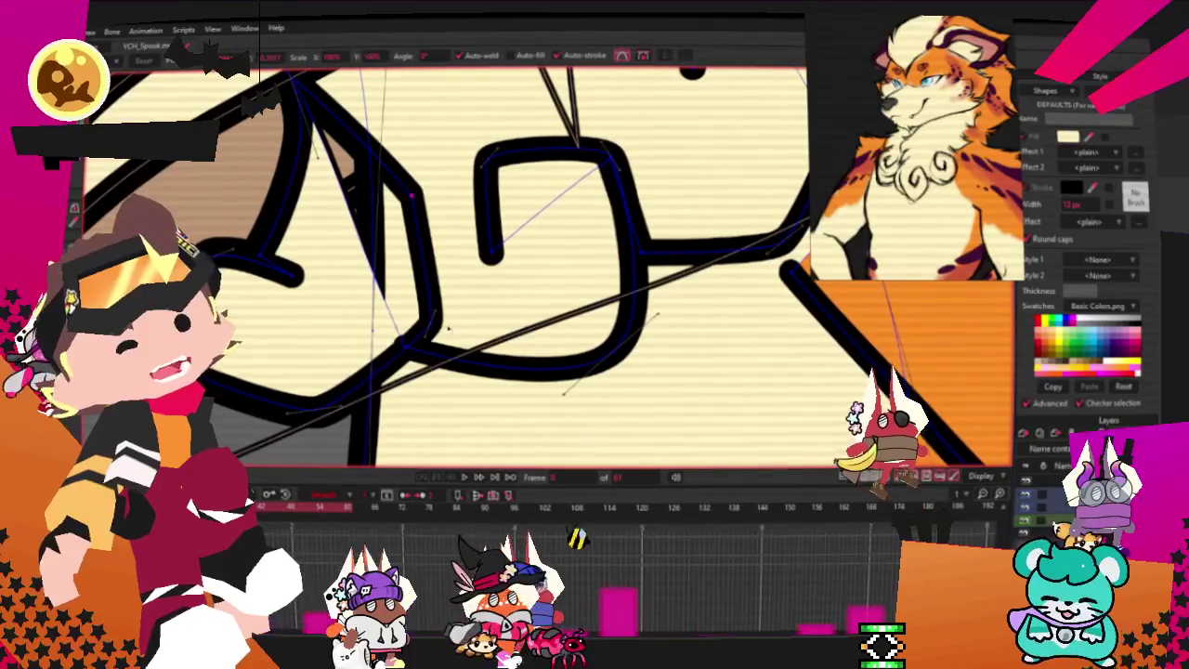
key("t")
scroll(427, 348, "down", 3)
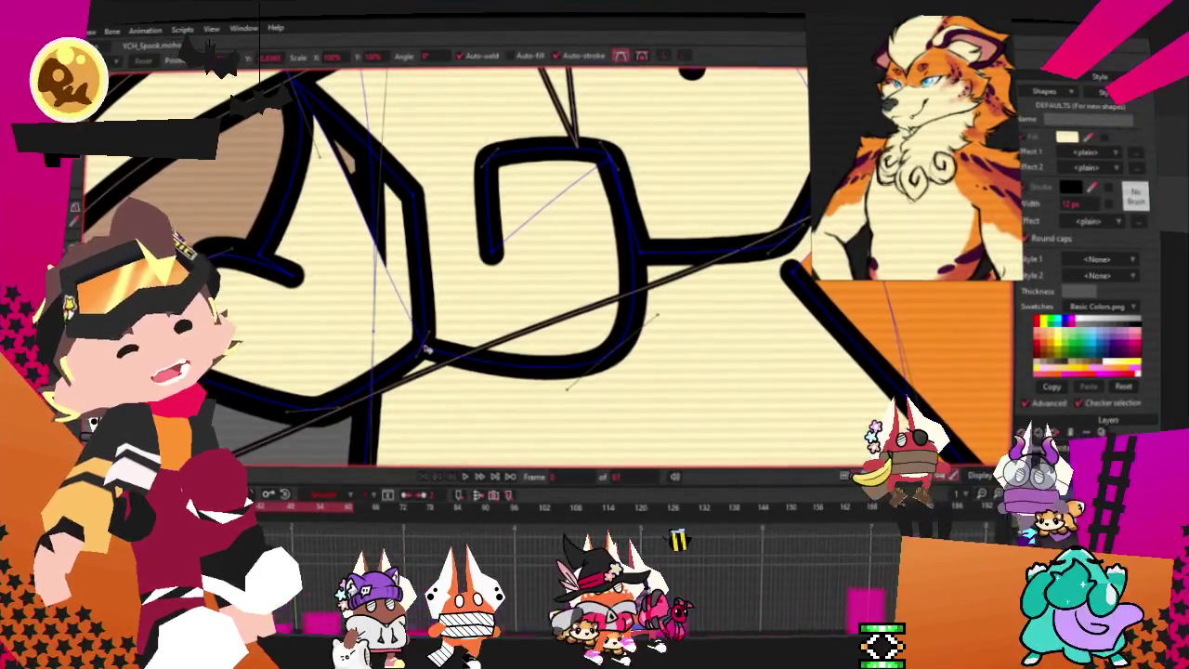
scroll(397, 213, "up", 3)
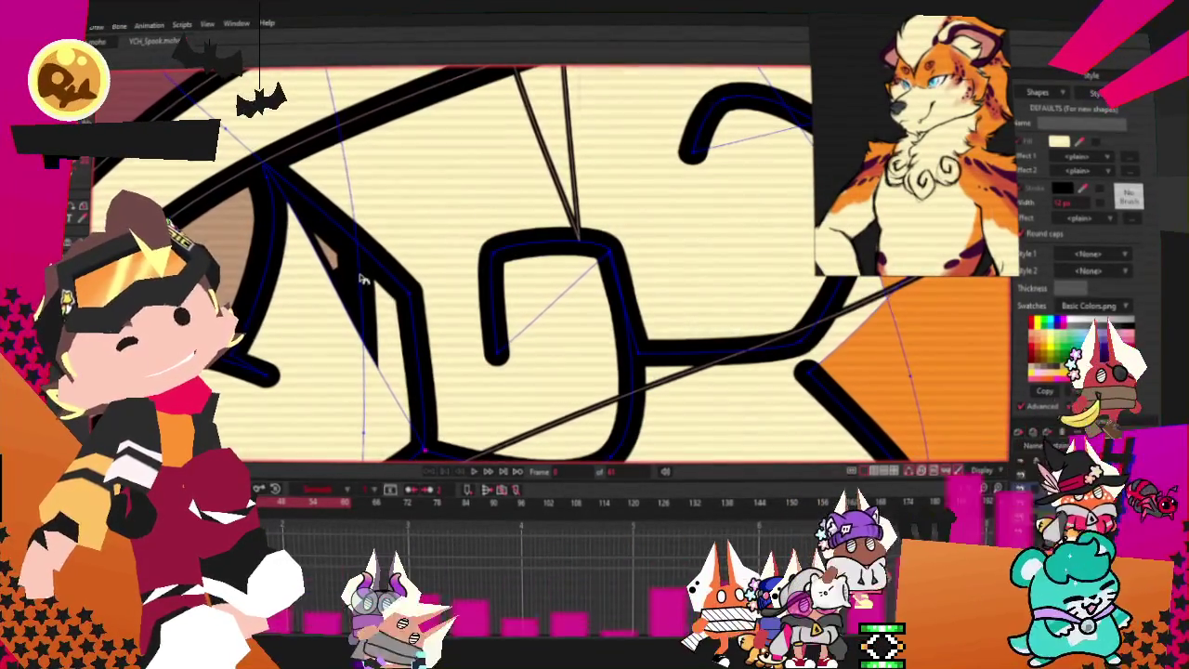
- Add a point on the left paw curve and shift it slightly right for a cleaner tip
key("a")
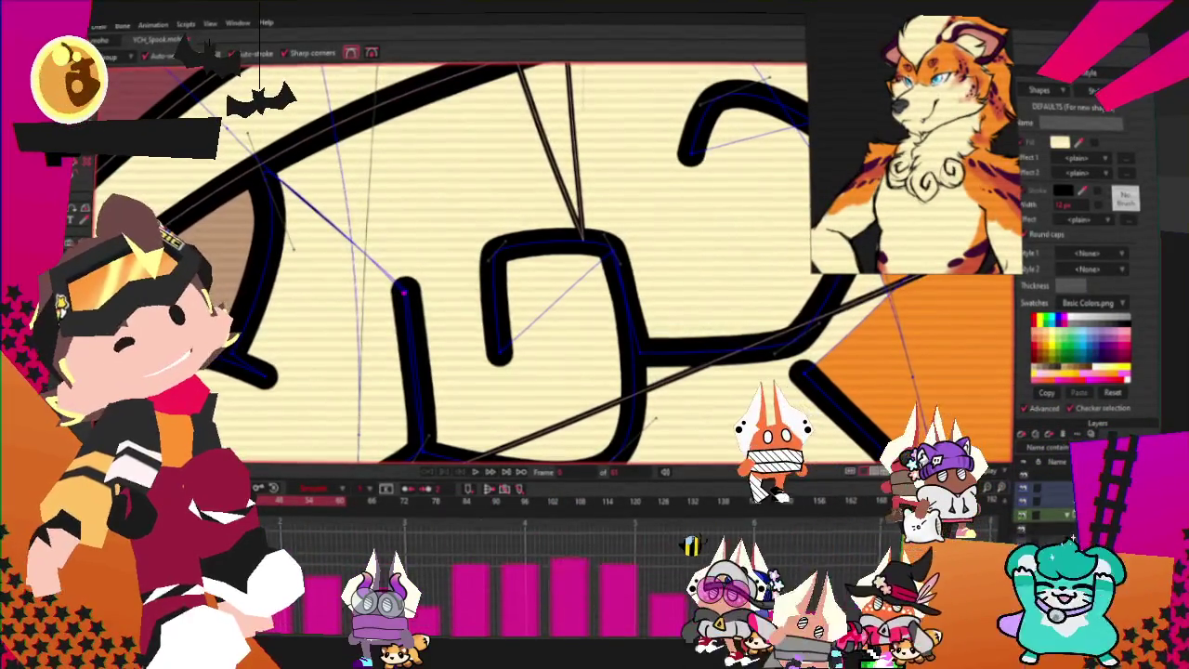
key("t")
left_click_drag(351, 332, 380, 327)
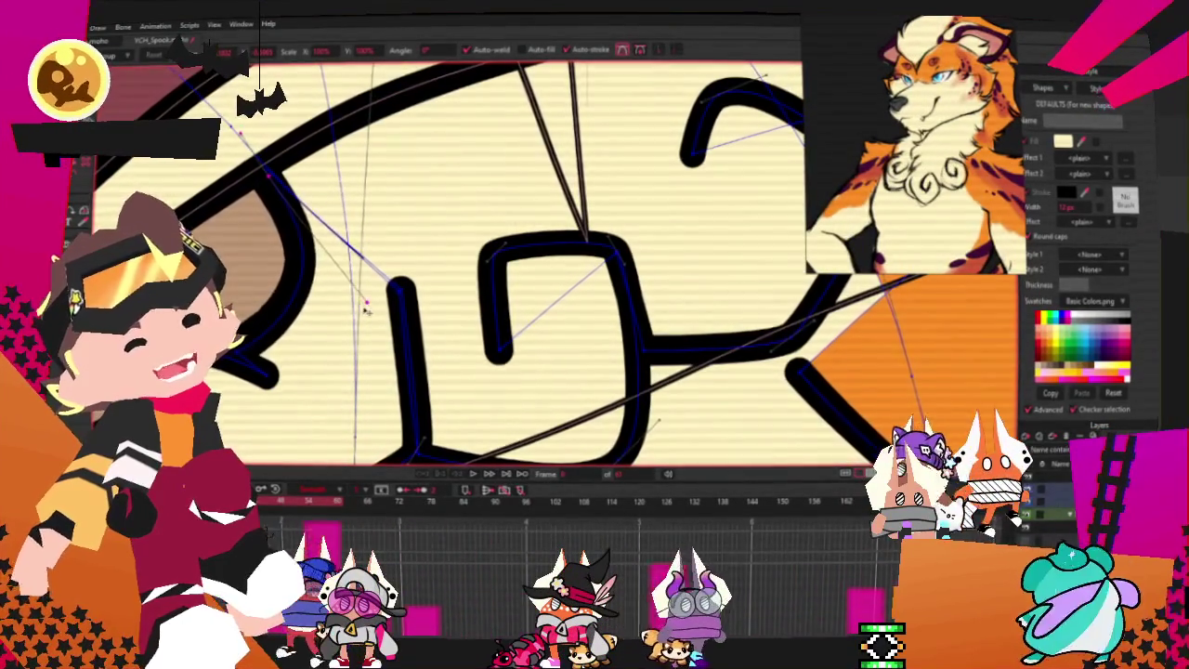
scroll(390, 325, "up", 2)
scroll(411, 306, "up", 2)
scroll(411, 289, "down", 3)
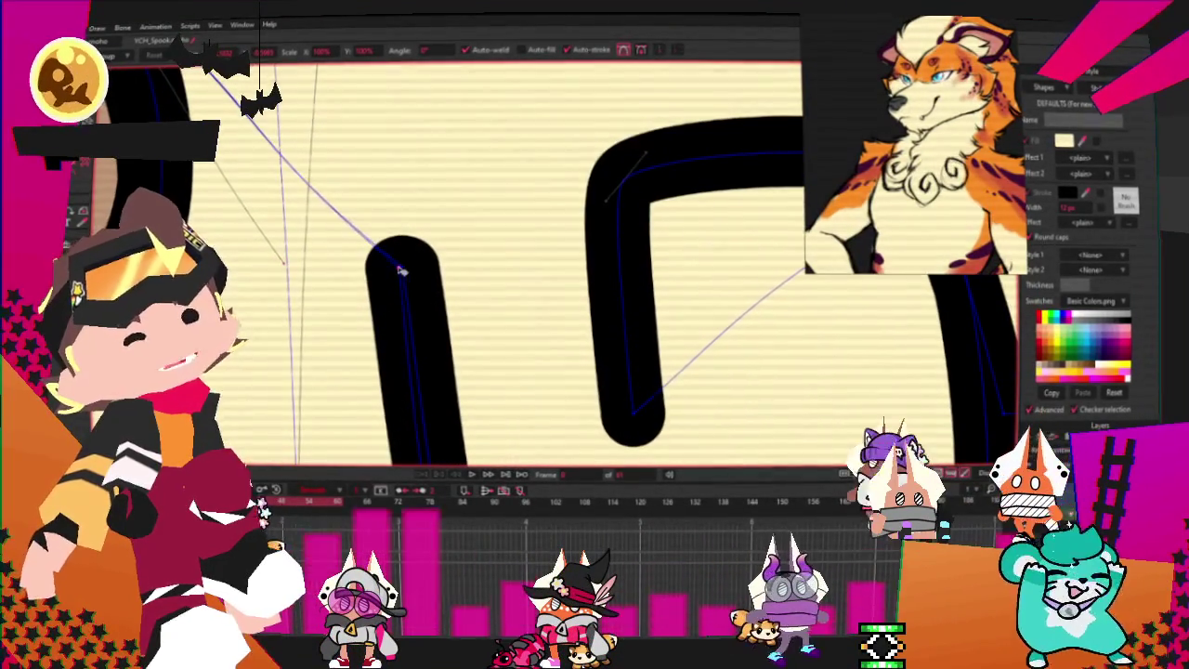
scroll(405, 262, "up", 2)
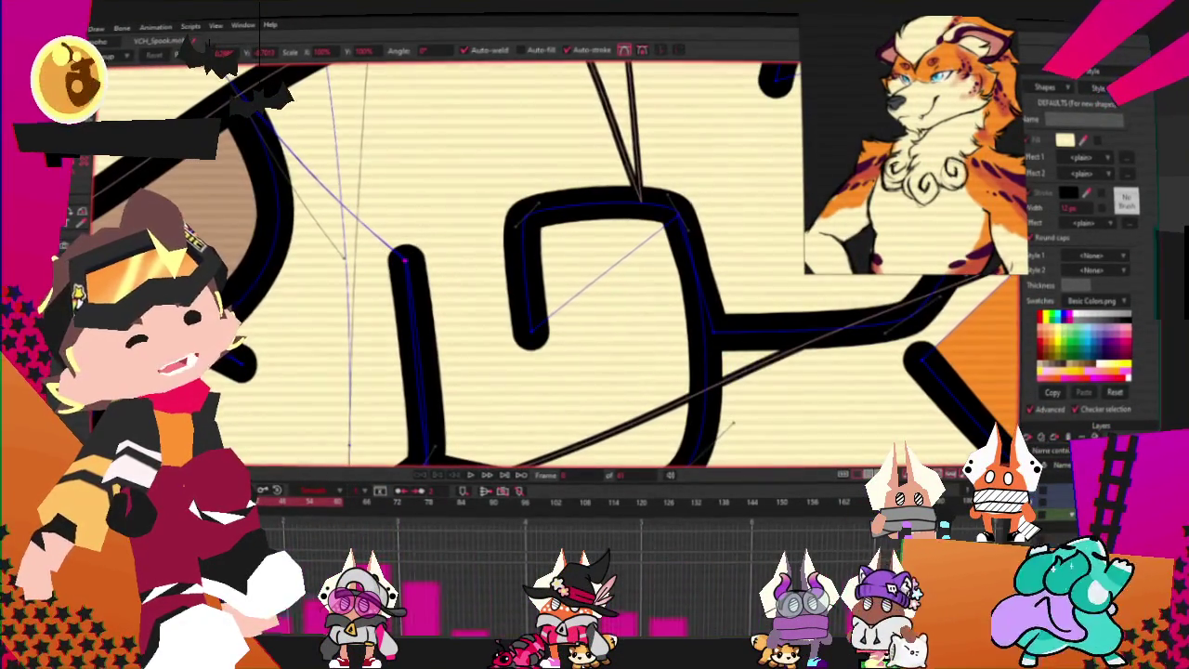
scroll(288, 389, "down", 1)
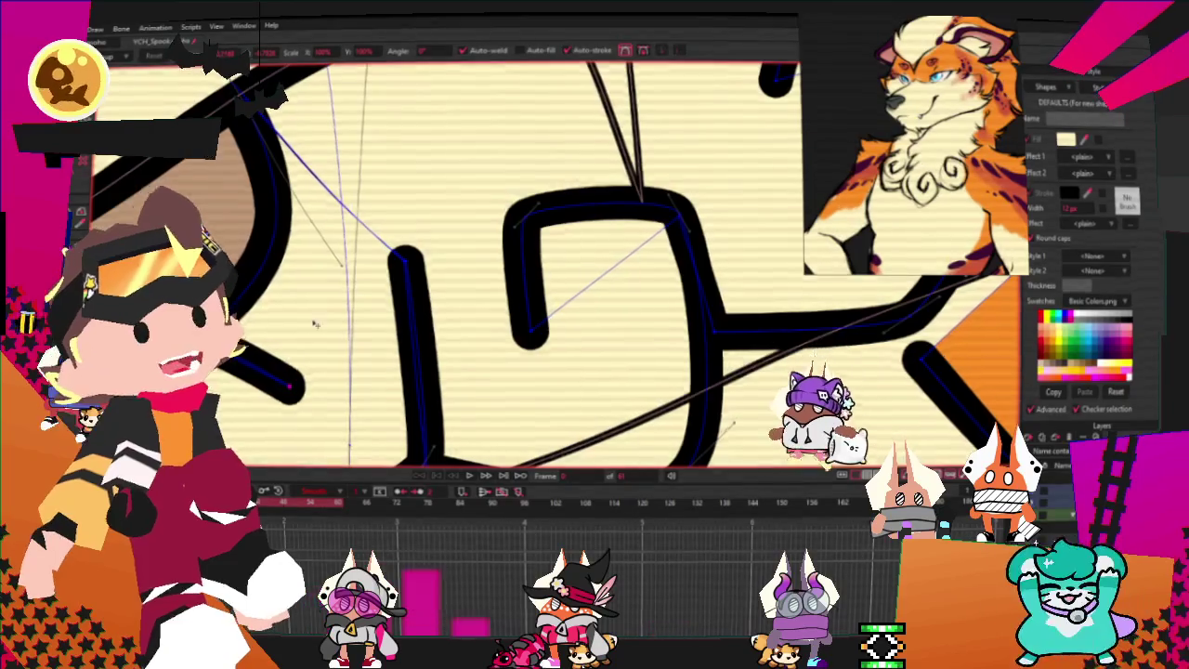
scroll(307, 297, "down", 2)
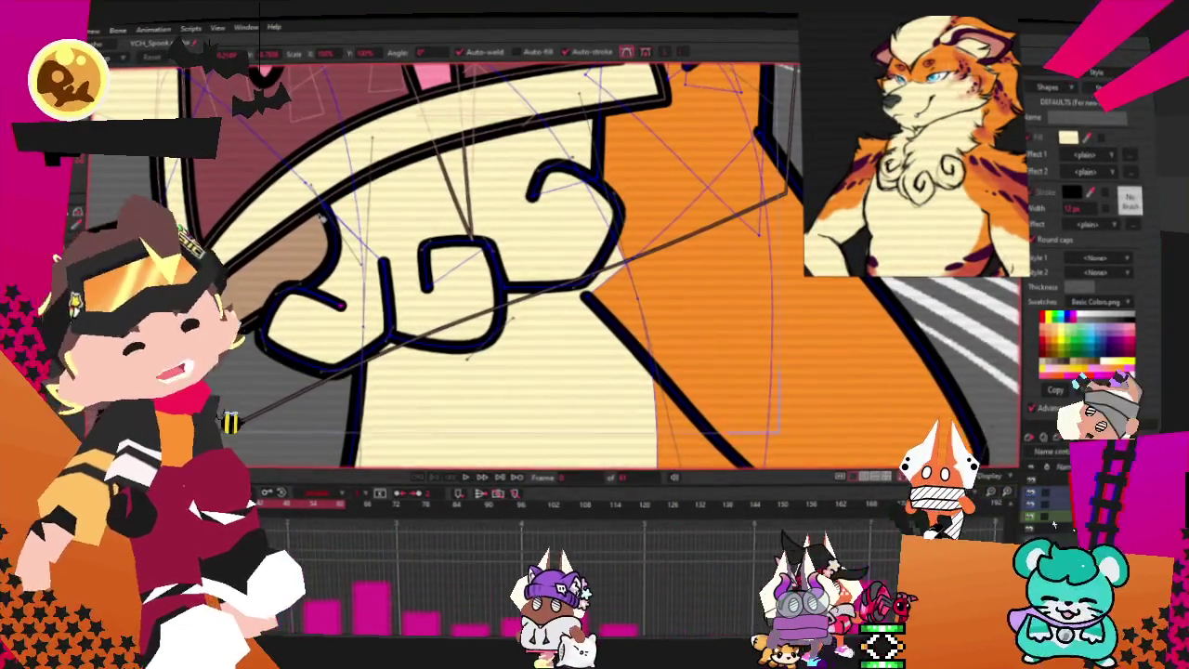
- Draw a thick outline stroke along the paw's lower edge
scroll(446, 260, "up", 2)
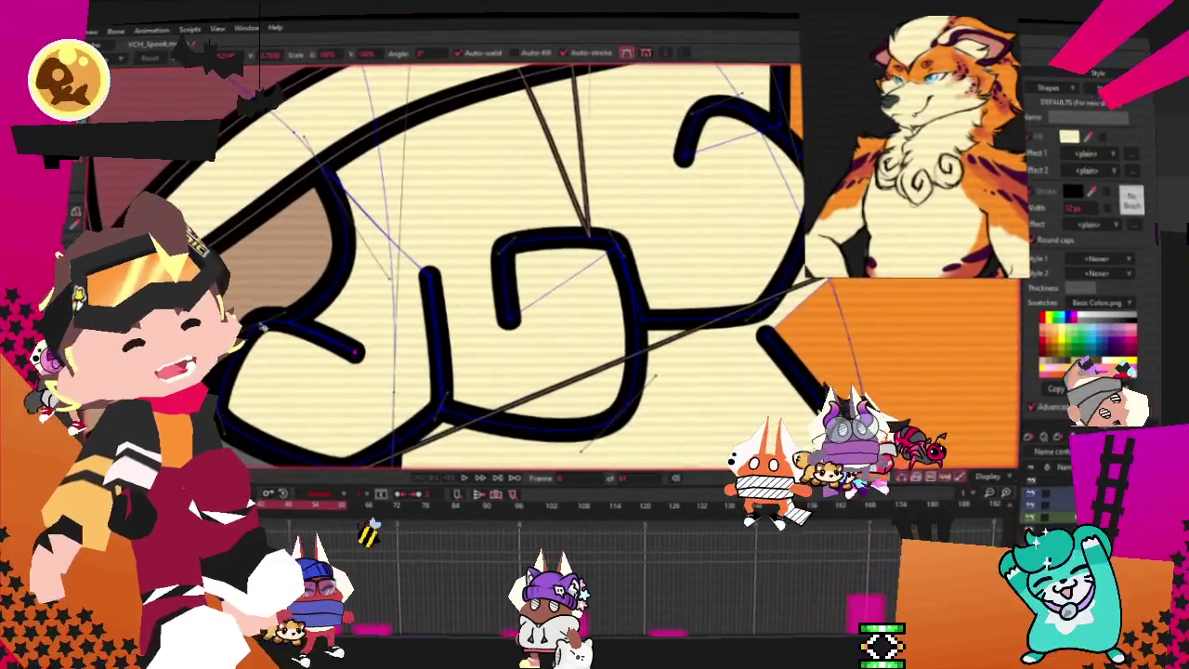
left_click_drag(263, 327, 278, 296)
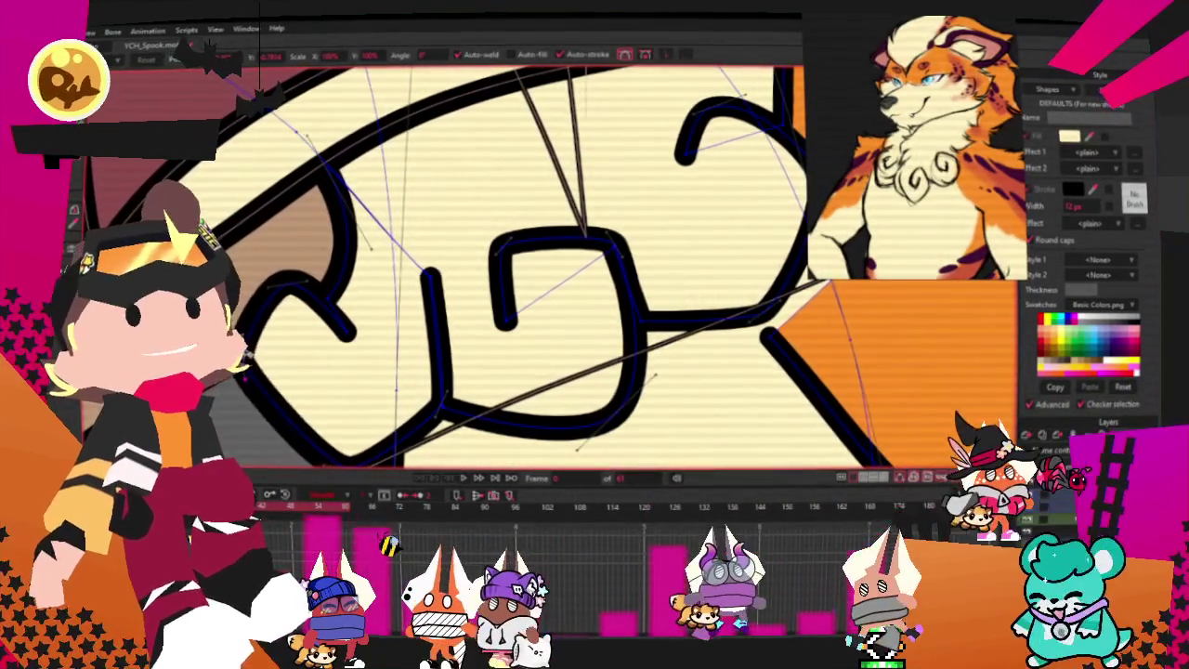
scroll(347, 255, "up", 2)
scroll(369, 264, "down", 3)
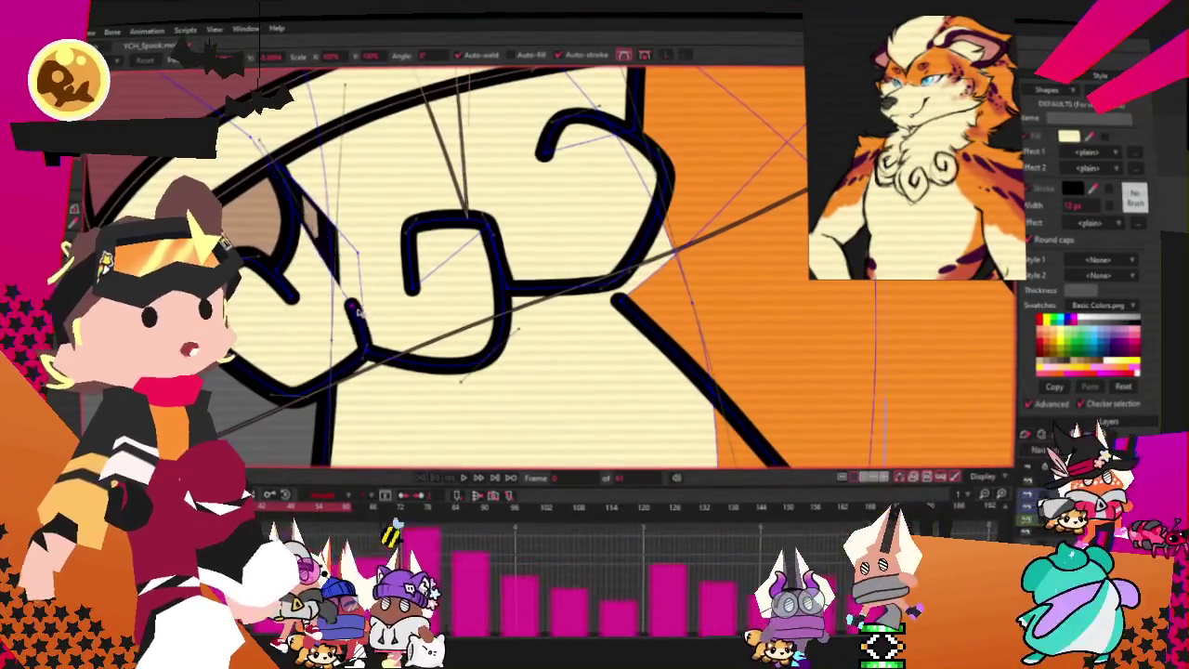
scroll(367, 250, "up", 2)
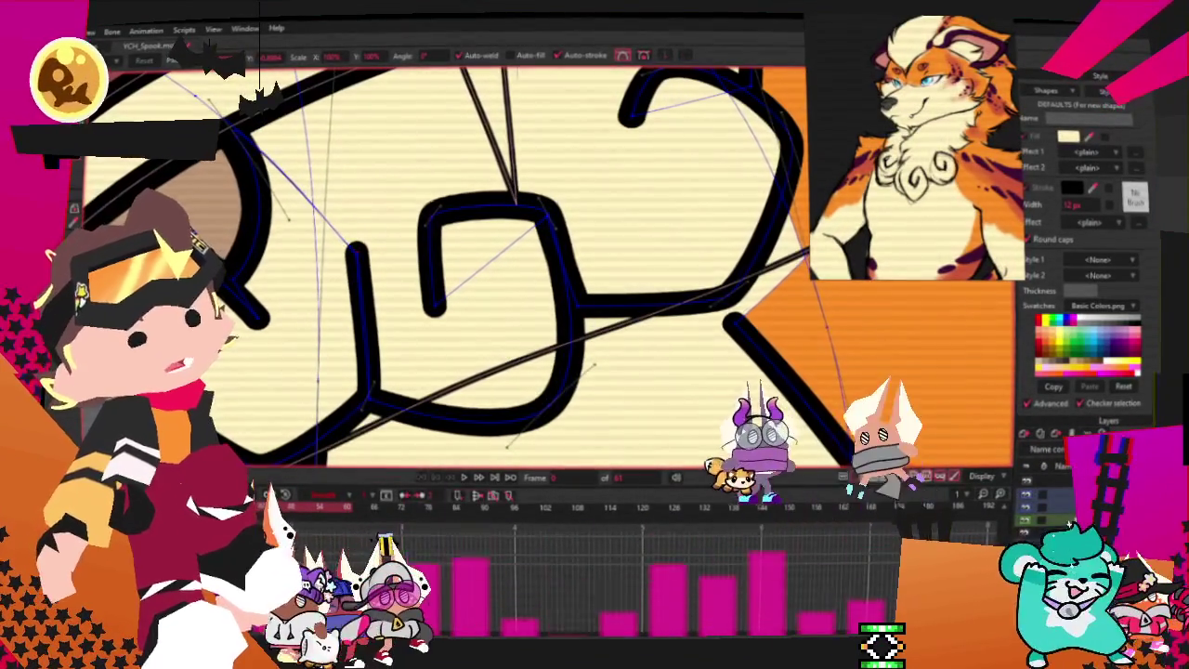
- Select the paw points and raise them about 40 px under the mouth
key("g")
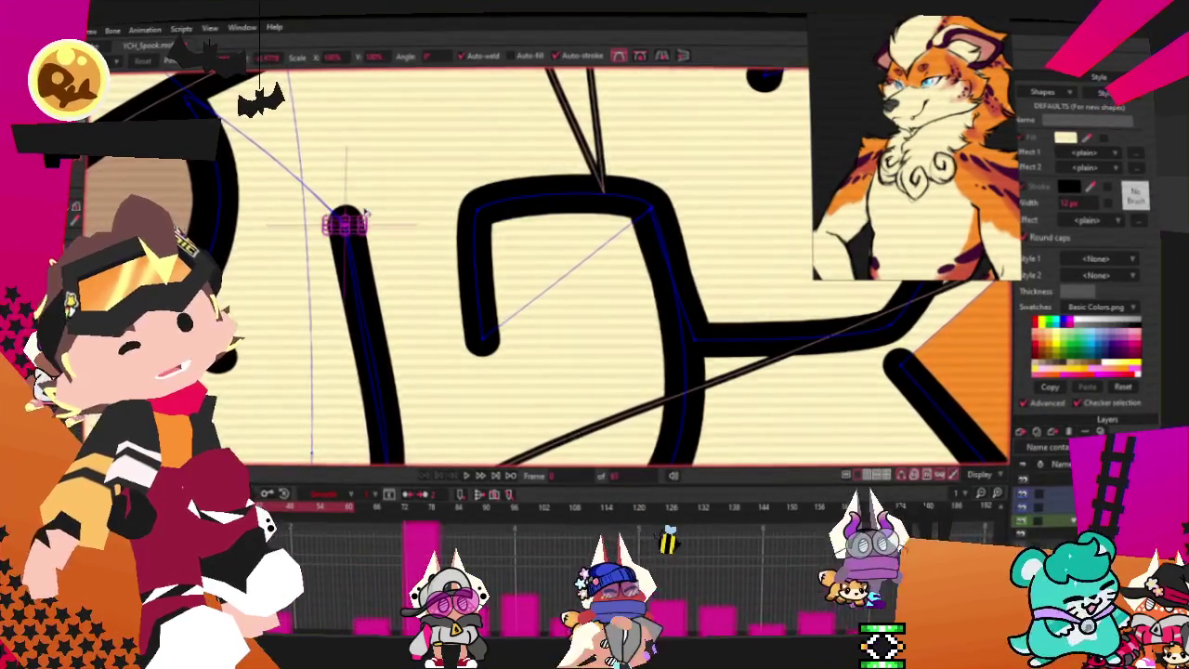
scroll(345, 223, "down", 5)
scroll(373, 185, "up", 3)
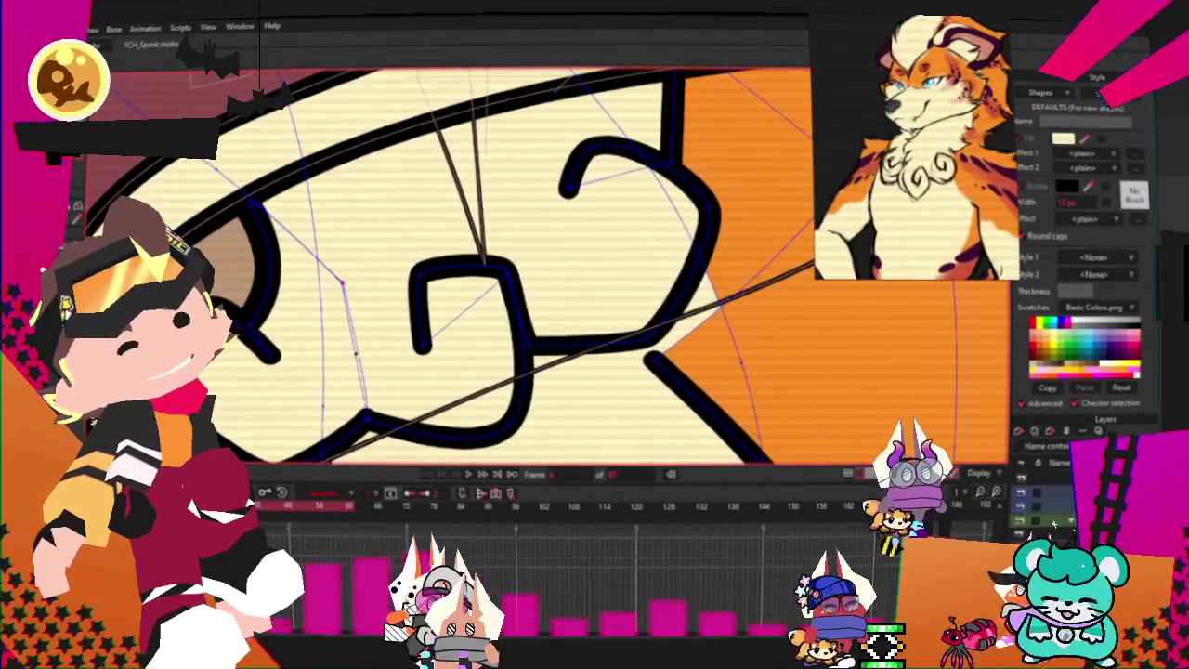
scroll(393, 309, "down", 5)
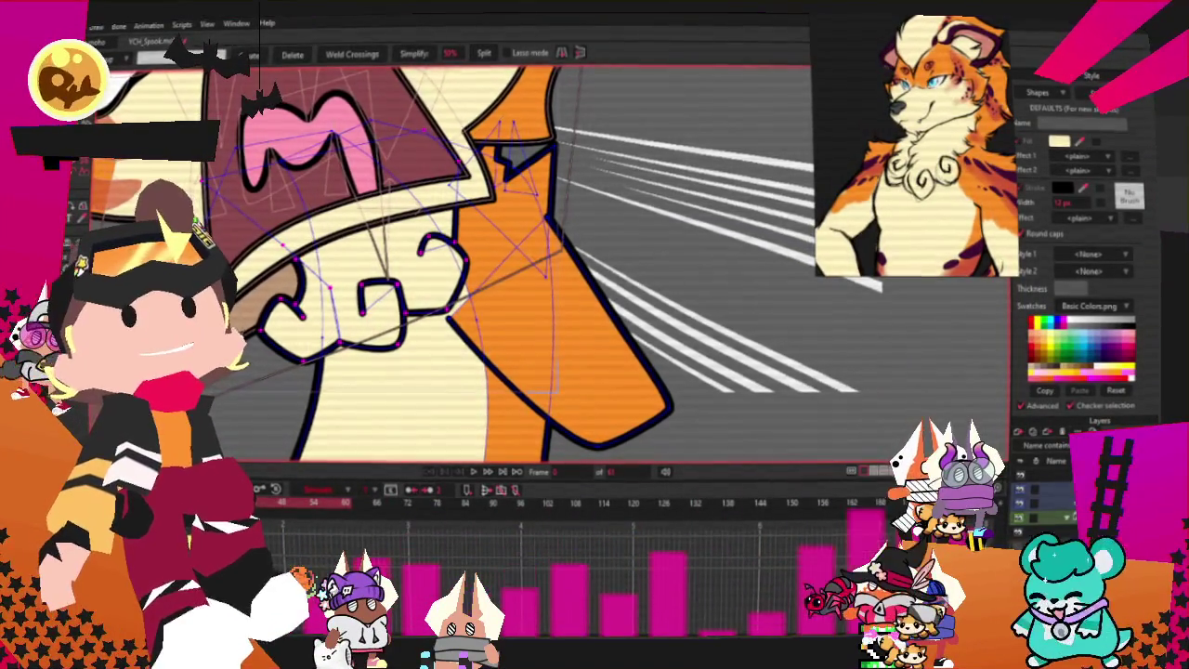
key("t")
scroll(358, 300, "up", 1)
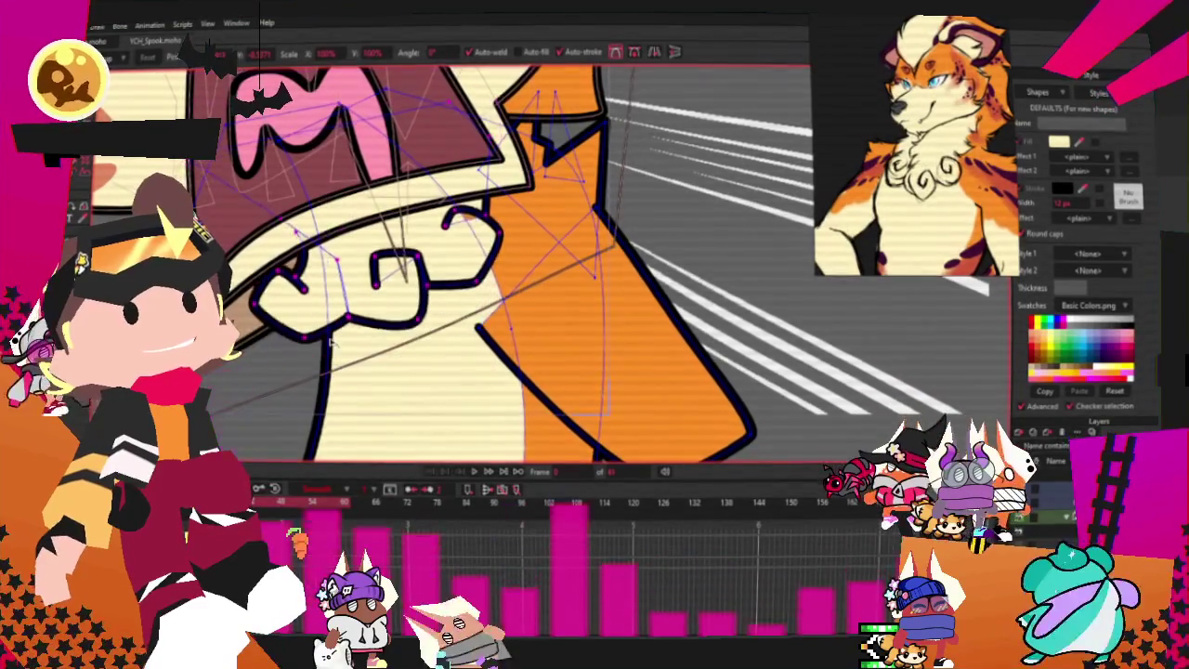
left_click_drag(341, 378, 370, 290)
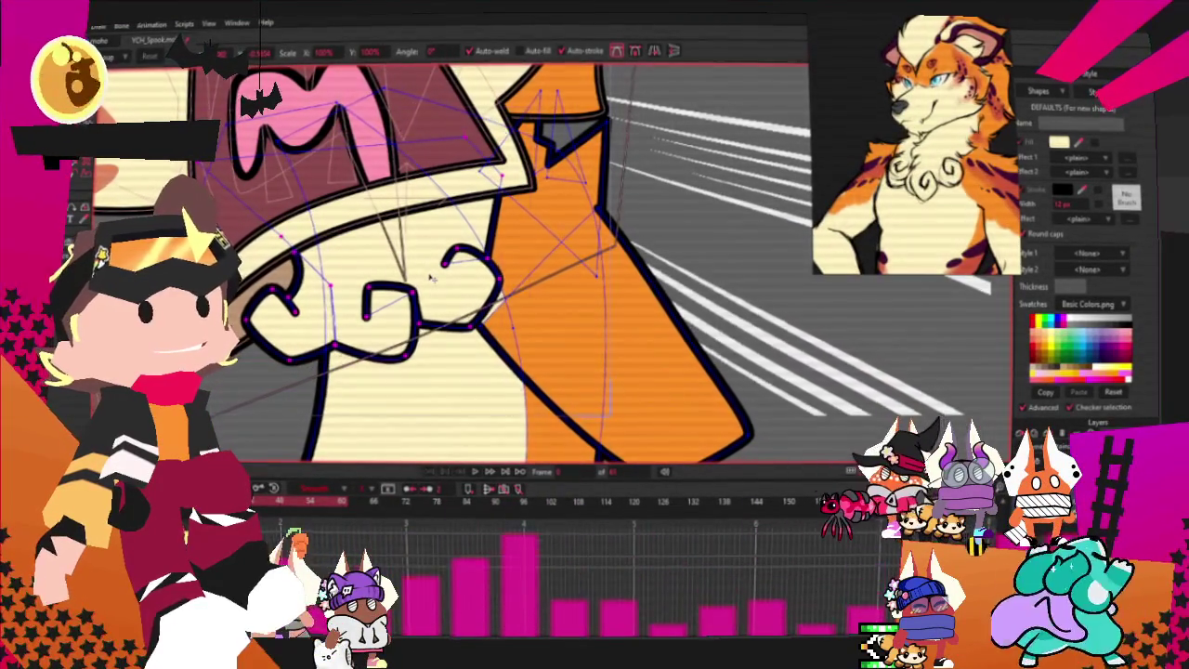
scroll(430, 272, "down", 2)
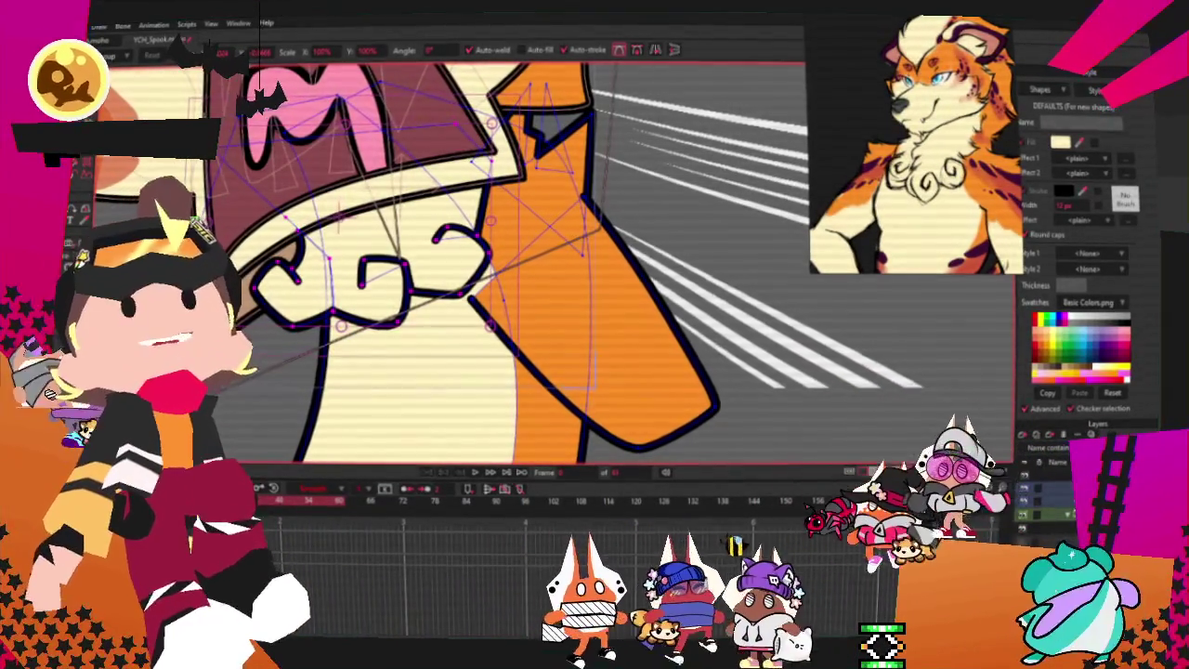
scroll(658, 295, "down", 3)
scroll(658, 295, "up", 1)
scroll(658, 296, "up", 2)
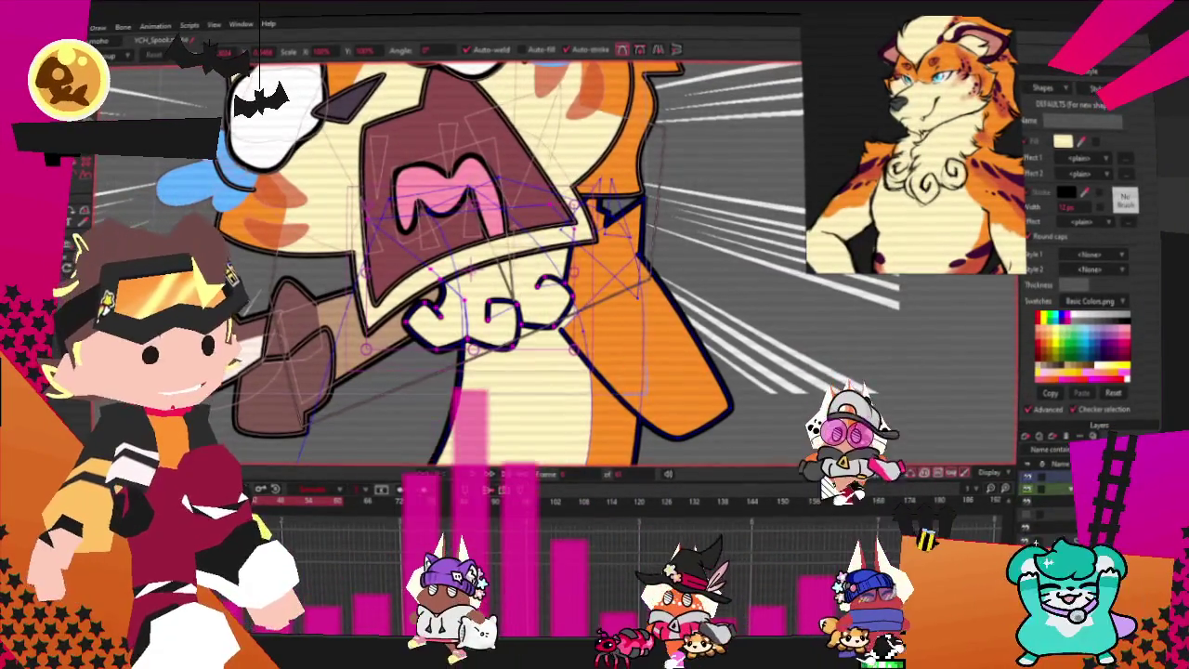
- Select the brown hand shape gripping the handle
scroll(549, 387, "down", 3)
scroll(549, 388, "up", 2)
scroll(549, 387, "up", 1)
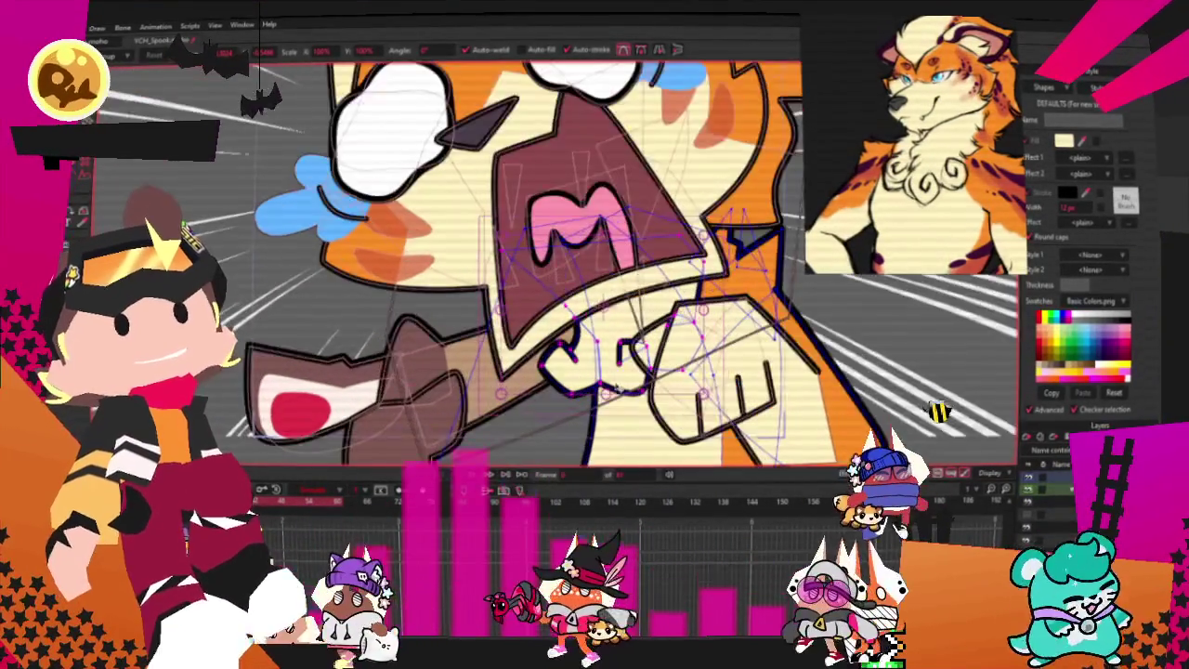
scroll(549, 279, "down", 2)
scroll(549, 278, "down", 1)
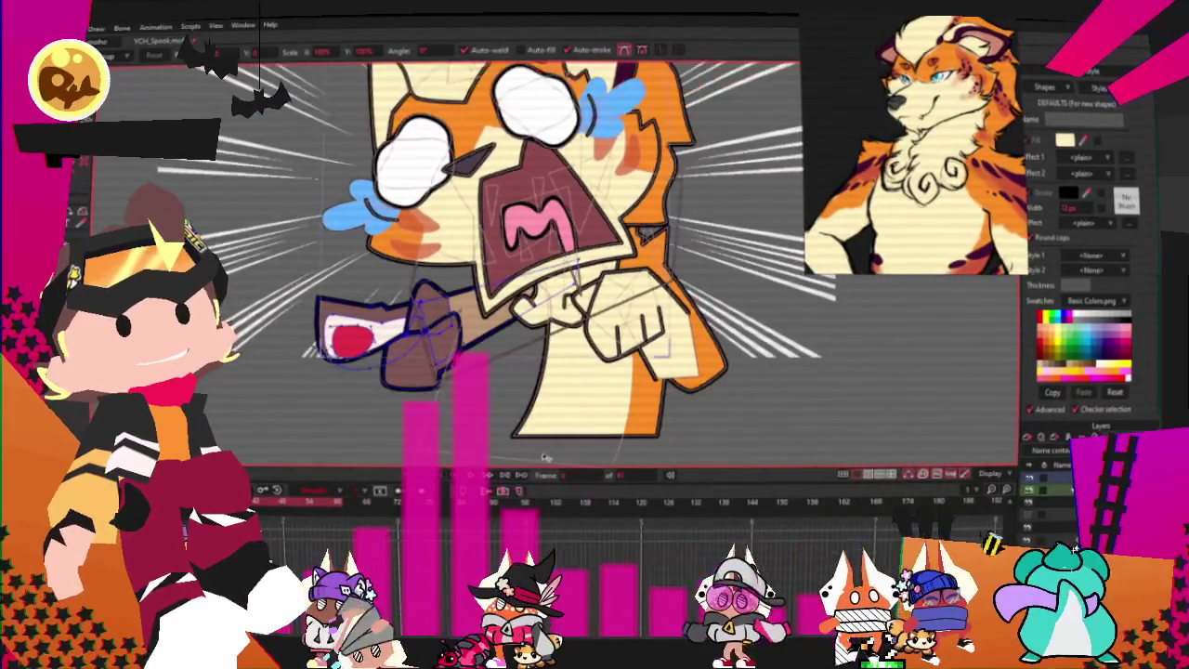
scroll(918, 256, "down", 2)
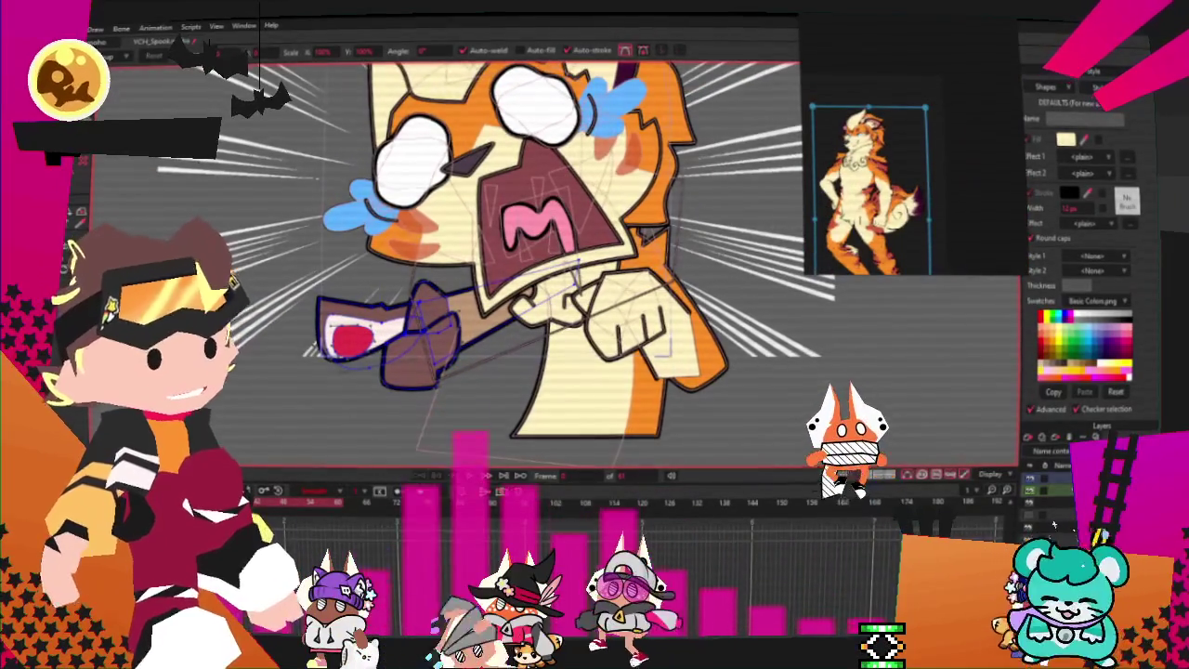
scroll(911, 251, "up", 3)
scroll(888, 244, "up", 2)
scroll(884, 244, "up", 1)
scroll(882, 237, "up", 1)
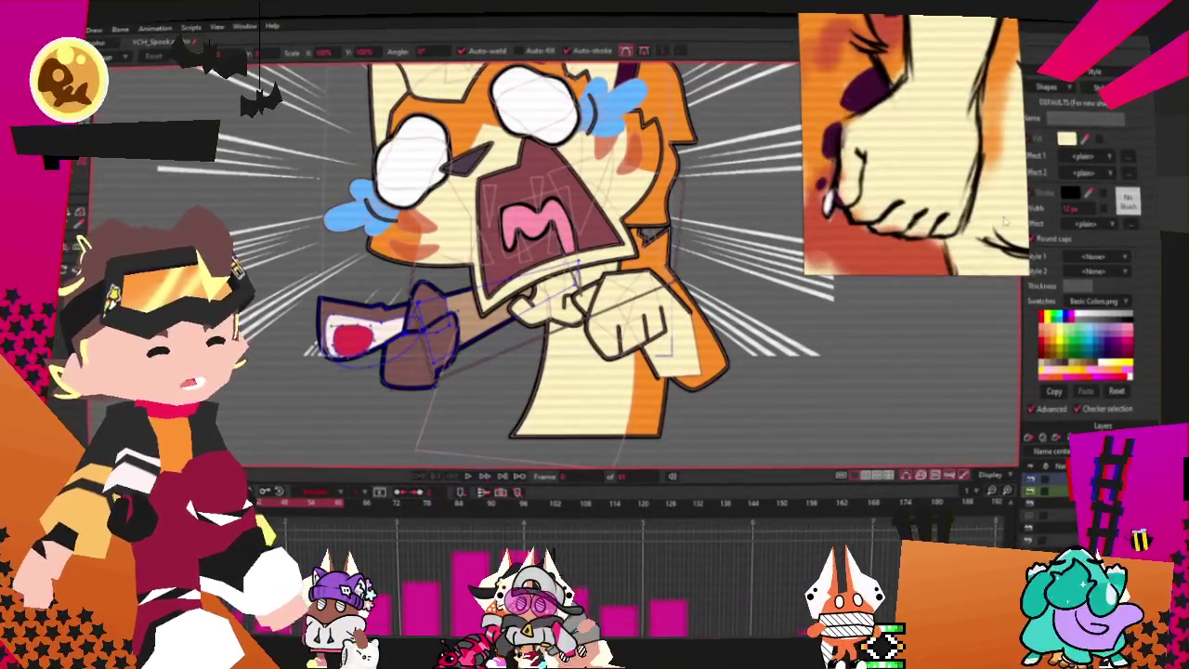
scroll(873, 213, "down", 4)
scroll(860, 178, "up", 3)
scroll(892, 195, "down", 2)
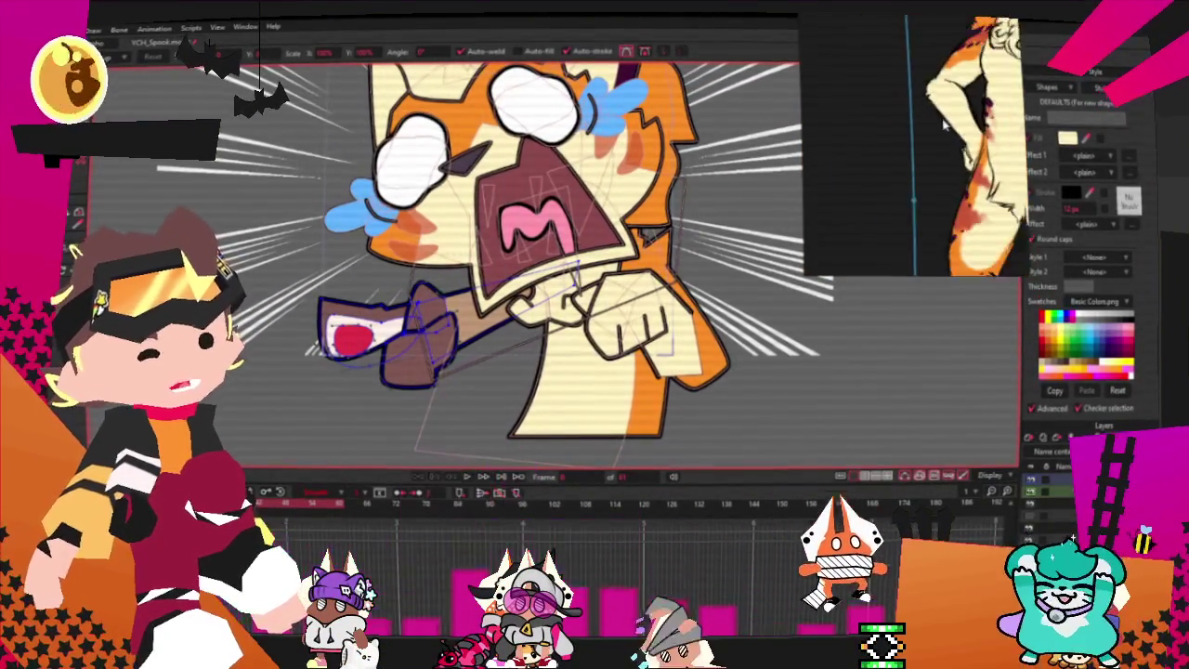
scroll(984, 242, "down", 2)
scroll(941, 174, "up", 2)
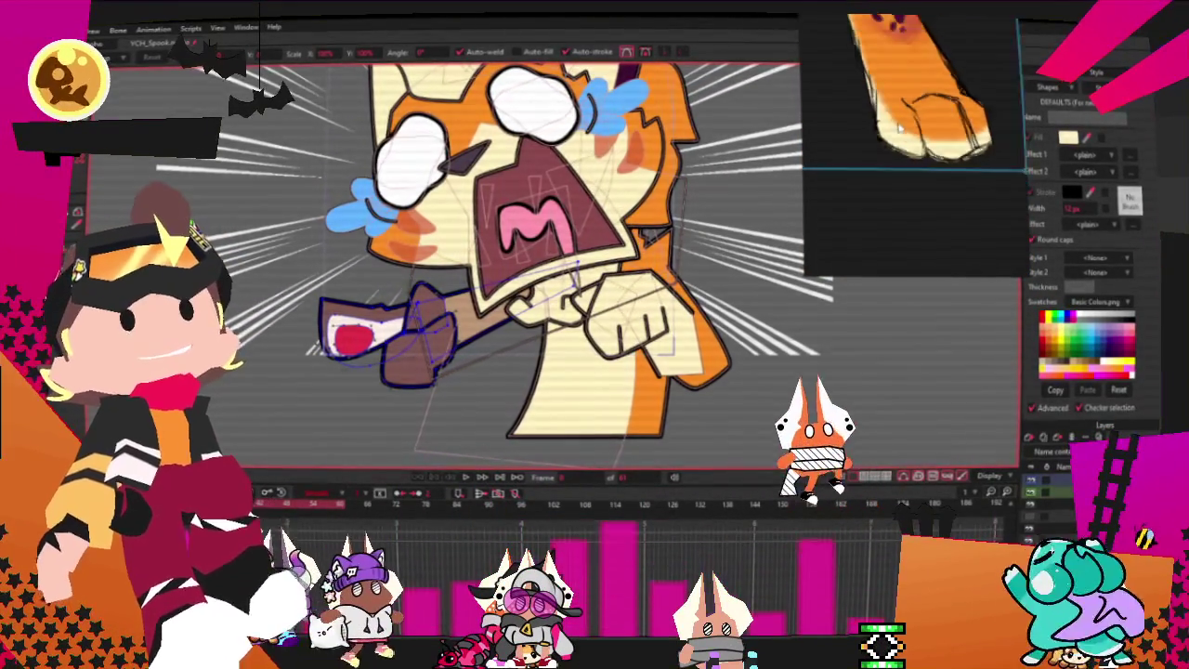
scroll(941, 174, "down", 3)
scroll(966, 102, "up", 3)
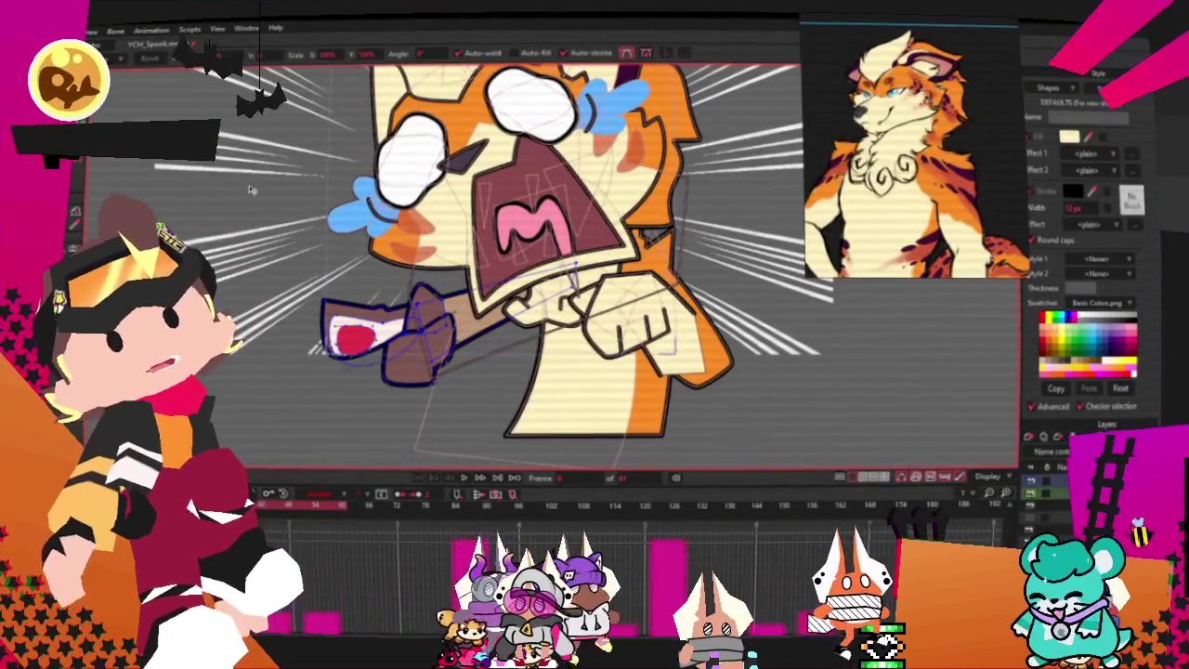
key("g")
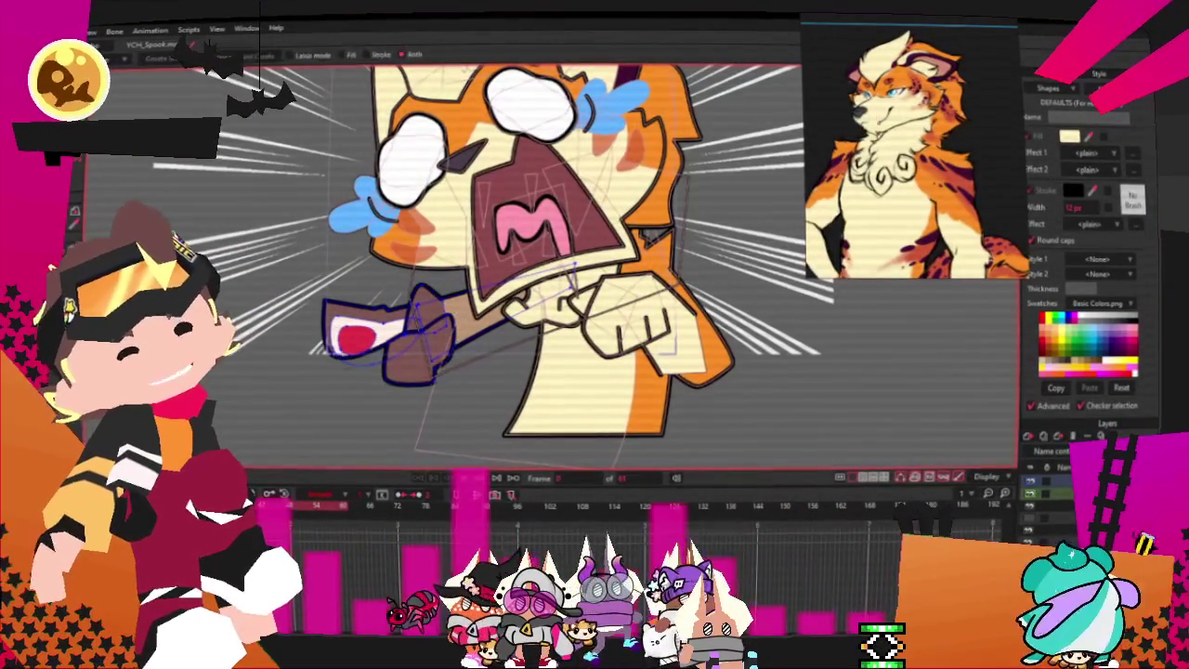
scroll(445, 360, "up", 3)
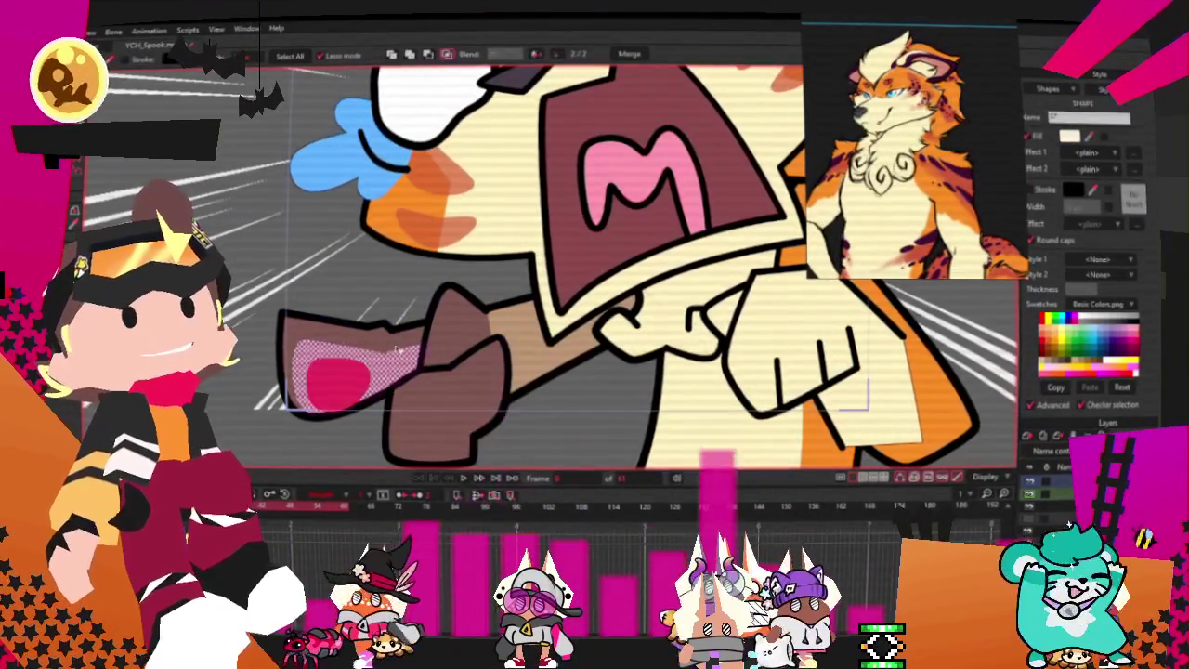
left_click(377, 364)
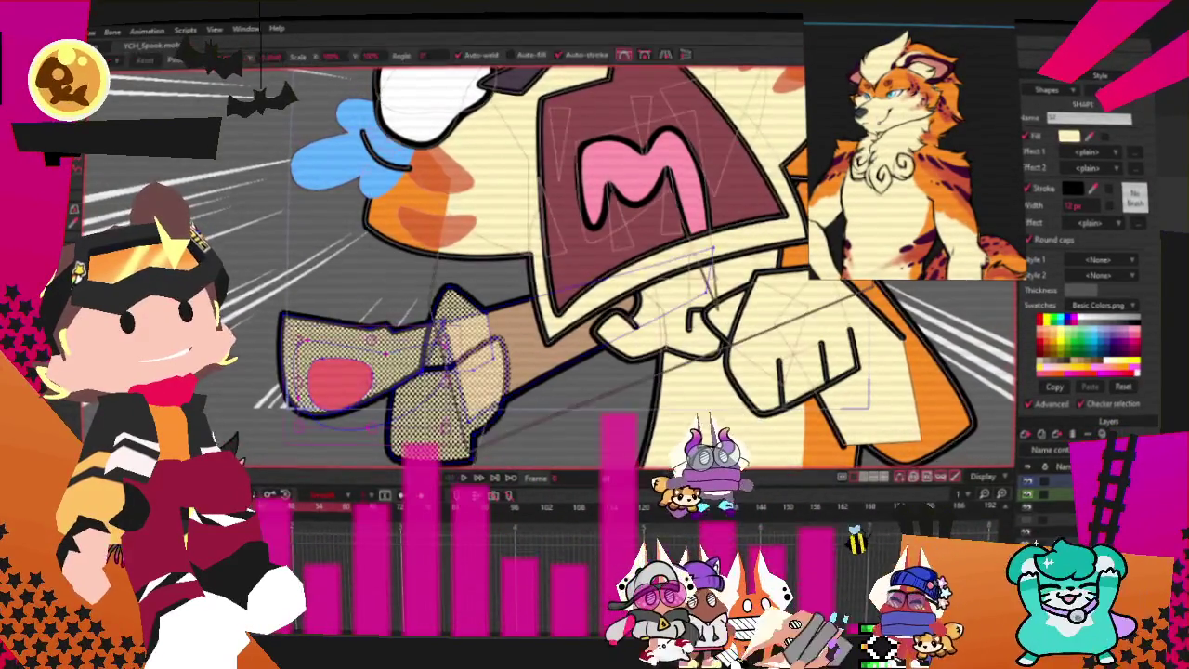
- Drag the paw outline's points to shift it right, then select the brown handle shape
key("t")
scroll(398, 343, "up", 2)
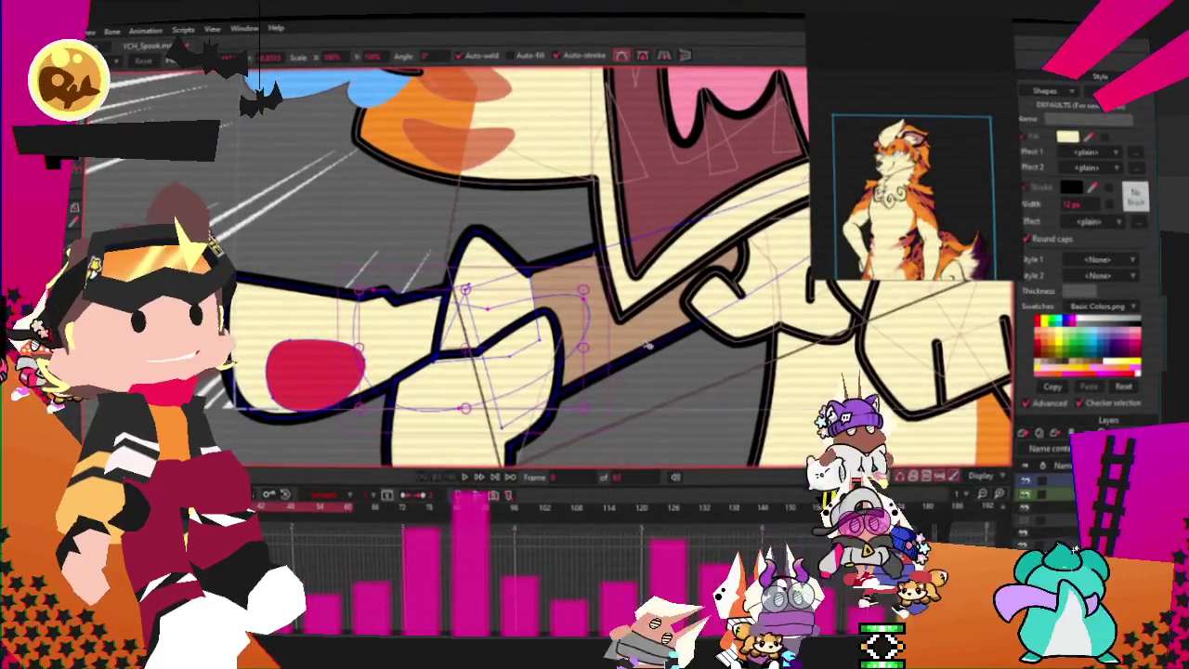
scroll(558, 327, "up", 1)
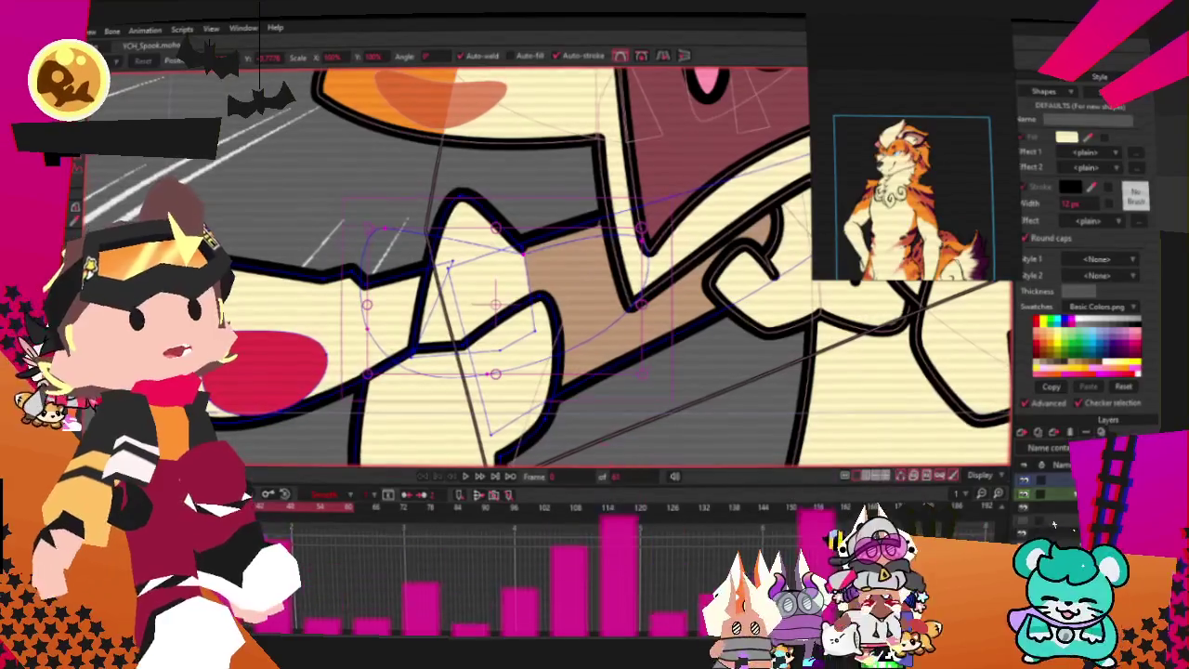
key("g")
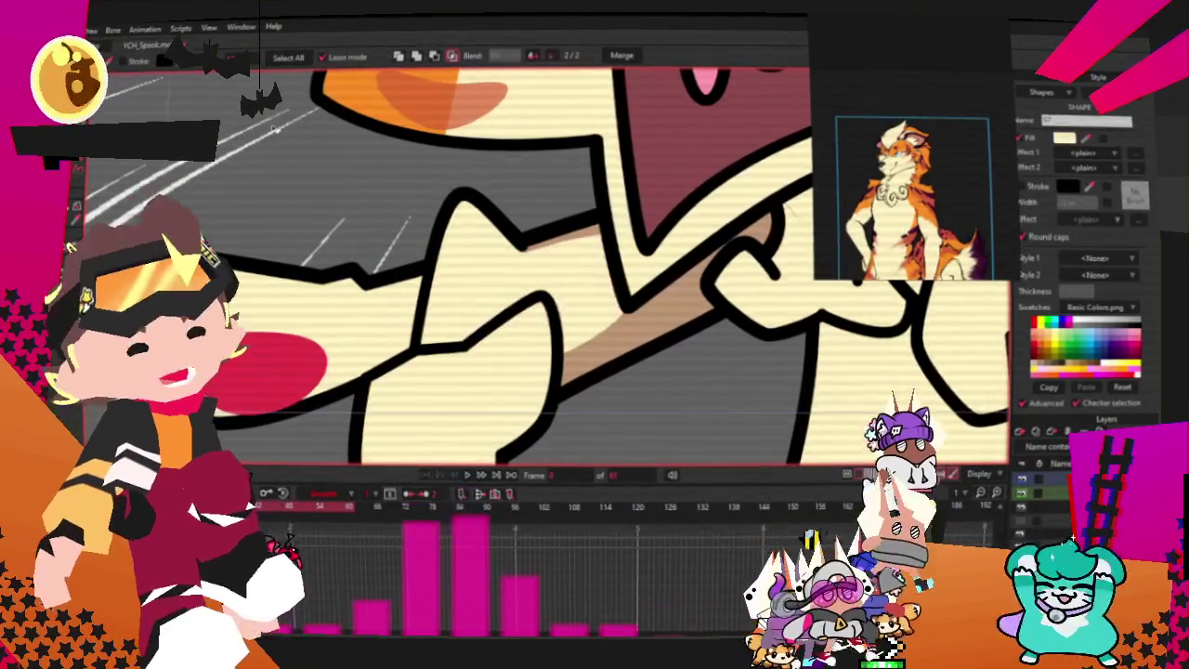
key("t")
scroll(543, 220, "down", 3)
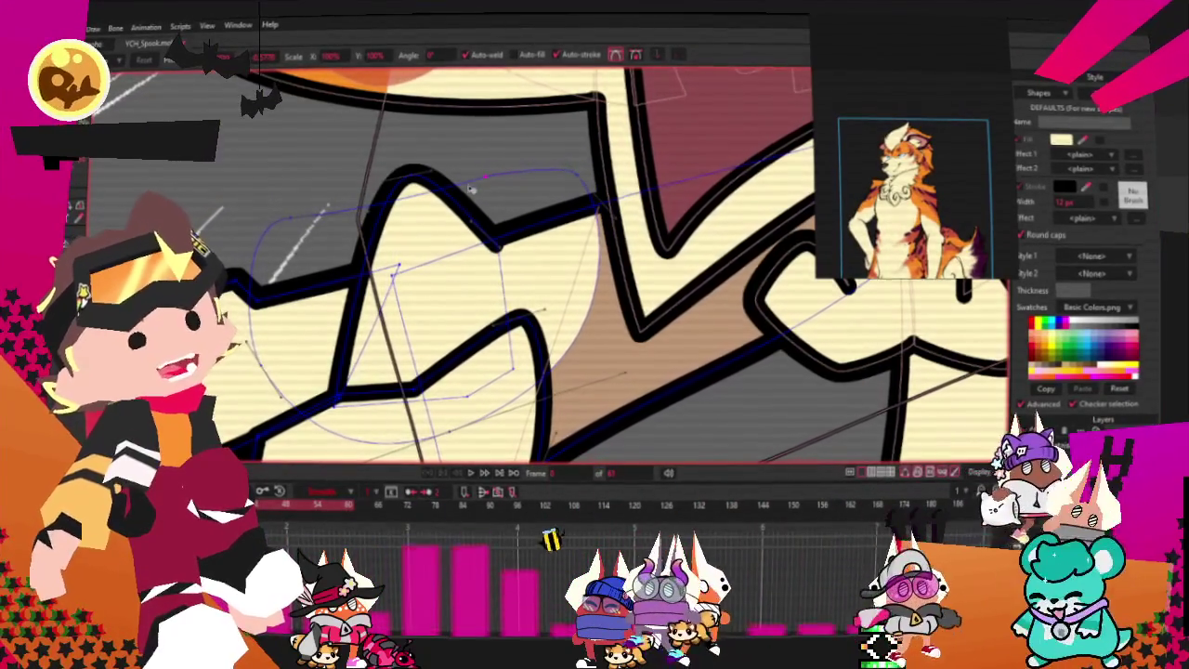
scroll(471, 189, "up", 3)
scroll(546, 440, "down", 3)
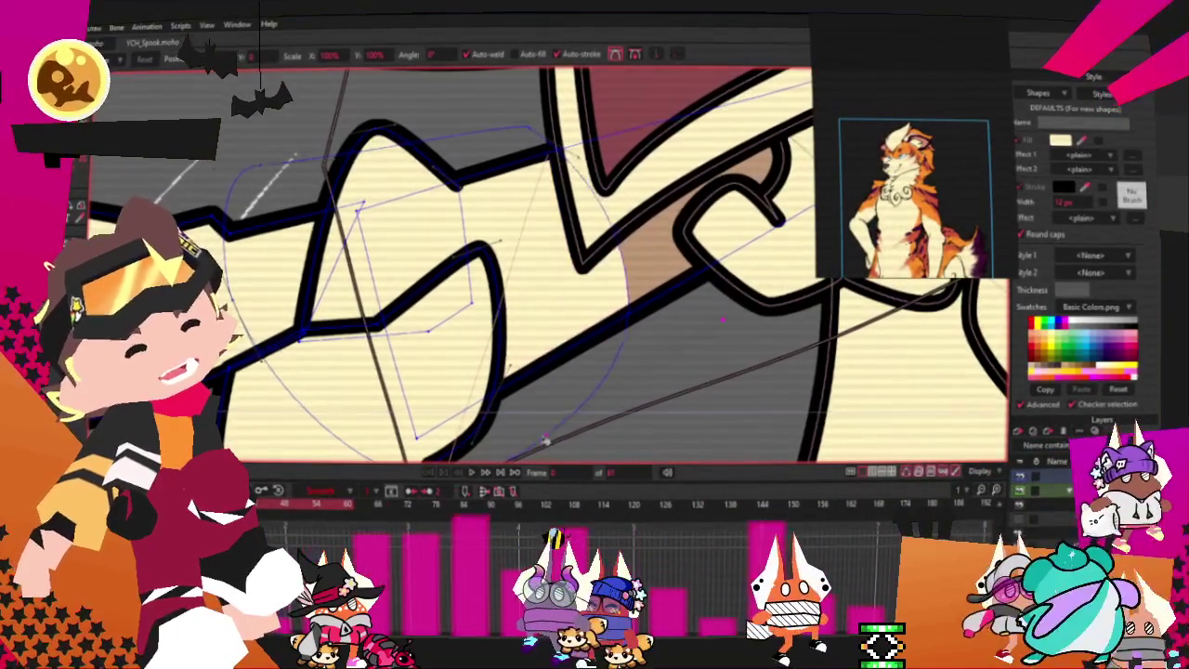
scroll(649, 354, "down", 2)
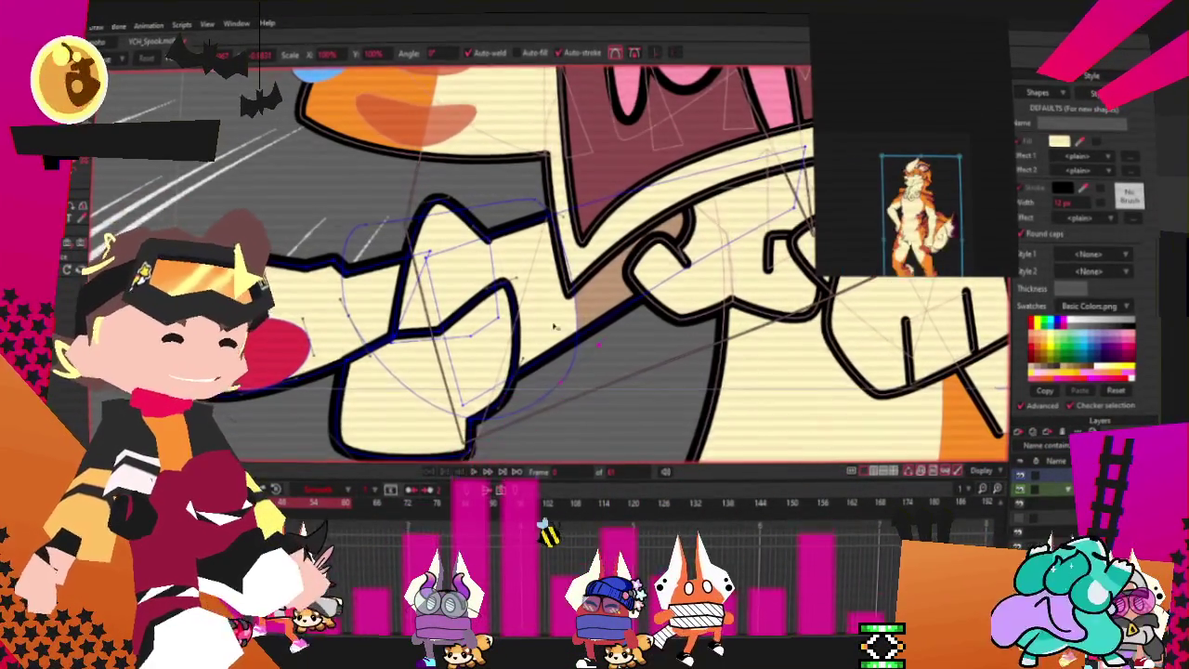
scroll(554, 327, "up", 2)
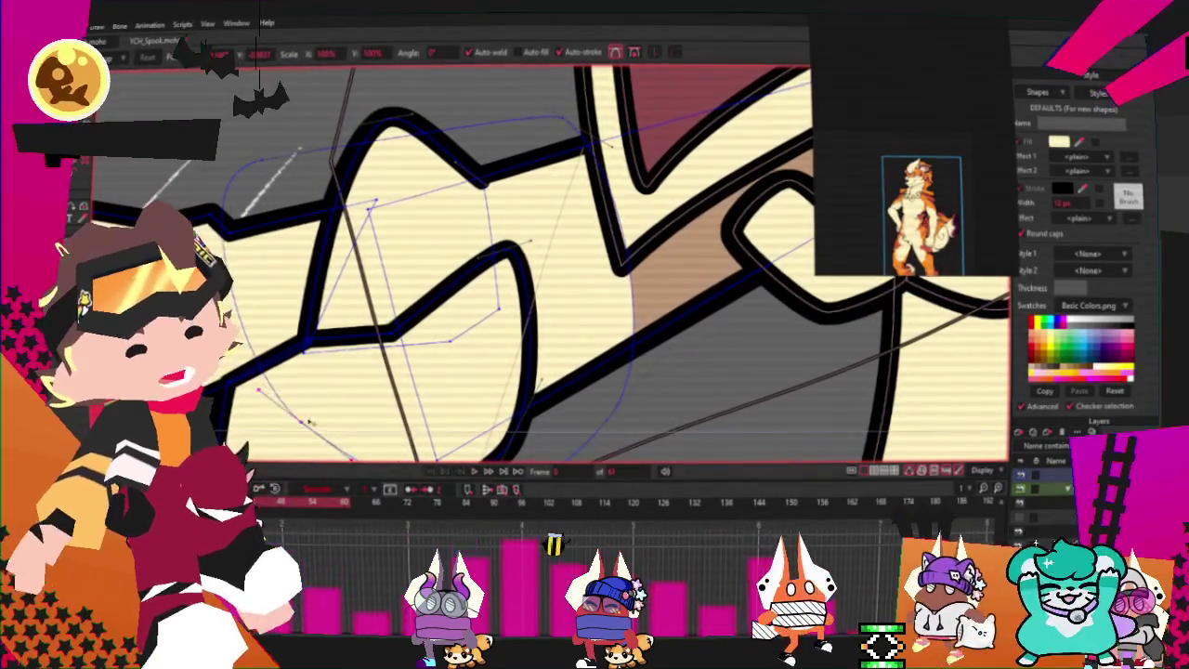
left_click_drag(299, 149, 335, 158)
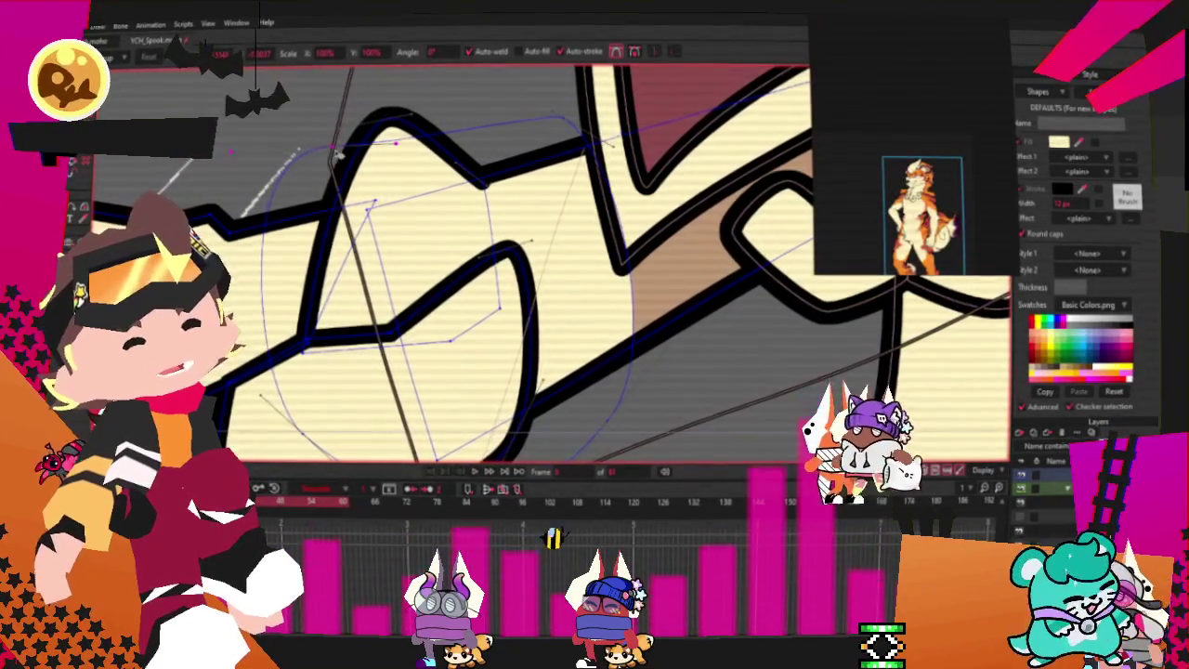
scroll(336, 154, "down", 2)
key("g")
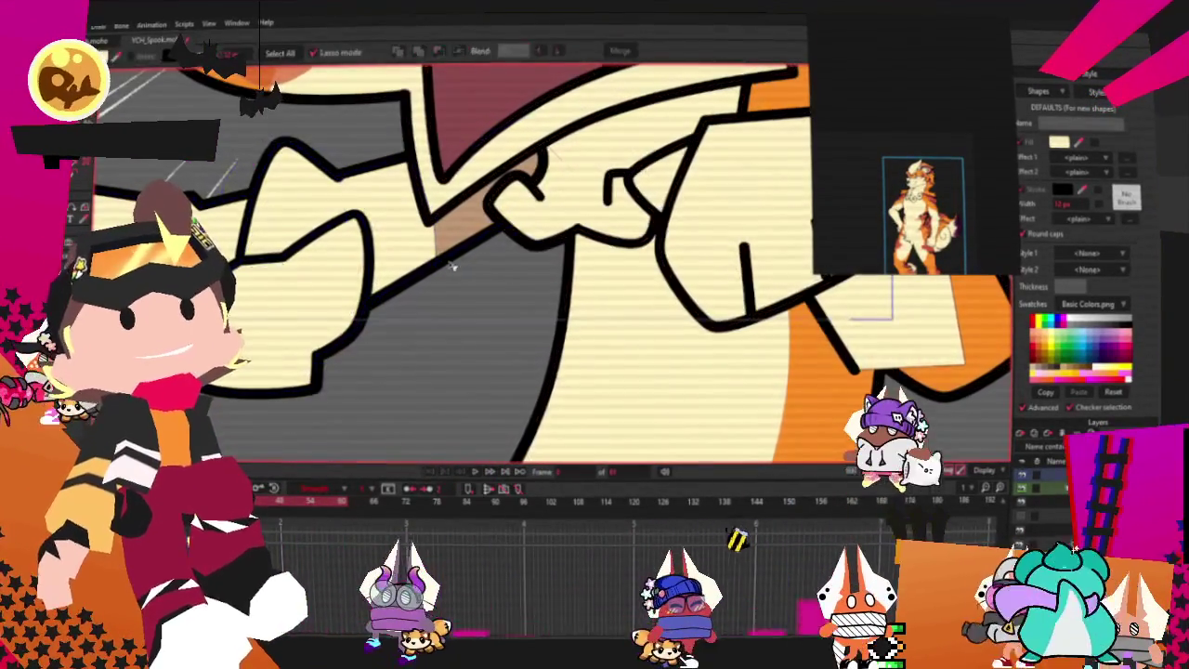
left_click(452, 267)
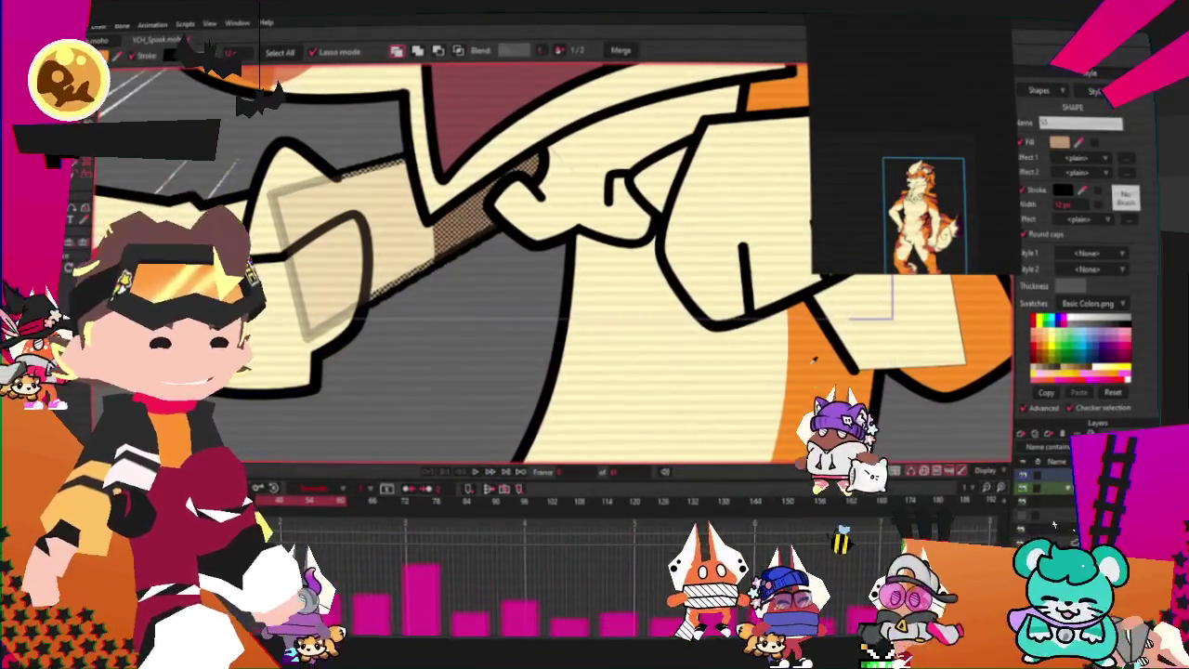
scroll(814, 360, "down", 1)
scroll(814, 360, "down", 2)
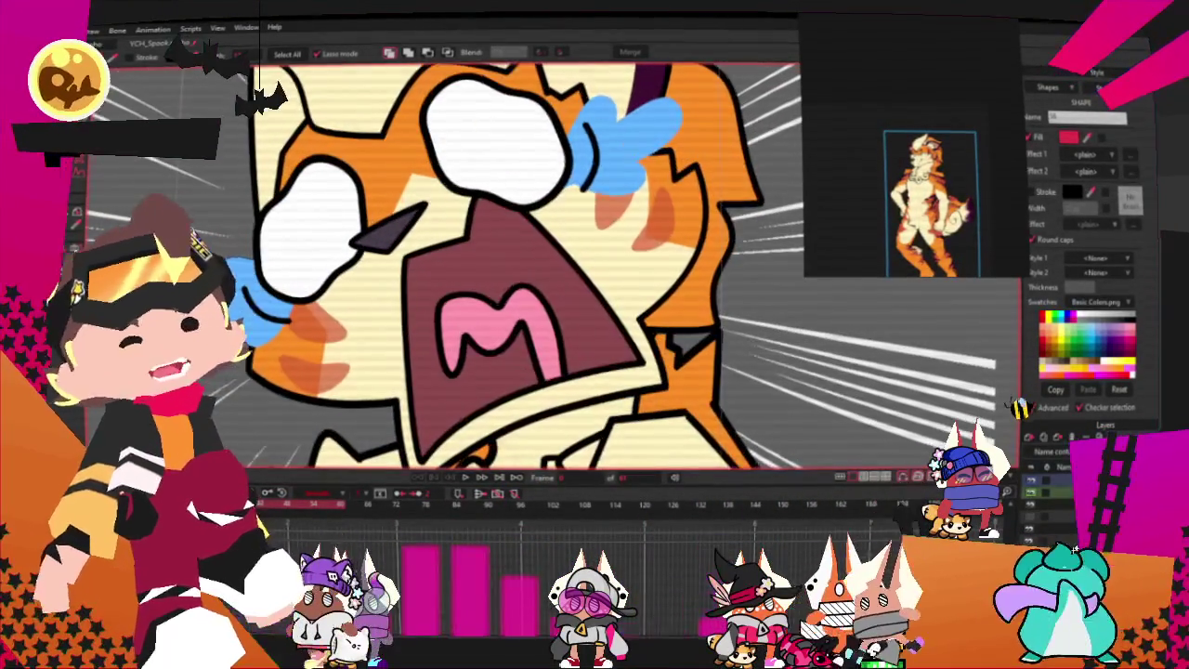
- Clear and reselect the layer's points, narrowing the selection to the eye outline beside the nose
key("t")
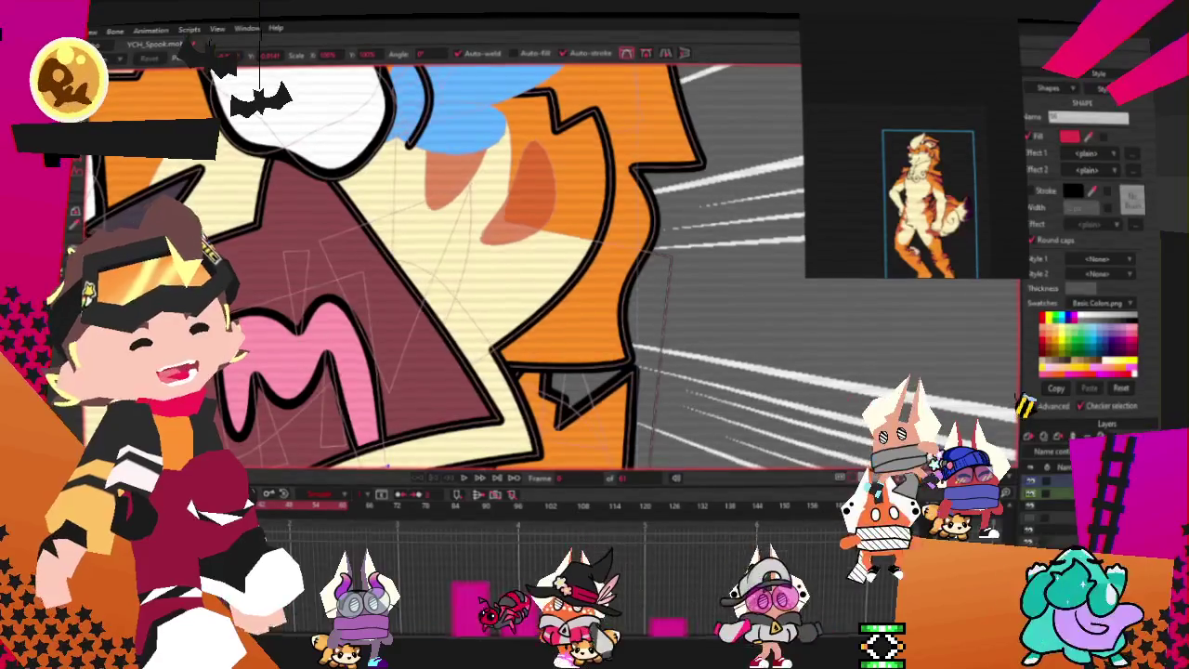
key("g")
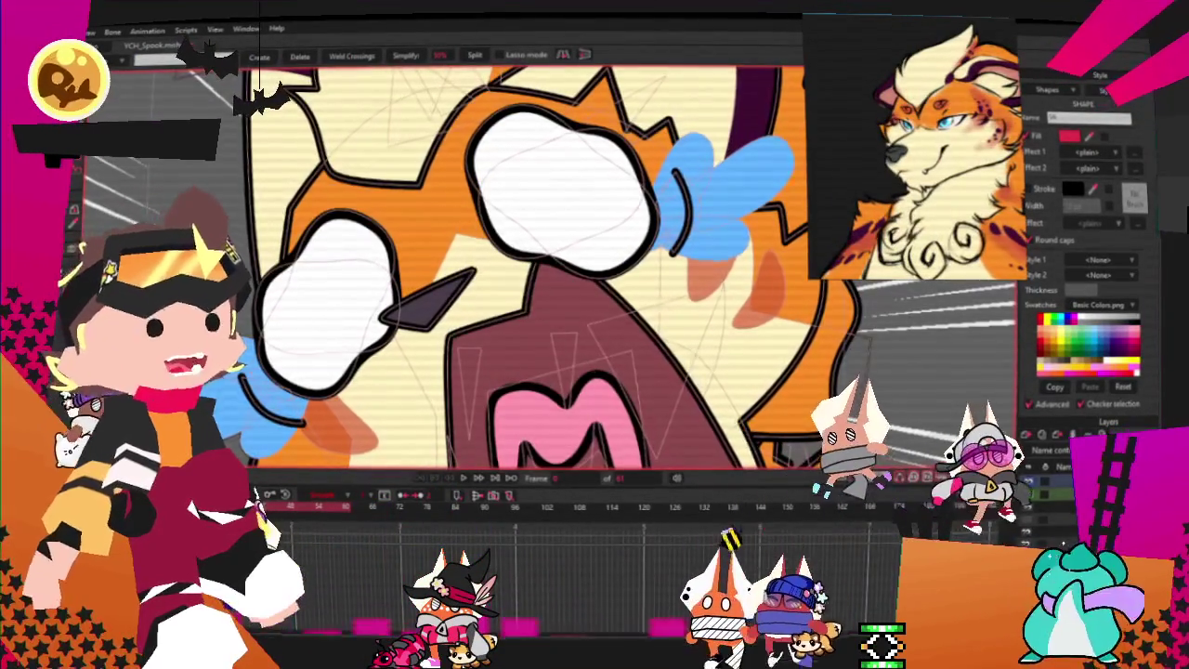
key("ctrl+d")
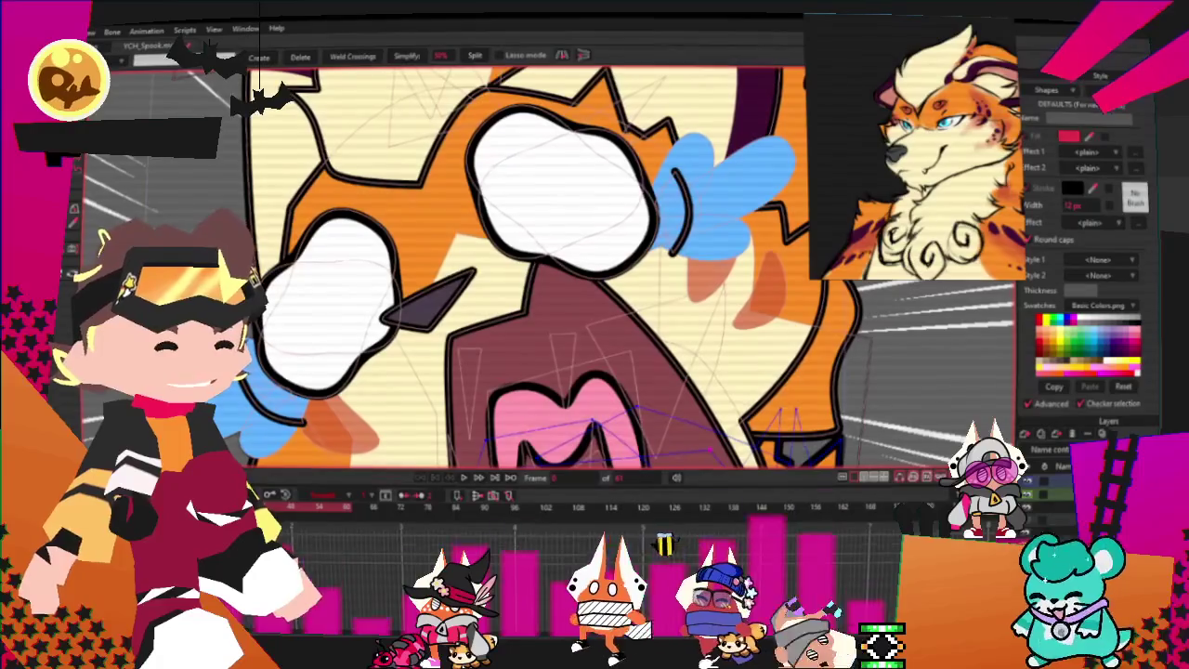
key("ctrl+a")
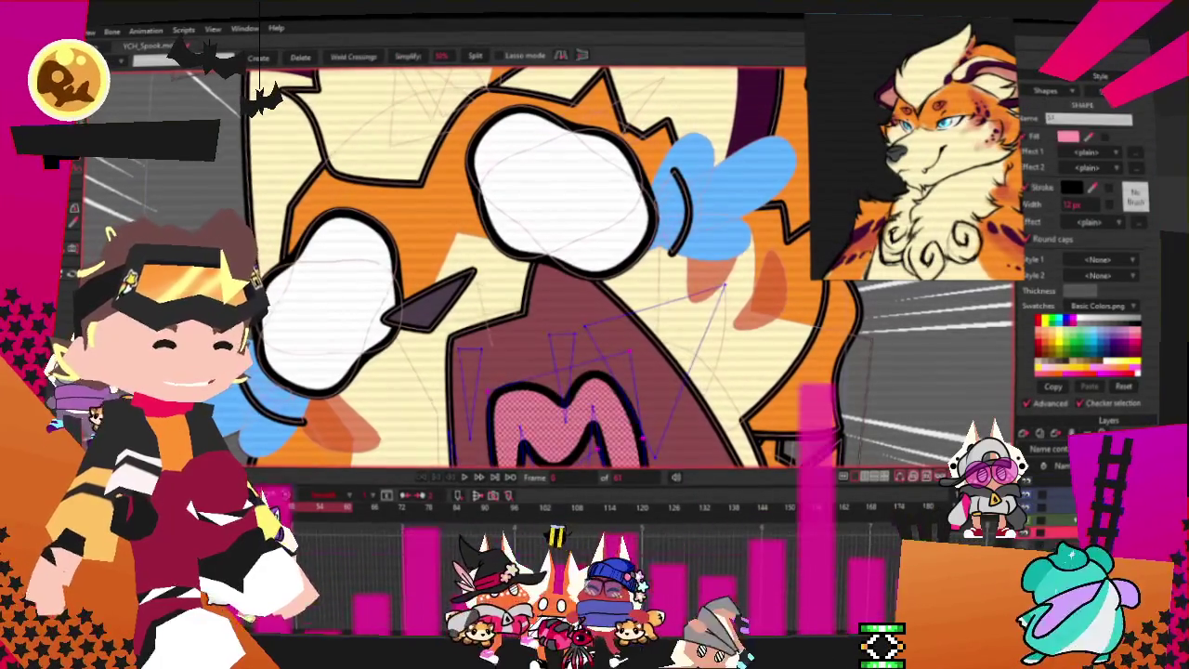
left_click(536, 146)
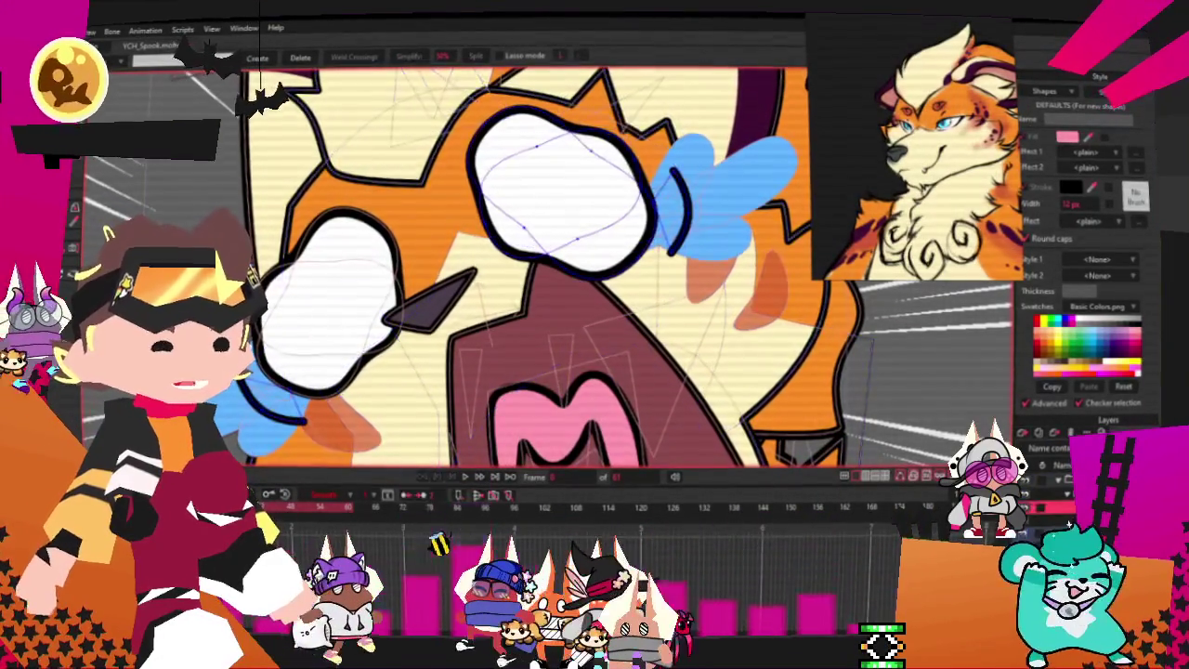
scroll(517, 289, "up", 2)
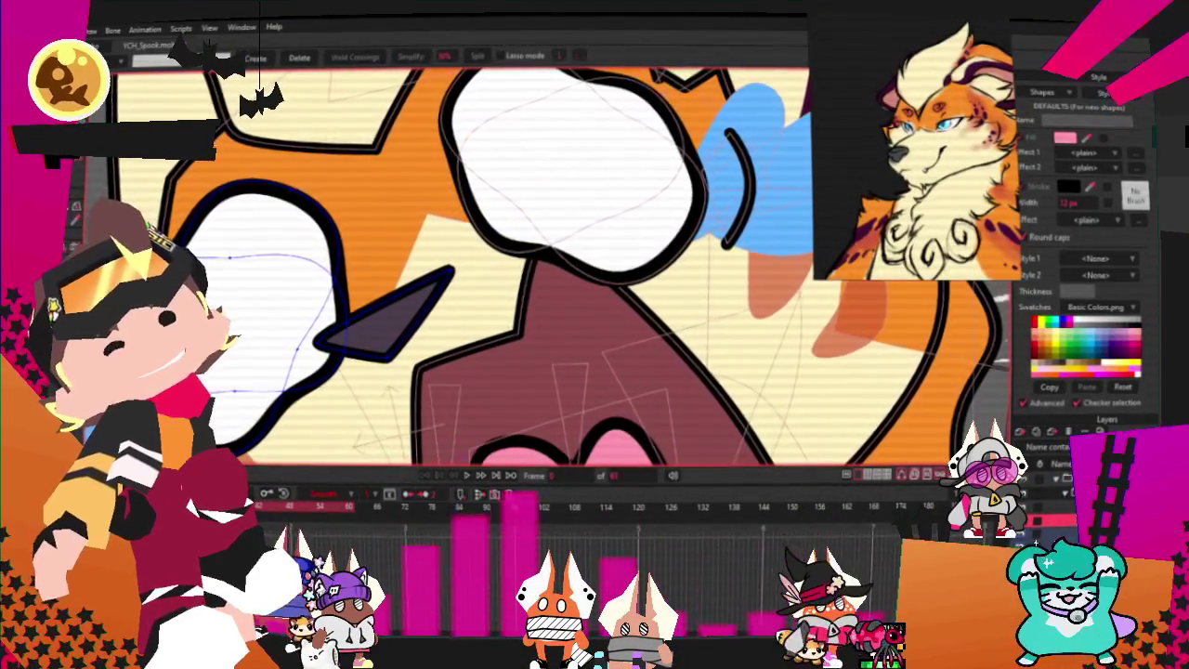
scroll(881, 184, "up", 3)
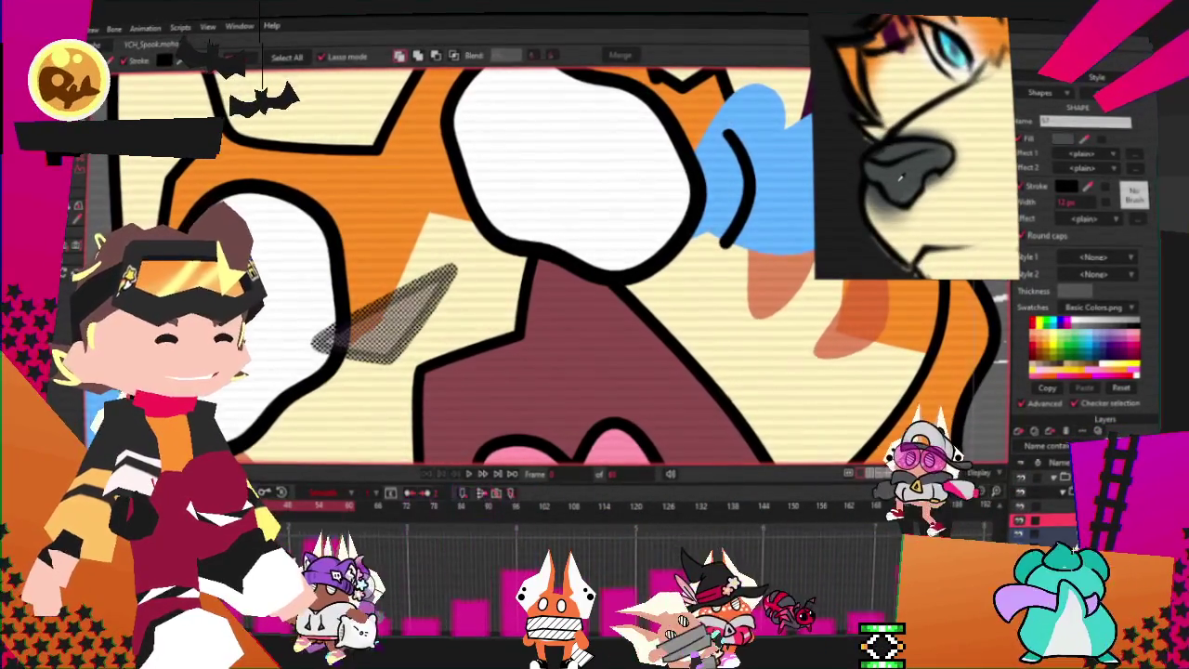
scroll(563, 177, "down", 3)
scroll(279, 281, "up", 3)
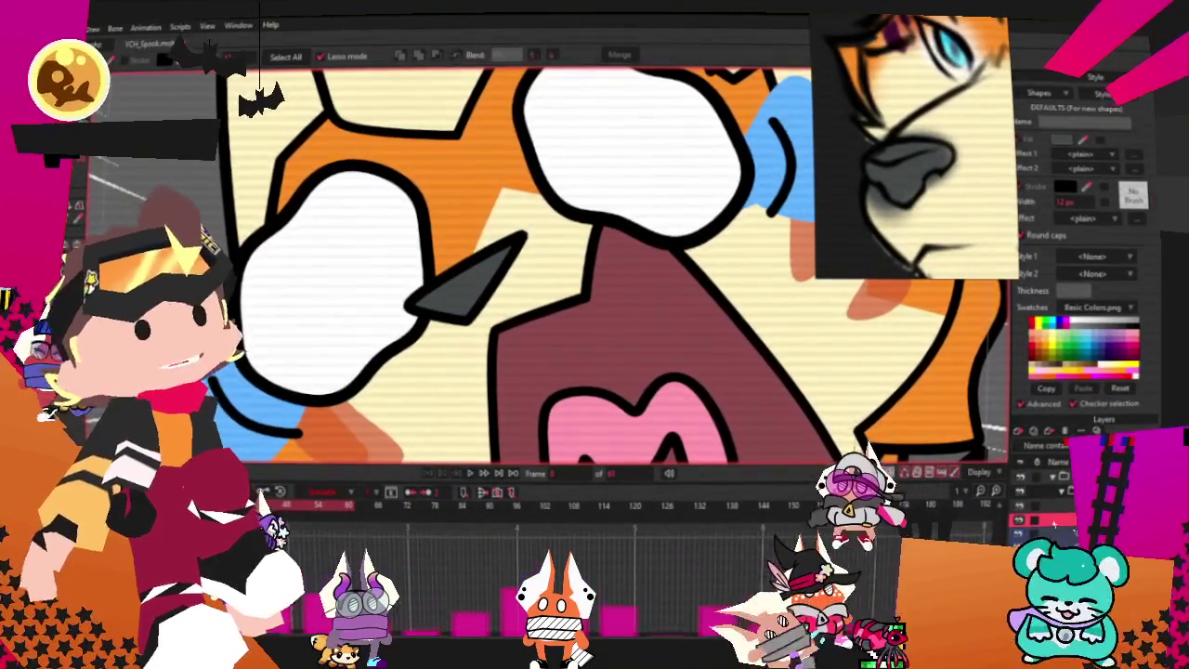
- Nudge the grey nose's top-right point slightly to the left
key("c")
scroll(460, 227, "up", 2)
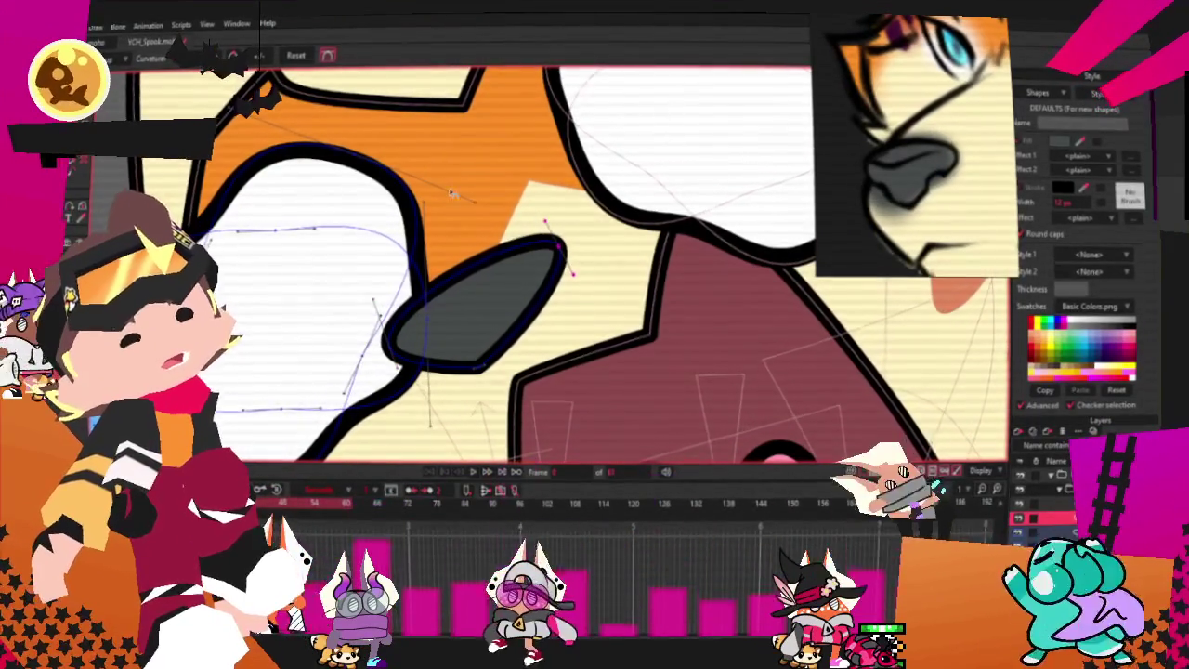
key("t")
left_click_drag(561, 247, 548, 252)
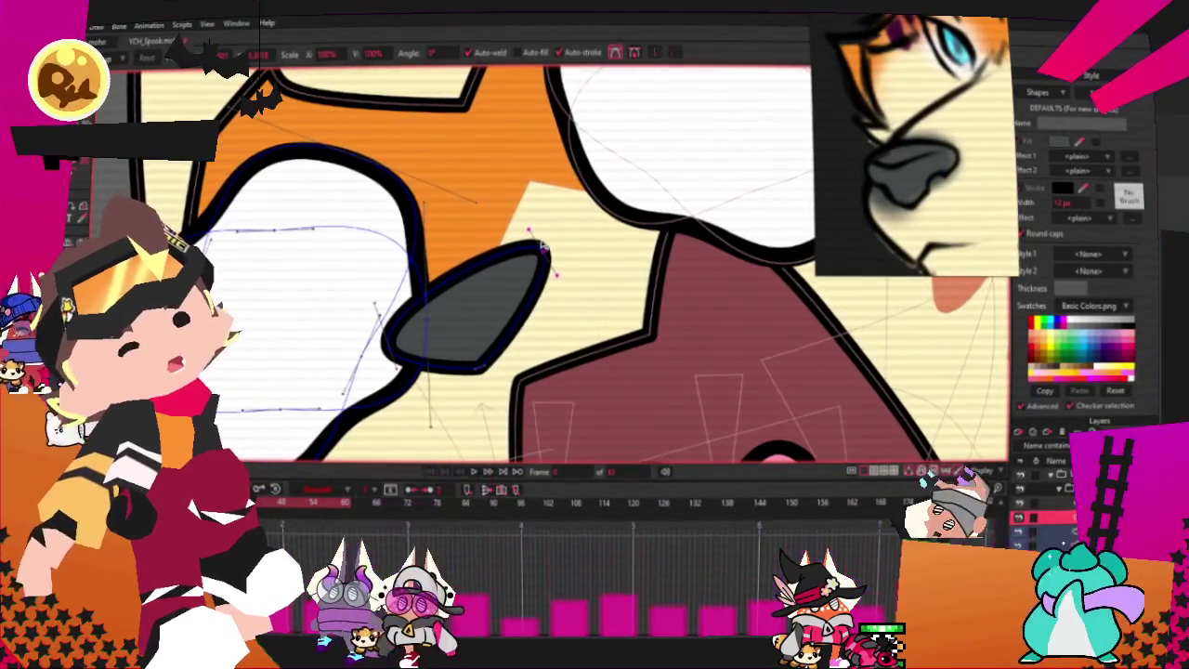
- Add a corner point at the nose top, re-round it, and straighten the bulging right edge into a diagonal
key("a")
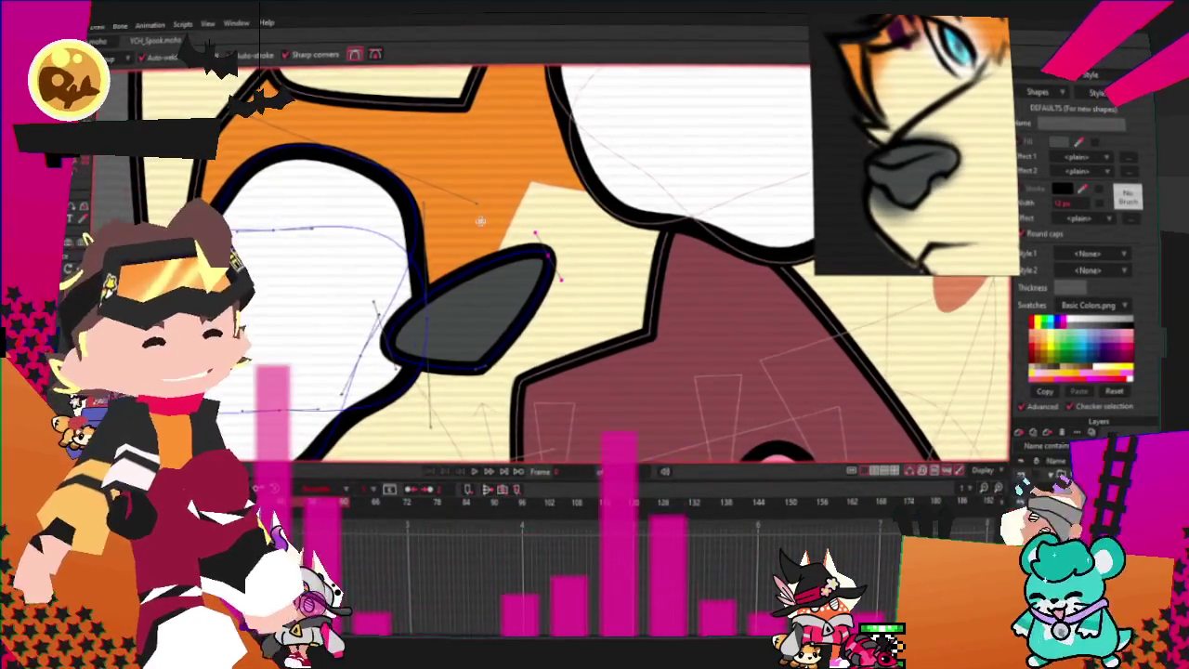
scroll(480, 220, "up", 1)
left_click_drag(552, 252, 537, 239)
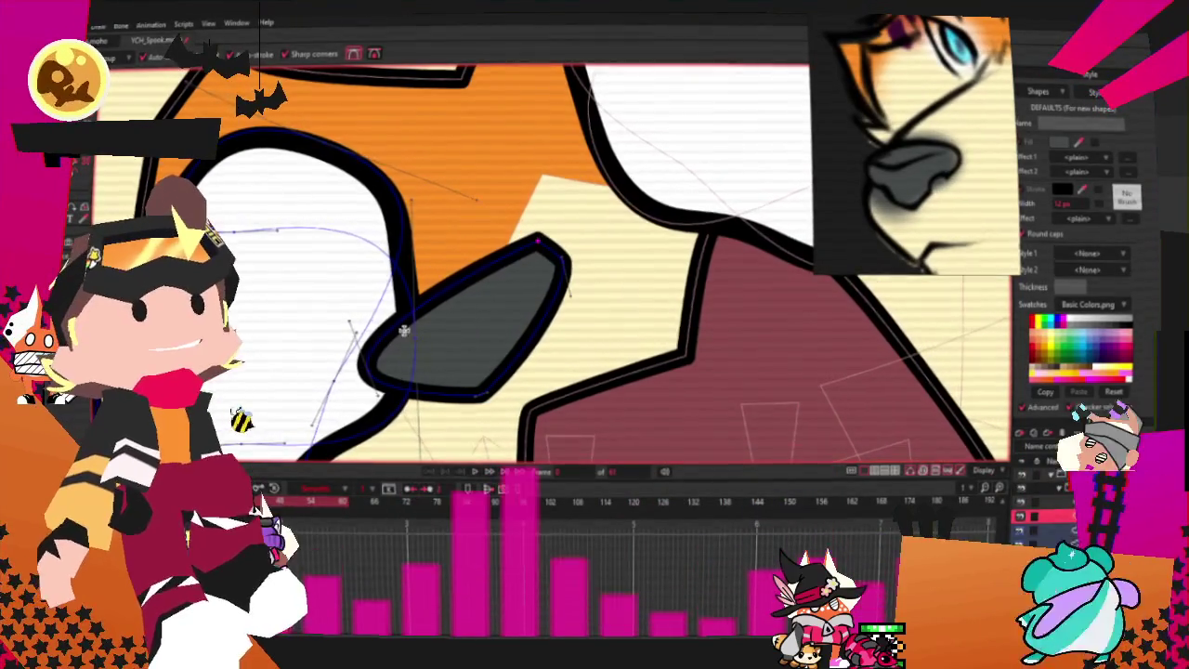
key("c")
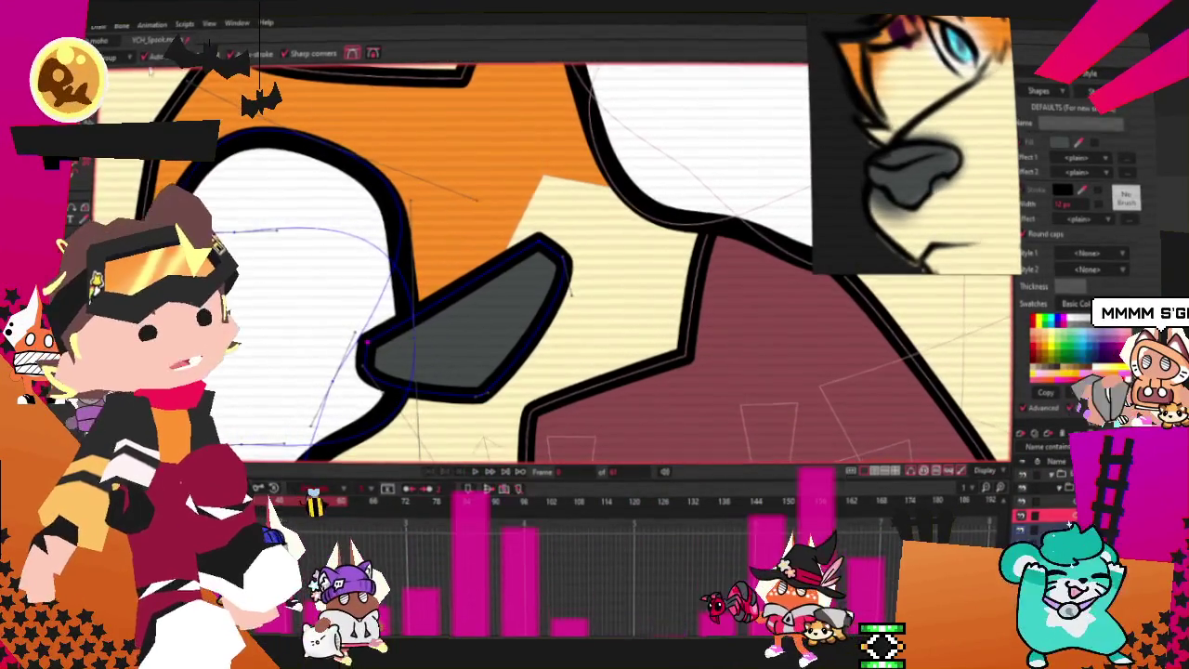
left_click_drag(486, 251, 452, 317)
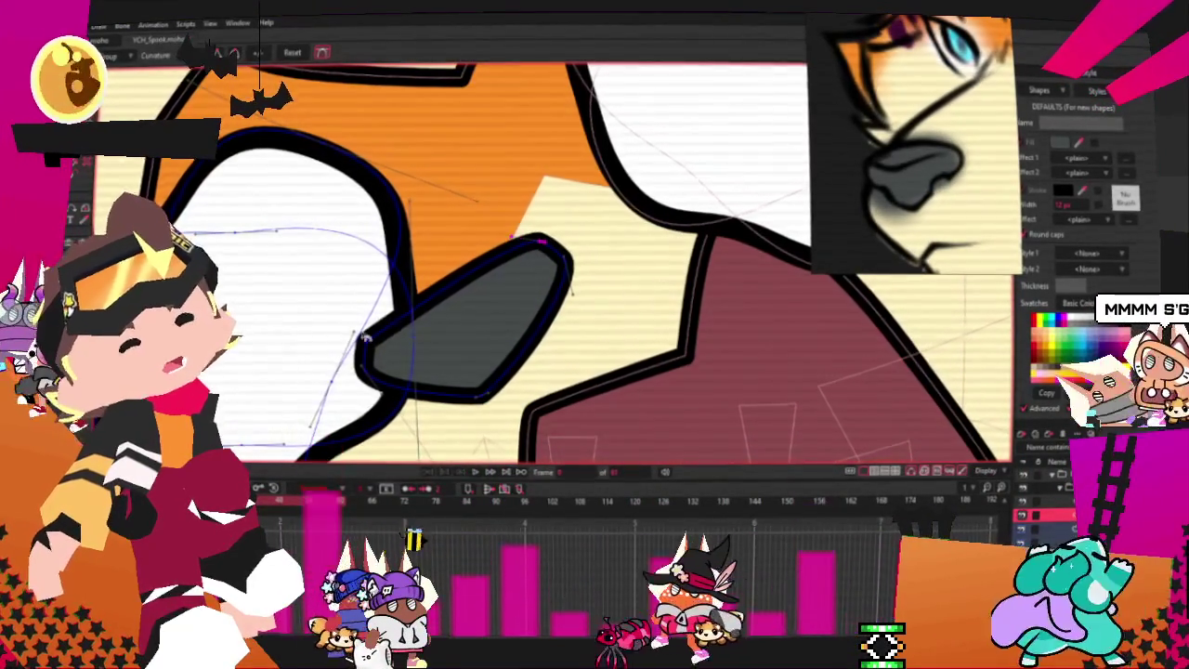
left_click_drag(483, 401, 520, 336)
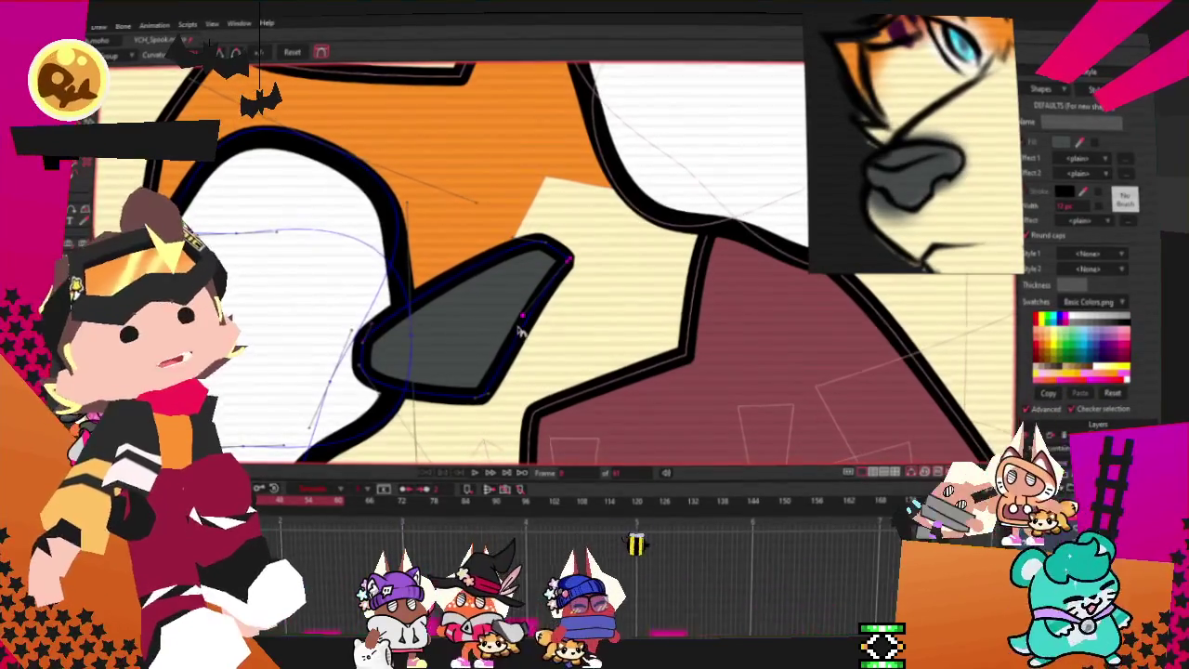
scroll(435, 386, "down", 1)
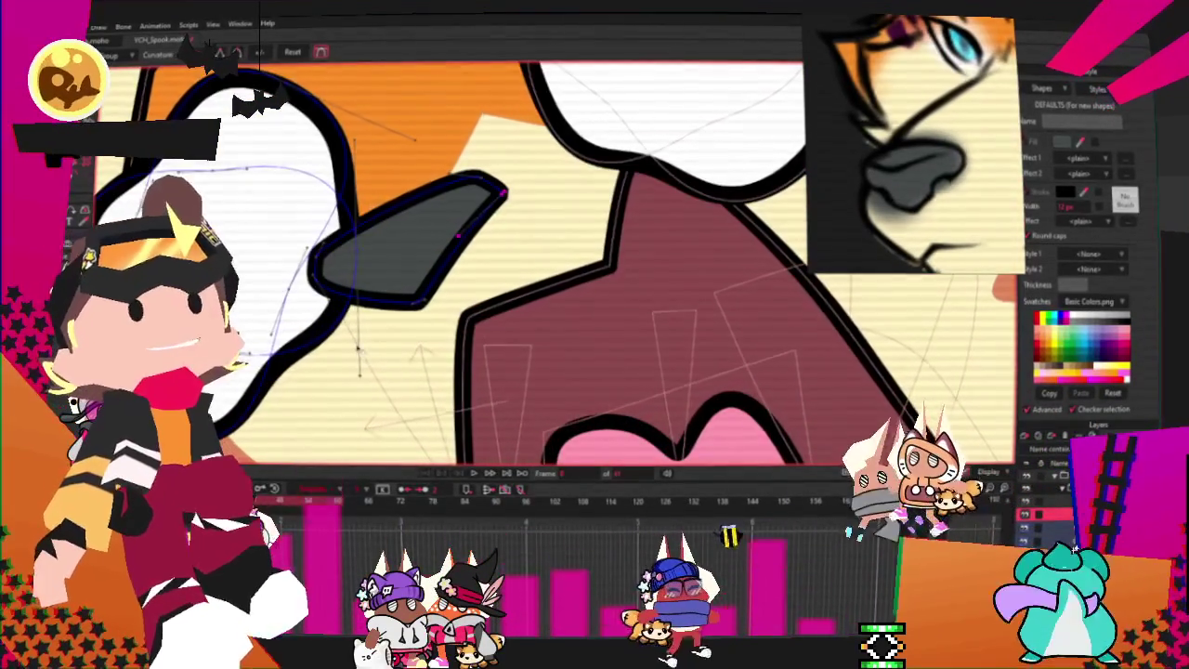
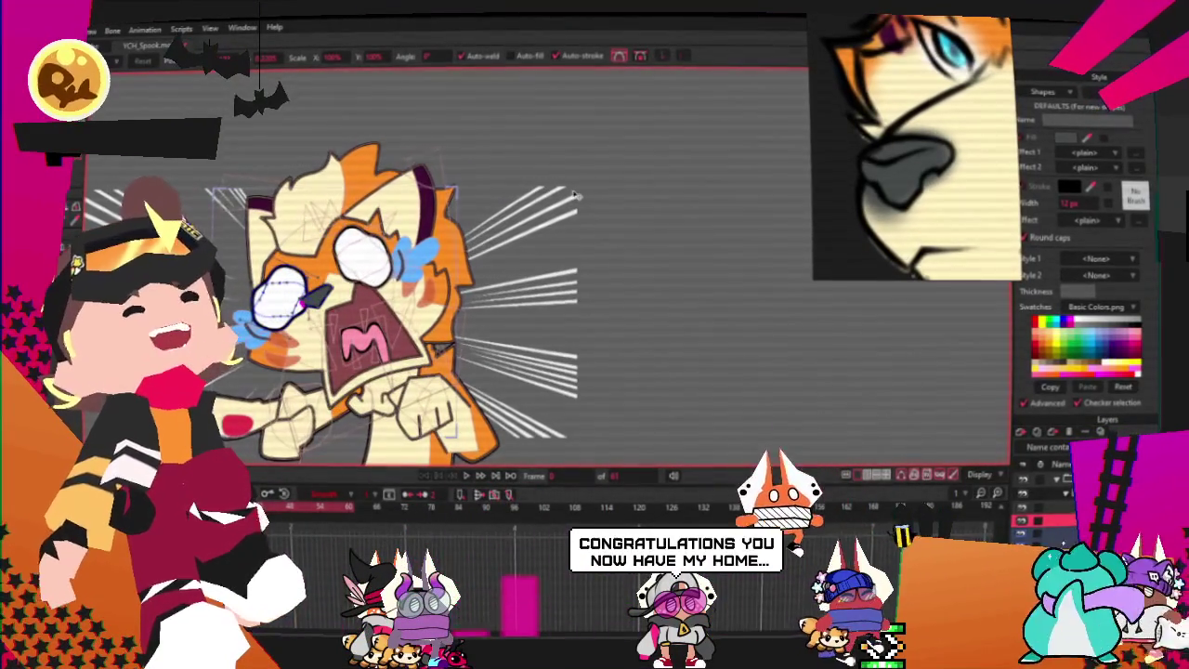
- Try shrinking the dark grey shape beside the eye, then undo it and deselect
scroll(575, 192, "up", 1)
scroll(575, 192, "up", 1)
scroll(575, 192, "up", 2)
scroll(575, 193, "up", 1)
scroll(316, 274, "up", 2)
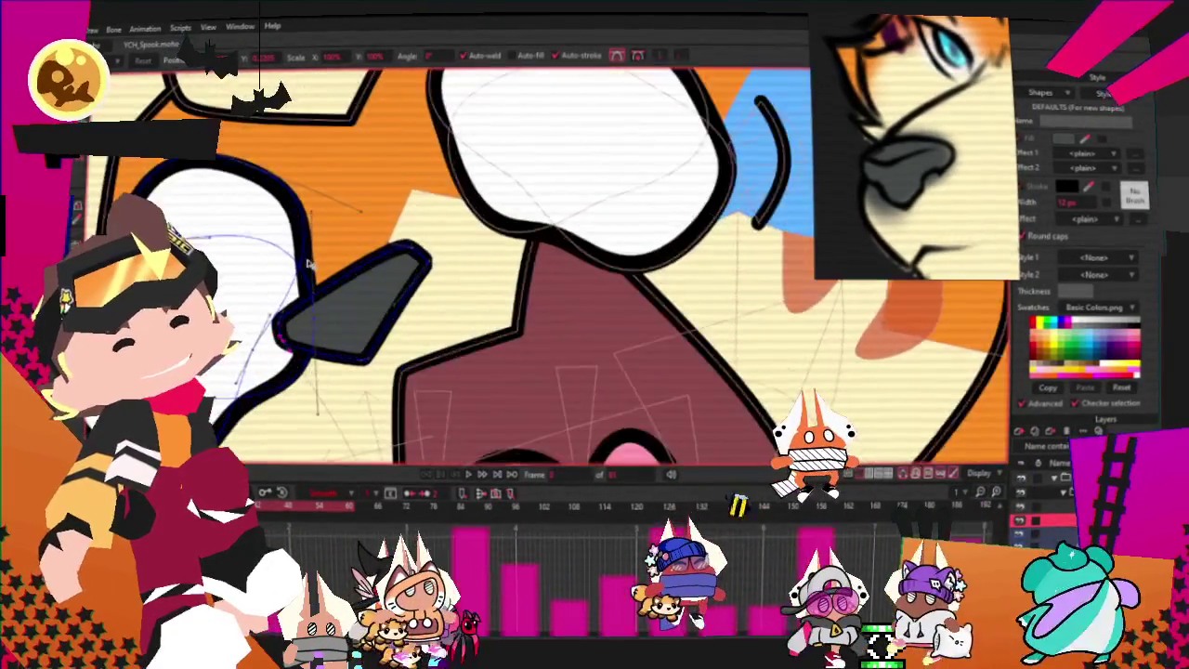
scroll(315, 274, "up", 1)
left_click_drag(466, 237, 410, 275)
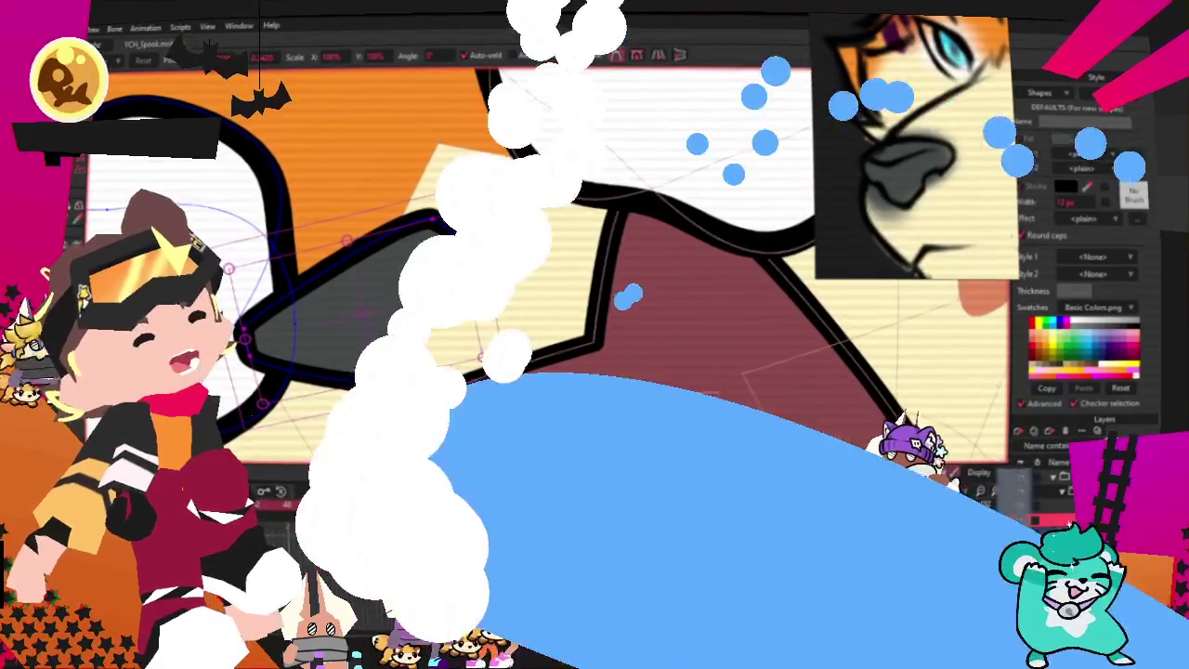
key("ctrl+z")
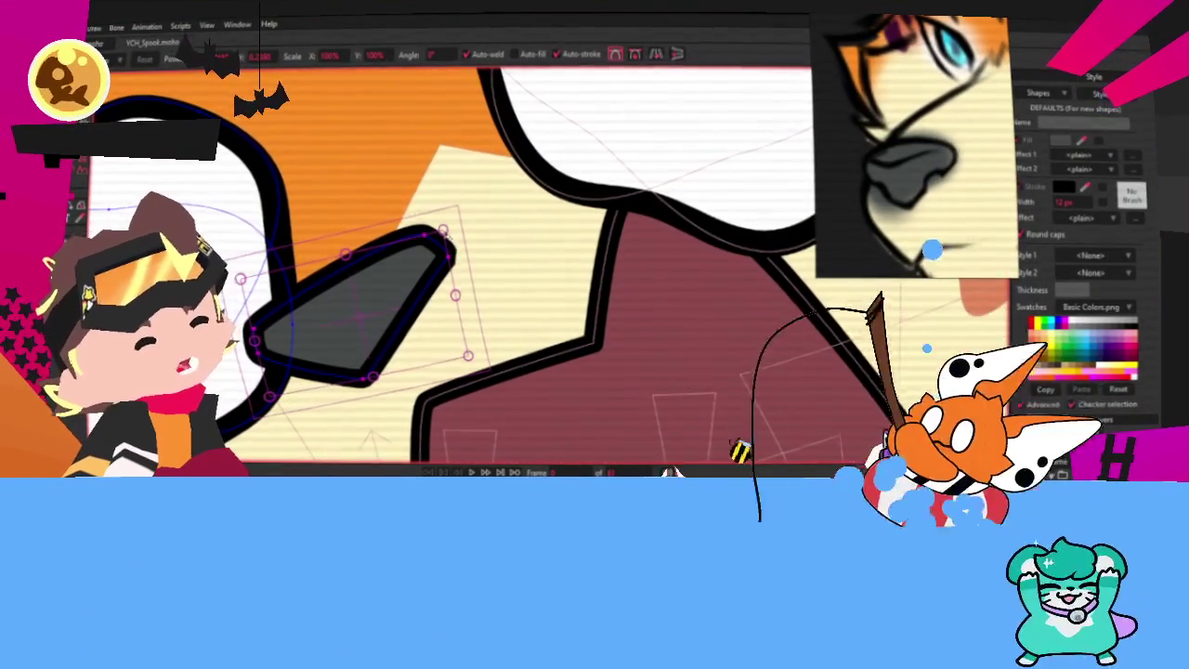
left_click(448, 238)
scroll(463, 203, "down", 5)
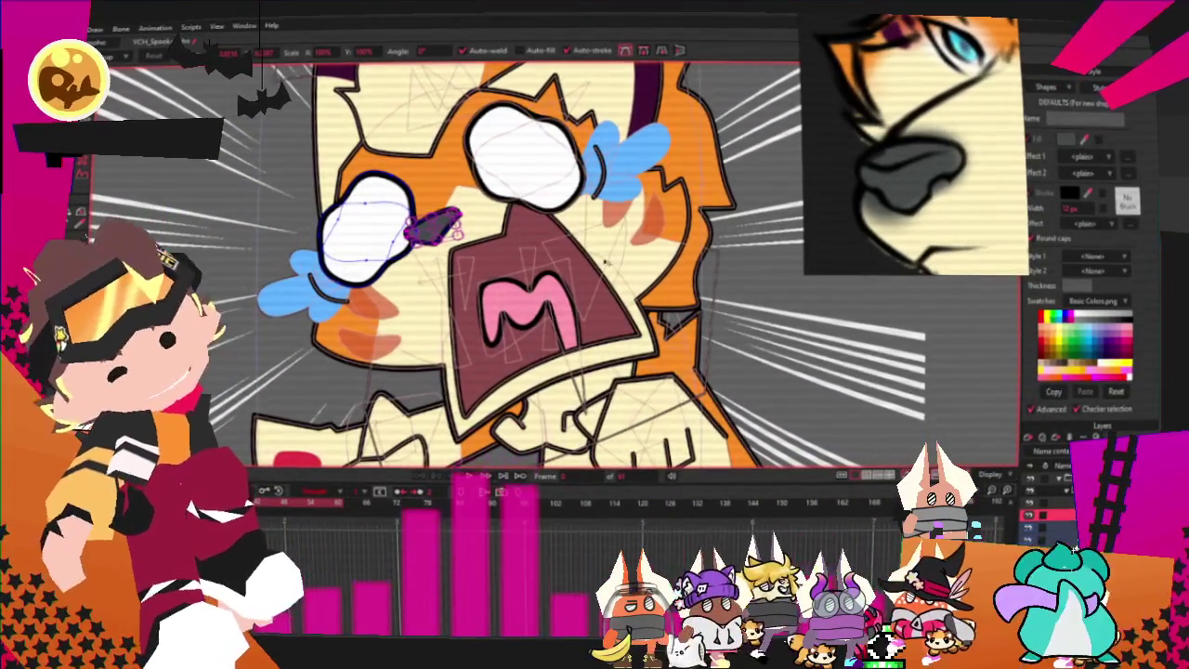
- Lasso-select the outline points of the fox's fist and arm with Select Points
scroll(762, 254, "down", 5)
scroll(762, 254, "up", 3)
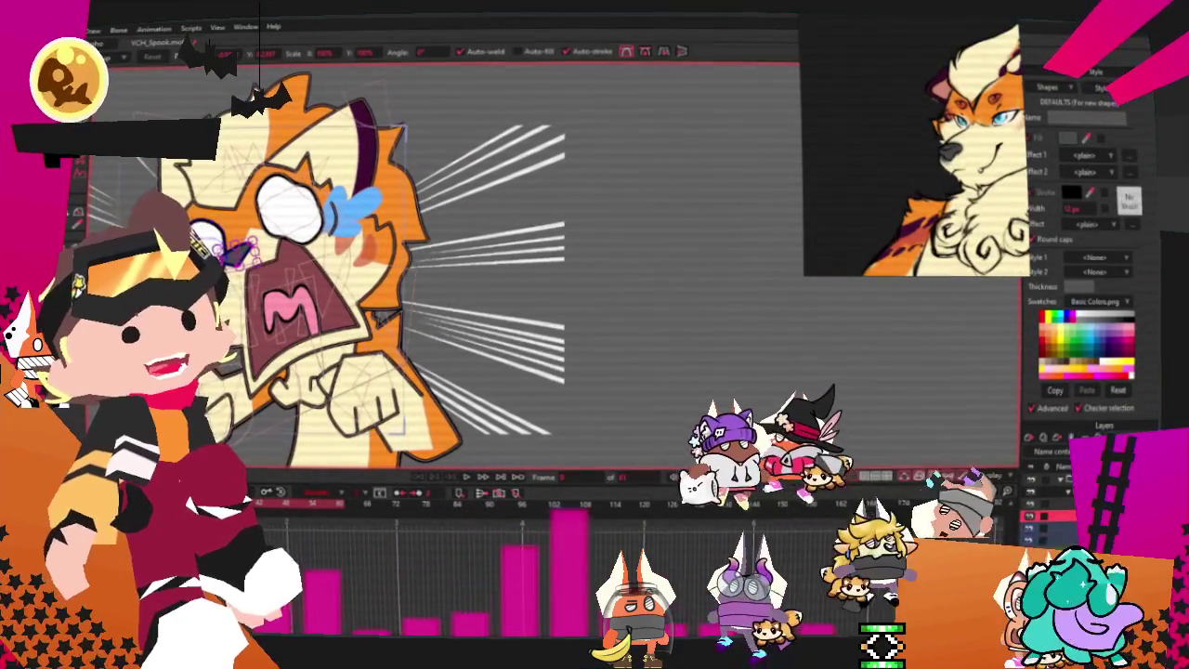
key("g")
scroll(268, 233, "up", 3)
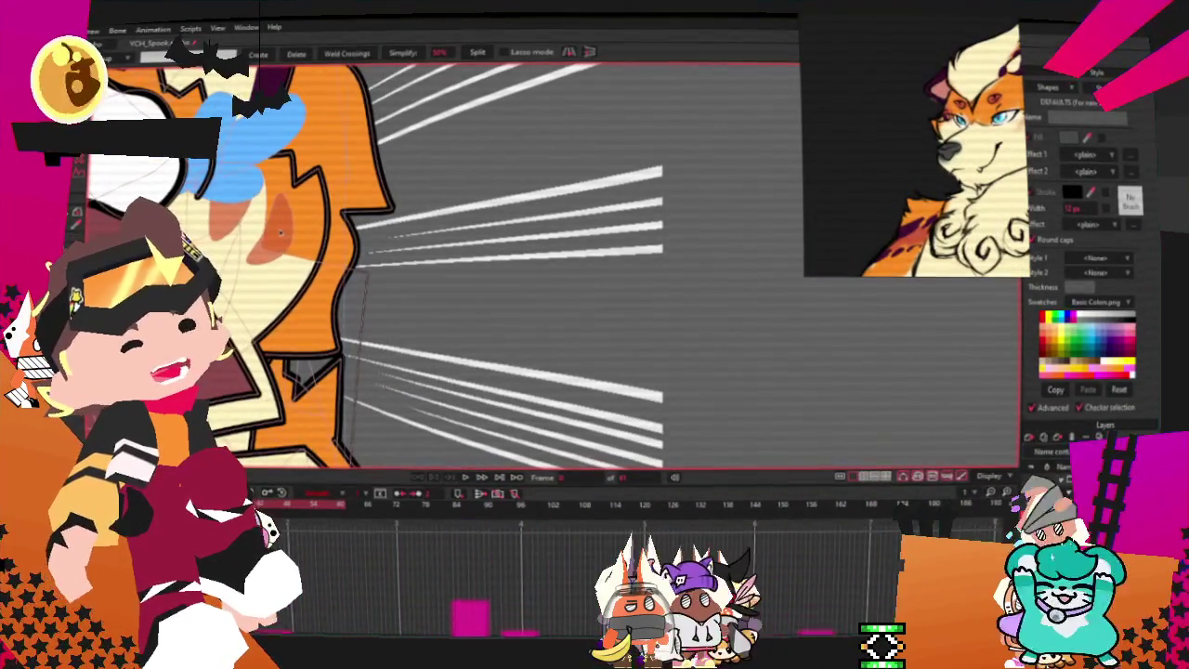
left_click_drag(287, 234, 295, 239)
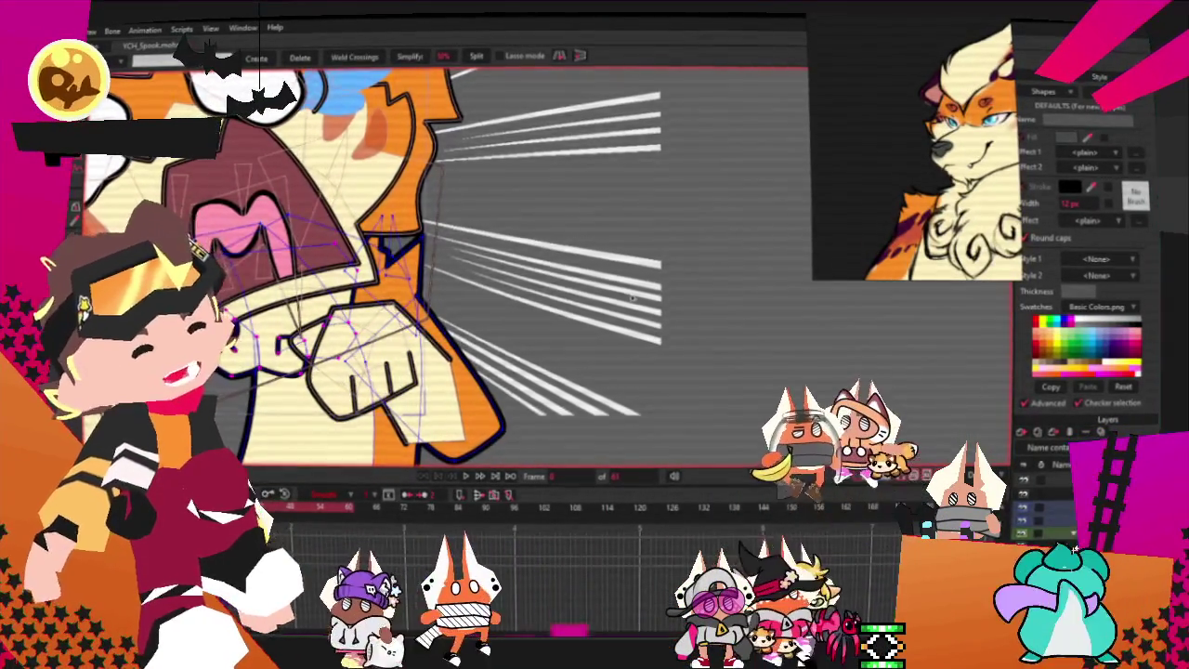
key("t")
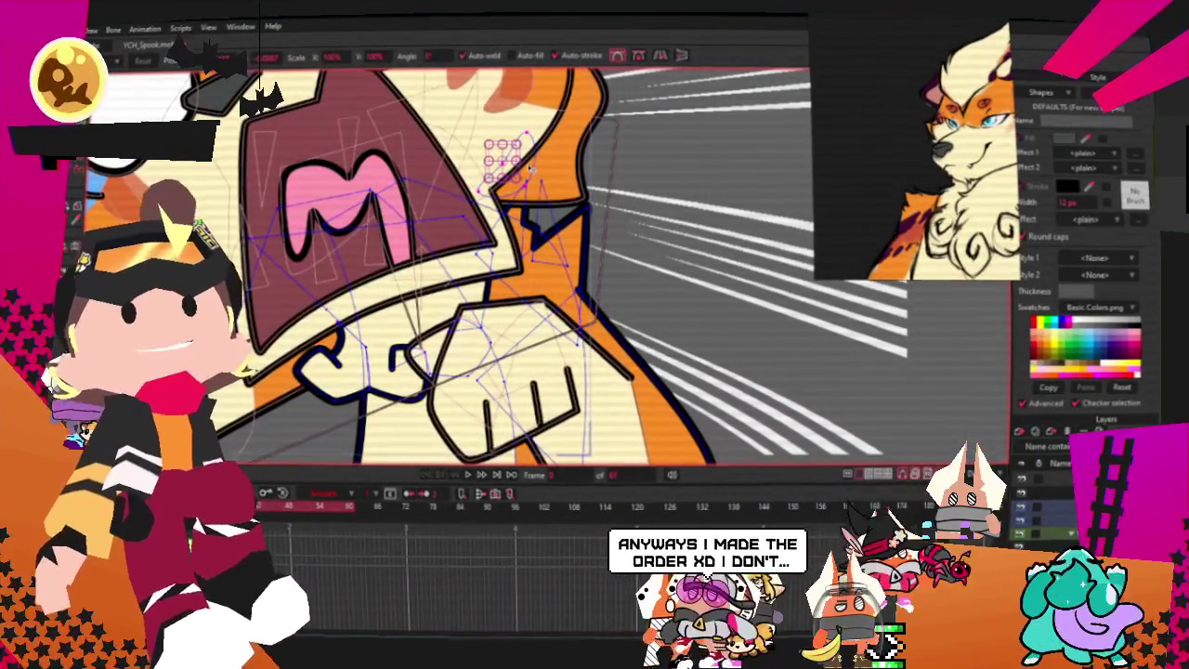
- Select the darker orange shading patch on the arm beside the fist and preview playback
left_click(557, 265)
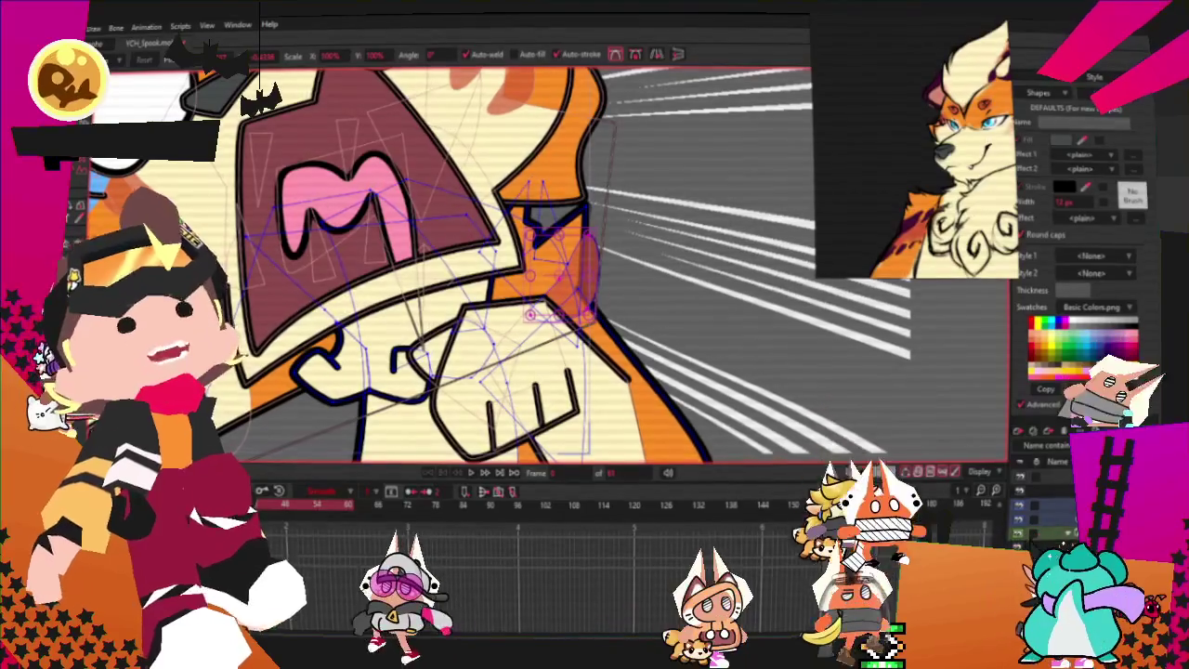
key("g")
scroll(625, 276, "up", 3)
left_click(625, 277)
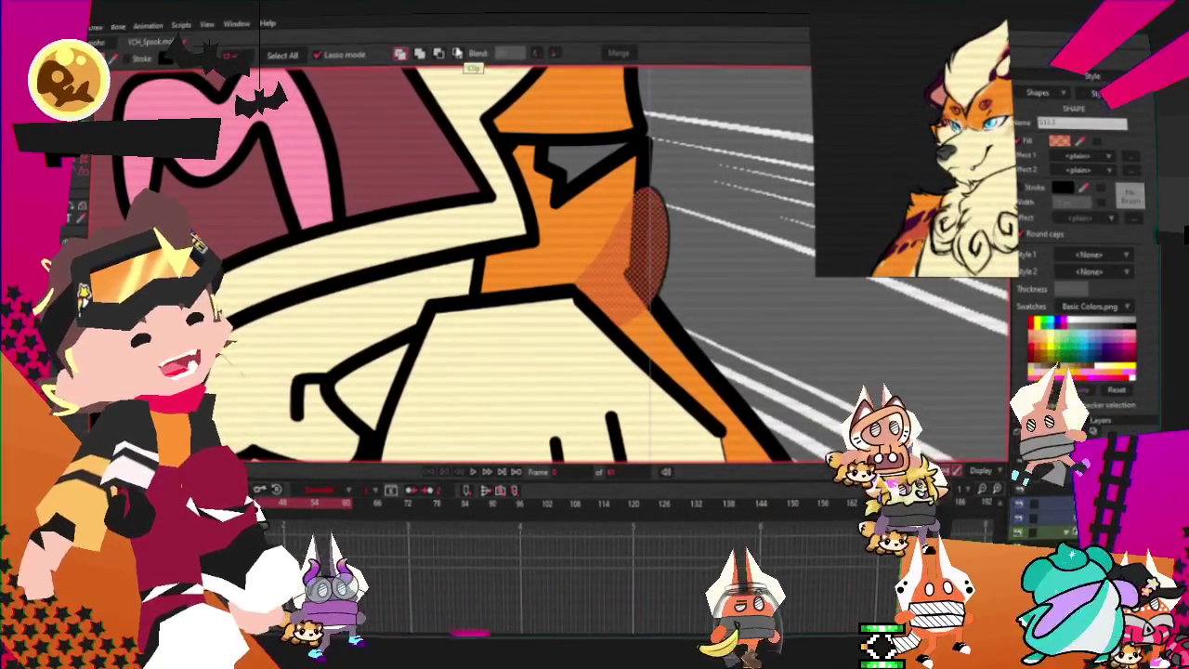
left_click(625, 279)
key("space")
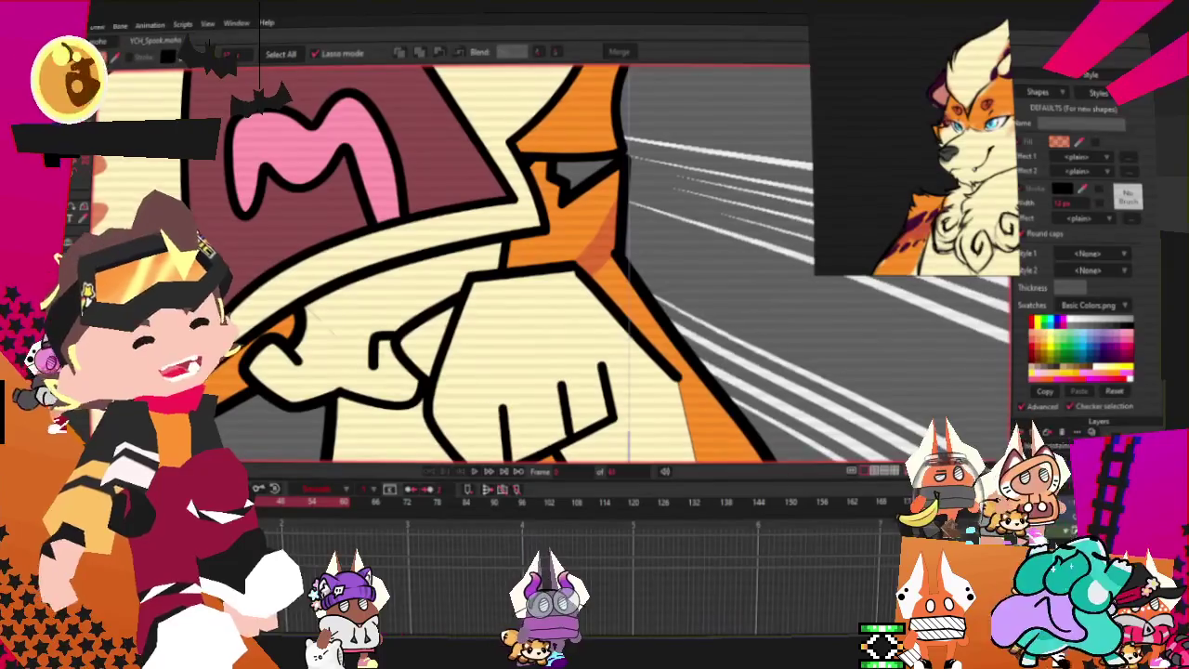
key("t")
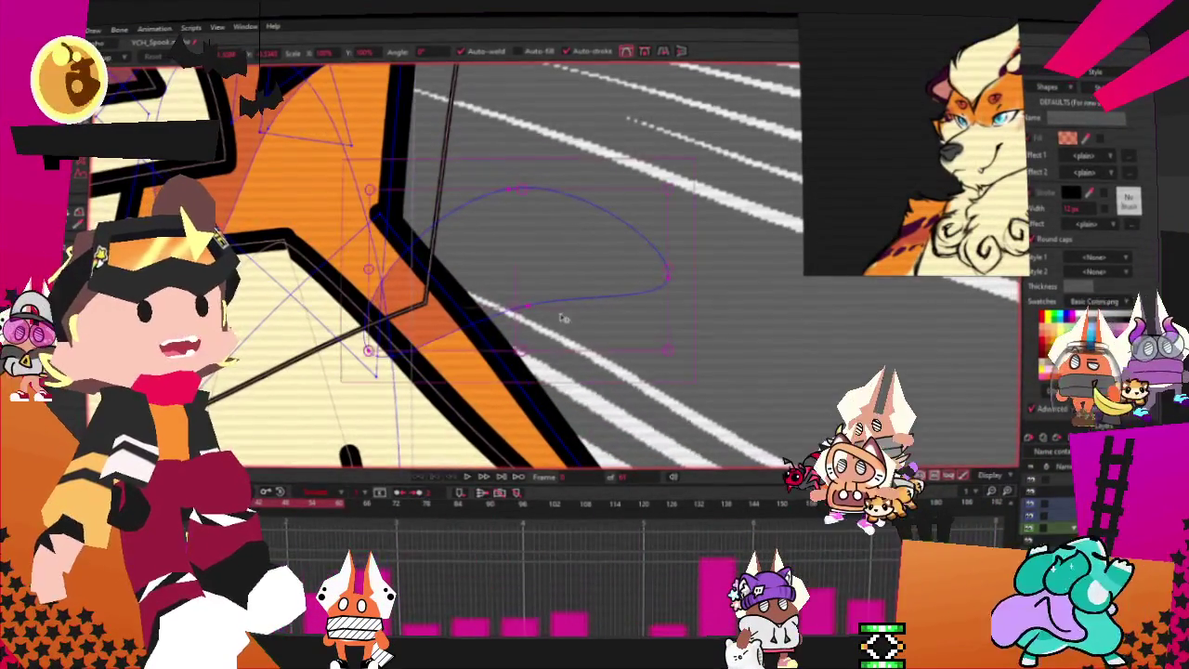
- Drag the shading patch's points to round it into an oval beside the fist
left_click_drag(629, 352, 546, 297)
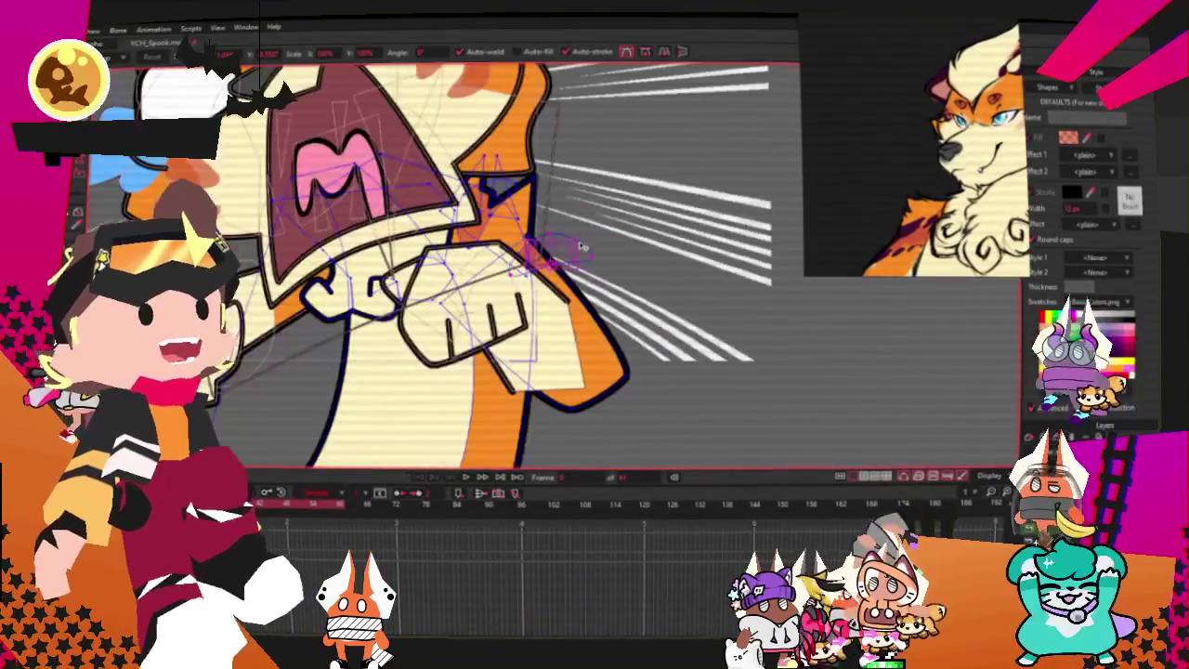
scroll(548, 252, "up", 2)
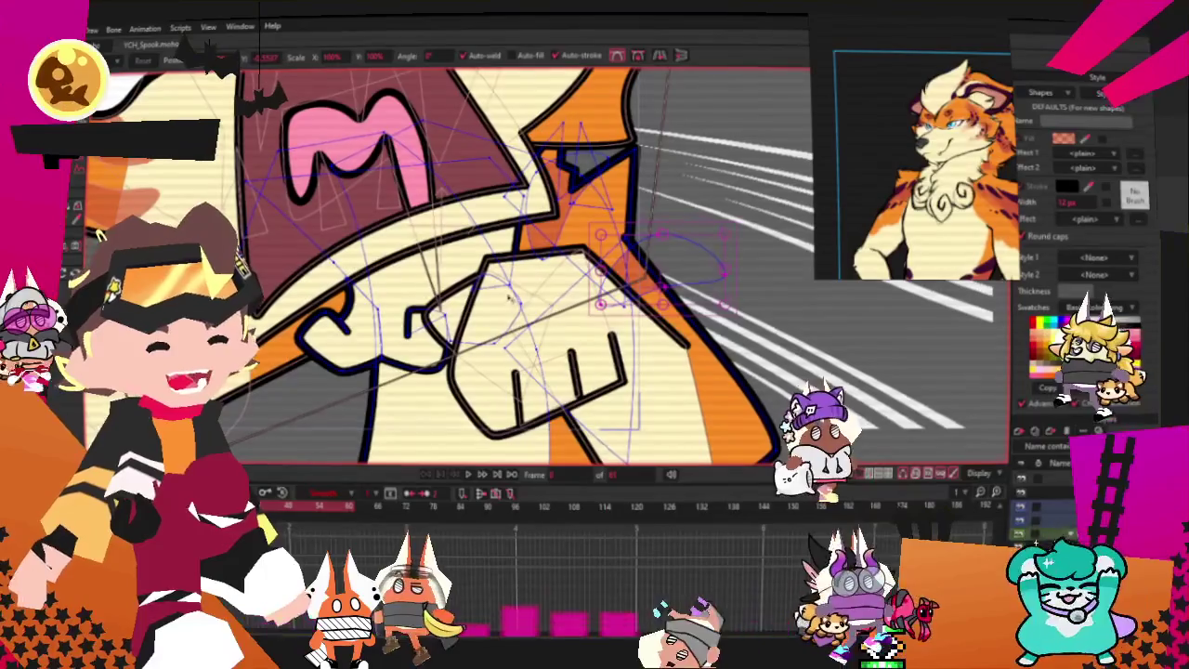
scroll(422, 344, "up", 2)
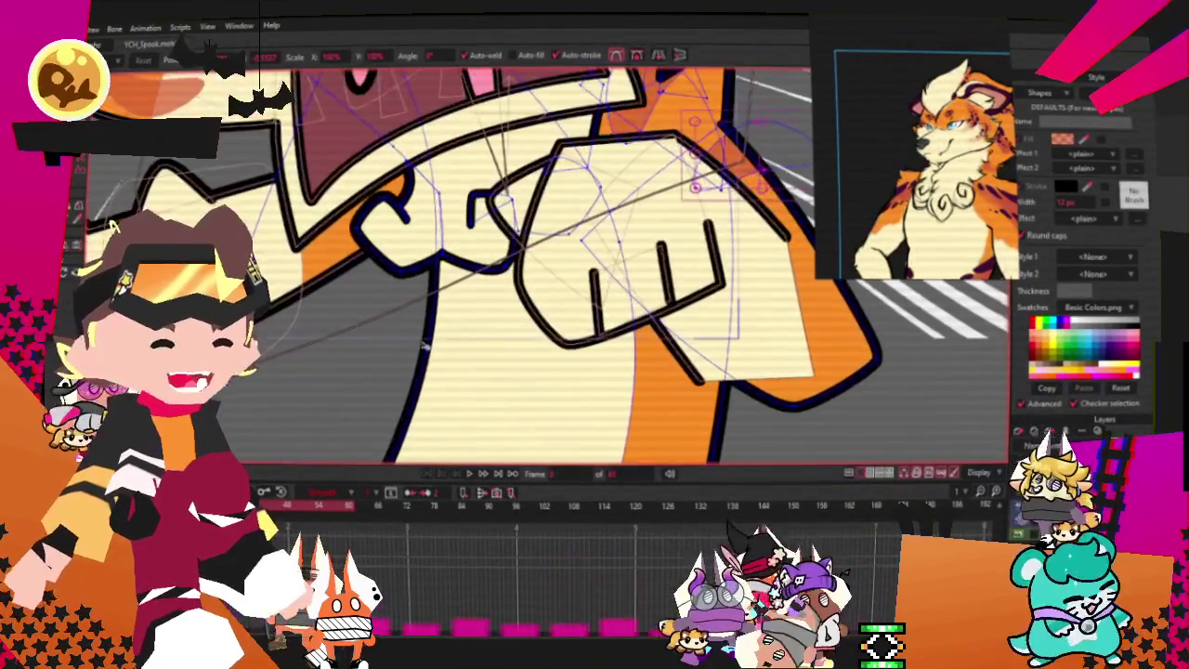
scroll(418, 307, "up", 2)
scroll(418, 306, "up", 1)
- Box-select the fist and finger points, then extend the selection to the whole fist outline
key("g")
left_click_drag(310, 191, 415, 297)
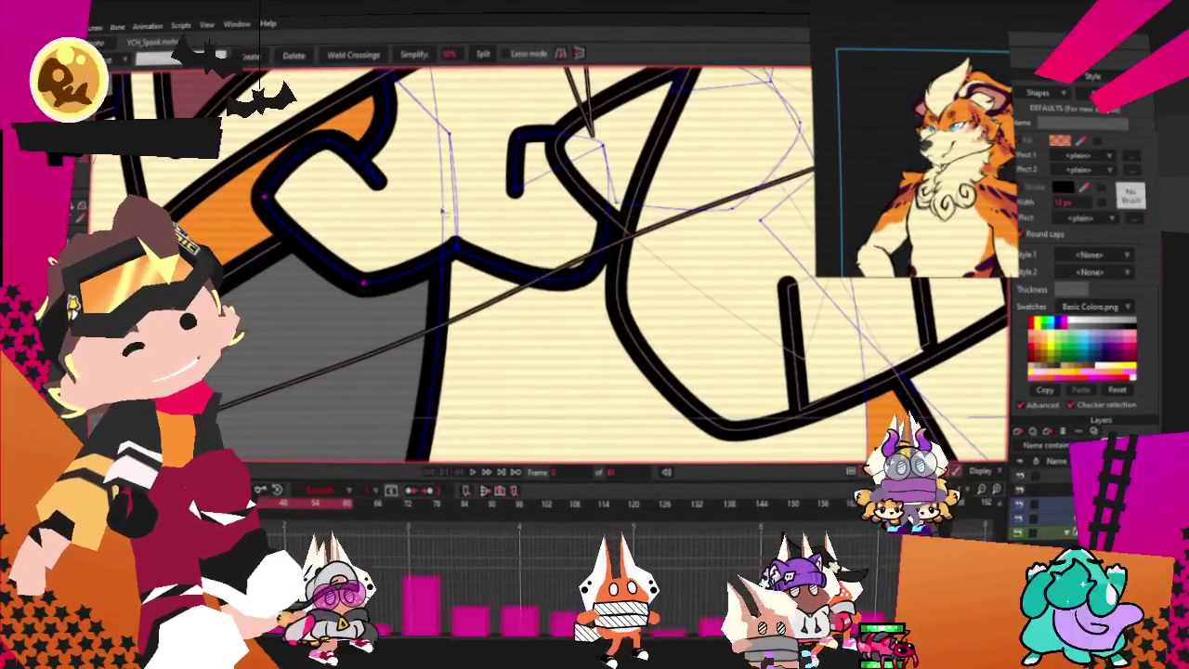
scroll(545, 216, "down", 2)
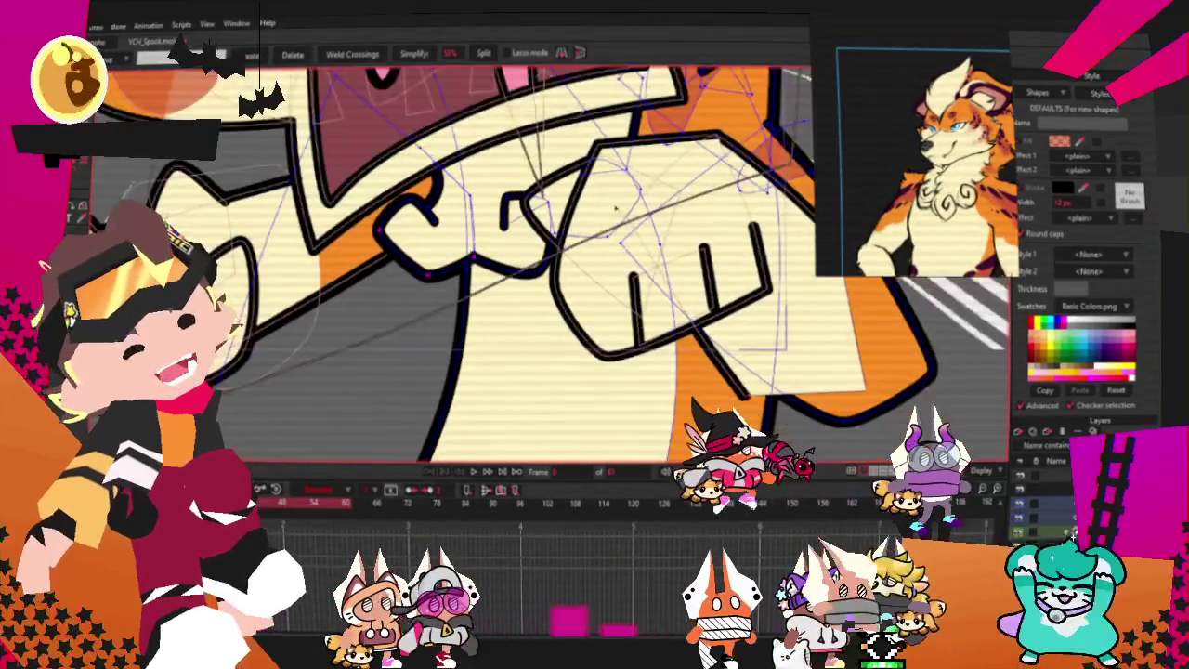
left_click_drag(408, 165, 527, 342)
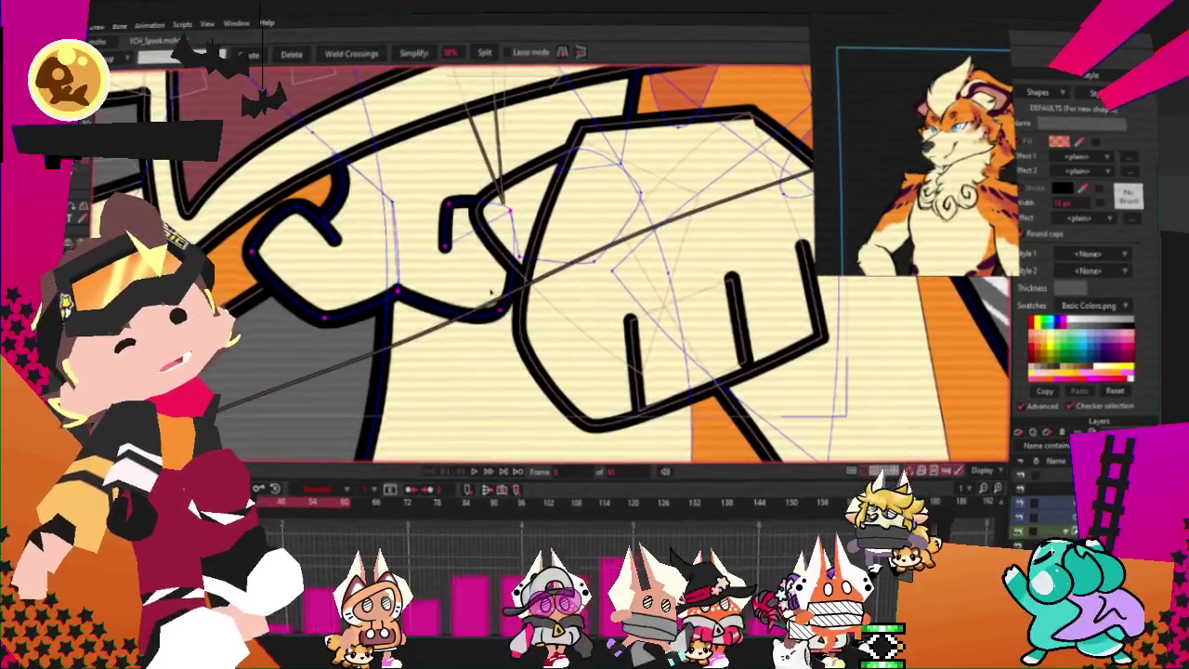
scroll(552, 243, "down", 1)
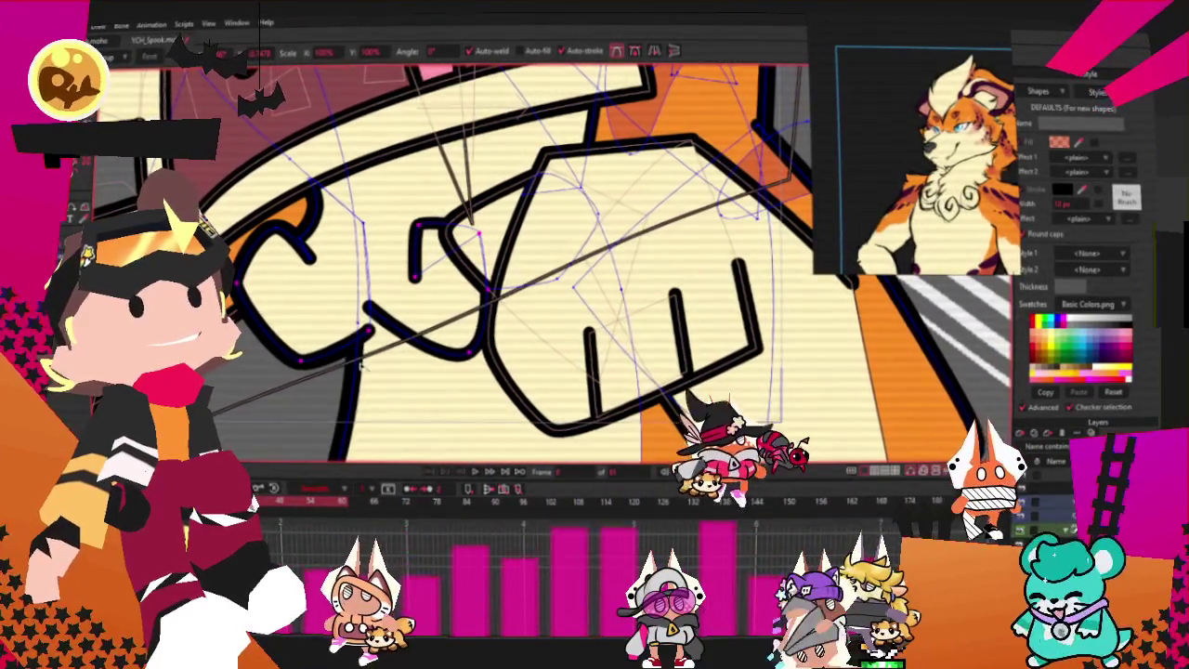
scroll(361, 367, "up", 2)
double_click(364, 317)
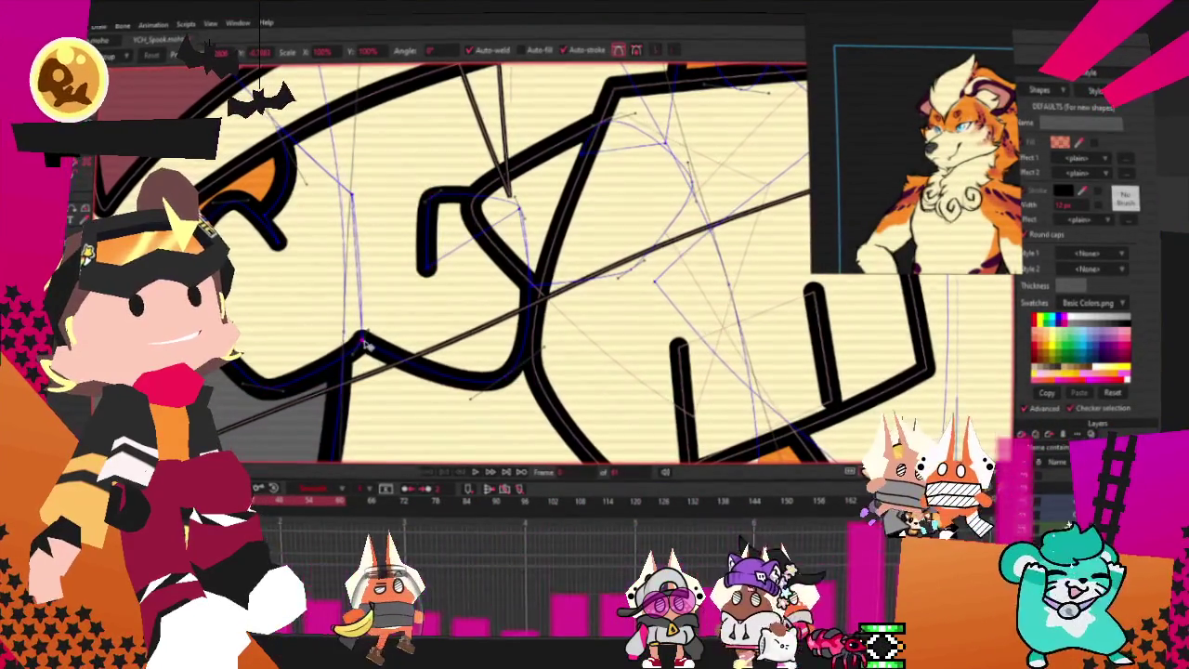
scroll(365, 345, "down", 2)
scroll(370, 334, "up", 2)
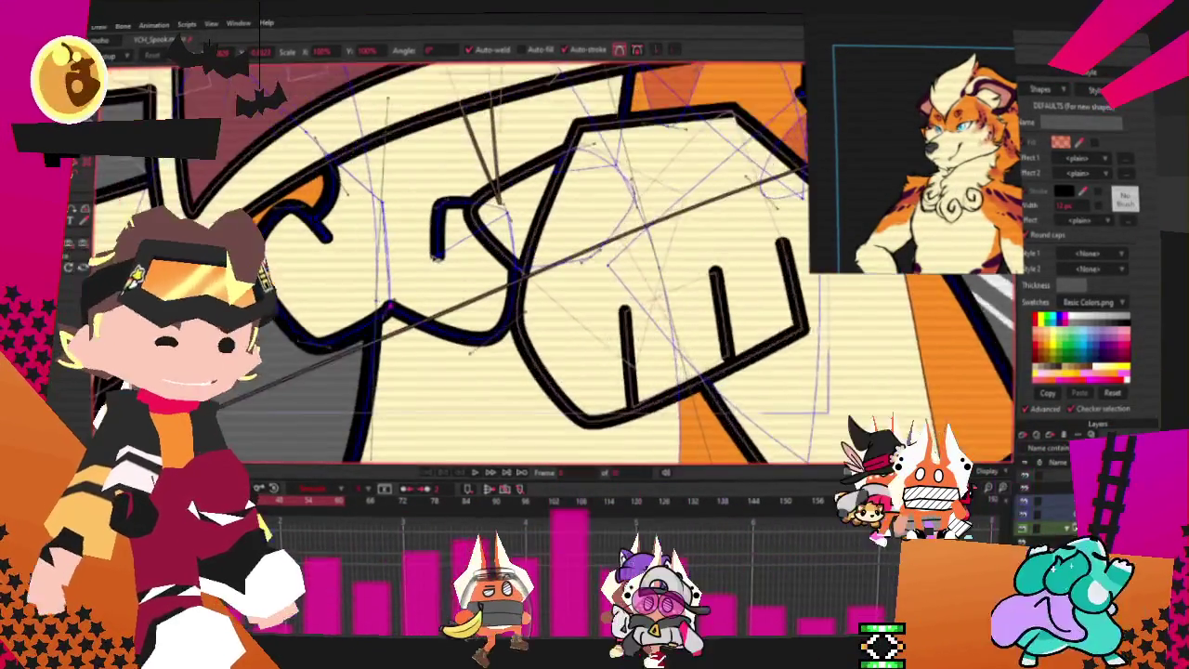
scroll(421, 202, "down", 1)
scroll(421, 201, "down", 1)
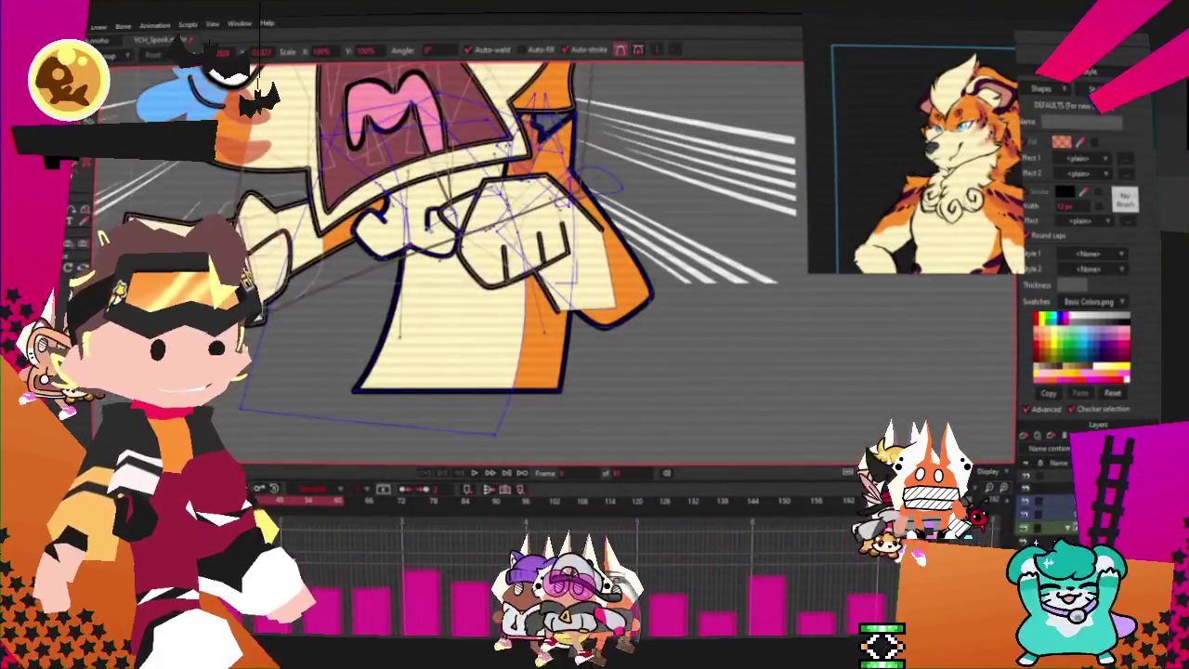
scroll(421, 202, "down", 1)
scroll(423, 204, "up", 2)
scroll(450, 318, "down", 1)
scroll(450, 317, "down", 1)
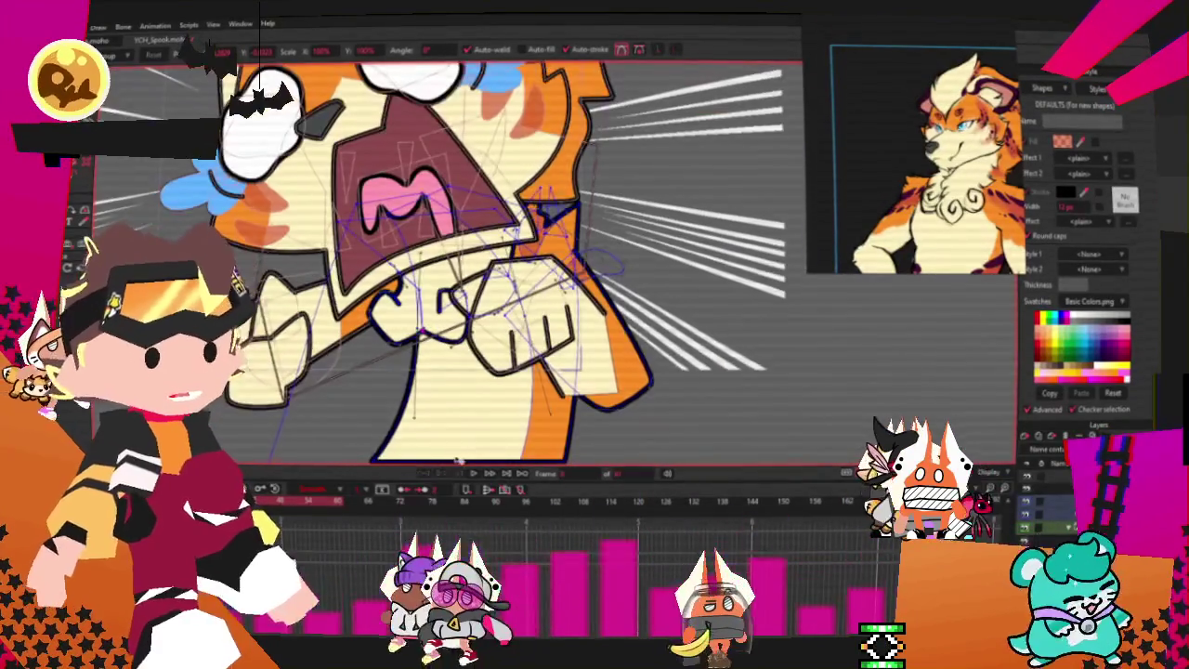
scroll(478, 460, "down", 2)
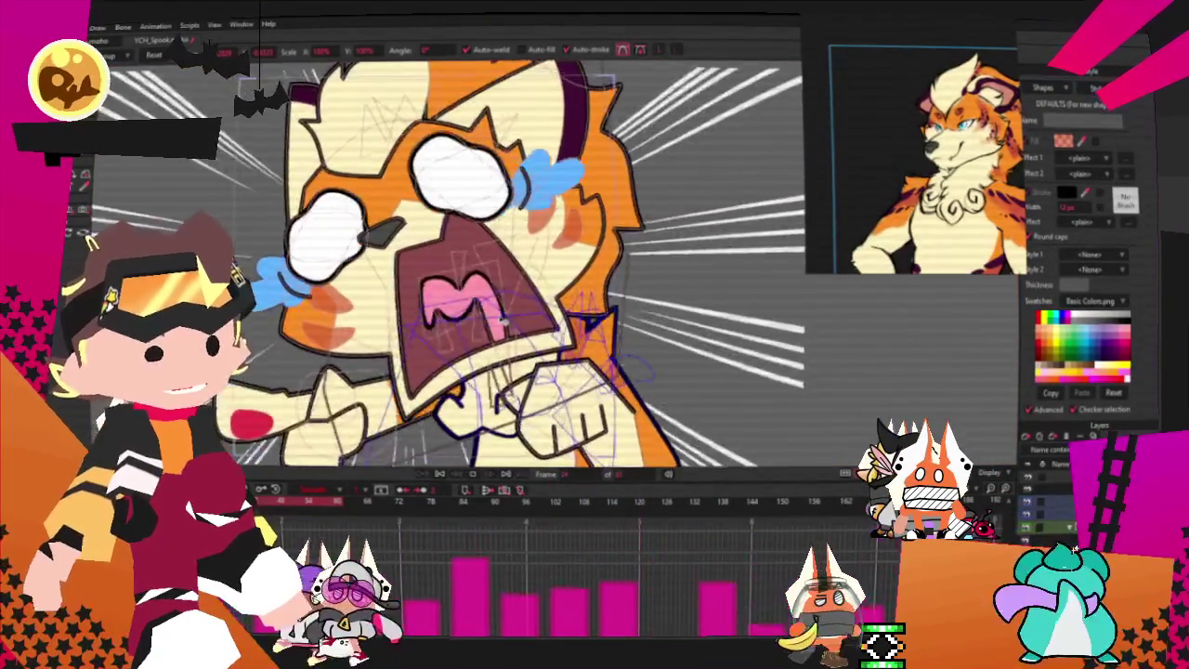
scroll(484, 360, "up", 2)
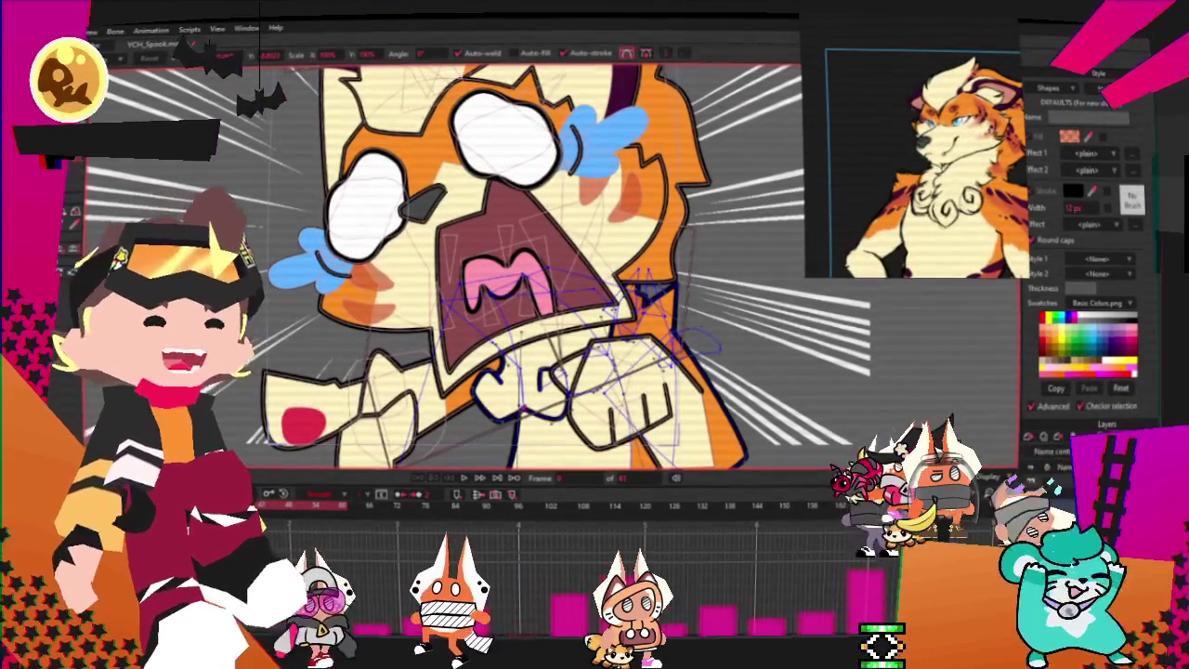
key("space")
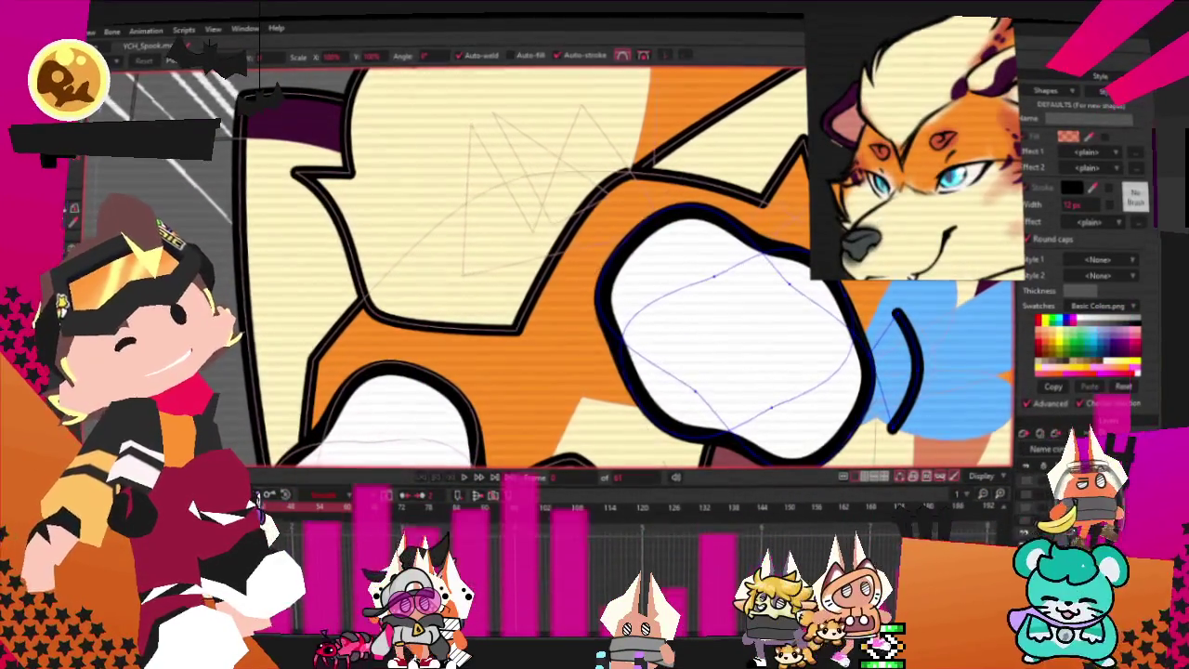
- Draw a rectangle, fill it reddish-orange, and drag it into a larger angular spot above the eye
key("g")
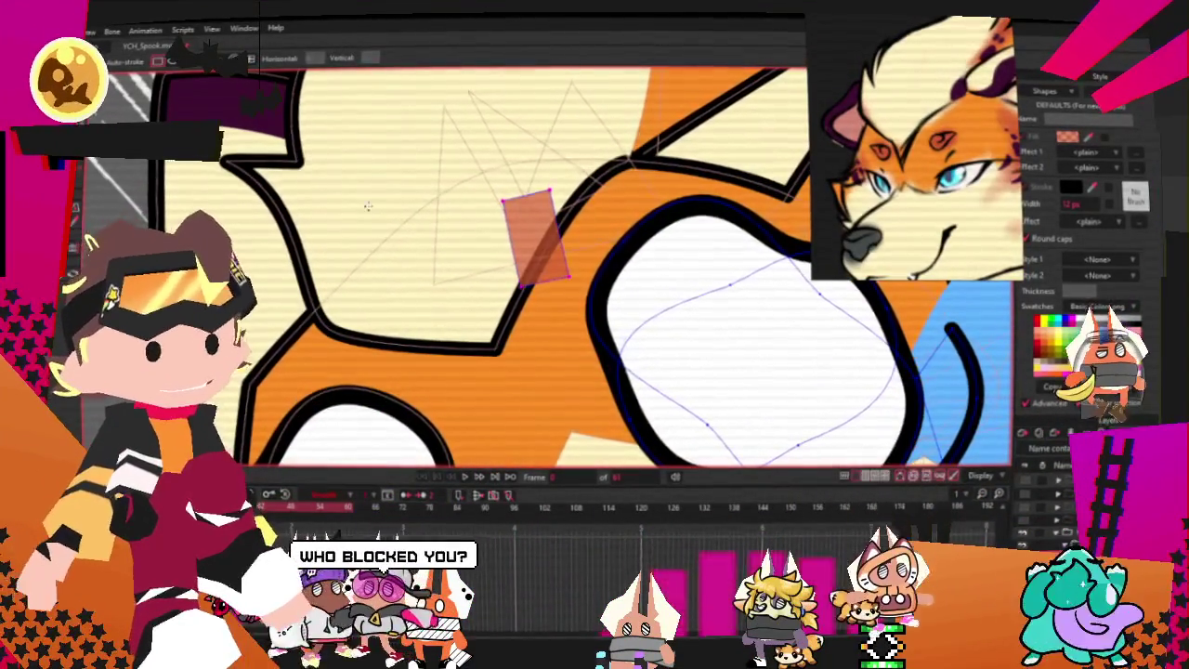
key("q")
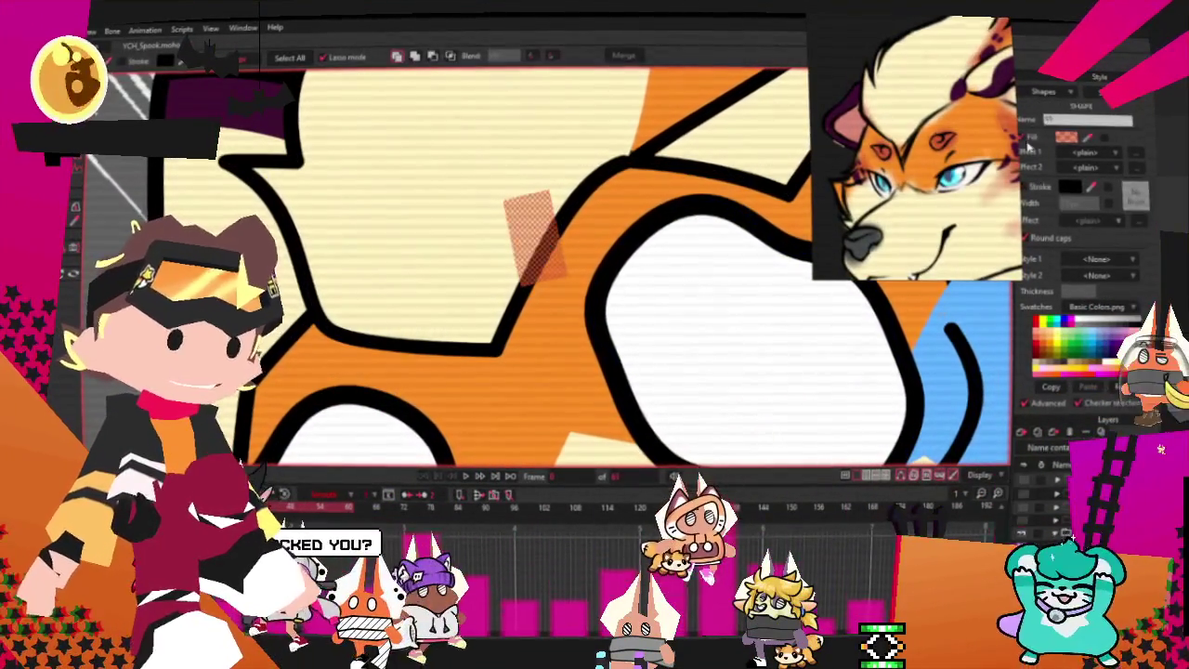
left_click(1066, 138)
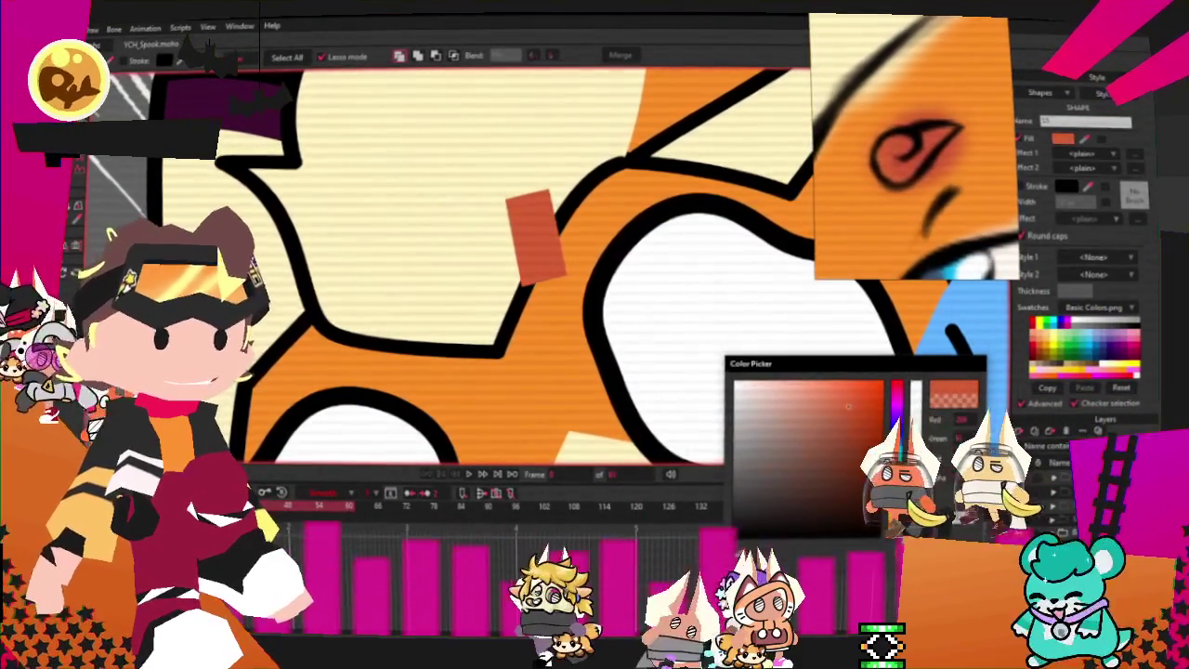
key("Return")
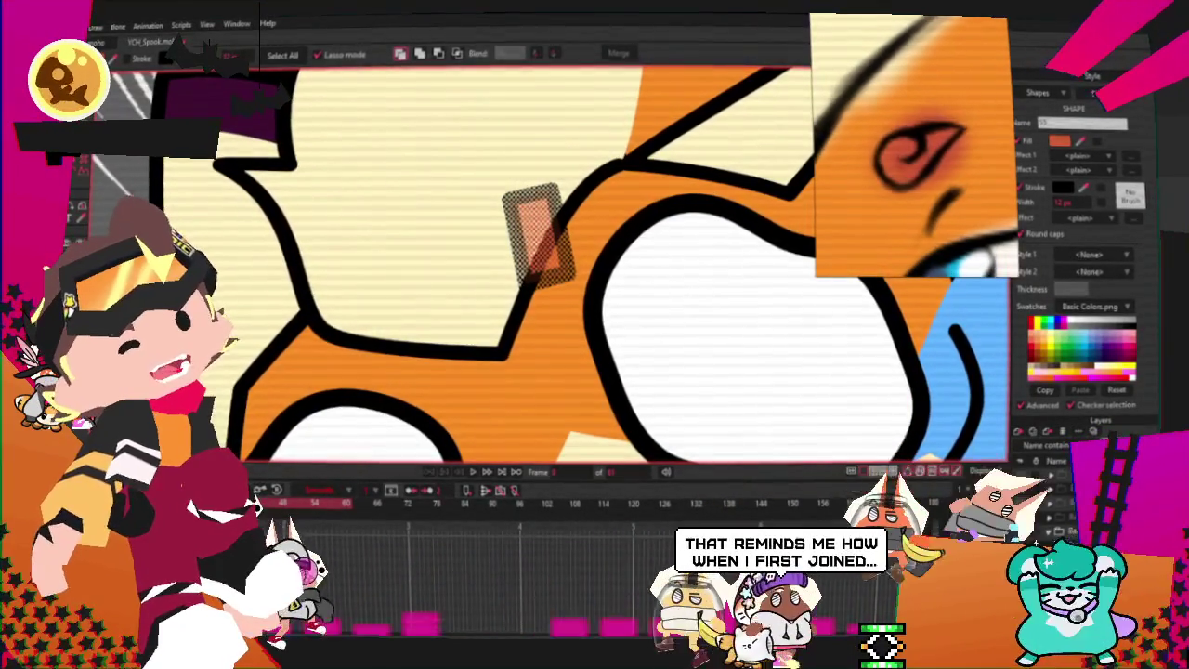
key("a")
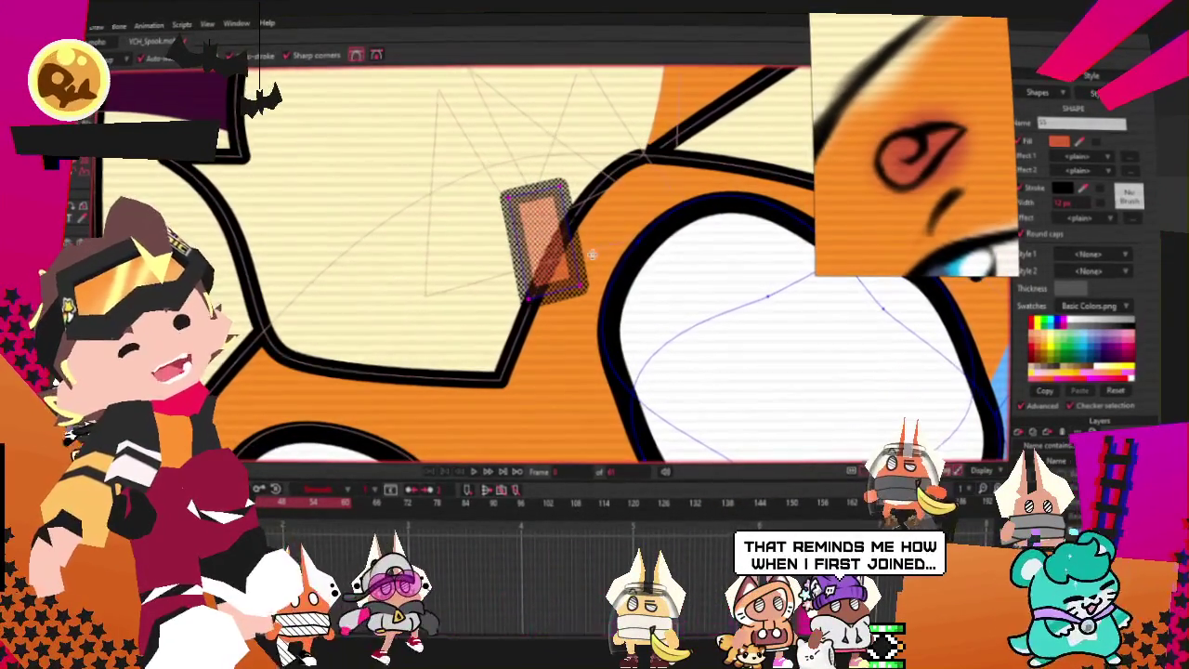
left_click_drag(580, 254, 606, 189)
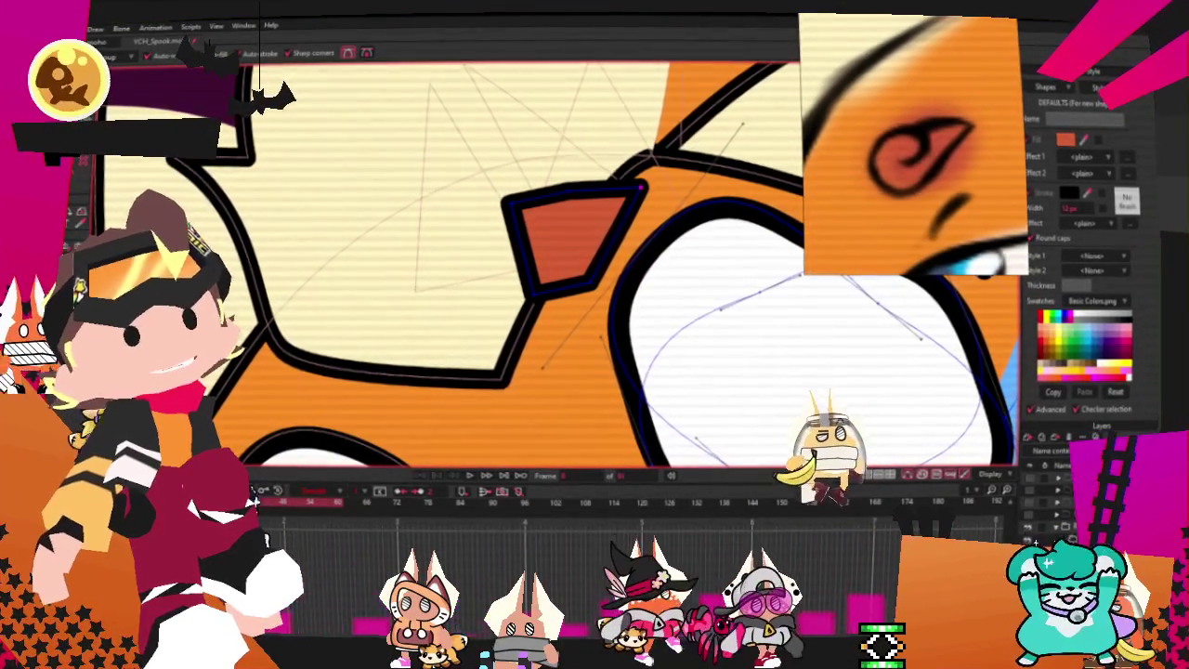
- Notch the mark's top and round its top-left corner and lower-left edge into lobes
scroll(559, 317, "up", 2)
mouse_move(568, 190)
left_mouse_down()
mouse_move(567, 257)
mouse_move(573, 213)
left_mouse_up()
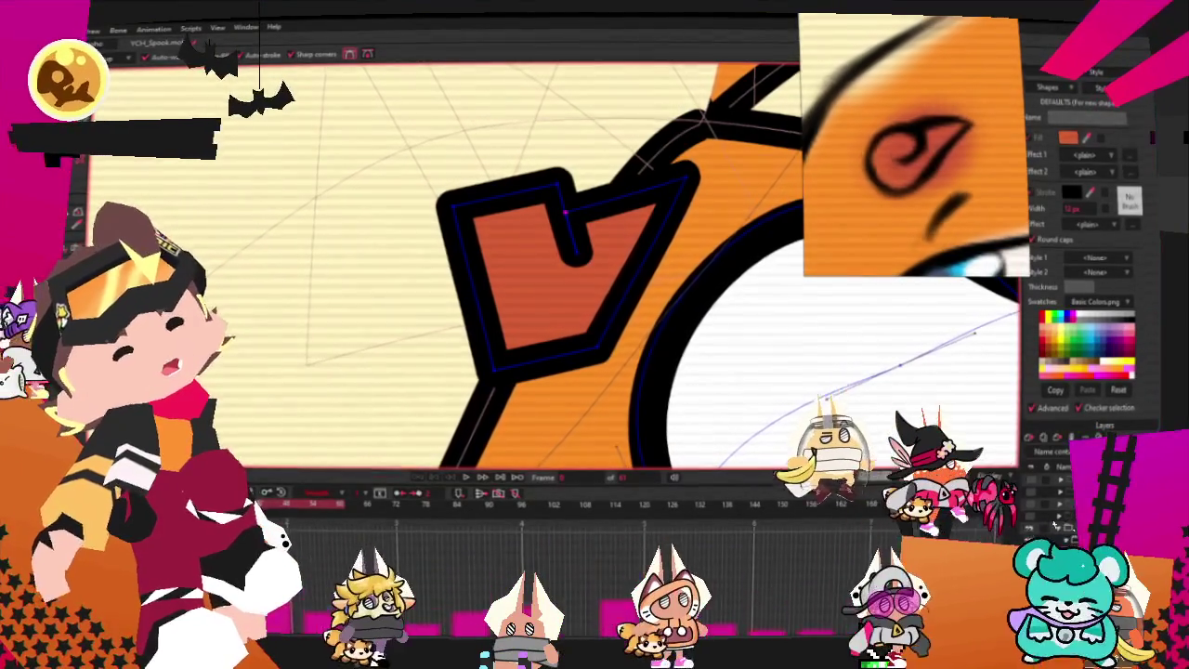
key("t")
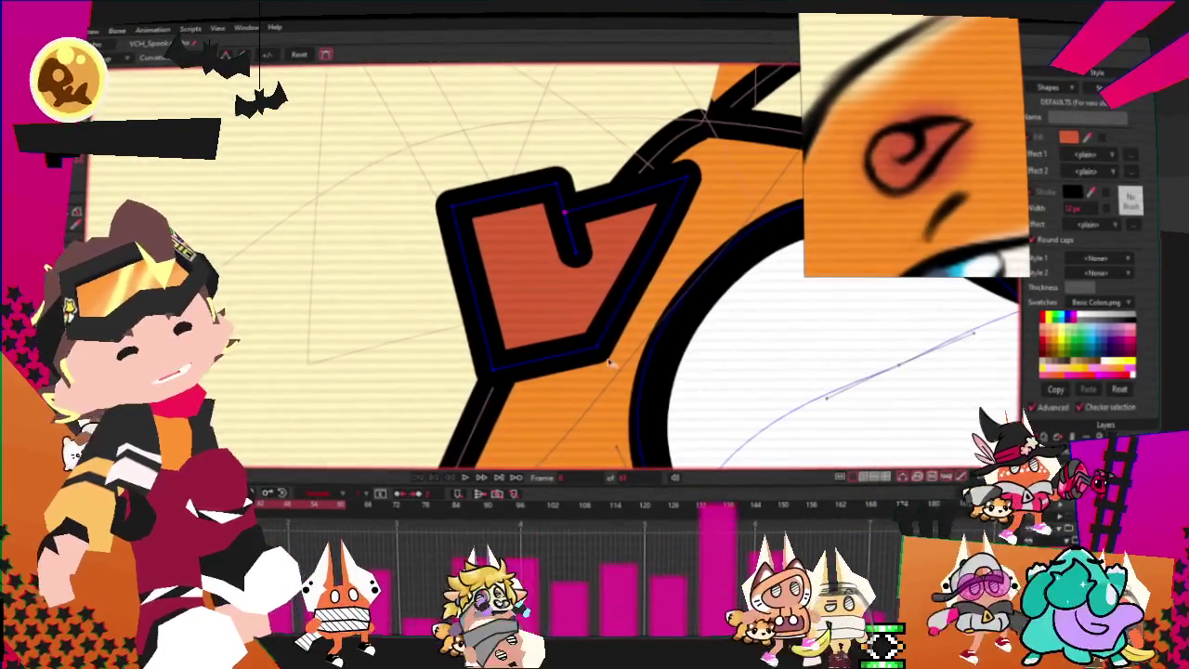
left_click_drag(523, 211, 446, 241)
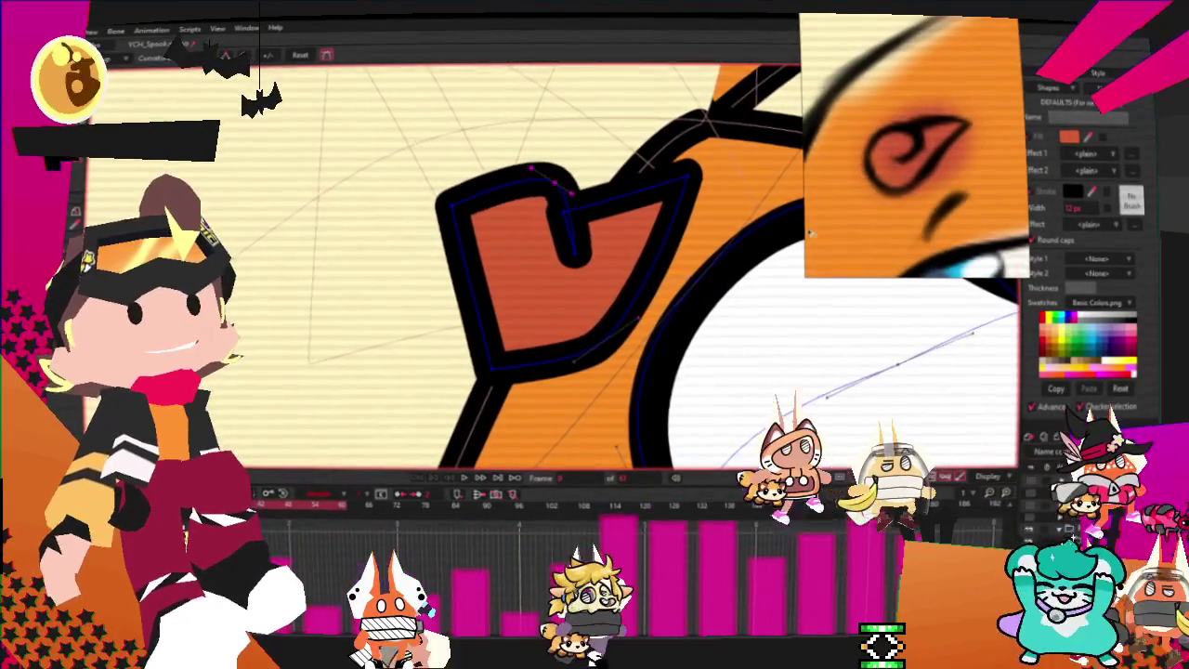
left_click_drag(451, 349, 436, 335)
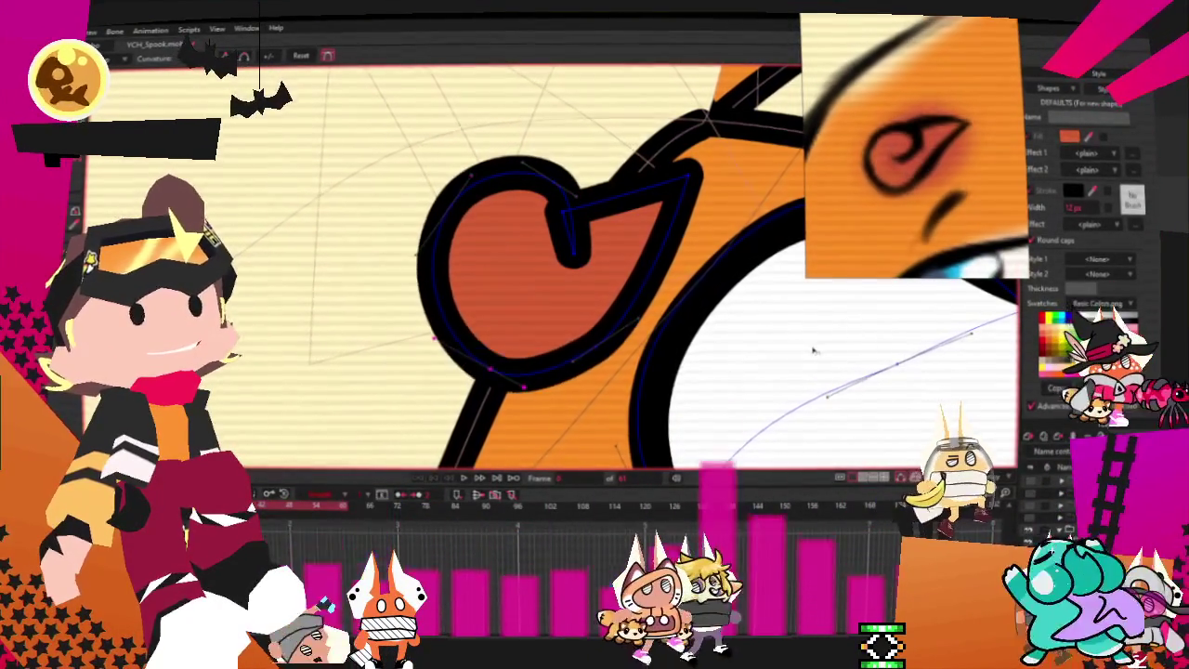
left_click(561, 197)
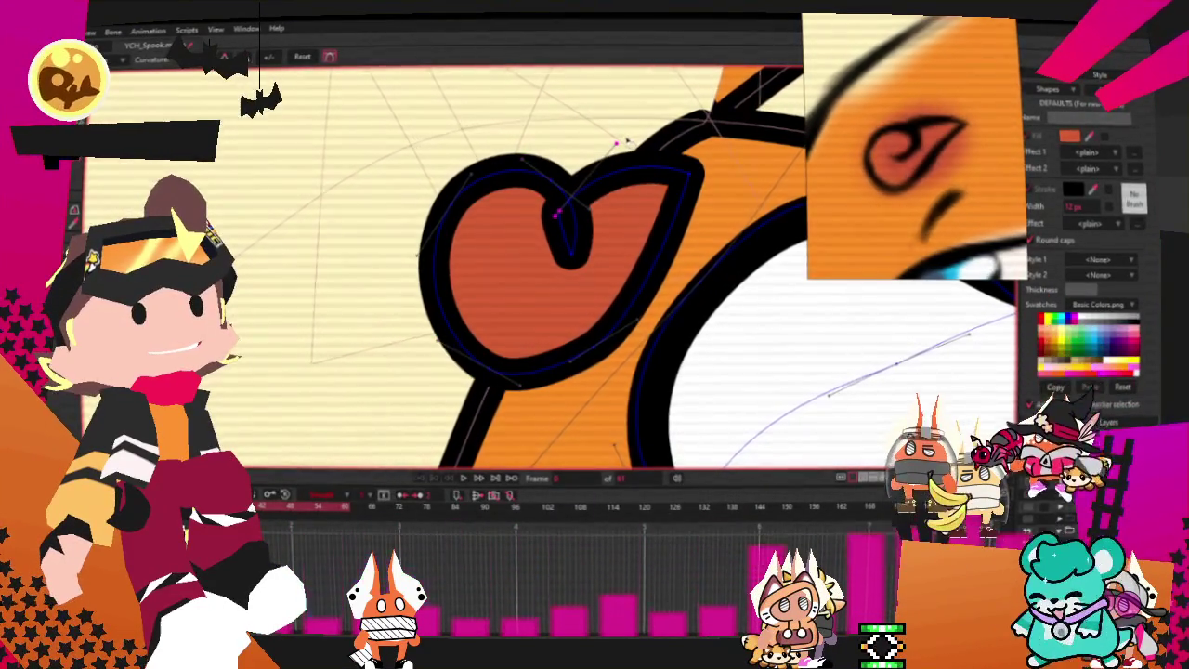
- Refine the curl's lower curve and inner dip, then rotate the curl slightly
key("t")
scroll(599, 288, "up", 2)
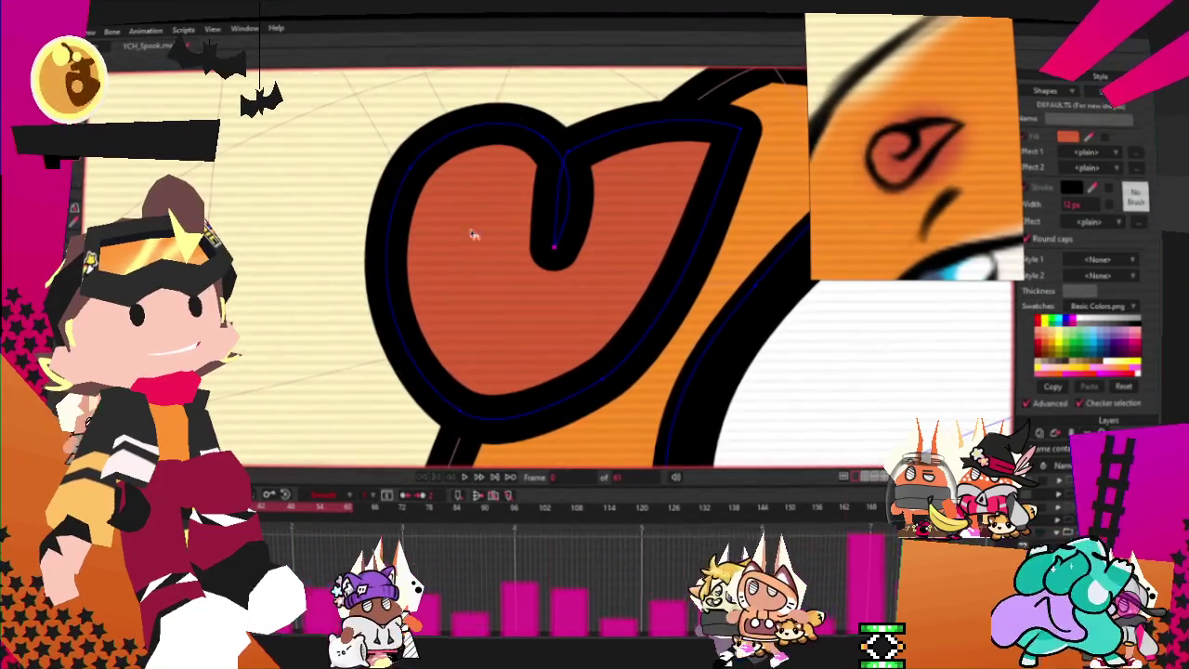
scroll(492, 200, "down", 2)
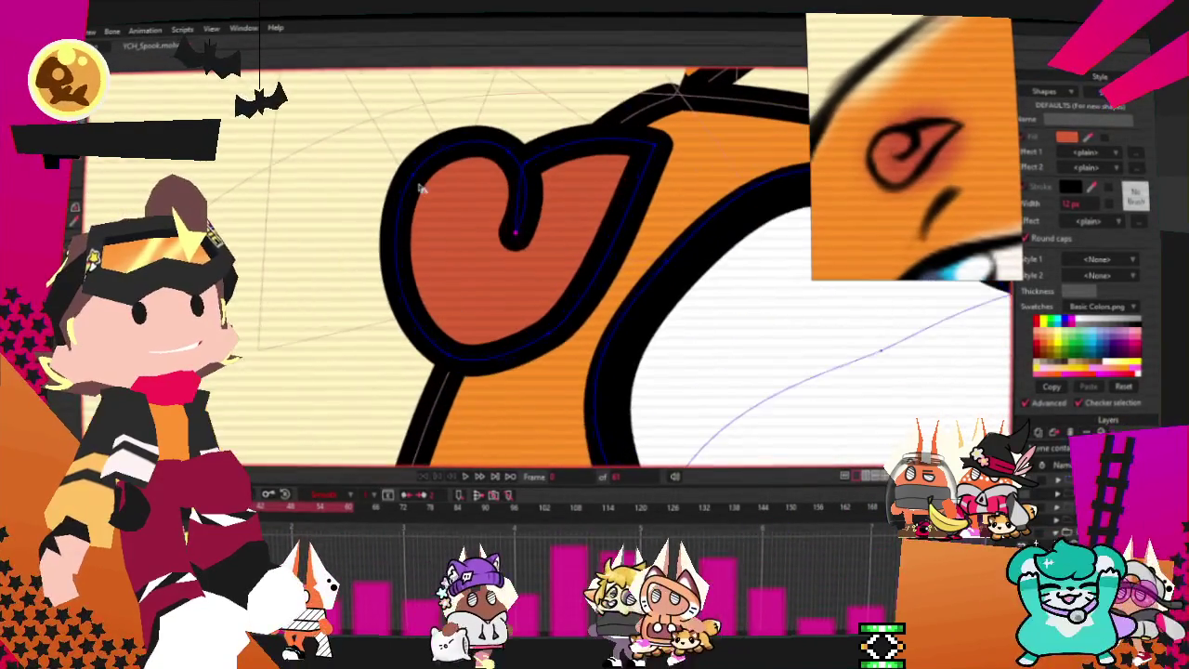
mouse_move(453, 387)
left_mouse_down()
mouse_move(413, 344)
mouse_move(589, 359)
left_mouse_up()
left_click(668, 146)
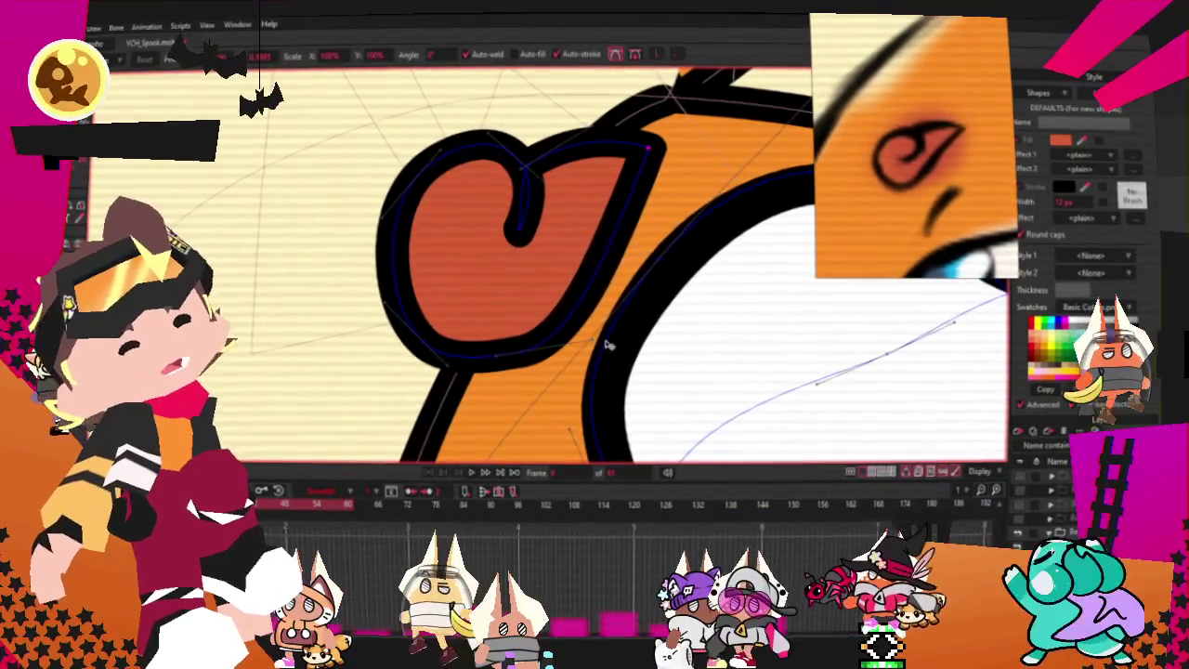
left_click(554, 289)
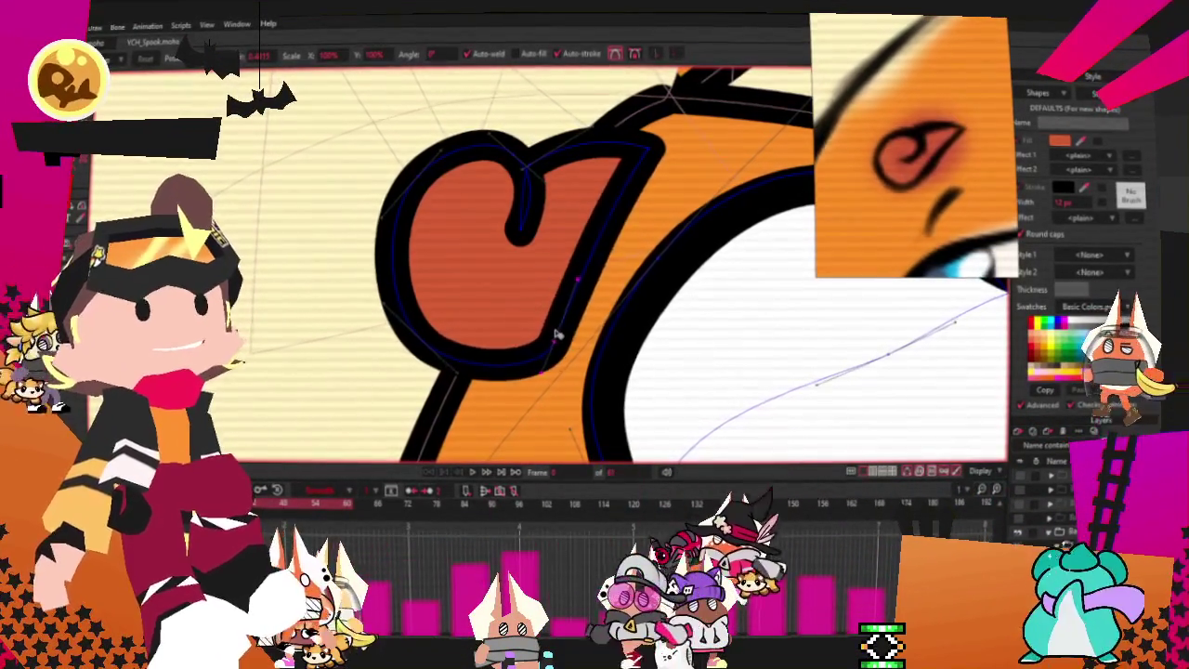
left_click_drag(518, 234, 502, 258)
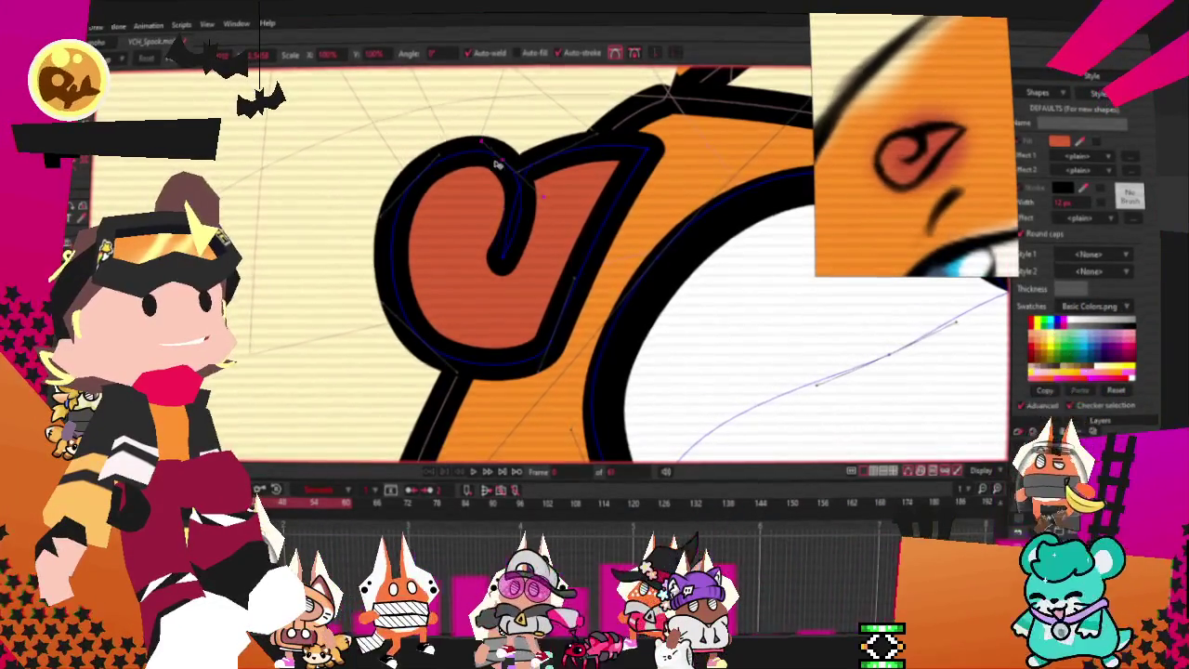
left_click_drag(553, 154, 531, 184)
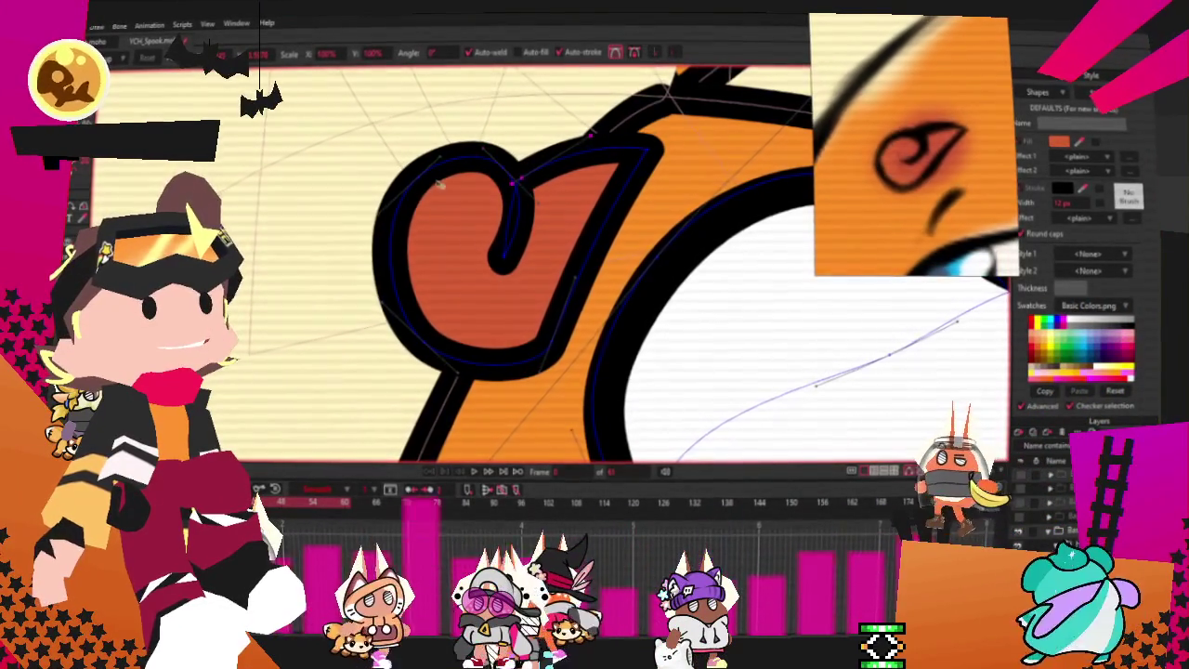
left_click(535, 369)
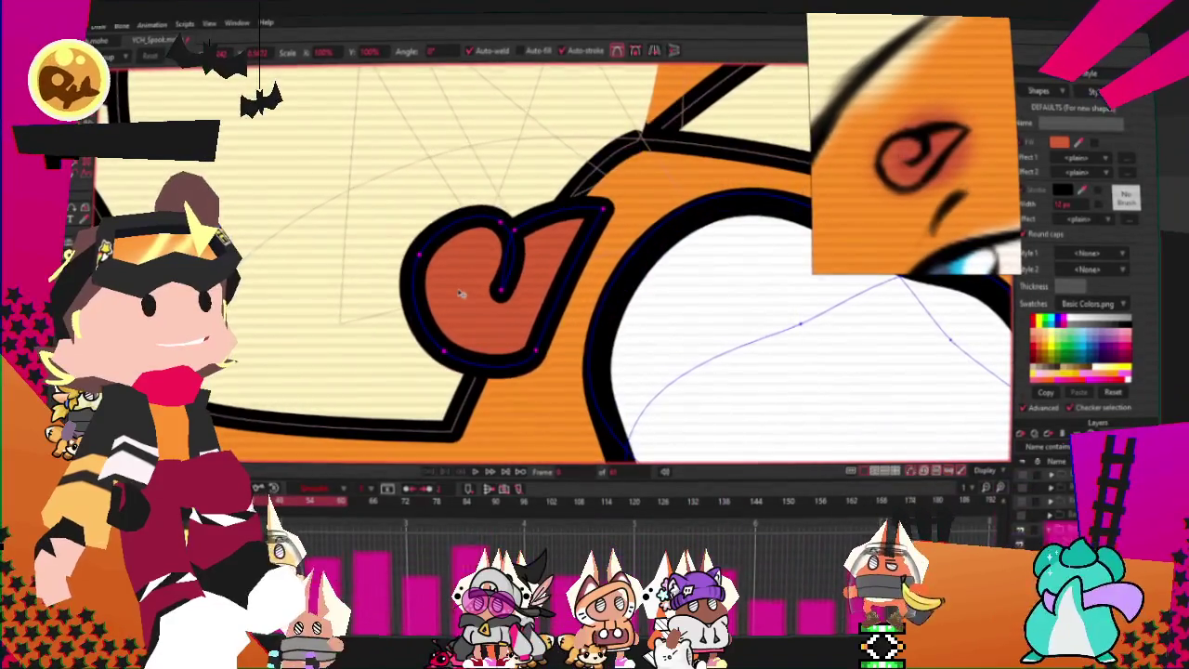
left_click_drag(483, 257, 582, 296)
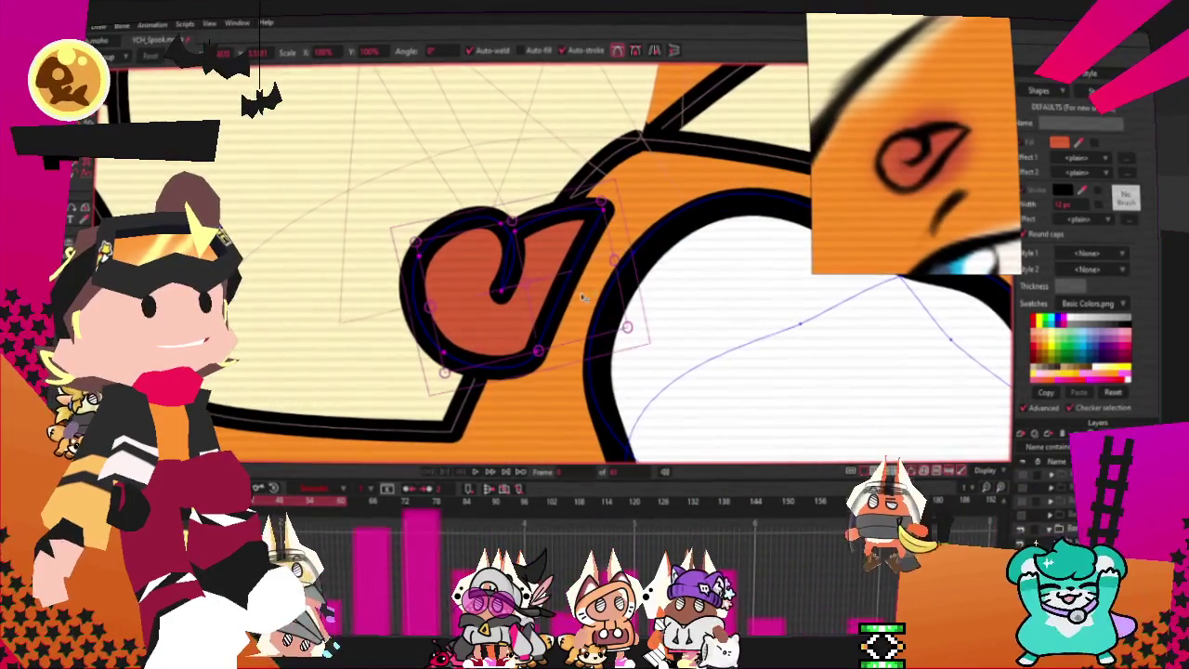
left_click(604, 200)
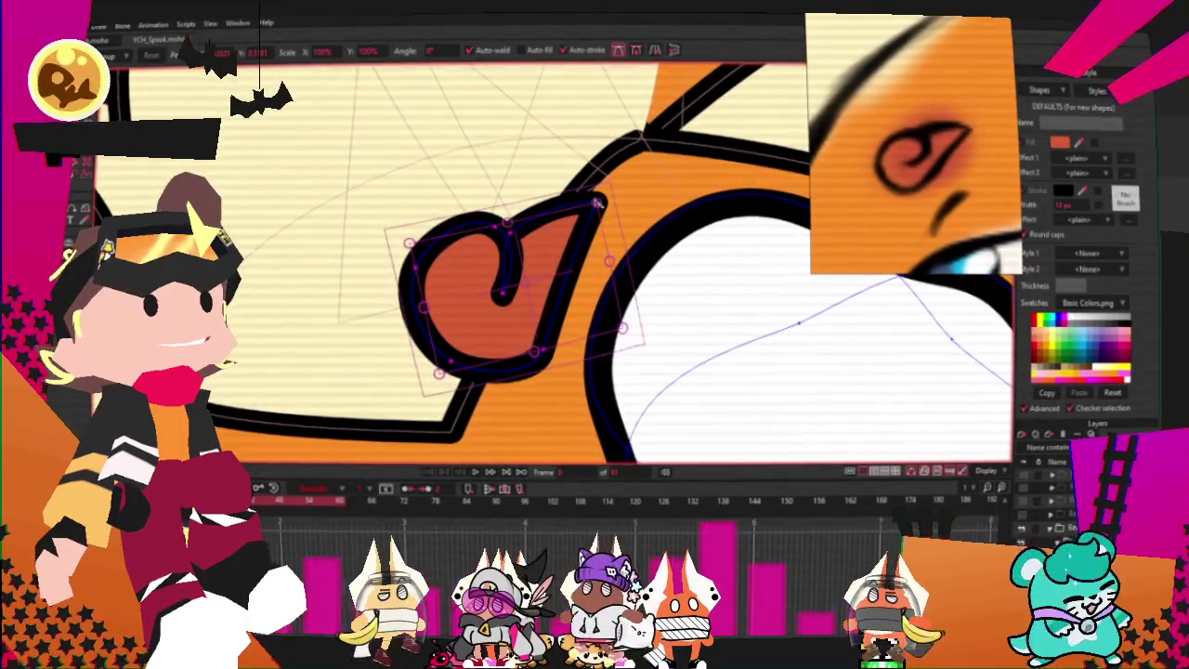
key("q")
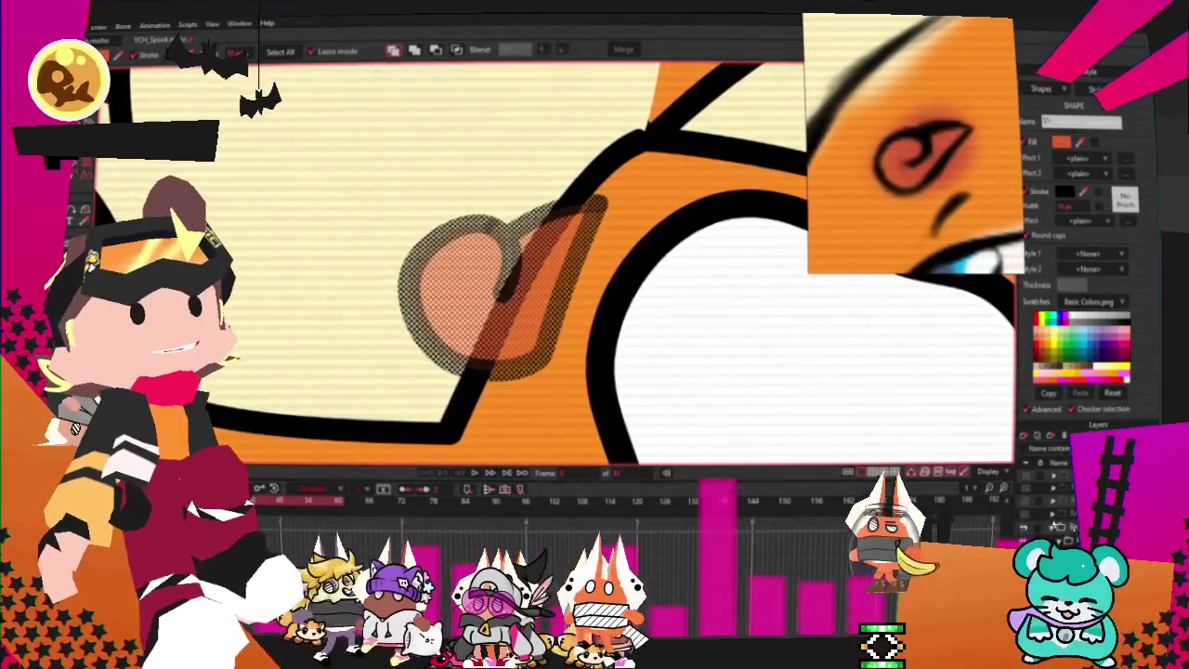
- Copy and paste the curl mark and move the duplicate lower-left of the original
scroll(265, 137, "down", 3)
scroll(441, 276, "up", 5)
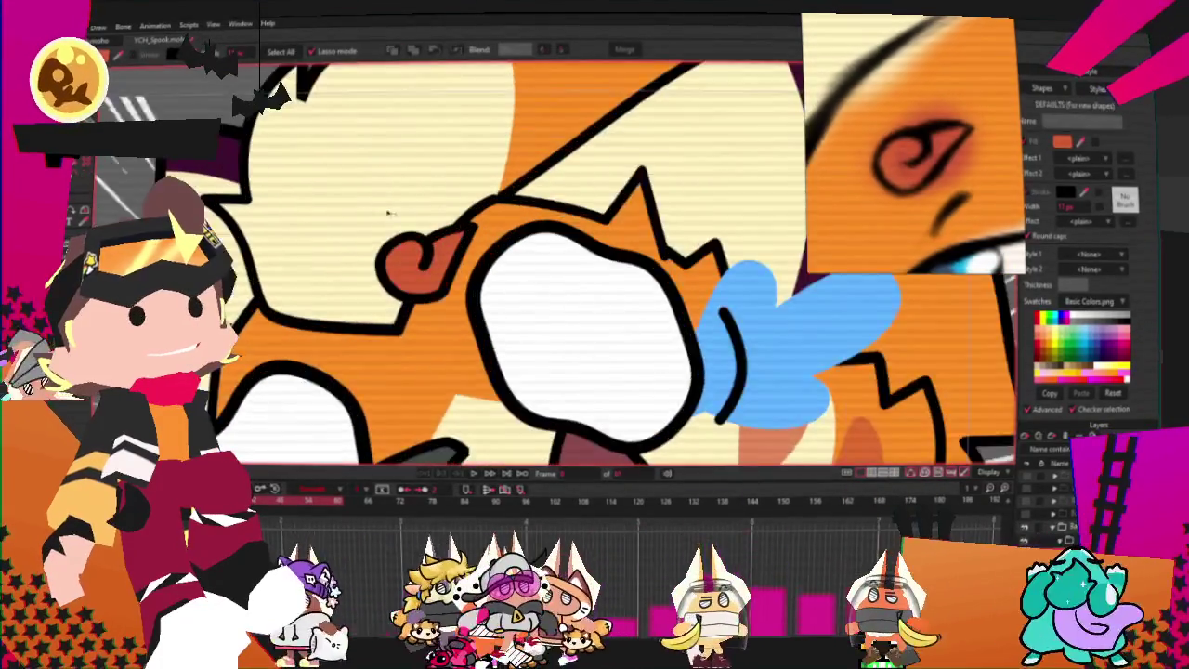
key("t")
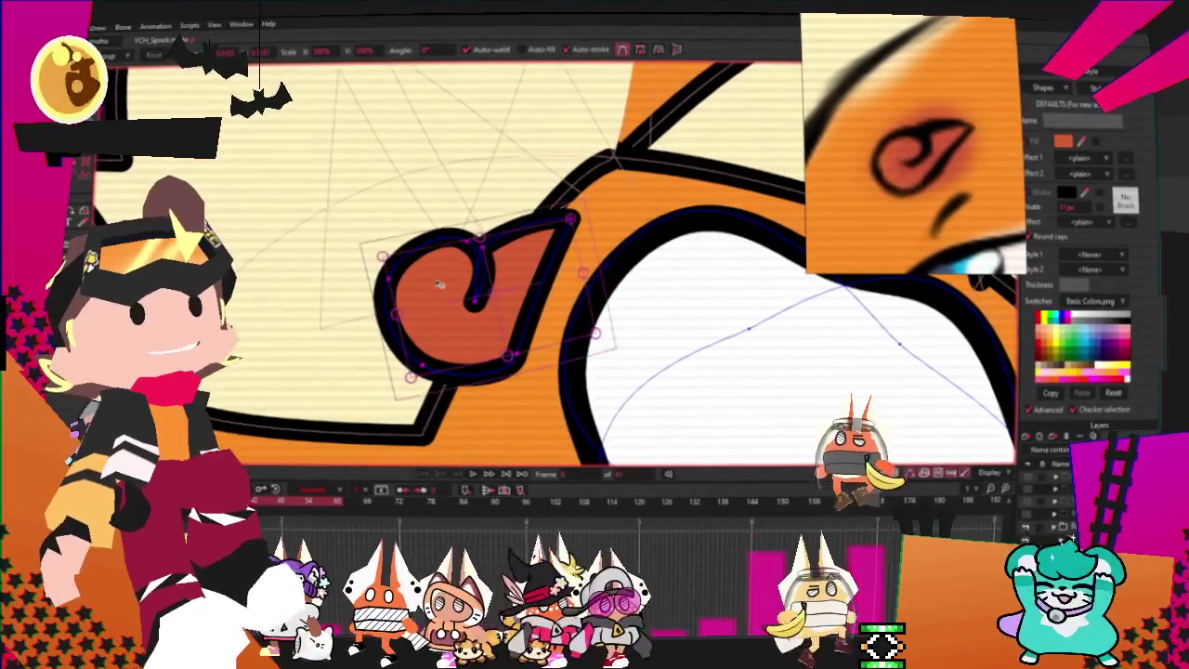
key("ctrl+a")
key("ctrl+c")
key("ctrl+v")
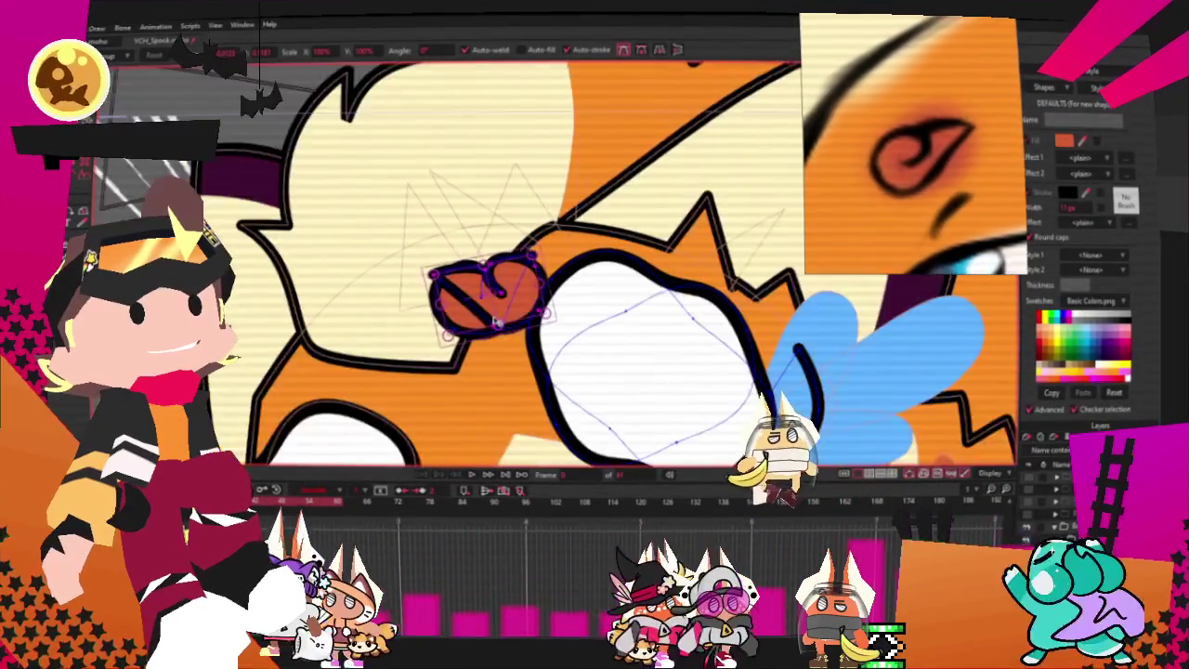
left_click_drag(501, 298, 449, 373)
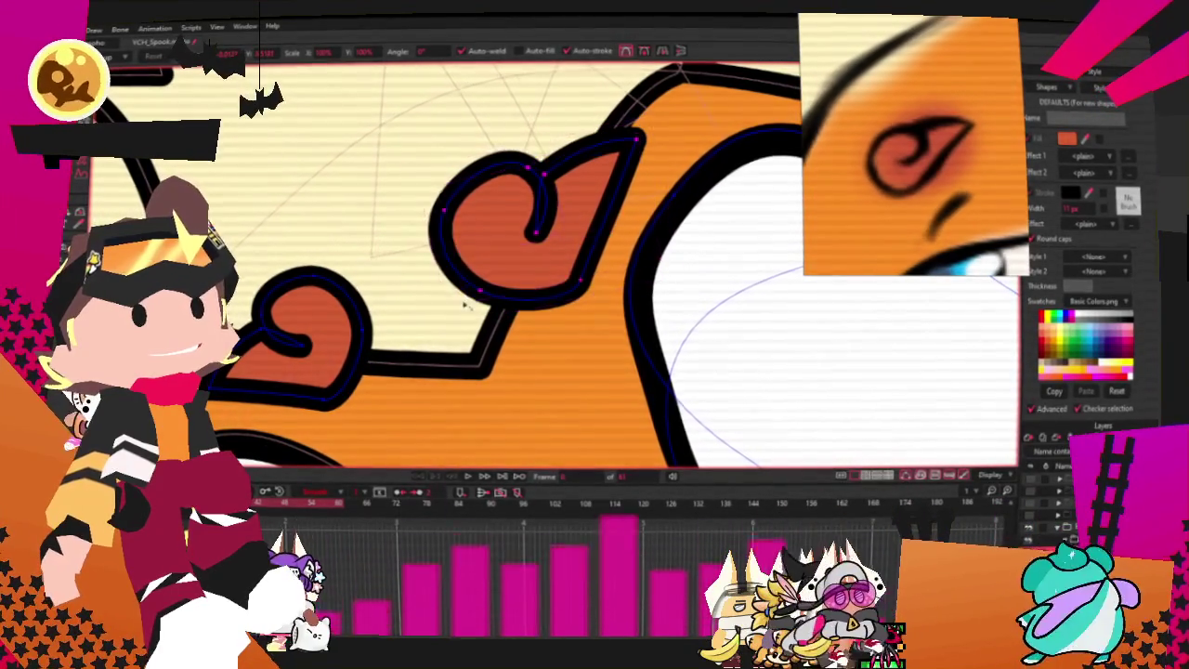
scroll(531, 264, "down", 3)
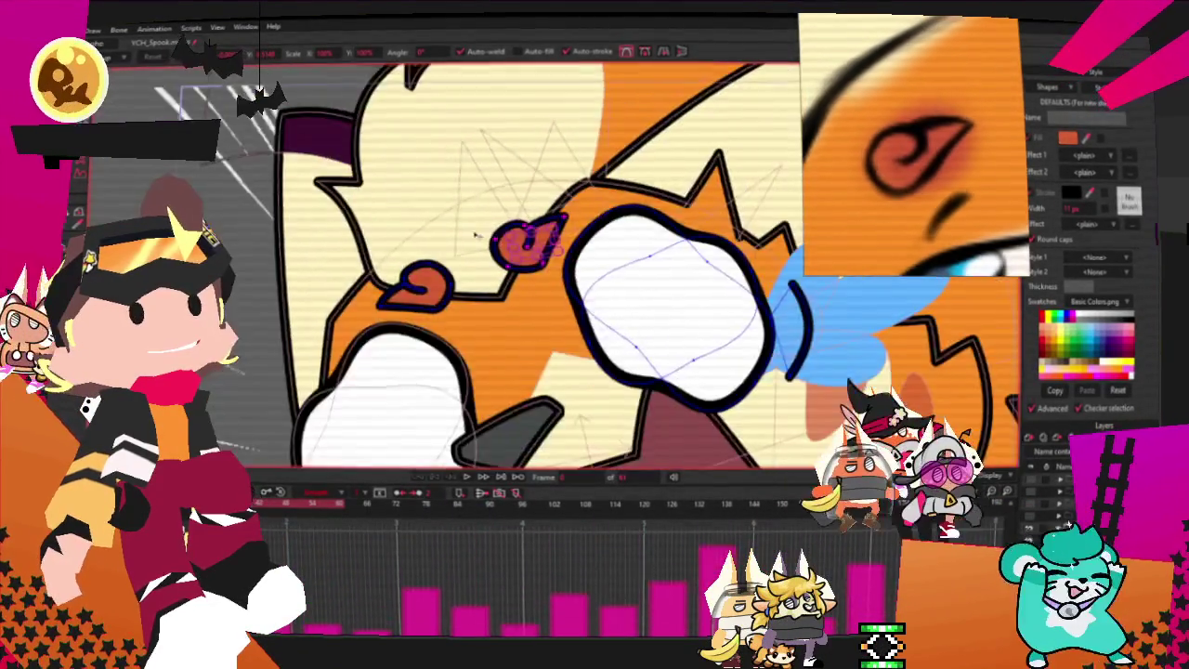
scroll(502, 255, "down", 3)
scroll(446, 243, "up", 3)
scroll(430, 237, "up", 3)
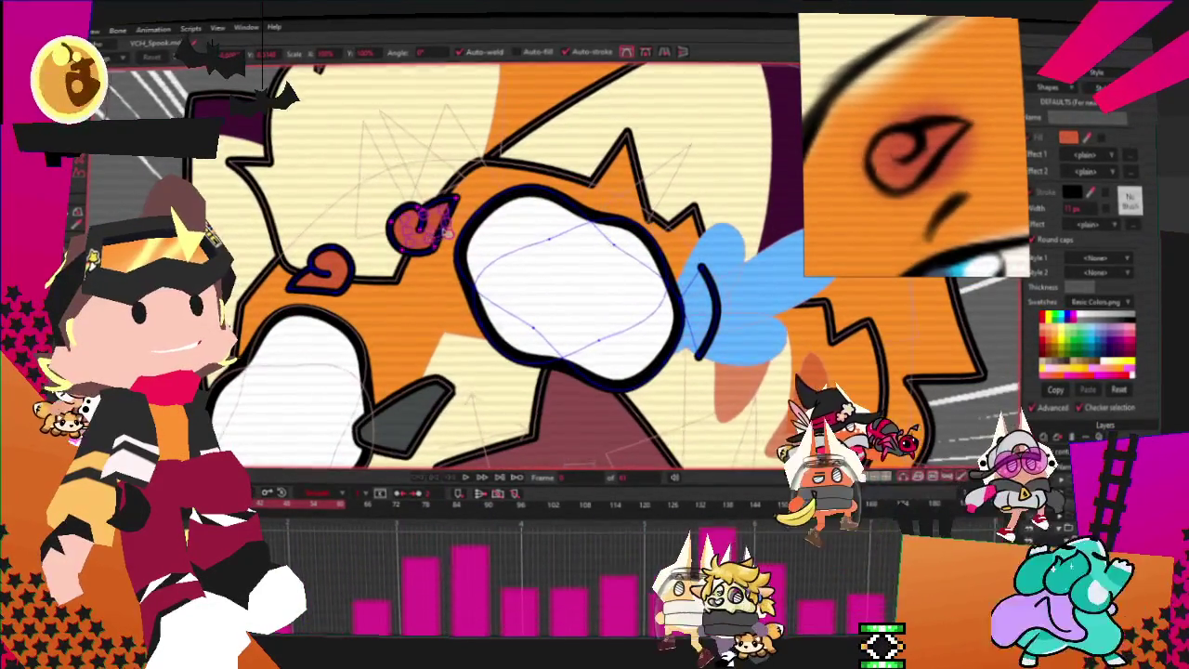
scroll(507, 190, "down", 2)
scroll(508, 190, "down", 2)
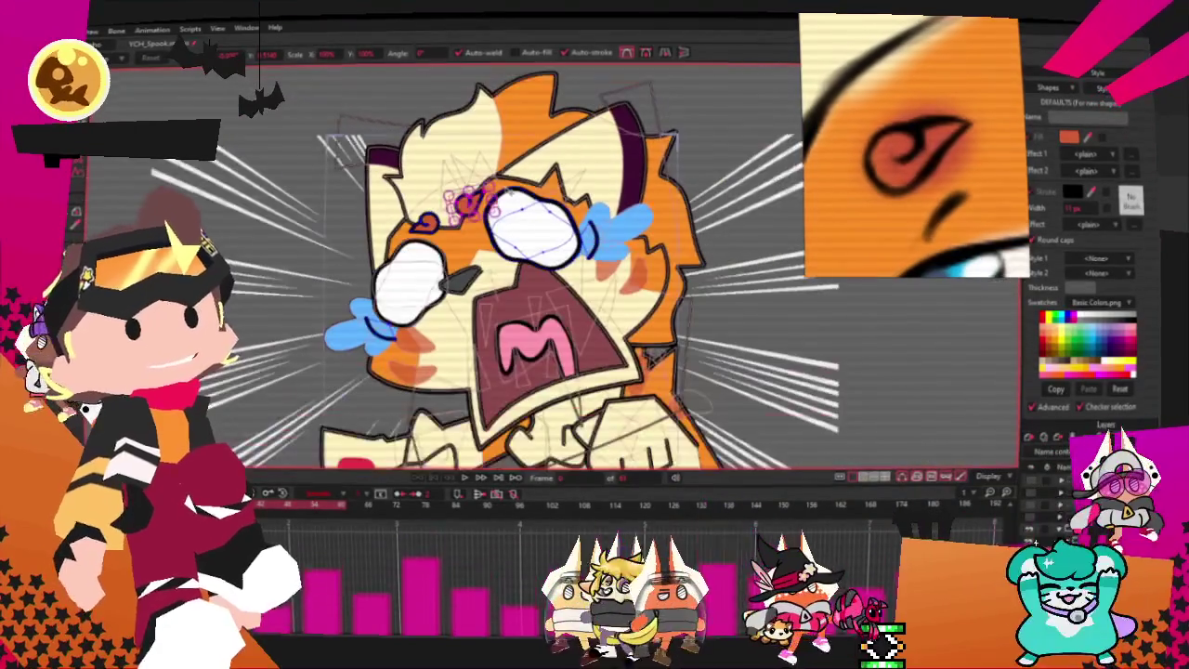
key("q")
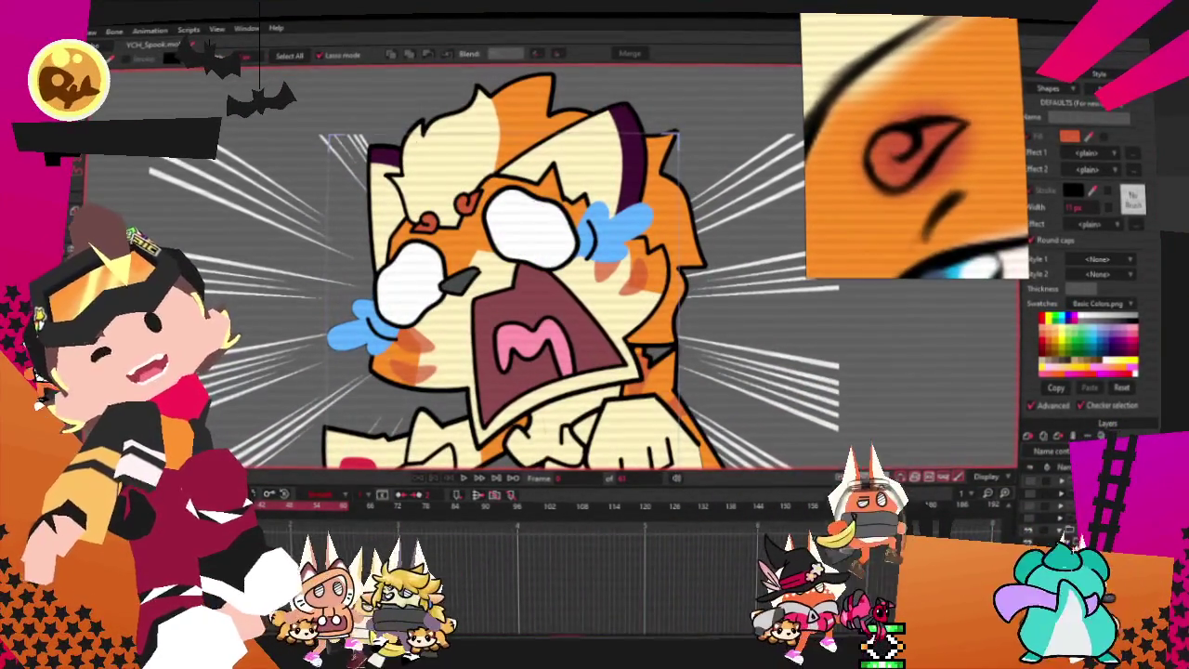
scroll(508, 255, "down", 1)
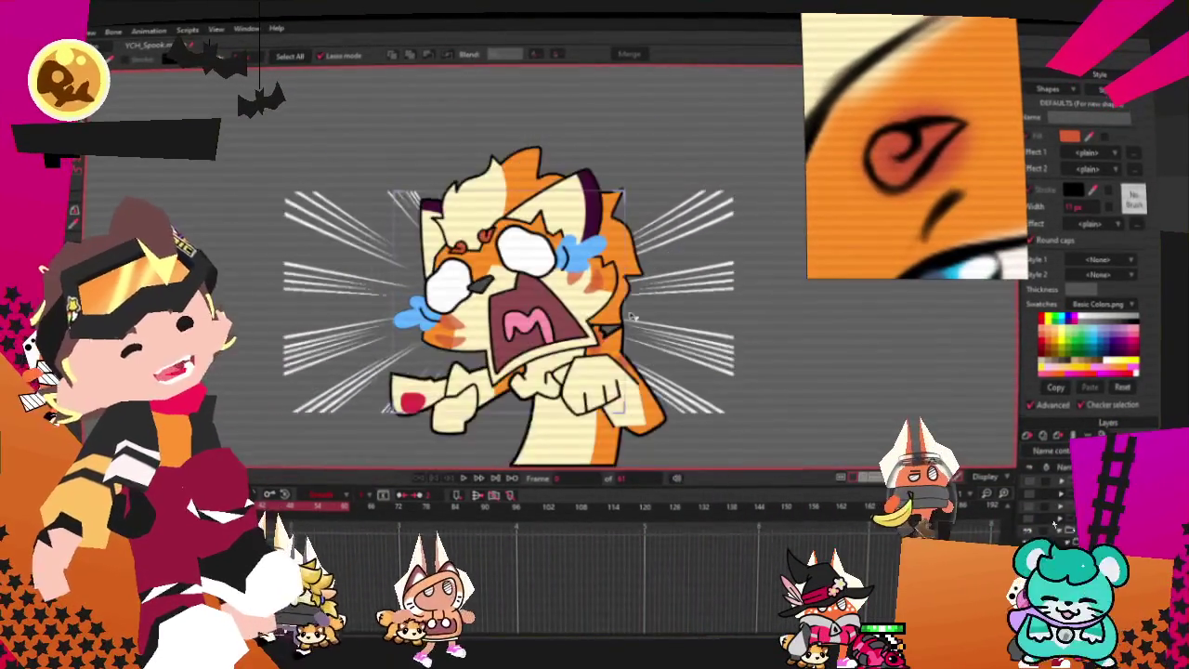
scroll(508, 256, "up", 3)
scroll(509, 255, "up", 1)
scroll(508, 256, "down", 2)
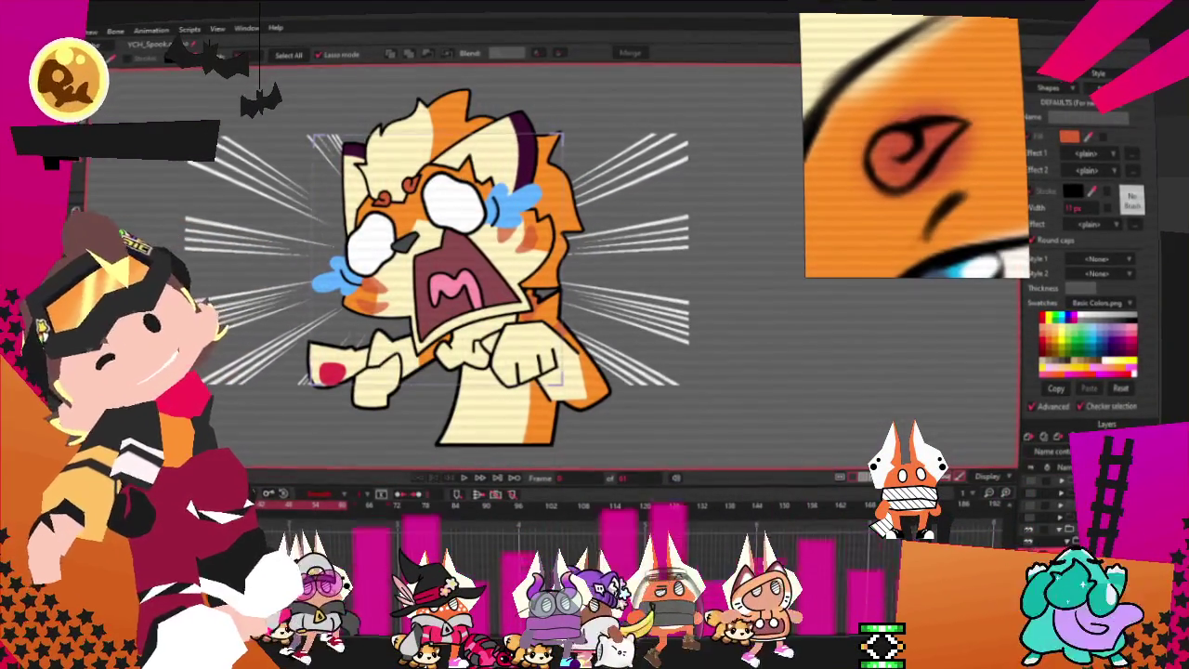
scroll(389, 292, "up", 3)
scroll(390, 292, "up", 3)
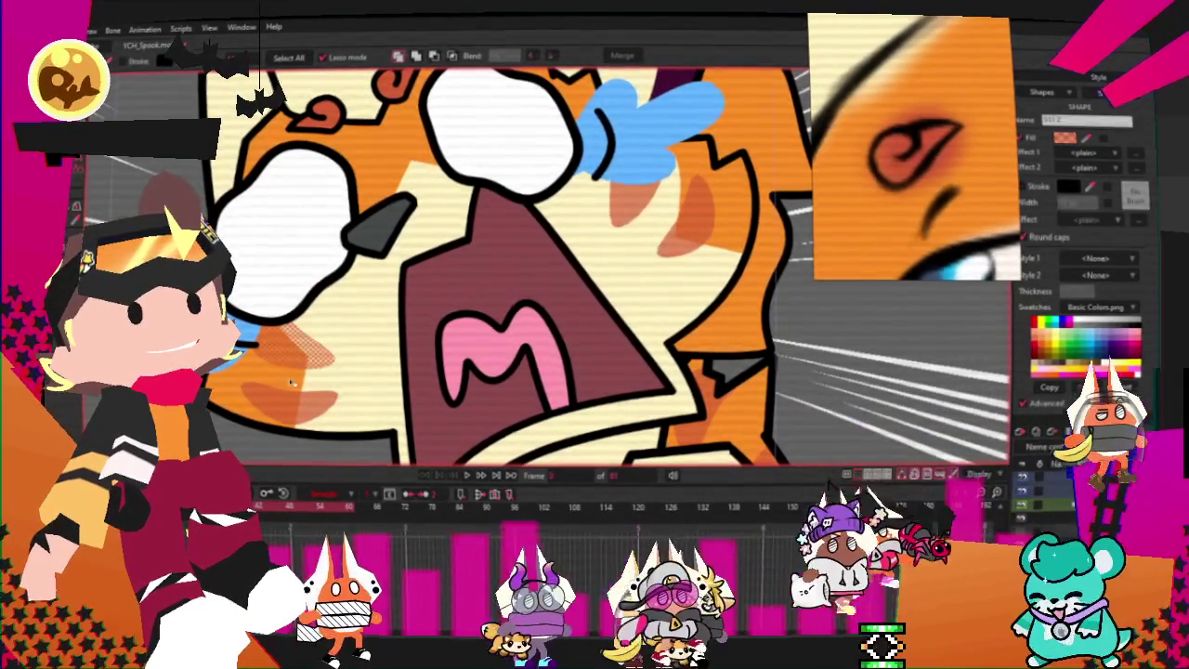
left_click(627, 211)
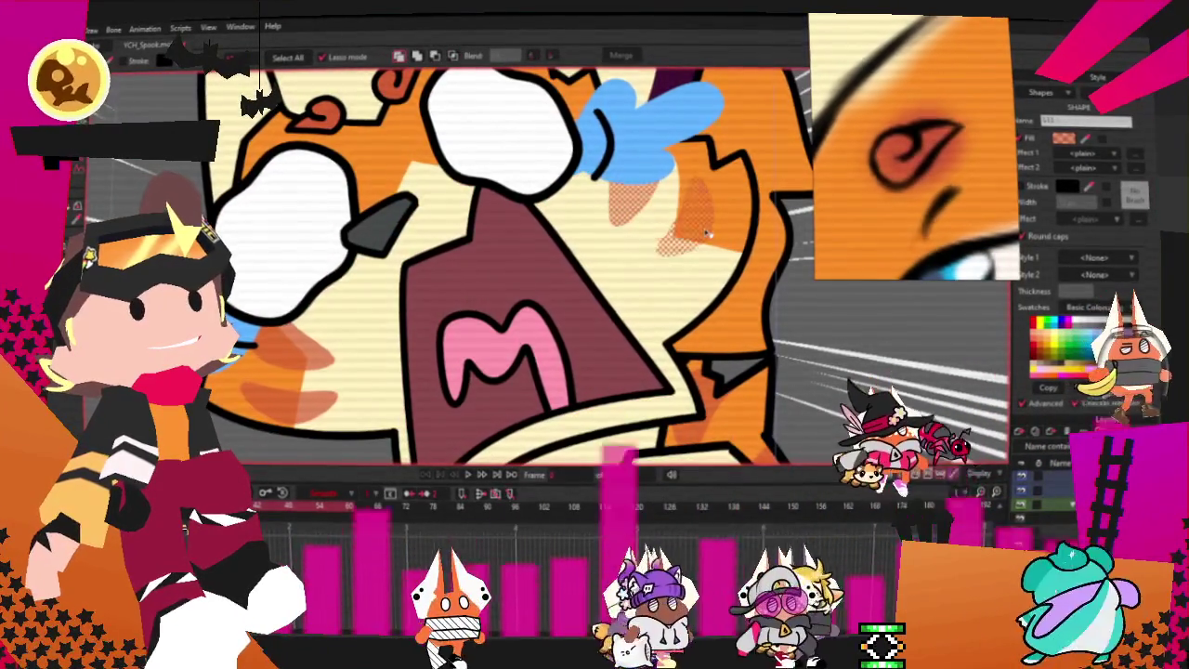
left_click(922, 243)
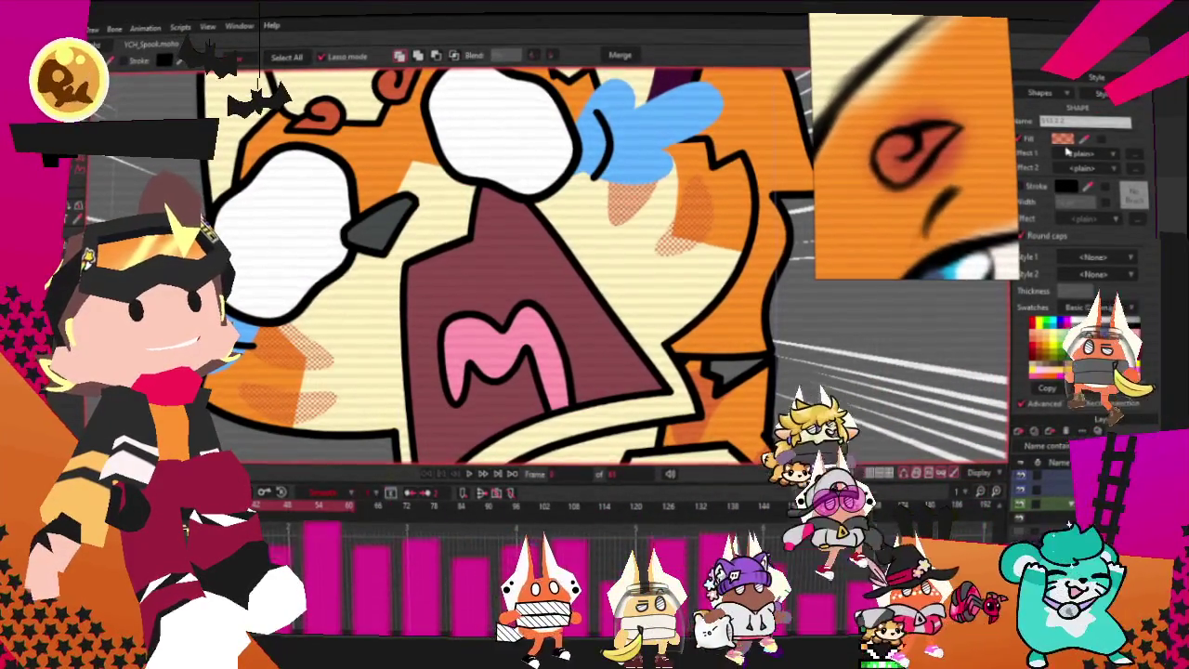
left_click(1062, 137)
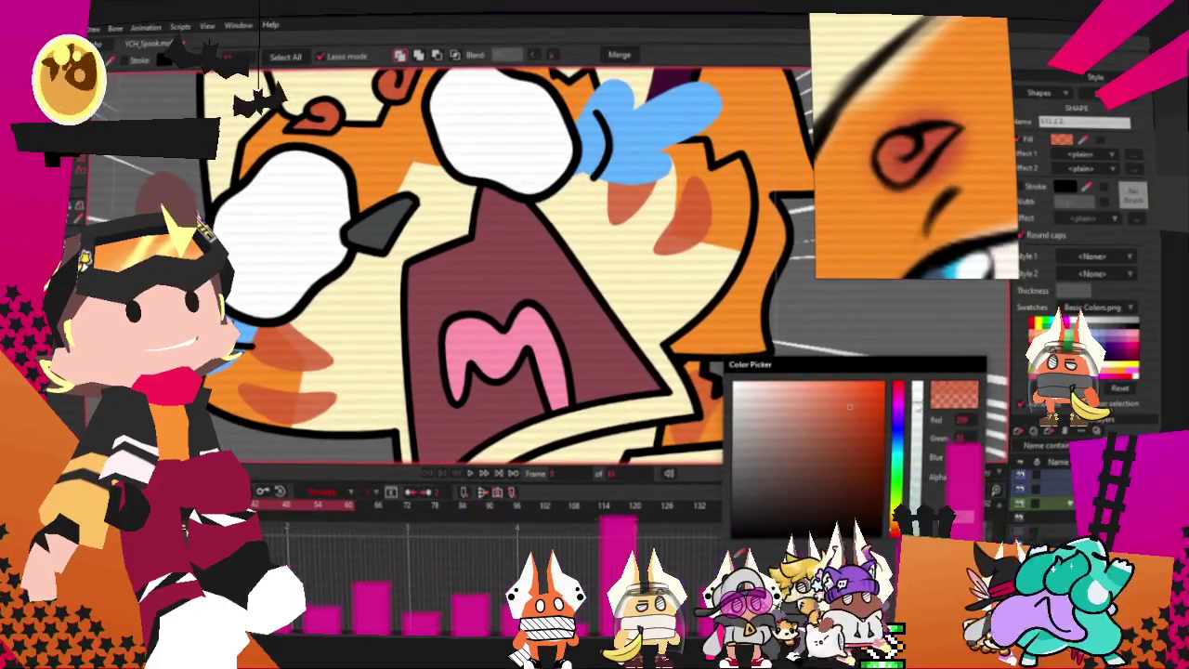
scroll(501, 291, "down", 5)
left_click(708, 296)
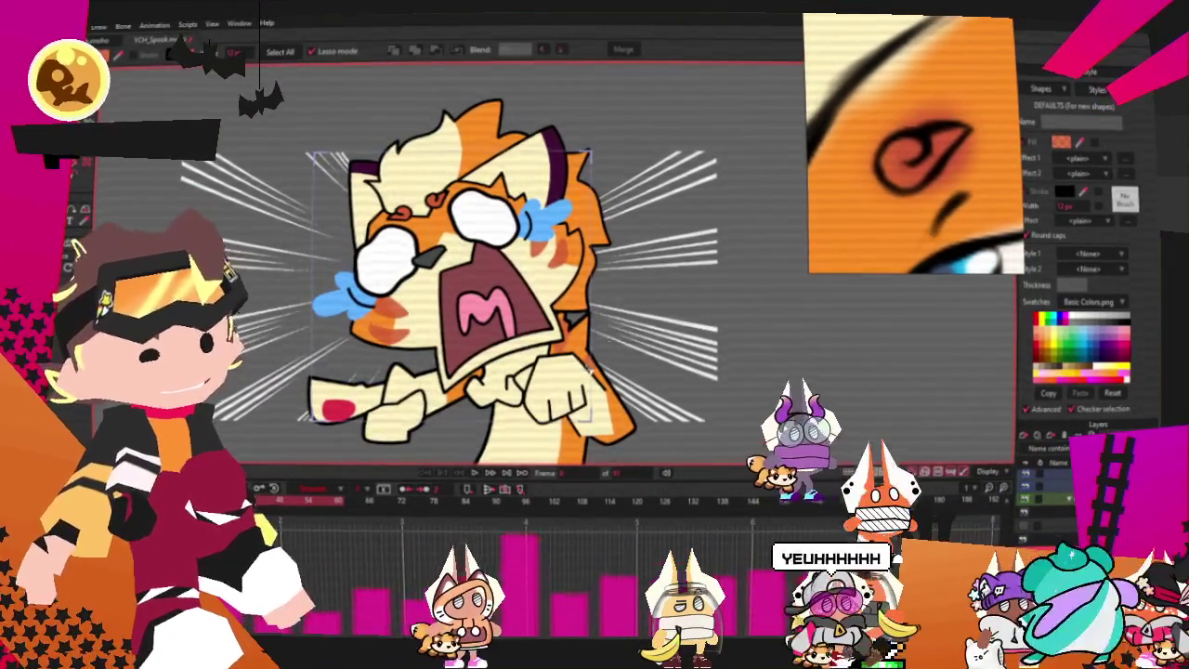
- Undo the upper orange hair shape, grey wedge and stray orange shape near the fox
scroll(576, 362, "up", 5)
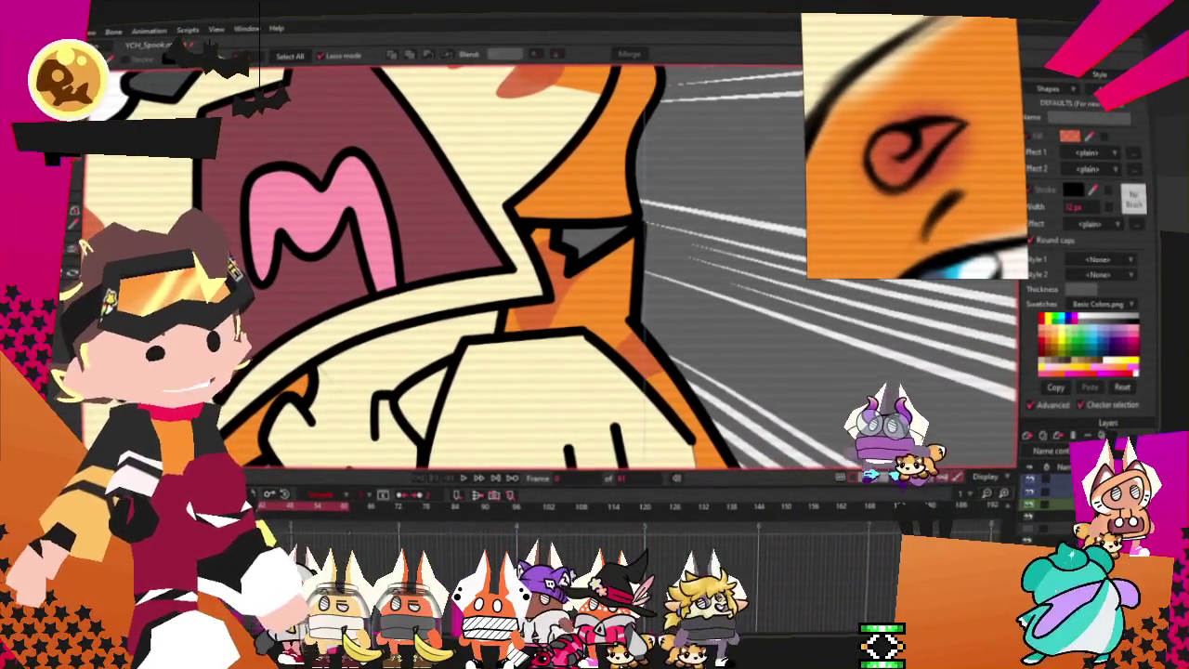
key("ctrl+z")
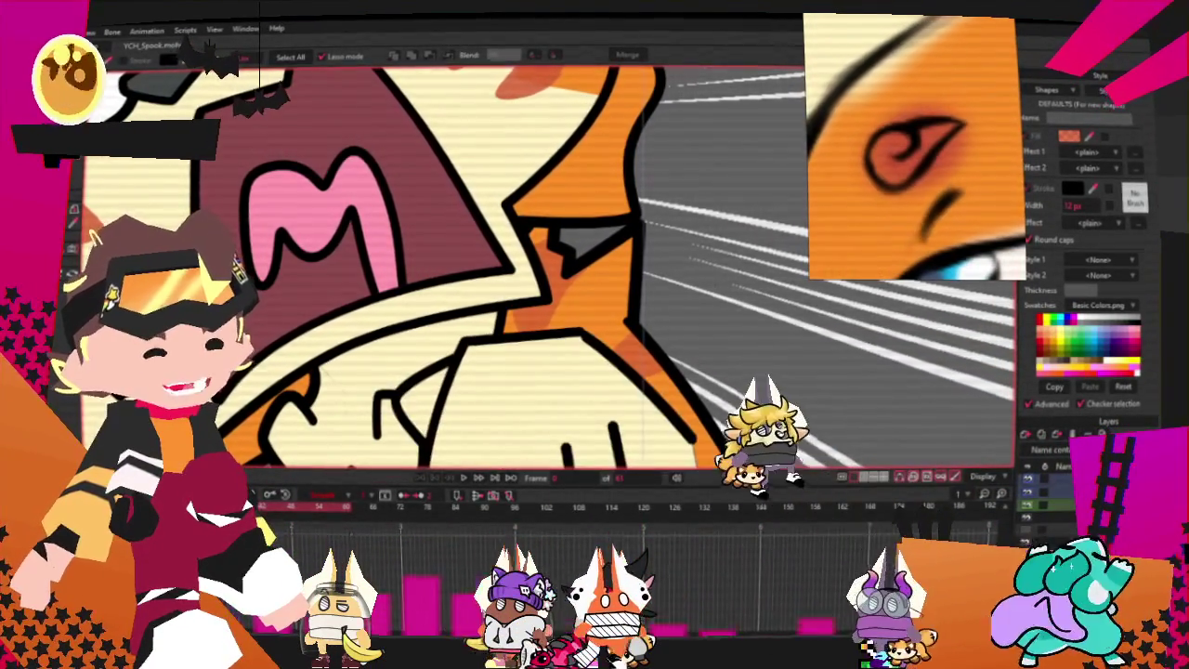
key("ctrl+z")
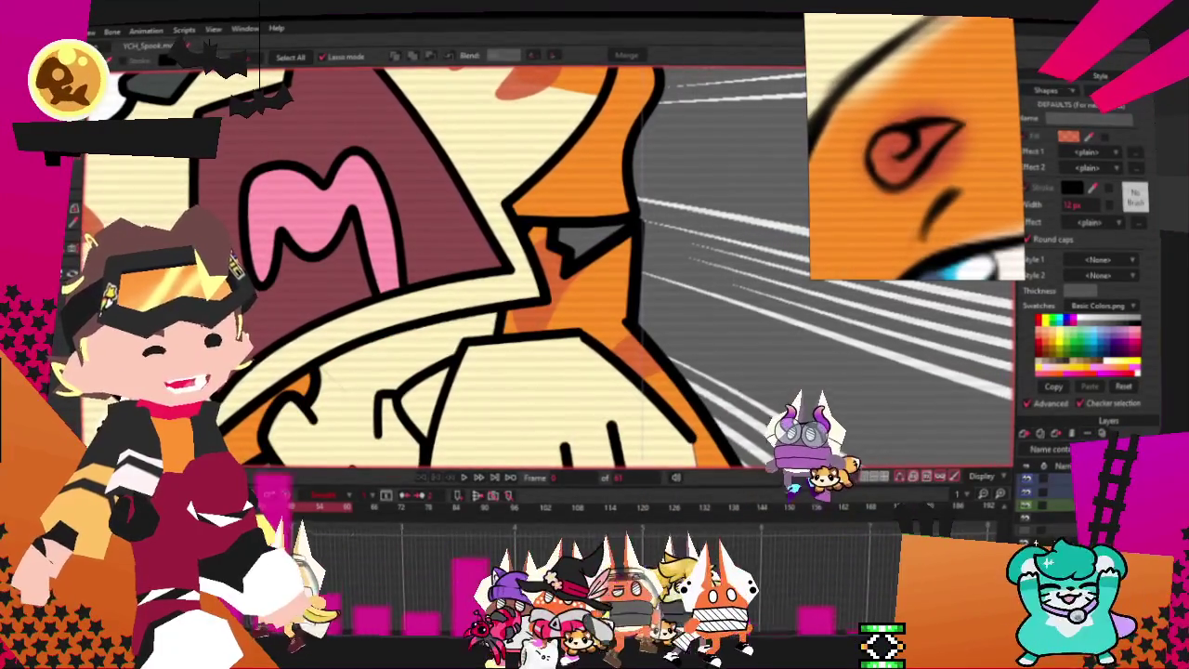
- Select the orange shading shape beside the fox's open mouth
left_click(538, 317)
scroll(539, 318, "up", 2)
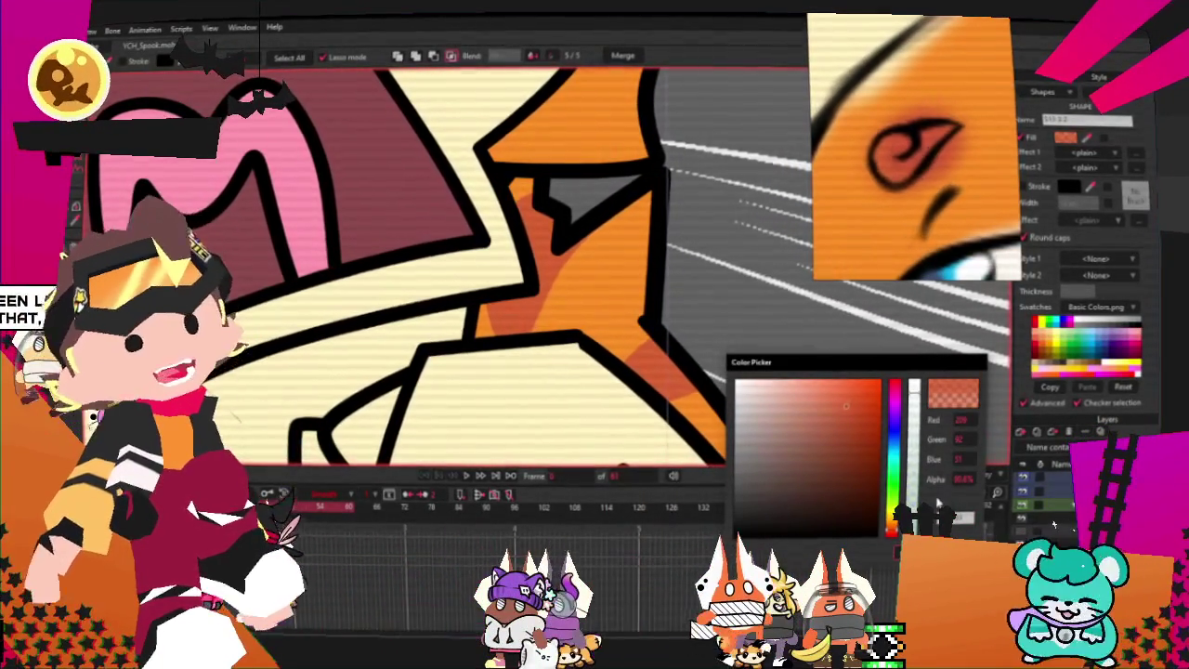
scroll(718, 327, "down", 2)
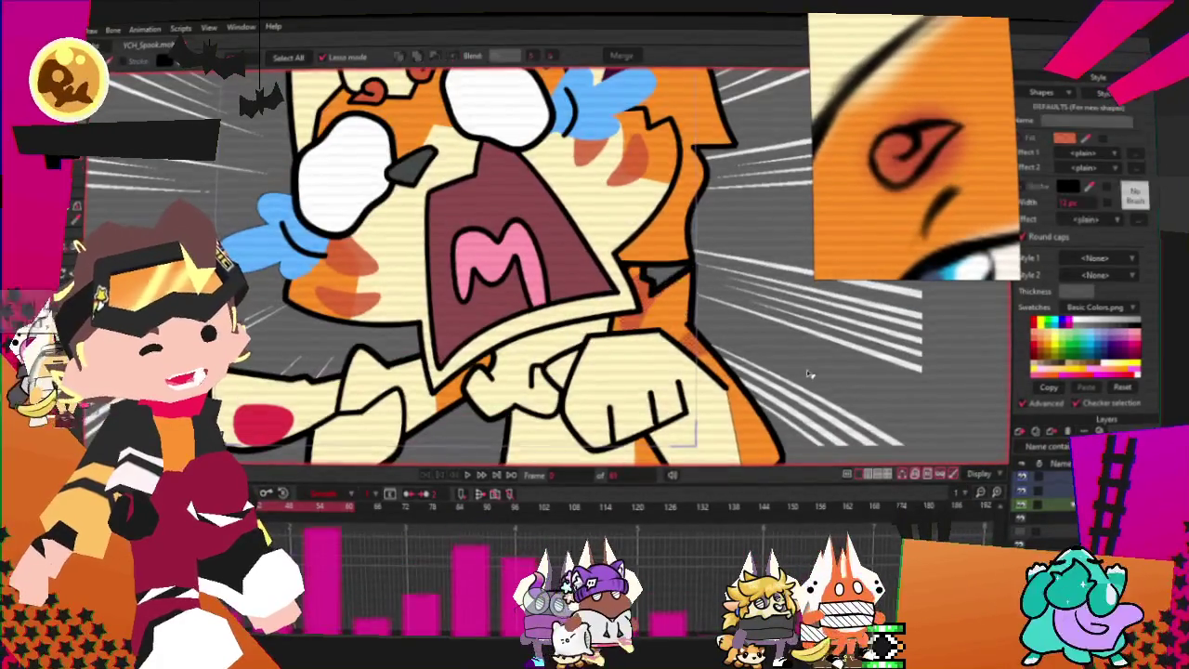
scroll(822, 296, "down", 3)
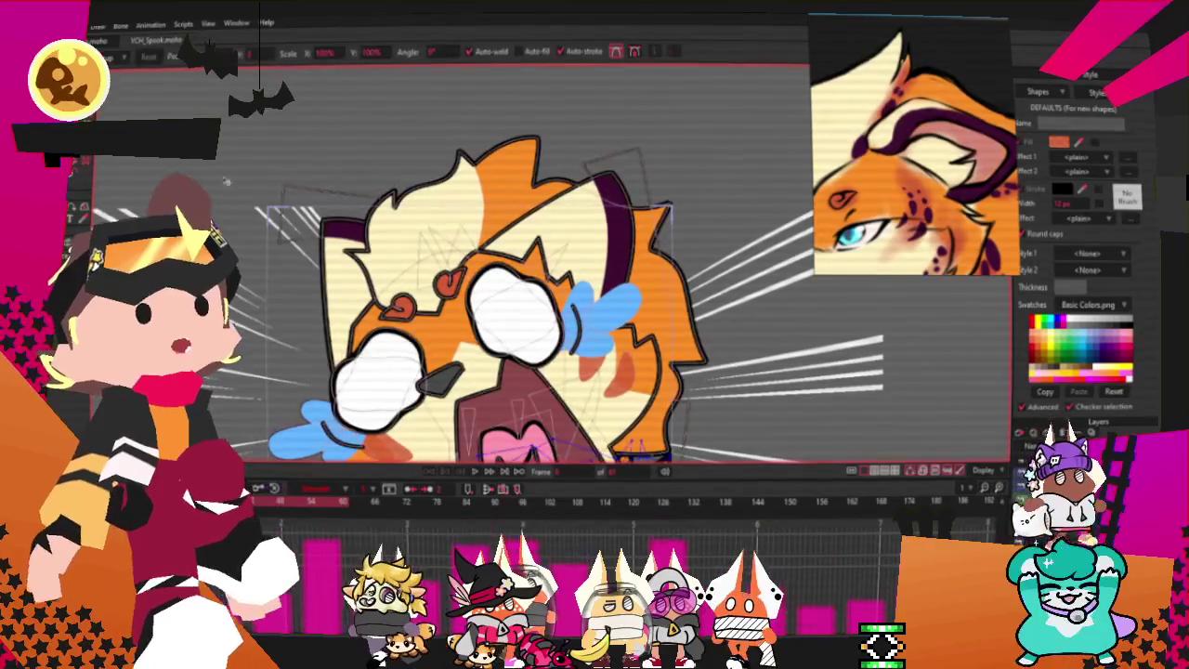
- Select all the ear shading's points and tilt its top diagonally
key("t")
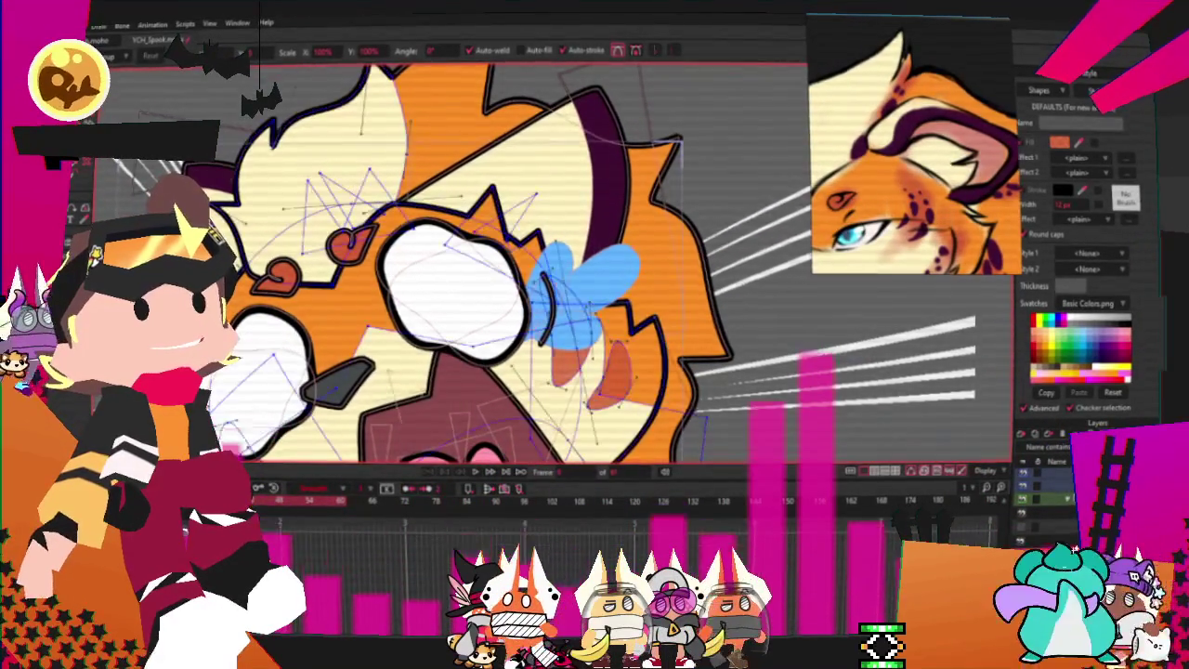
scroll(557, 320, "up", 2)
scroll(558, 320, "up", 1)
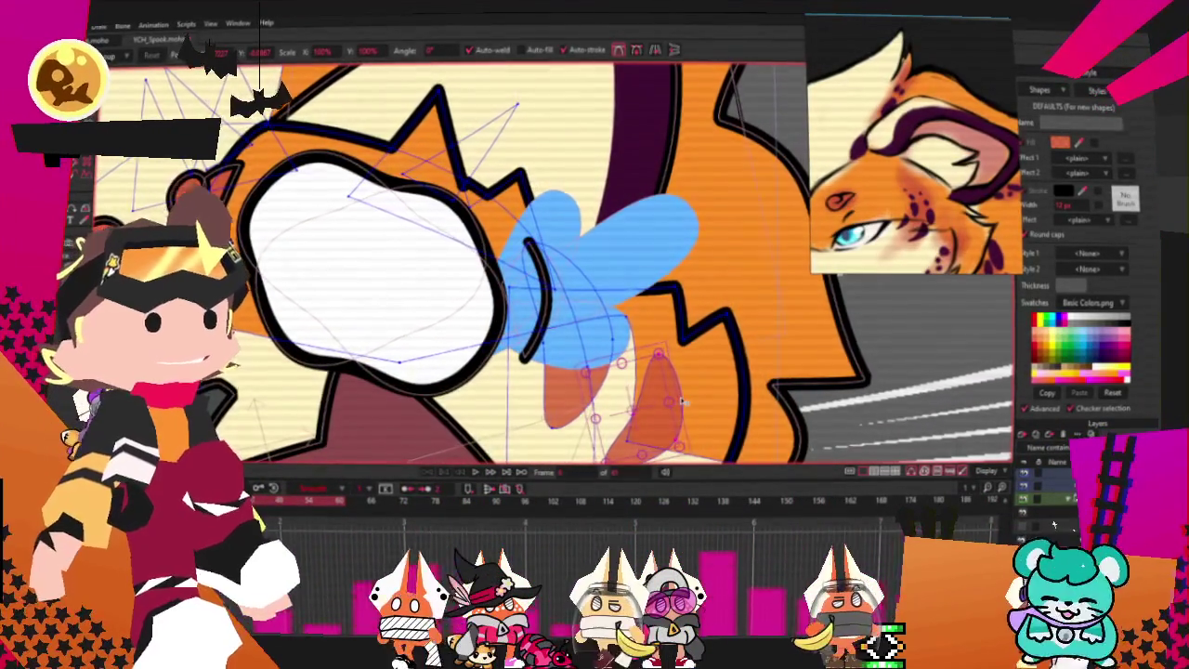
scroll(683, 401, "down", 2)
scroll(468, 93, "up", 2)
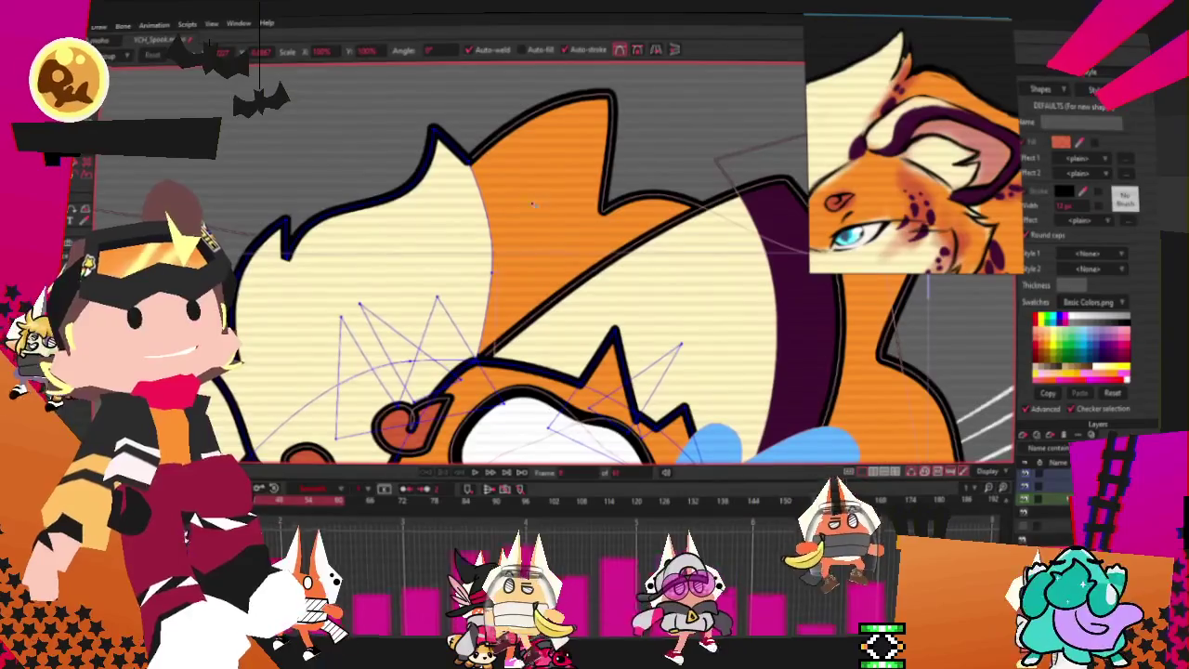
scroll(532, 203, "down", 2)
scroll(507, 216, "up", 2)
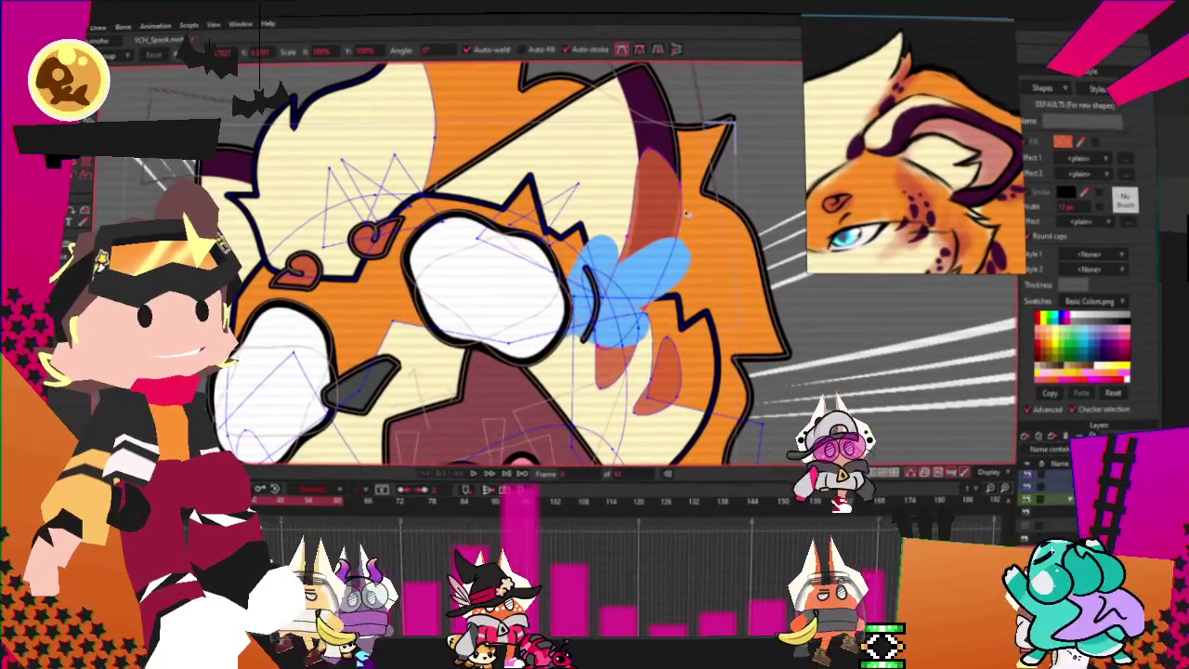
scroll(445, 103, "down", 2)
scroll(484, 172, "up", 2)
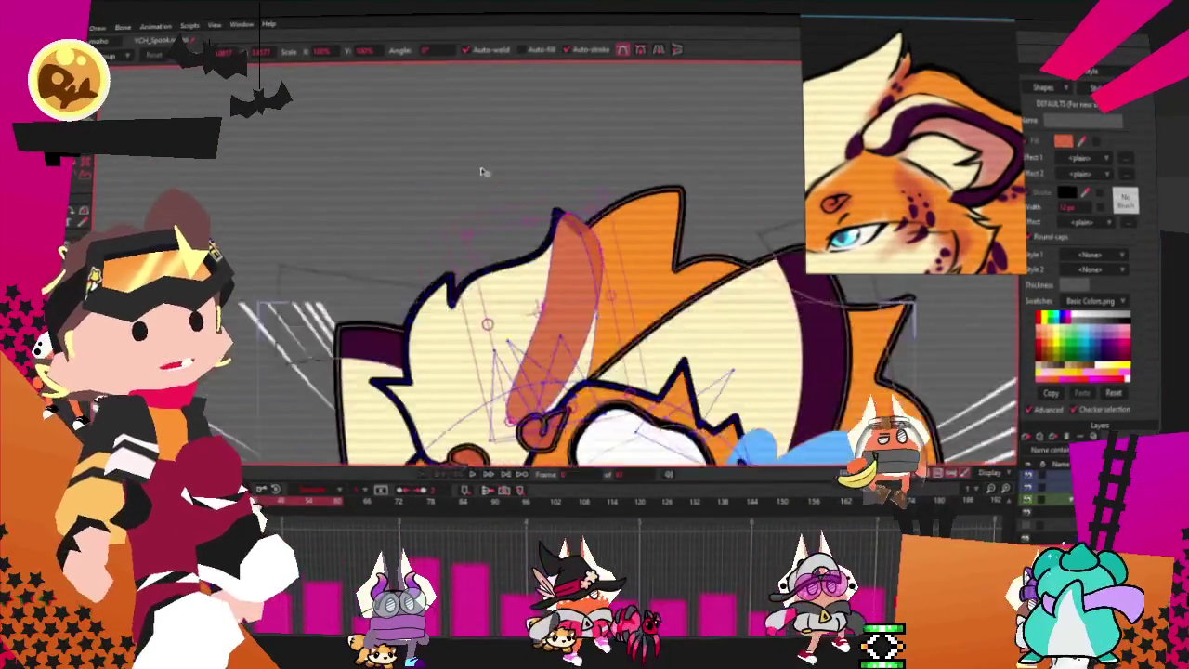
scroll(484, 172, "up", 1)
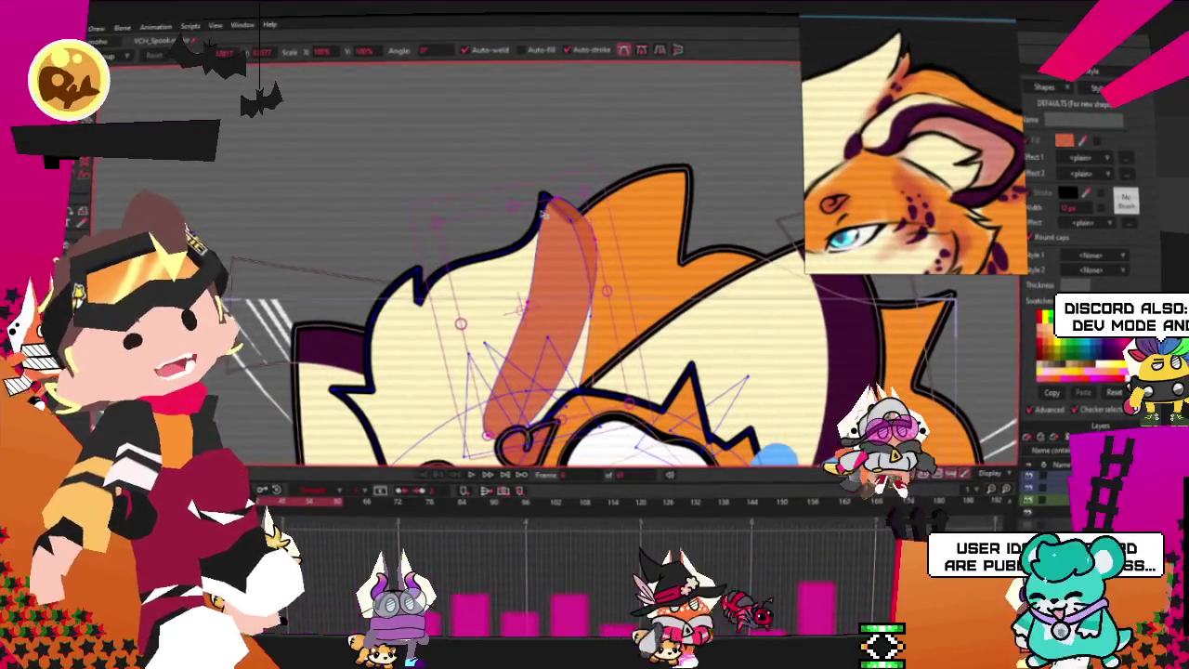
scroll(542, 212, "down", 1)
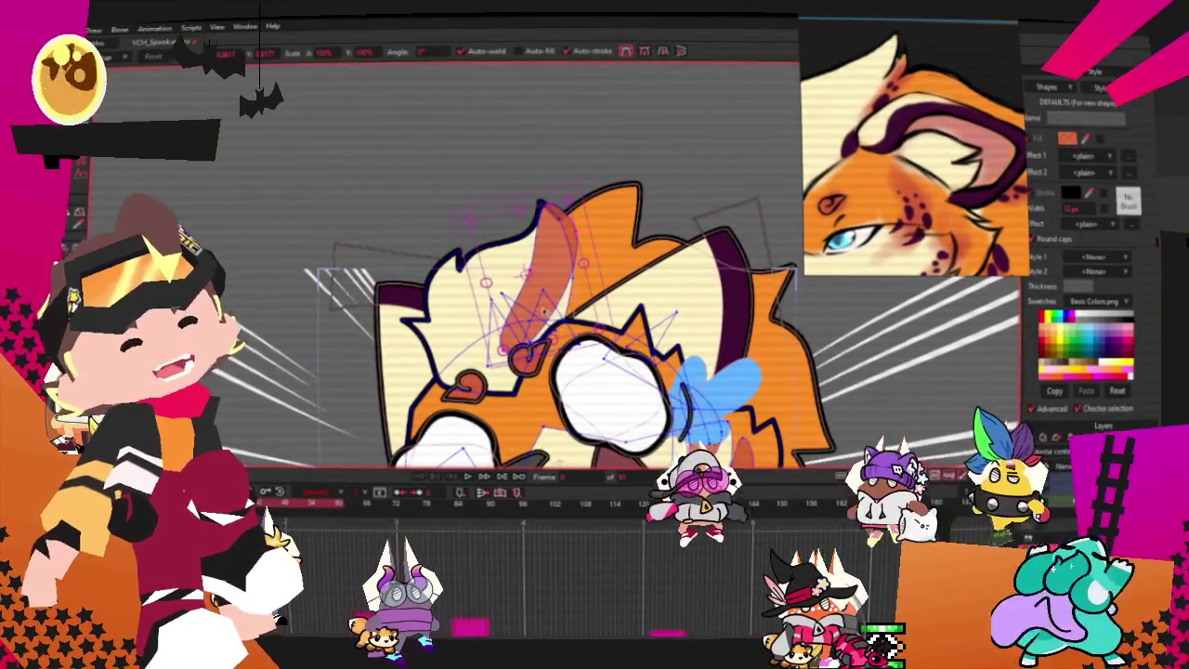
scroll(544, 310, "up", 1)
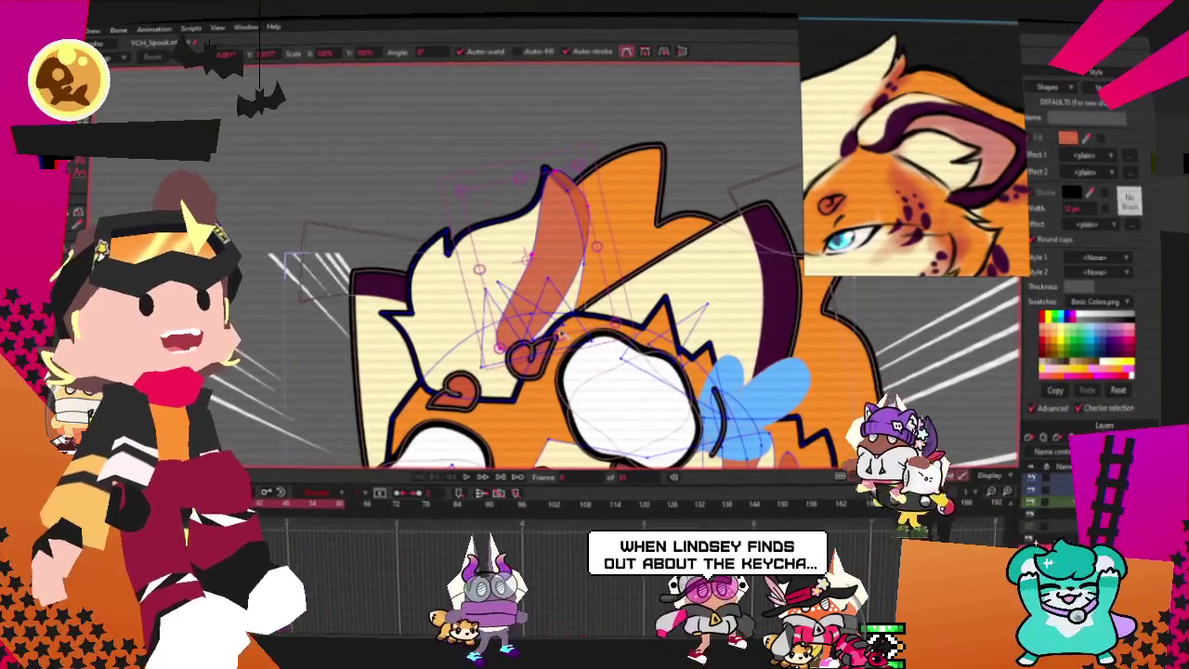
scroll(554, 279, "up", 2)
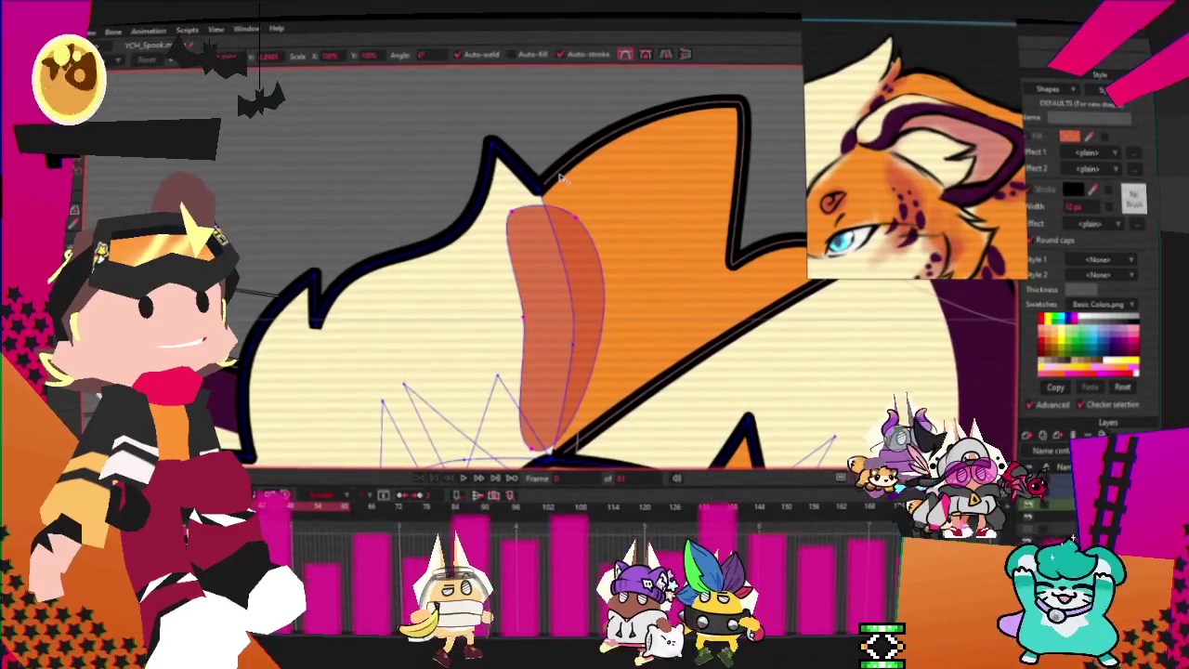
key("ctrl+a")
scroll(516, 184, "up", 1)
mouse_move(519, 238)
left_mouse_down()
mouse_move(611, 244)
mouse_move(661, 306)
left_mouse_up()
- Squash the ear shading into a horizontal oval and rotate it into place across the ear
scroll(603, 253, "down", 3)
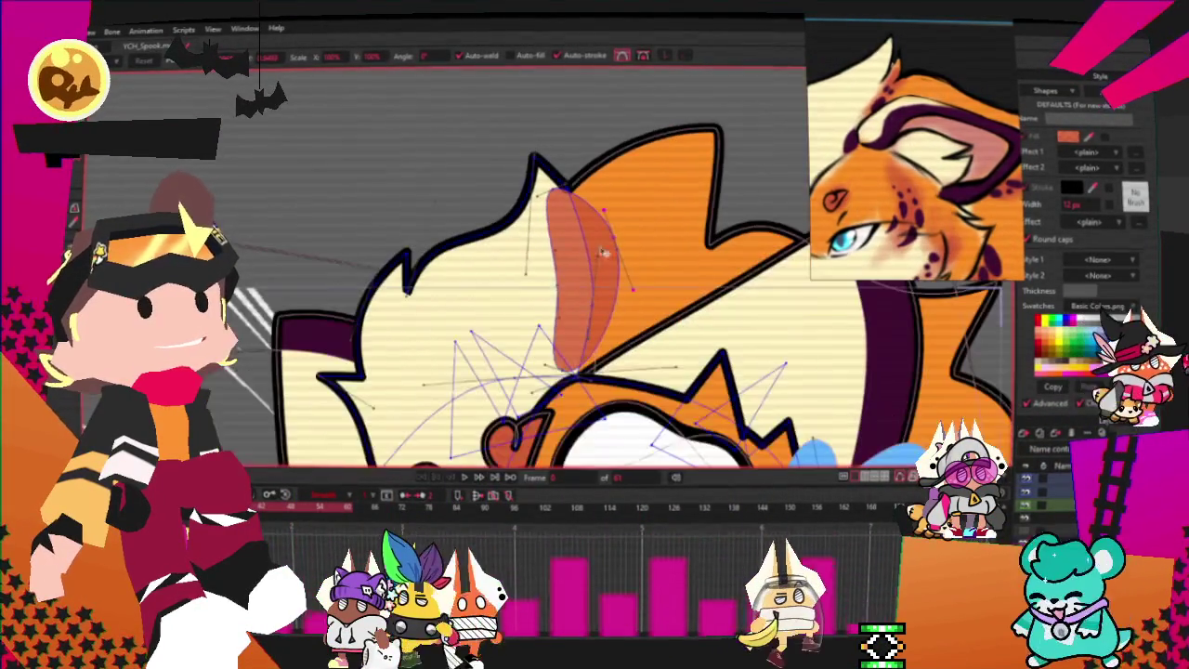
scroll(571, 307, "up", 3)
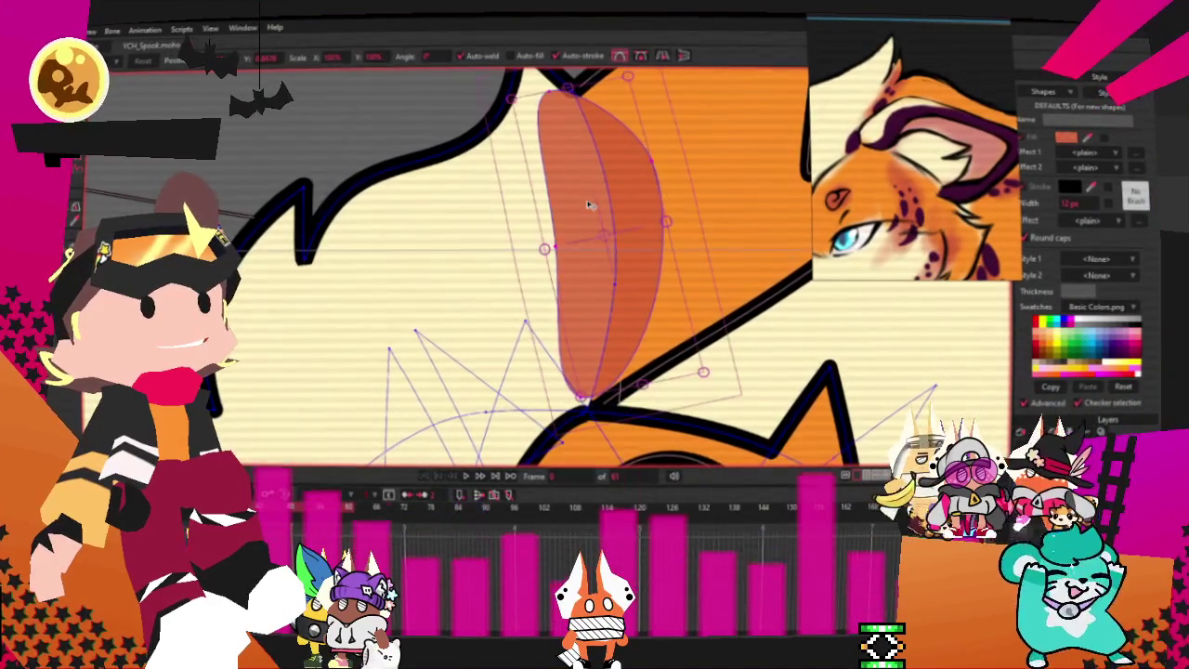
scroll(587, 205, "down", 2)
scroll(587, 206, "down", 2)
scroll(588, 208, "up", 1)
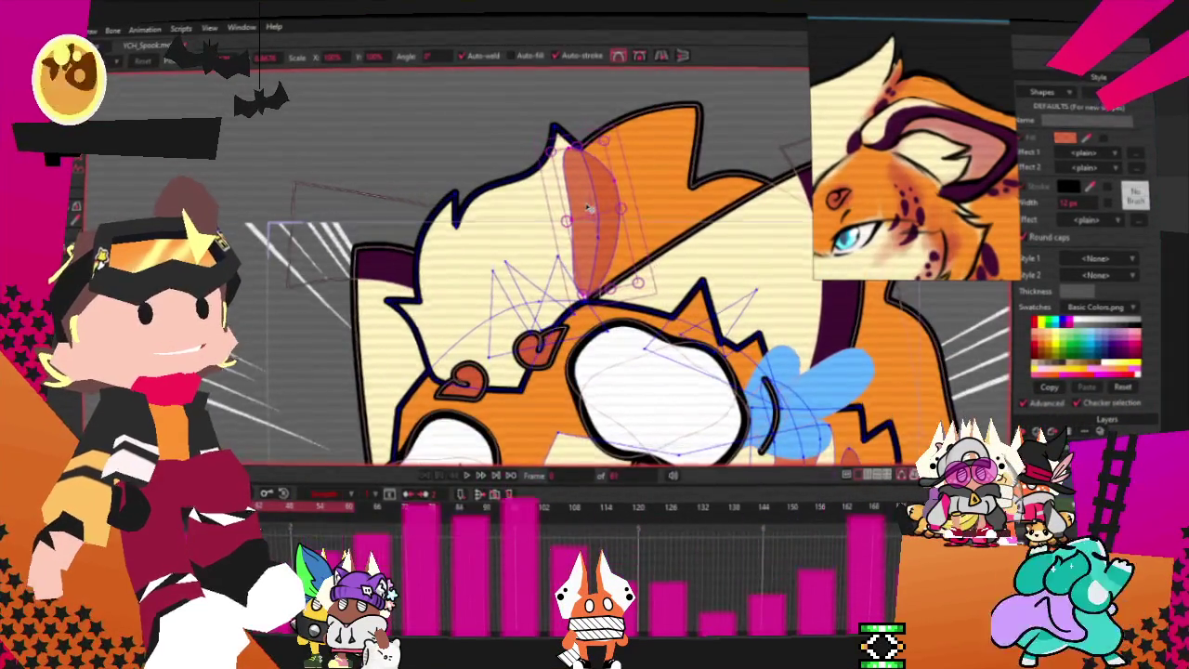
scroll(587, 206, "down", 2)
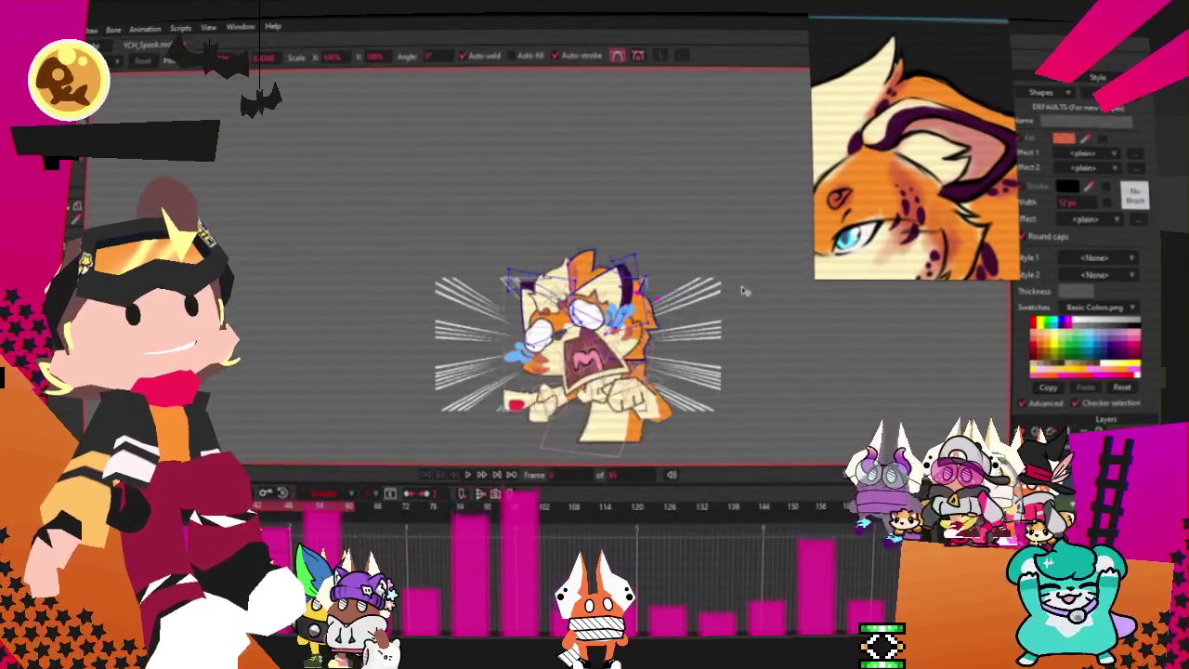
scroll(399, 218, "up", 3)
scroll(394, 212, "up", 1)
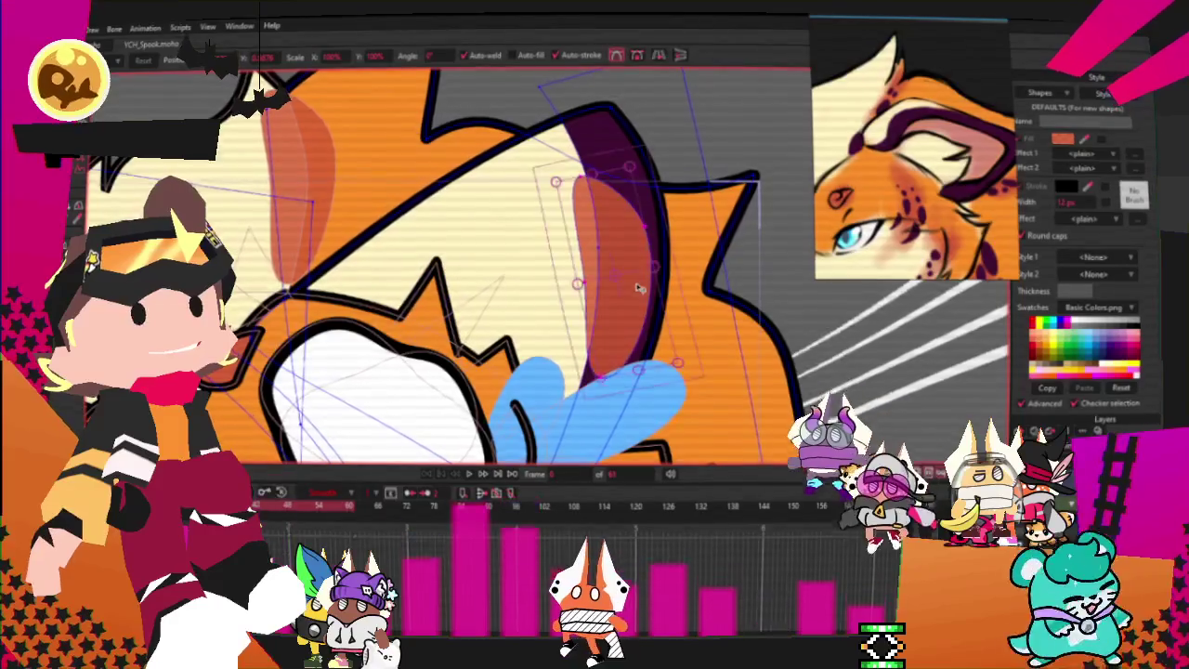
scroll(638, 288, "up", 2)
mouse_move(651, 306)
left_mouse_down()
mouse_move(774, 385)
mouse_move(821, 324)
mouse_move(741, 323)
left_mouse_up()
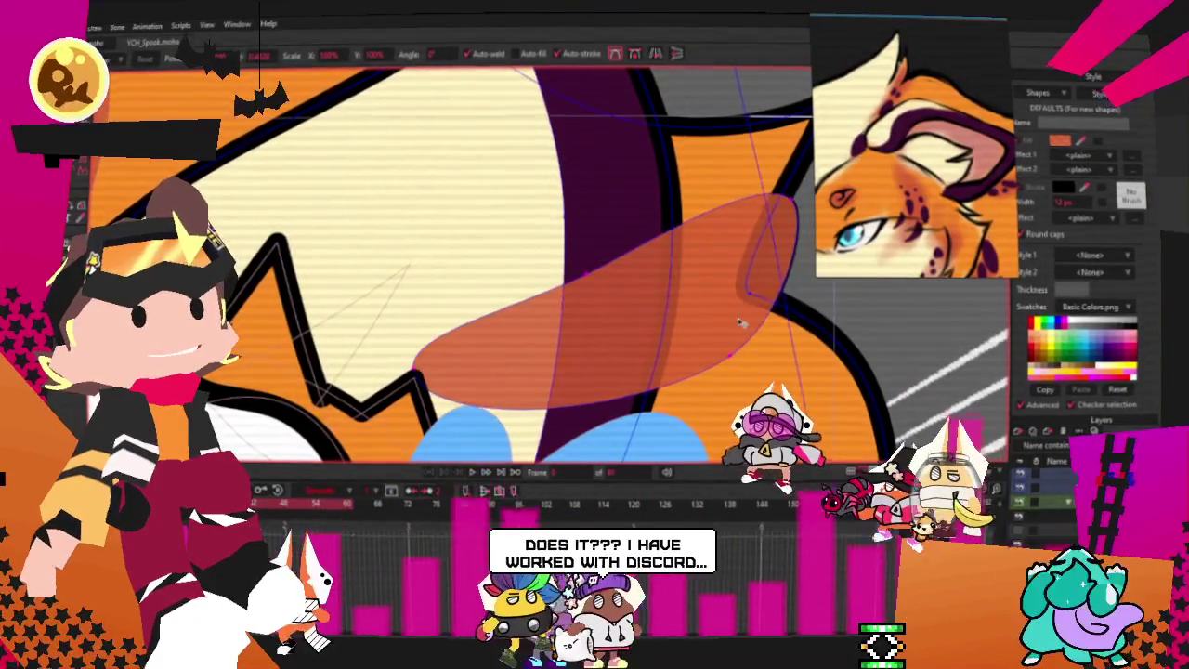
scroll(740, 322, "down", 2)
scroll(743, 311, "up", 2)
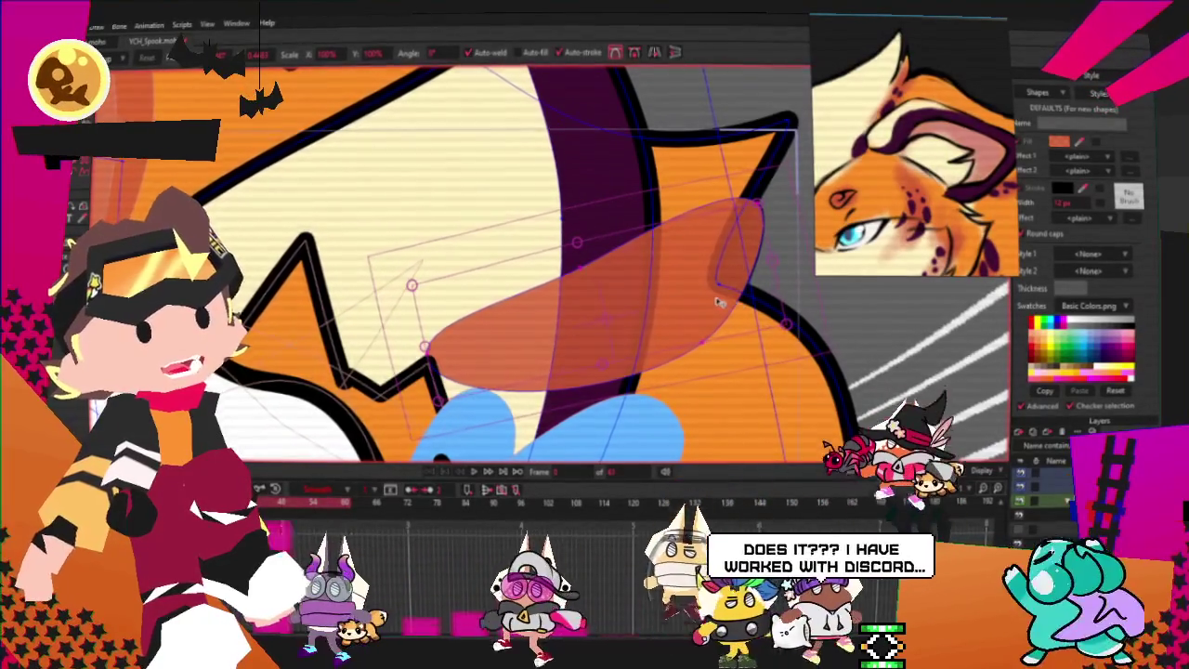
scroll(739, 302, "down", 2)
scroll(781, 292, "up", 1)
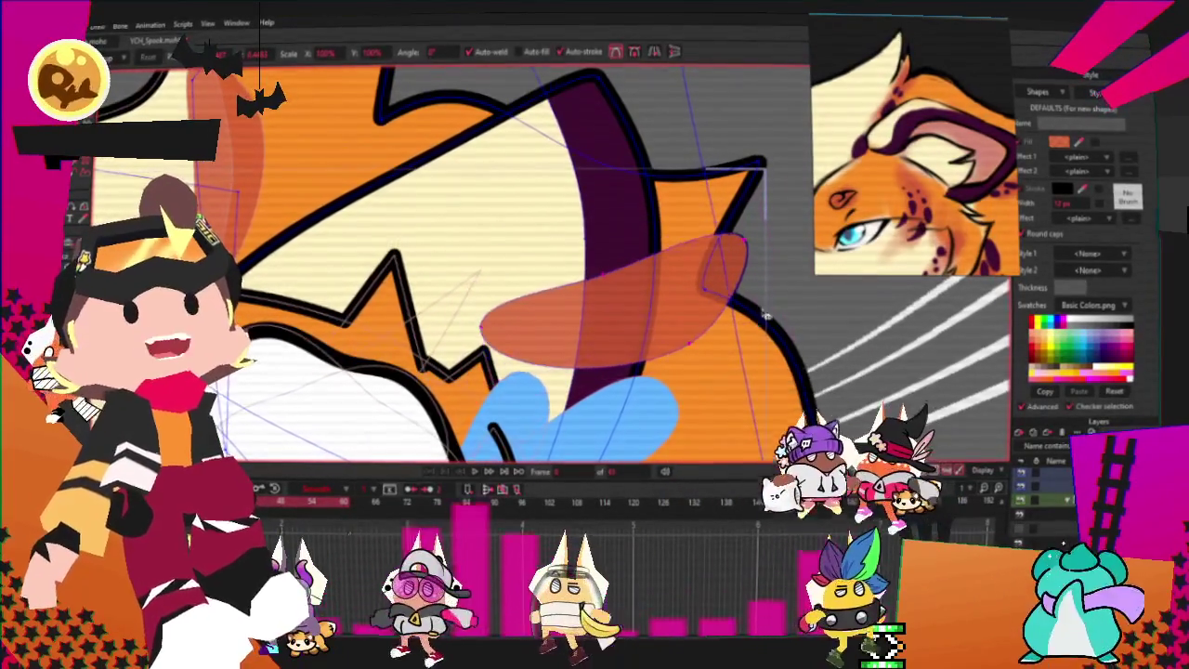
left_click_drag(766, 316, 748, 330)
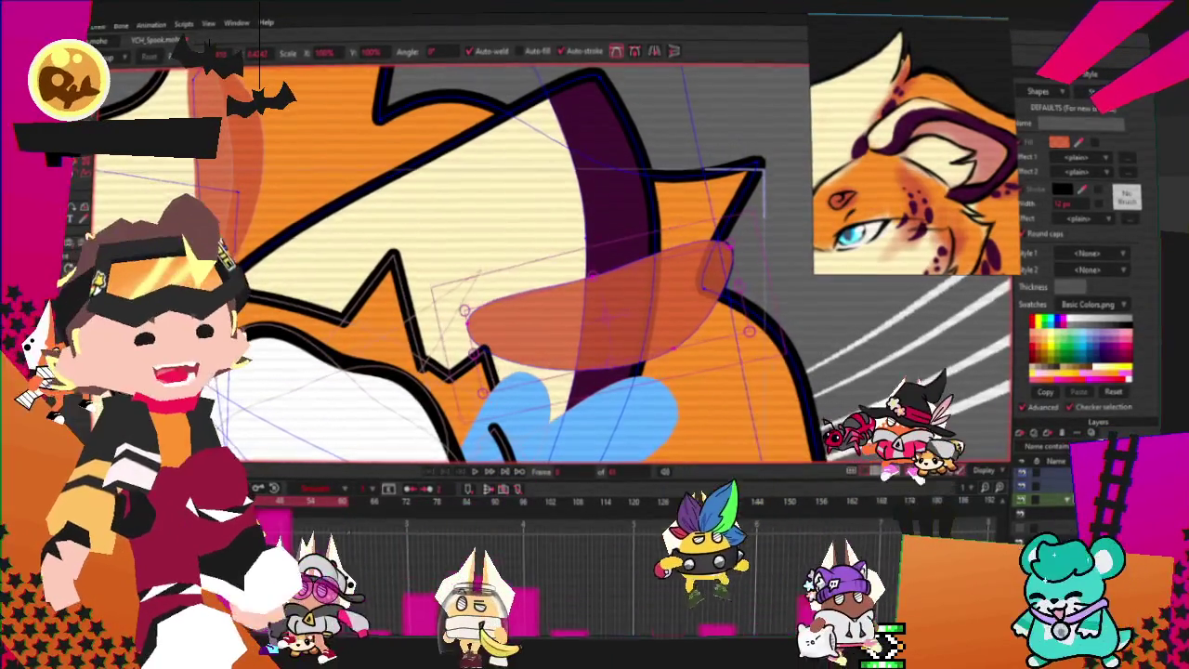
key("g")
left_click(660, 309)
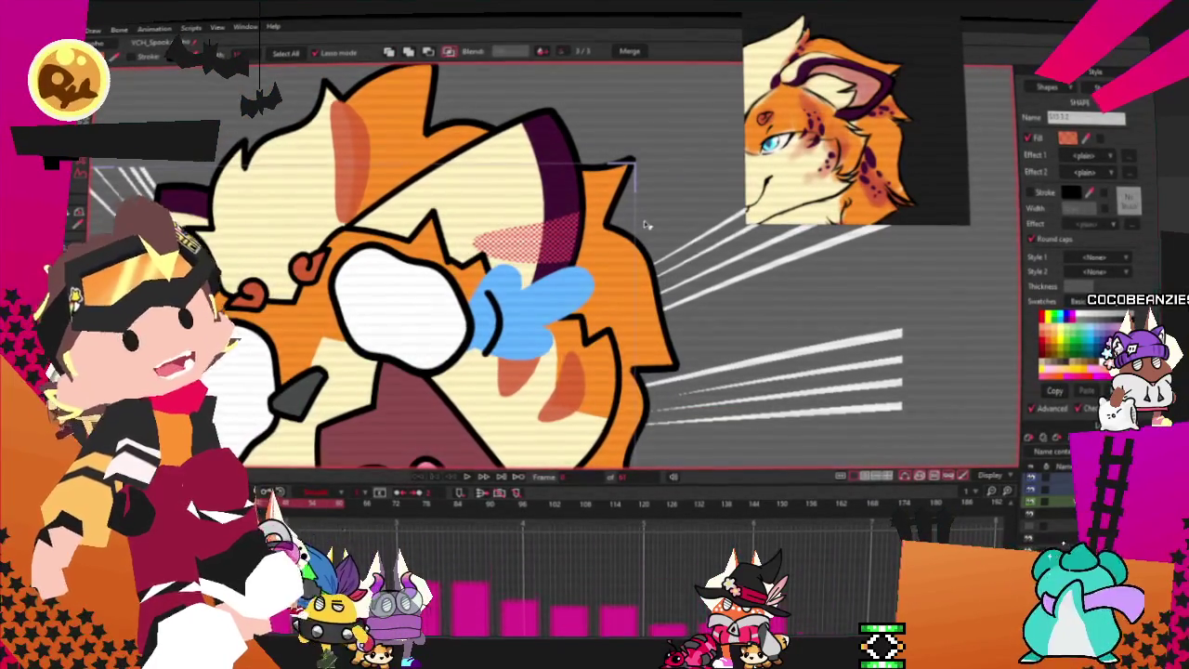
- Drop one shape from the selection and drag the shading patch's points toward the jagged fur outline
key("Delete")
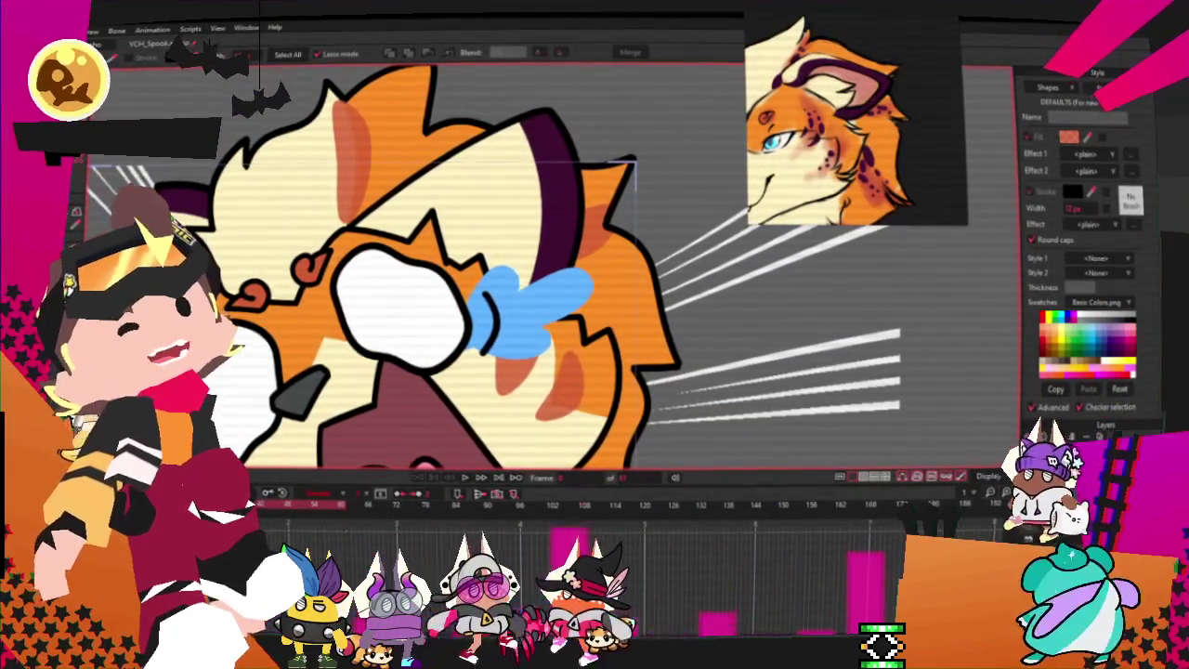
key("t")
scroll(585, 244, "up", 3)
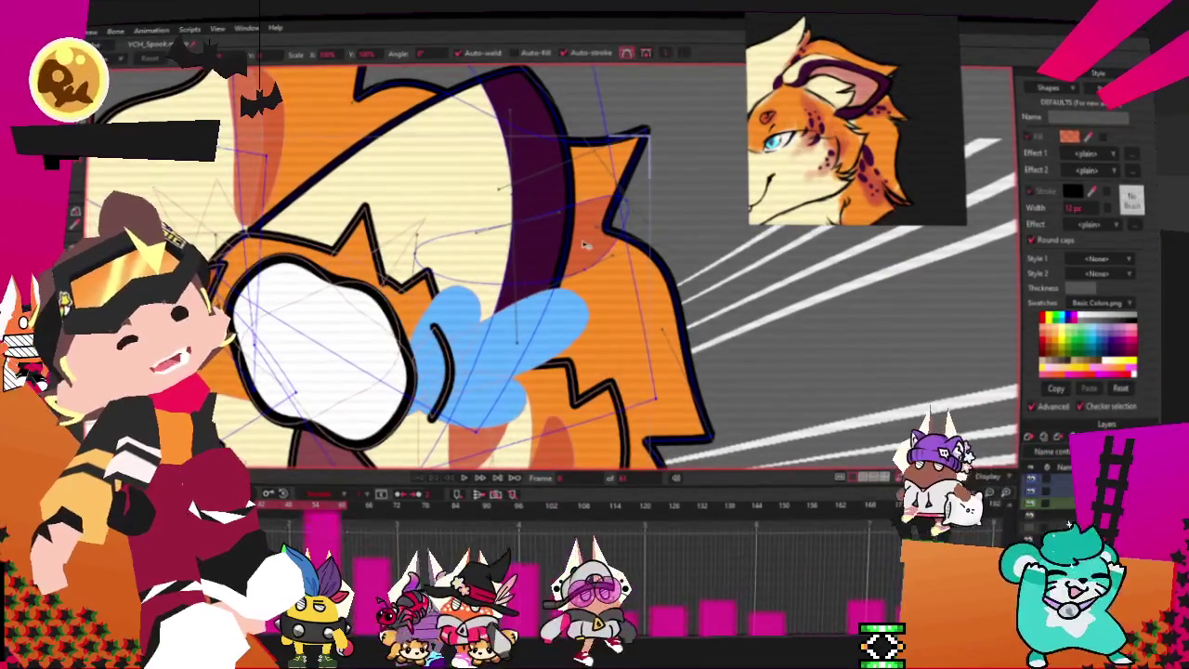
scroll(585, 244, "up", 2)
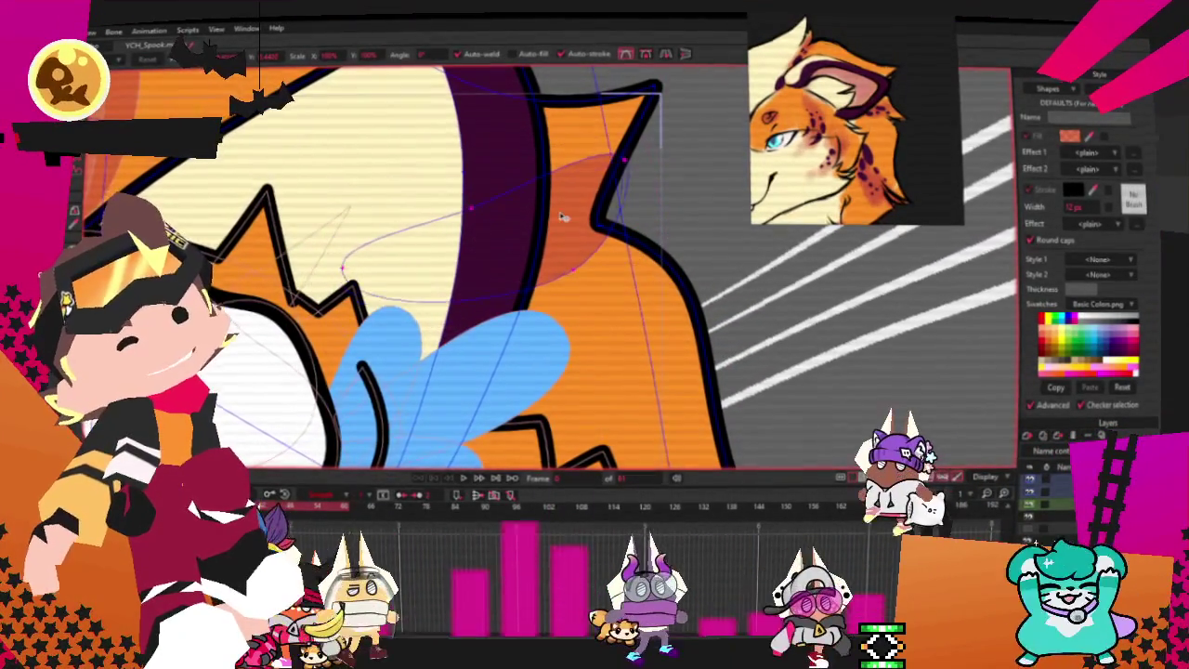
key("ctrl+a")
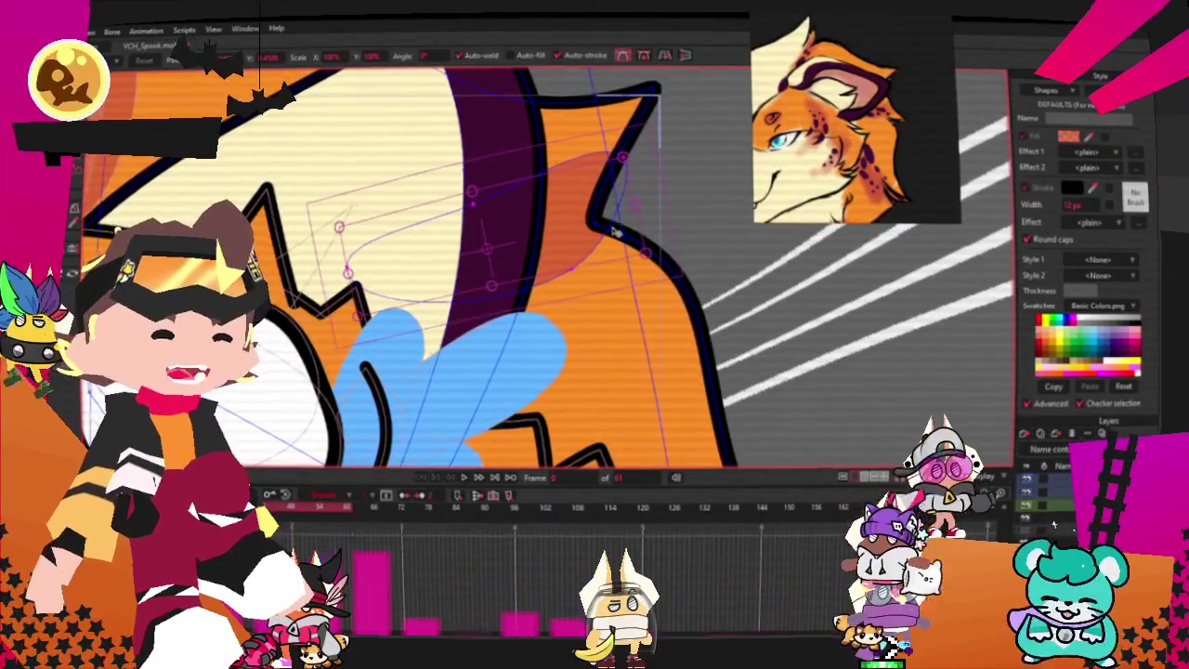
scroll(595, 227, "down", 2)
scroll(572, 224, "down", 2)
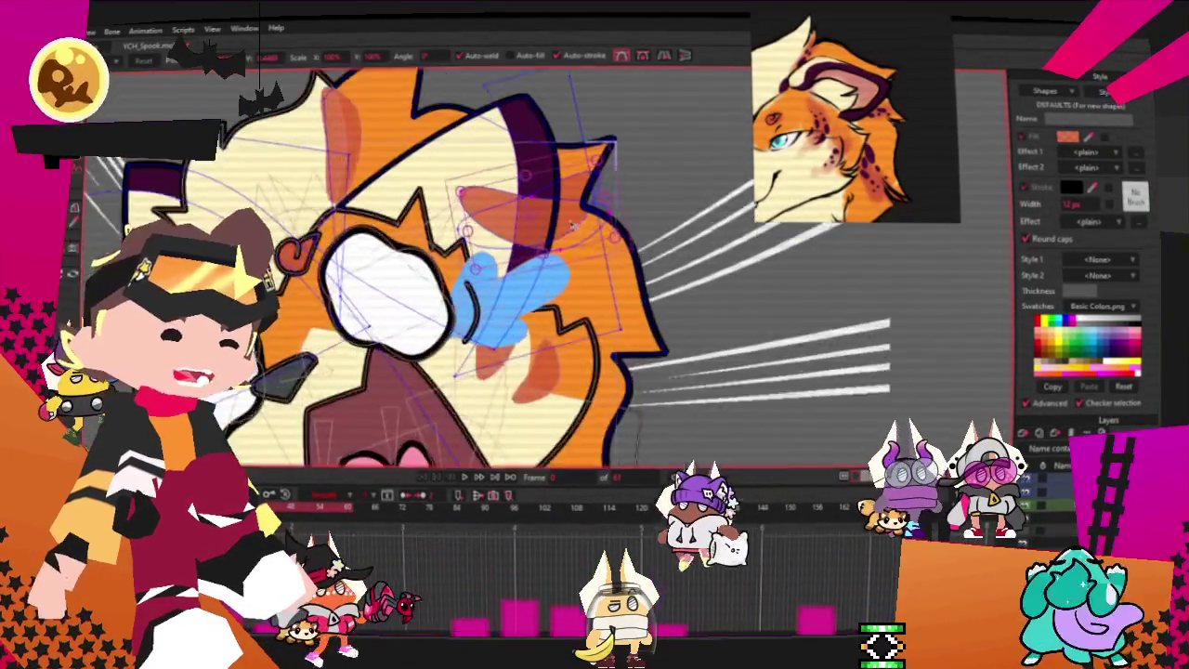
scroll(572, 225, "up", 2)
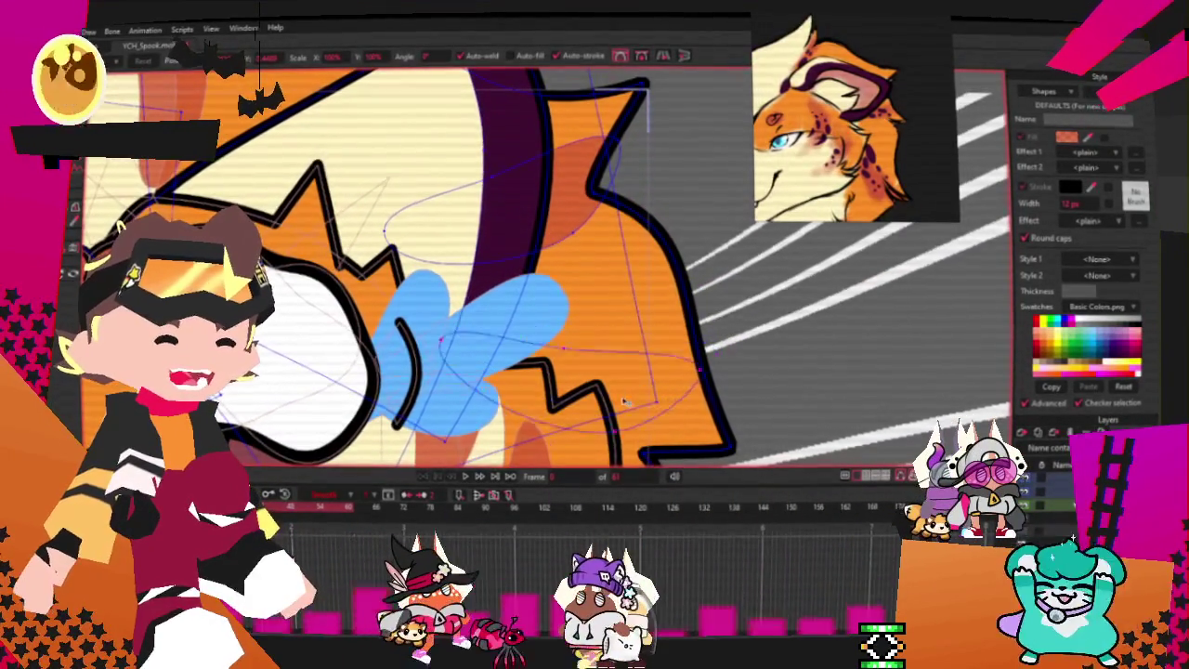
left_click_drag(624, 402, 701, 242)
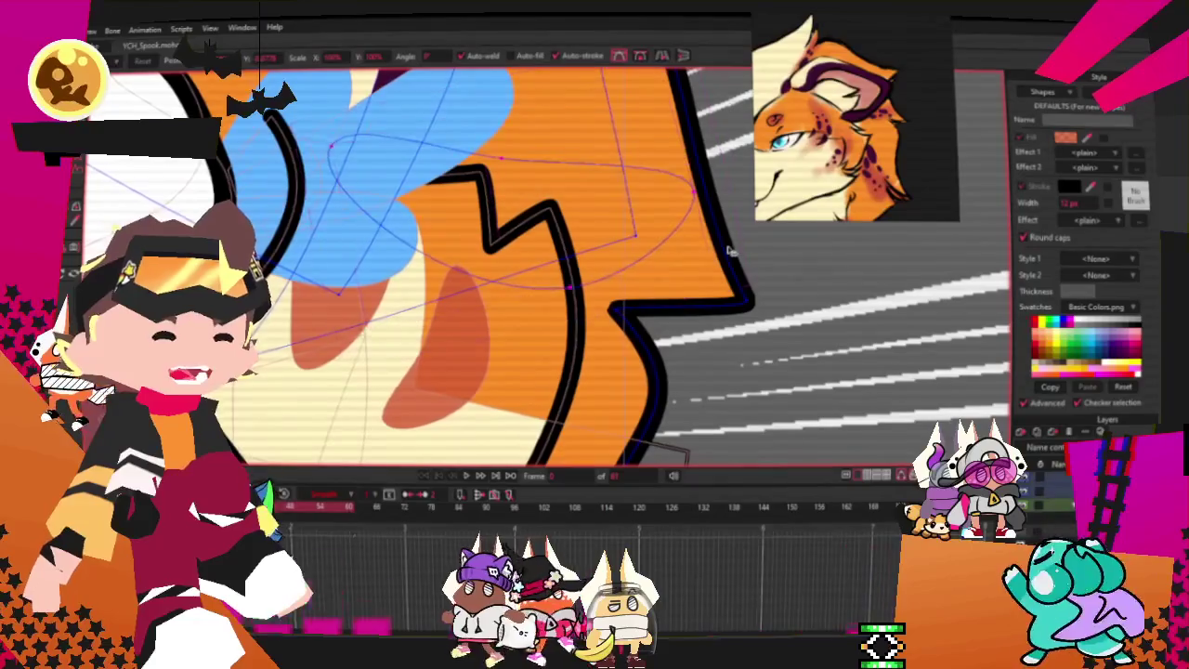
left_click_drag(714, 311, 581, 316)
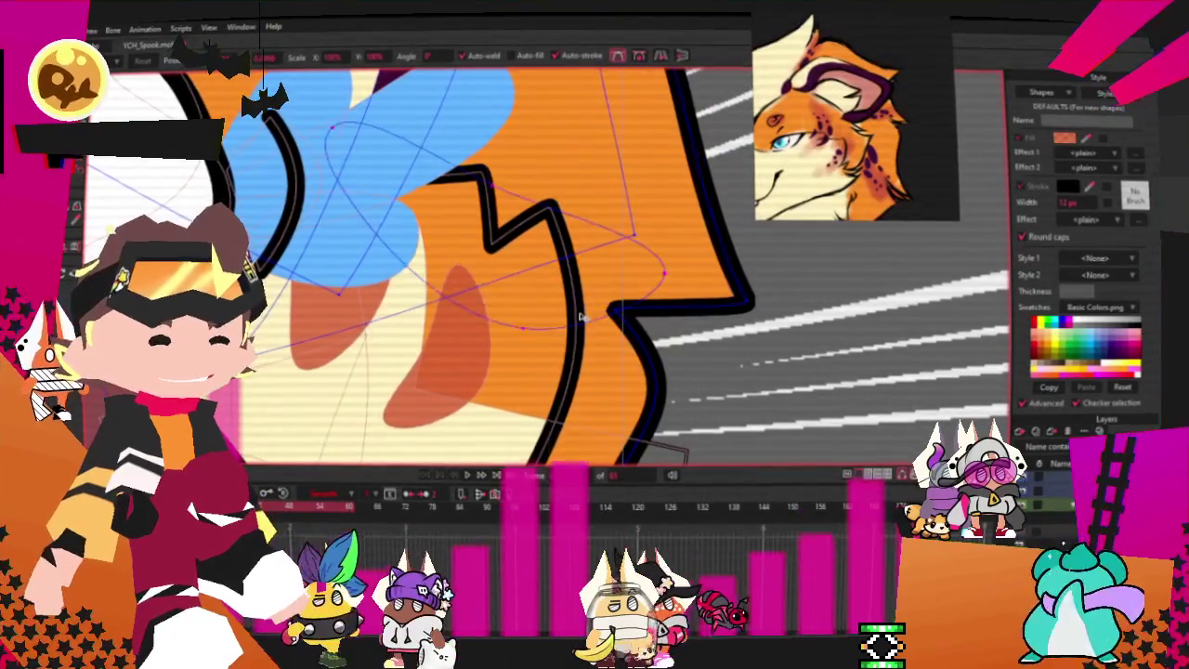
left_click_drag(704, 288, 567, 232)
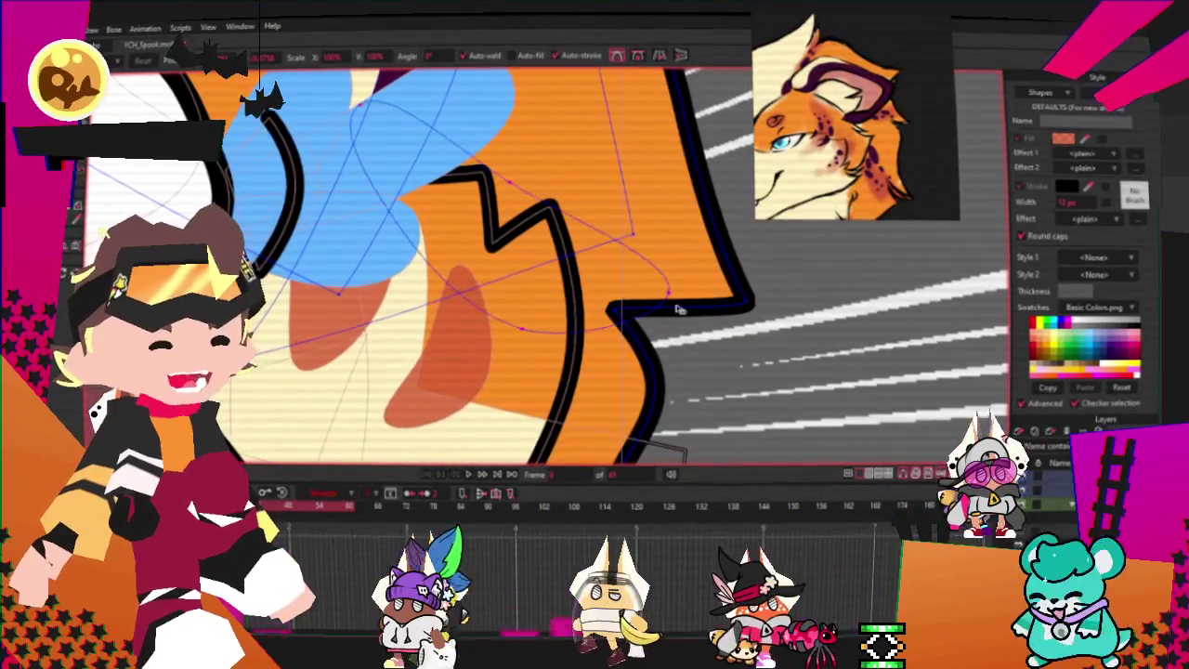
left_click(567, 232)
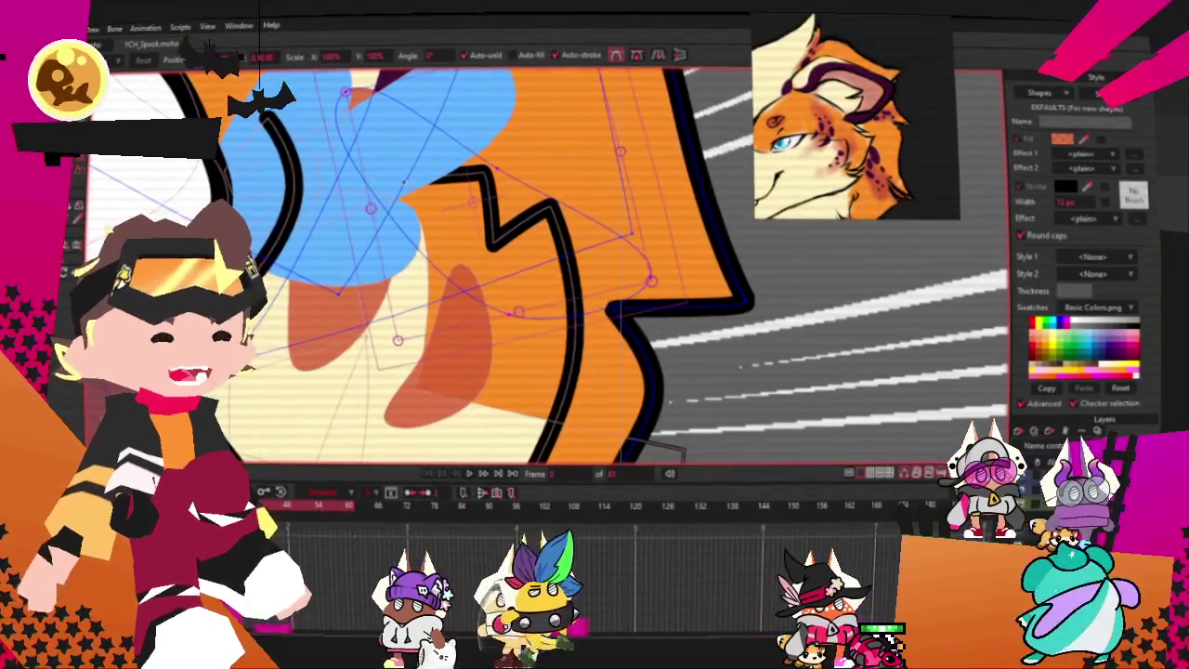
- Check the shading shape as a whole, then pick another edge point of the patch to adjust
key("g")
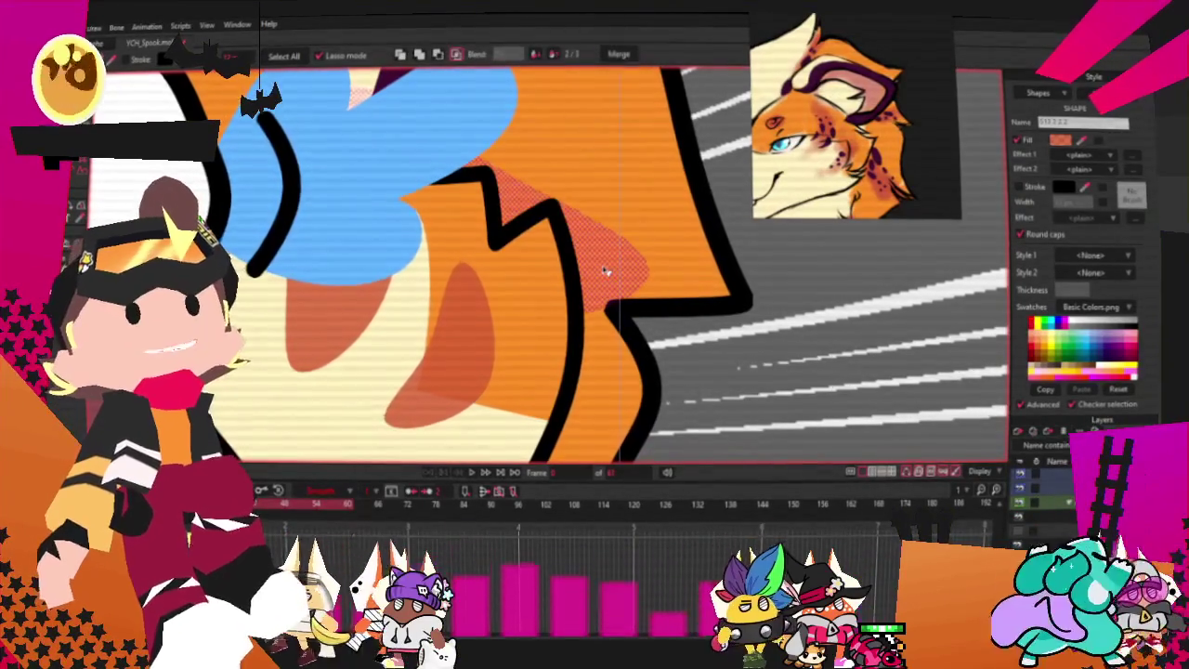
scroll(667, 382, "up", 2)
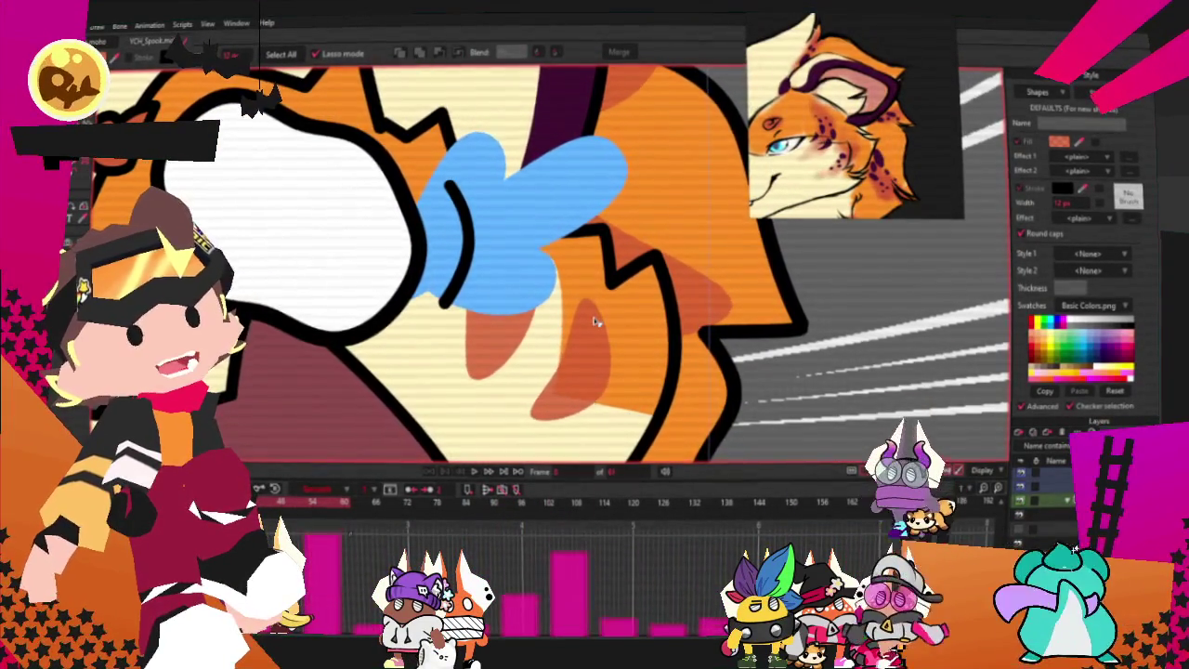
key("t")
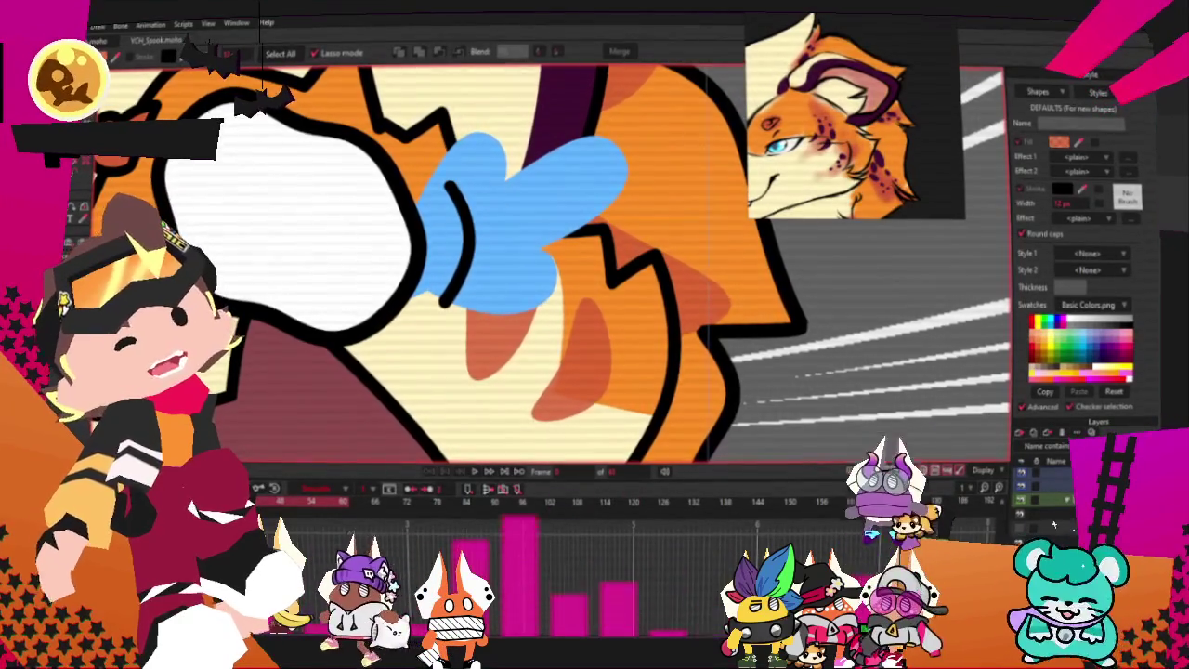
scroll(656, 353, "up", 2)
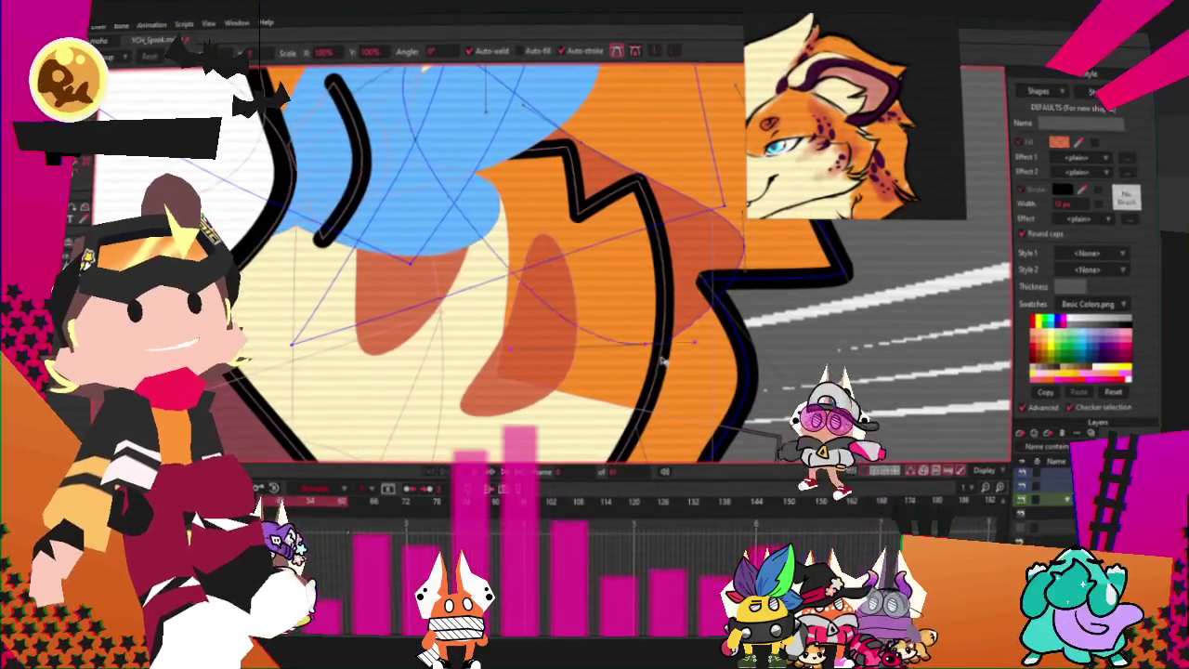
left_click(723, 253)
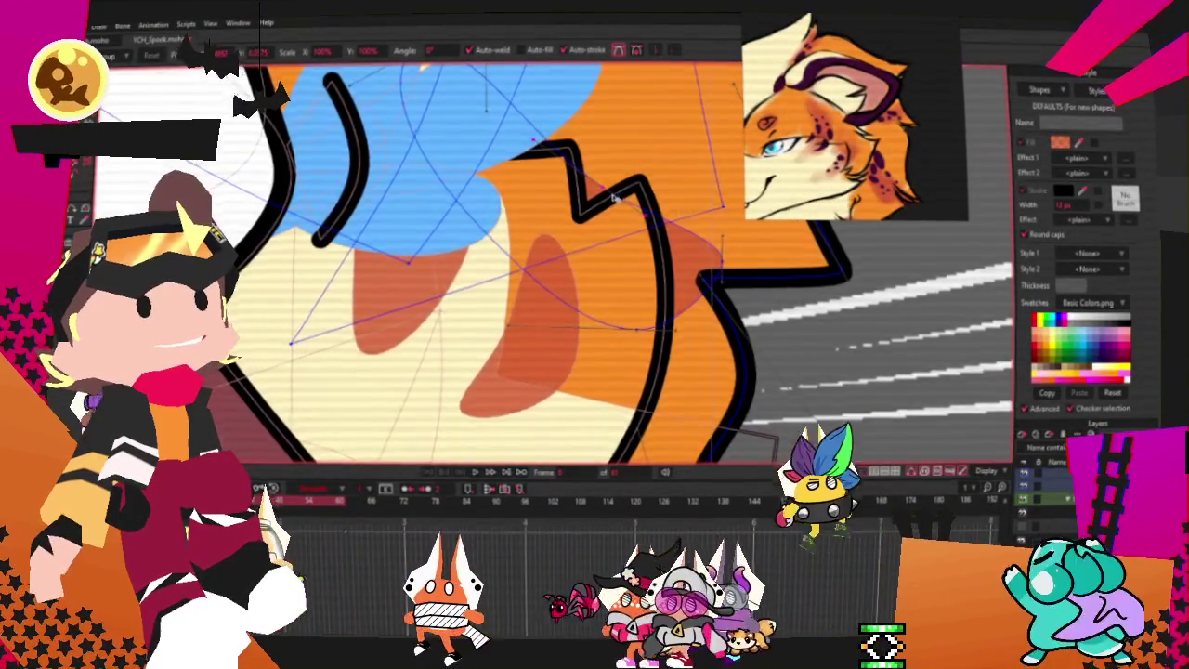
scroll(675, 216, "down", 3)
scroll(464, 260, "down", 1)
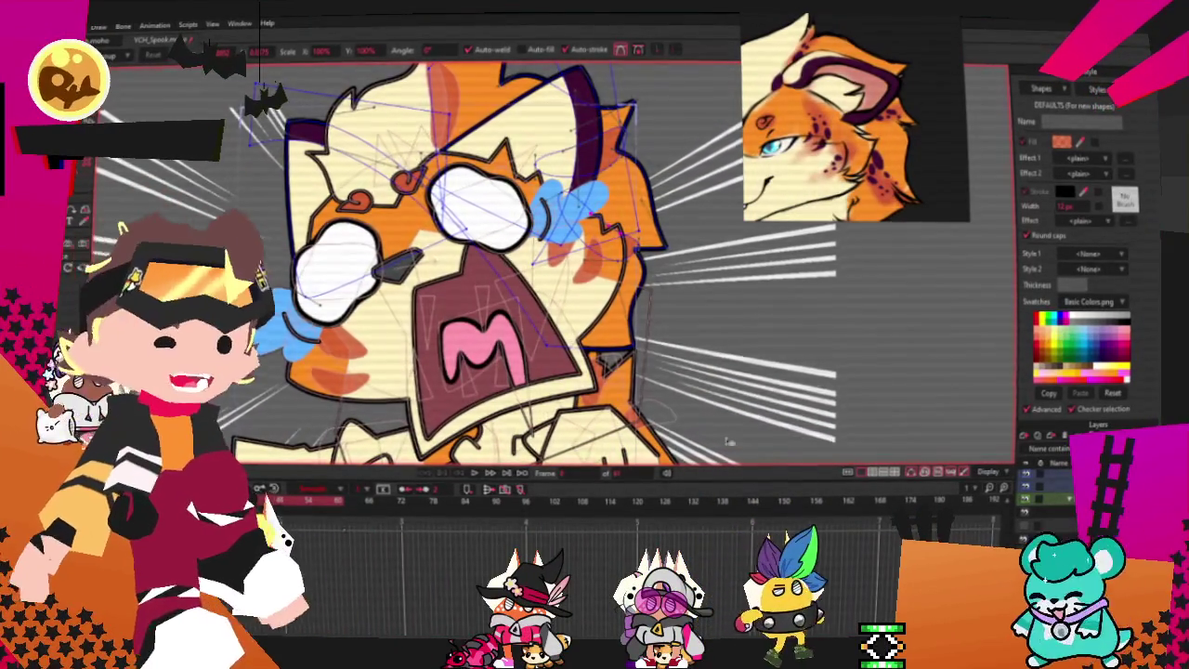
- Switch to the fox layer that holds the outstretched hand
scroll(730, 442, "down", 1)
scroll(730, 442, "up", 2)
scroll(730, 442, "up", 3)
scroll(731, 442, "up", 2)
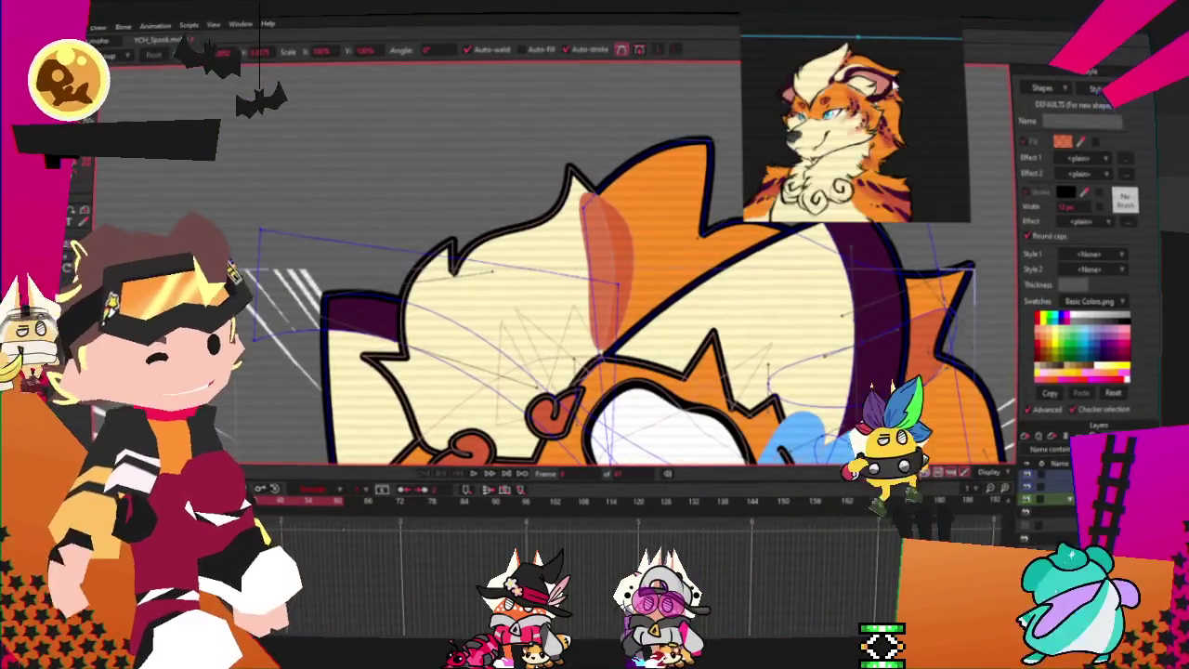
scroll(730, 442, "down", 3)
scroll(731, 442, "down", 1)
scroll(731, 442, "down", 1)
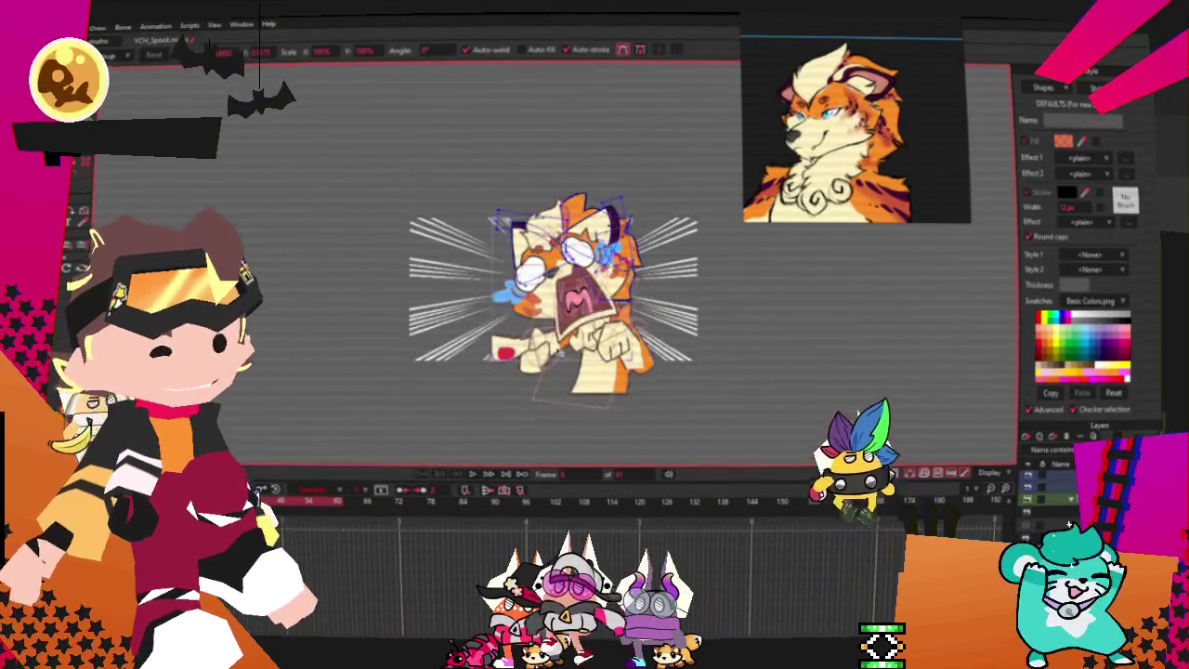
scroll(730, 442, "up", 2)
left_click(1073, 529)
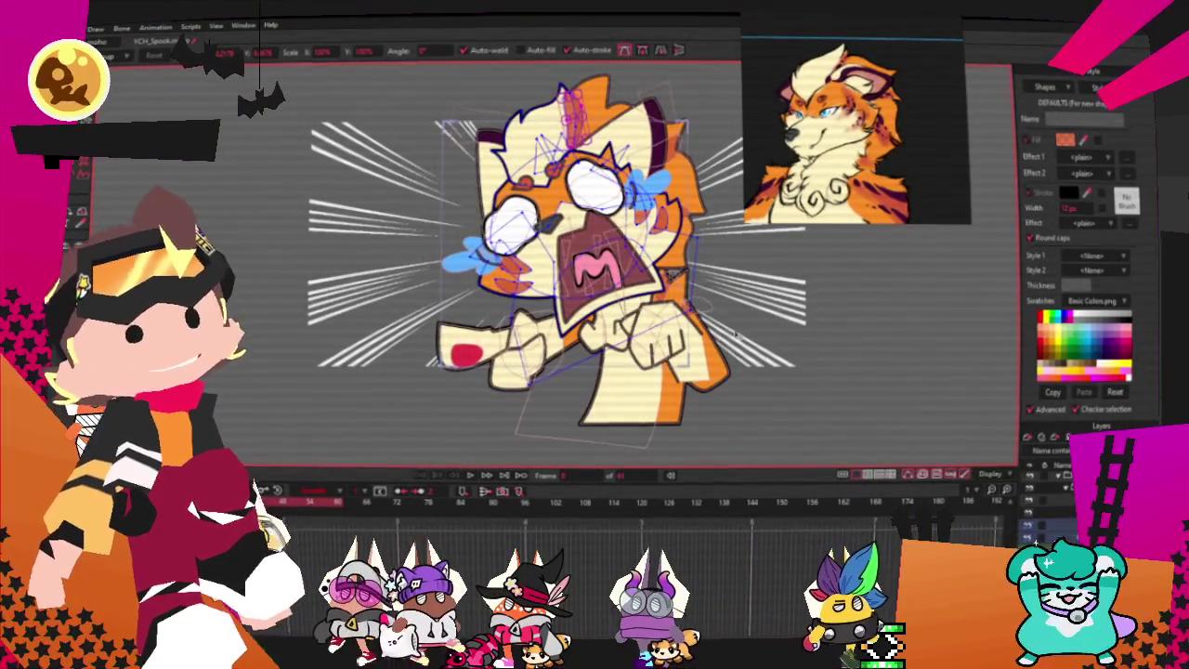
- Select the red spot shape on the fox's hand as a whole shape
scroll(631, 306, "down", 1)
scroll(594, 260, "up", 2)
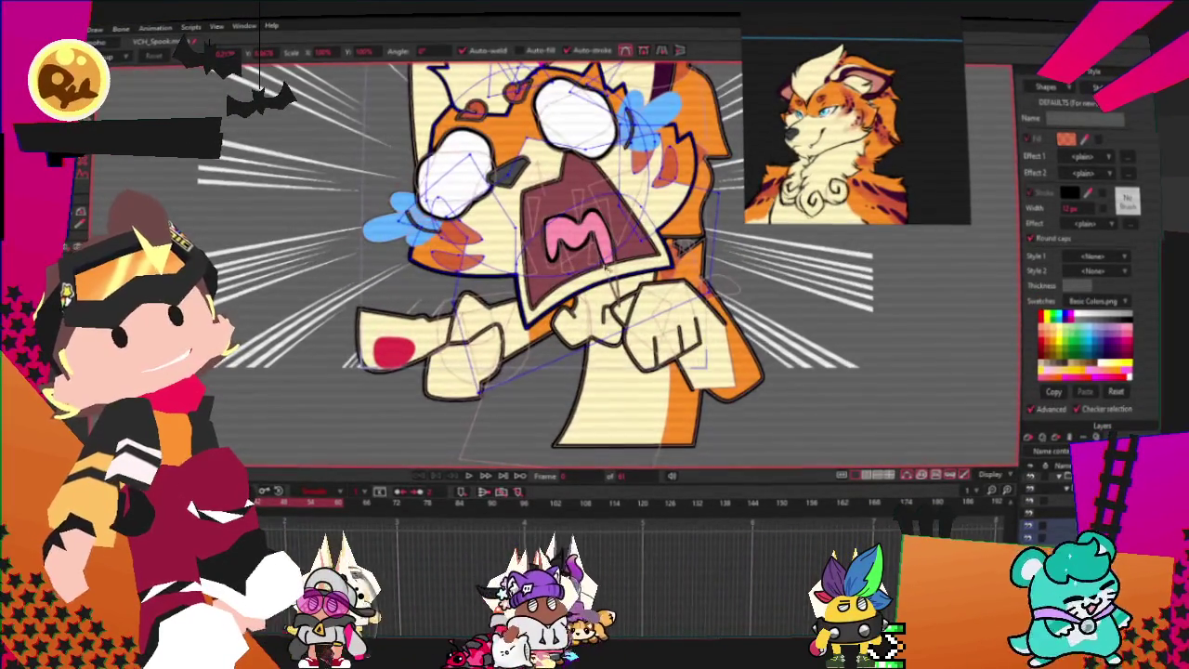
scroll(595, 260, "down", 1)
scroll(595, 260, "up", 1)
scroll(400, 334, "up", 1)
scroll(400, 335, "up", 1)
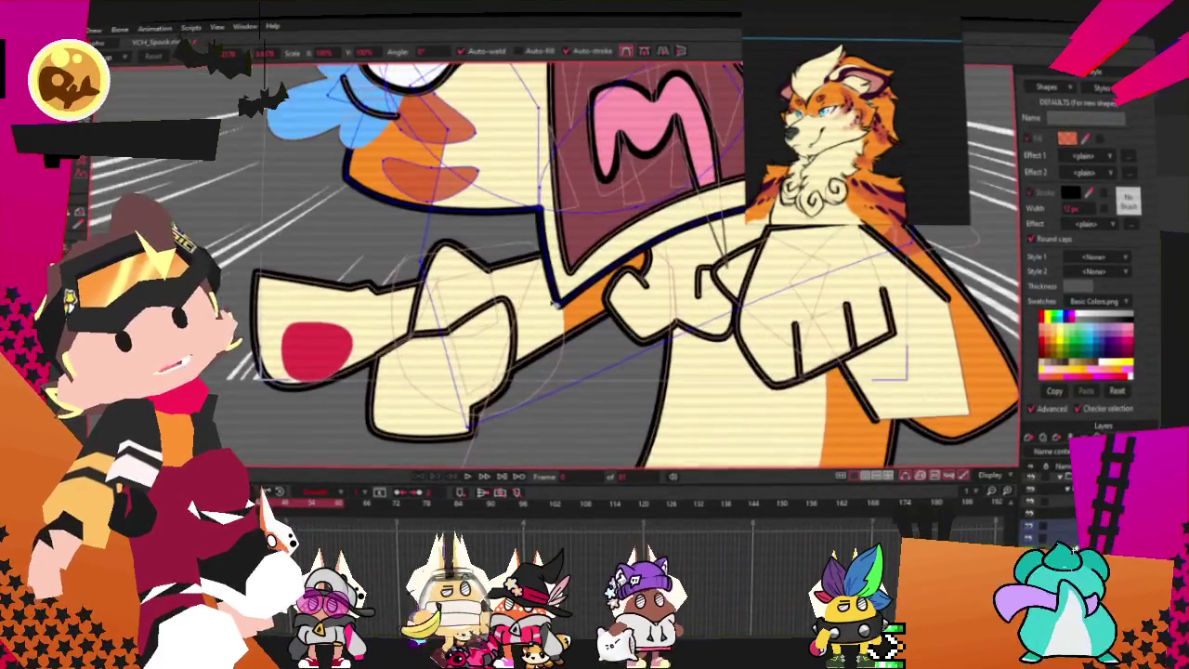
scroll(399, 334, "down", 2)
scroll(396, 330, "up", 2)
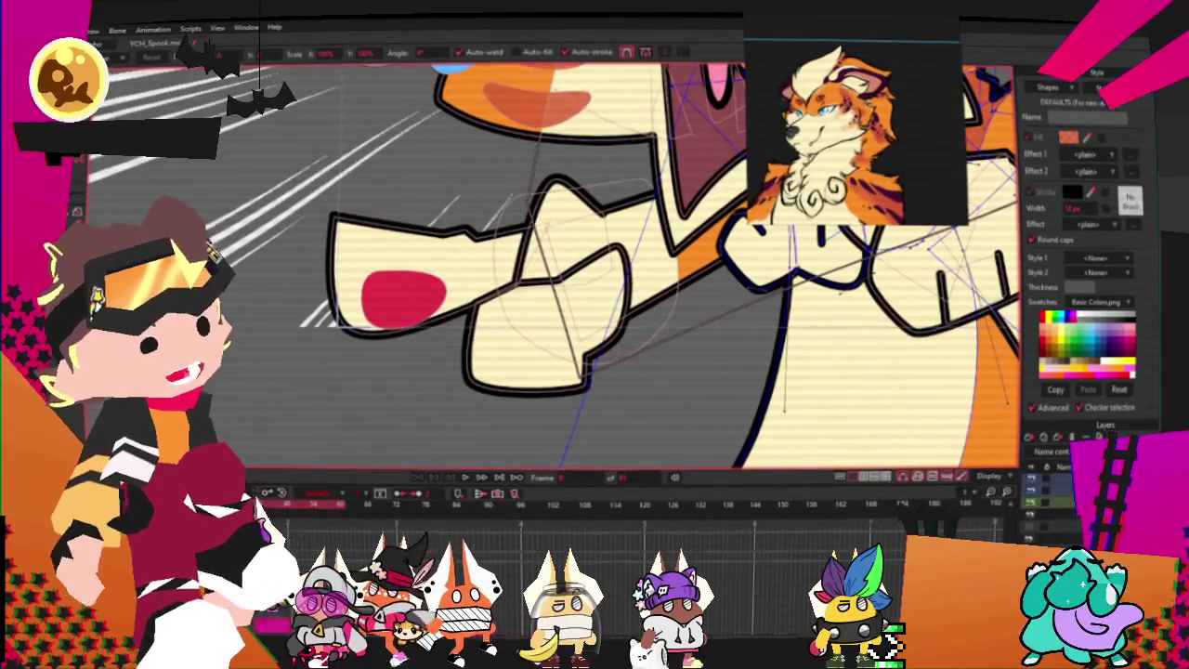
left_click(404, 295)
key("g")
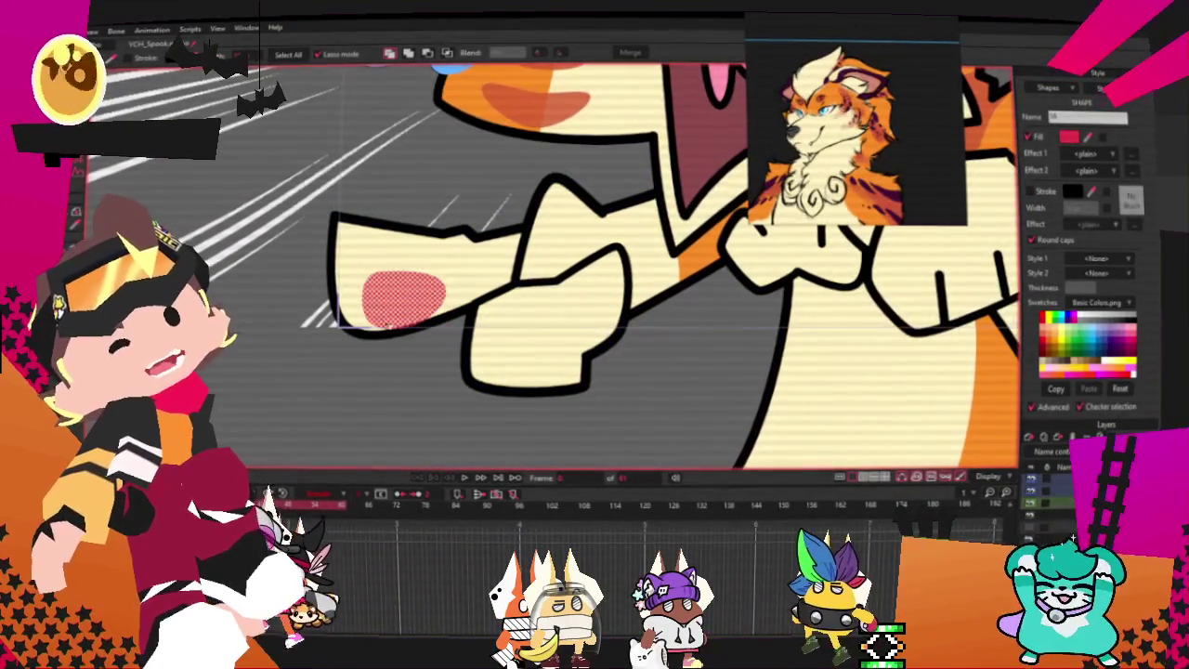
scroll(617, 174, "down", 3)
scroll(617, 174, "up", 3)
scroll(616, 174, "up", 2)
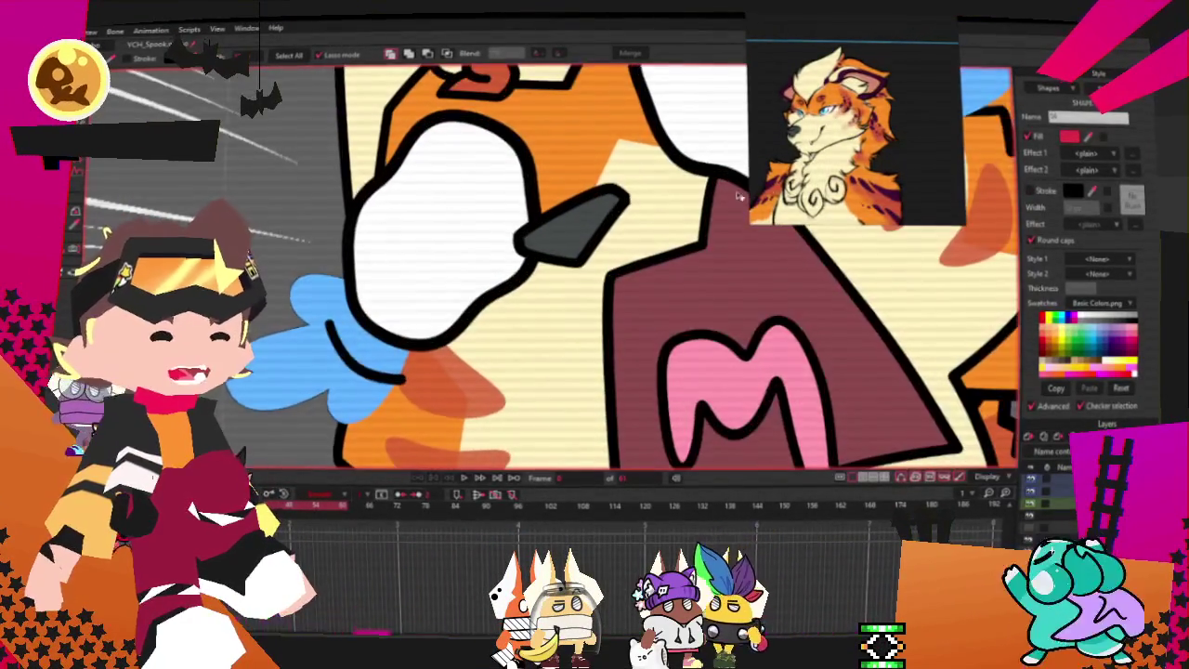
scroll(528, 267, "up", 1)
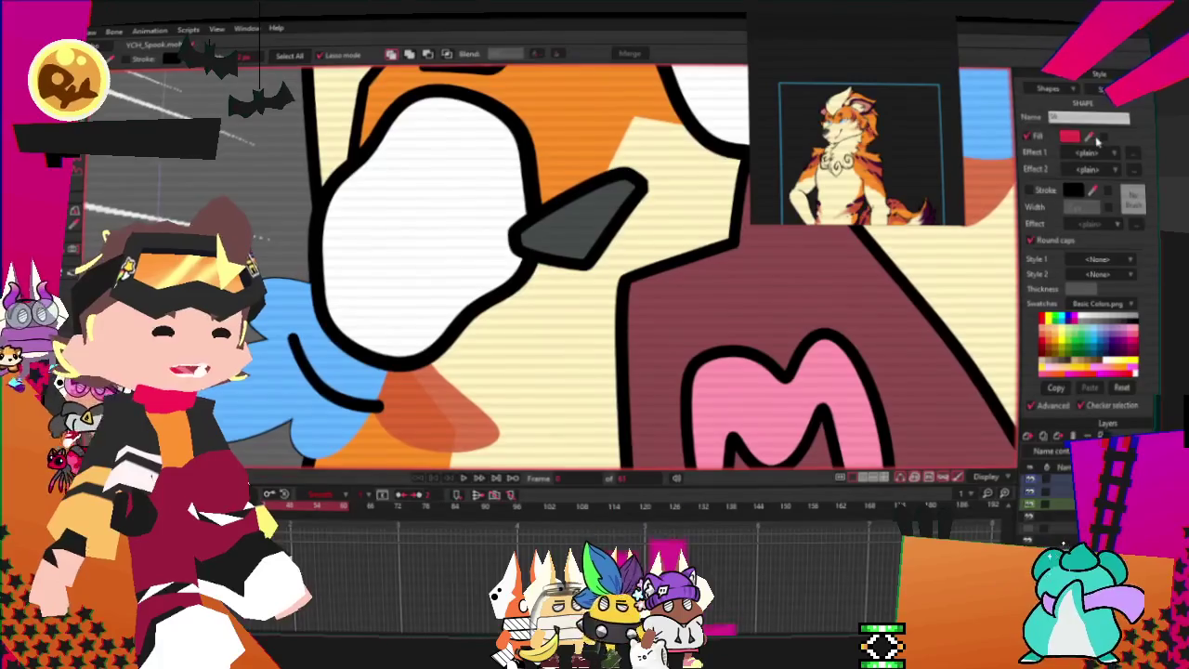
scroll(566, 214, "down", 2)
scroll(567, 213, "down", 1)
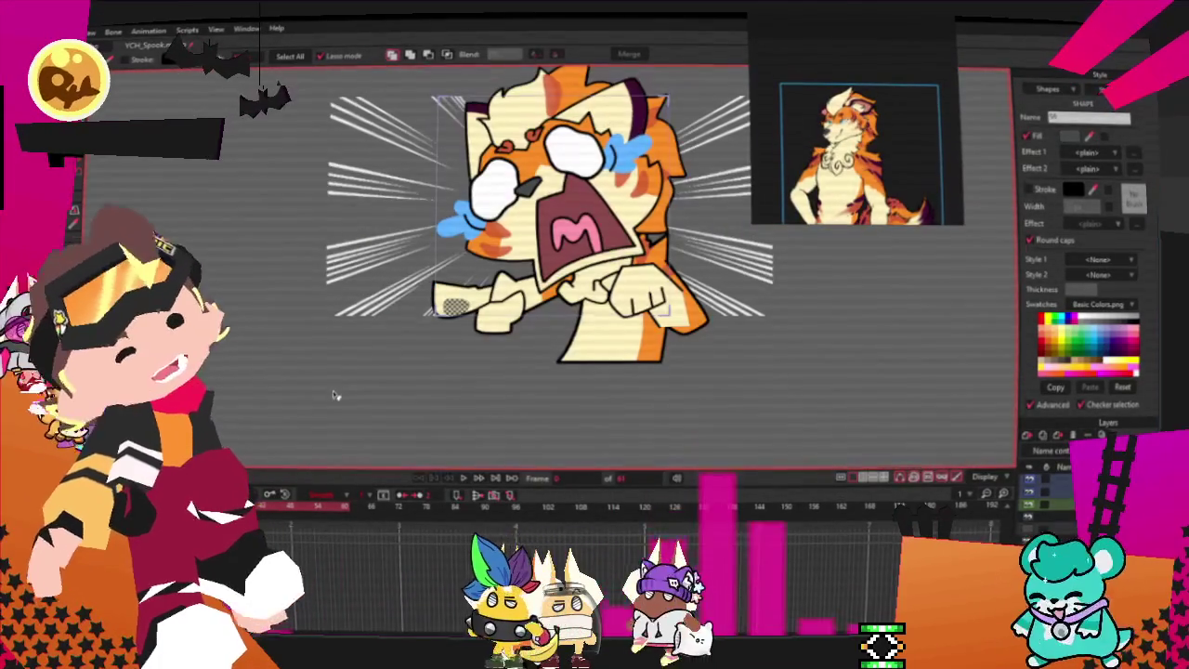
scroll(403, 329, "up", 2)
scroll(404, 329, "up", 1)
left_click(403, 329)
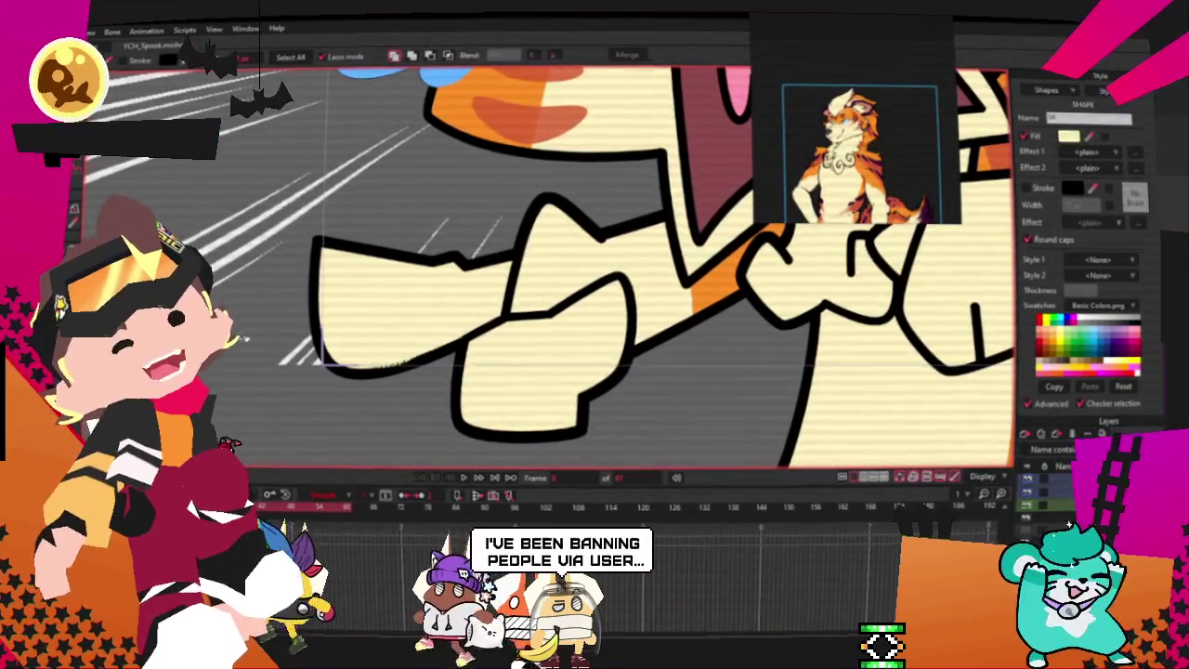
scroll(391, 327, "down", 2)
scroll(388, 327, "down", 2)
scroll(389, 327, "down", 2)
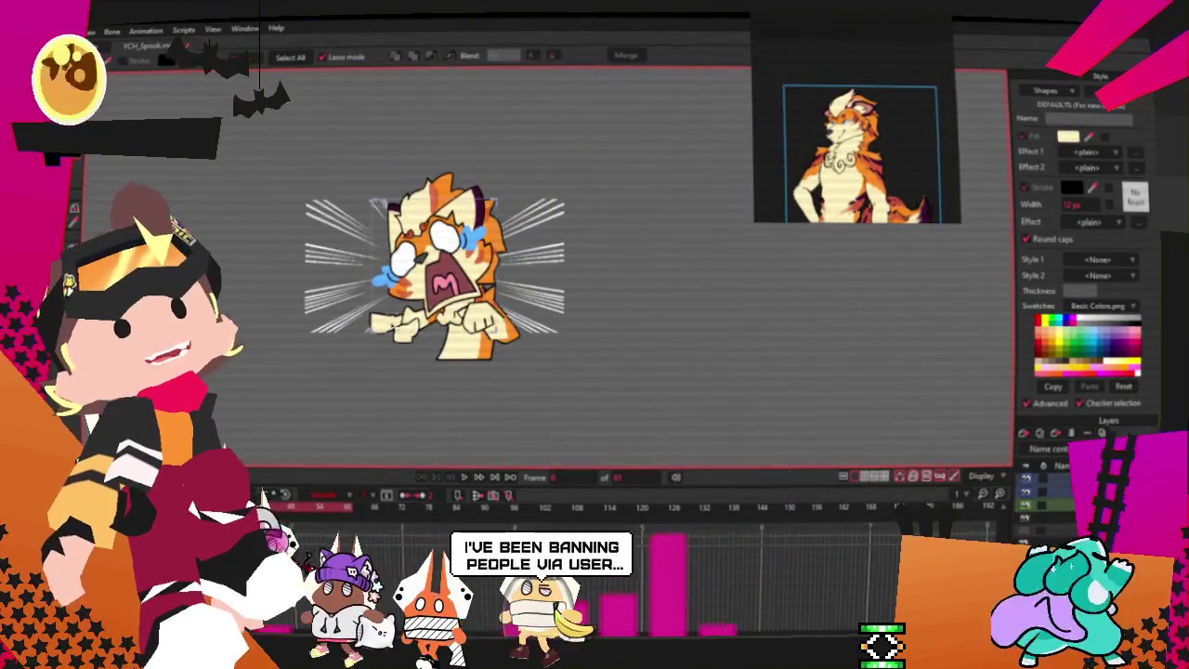
scroll(453, 228, "up", 1)
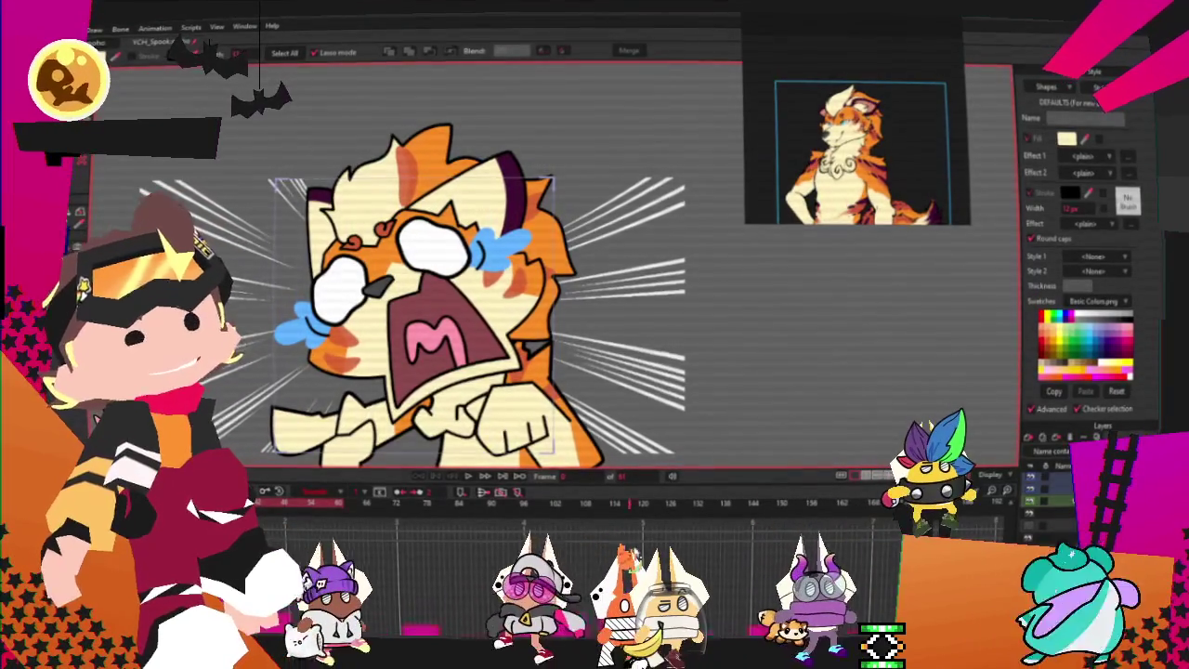
scroll(473, 151, "up", 3)
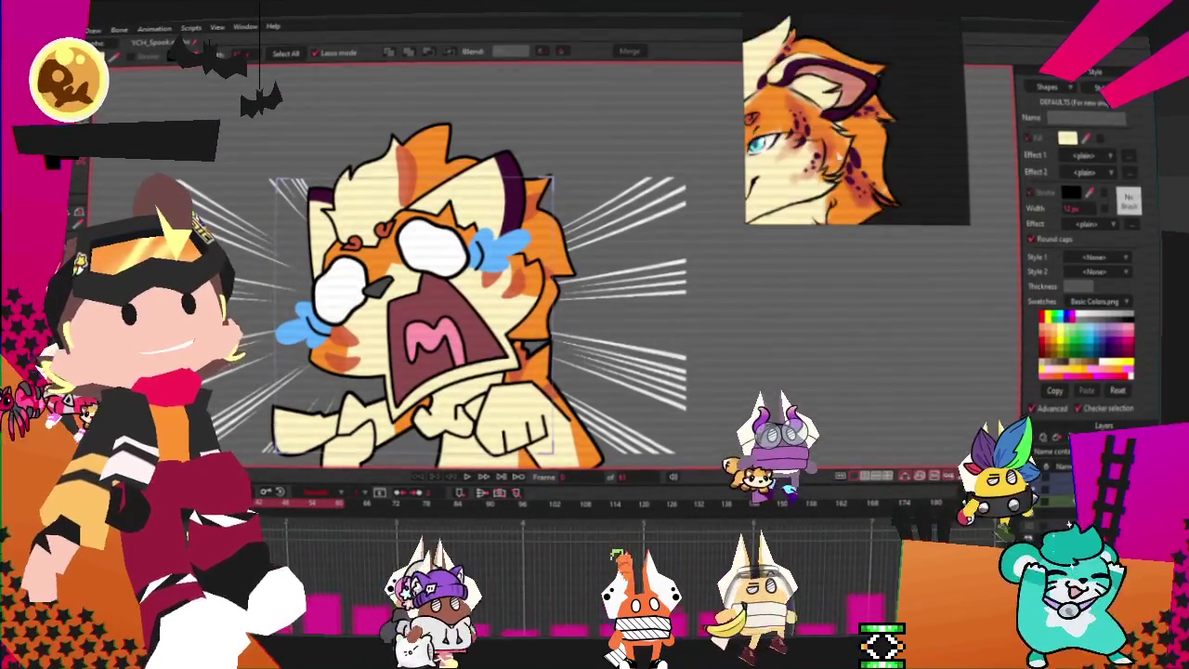
scroll(473, 152, "up", 3)
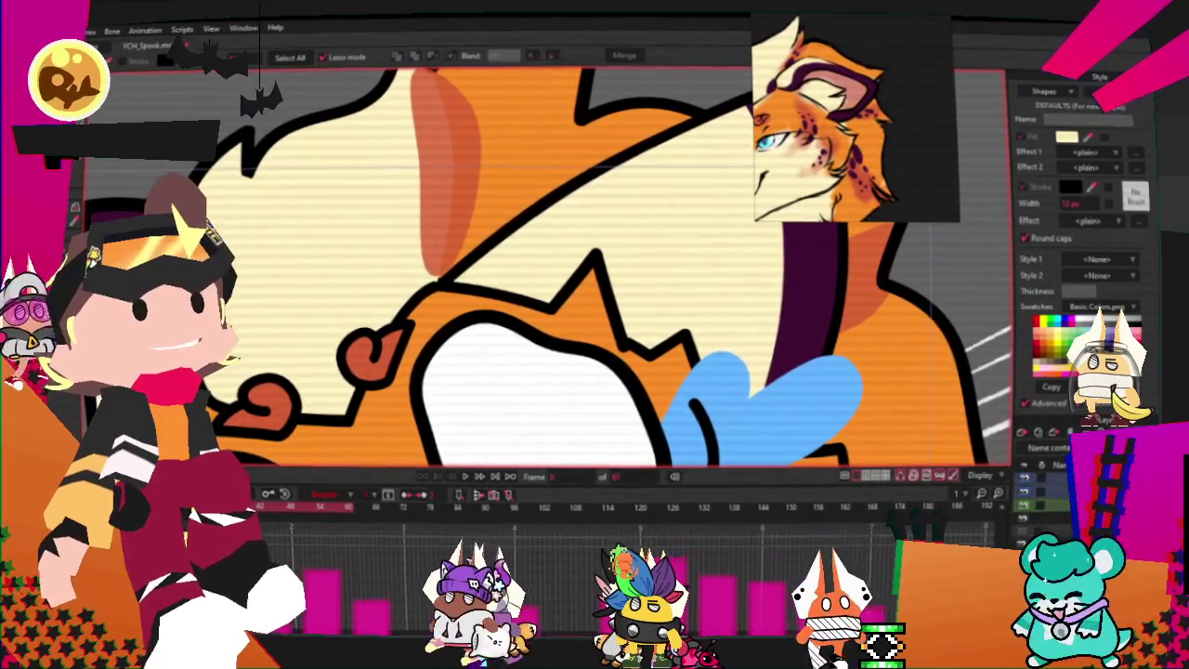
- Widen the newly drawn oval inside the fox's ear shading and select it as a shape
scroll(685, 291, "down", 3)
scroll(686, 291, "up", 3)
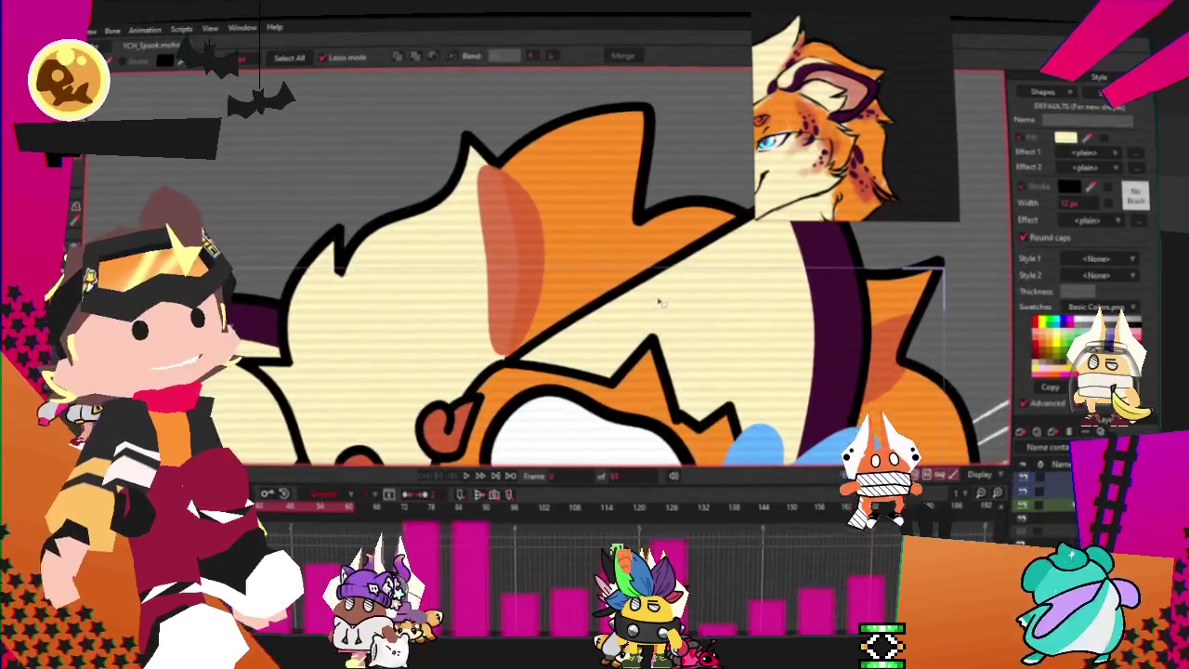
scroll(668, 298, "up", 1)
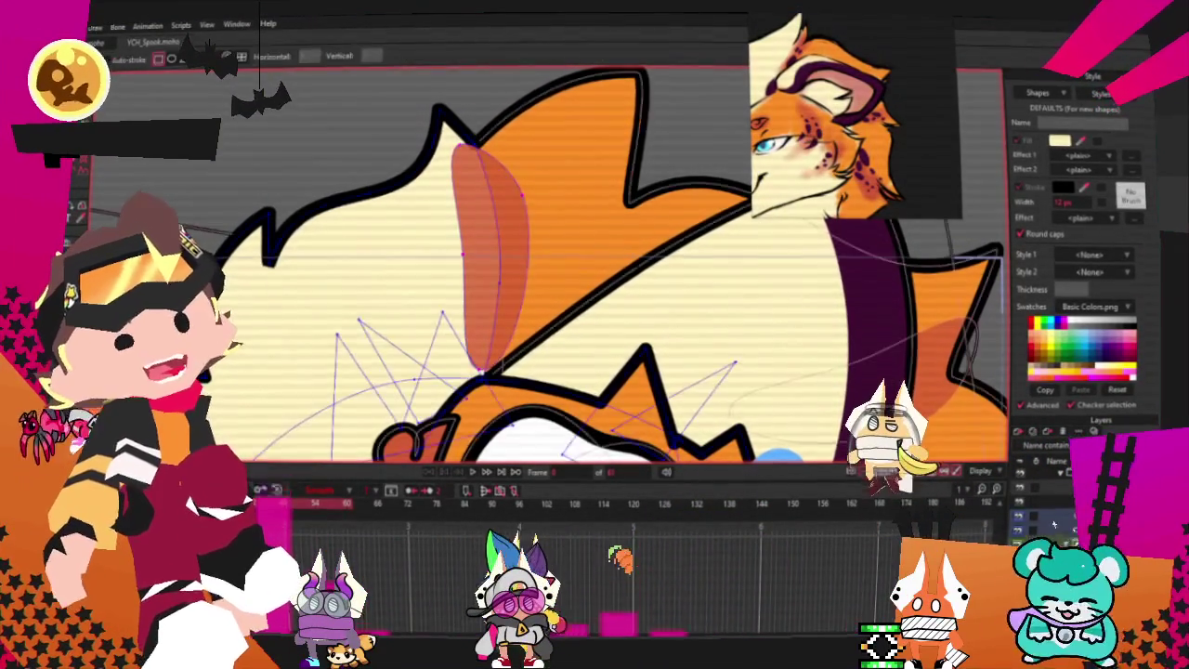
scroll(509, 214, "up", 3)
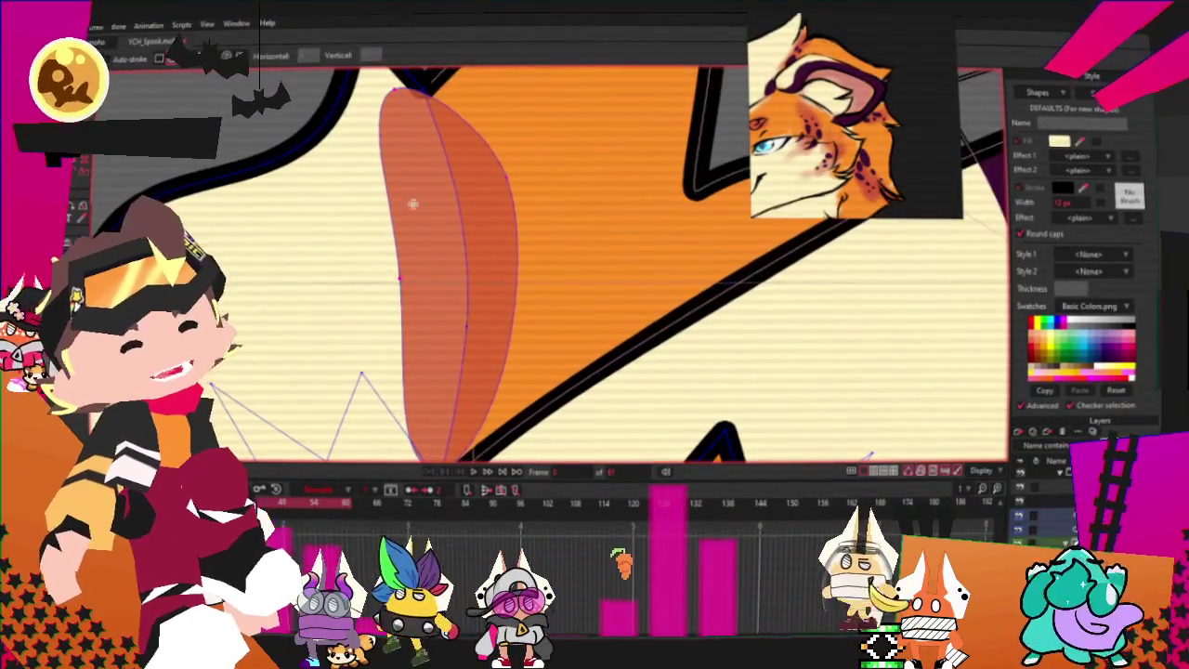
left_click_drag(433, 242, 444, 233)
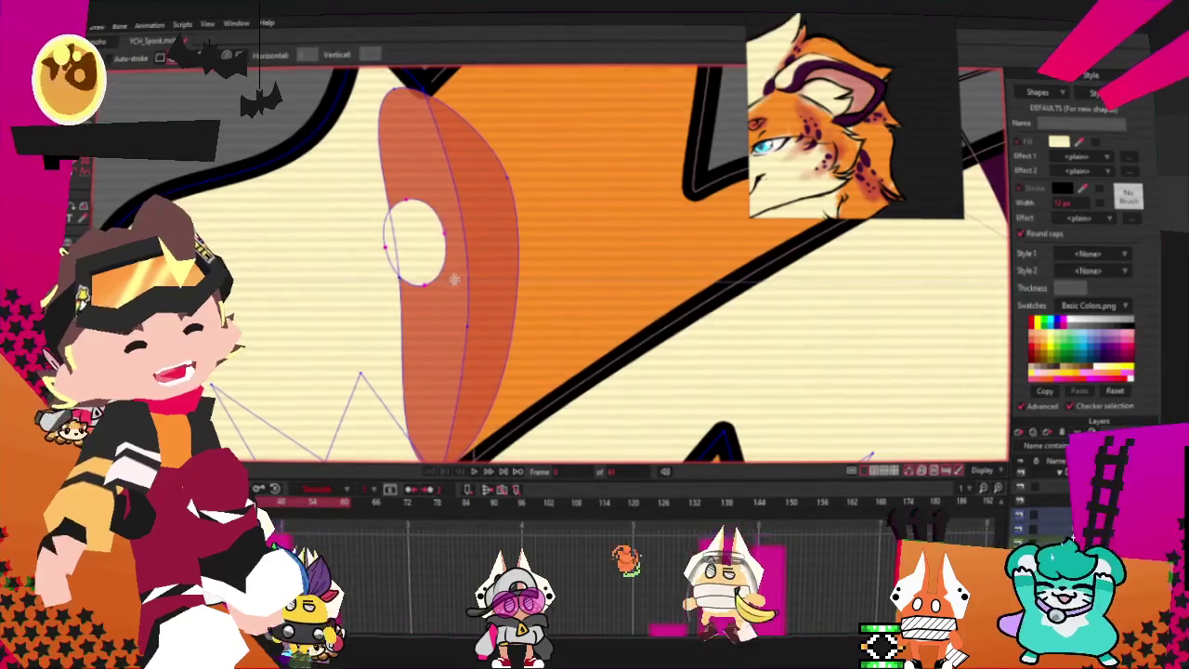
key("q")
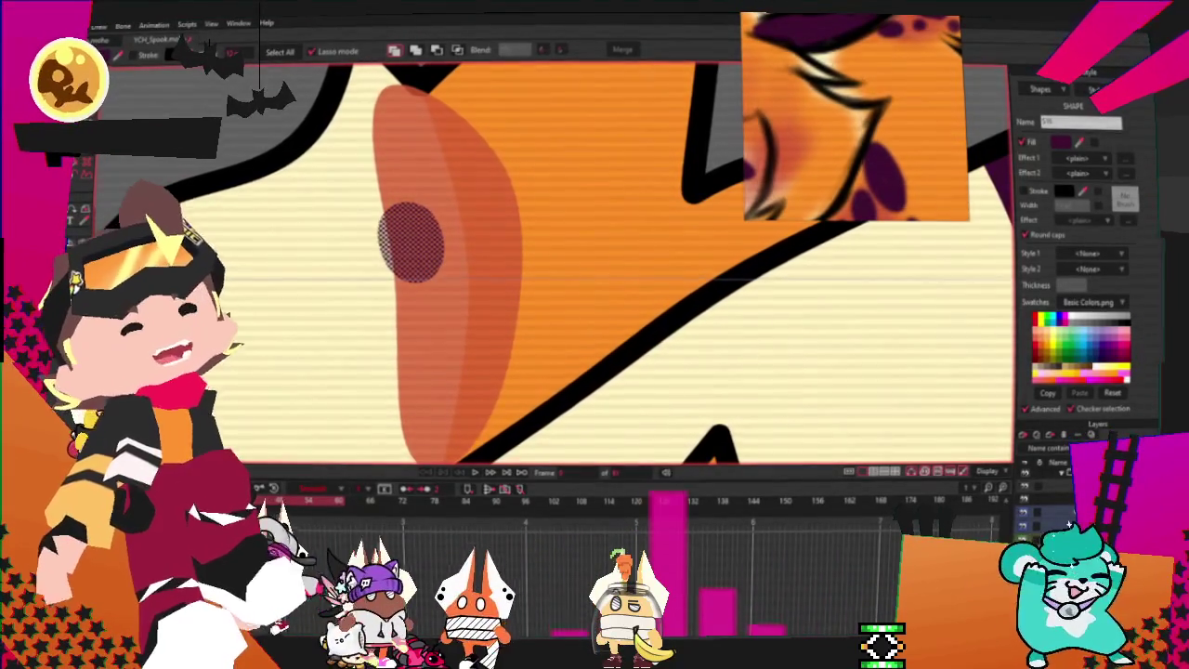
- Narrow the purple oval into a bean-shaped spot, smooth it, and select all its points
key("t")
scroll(389, 260, "up", 2)
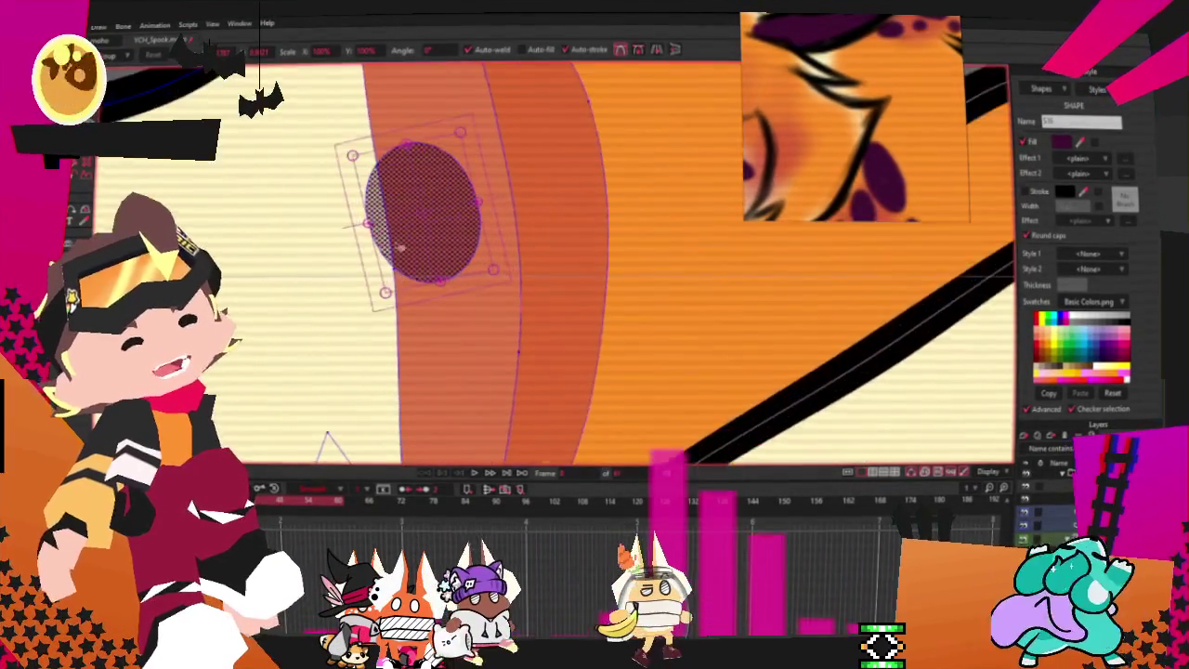
scroll(389, 260, "up", 1)
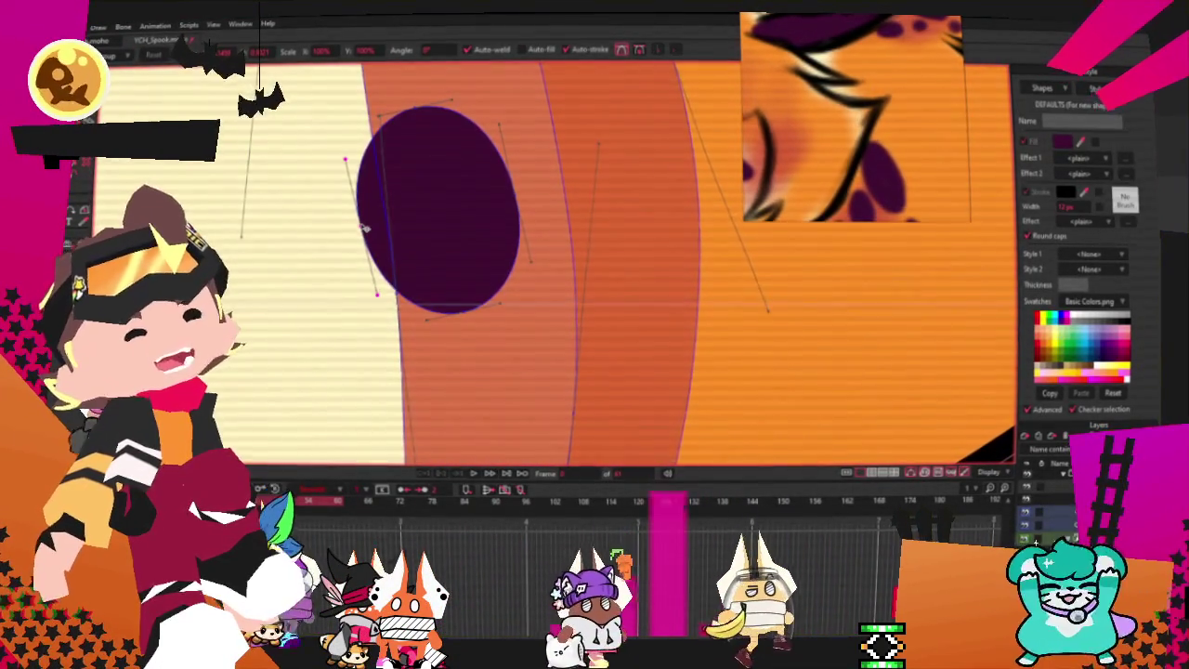
left_click_drag(400, 209, 439, 208)
scroll(439, 207, "down", 1)
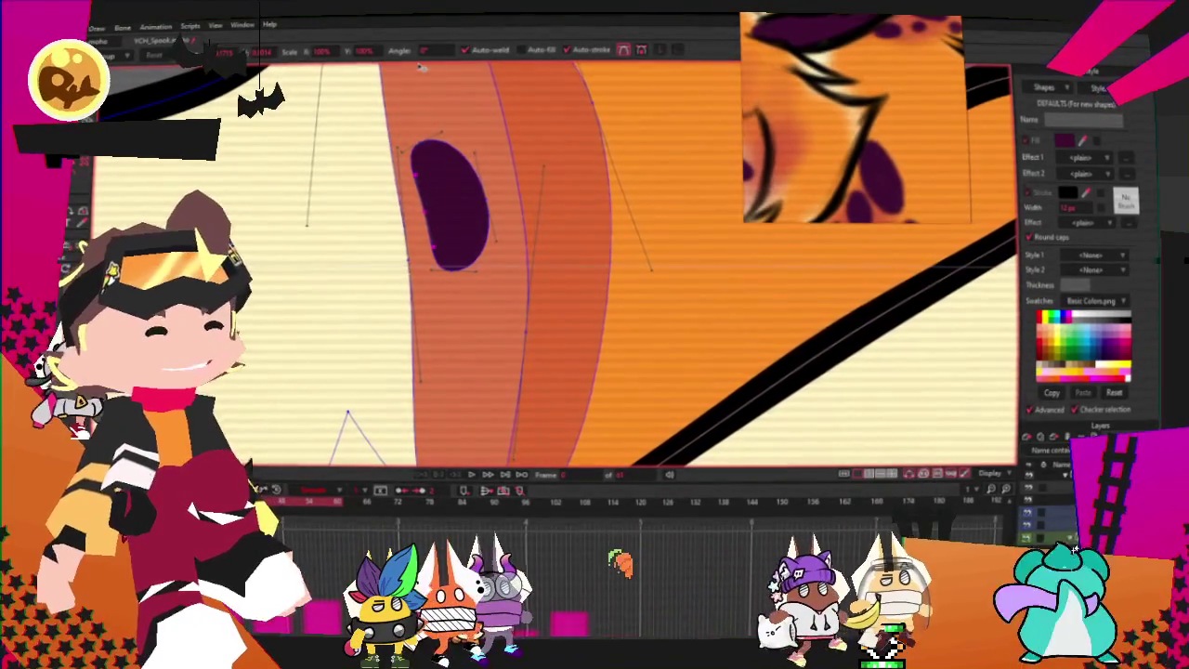
scroll(421, 68, "down", 1)
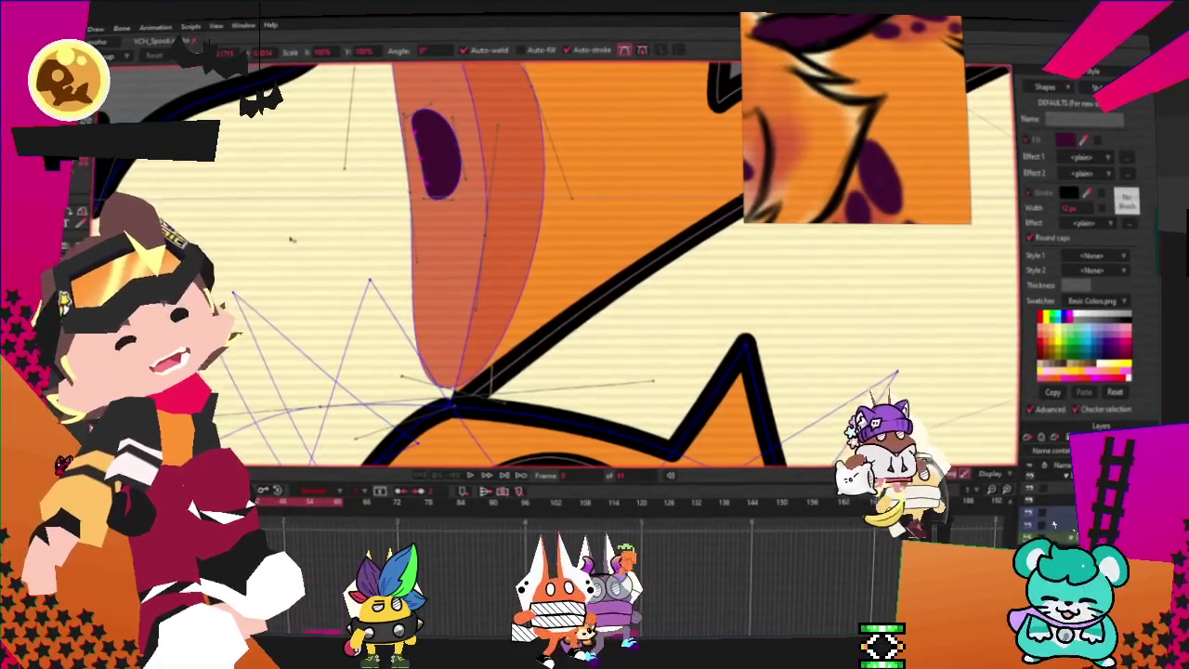
scroll(532, 134, "up", 2)
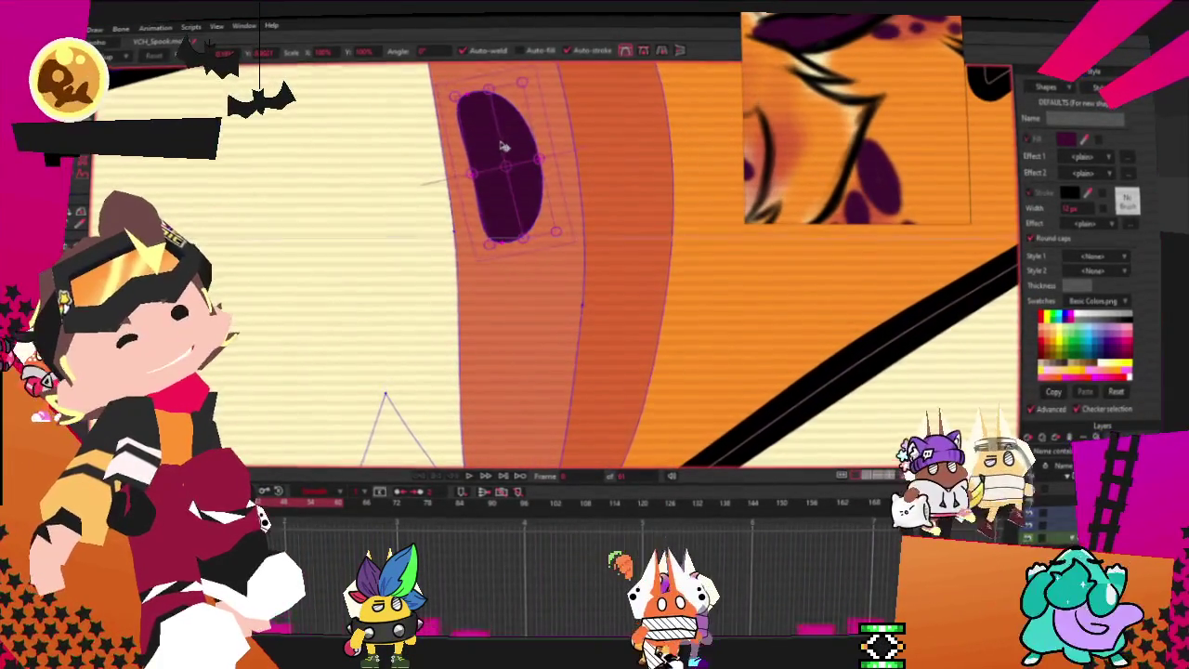
scroll(503, 146, "down", 3)
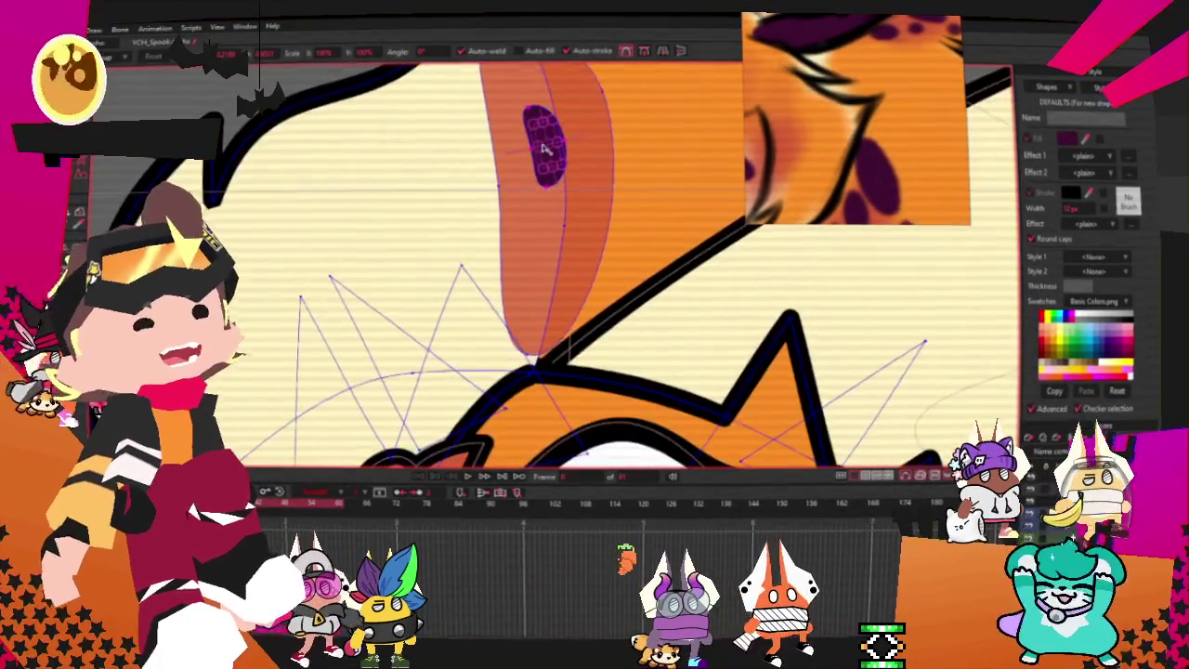
scroll(544, 148, "up", 1)
scroll(557, 152, "up", 2)
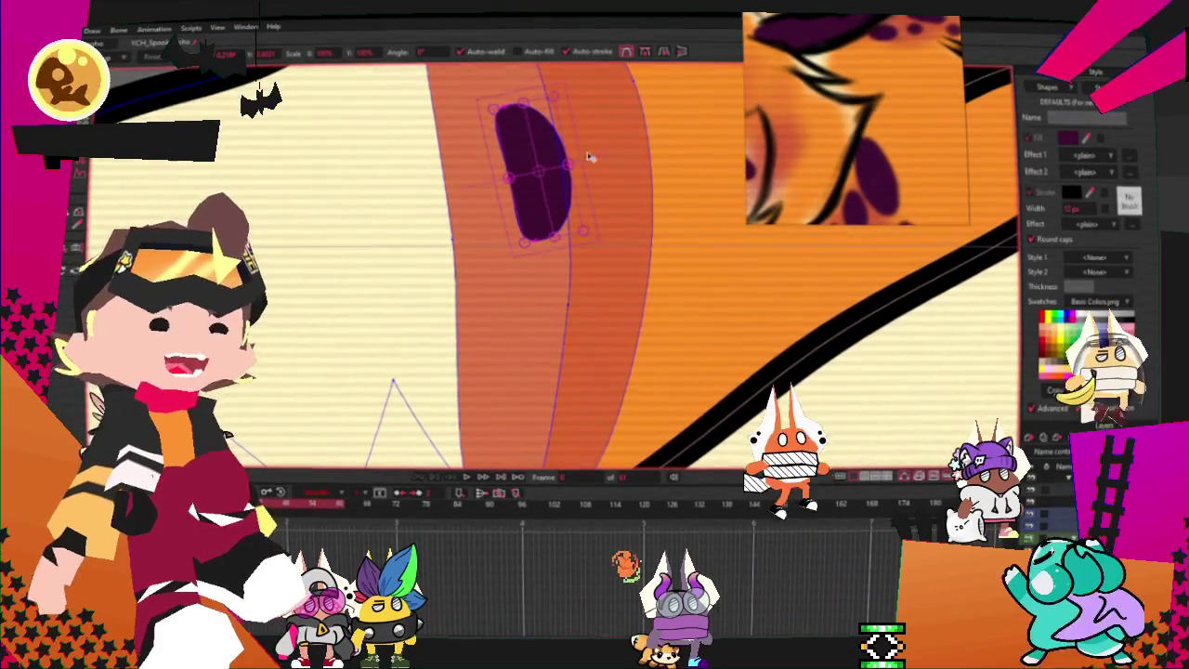
left_click(436, 53)
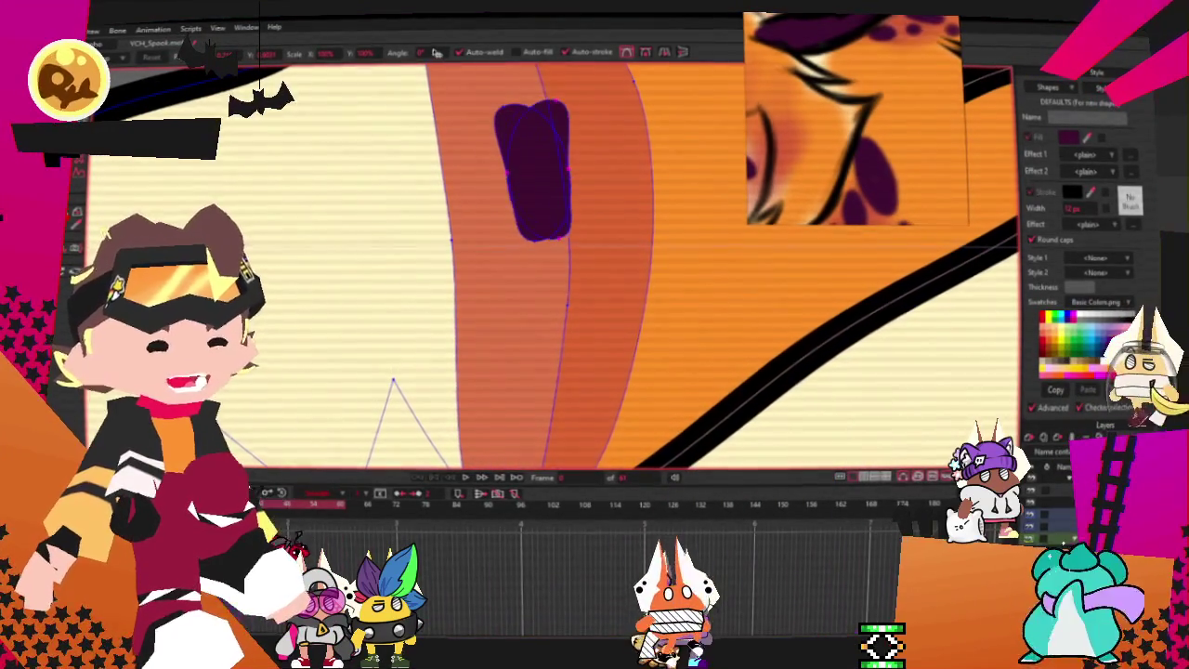
key("ctrl+a")
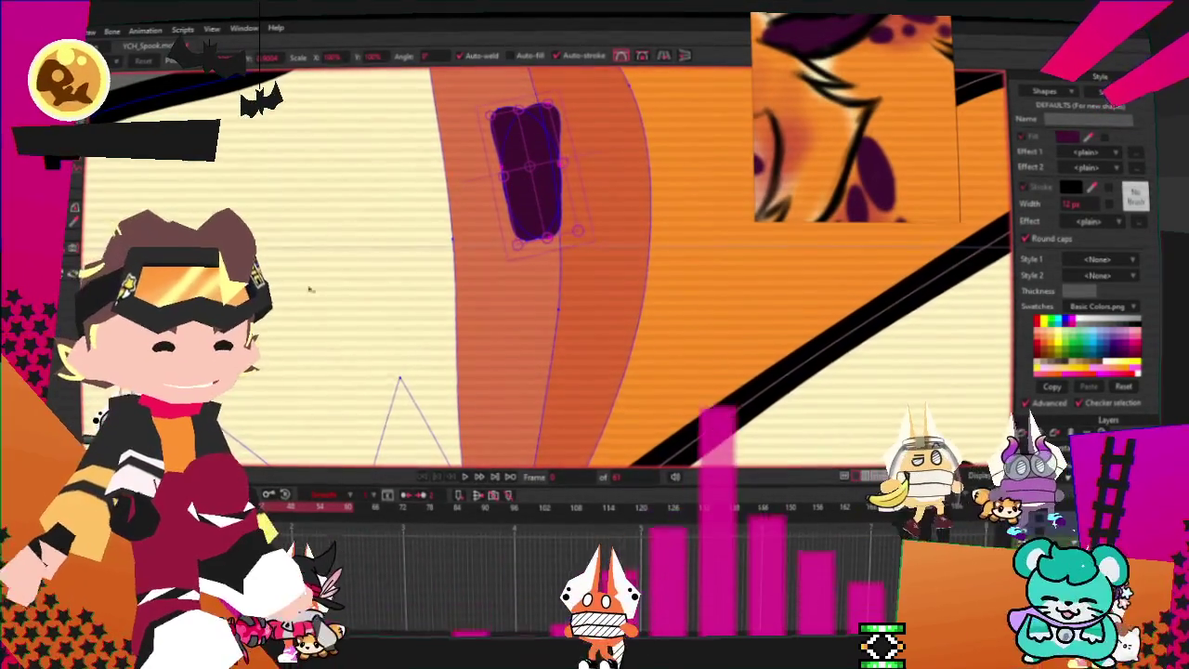
- Paste a copy of the bean spot below-left of the original, tilt it, and select both spots
left_click_drag(556, 175, 496, 298)
key("ctrl+v")
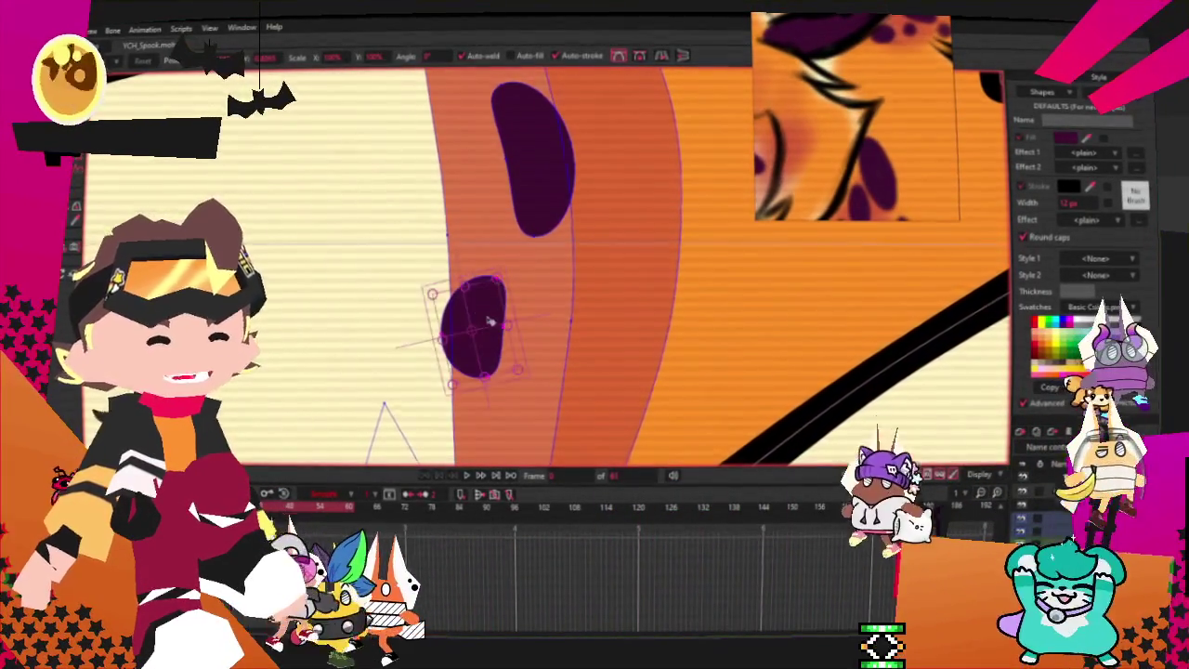
scroll(500, 265, "up", 2)
left_click_drag(499, 266, 477, 218)
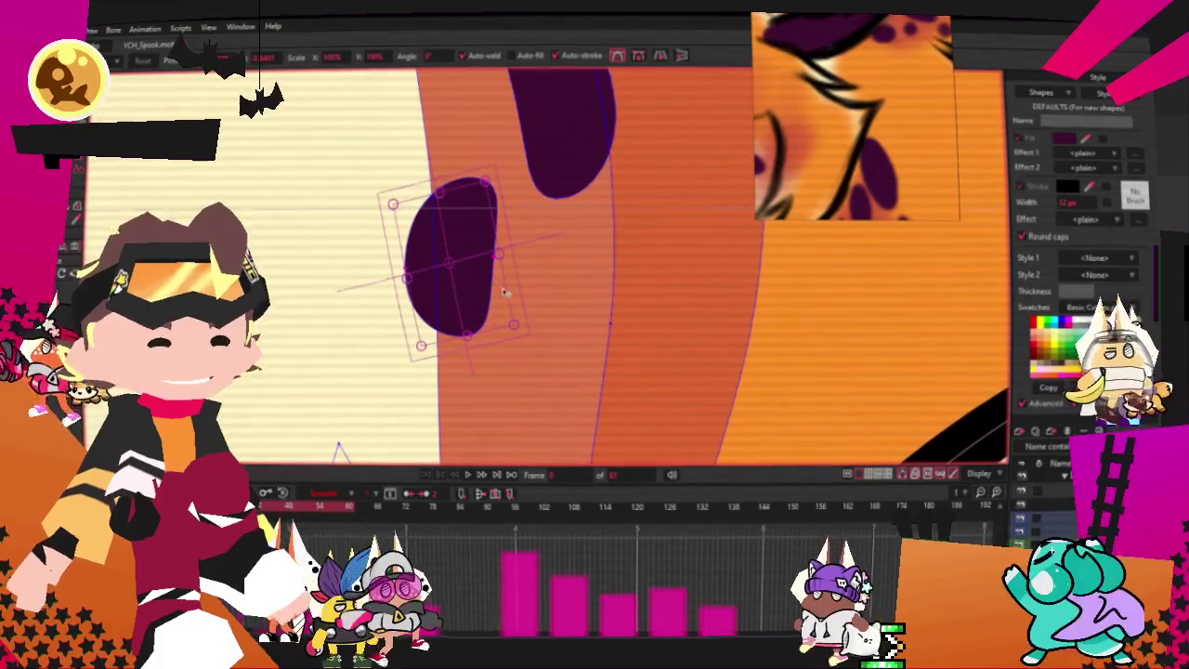
left_click_drag(523, 284, 479, 267)
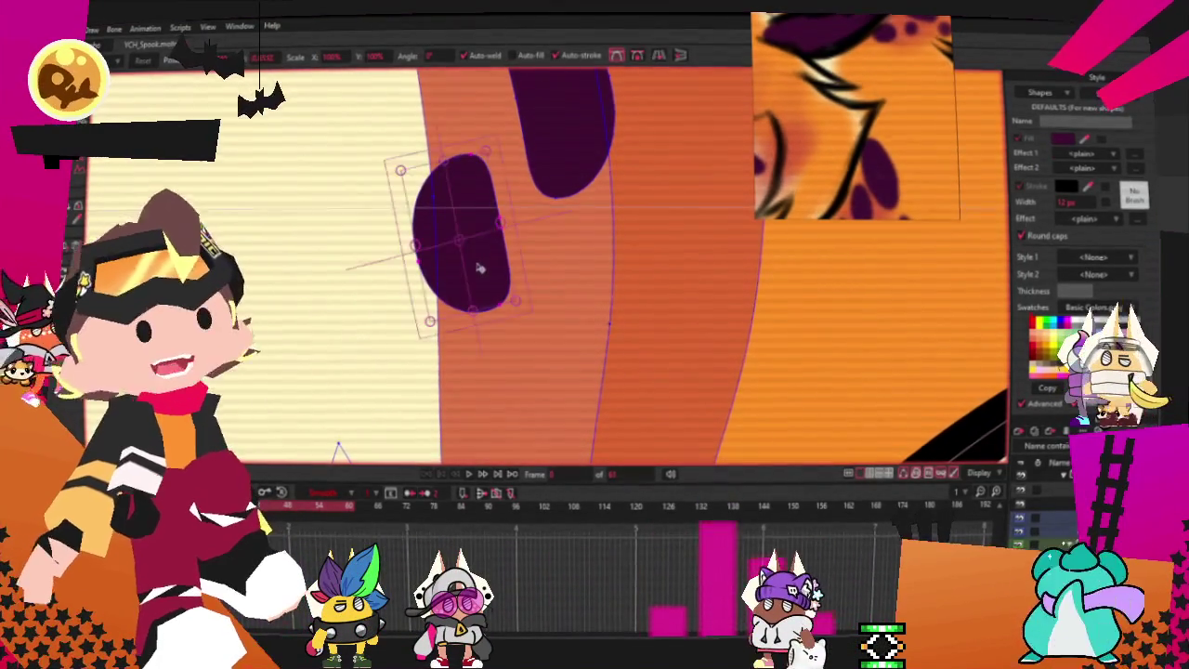
scroll(478, 218, "down", 2)
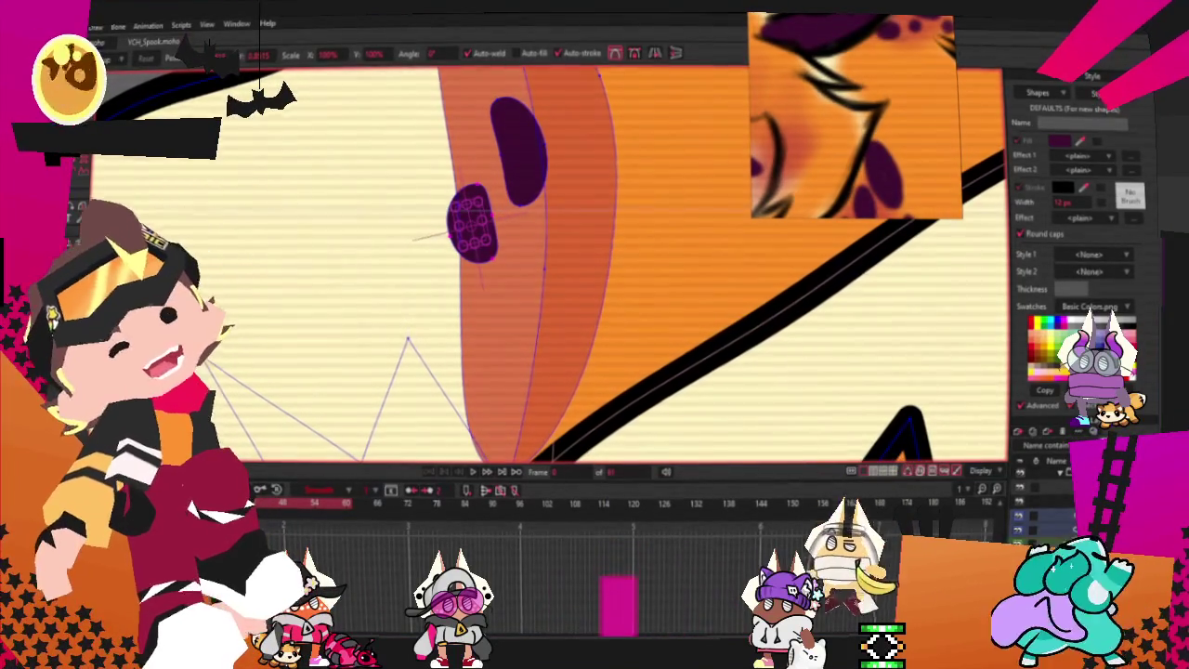
scroll(492, 232, "up", 2)
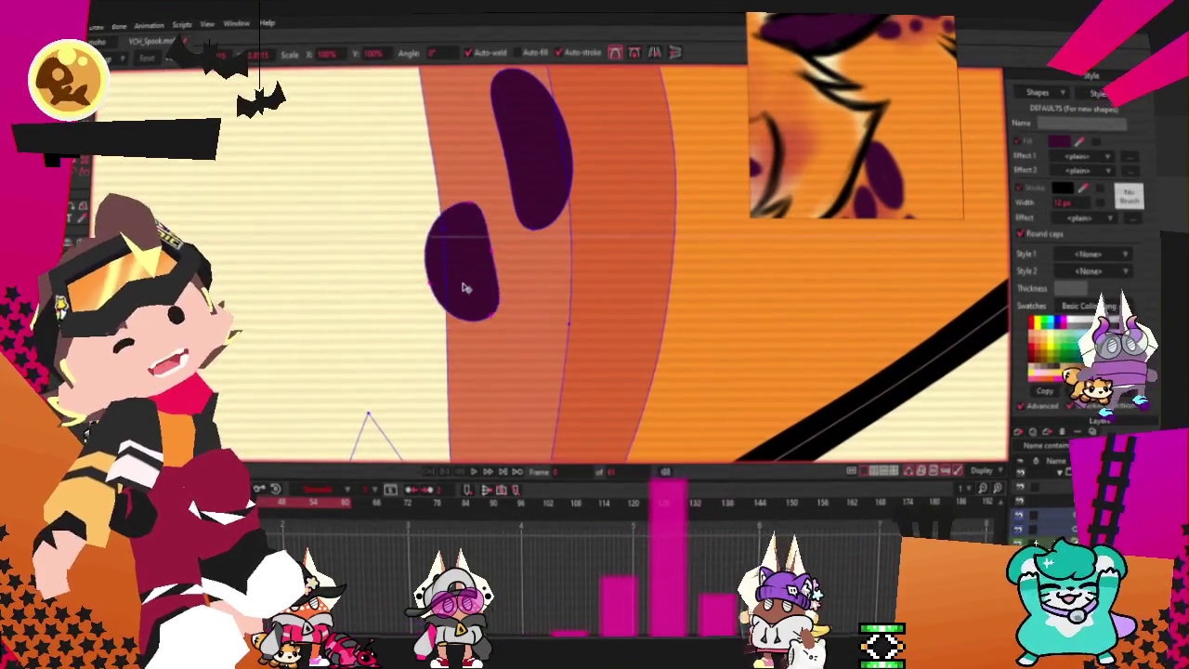
left_click(537, 165)
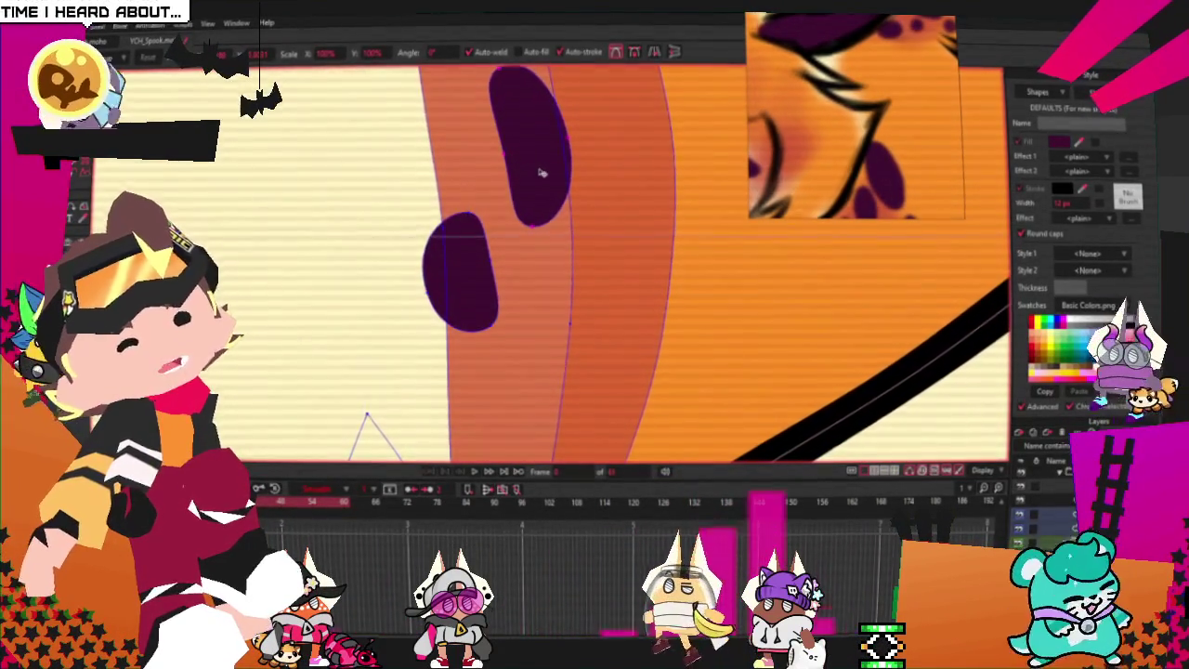
left_click(465, 286)
scroll(464, 286, "down", 2)
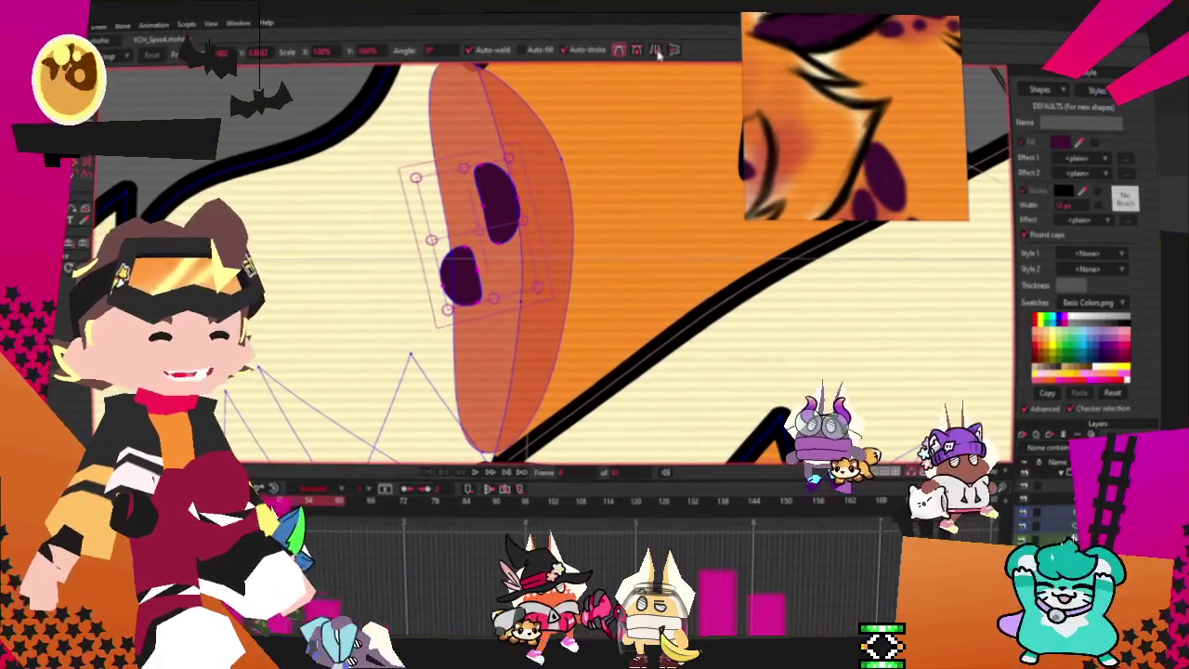
- Copy and paste the two purple spots and drag the pasted pair lower on the ear
key("ctrl+c")
key("ctrl+v")
scroll(578, 174, "up", 2)
left_click_drag(566, 176, 535, 413)
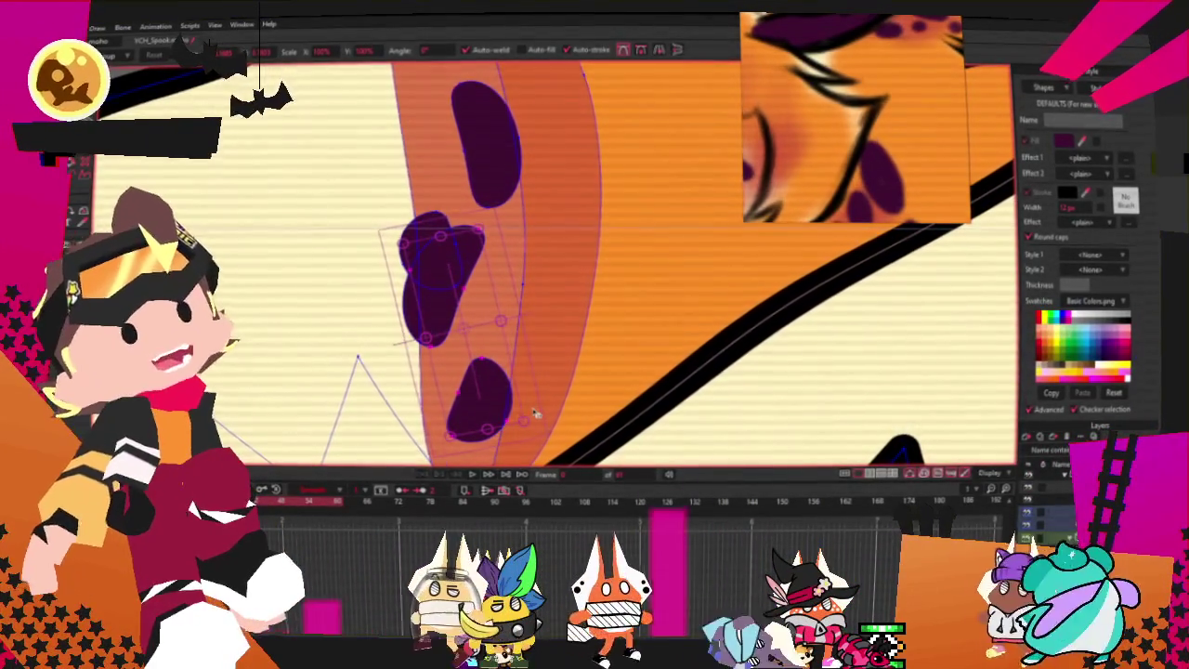
mouse_move(506, 384)
left_mouse_down()
mouse_move(526, 398)
mouse_move(502, 167)
left_mouse_up()
scroll(564, 295, "down", 3)
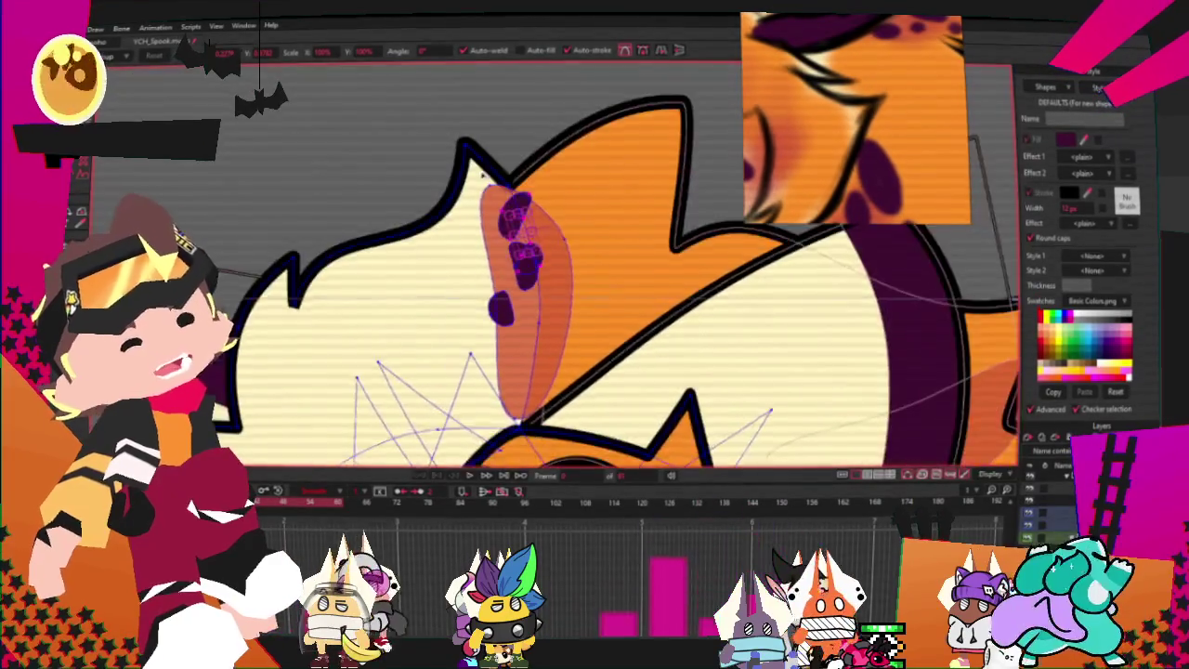
scroll(604, 295, "up", 4)
scroll(563, 277, "up", 2)
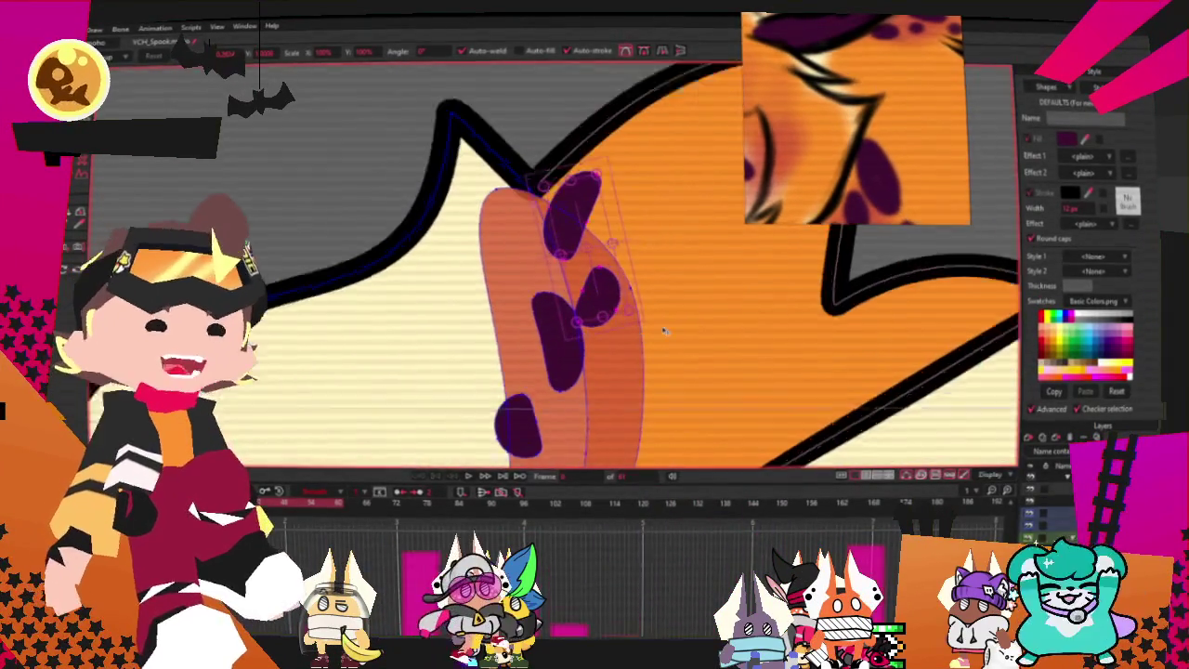
scroll(641, 263, "down", 3)
- Rotate the copied pair and nudge the top and middle spots up-right into place
mouse_move(622, 257)
left_mouse_down()
mouse_move(611, 193)
mouse_move(656, 207)
left_mouse_up()
scroll(660, 227, "up", 2)
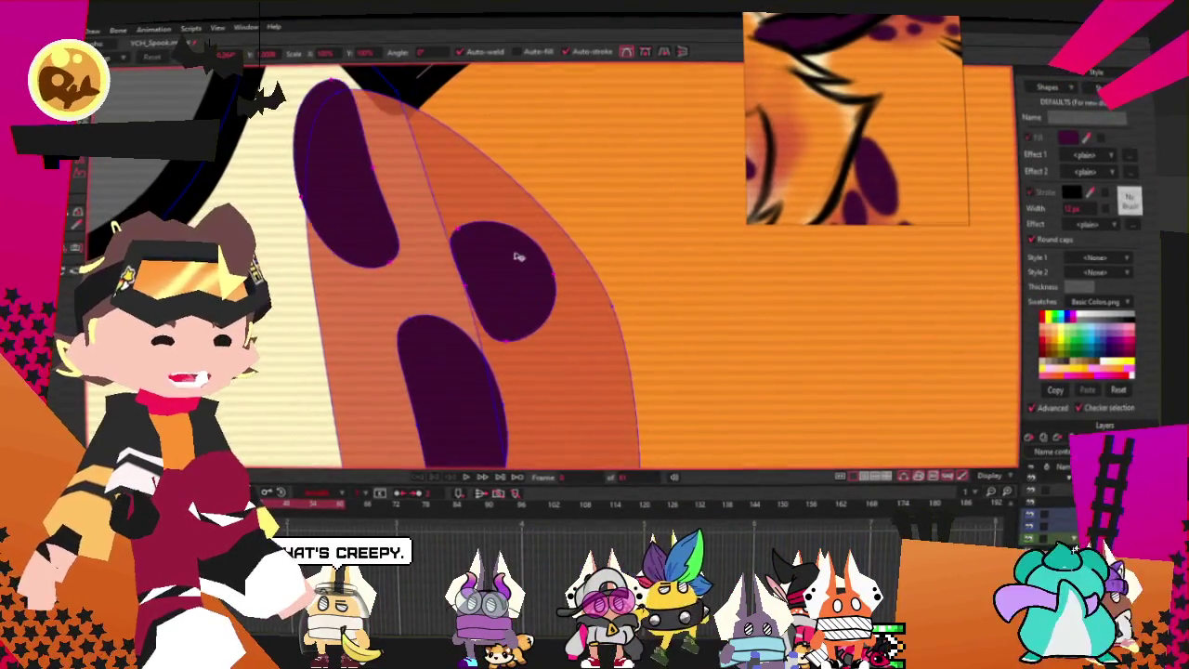
left_click_drag(521, 251, 501, 230)
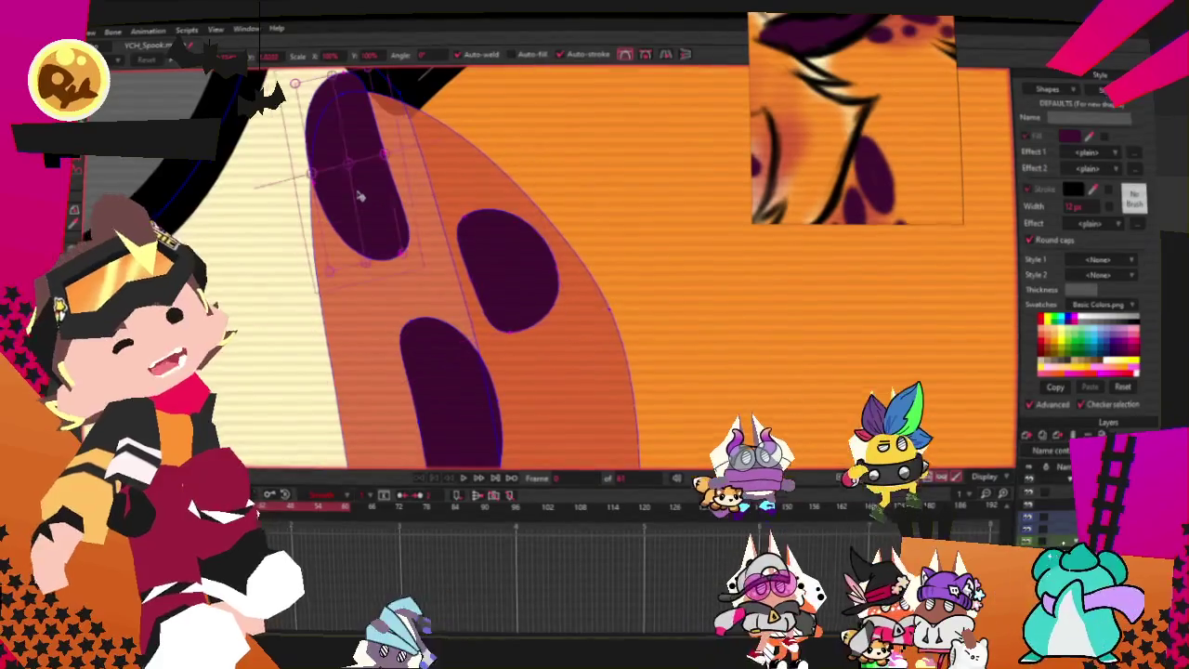
scroll(362, 197, "down", 3)
scroll(362, 193, "down", 3)
scroll(351, 78, "up", 3)
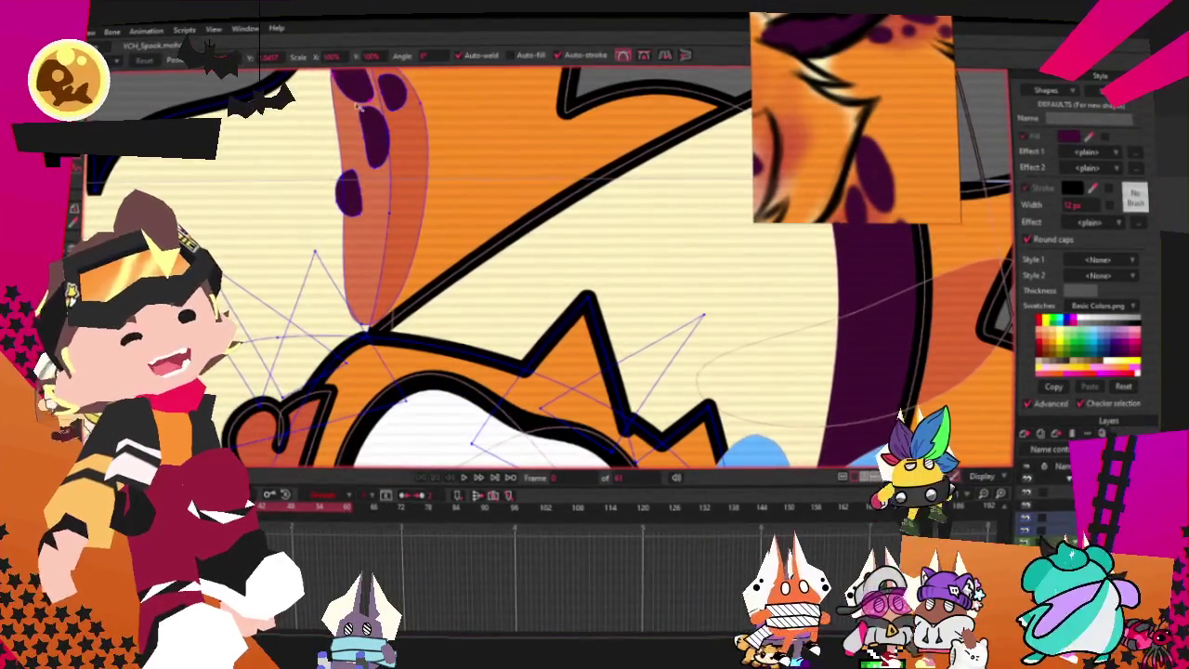
scroll(394, 206, "up", 1)
scroll(359, 140, "up", 1)
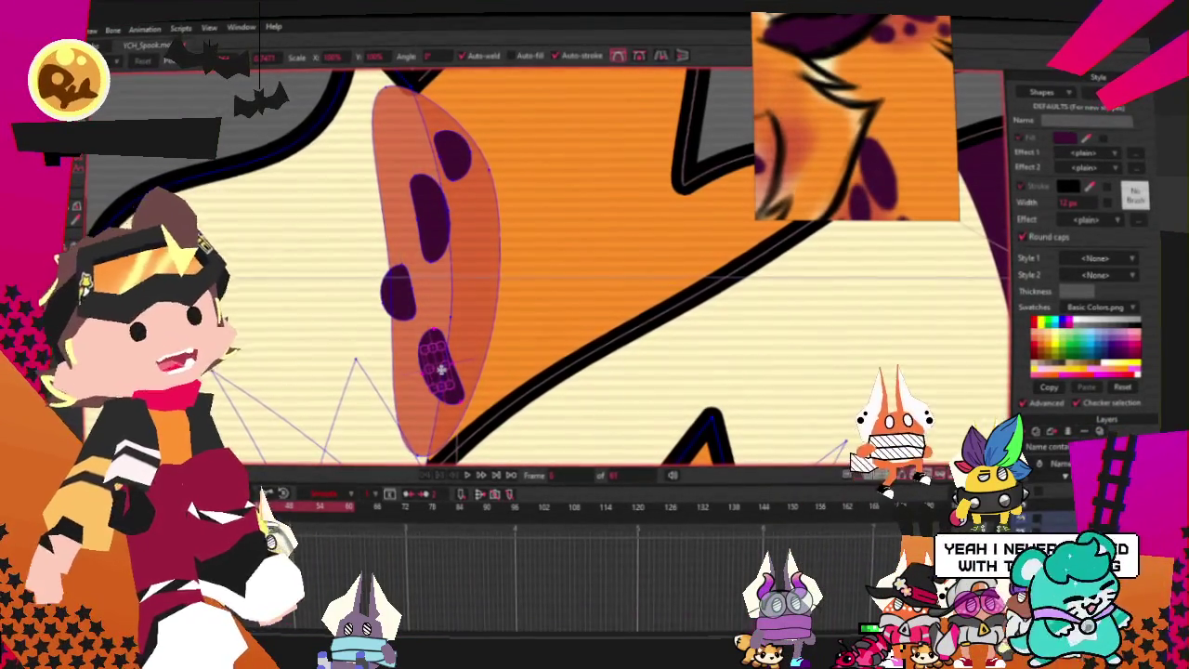
scroll(441, 370, "up", 2)
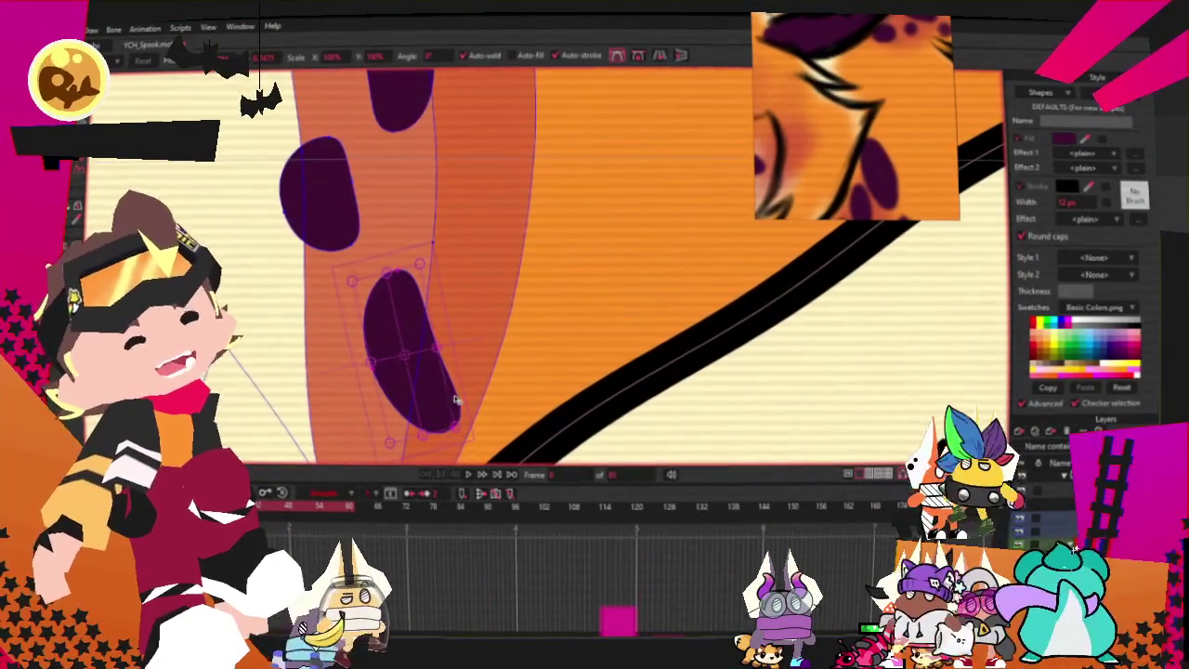
scroll(422, 428, "down", 2)
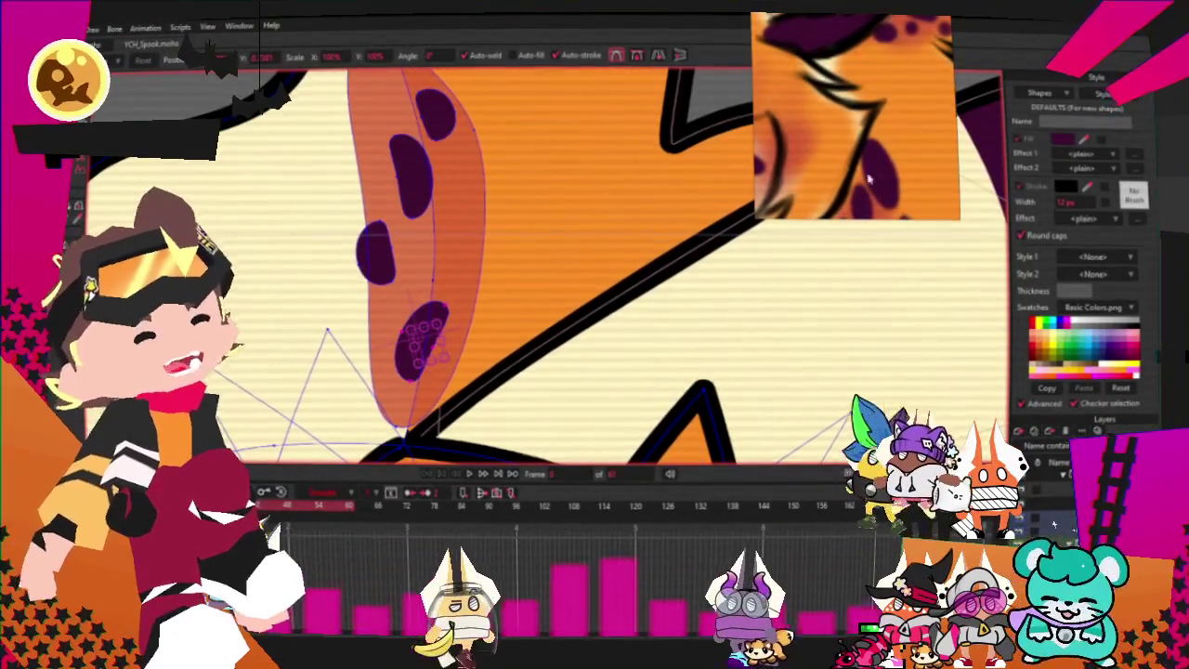
- Move the lower spot down-left, making it narrower, more upright and rounded on top
scroll(423, 336, "up", 2)
scroll(436, 340, "up", 2)
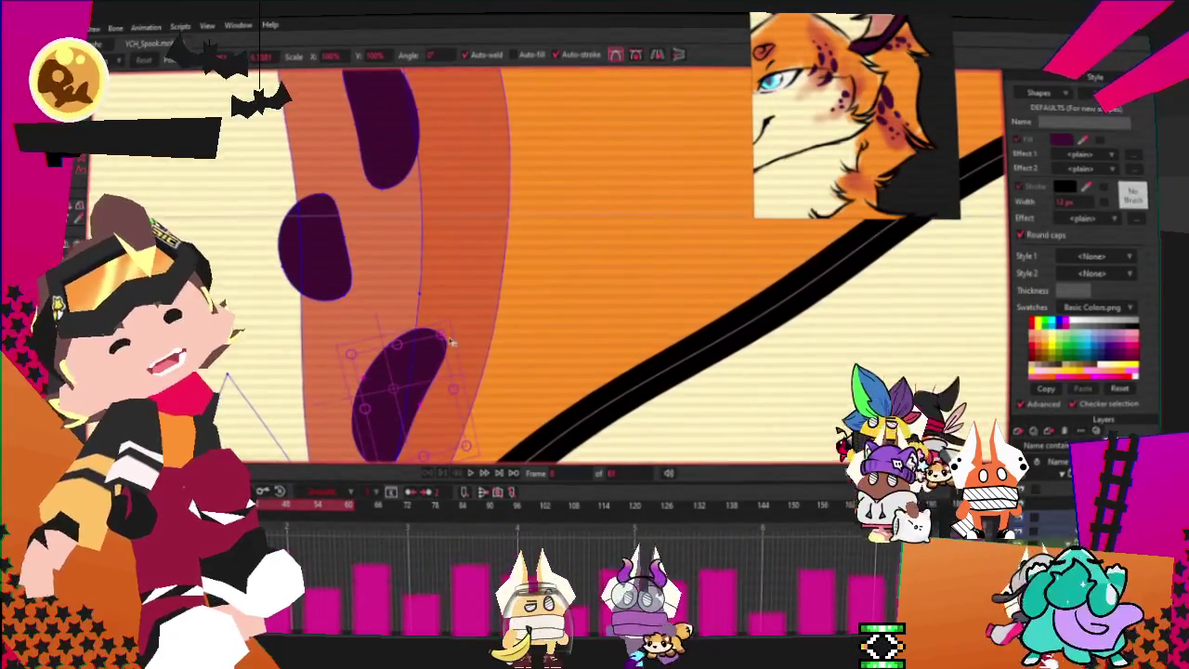
left_click_drag(443, 339, 395, 397)
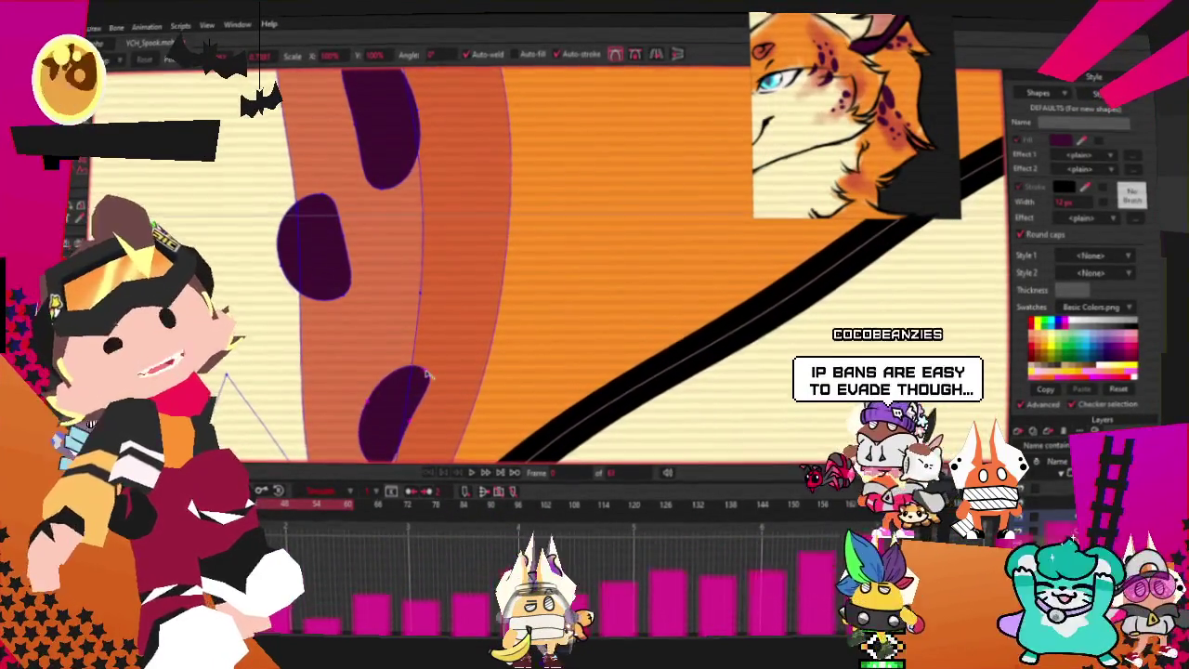
scroll(427, 373, "down", 1)
scroll(428, 373, "down", 1)
scroll(425, 371, "up", 1)
scroll(424, 369, "up", 2)
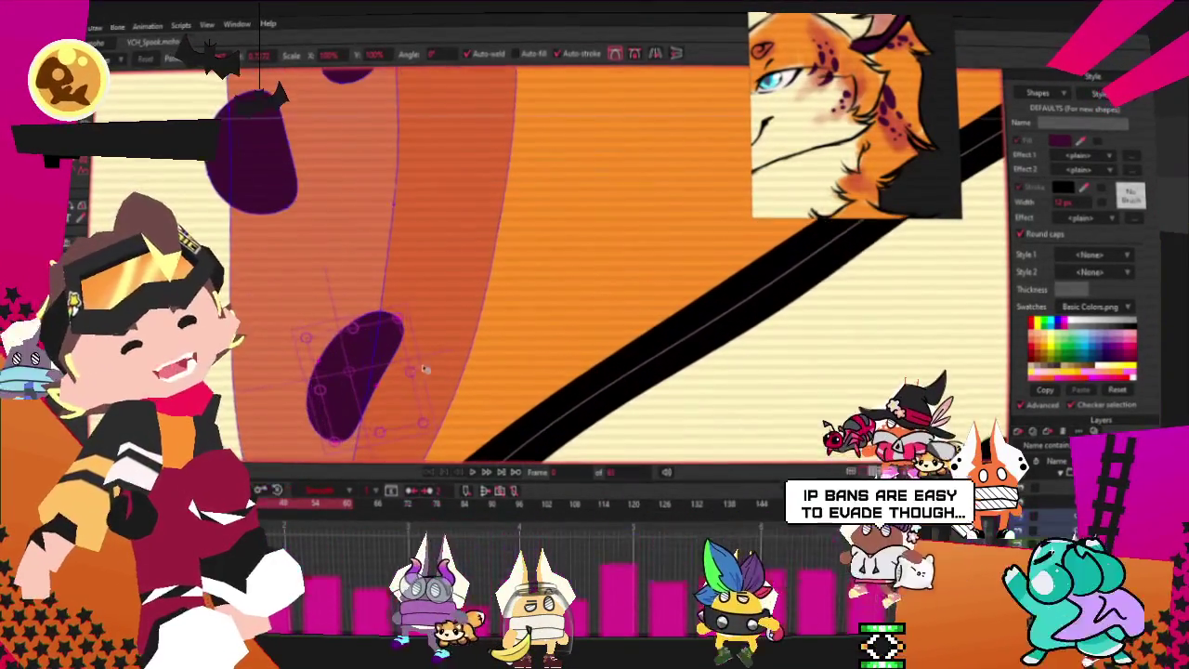
left_click_drag(423, 369, 395, 368)
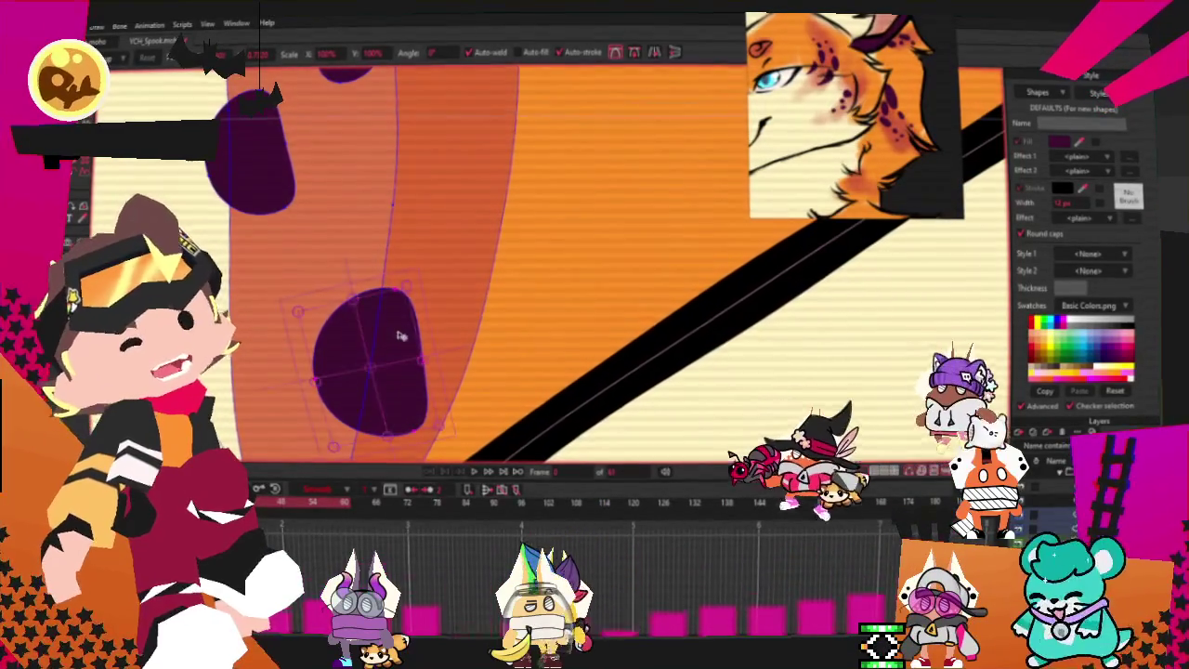
left_click_drag(357, 309, 397, 353)
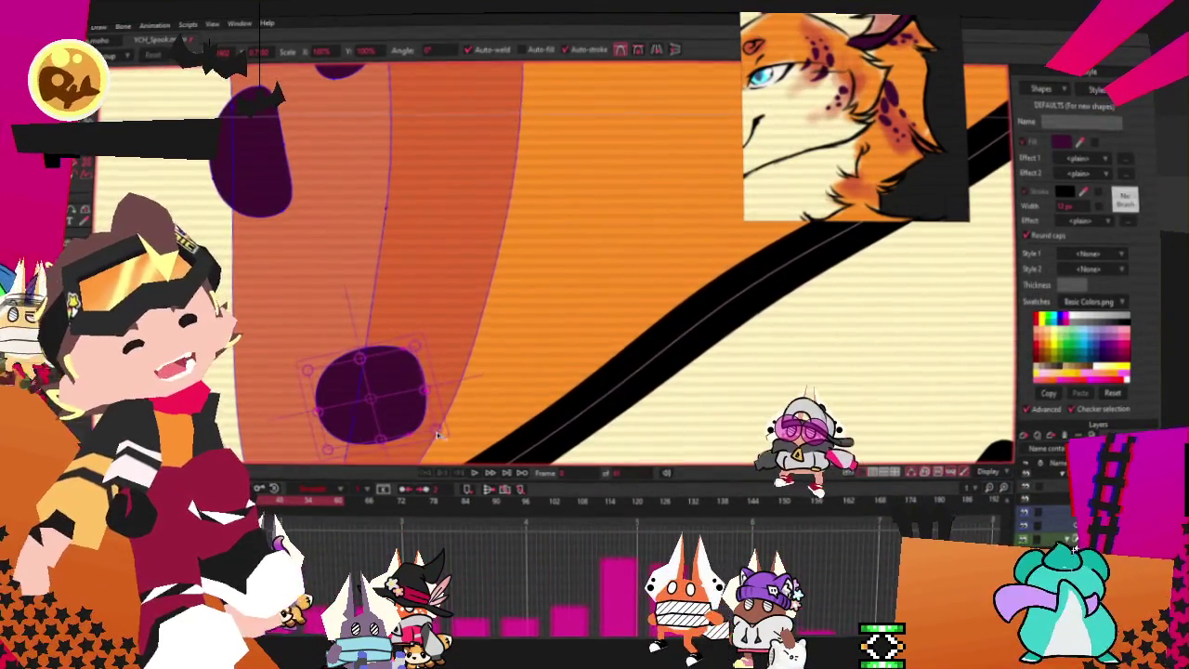
- Move the round purple spot up between two other spots and tilt it into an egg shape
left_click(369, 419)
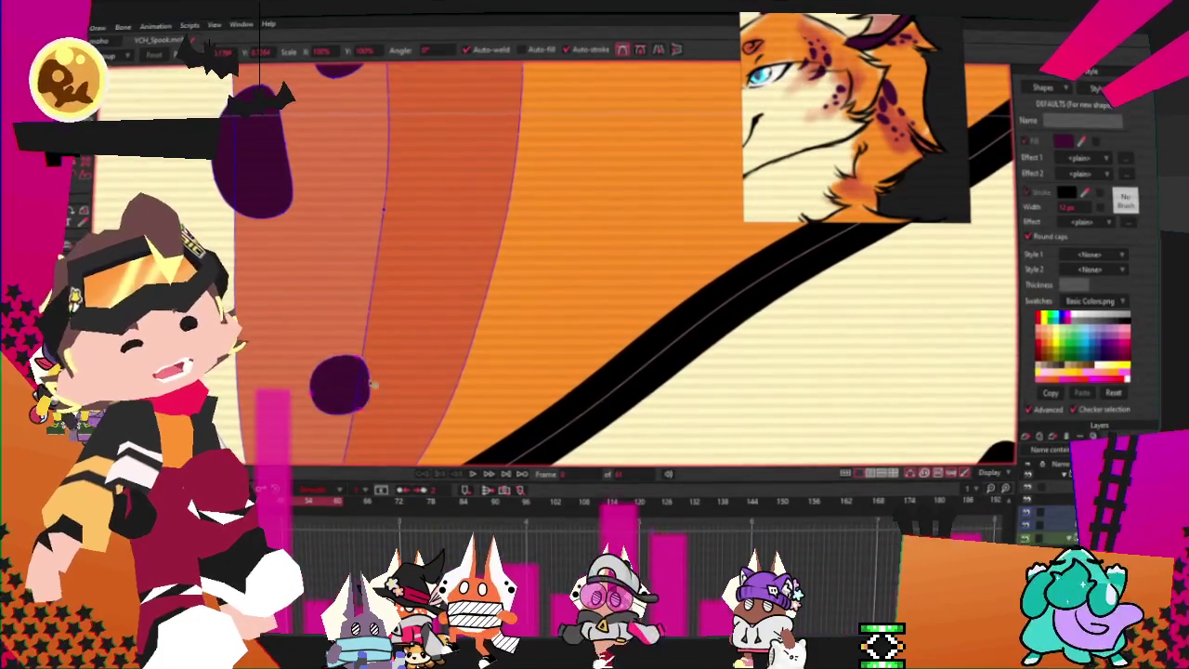
left_click_drag(372, 384, 396, 135)
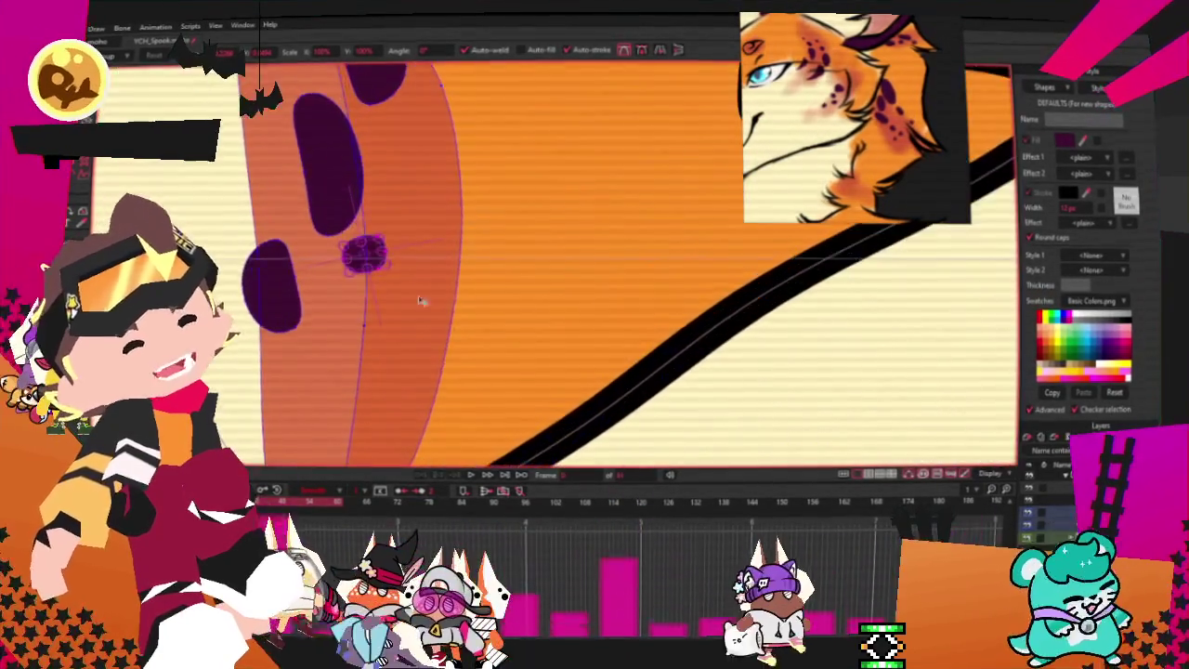
scroll(396, 214, "up", 3)
left_click_drag(426, 327, 388, 353)
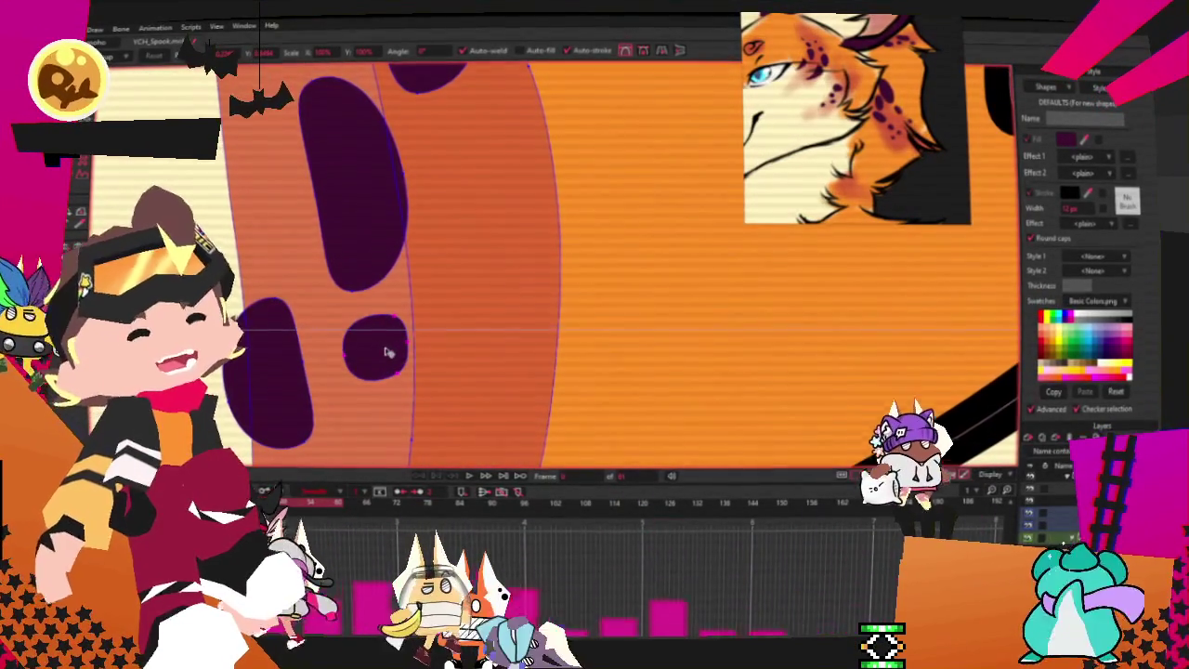
left_click(388, 351)
scroll(465, 362, "up", 2)
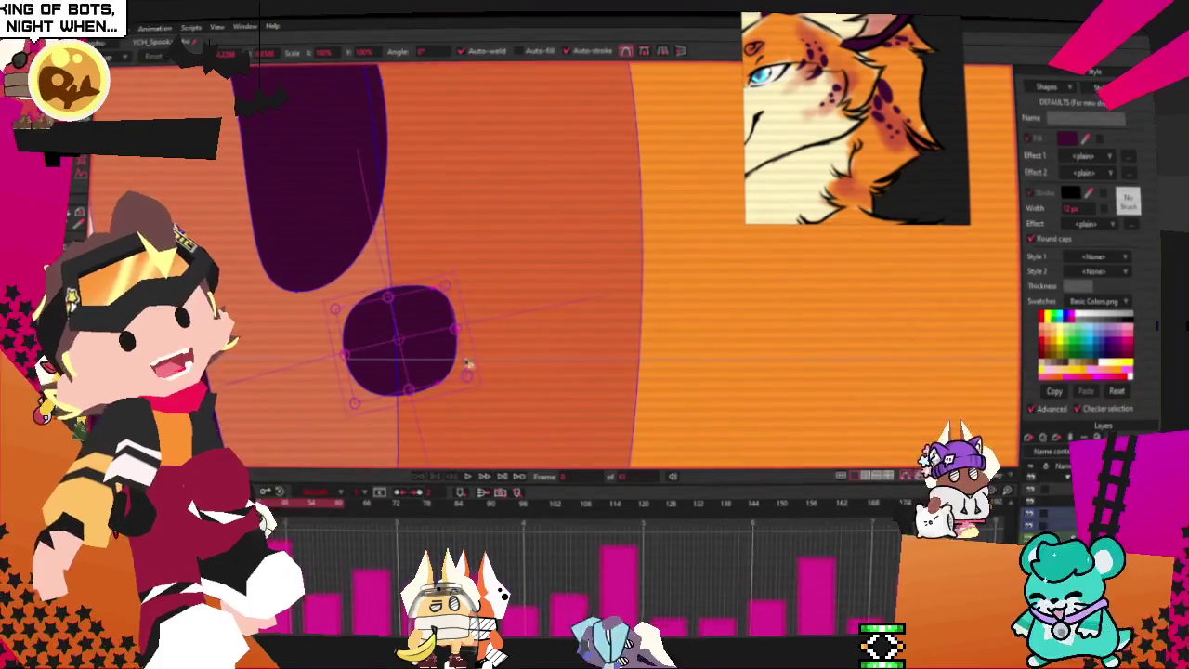
mouse_move(478, 326)
left_mouse_down()
mouse_move(417, 313)
mouse_move(412, 337)
left_mouse_up()
- Add another small purple spot lower on the inner-ear strip
scroll(417, 340, "down", 3)
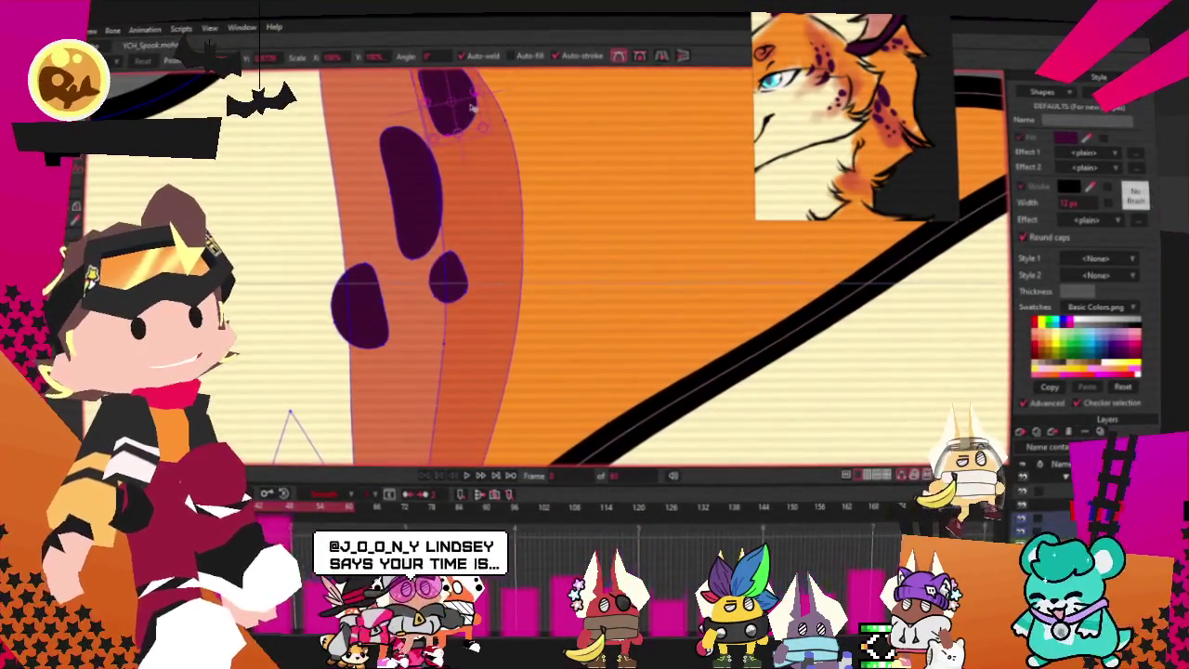
scroll(473, 108, "down", 2)
scroll(472, 108, "down", 2)
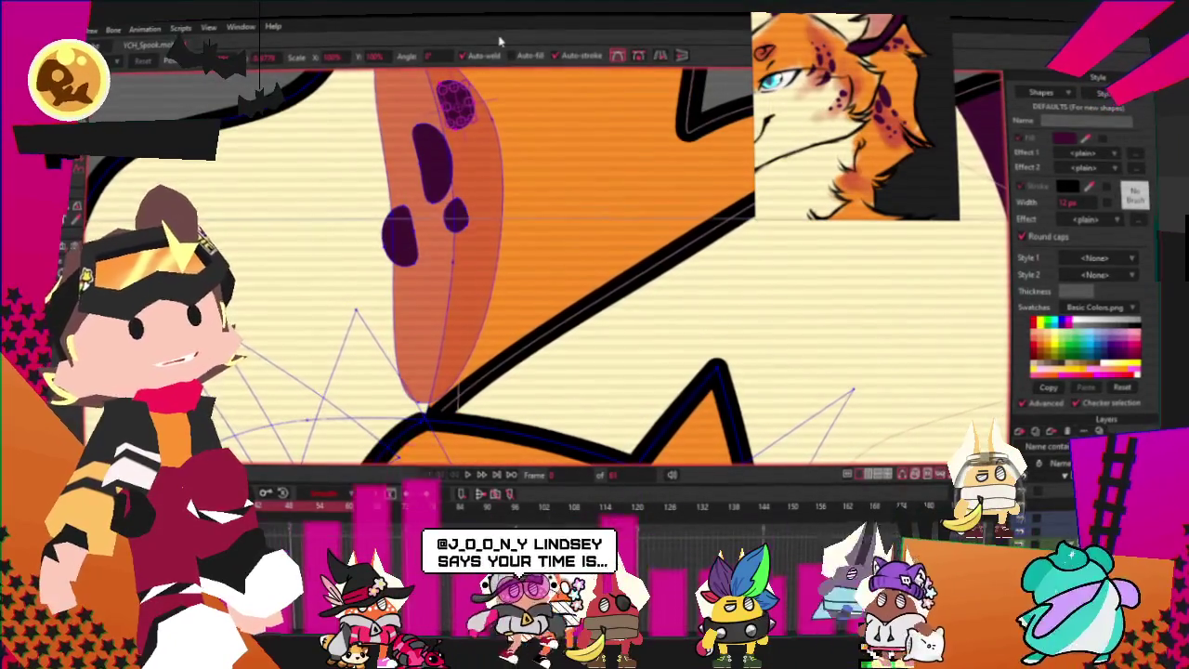
scroll(540, 217, "up", 2)
scroll(484, 231, "up", 2)
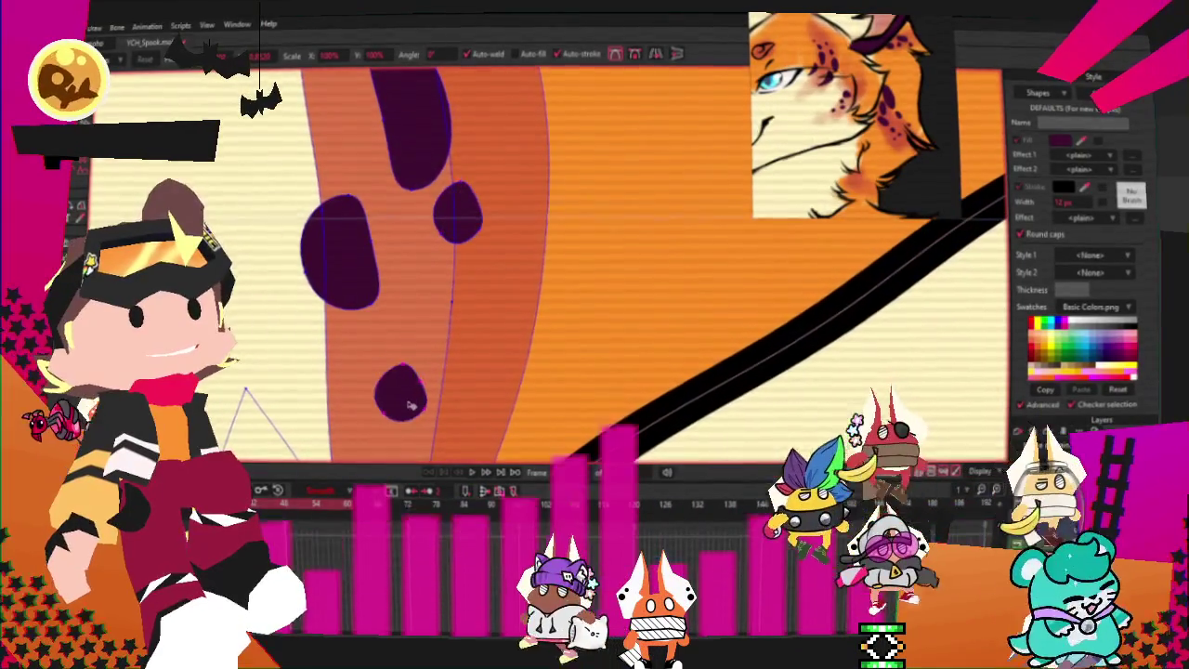
mouse_move(404, 409)
left_mouse_down()
mouse_move(419, 343)
mouse_move(433, 367)
left_mouse_up()
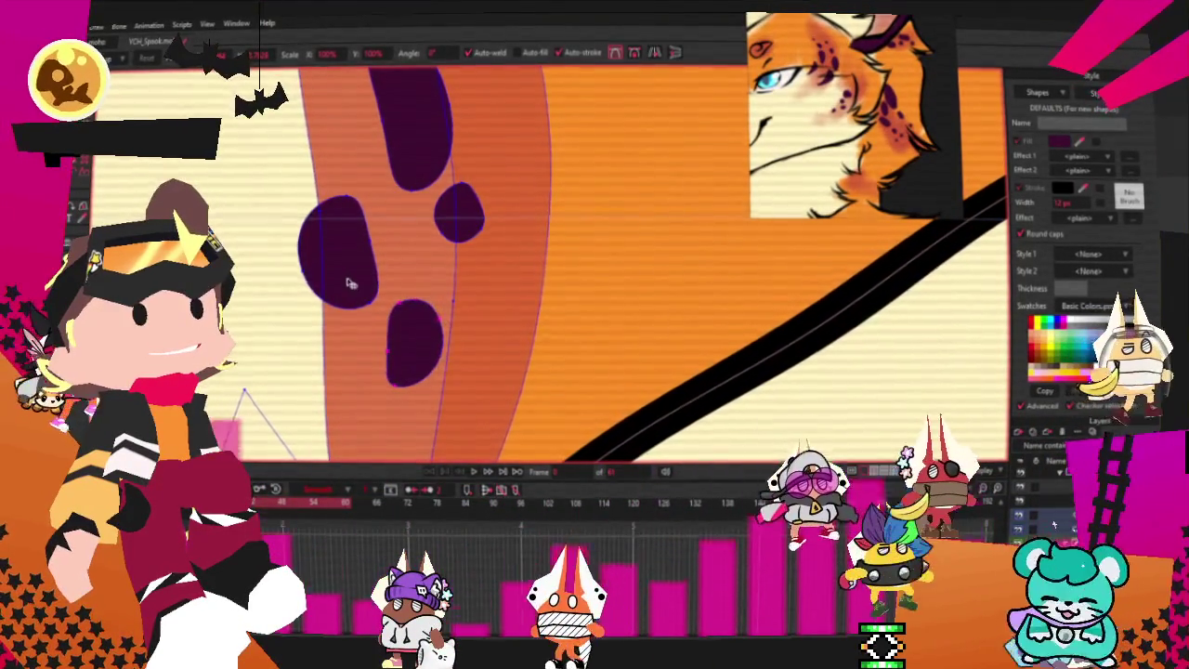
- Undo the last two edits to remove one ear spot and restore the spot shapes
scroll(471, 228, "down", 2)
scroll(469, 228, "down", 3)
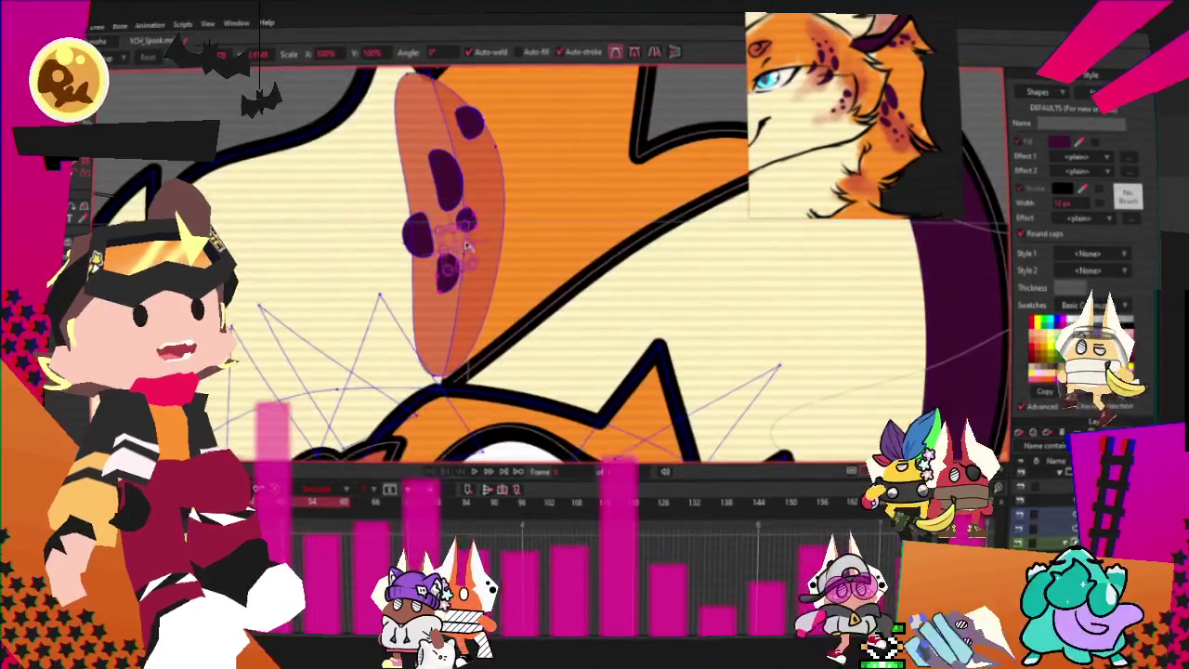
scroll(487, 303, "up", 2)
scroll(483, 306, "up", 2)
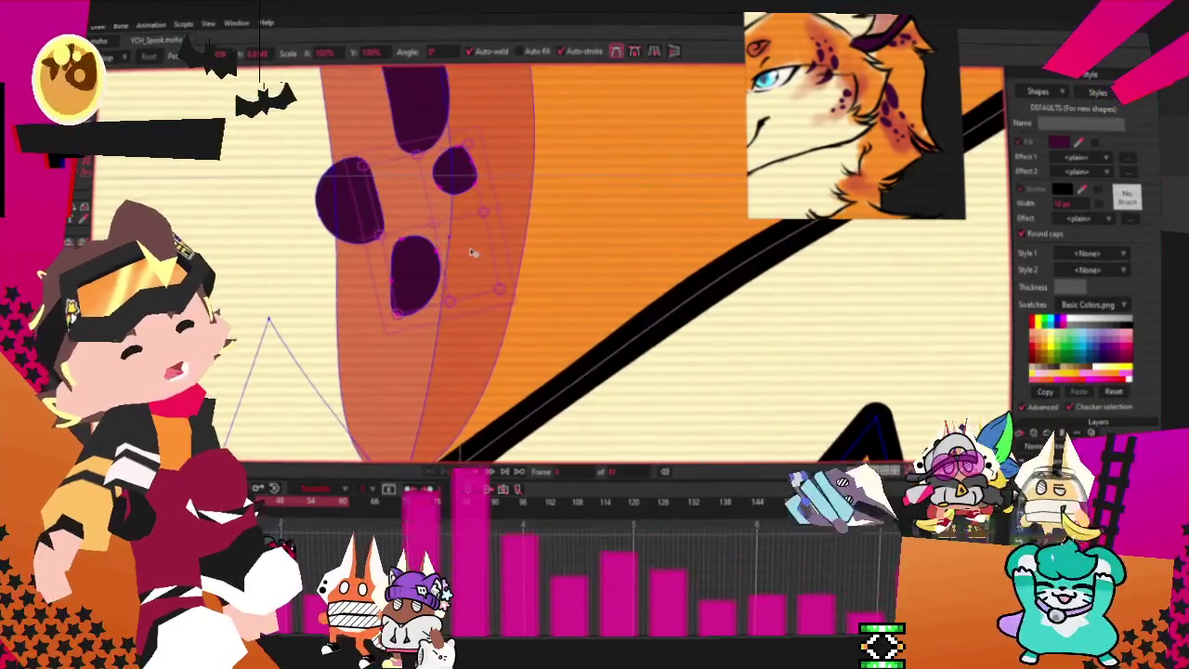
key("ctrl+z")
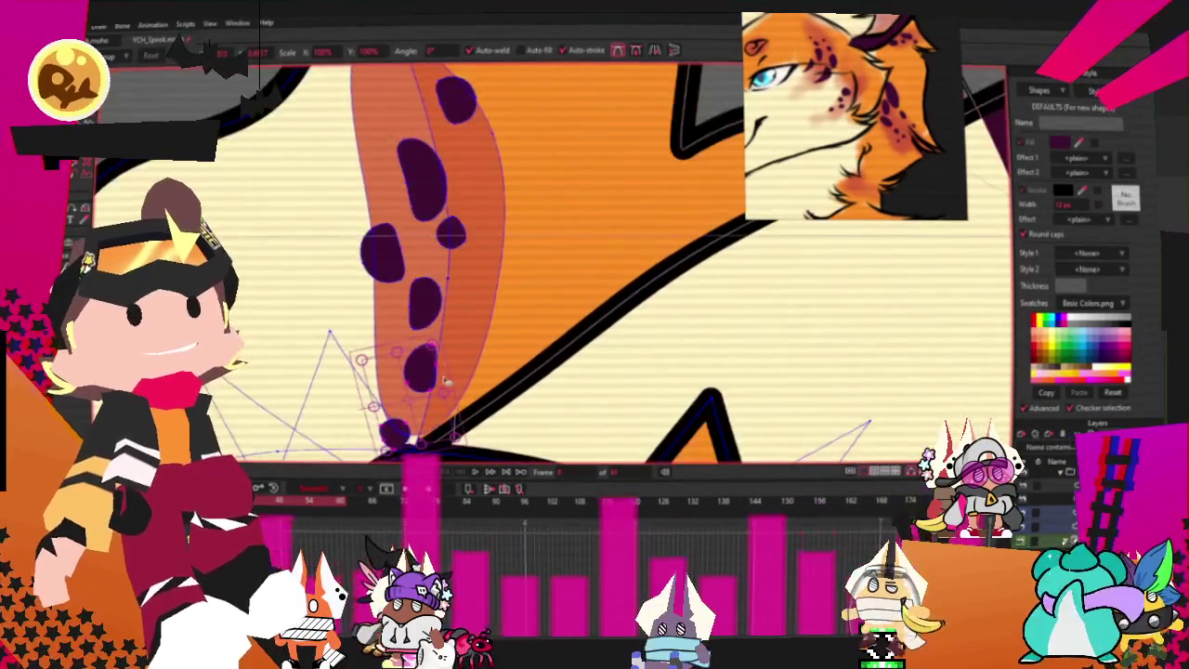
key("ctrl+z")
- Move the selected ear spots up and to the left with the Transform tool
scroll(470, 437, "down", 3)
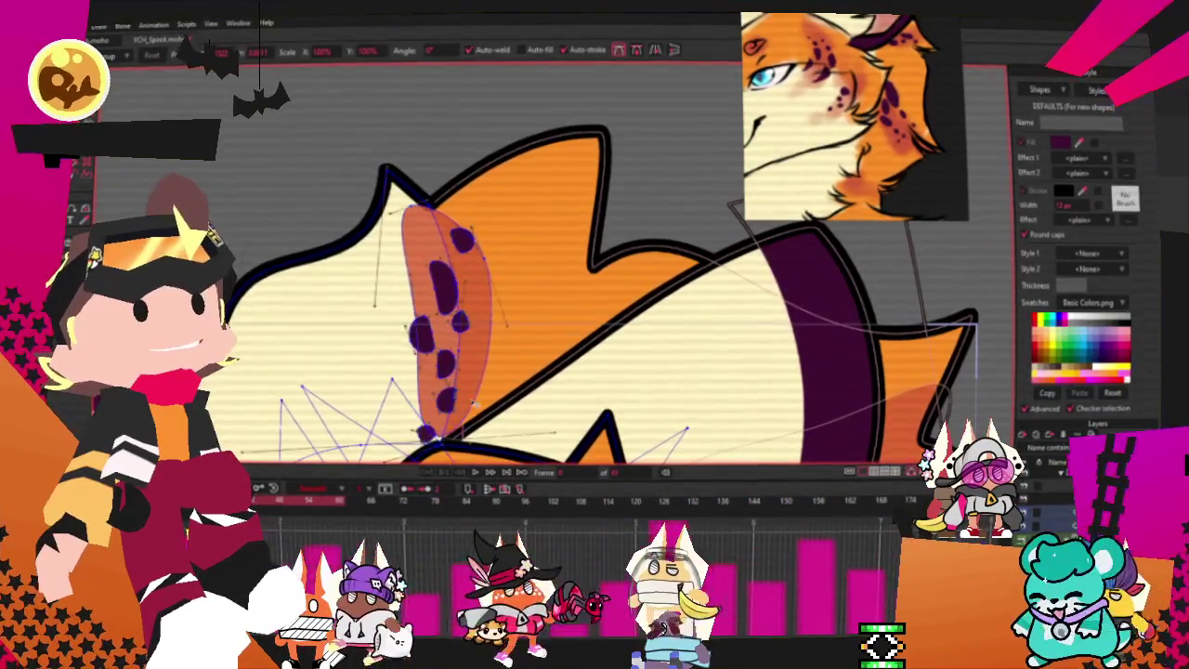
scroll(506, 260, "up", 4)
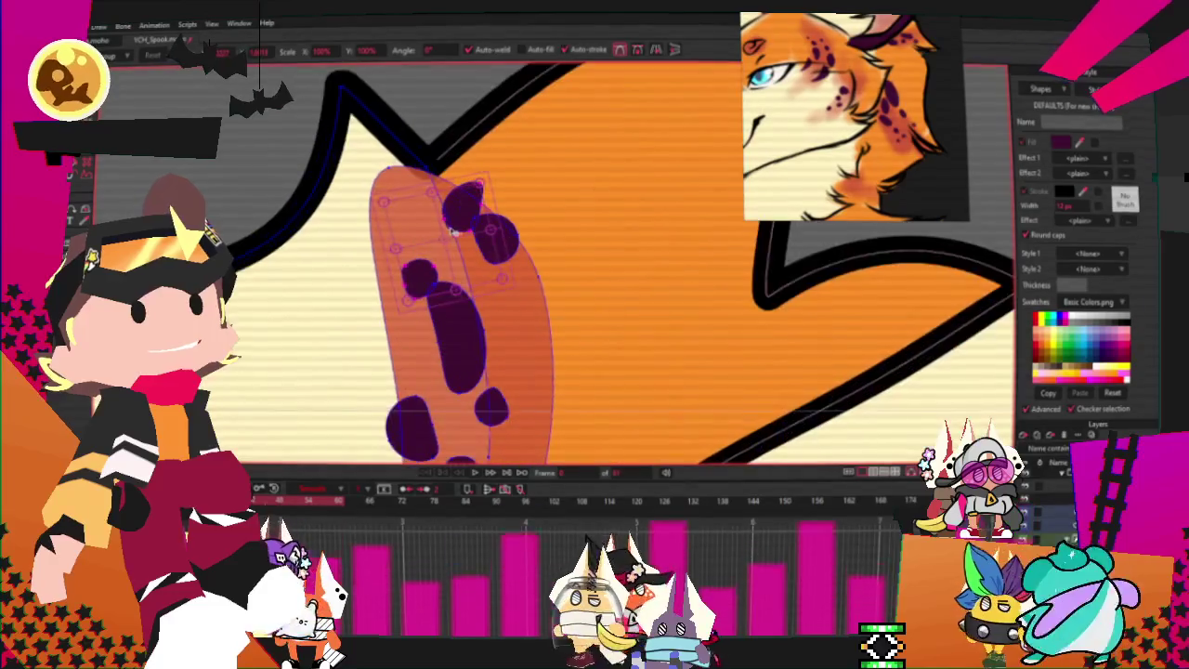
mouse_move(507, 260)
left_mouse_down()
mouse_move(449, 227)
mouse_move(435, 191)
left_mouse_up()
left_click(380, 133)
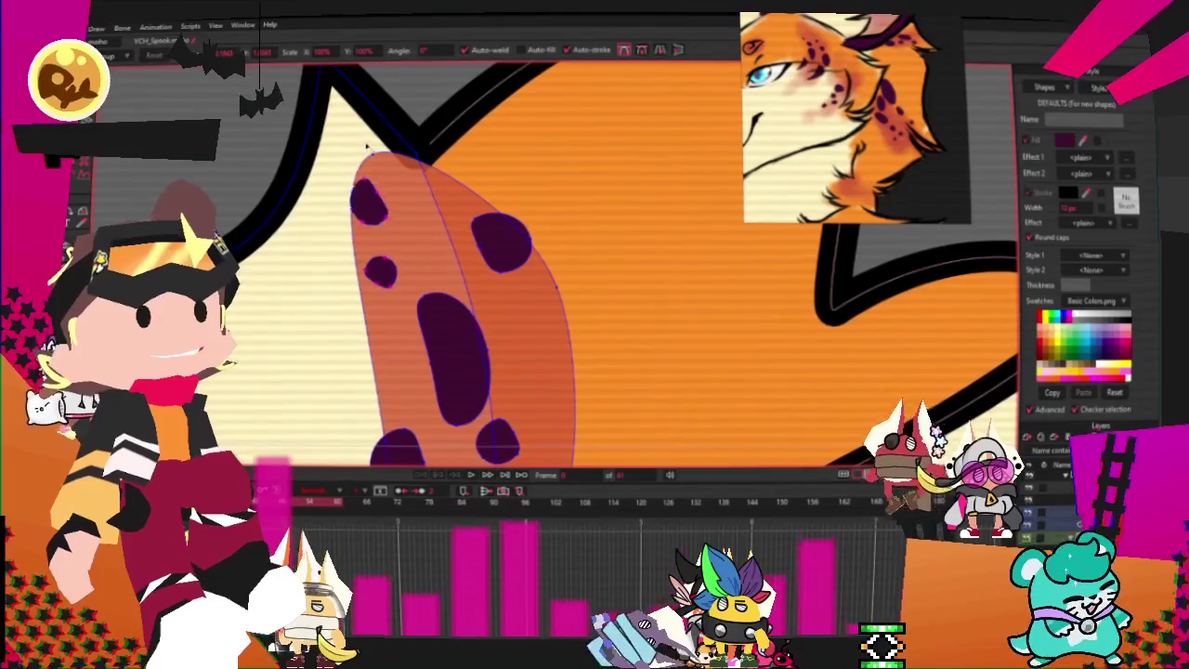
- Play the animation twice to preview the repositioned ear spots
scroll(391, 223, "down", 3)
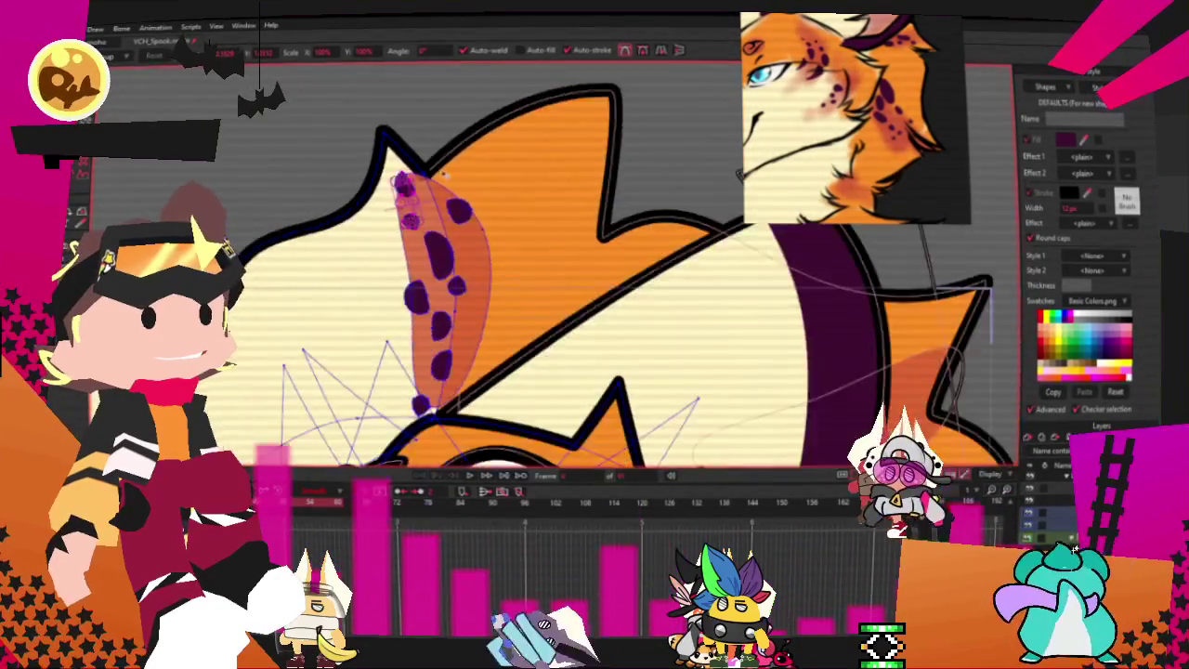
scroll(430, 295, "down", 2)
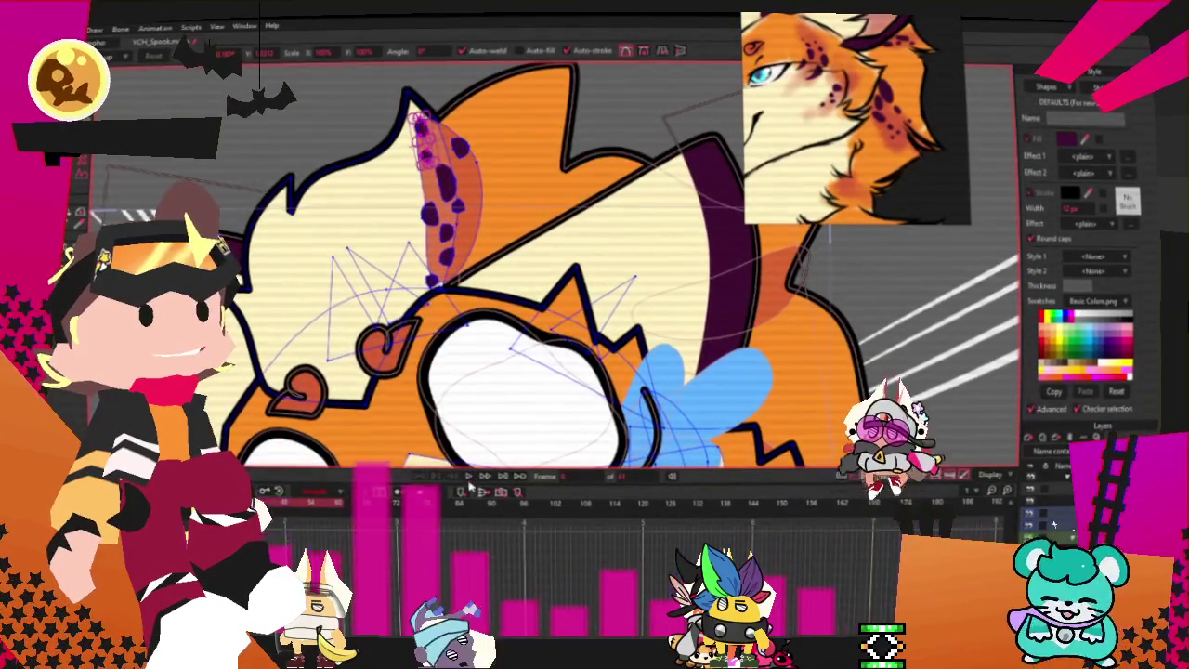
scroll(452, 300, "down", 3)
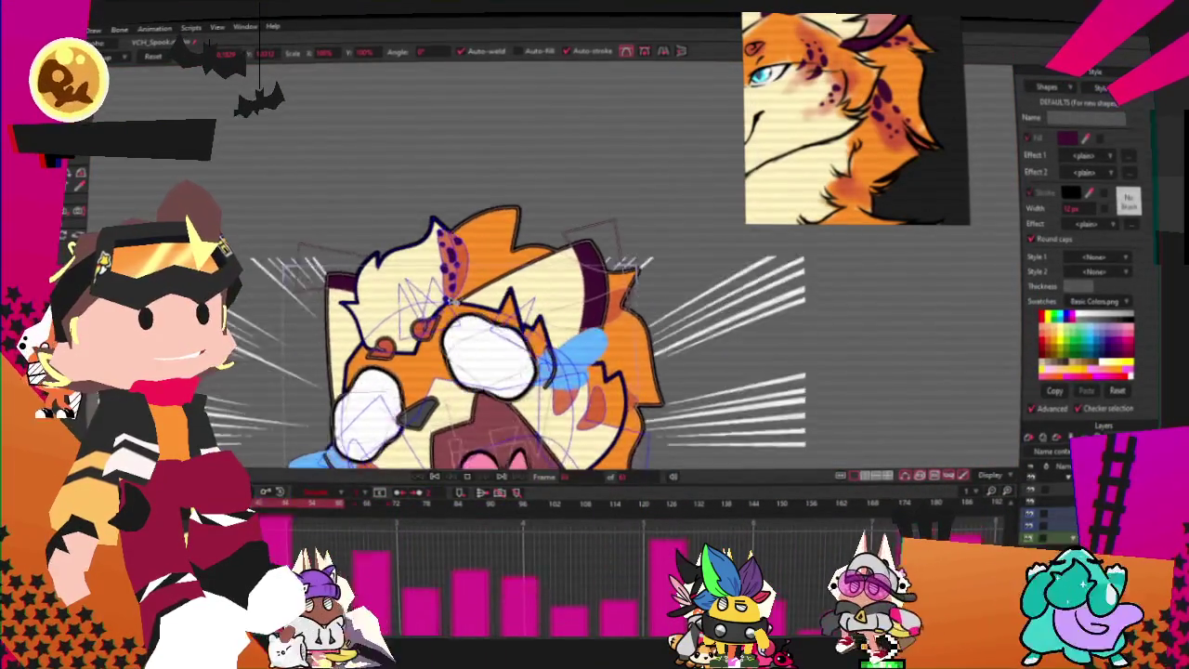
scroll(452, 301, "up", 2)
scroll(454, 294, "up", 1)
scroll(456, 288, "up", 1)
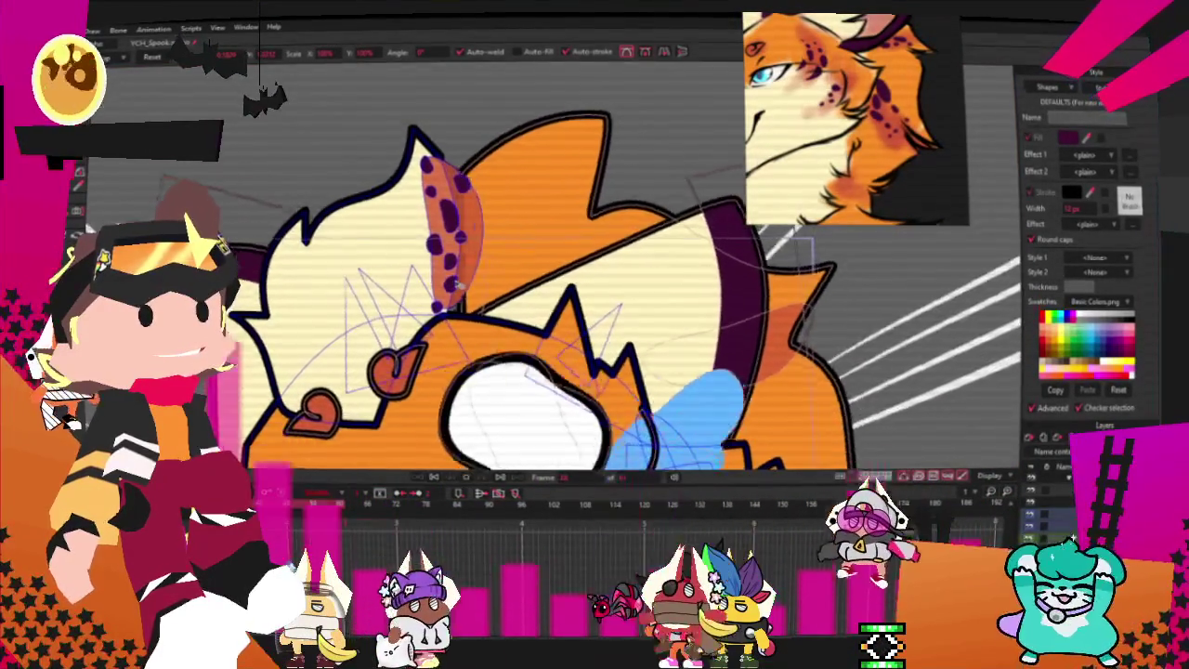
scroll(458, 283, "up", 1)
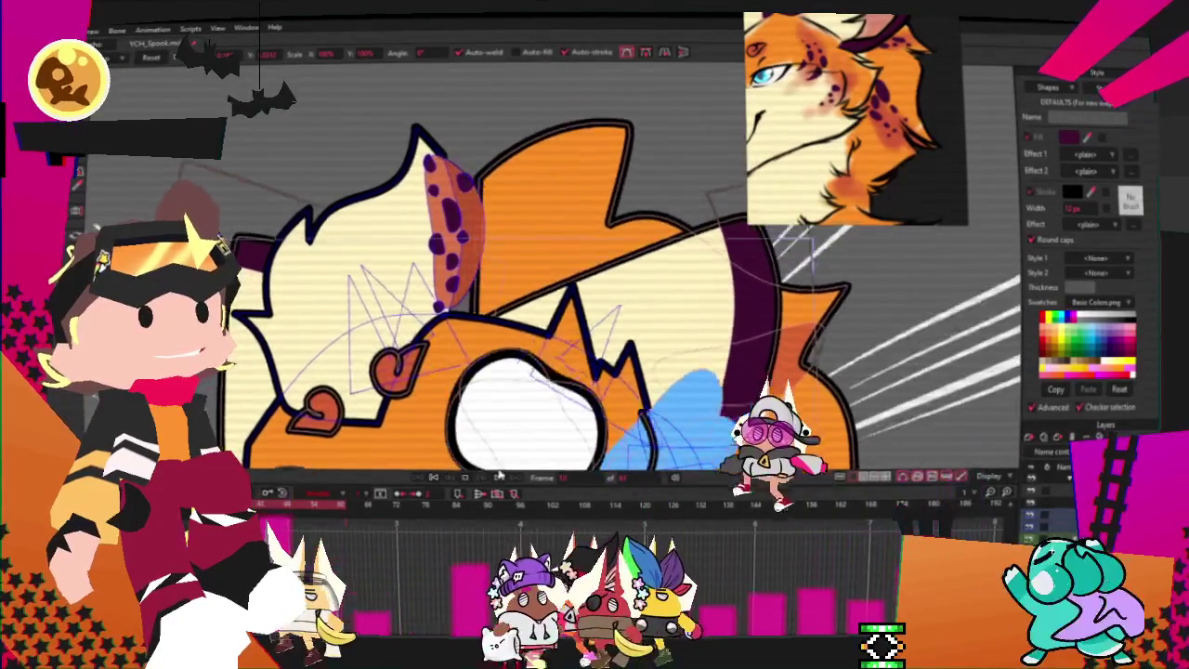
left_click(498, 476)
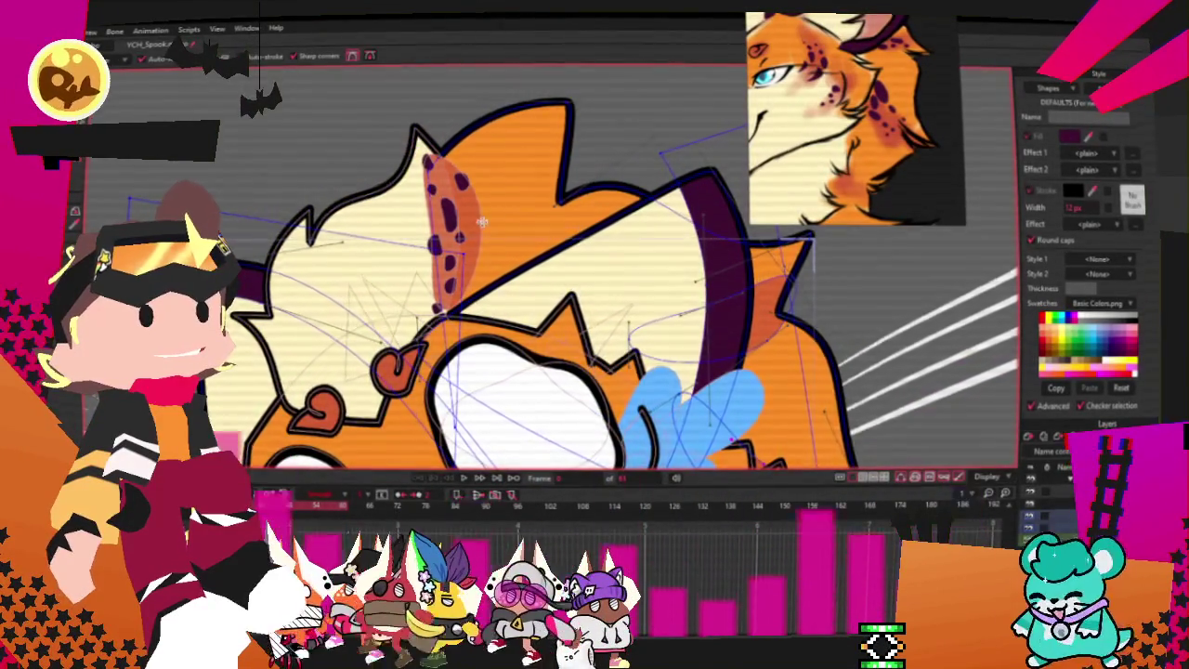
scroll(482, 221, "up", 2)
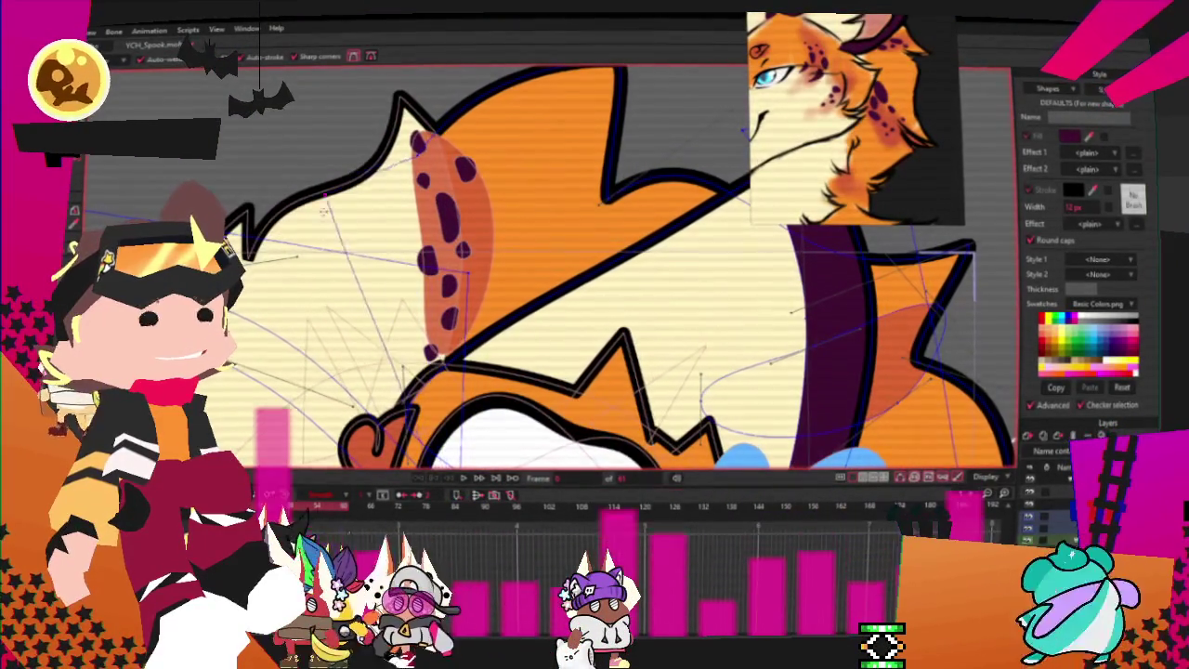
scroll(449, 378, "down", 2)
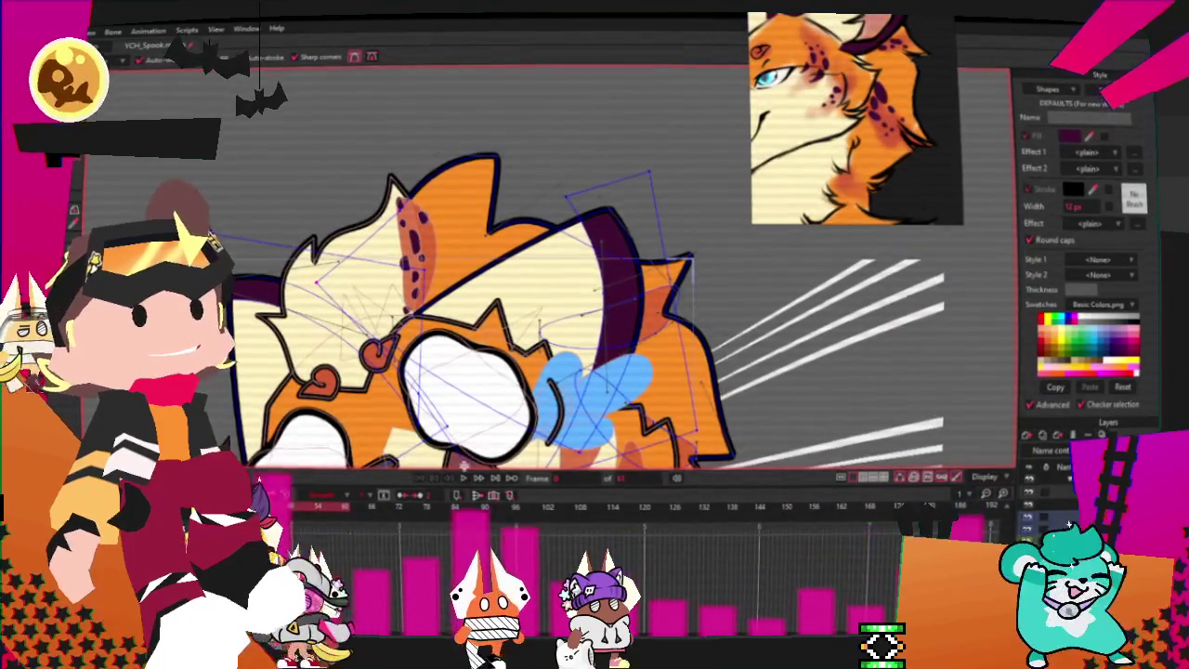
left_click(462, 478)
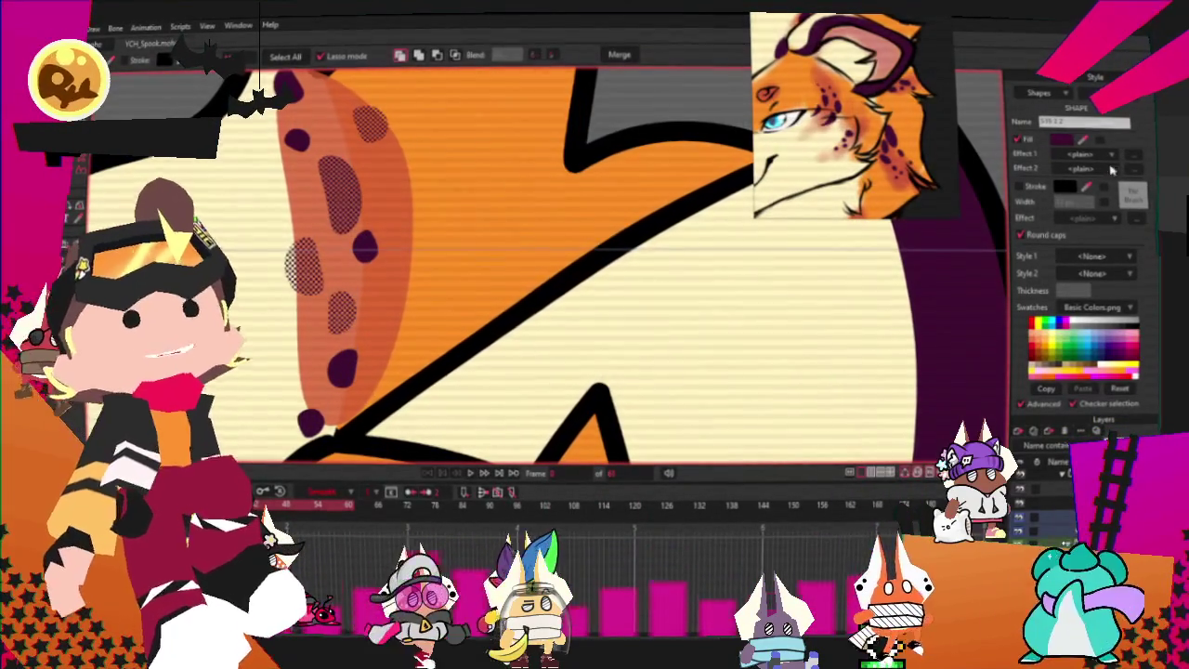
- Select the ear's purple spots, then switch to Select Points (G) and lasso them into one selection
left_click(1052, 528)
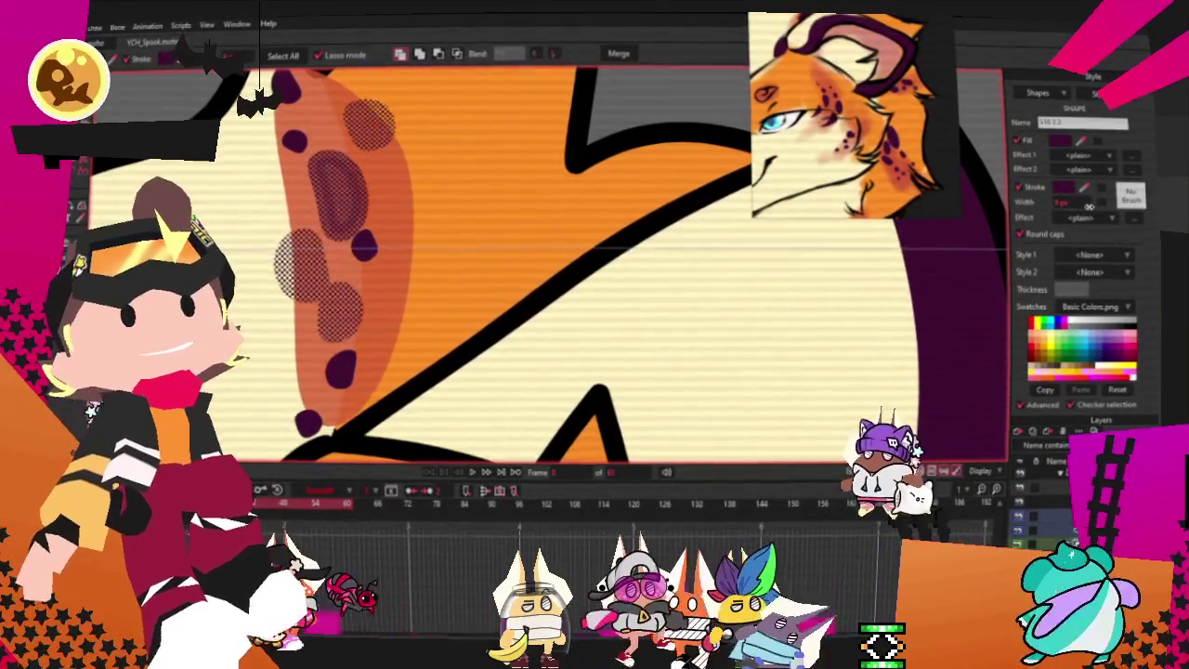
scroll(603, 195, "down", 3)
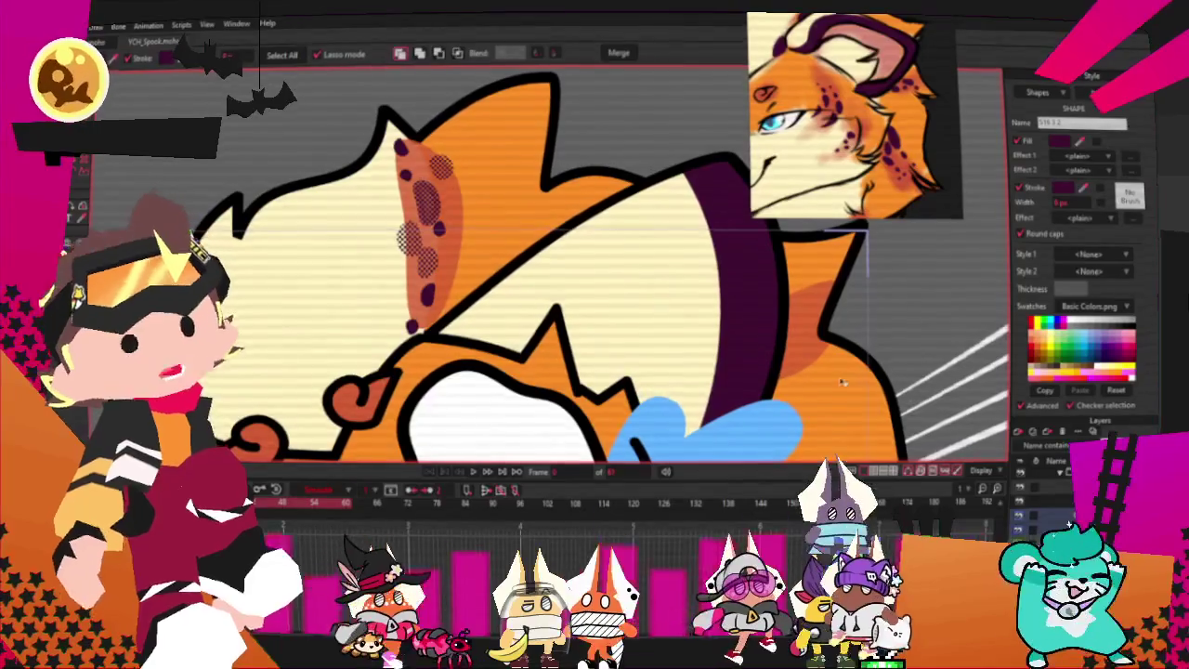
scroll(456, 182, "up", 2)
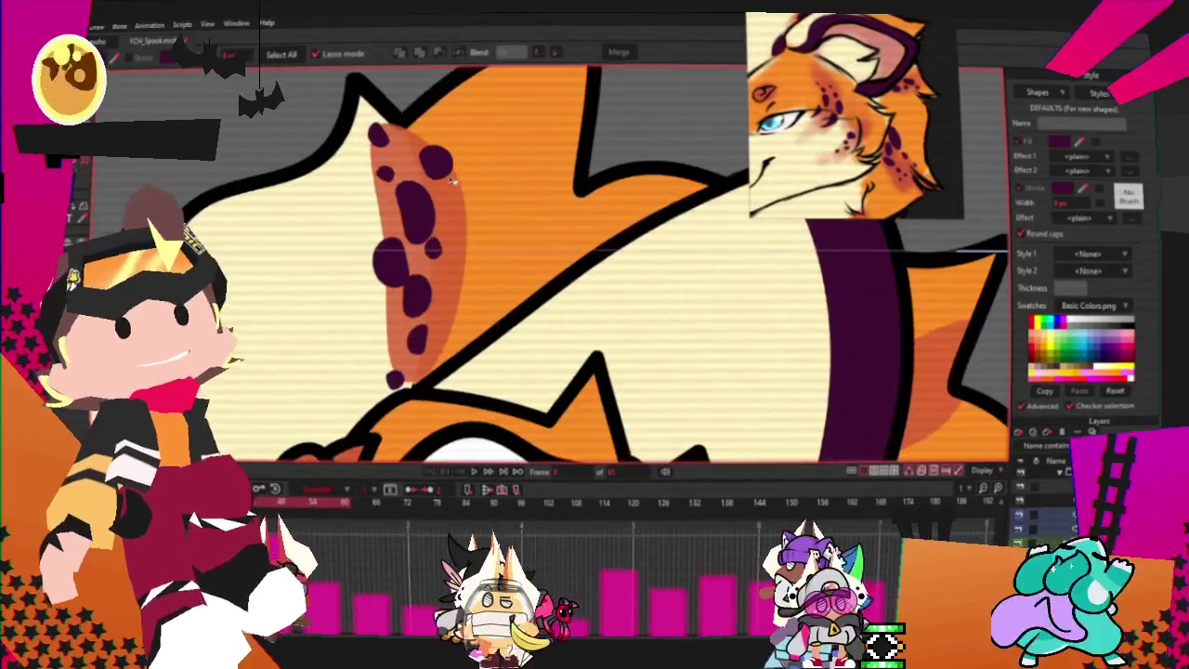
key("g")
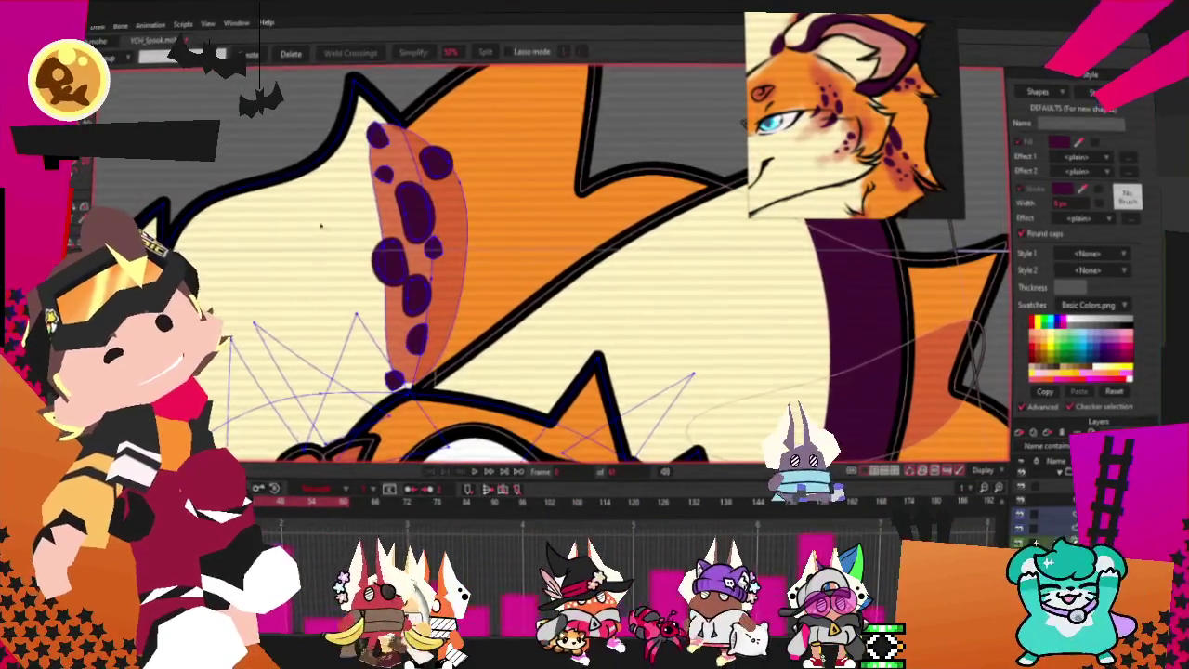
scroll(465, 218, "up", 3)
scroll(502, 268, "up", 2)
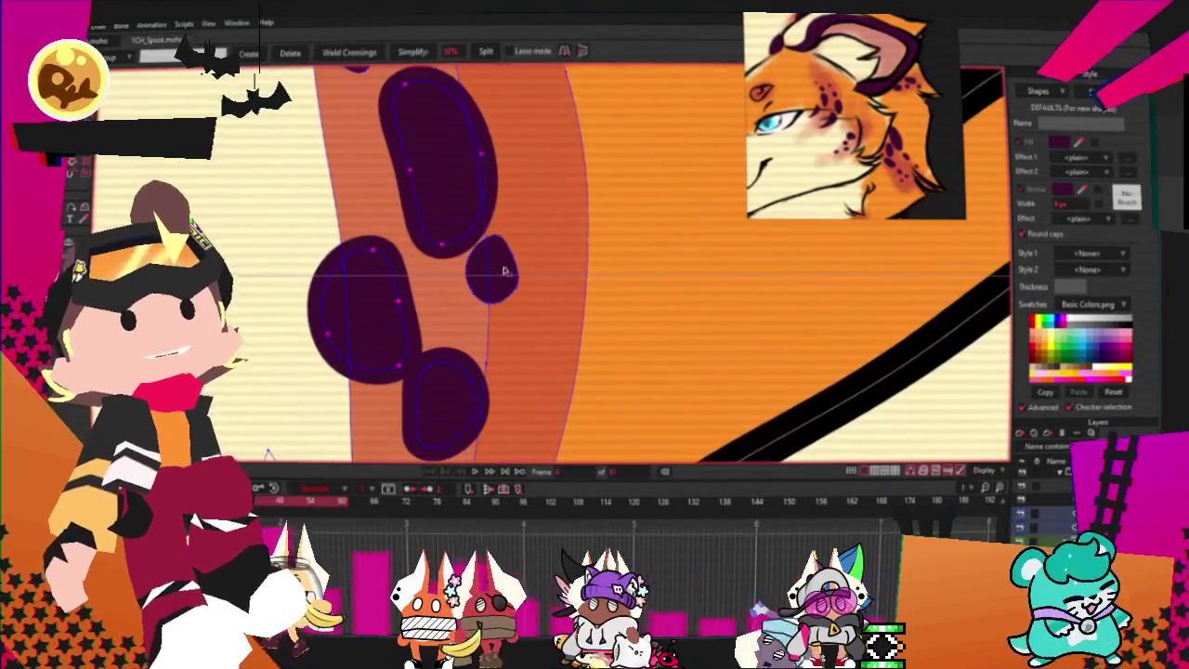
scroll(462, 400, "down", 2)
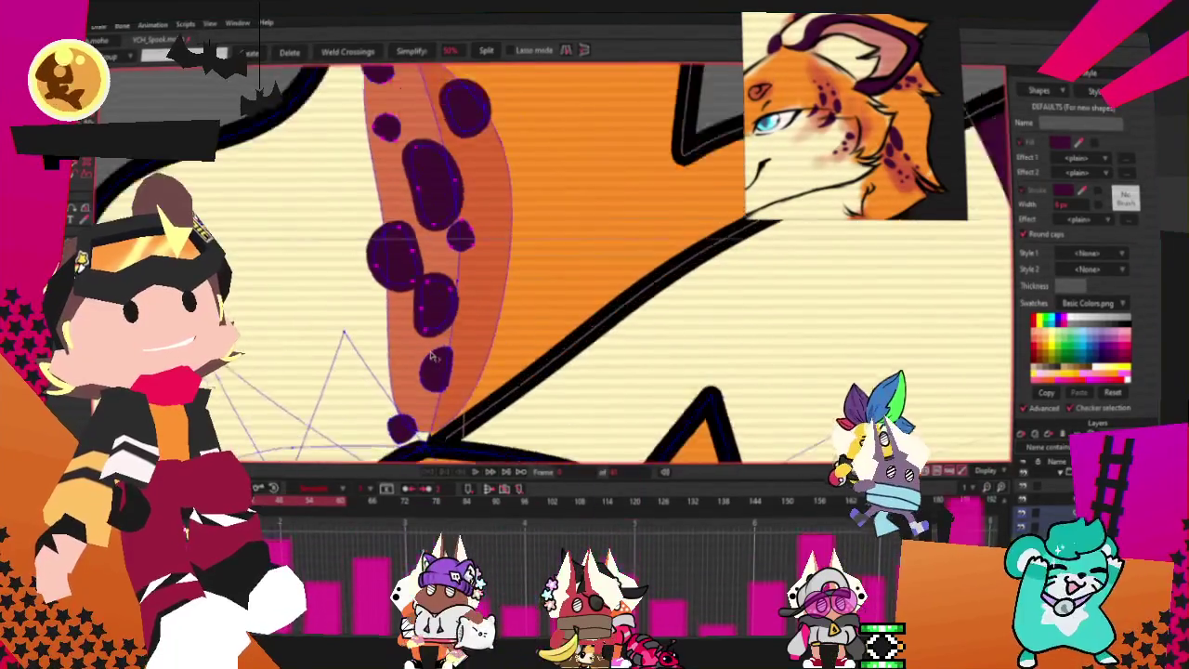
left_click_drag(325, 325, 392, 452)
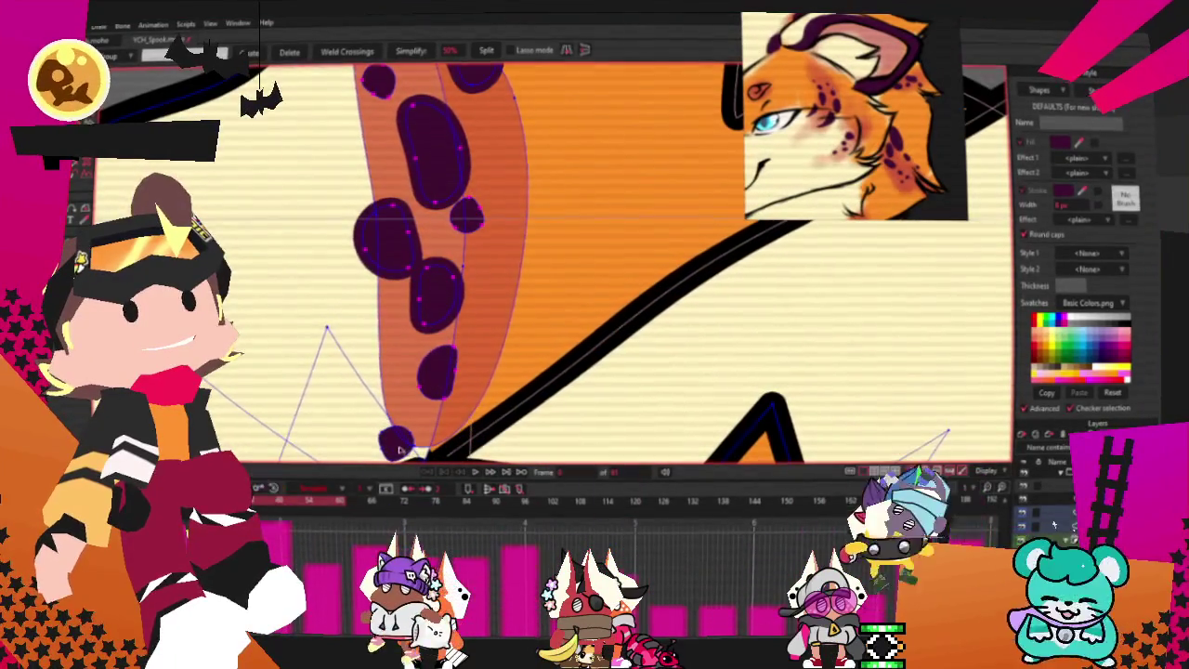
scroll(391, 452, "down", 4)
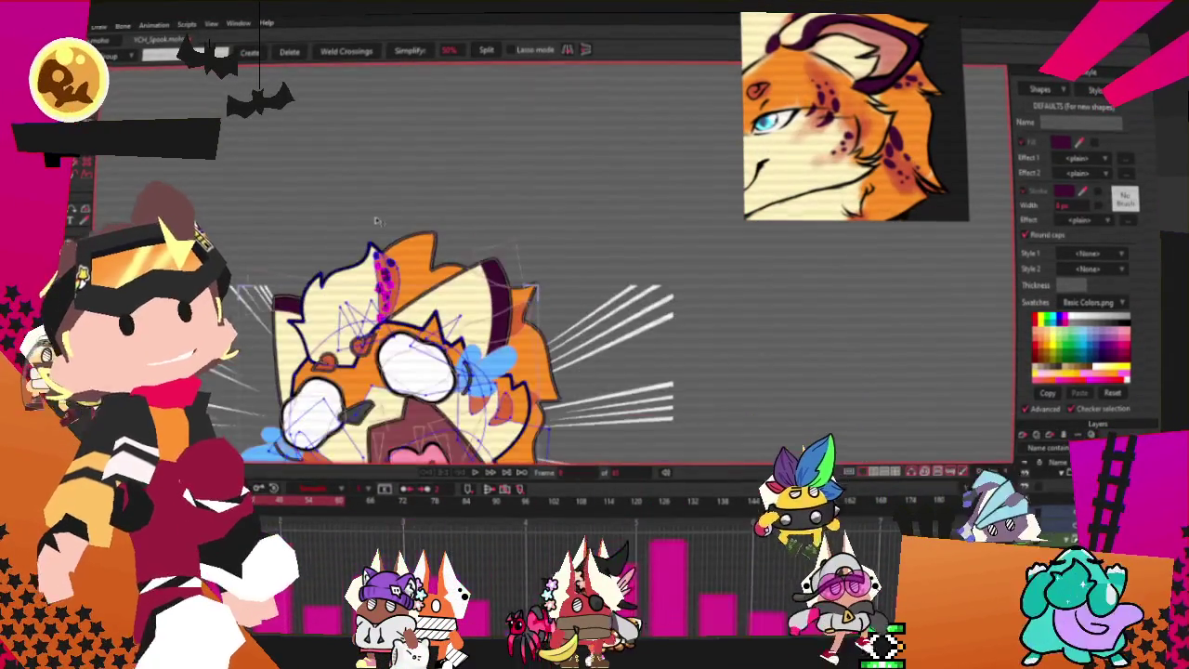
scroll(376, 220, "up", 3)
scroll(326, 237, "up", 3)
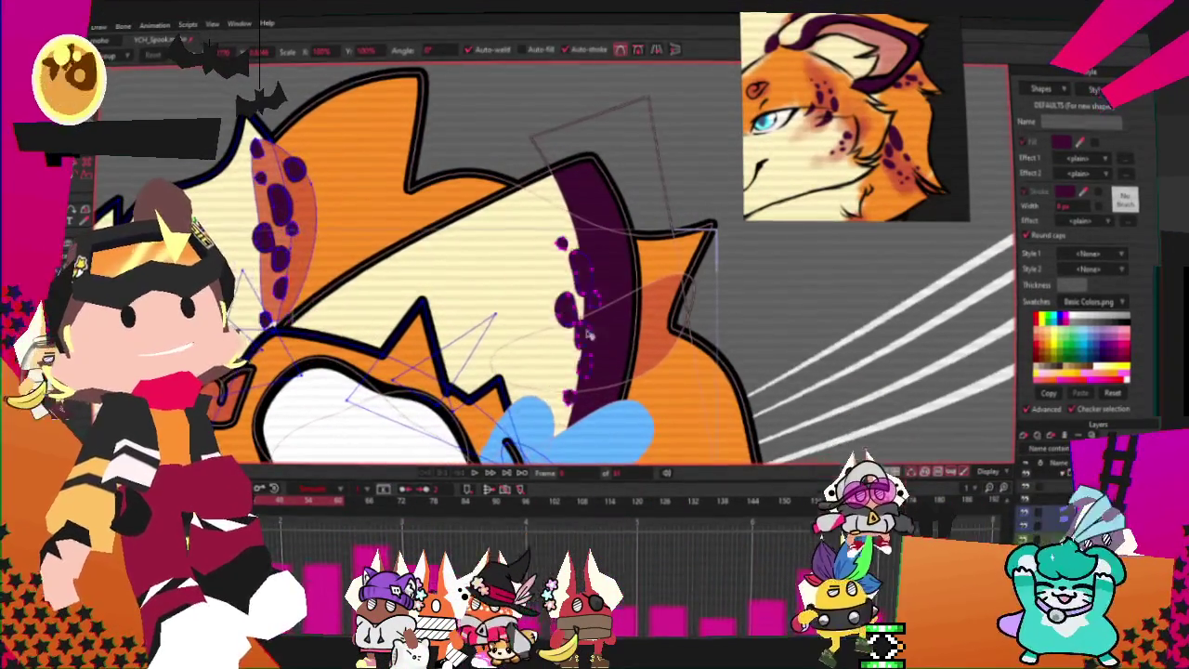
- Rotate the copied purple spots into a diagonal band beside the neck collar
scroll(588, 335, "up", 2)
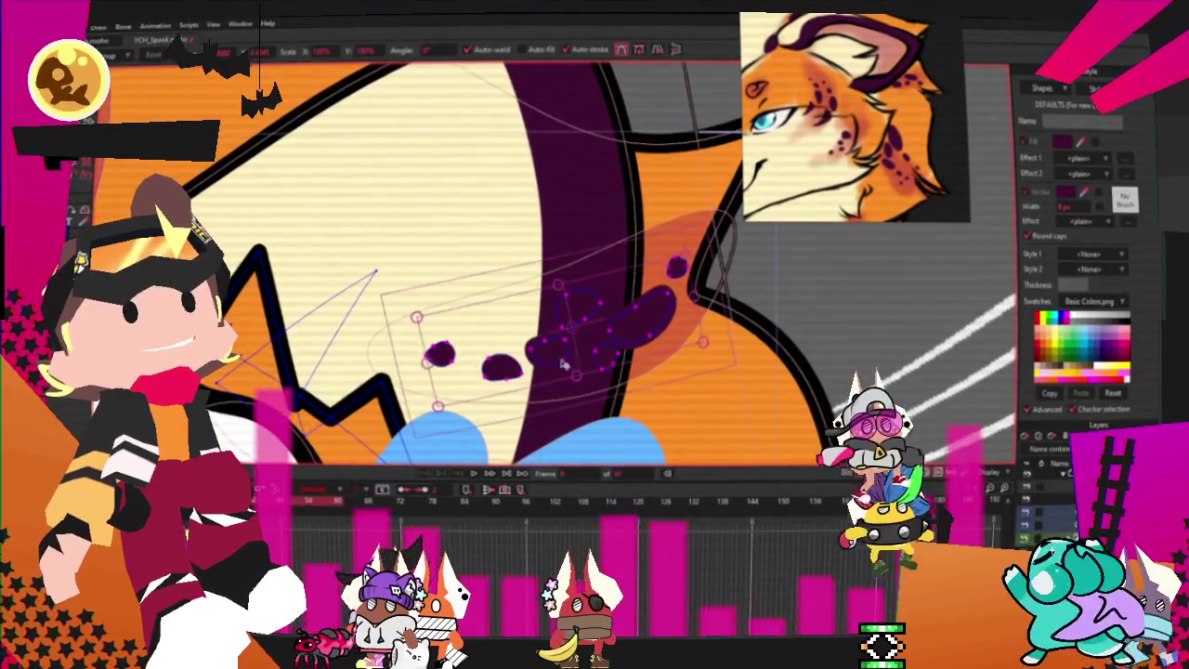
scroll(576, 295, "down", 2)
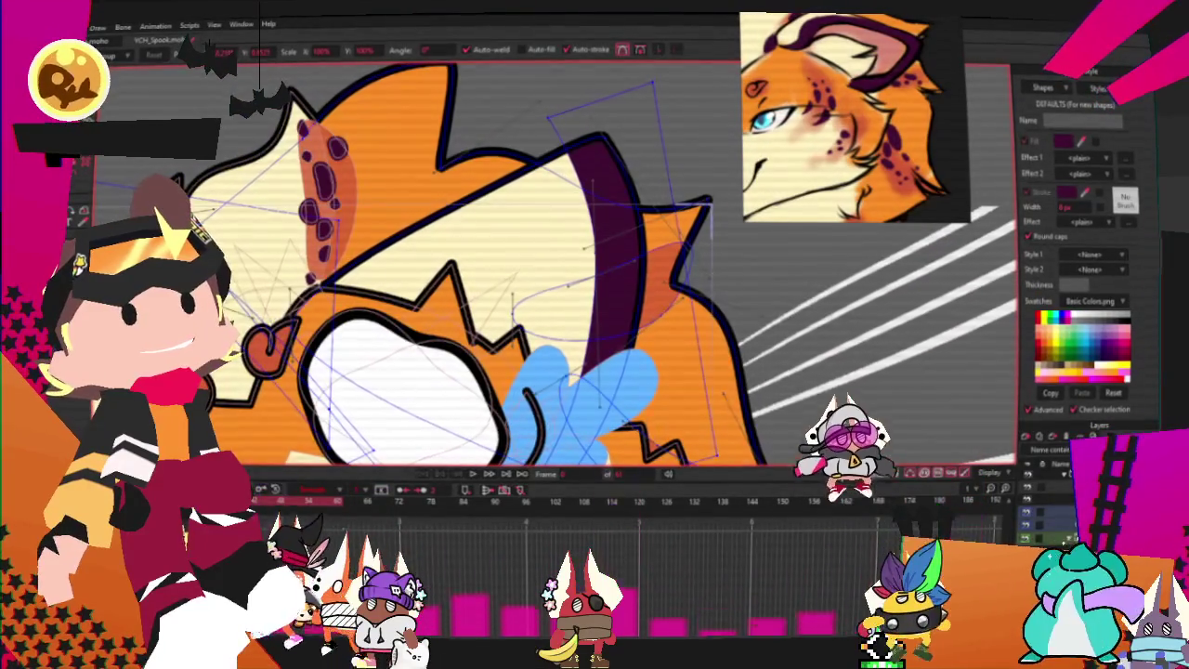
scroll(594, 377, "up", 2)
mouse_move(594, 376)
left_mouse_down()
mouse_move(609, 367)
mouse_move(595, 348)
left_mouse_up()
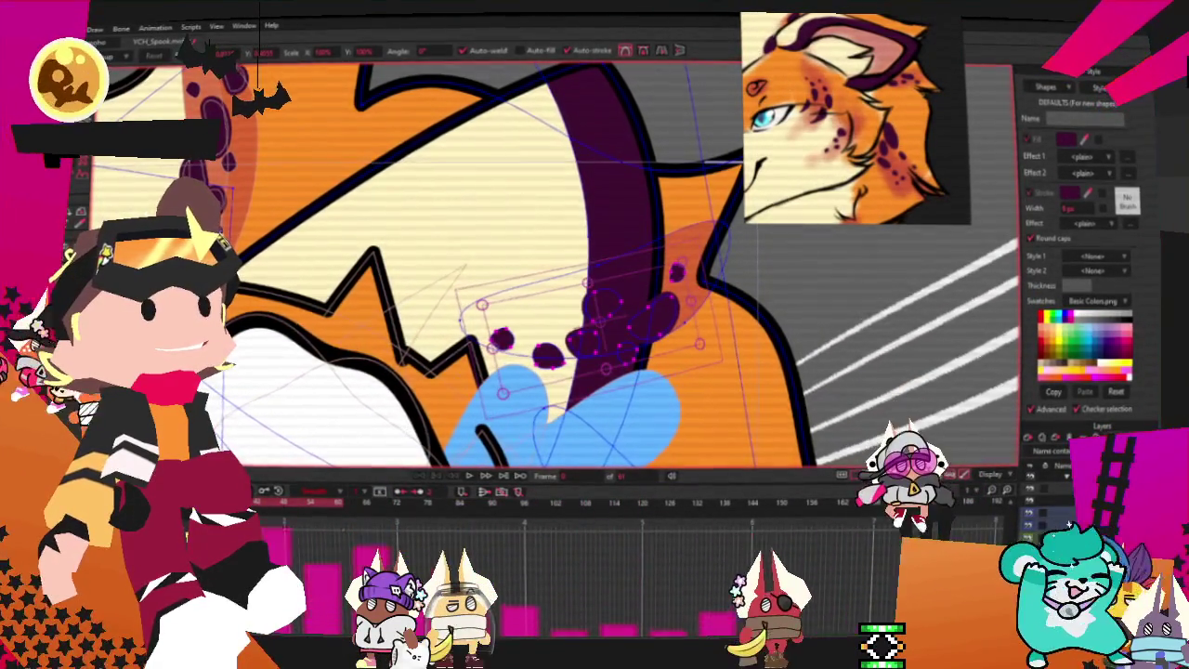
- Select the small purple dot near the collar, then deselect it
left_click(503, 339)
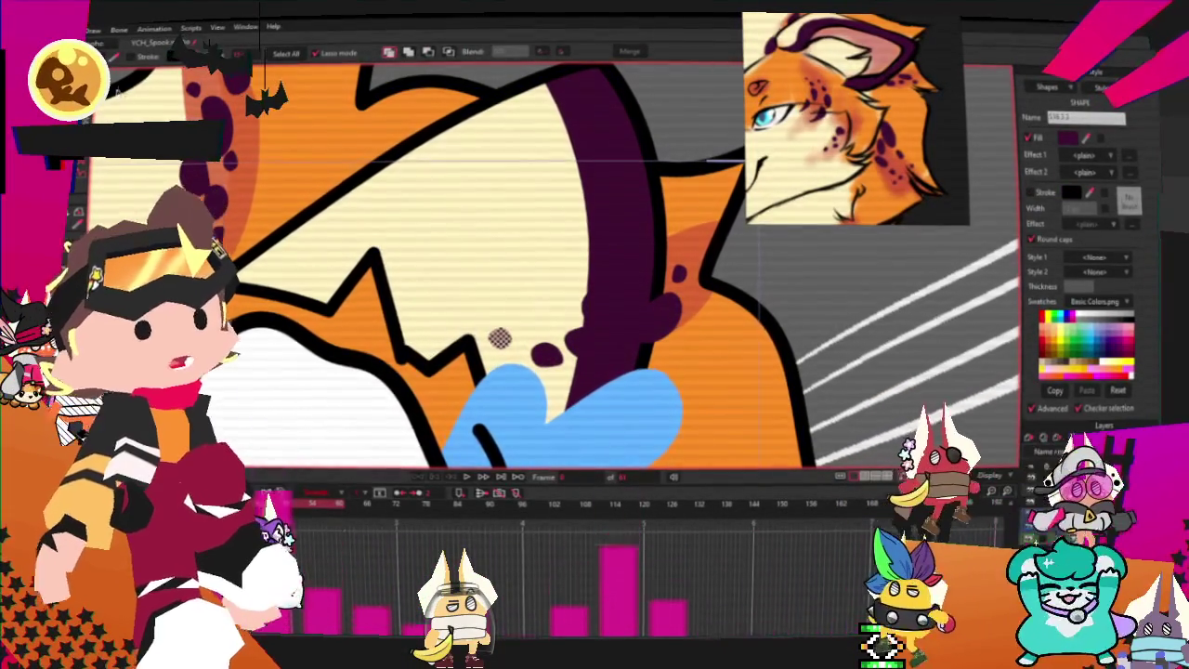
scroll(397, 276, "up", 2)
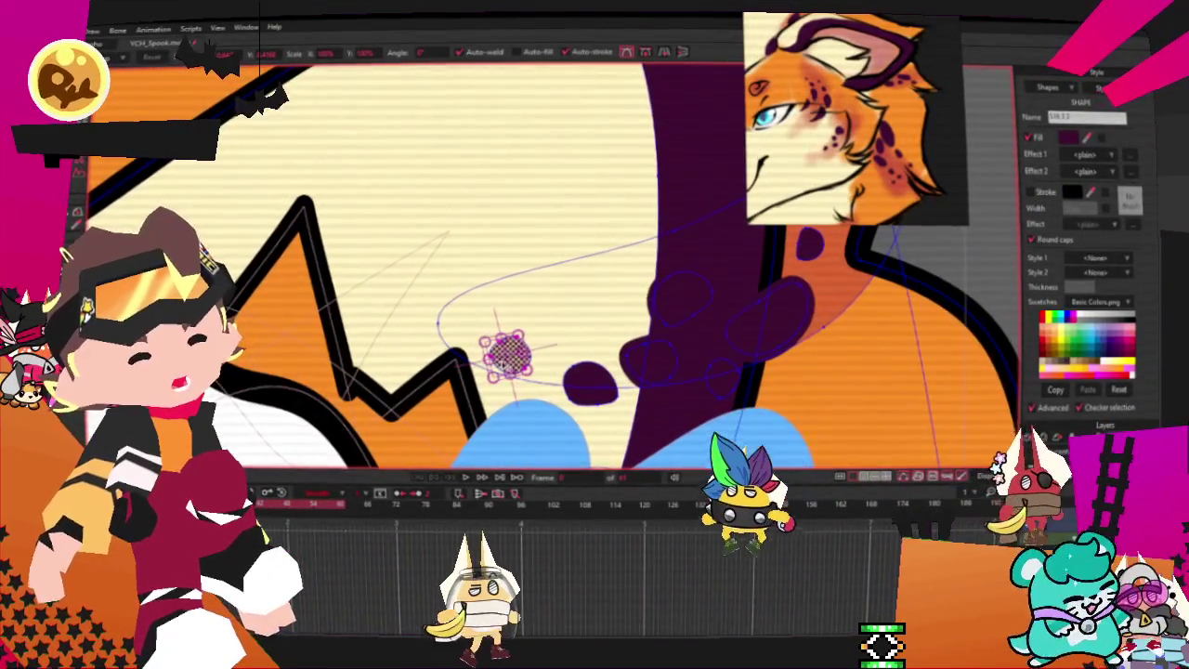
scroll(409, 288, "up", 2)
left_click(661, 381)
scroll(662, 380, "up", 3)
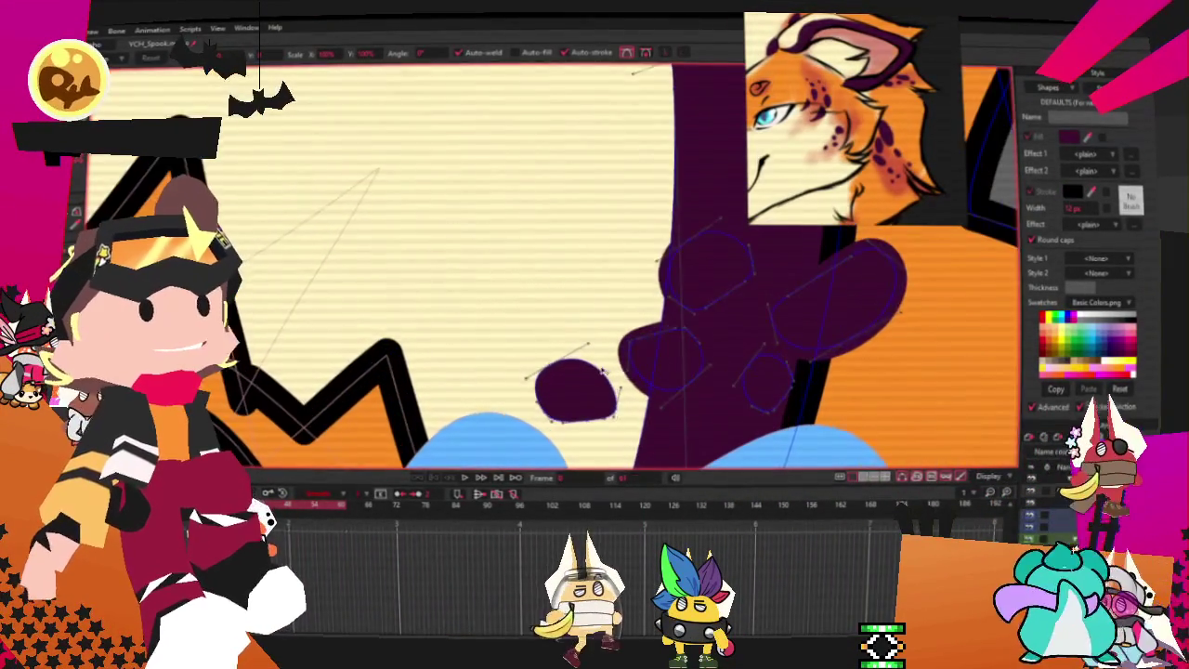